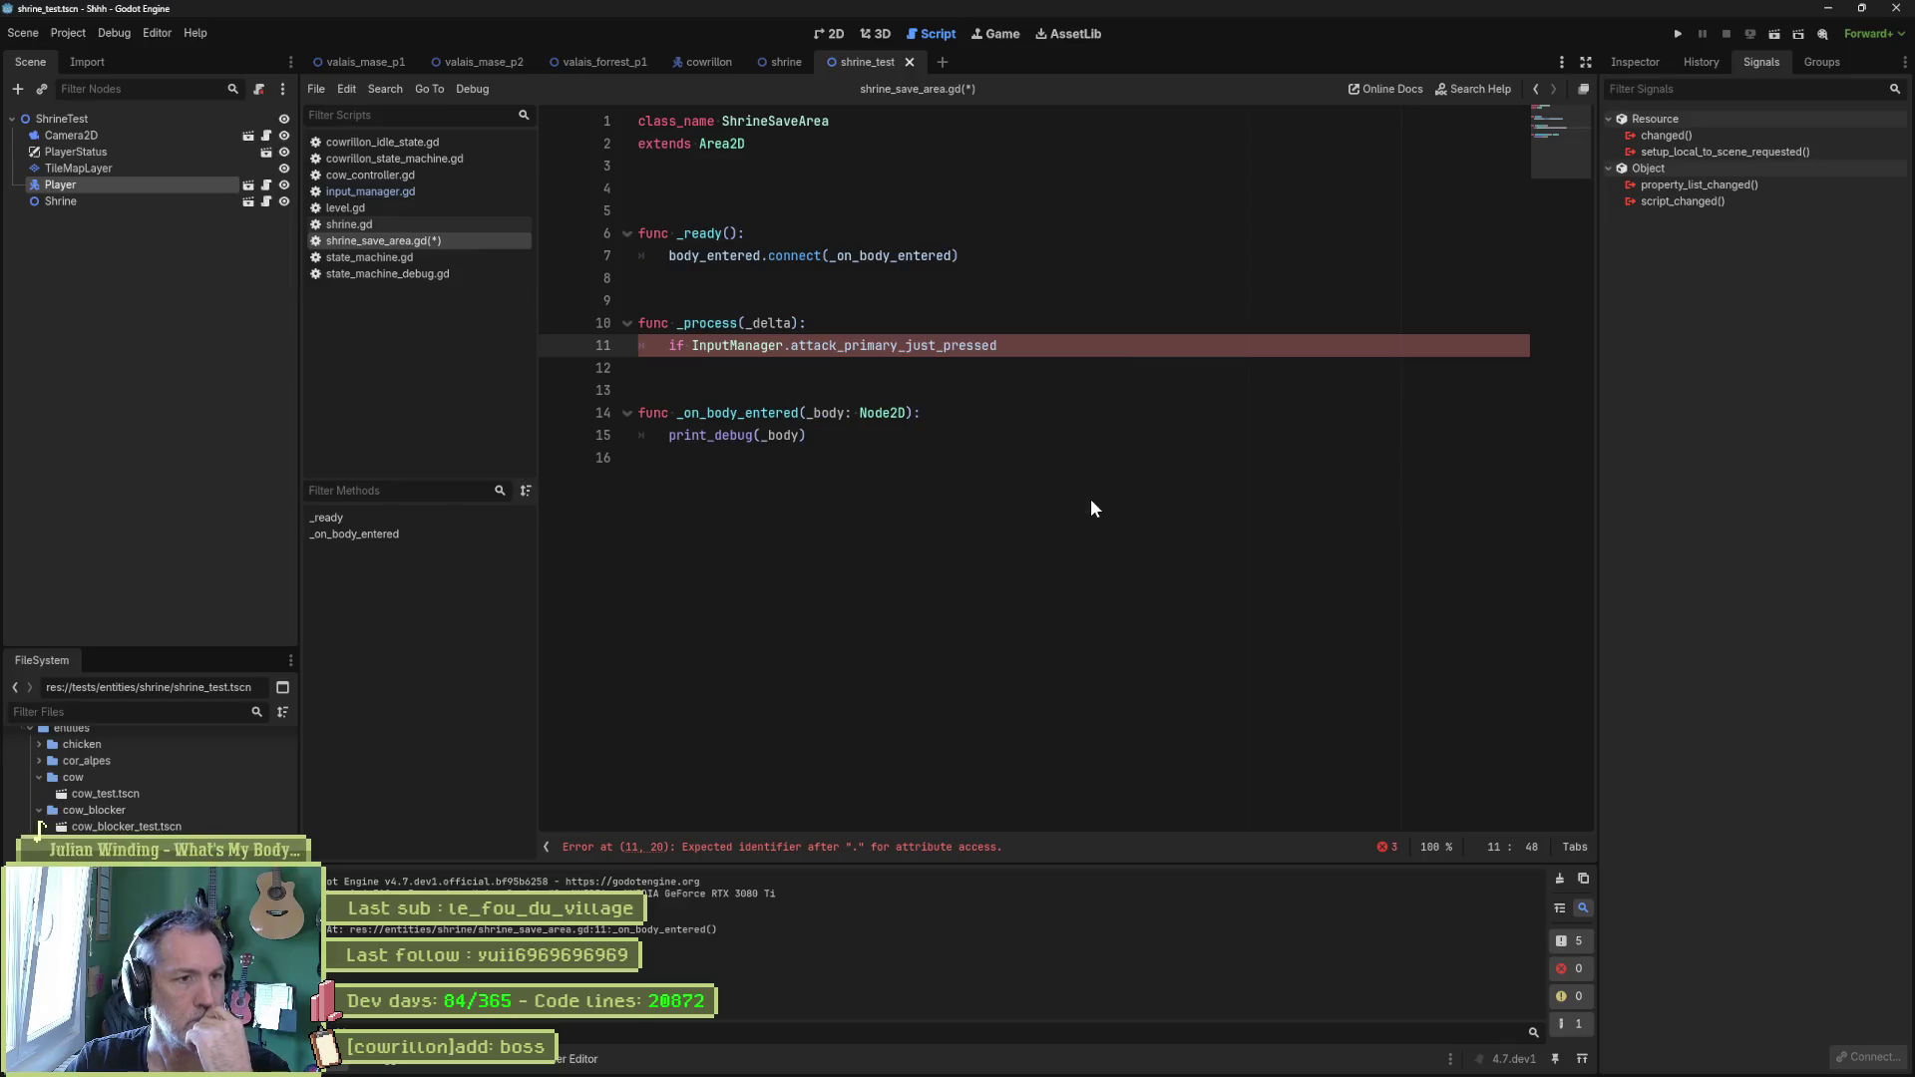
Complete the _process if with a print_debug(self, " save...") body.
{"action": "type", "text": ":"}
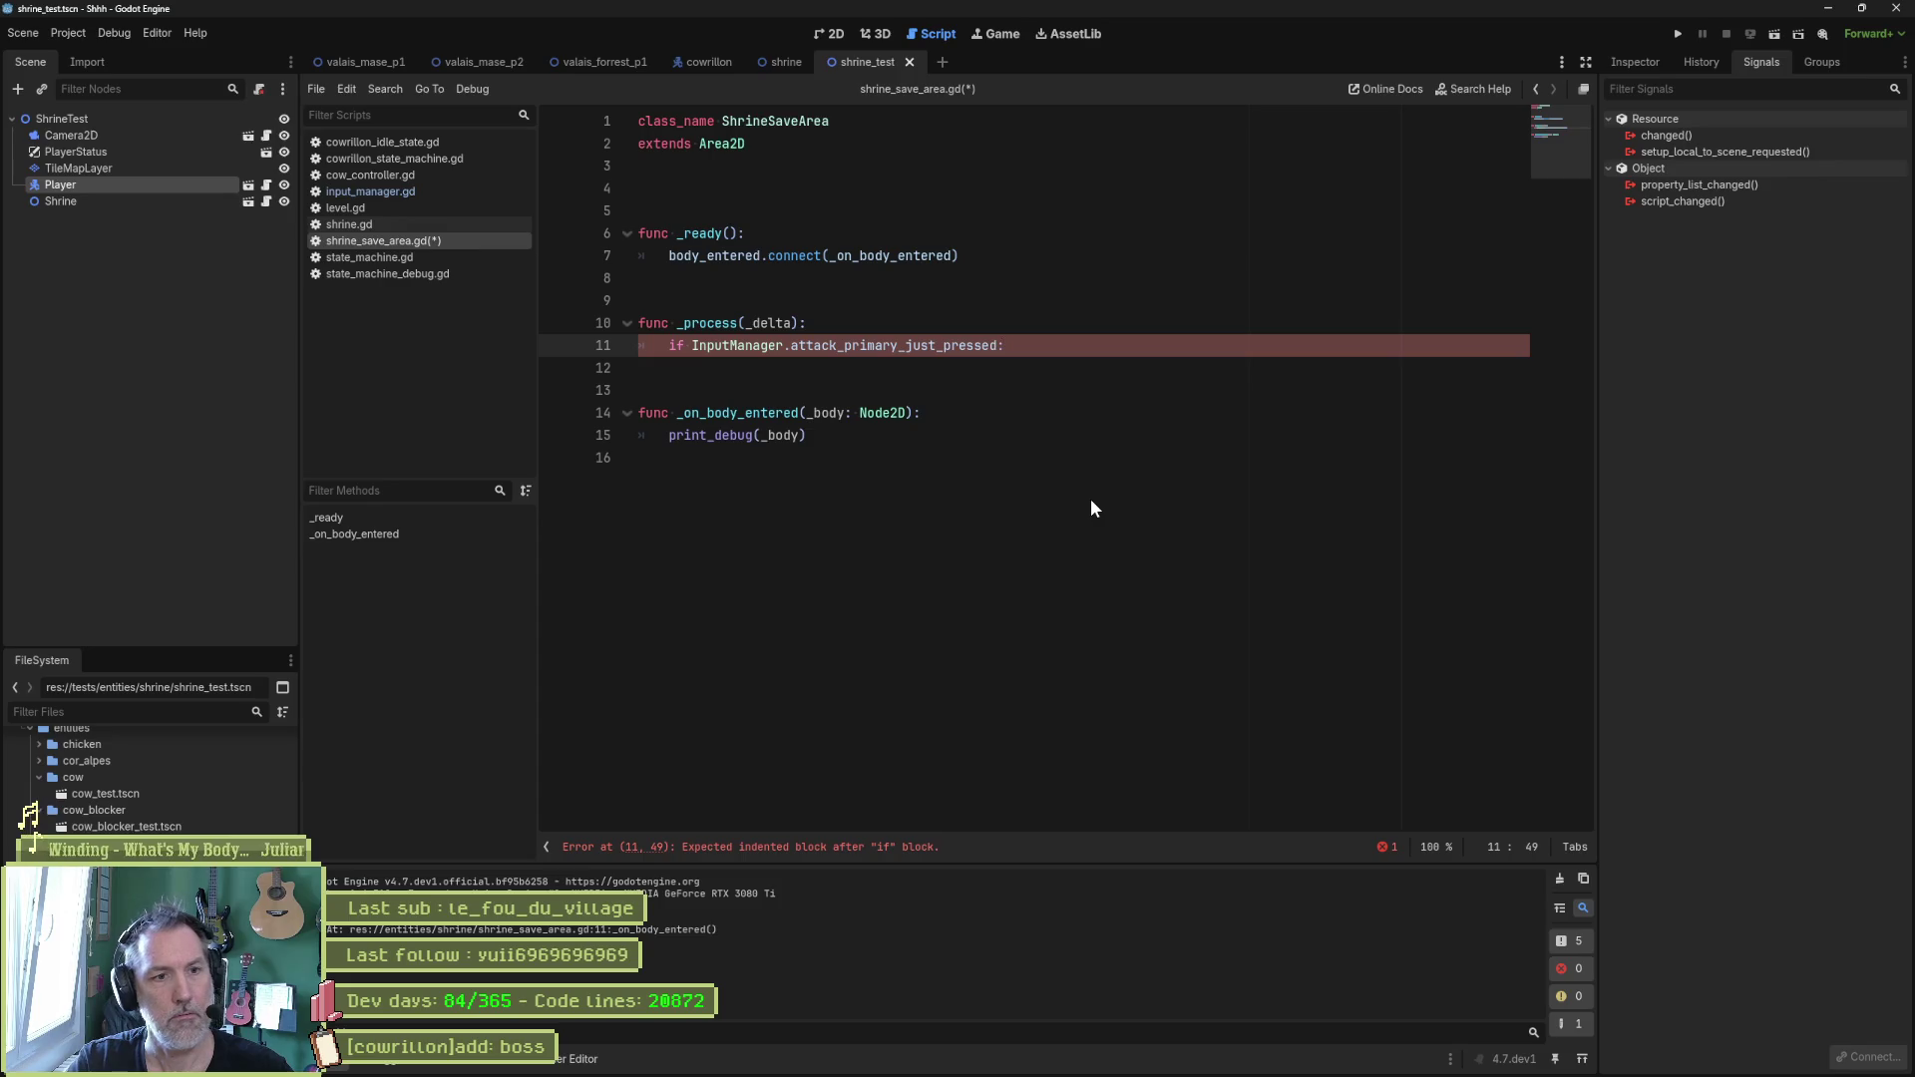
{"action": "key", "text": "Return"}
{"action": "type", "text": "print_debug"}
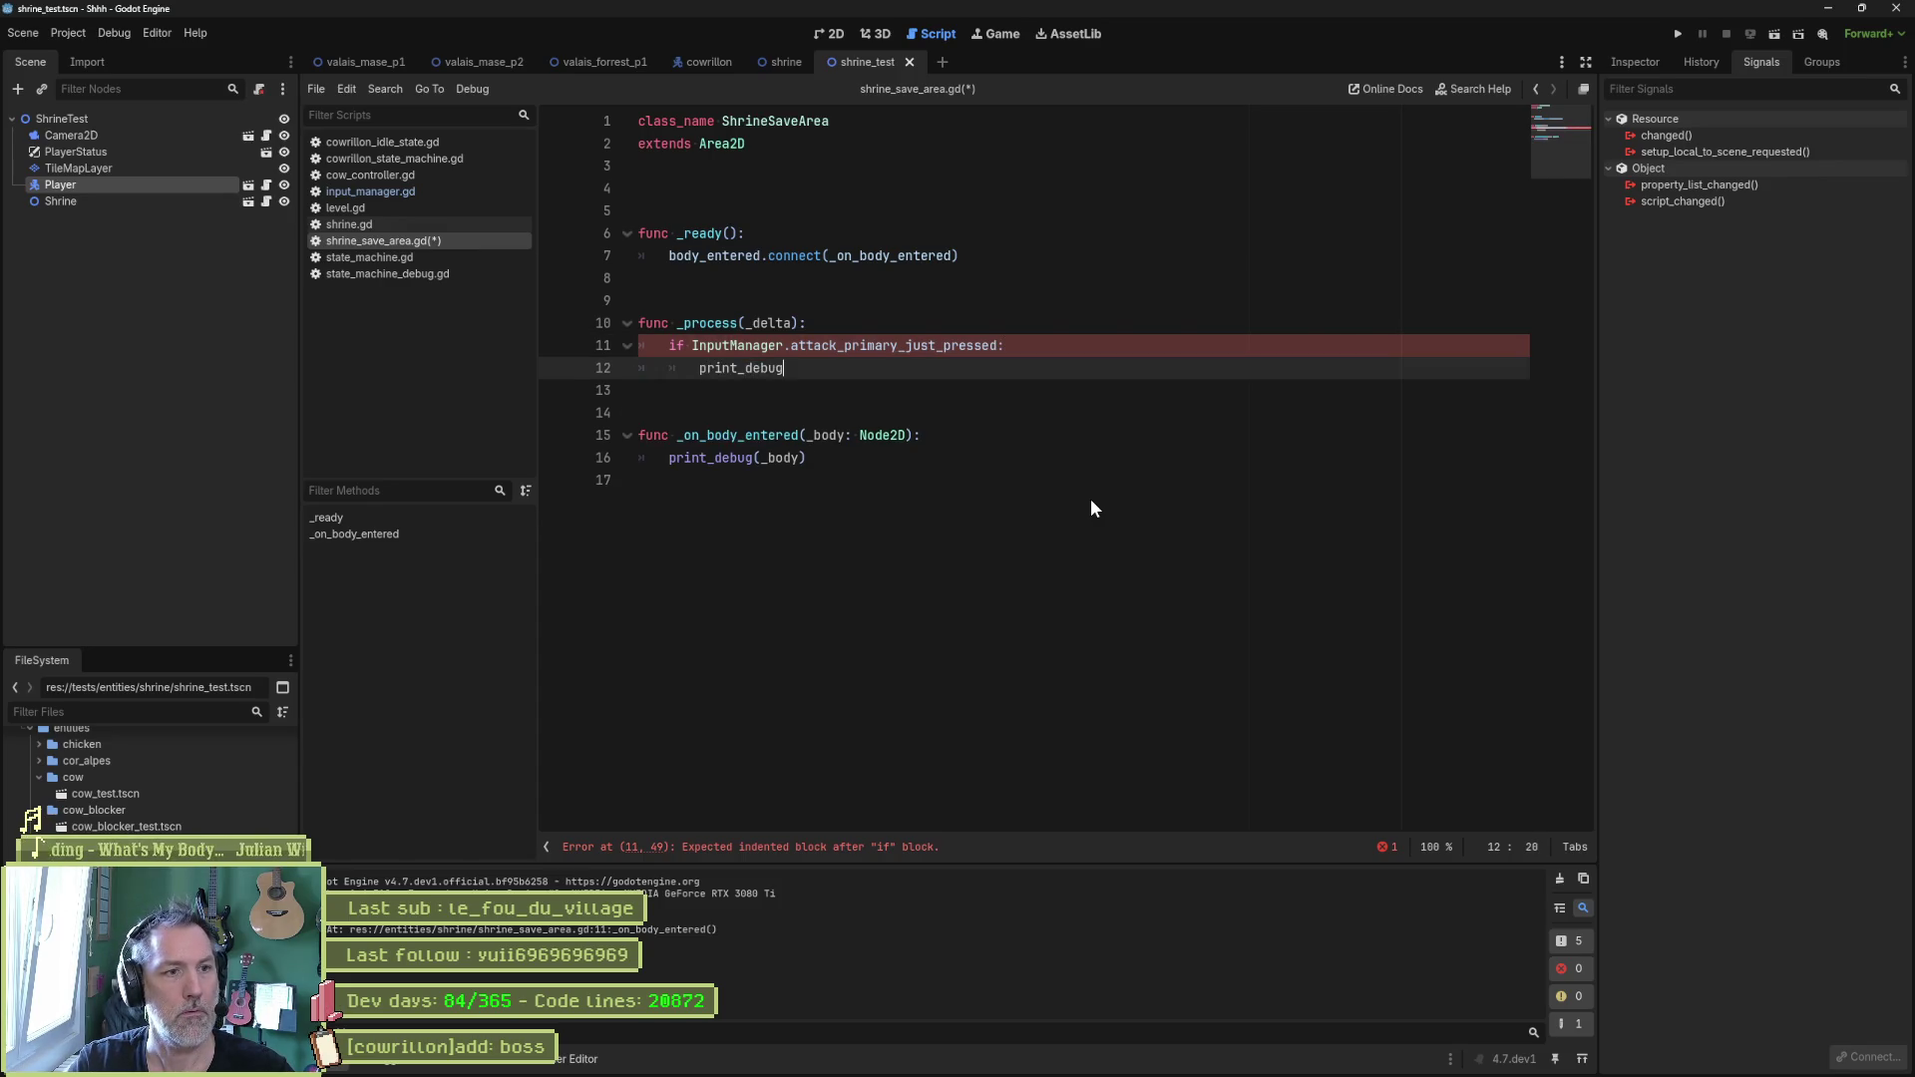
{"action": "type", "text": "(self, \" save..."}
Declare var _in_area := false near the top of the script.
{"action": "left_click", "coordinate": [884, 204]}
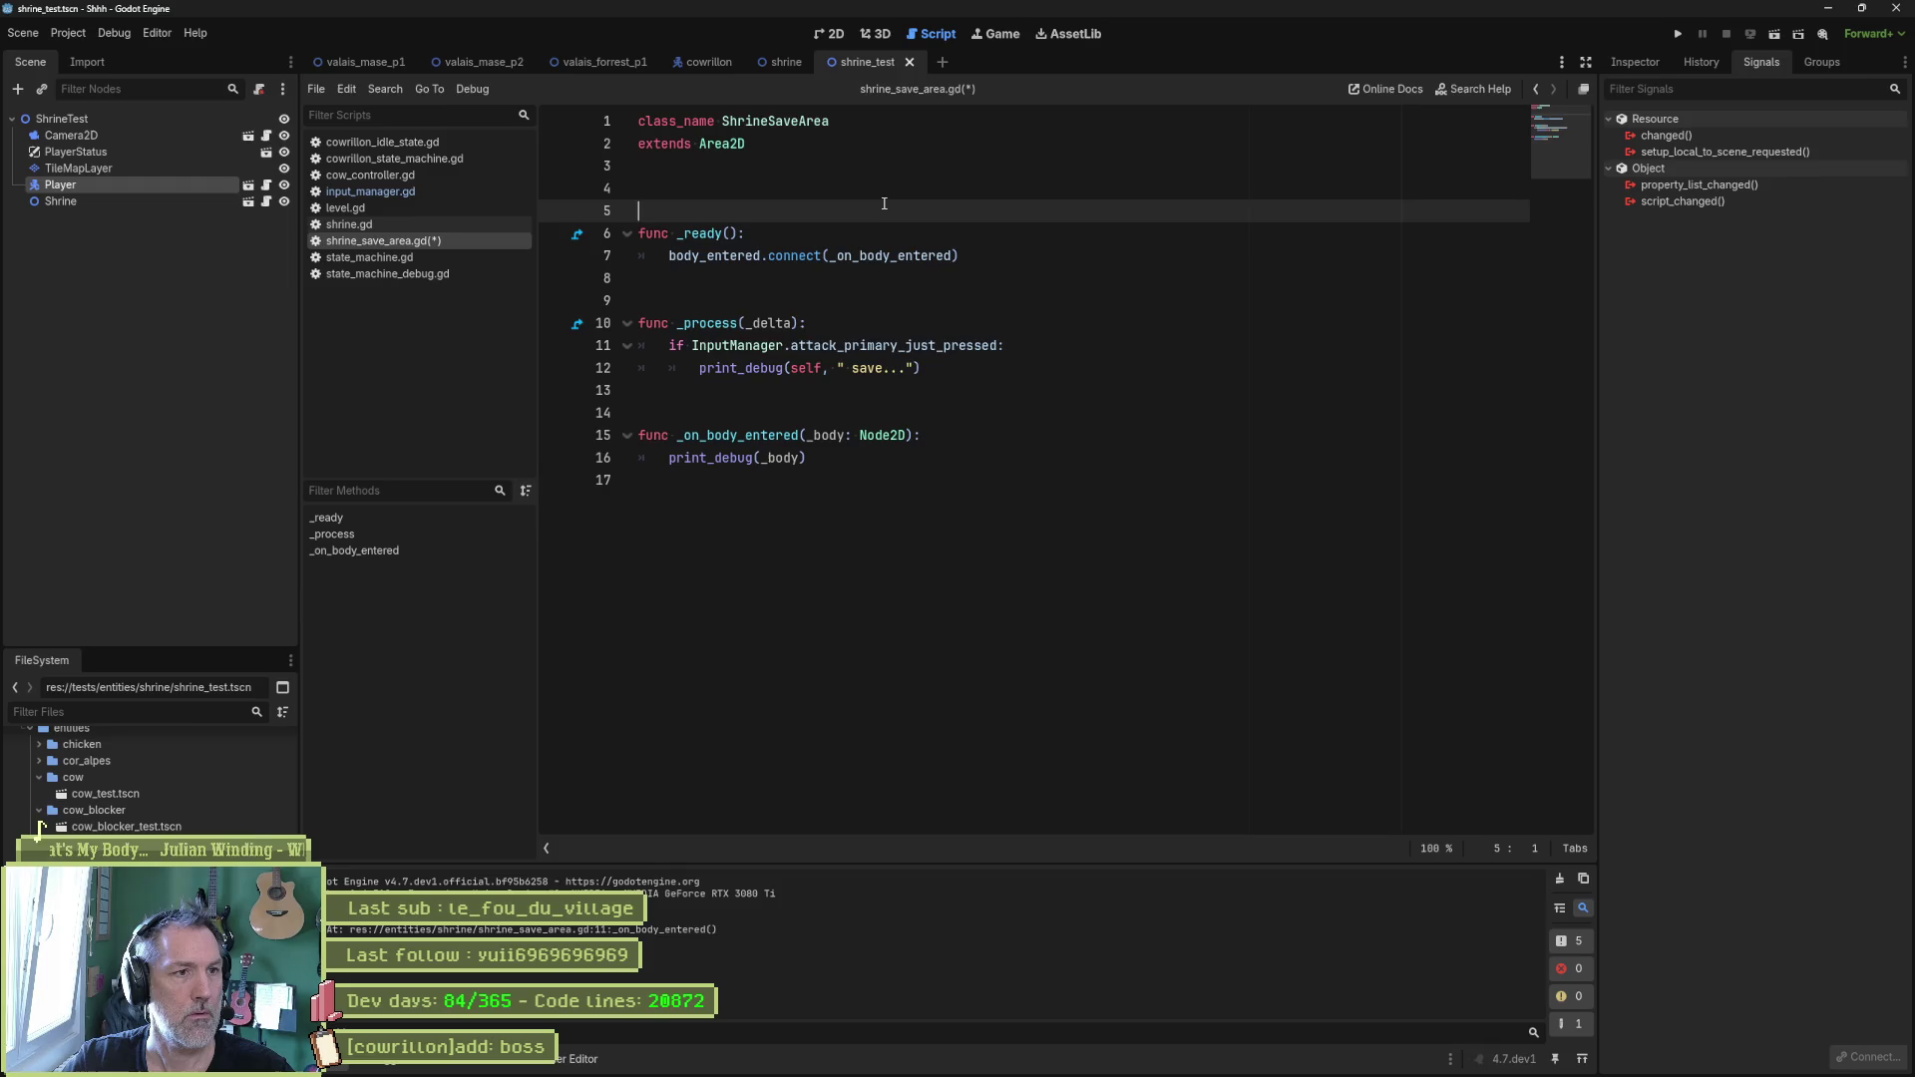
{"action": "key", "text": "Return"}
{"action": "key", "text": "Return"}
{"action": "key", "text": "Return"}
{"action": "key", "text": "Up"}
{"action": "key", "text": "Up"}
{"action": "key", "text": "Up"}
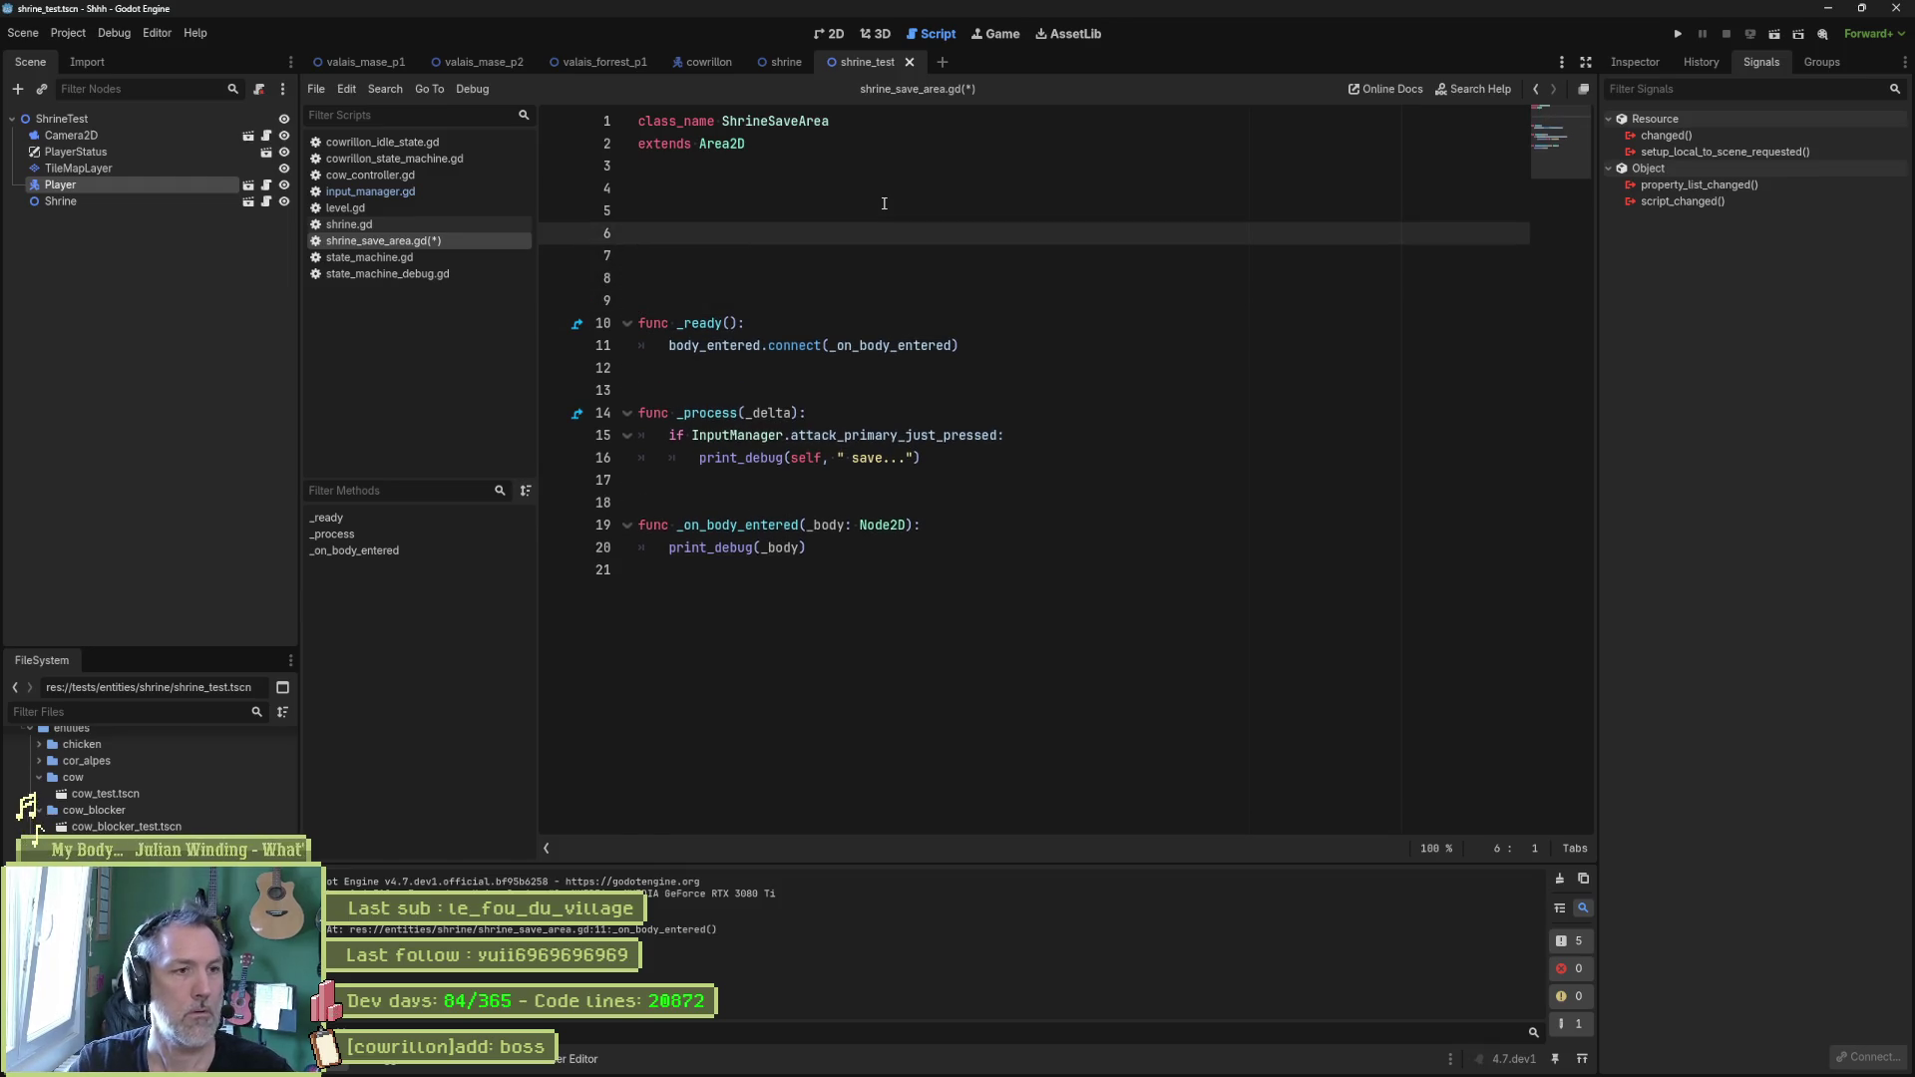
{"action": "type", "text": "var "}
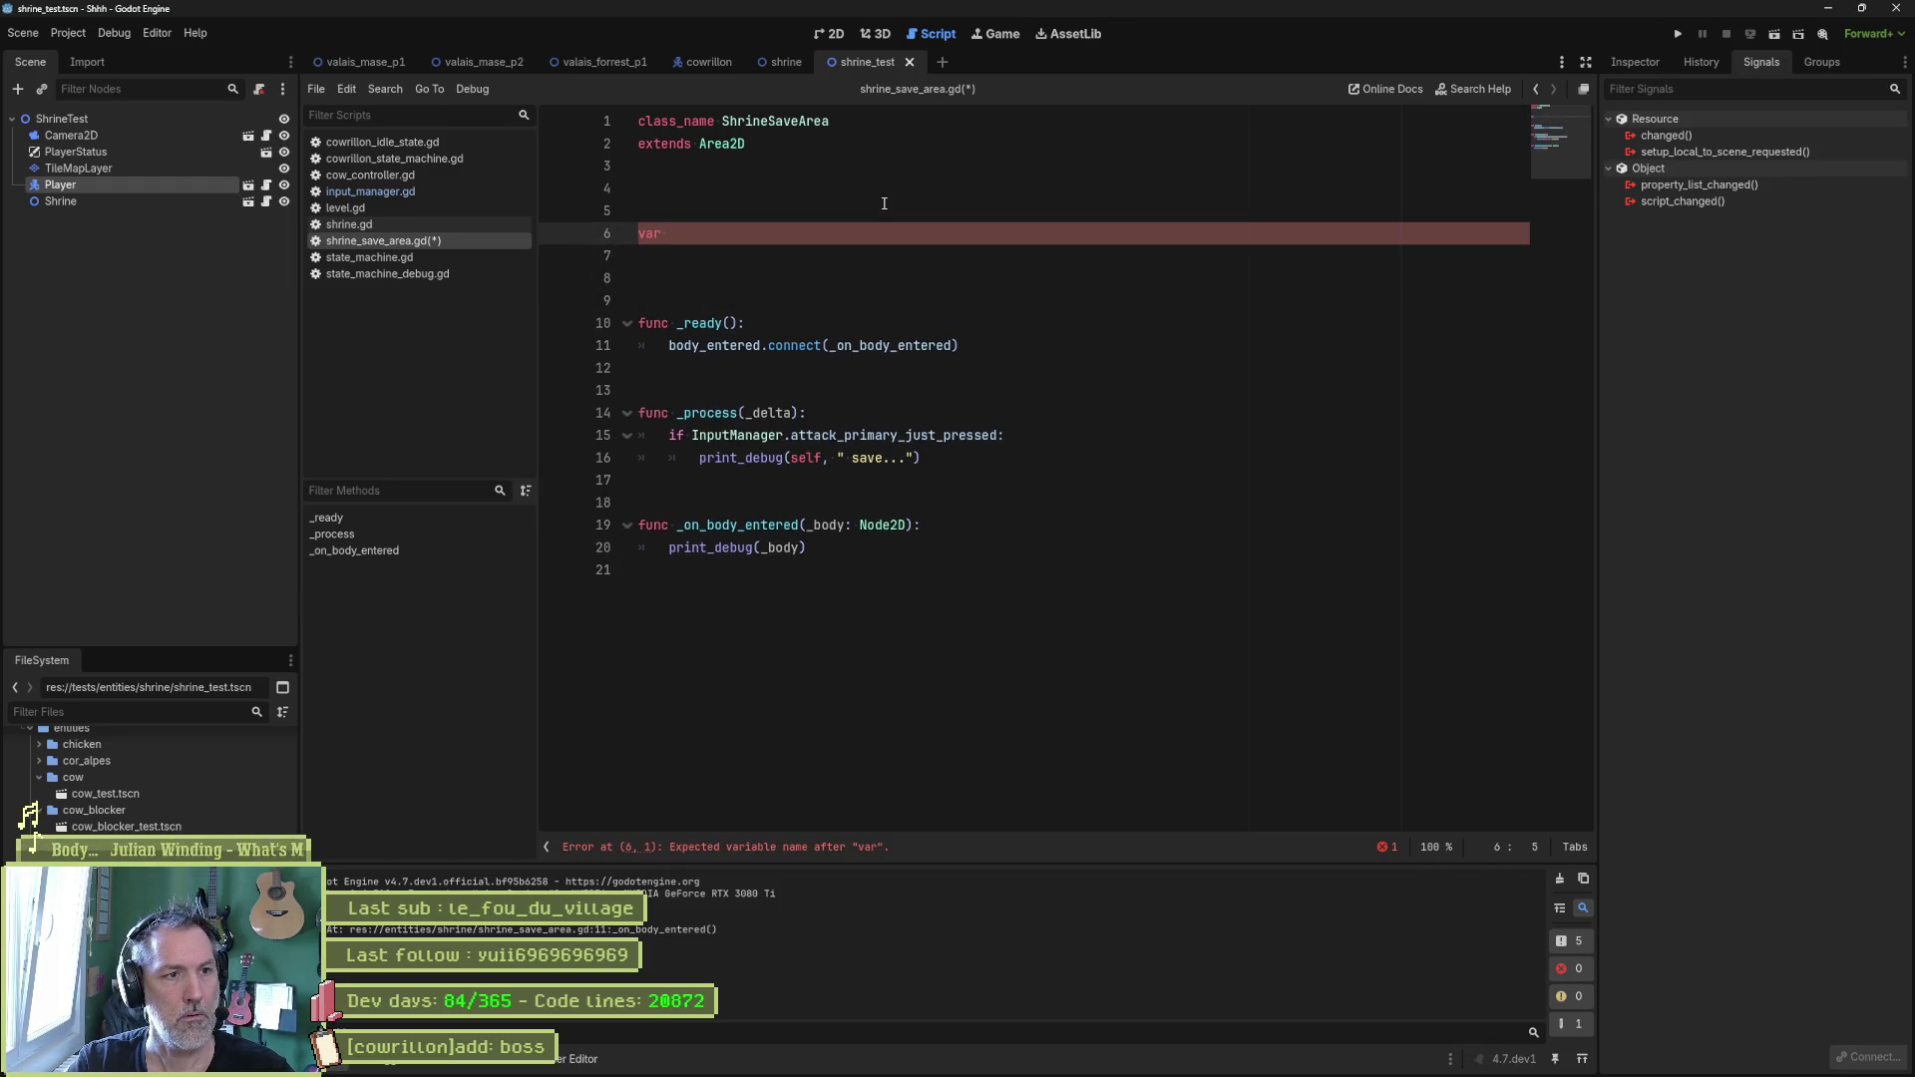
{"action": "type", "text": "in_area"}
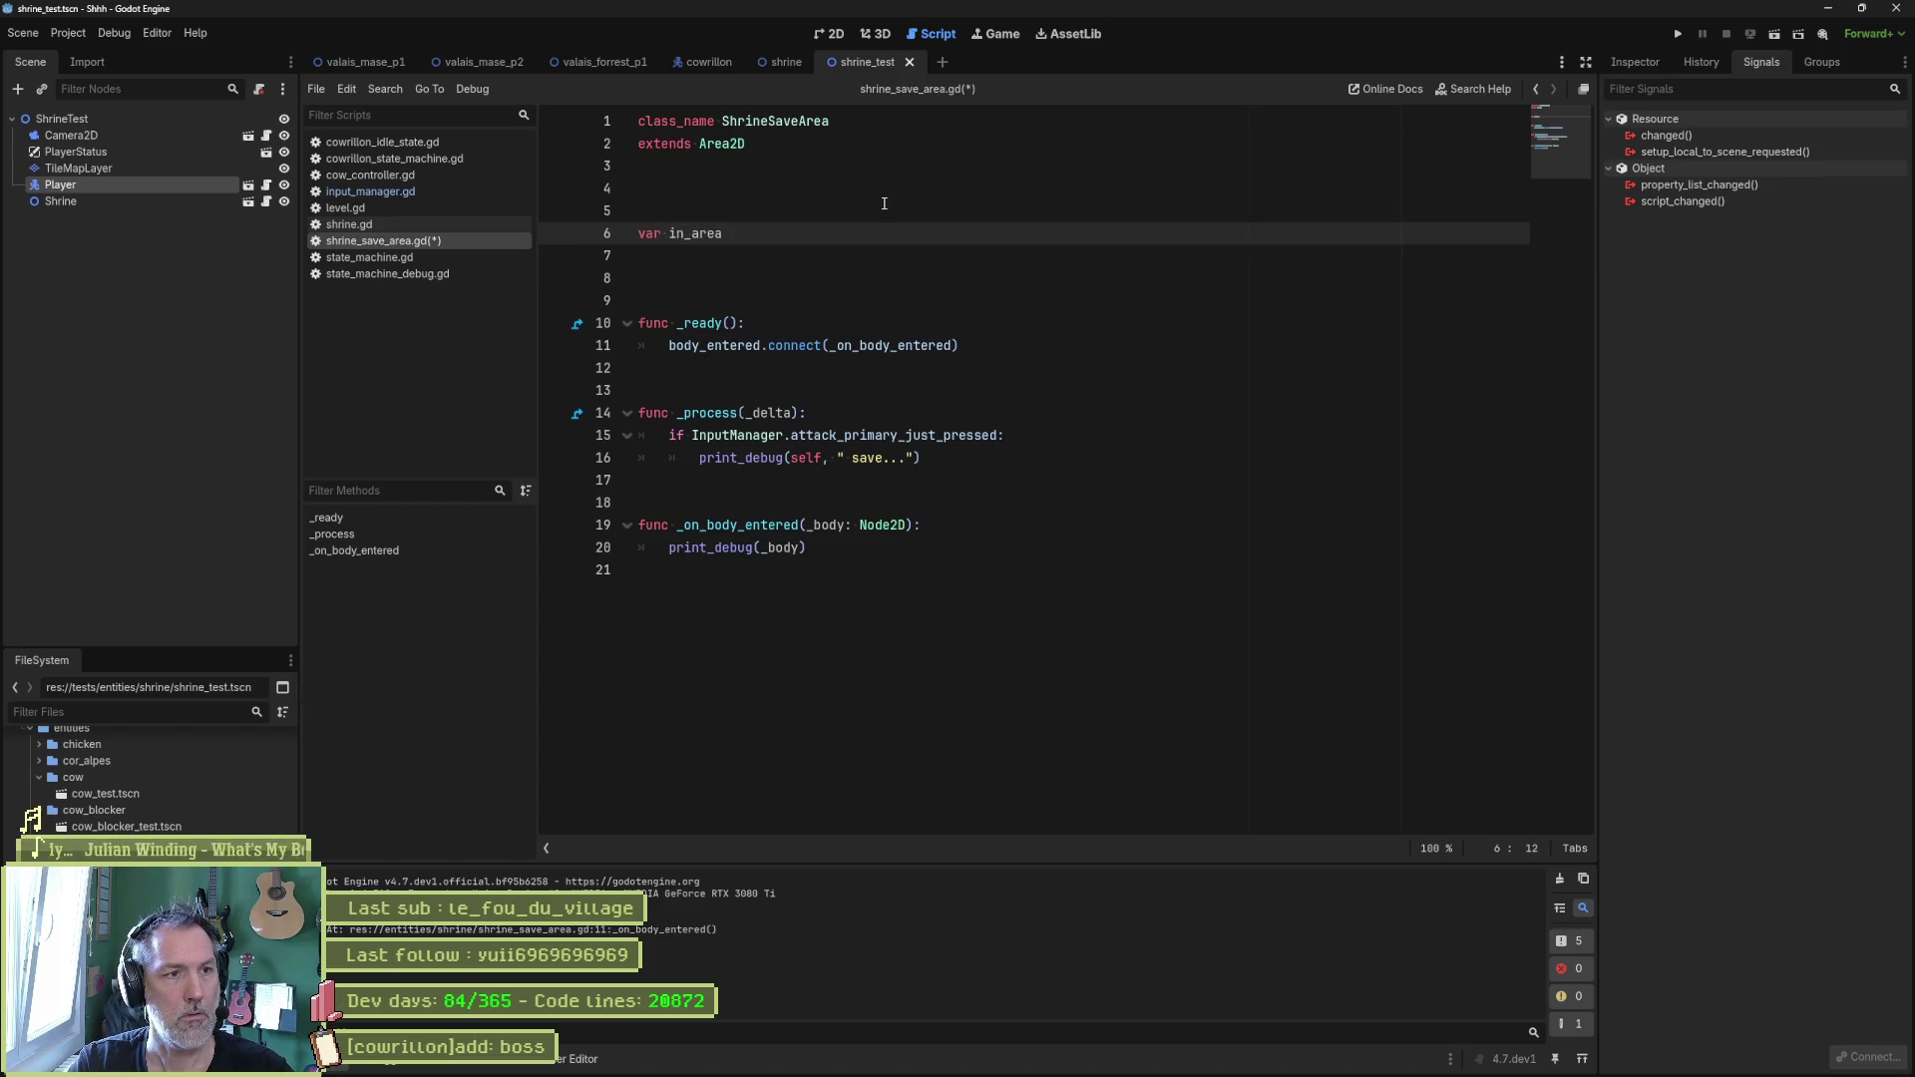
{"action": "type", "text": " :"}
{"action": "type", "text": "= false"}
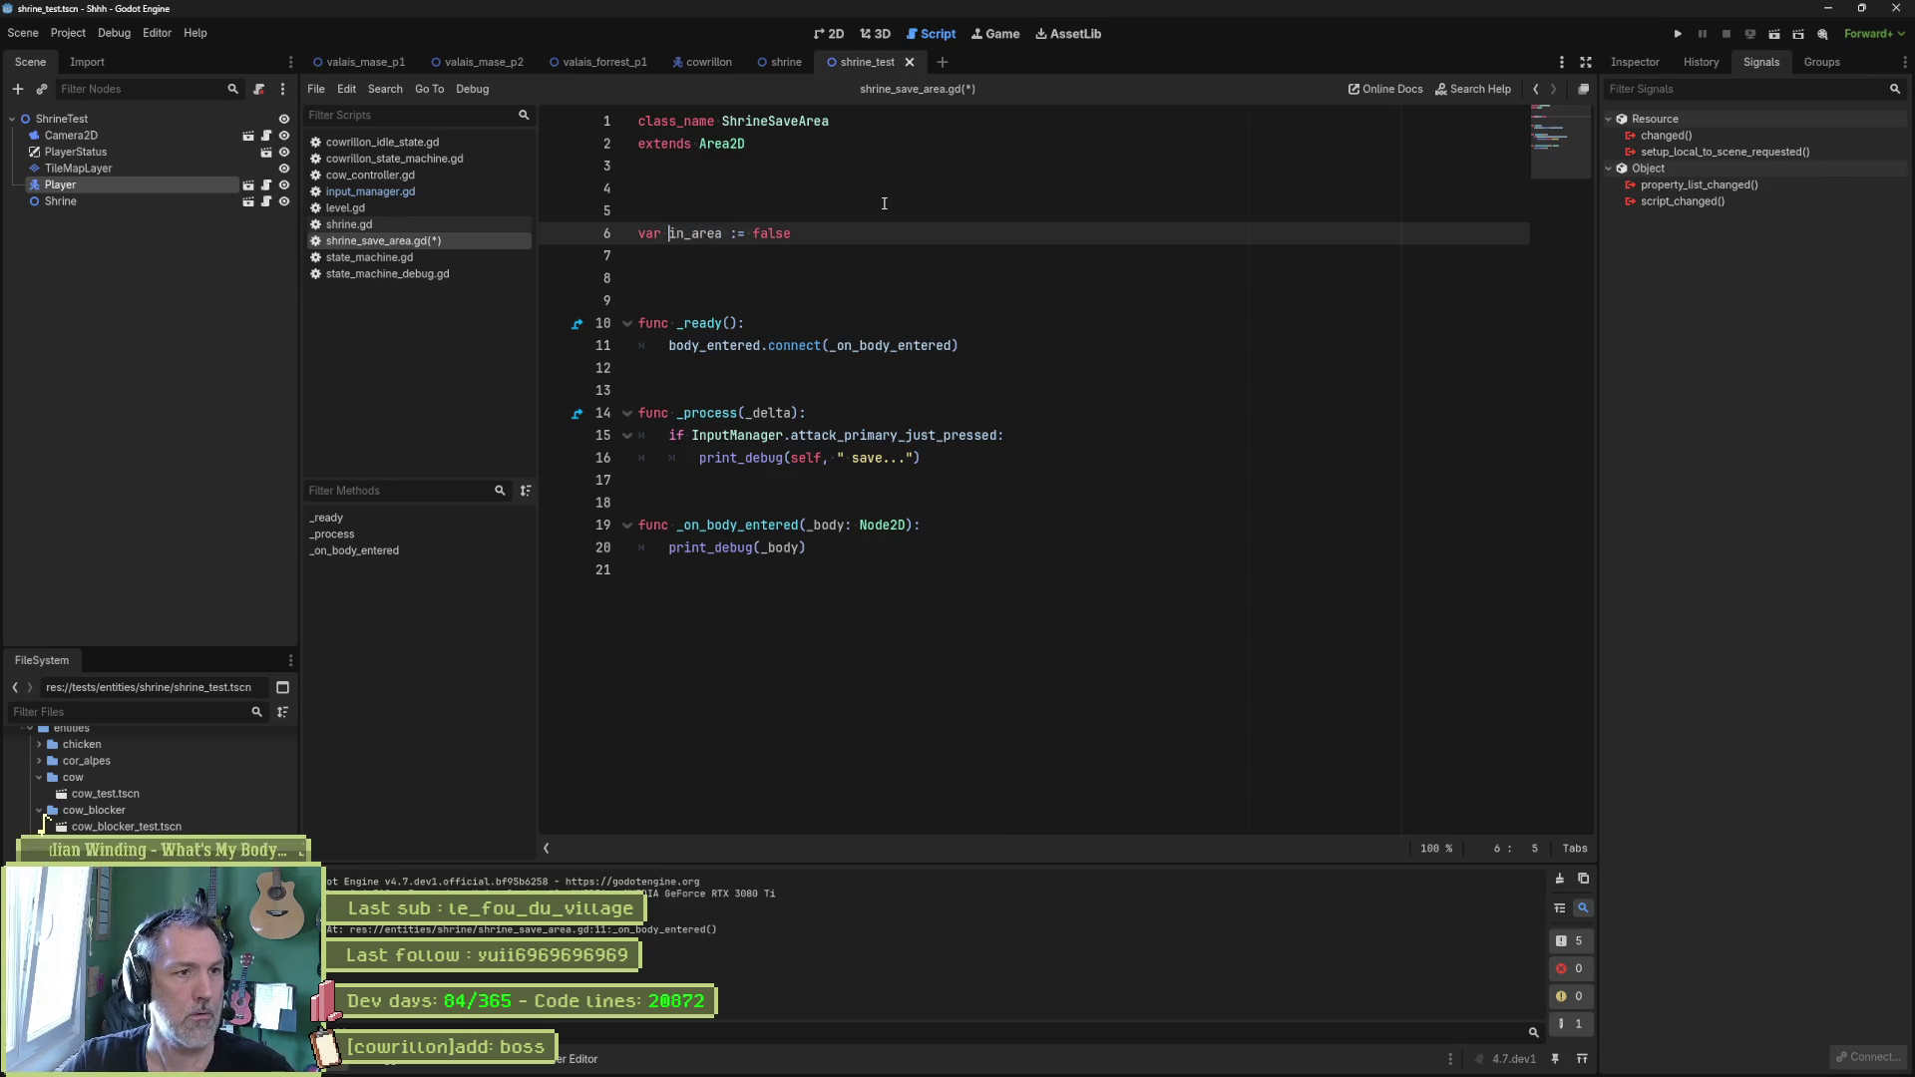
{"action": "type", "text": "_"}
{"action": "key", "text": "Down"}
{"action": "key", "text": "Down"}
{"action": "key", "text": "Down"}
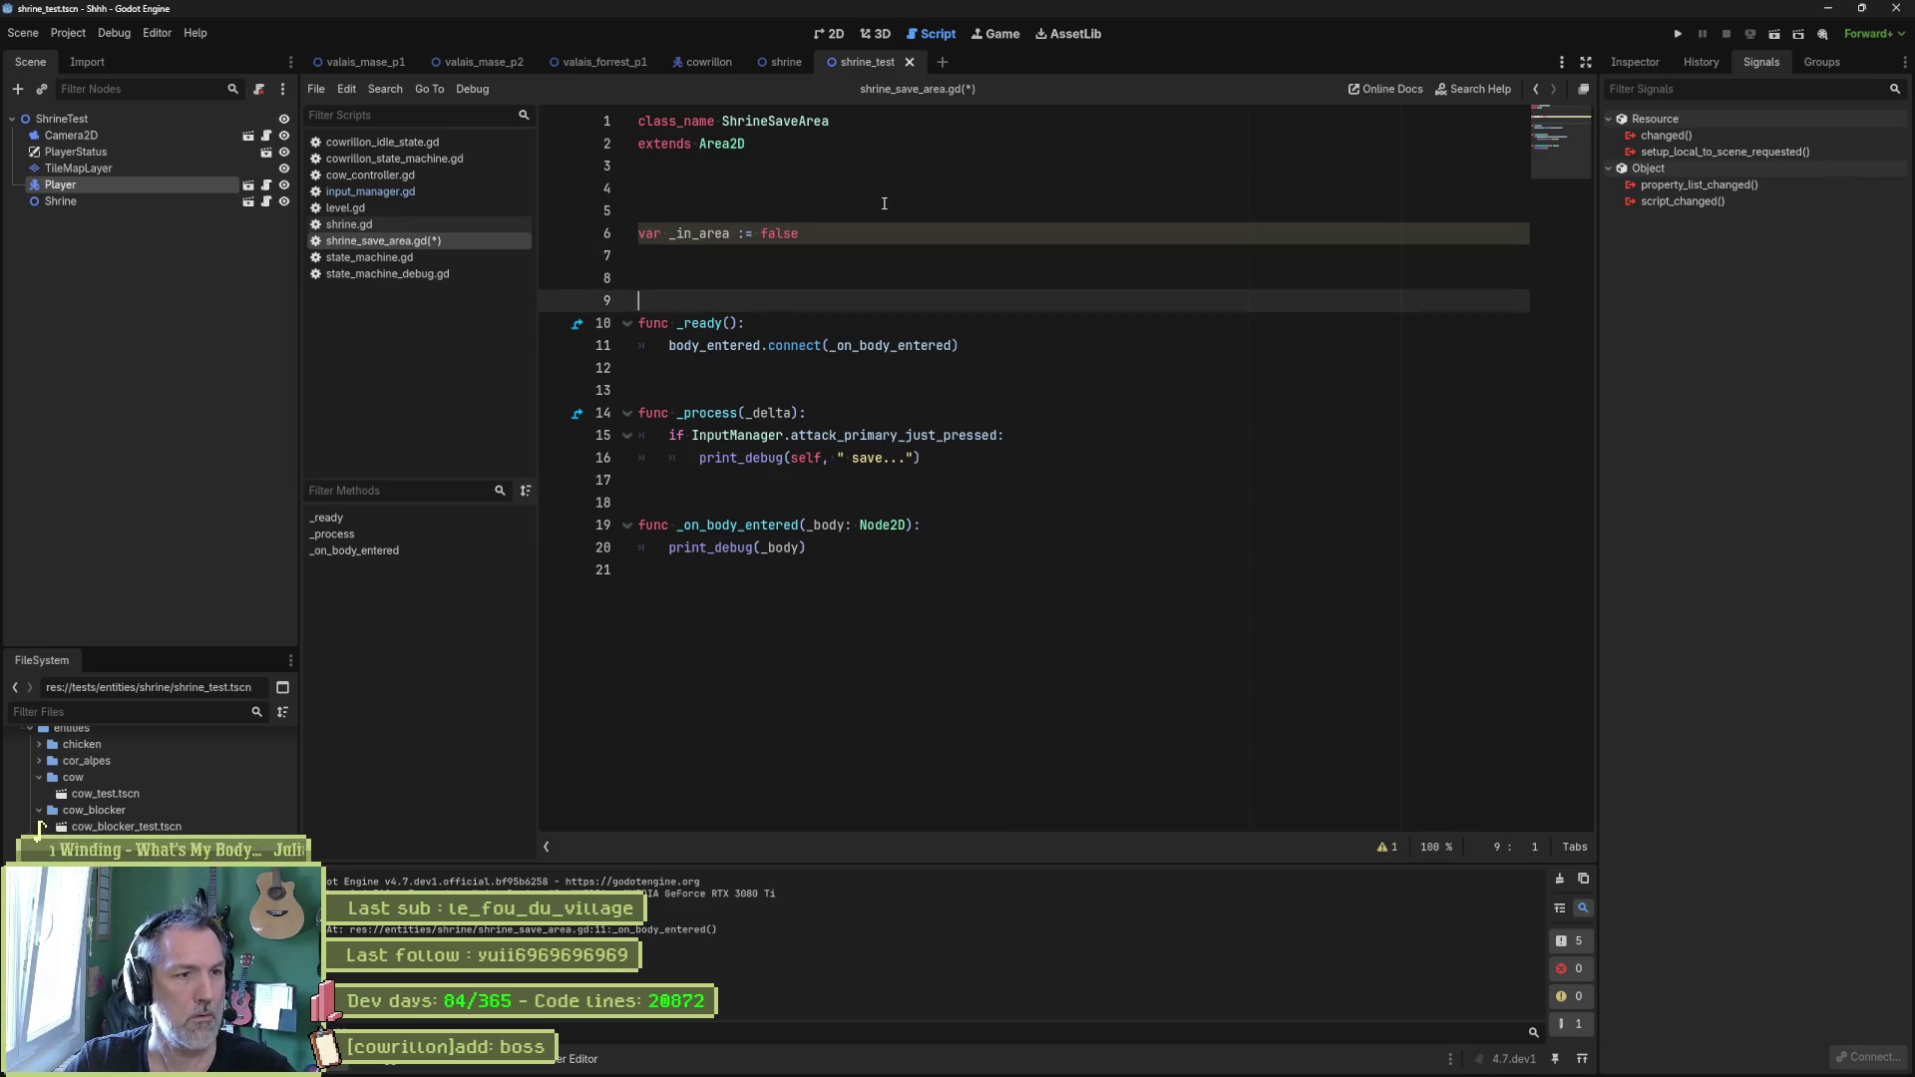
Add _in_area = false inside _ready.
{"action": "key", "text": "End"}
{"action": "key", "text": "Return"}
{"action": "type", "text": "_in_area = fasle"}
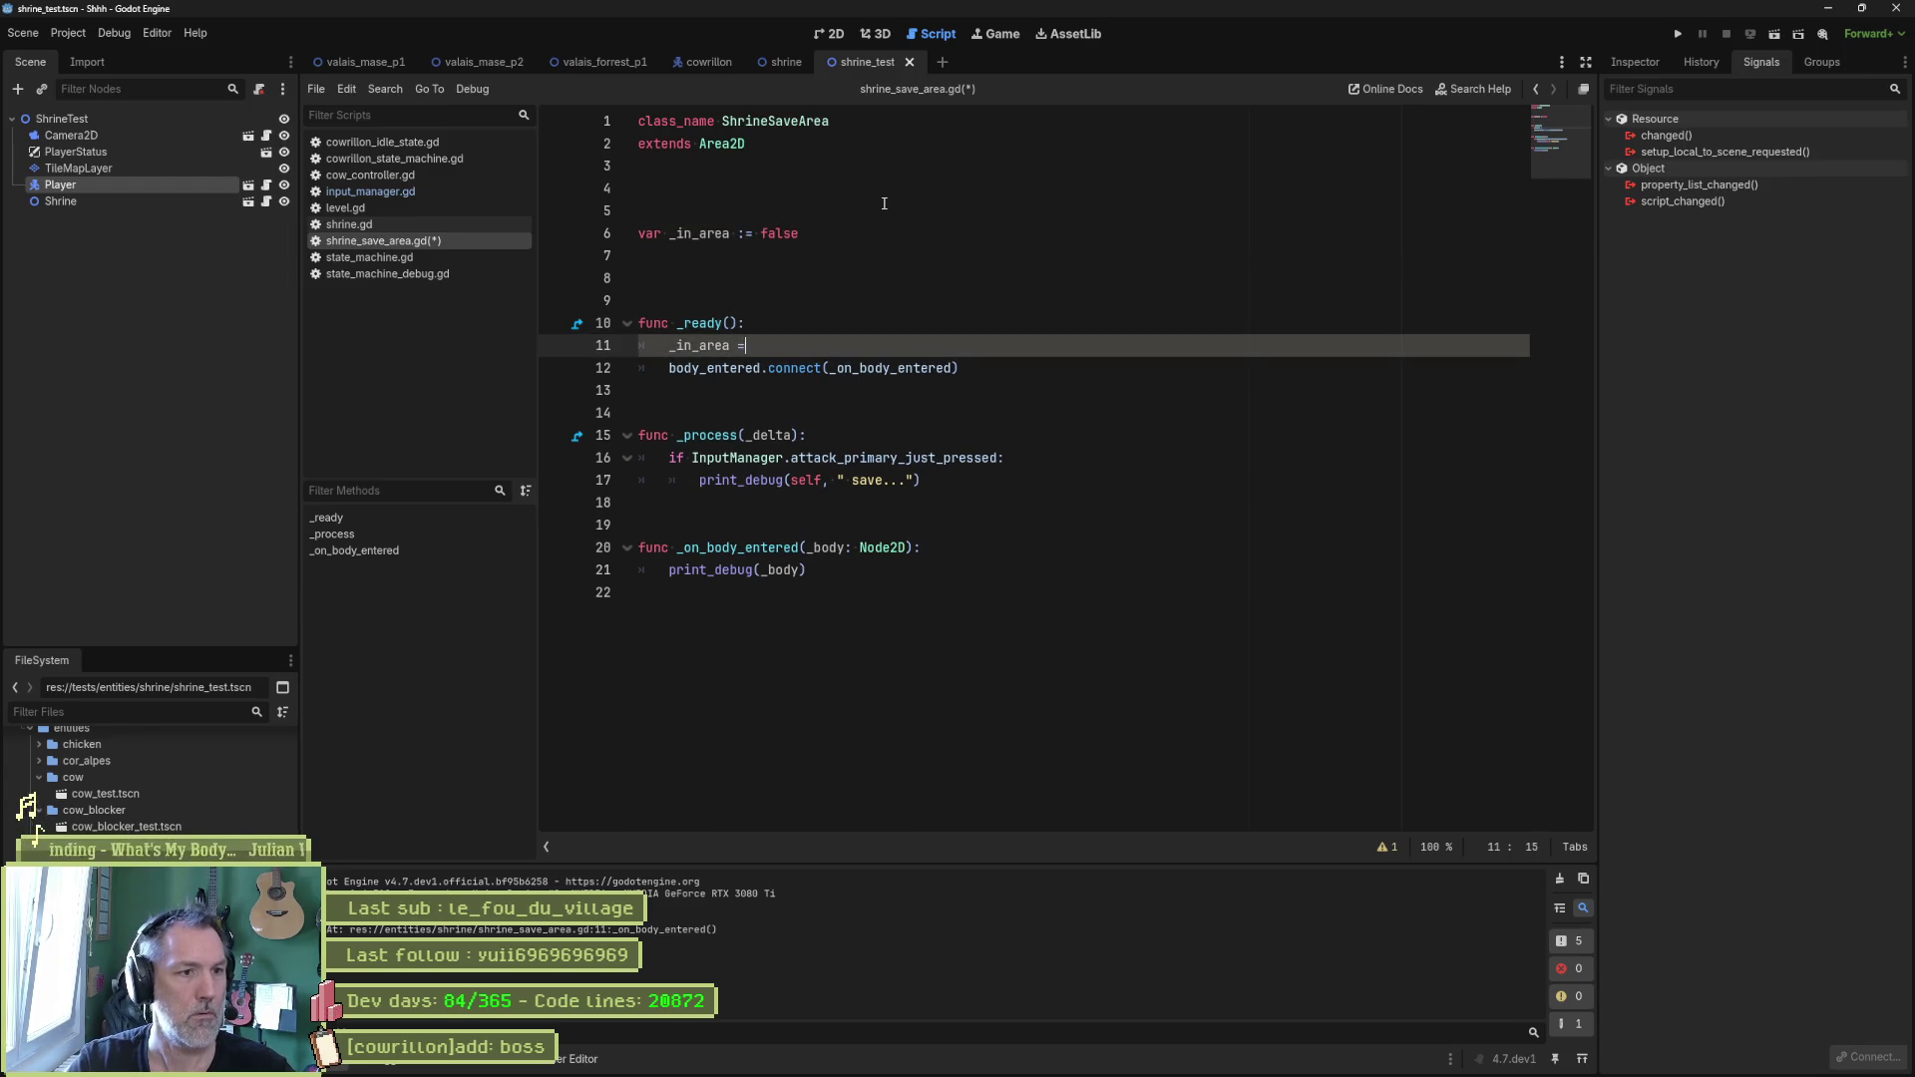
{"action": "key", "text": "BackSpace"}
{"action": "key", "text": "BackSpace"}
{"action": "key", "text": "BackSpace"}
{"action": "type", "text": "lse"}
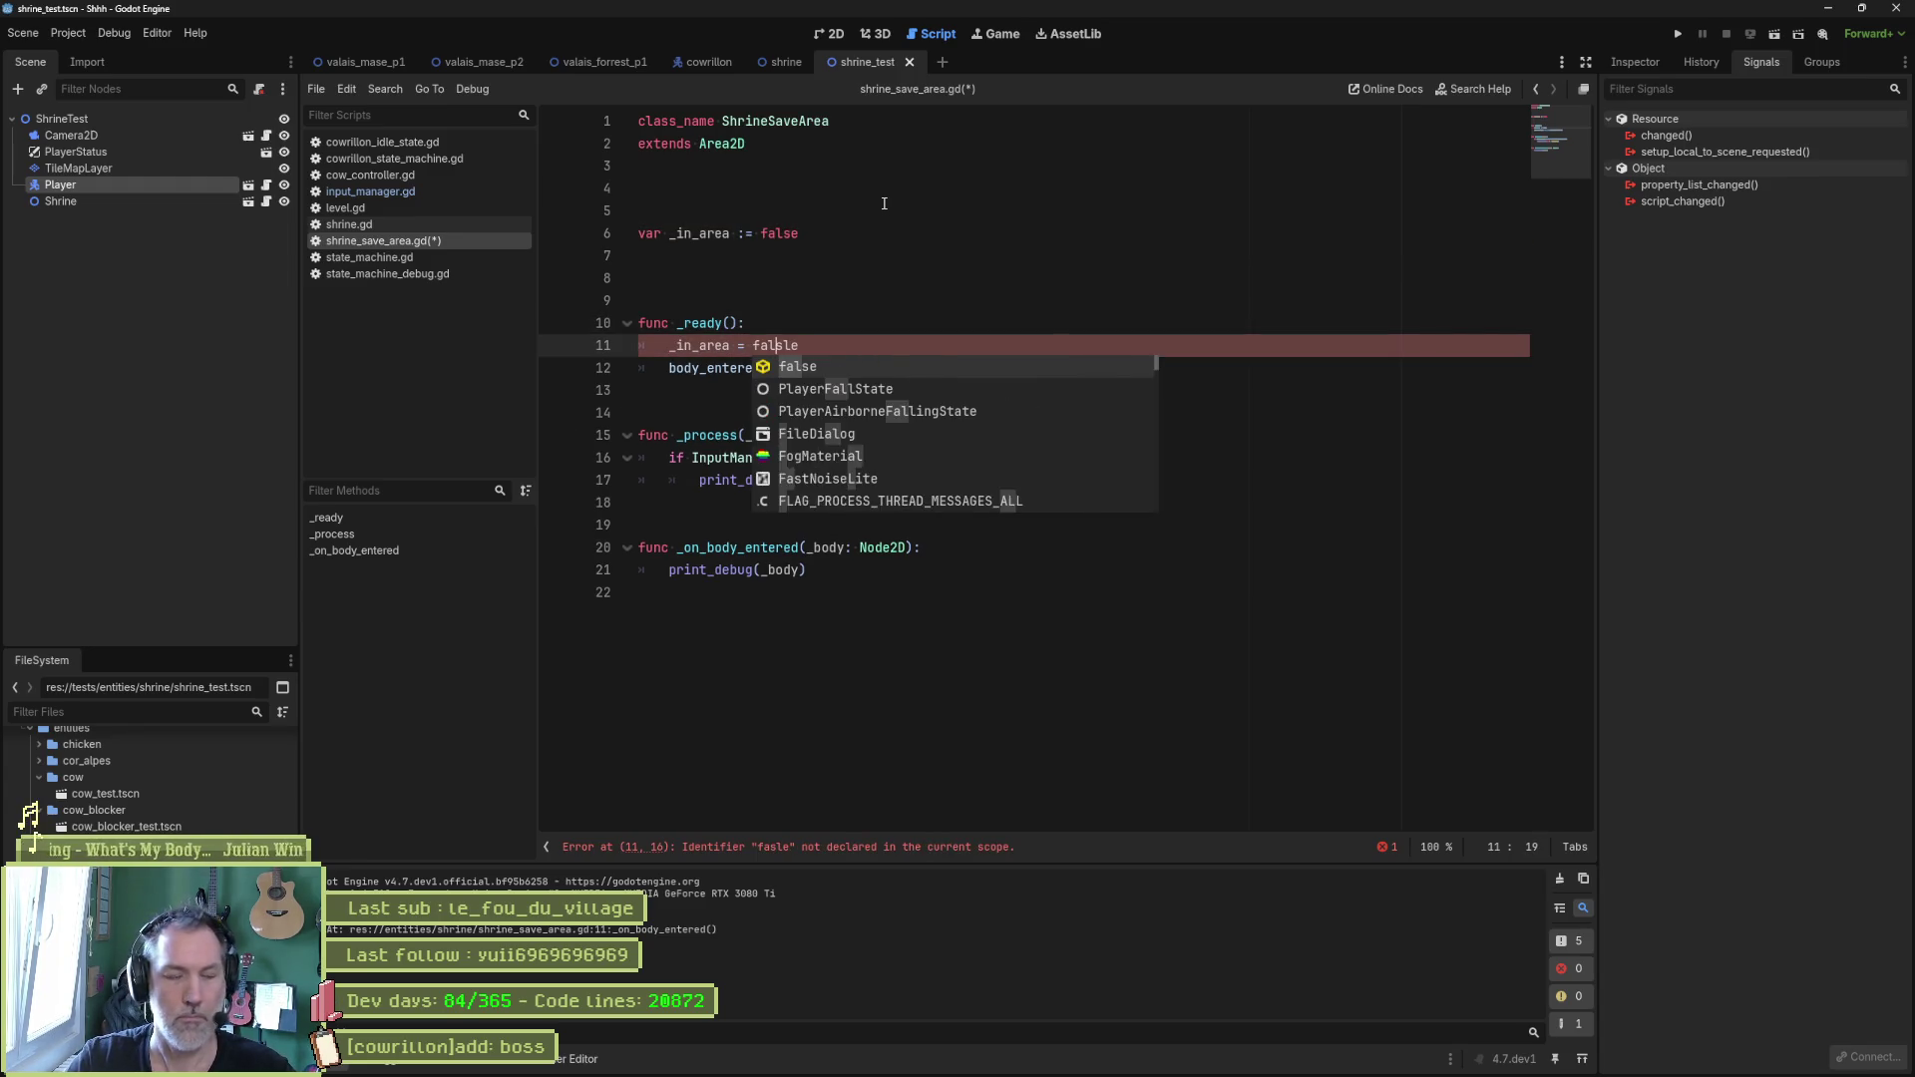
{"action": "key", "text": "Escape"}
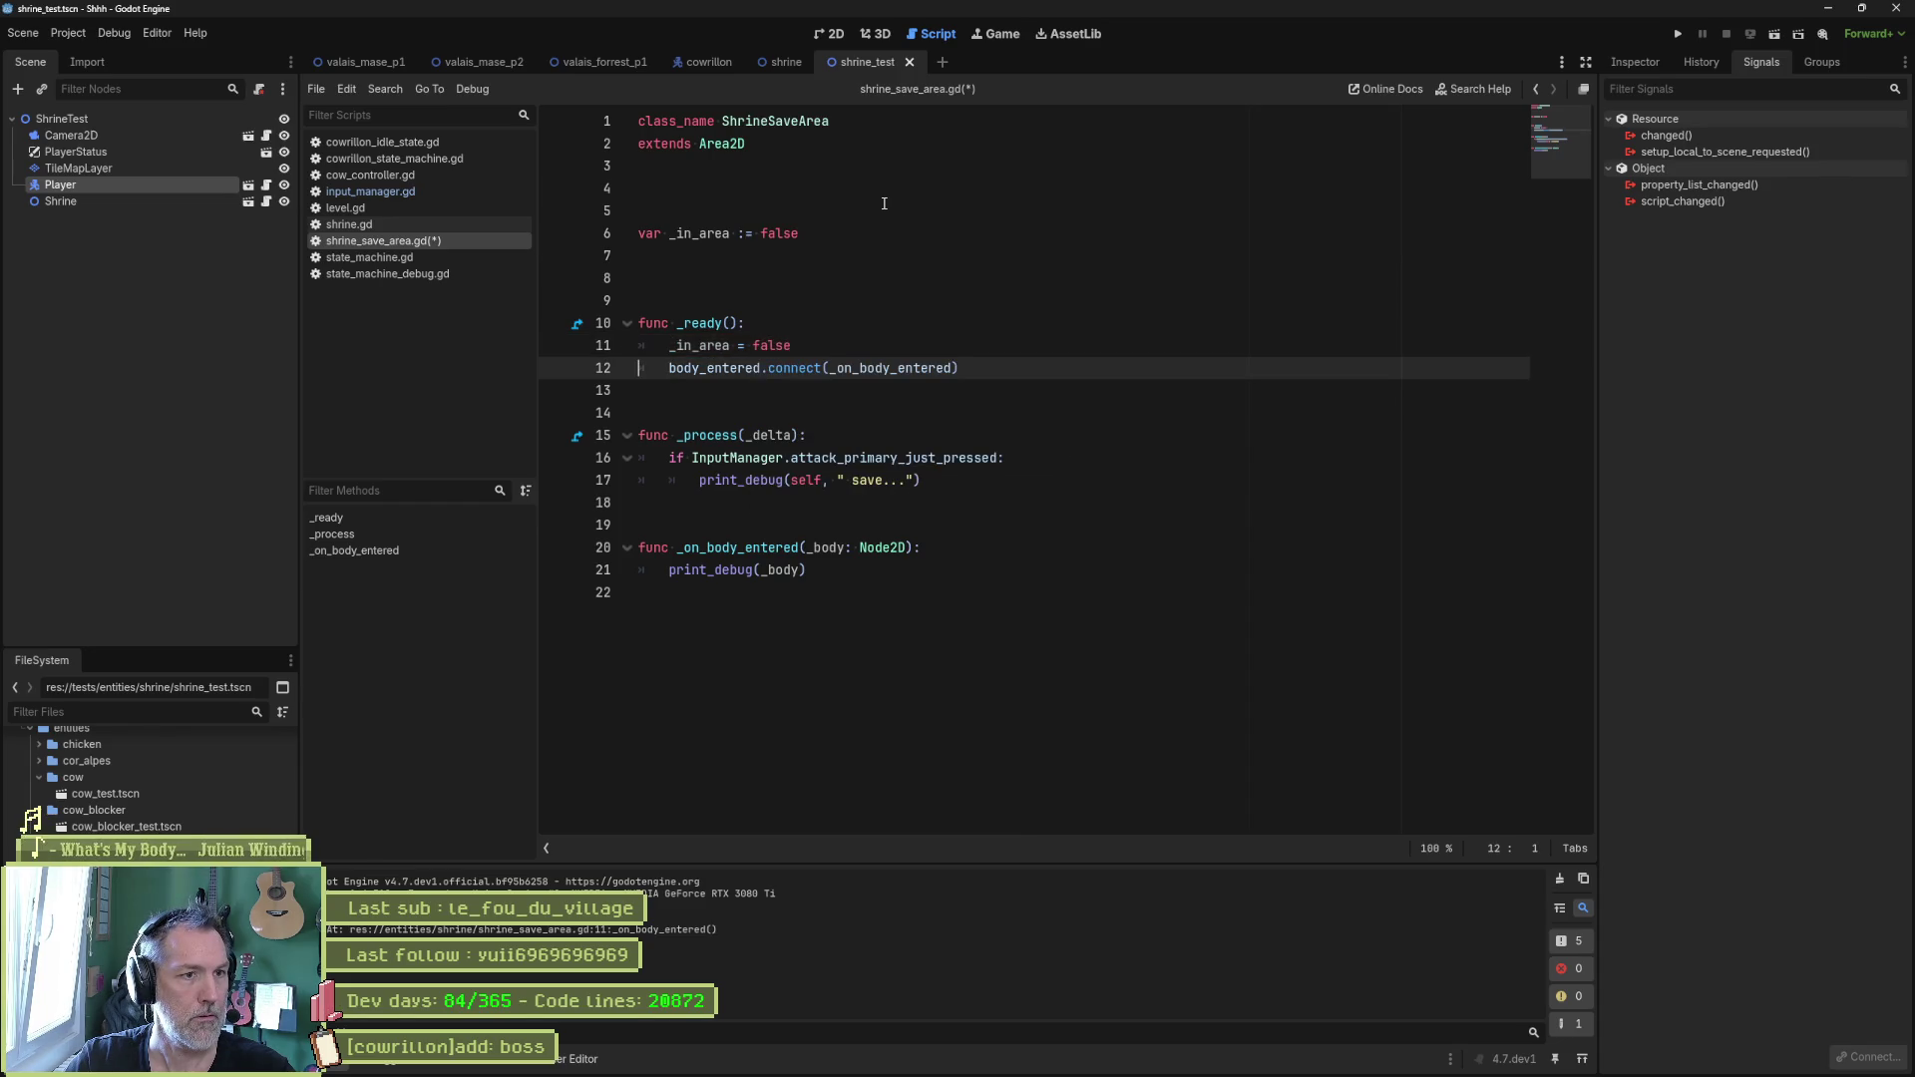
{"action": "key", "text": "shift+Up"}
Replace the _on_body_entered body with _in_area = true.
{"action": "key", "text": "Down"}
{"action": "key", "text": "Down"}
{"action": "key", "text": "Down"}
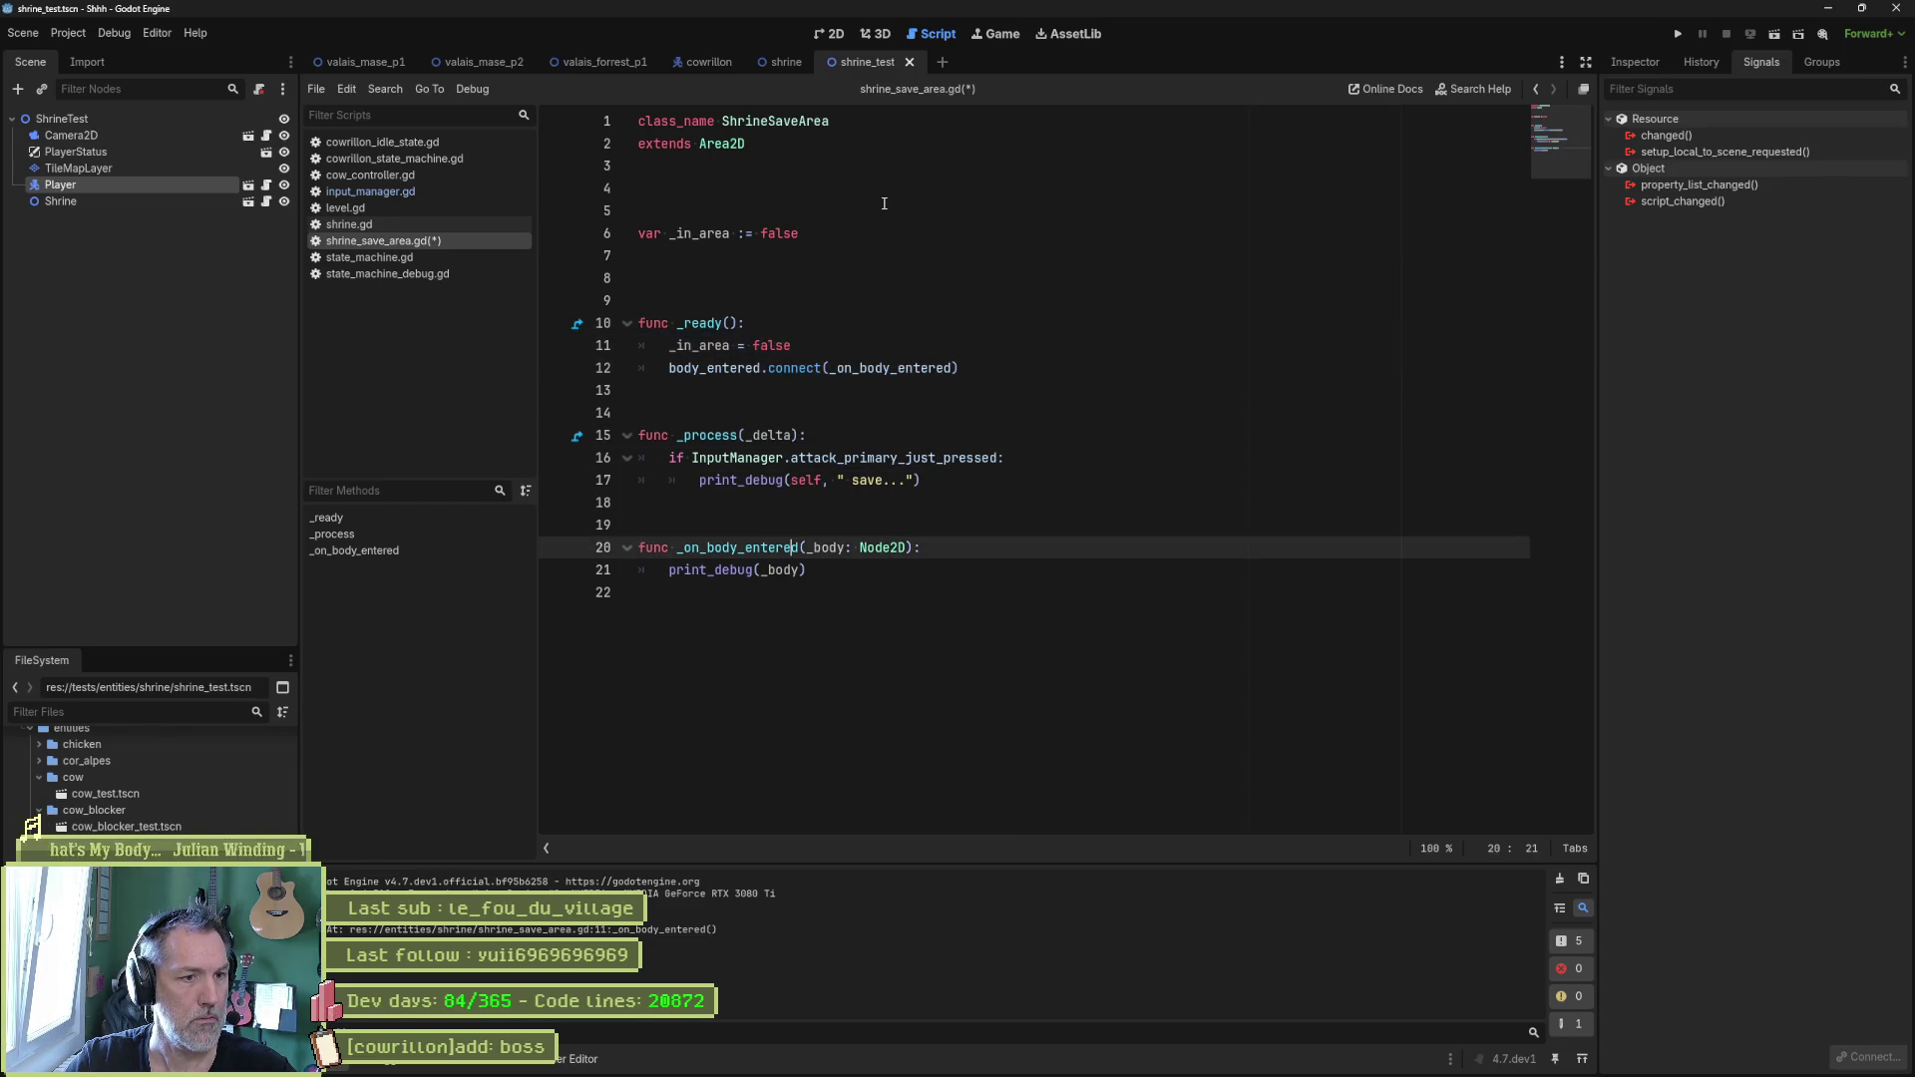
{"action": "key", "text": "shift+Home"}
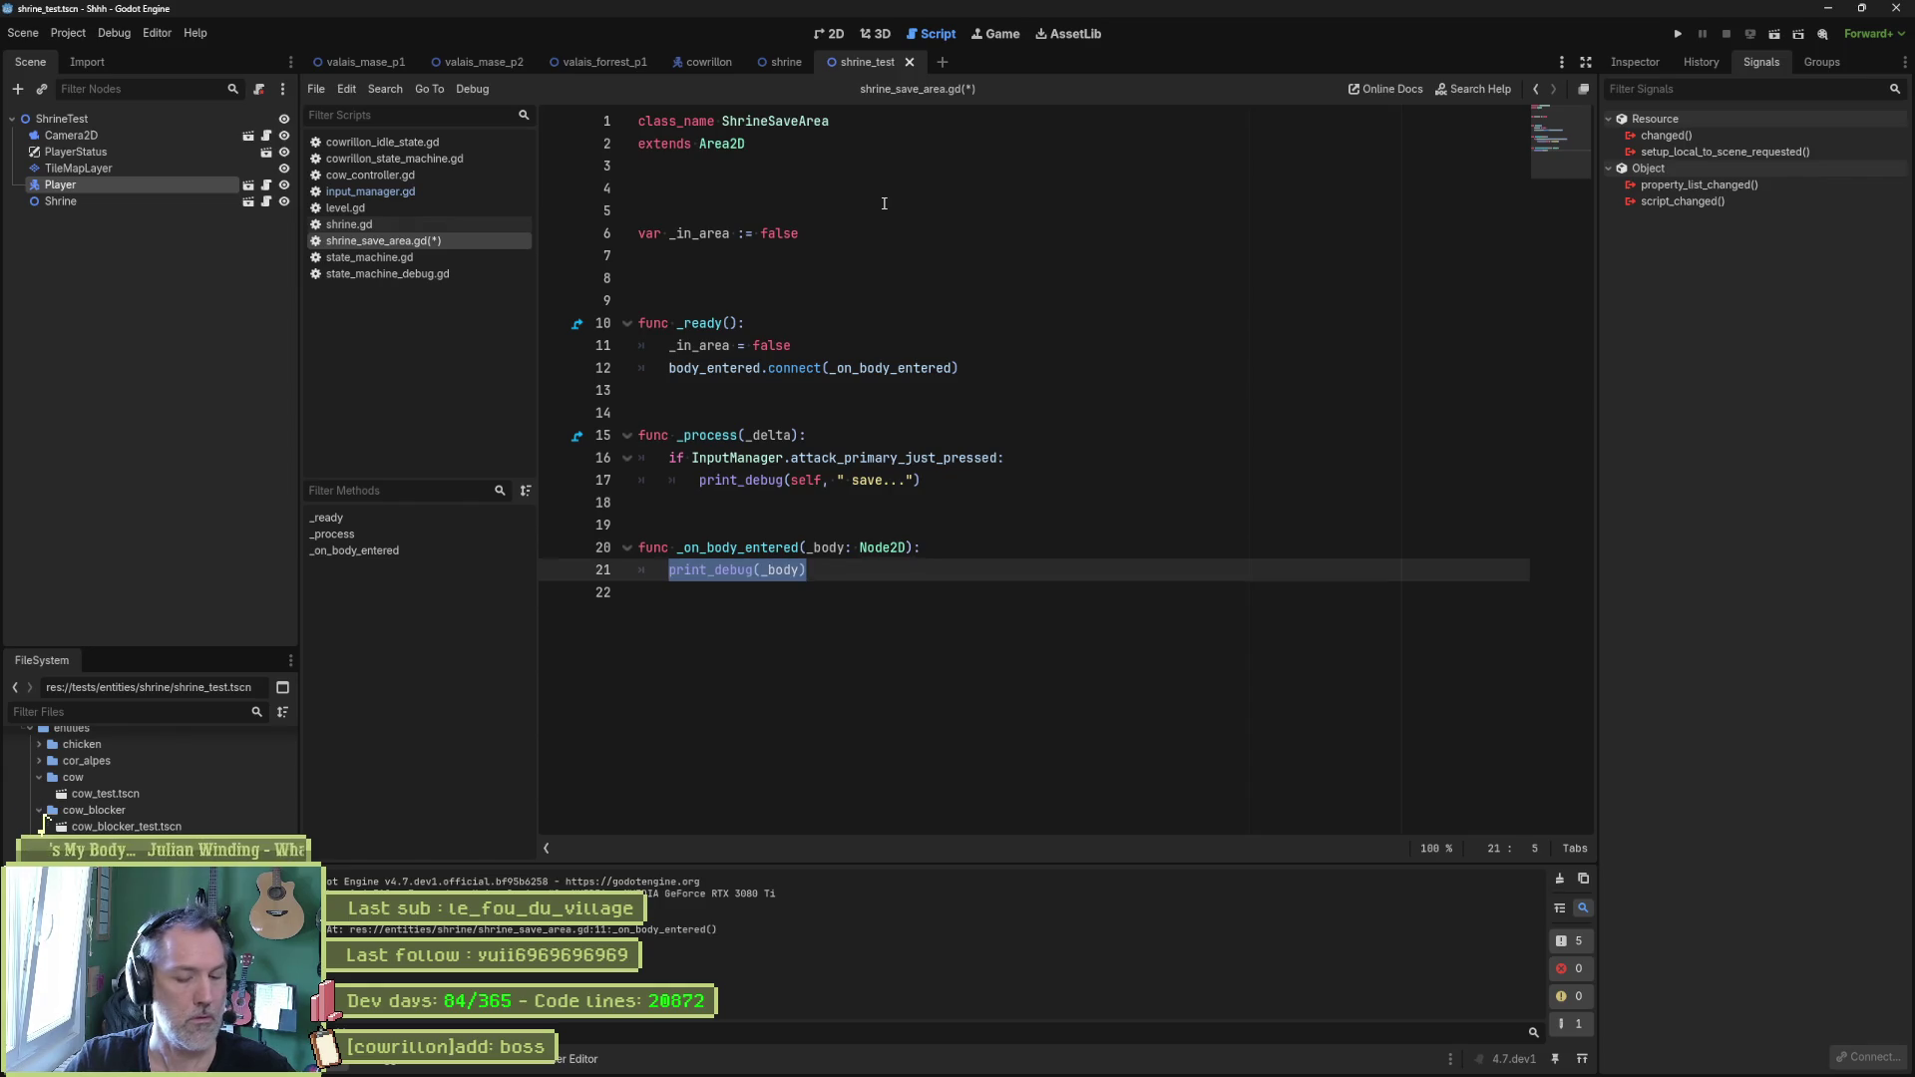
{"action": "type", "text": "_in"}
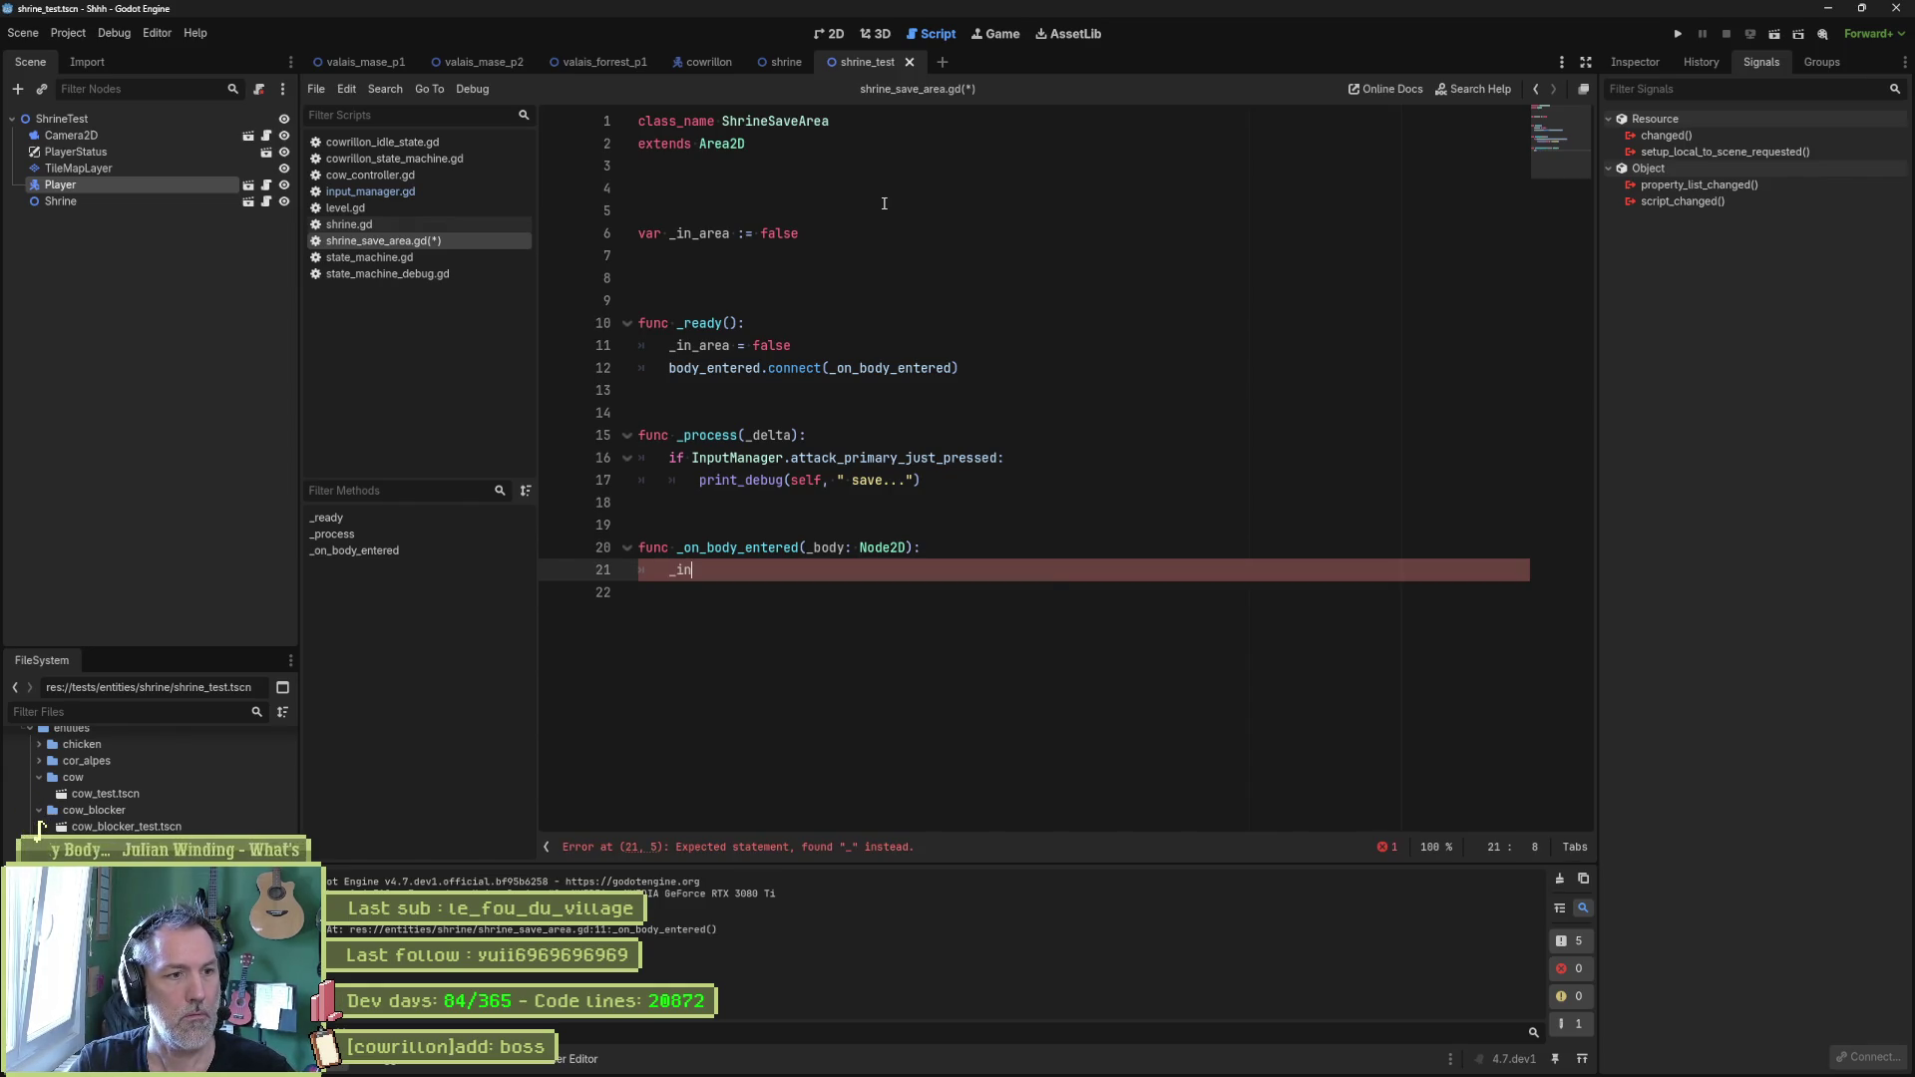
{"action": "key", "text": "Return"}
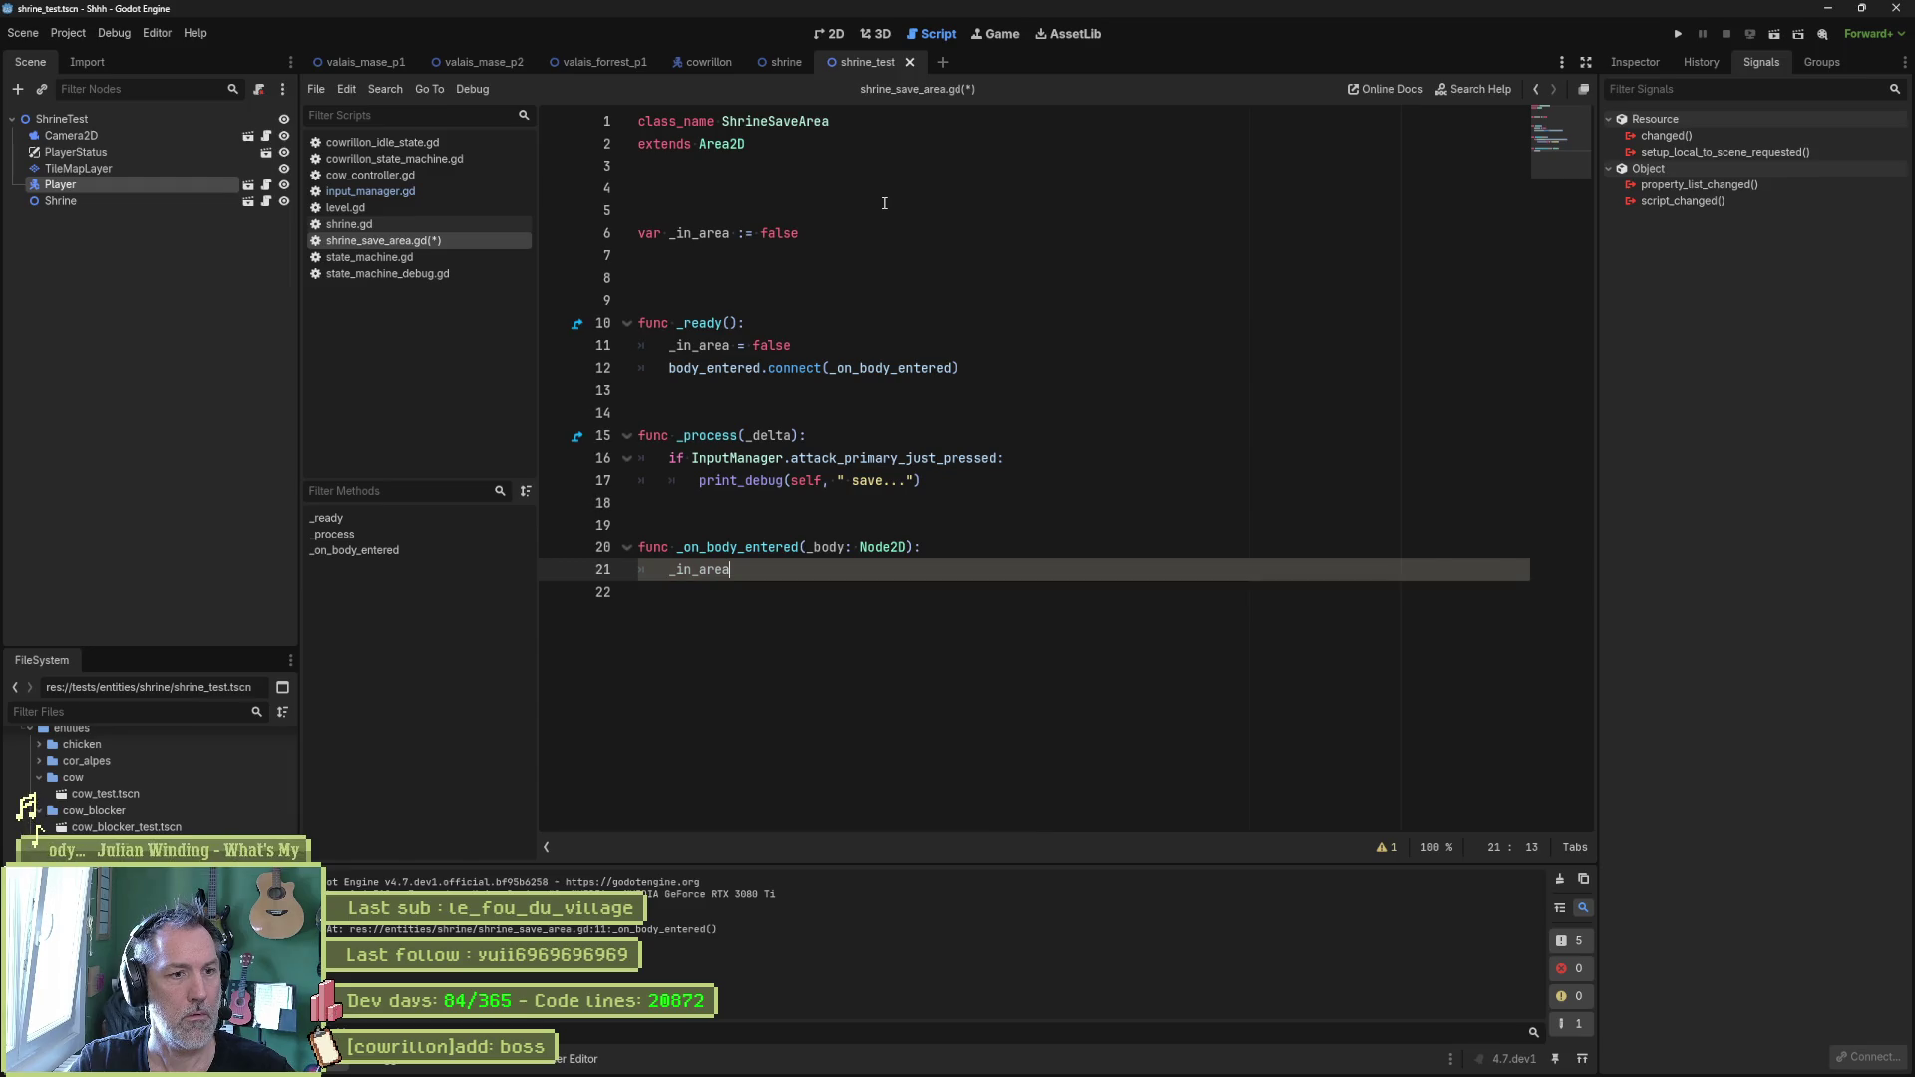
{"action": "type", "text": "true"}
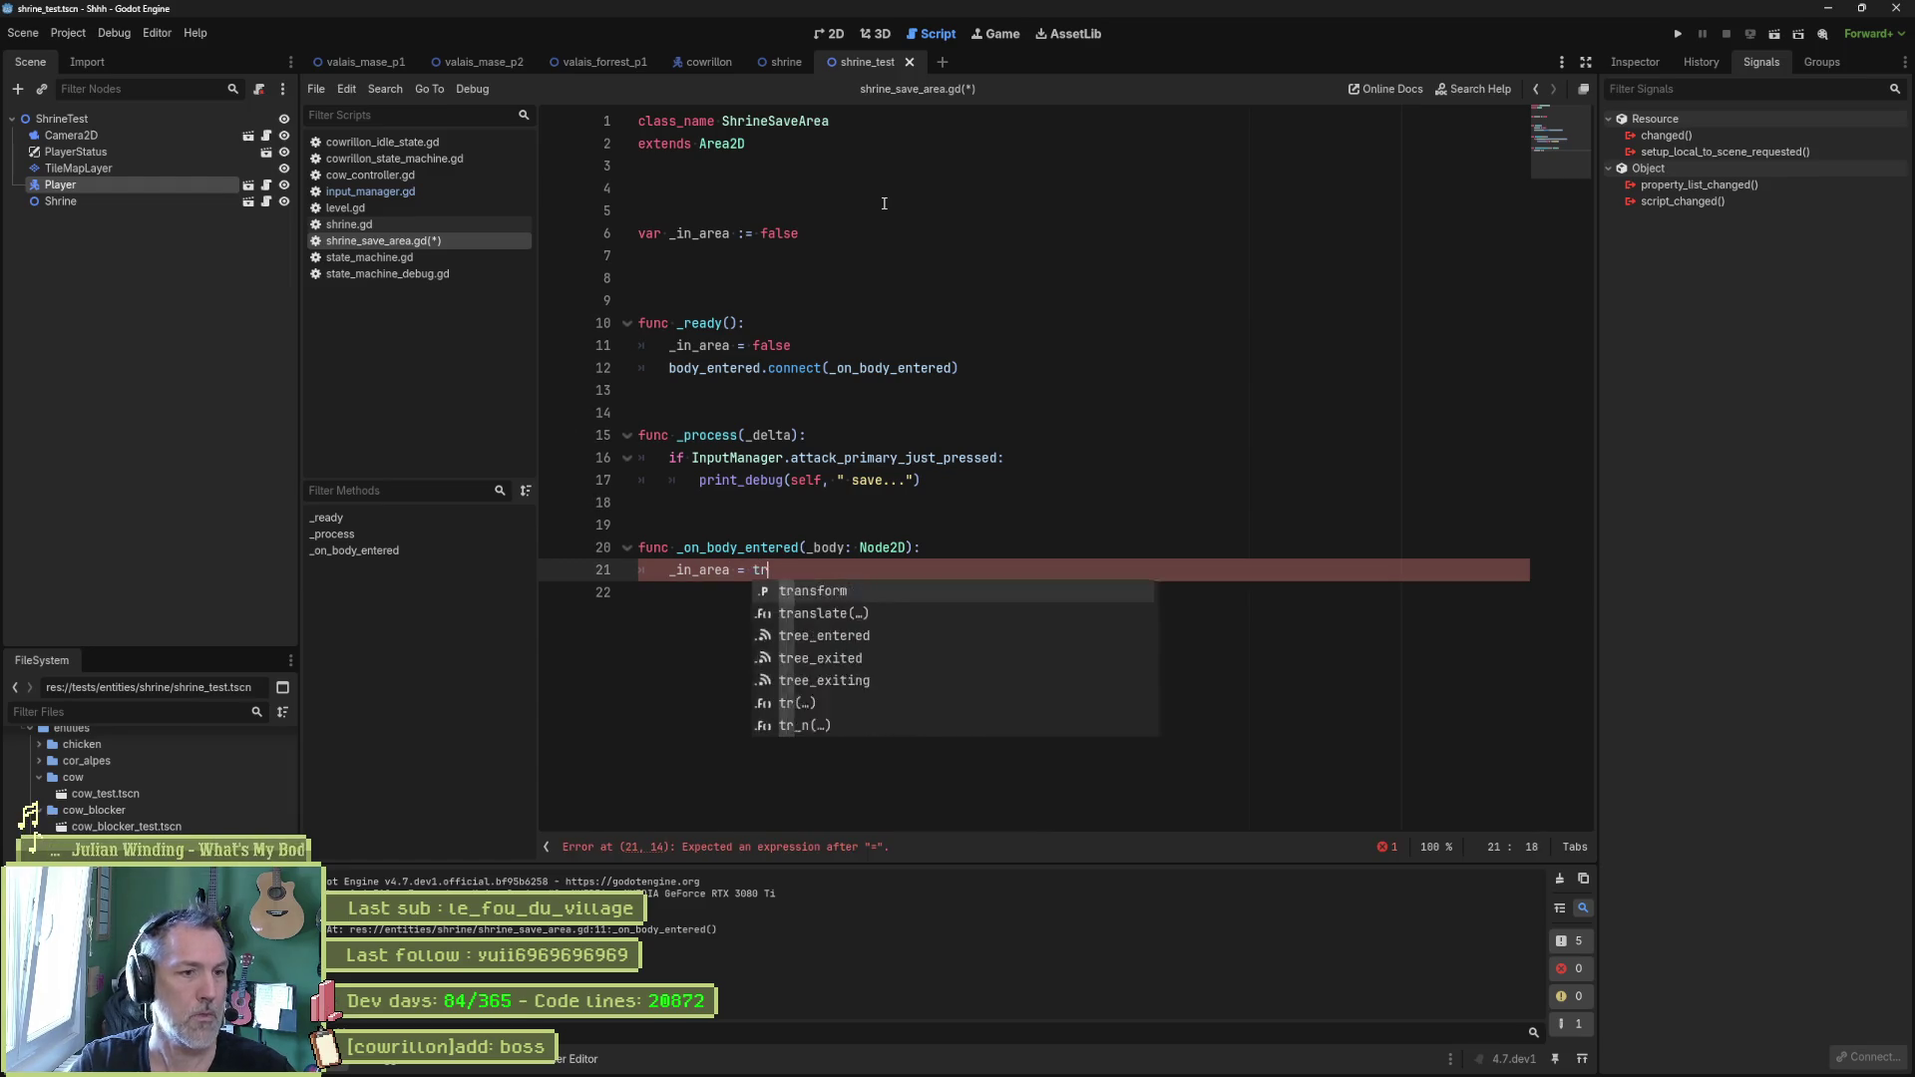
Duplicate the _on_body_entered function at the end and rename the copy _on_body_exited.
{"action": "key", "text": "shift+Up"}
{"action": "key", "text": "shift+Up"}
{"action": "key", "text": "shift+Up"}
{"action": "key", "text": "ctrl+c"}
{"action": "key", "text": "ctrl+End"}
{"action": "key", "text": "Return"}
{"action": "key", "text": "ctrl+v"}
{"action": "key", "text": "Up"}
{"action": "key", "text": "BackSpace"}
{"action": "key", "text": "BackSpace"}
{"action": "key", "text": "BackSpace"}
{"action": "type", "text": "xite"}
{"action": "key", "text": "Left"}
{"action": "key", "text": "Left"}
{"action": "key", "text": "Left"}
{"action": "type", "text": "e"}
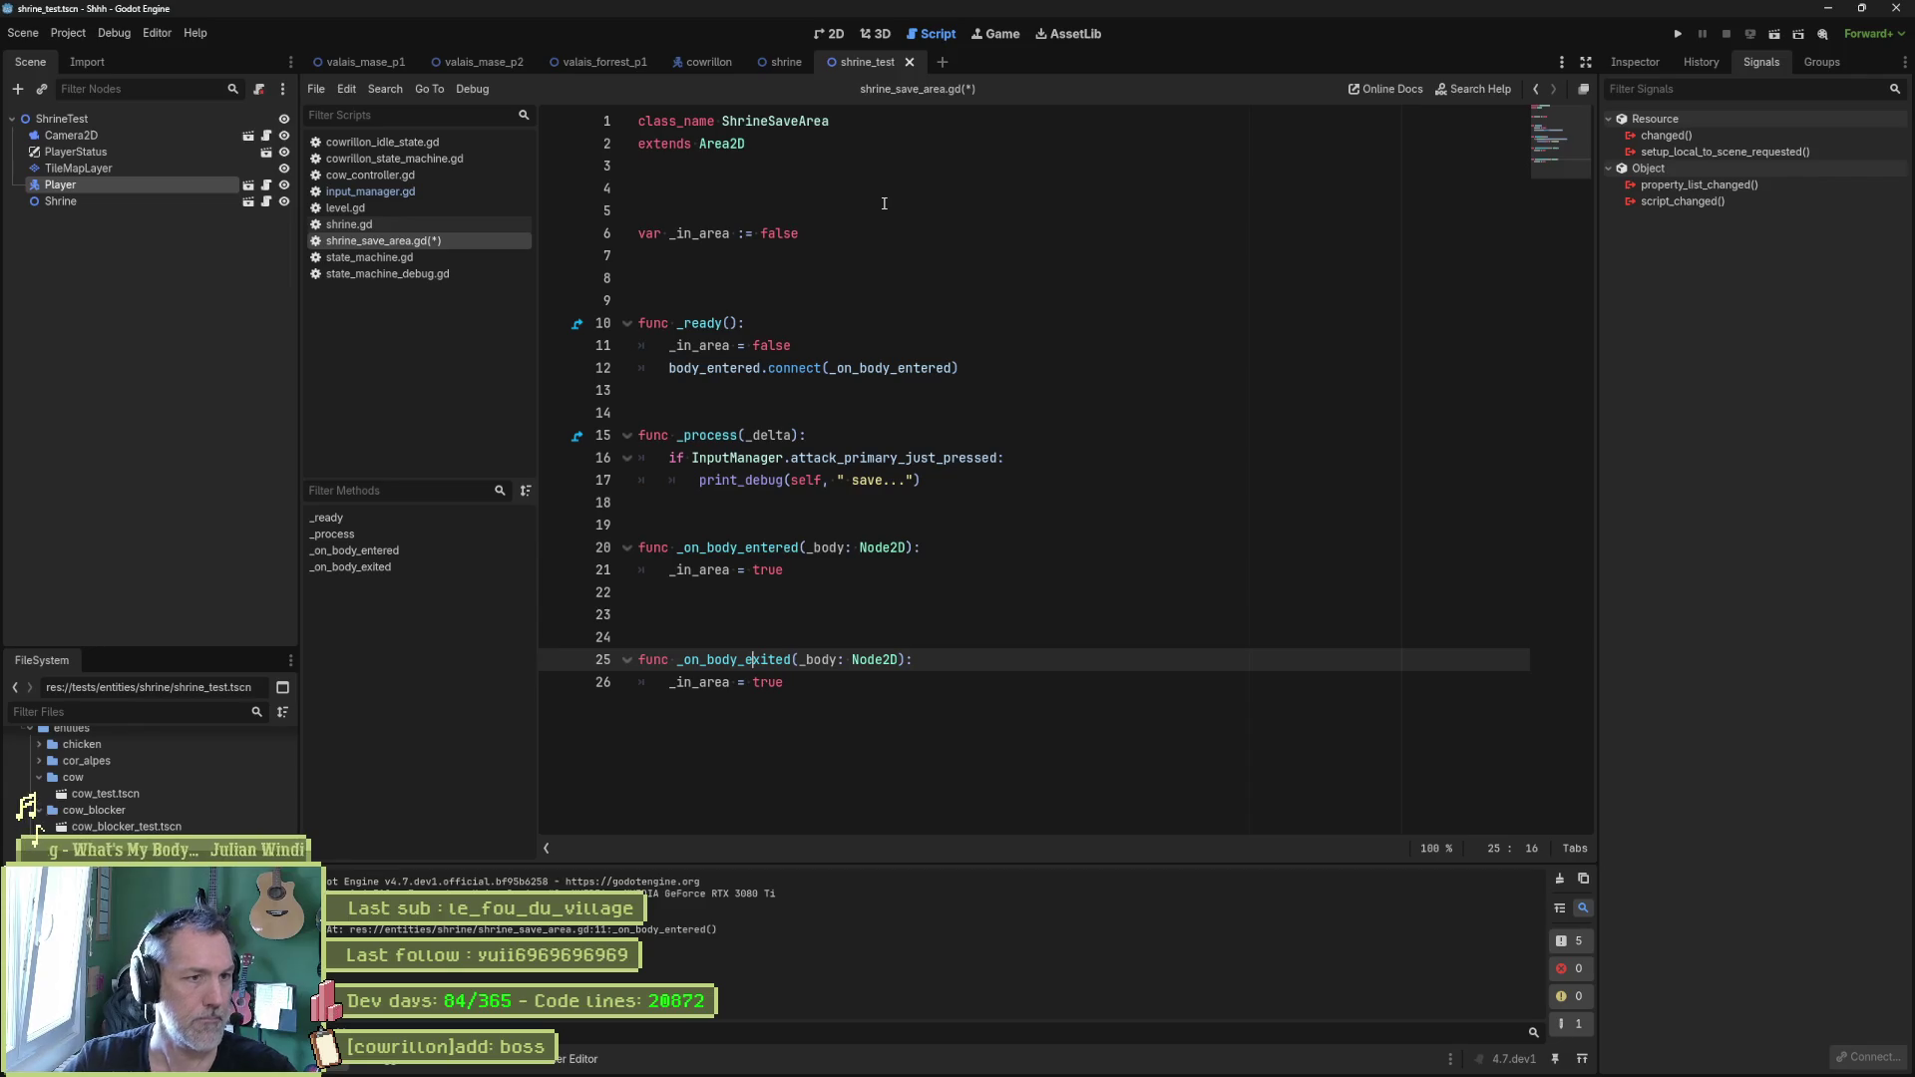
Add a second connect line linking body_exited to _on_body_exited.
{"action": "left_click", "coordinate": [994, 368]}
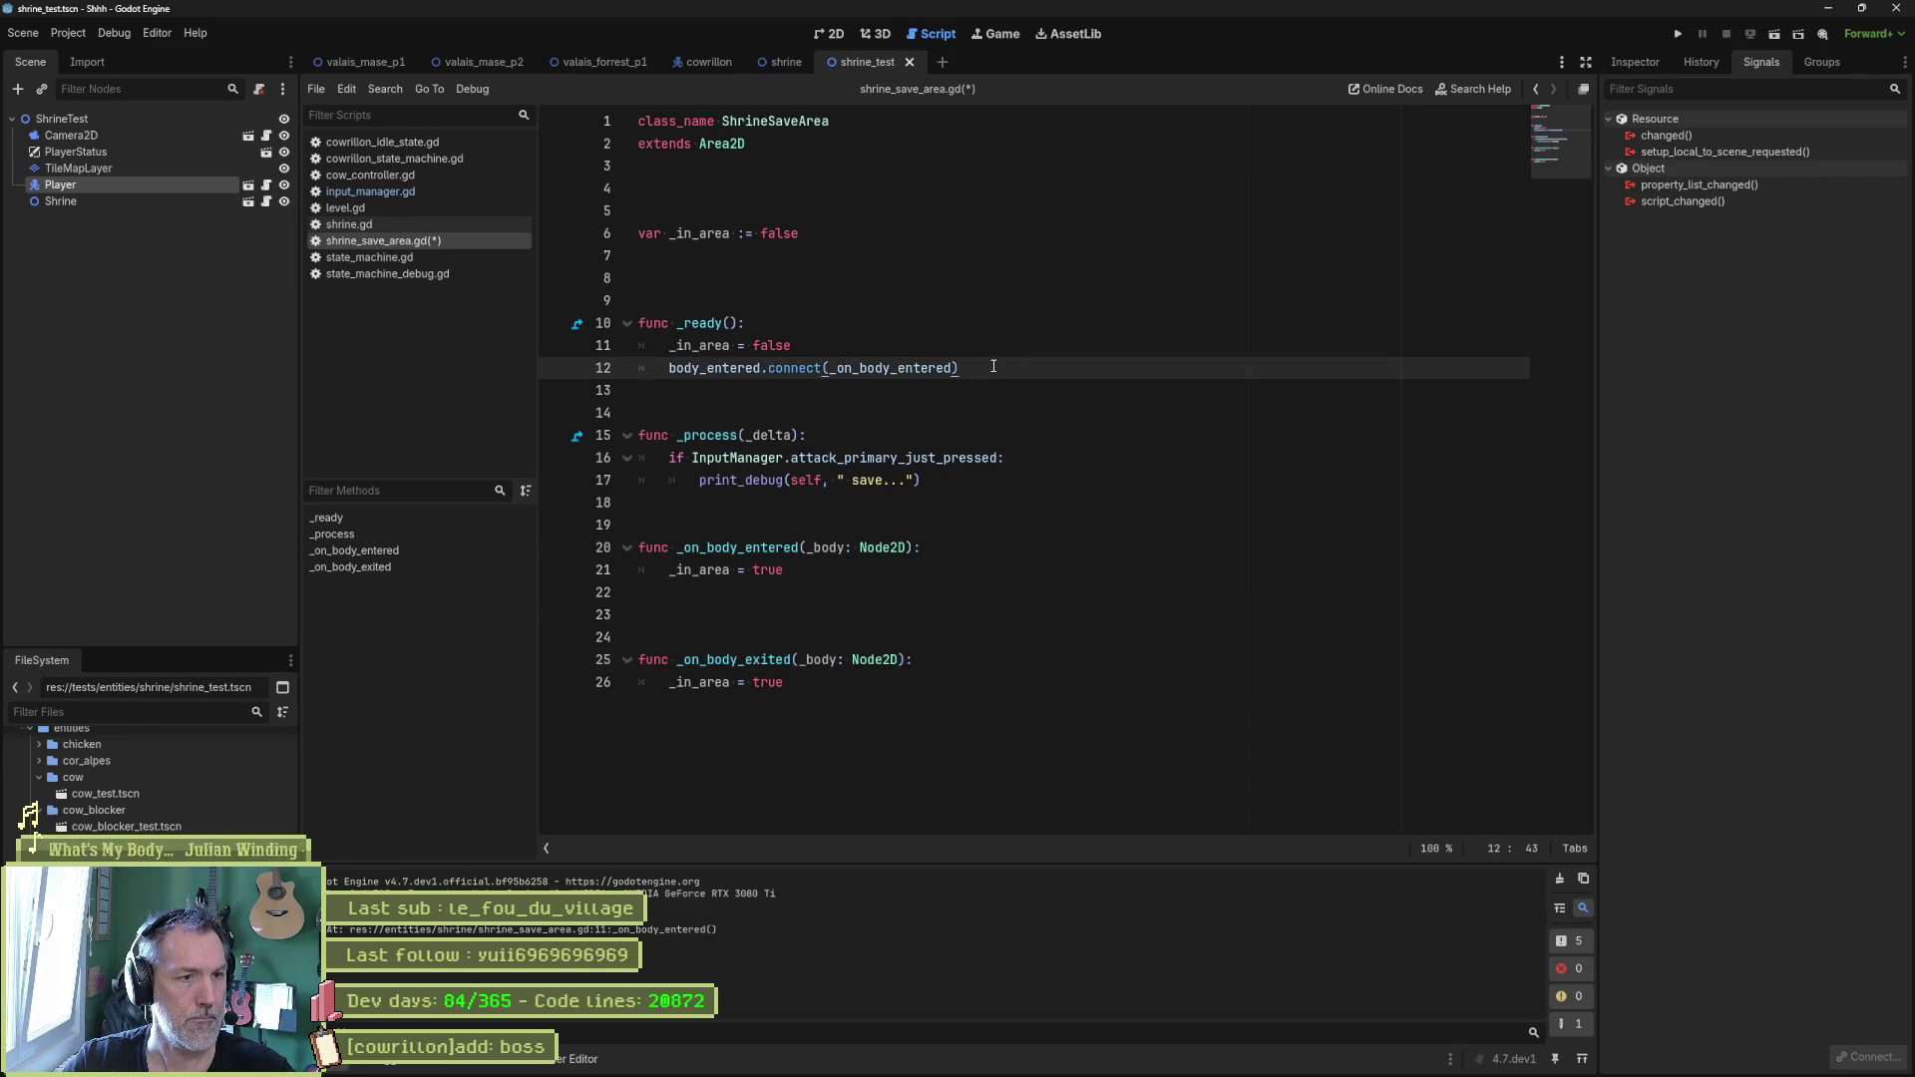
{"action": "triple_click", "coordinate": [995, 368]}
{"action": "key", "text": "ctrl+c"}
{"action": "left_click", "coordinate": [995, 368]}
{"action": "key", "text": "Return"}
{"action": "key", "text": "ctrl+v"}
{"action": "double_click", "coordinate": [746, 683]}
{"action": "key", "text": "ctrl+c"}
{"action": "double_click", "coordinate": [888, 390]}
{"action": "key", "text": "ctrl+v"}
{"action": "double_click", "coordinate": [734, 393]}
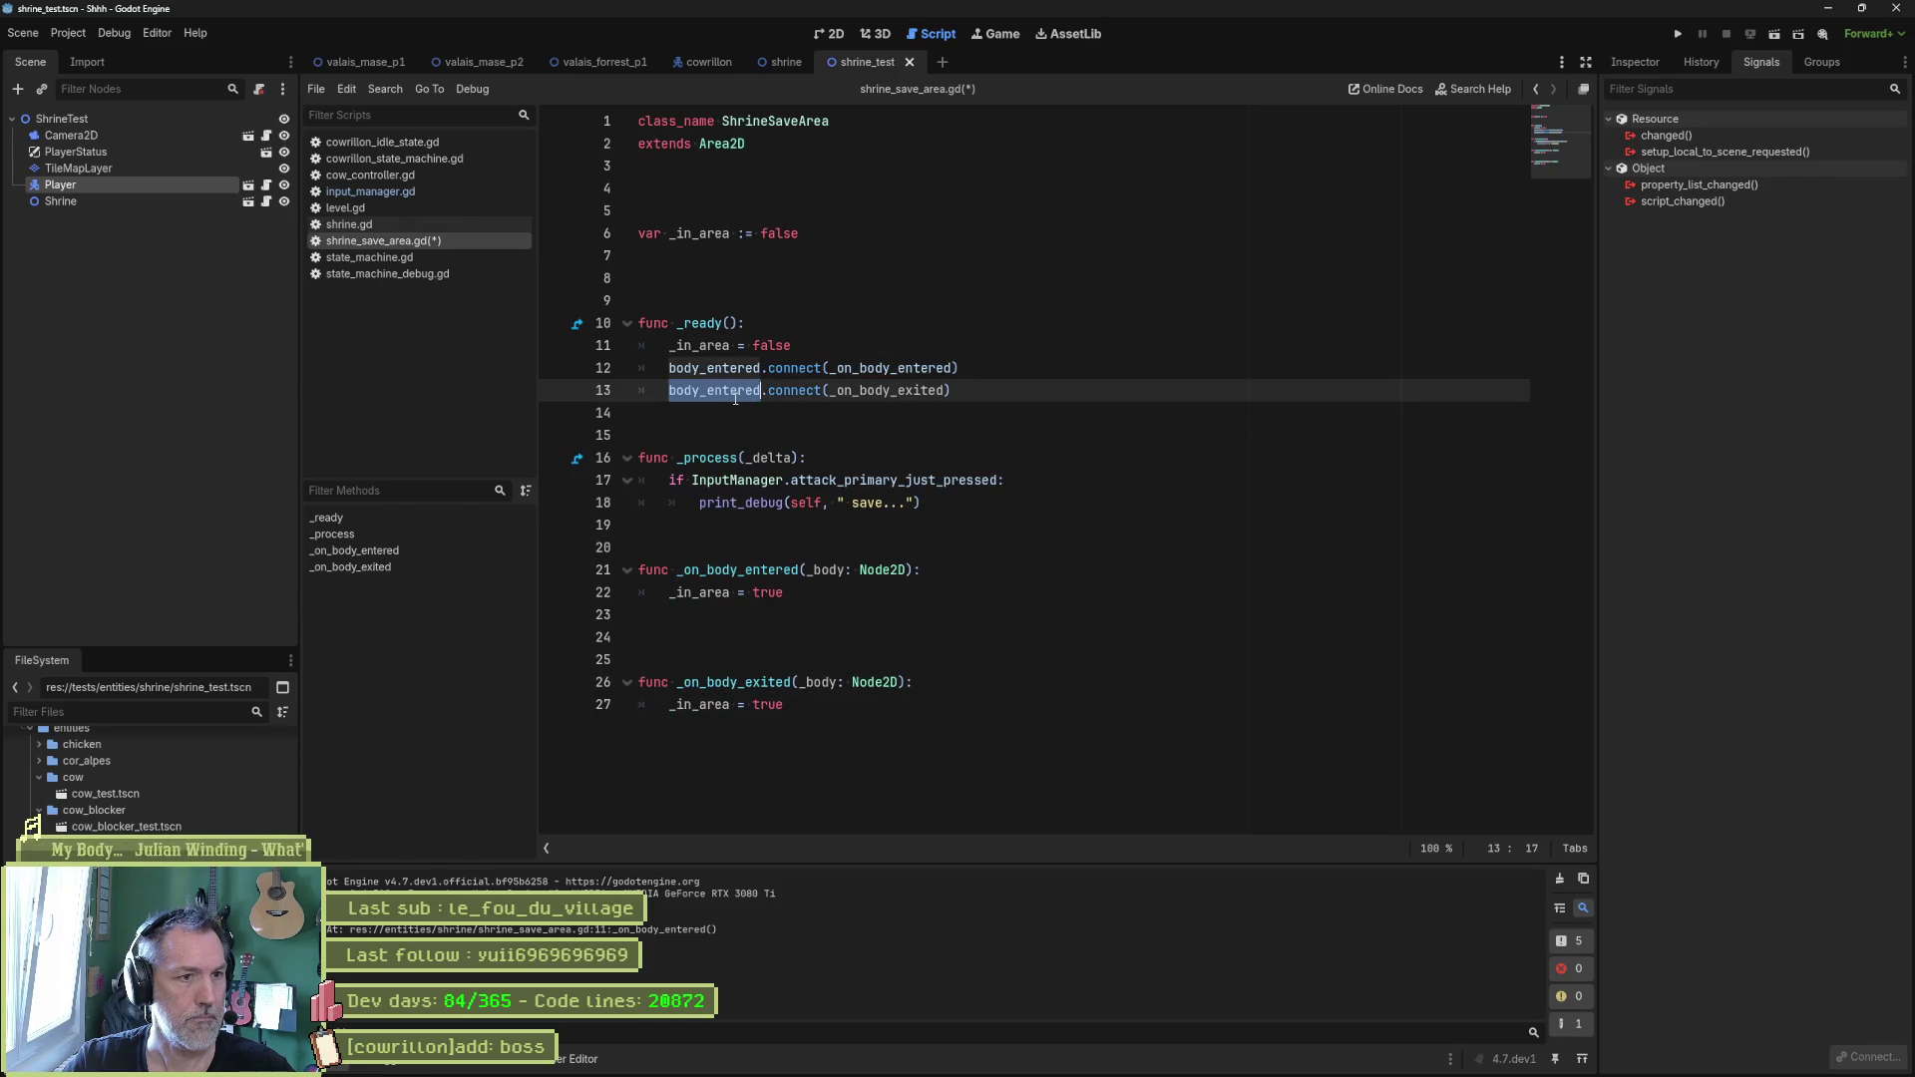
{"action": "type", "text": "body_ex"}
{"action": "key", "text": "Return"}
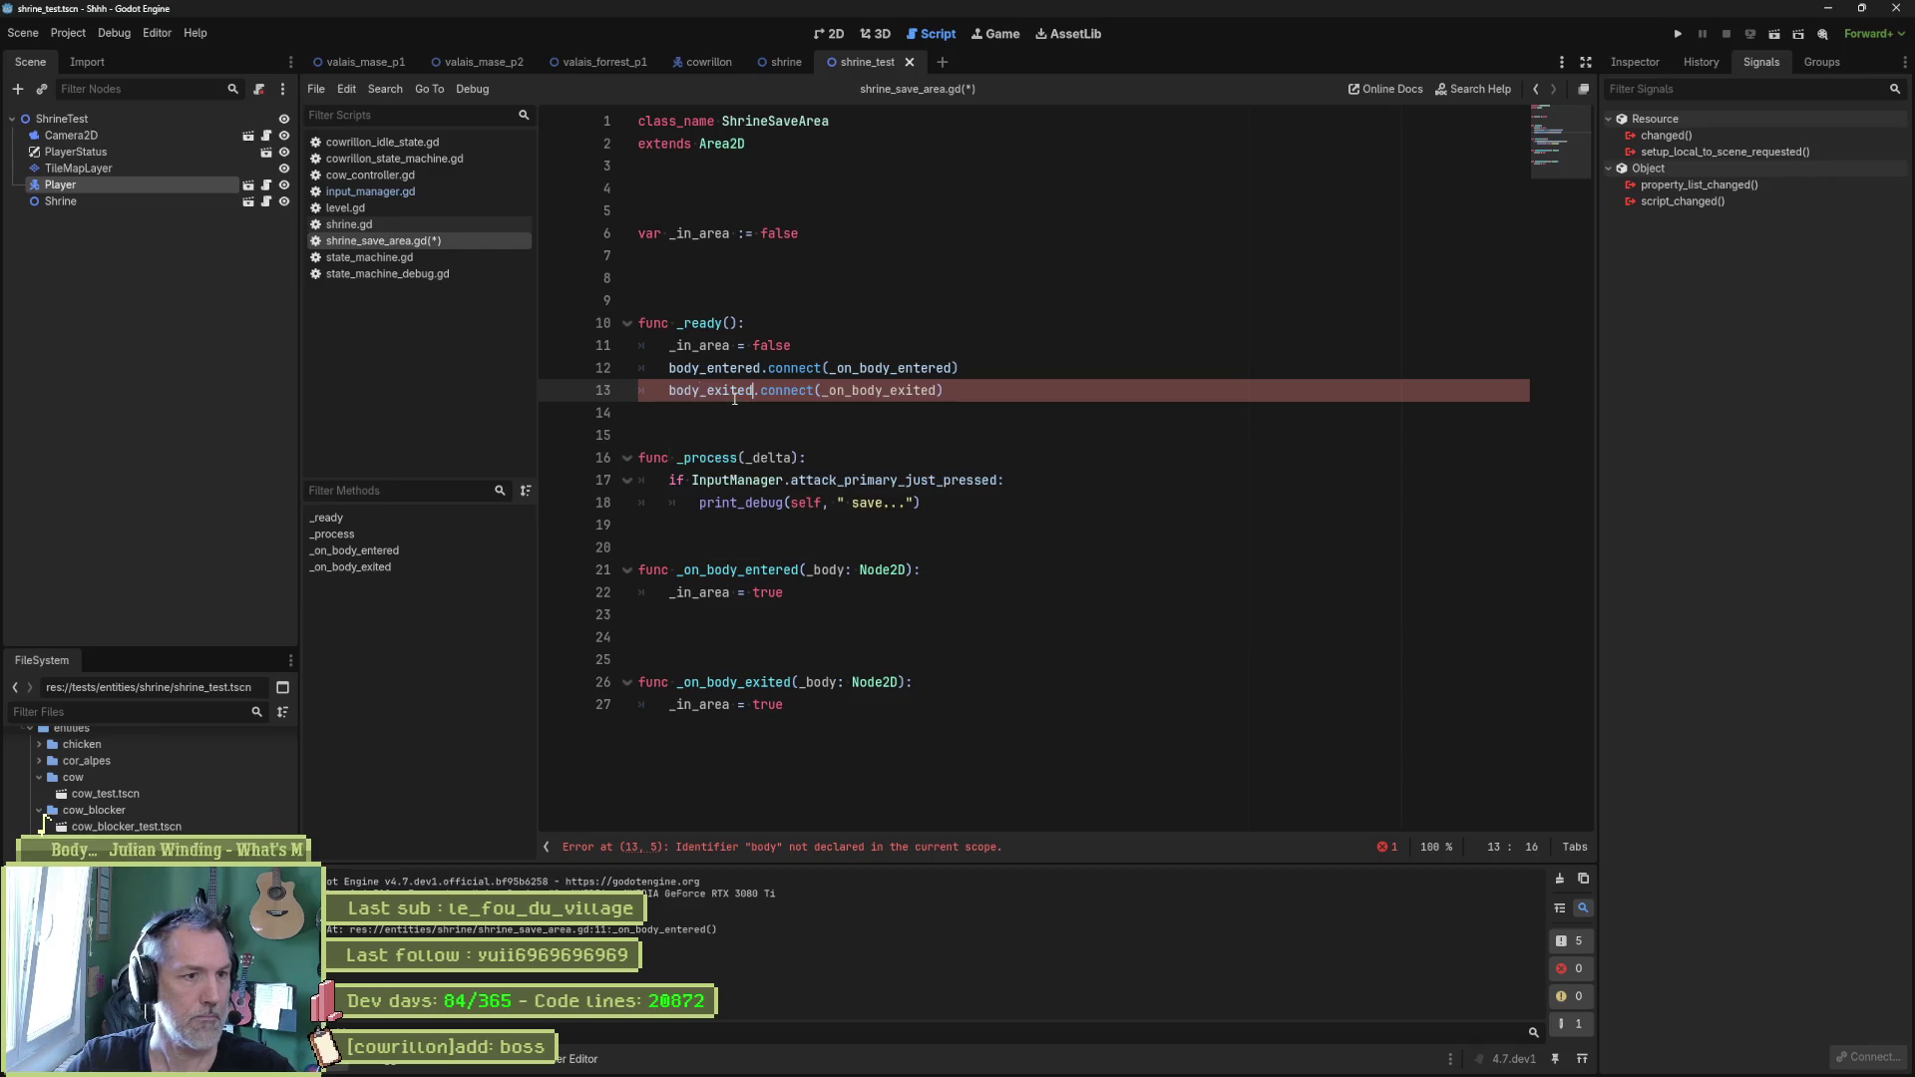
Make _on_body_exited set _in_area to false, remove the extra blank line, and save.
{"action": "left_click", "coordinate": [772, 703]}
{"action": "double_click", "coordinate": [768, 704]}
{"action": "type", "text": "false"}
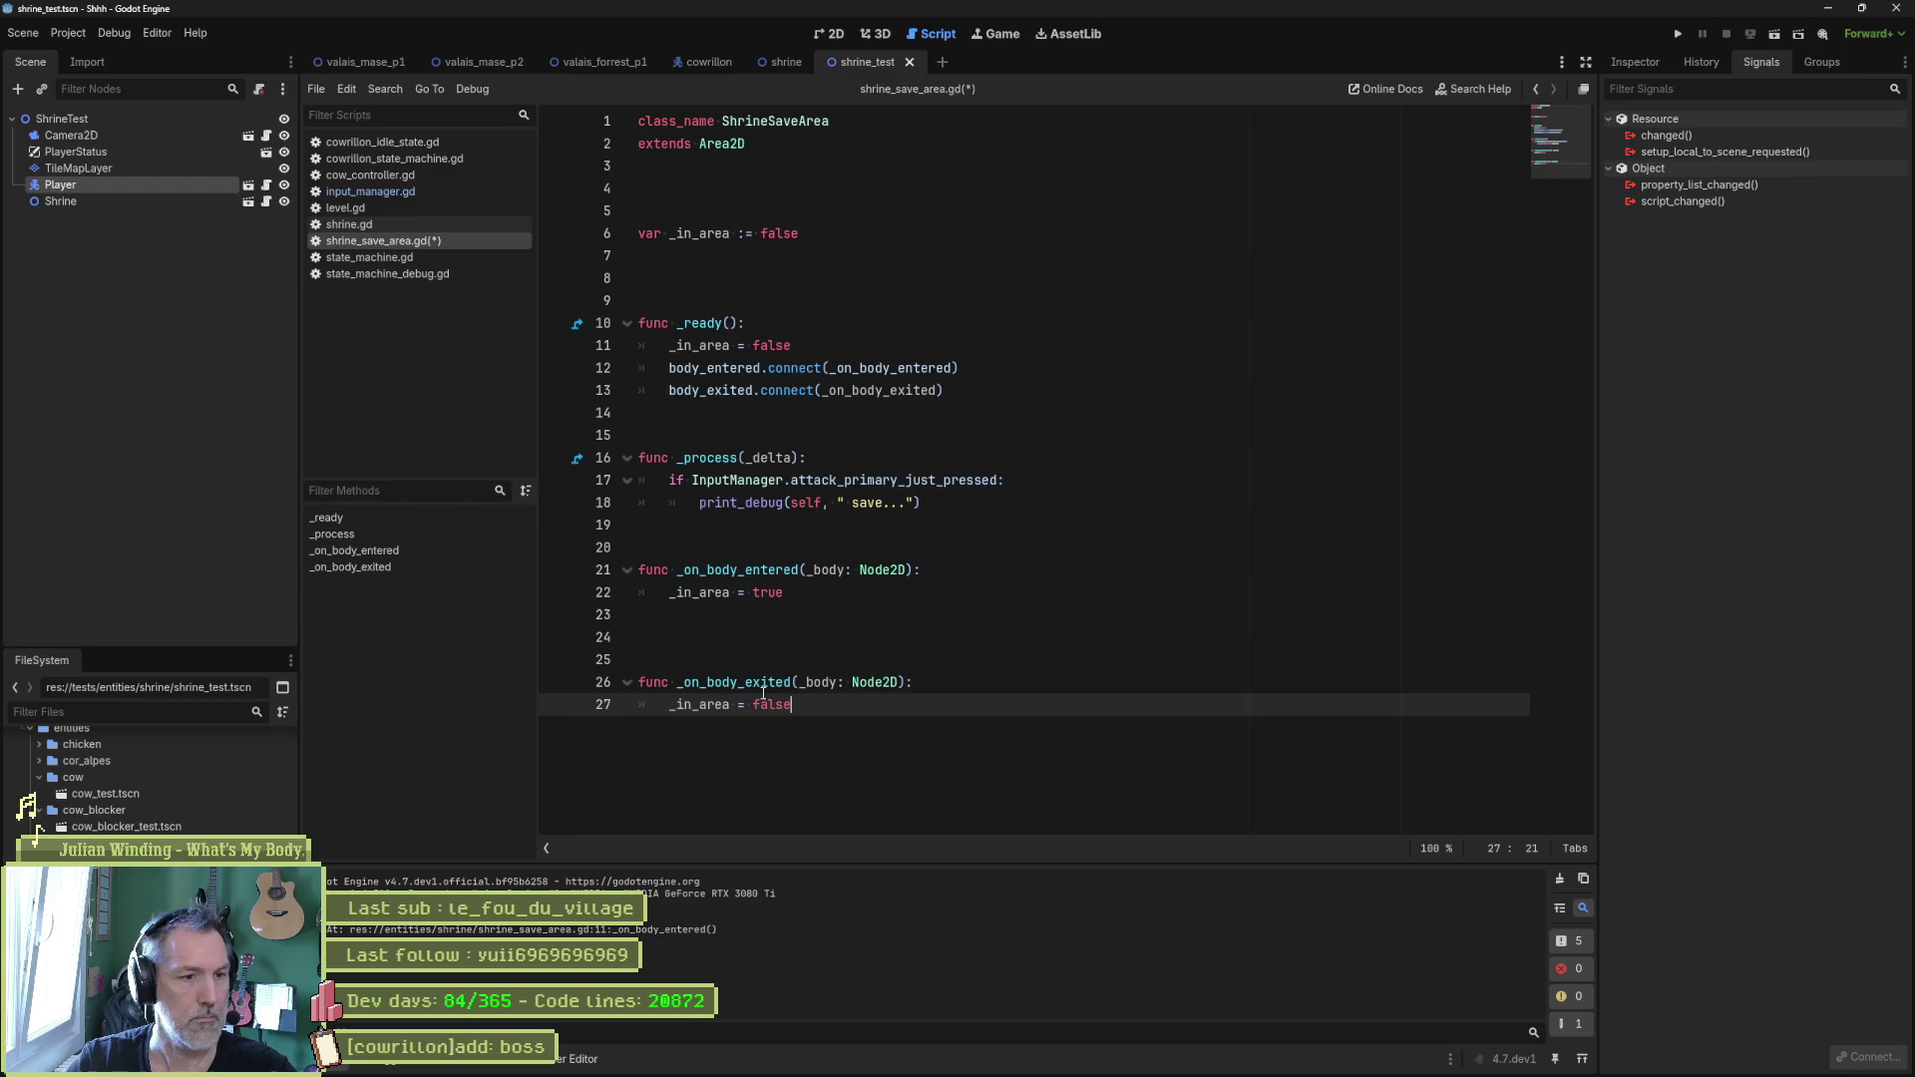
{"action": "left_click", "coordinate": [701, 635]}
{"action": "key", "text": "Delete"}
{"action": "key", "text": "ctrl+s"}
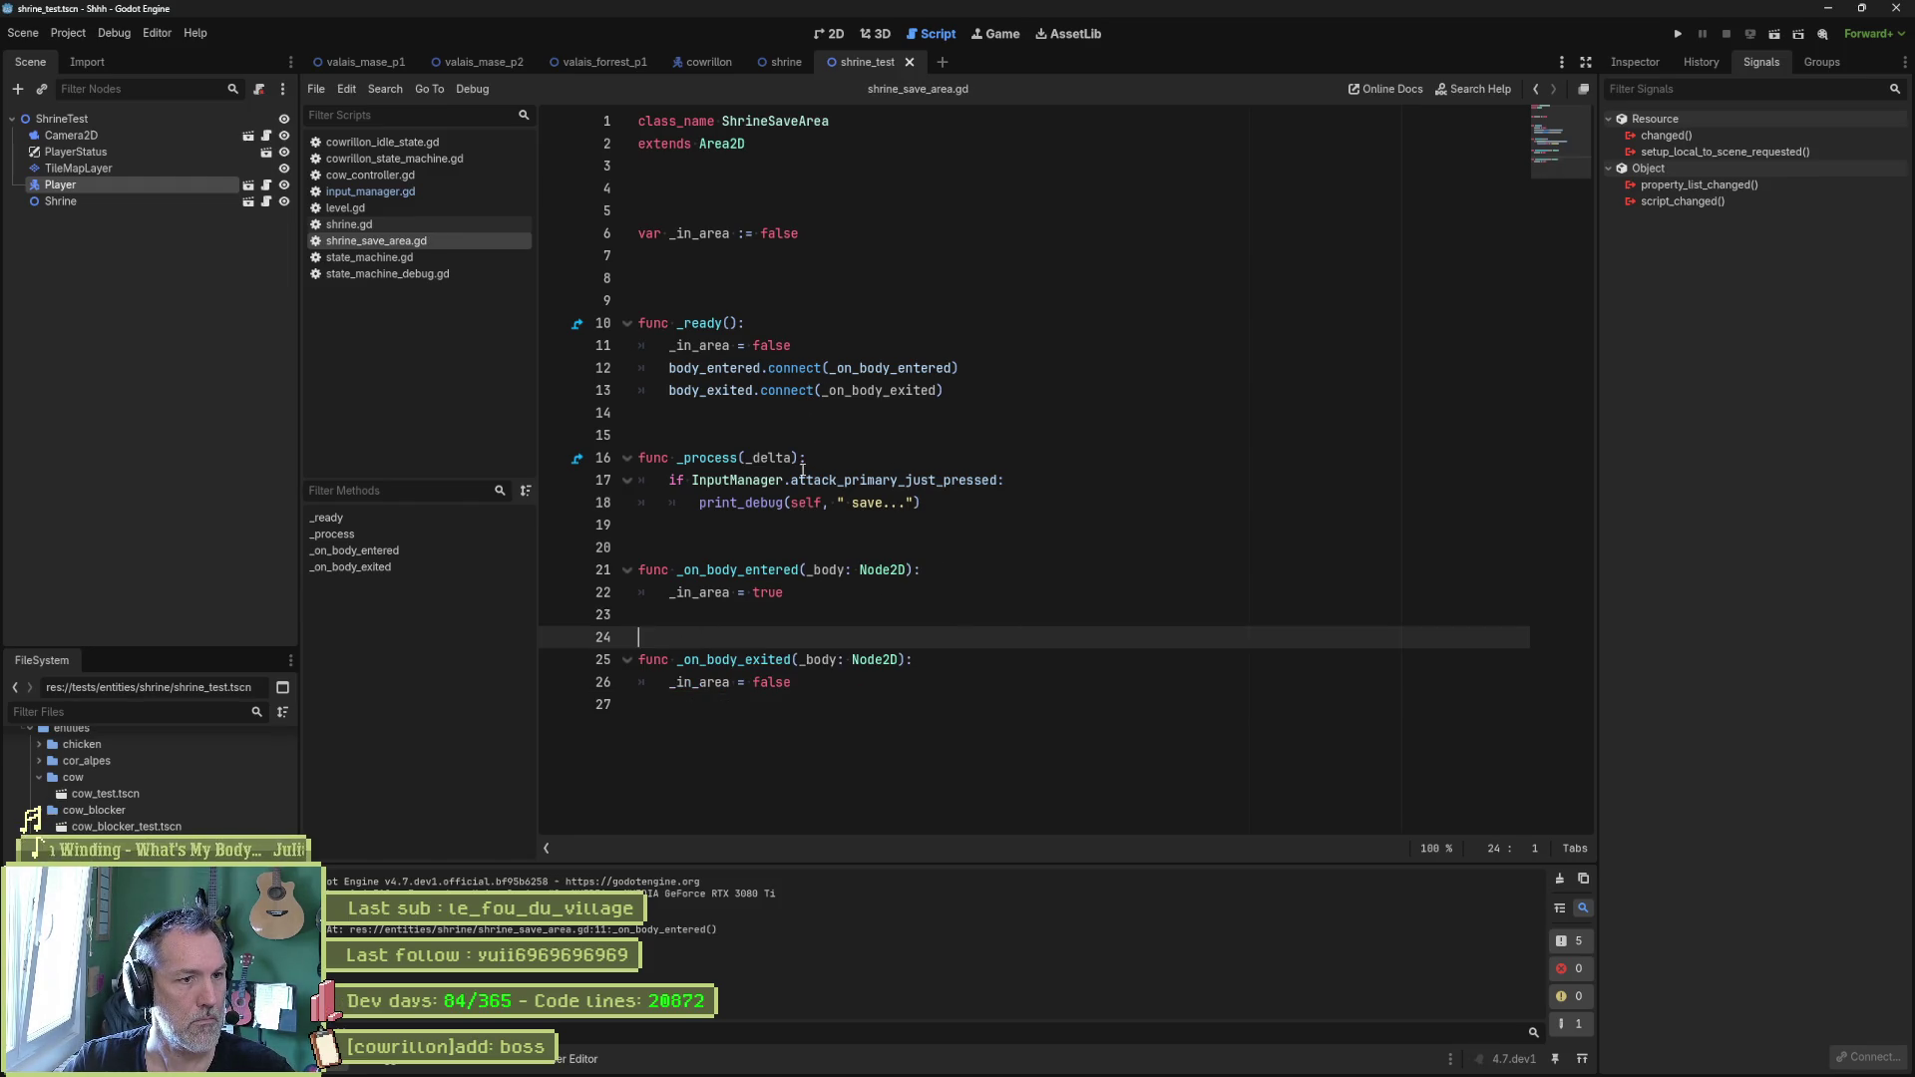
Add 'and _in_area' to the _process if condition, save, and run the shrine_test scene.
{"action": "left_click", "coordinate": [999, 480]}
{"action": "type", "text": "and _"}
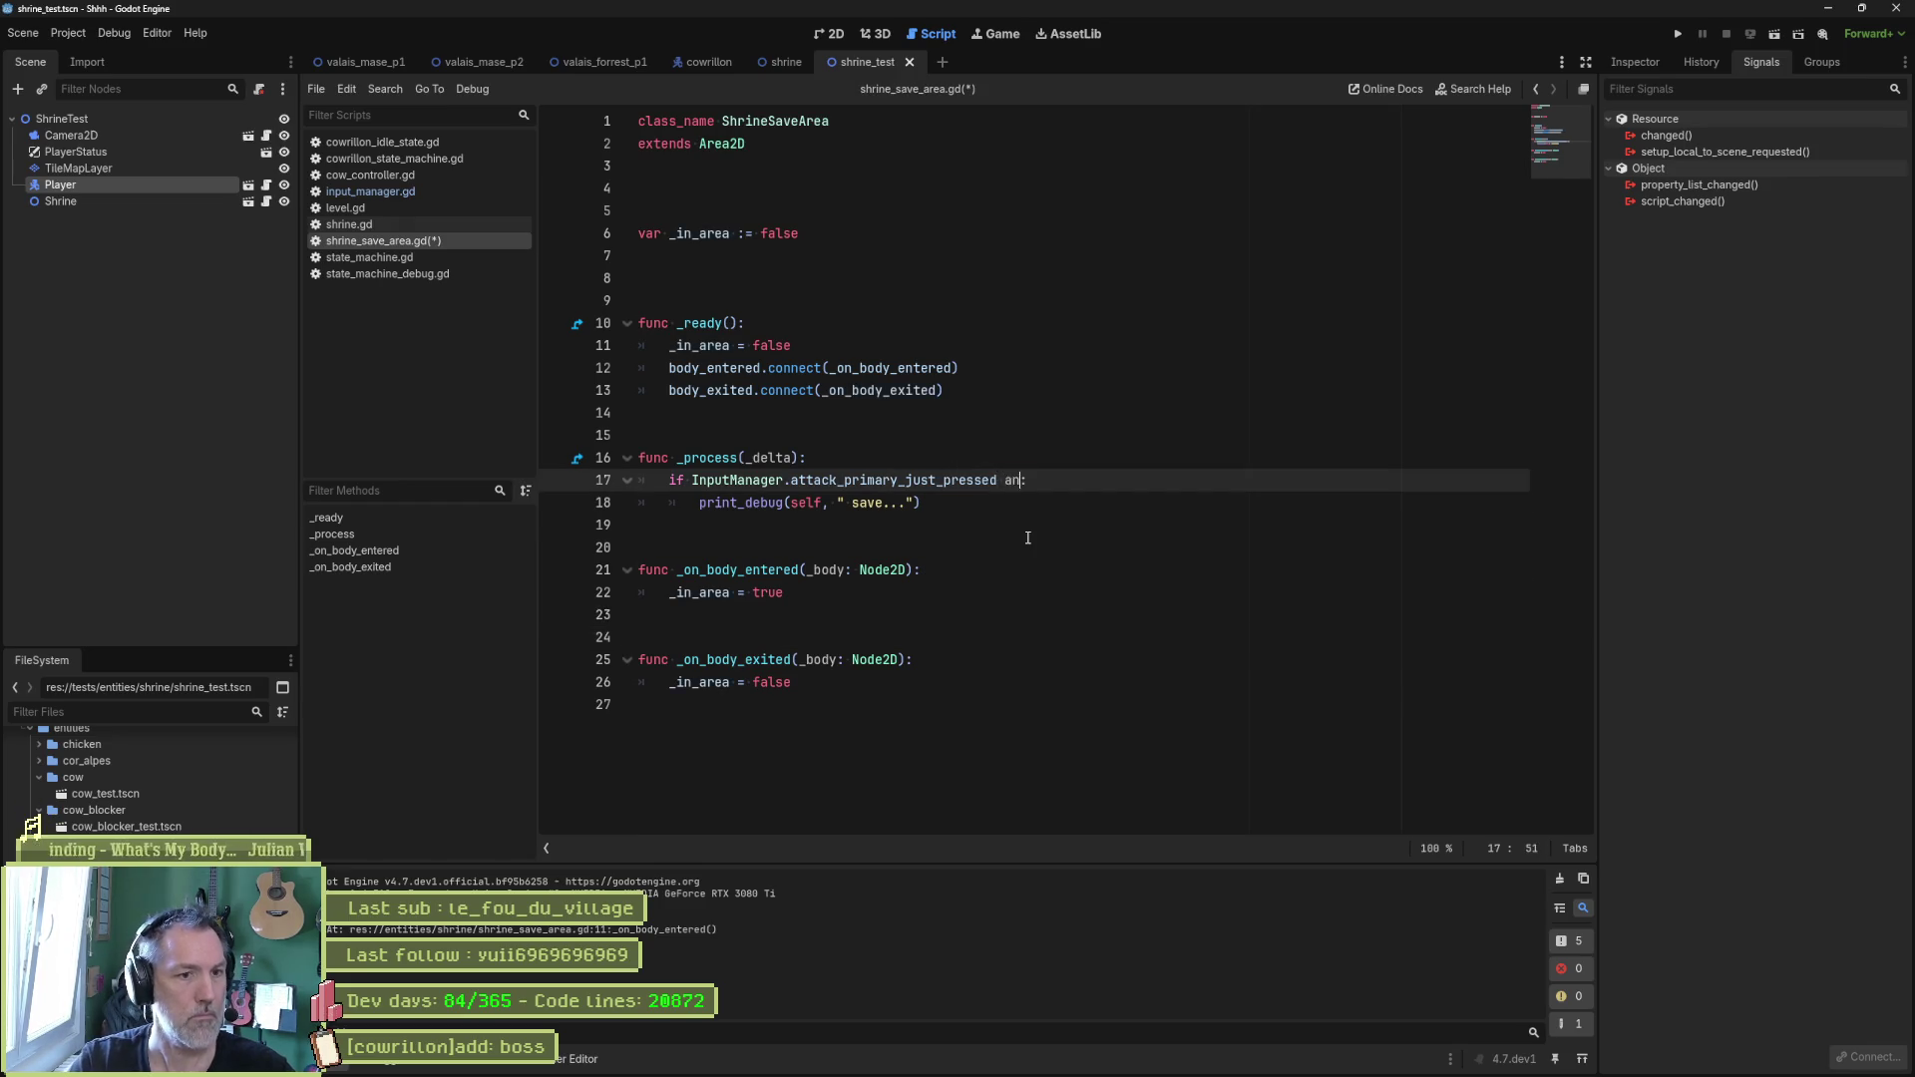
{"action": "key", "text": "Down"}
{"action": "key", "text": "Return"}
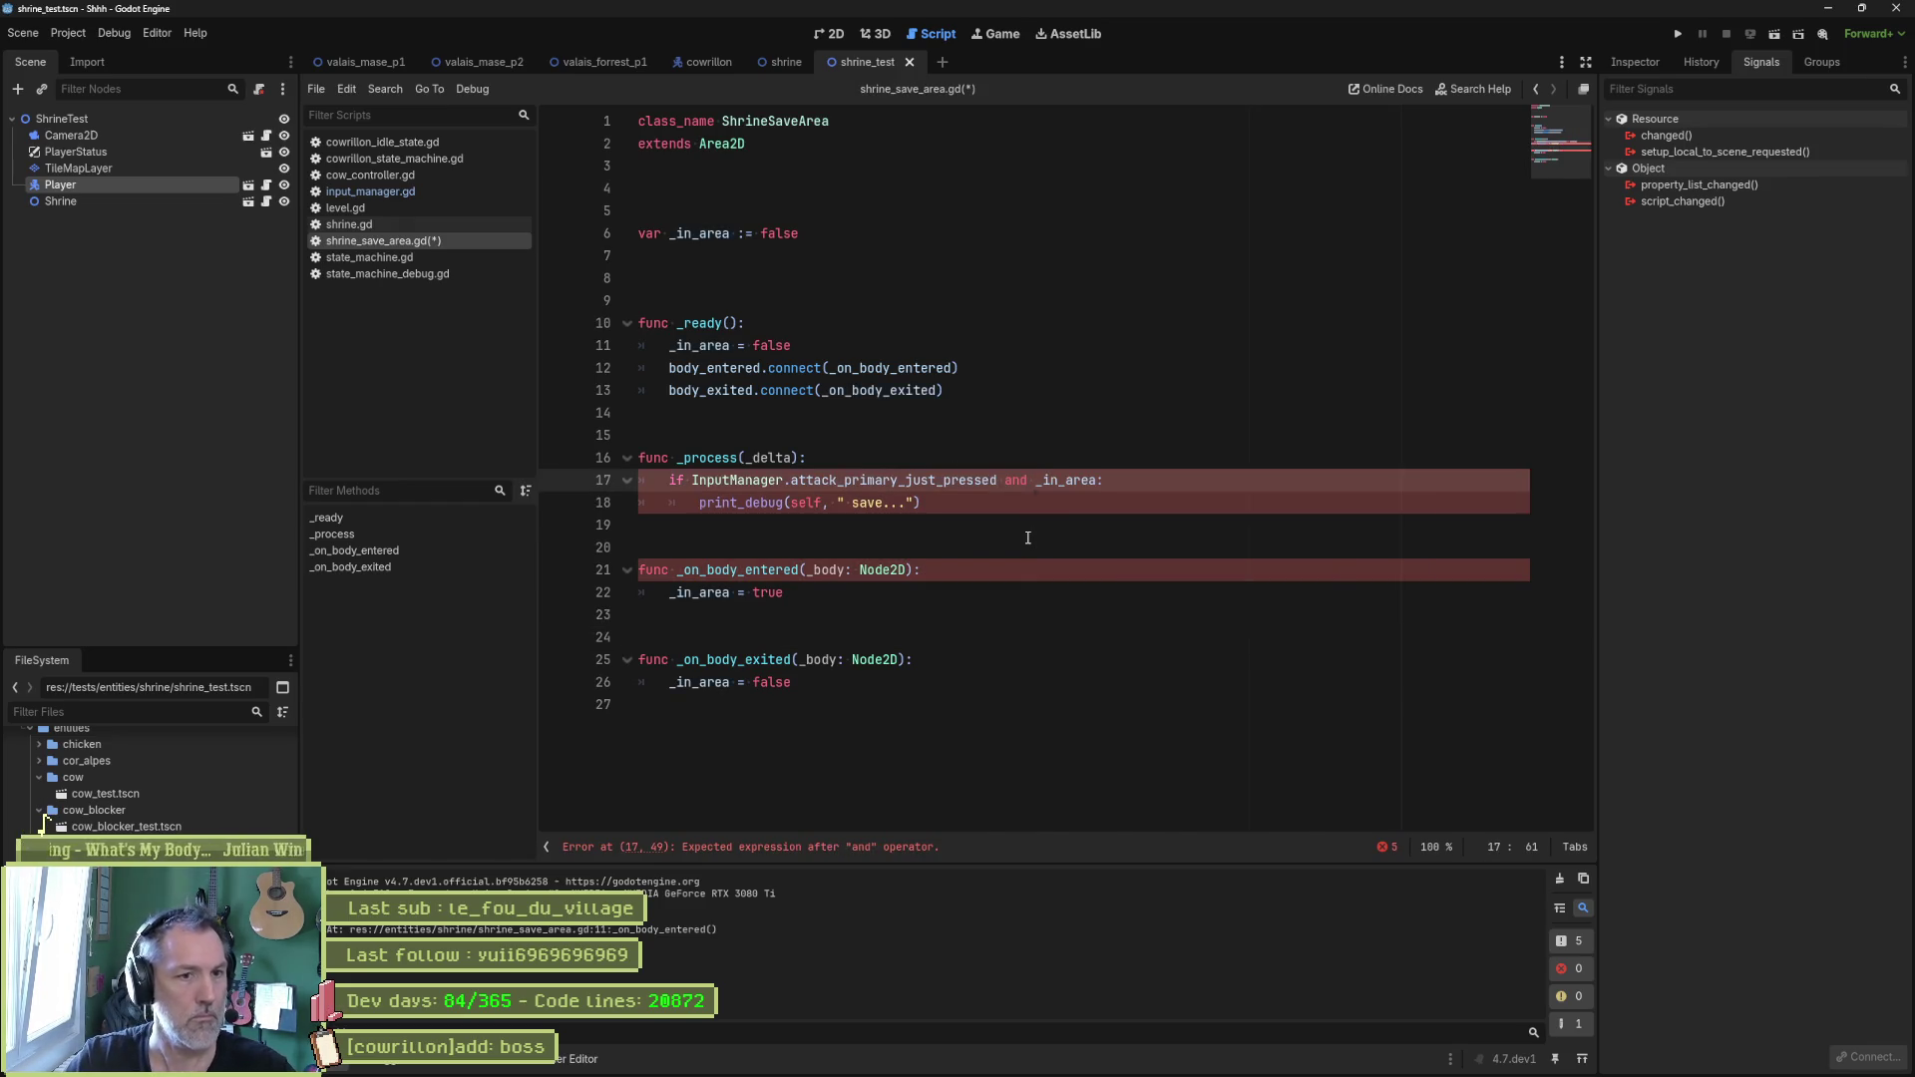
{"action": "key", "text": "ctrl+s"}
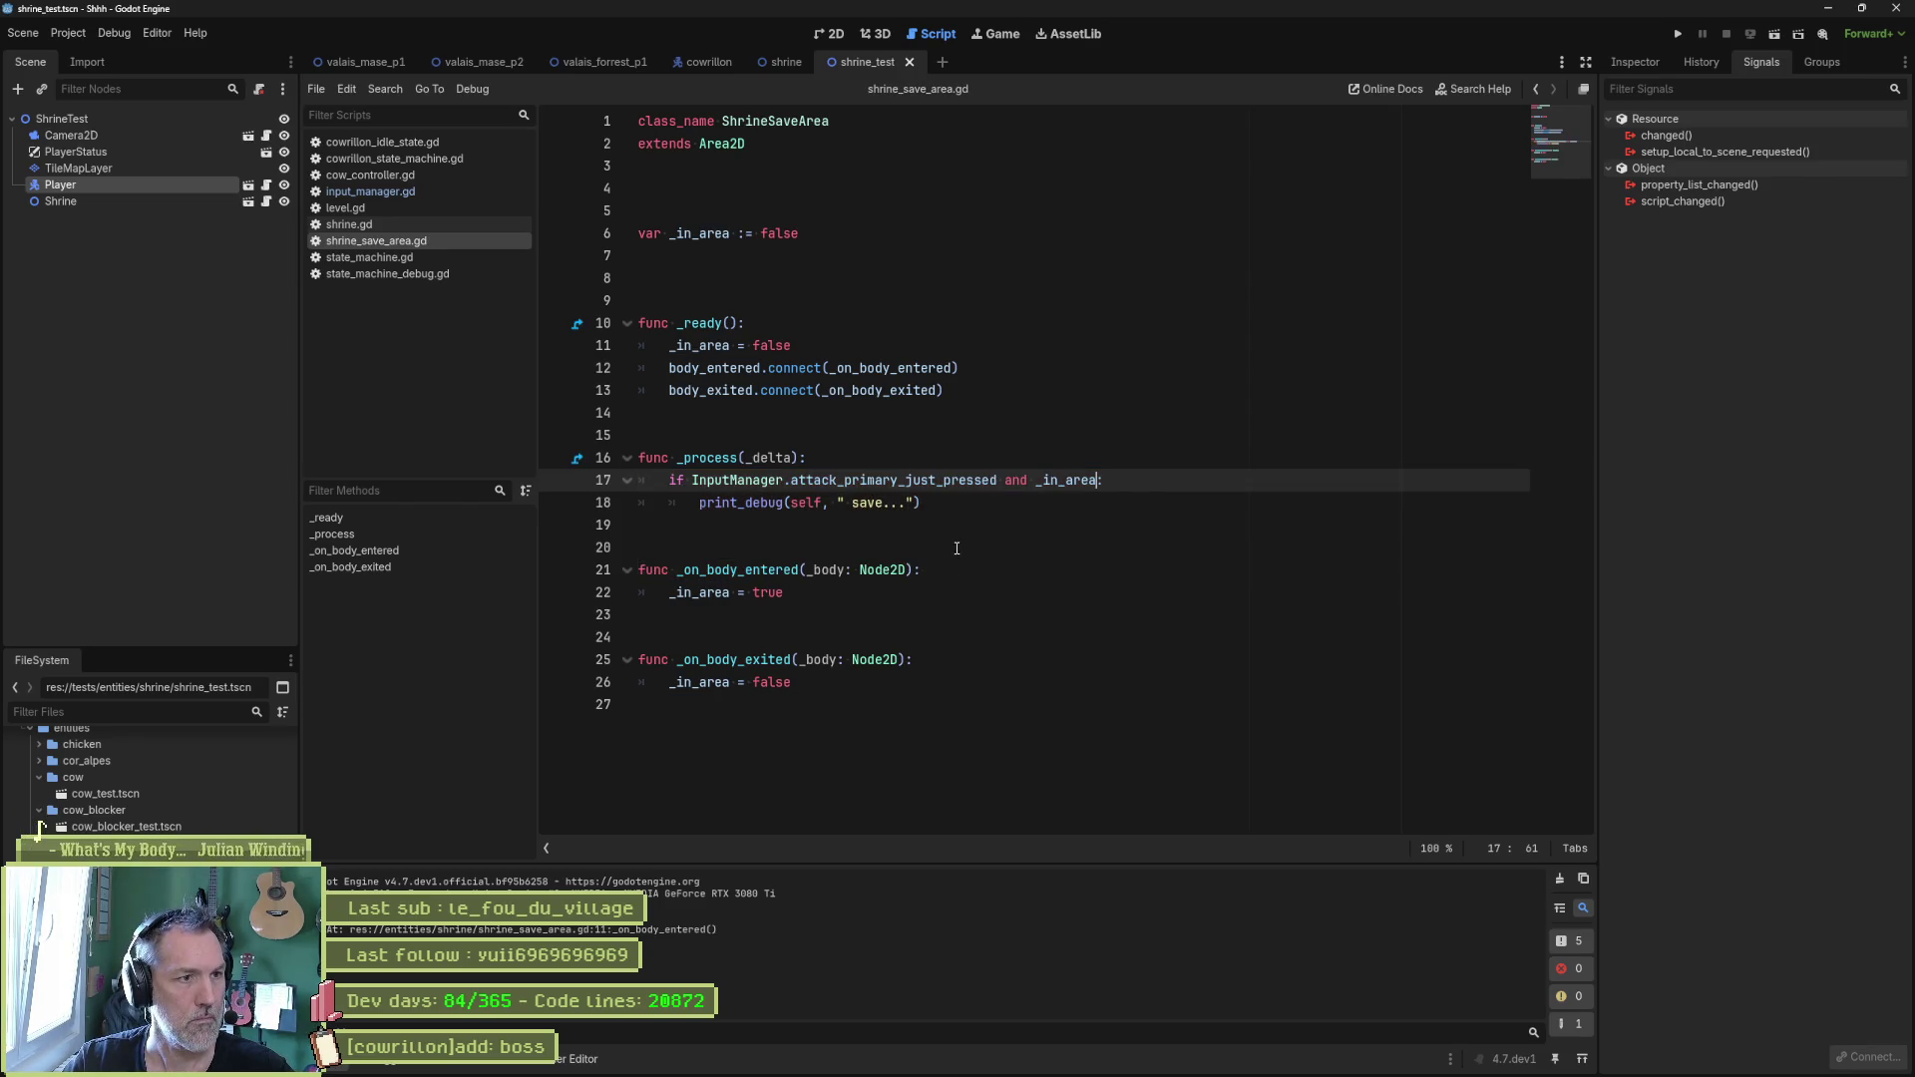
{"action": "key", "text": "F6"}
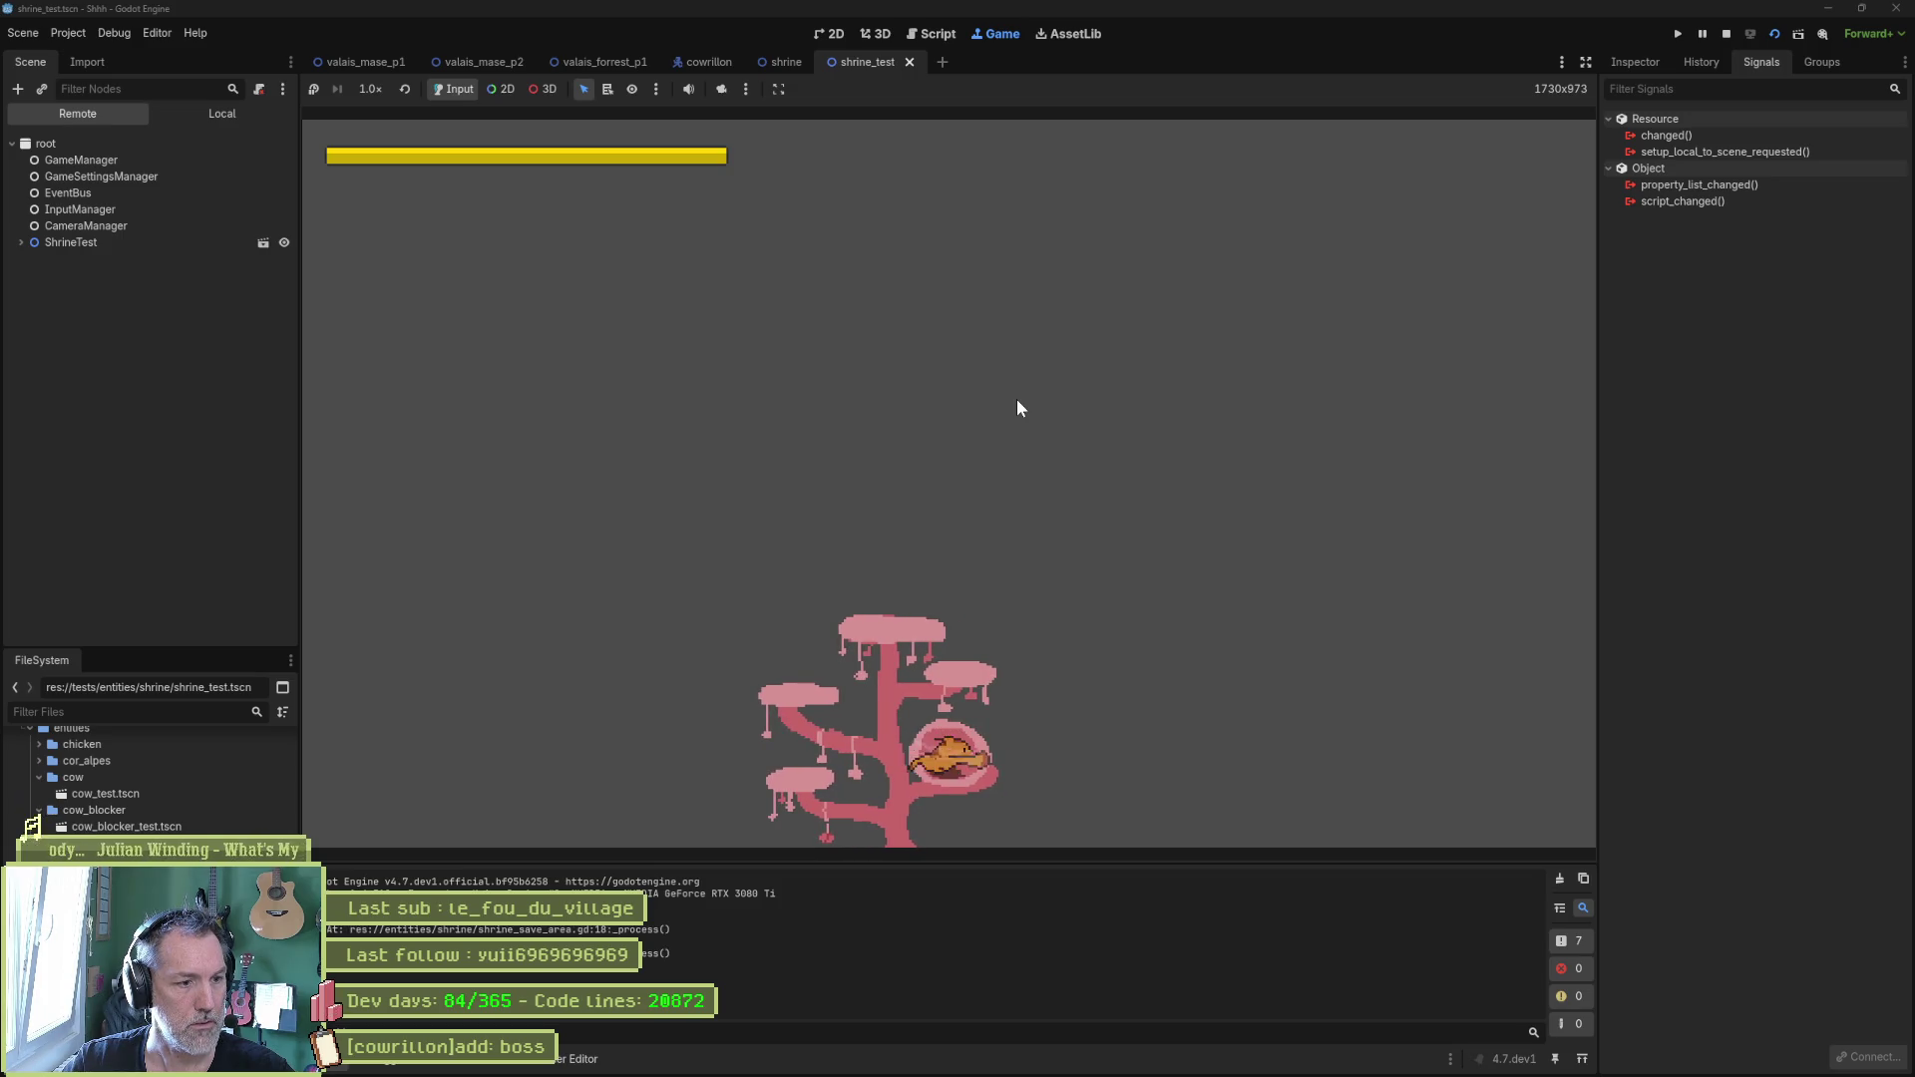
Stop the running shrine_test game with F8.
{"action": "key", "text": "F8"}
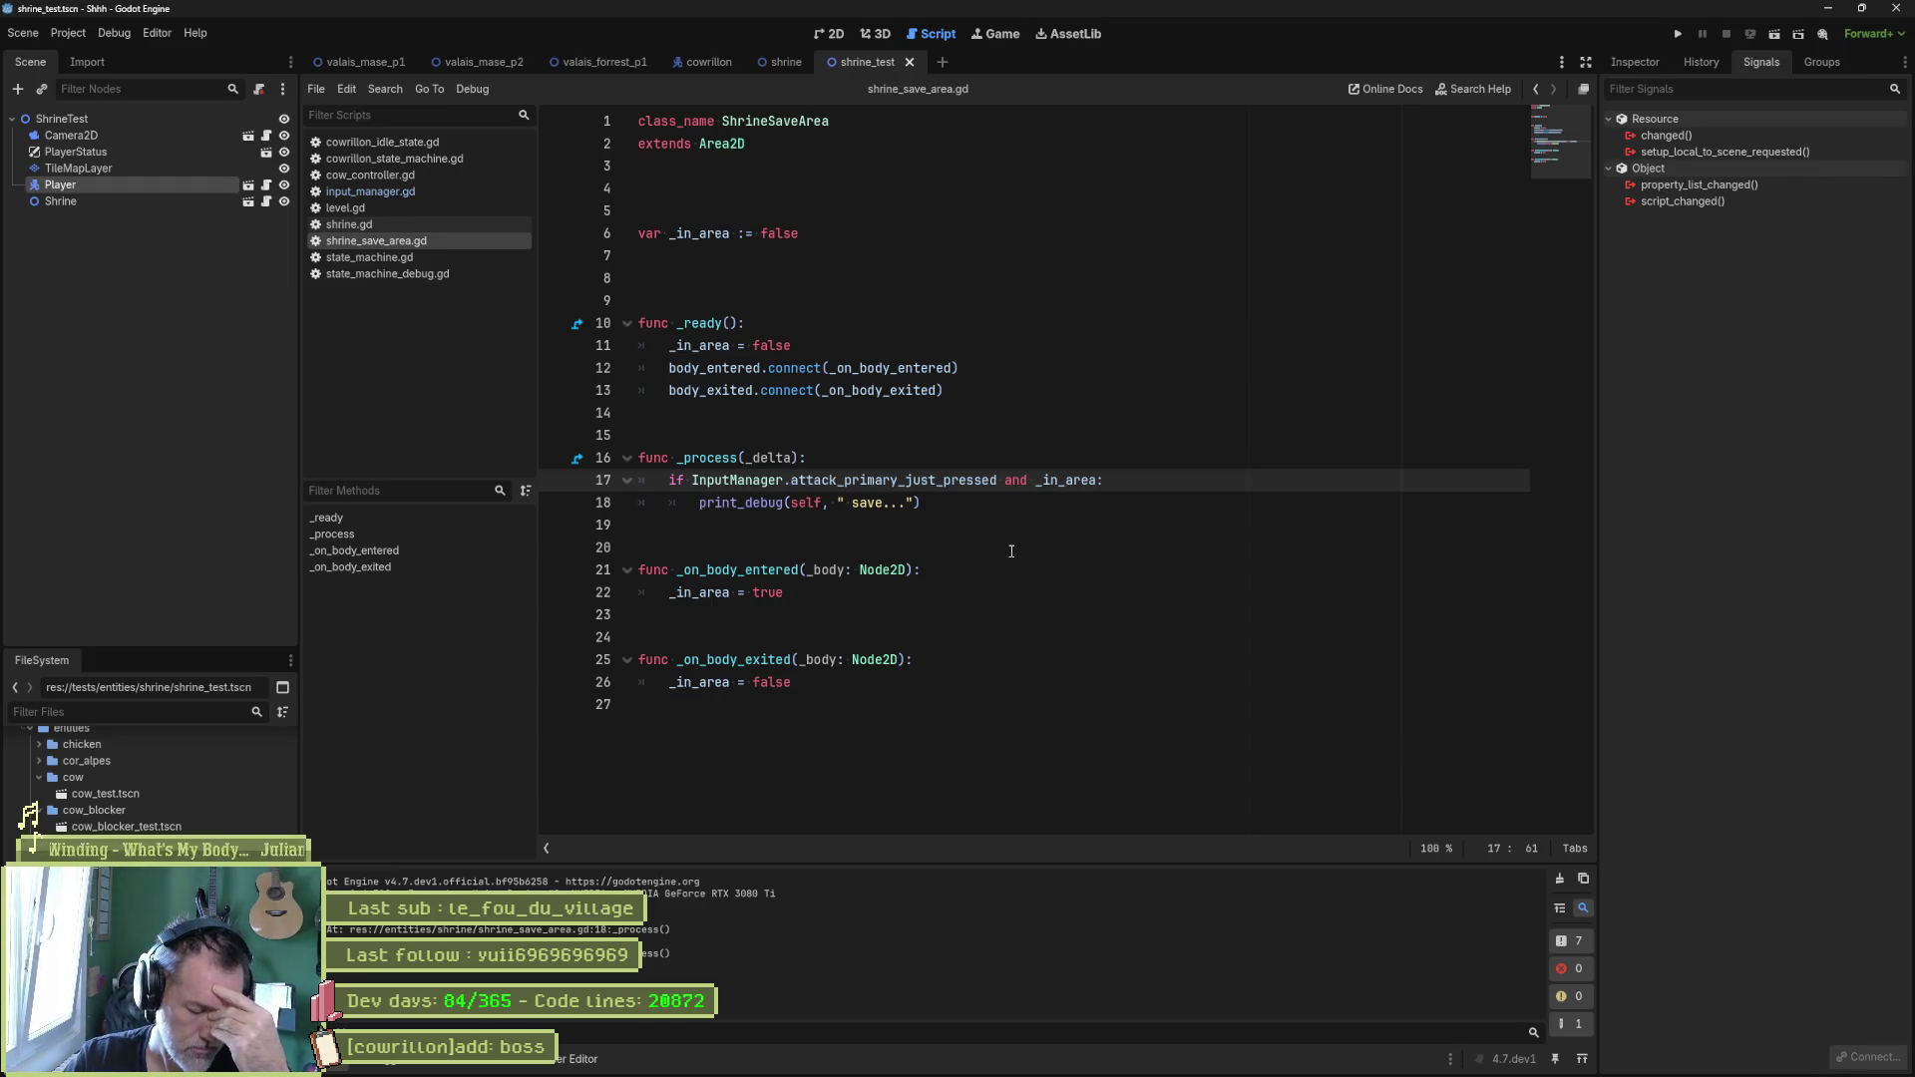
Replace the attack_primary_just_pressed check with up_pressed and save the script.
{"action": "double_click", "coordinate": [910, 480]}
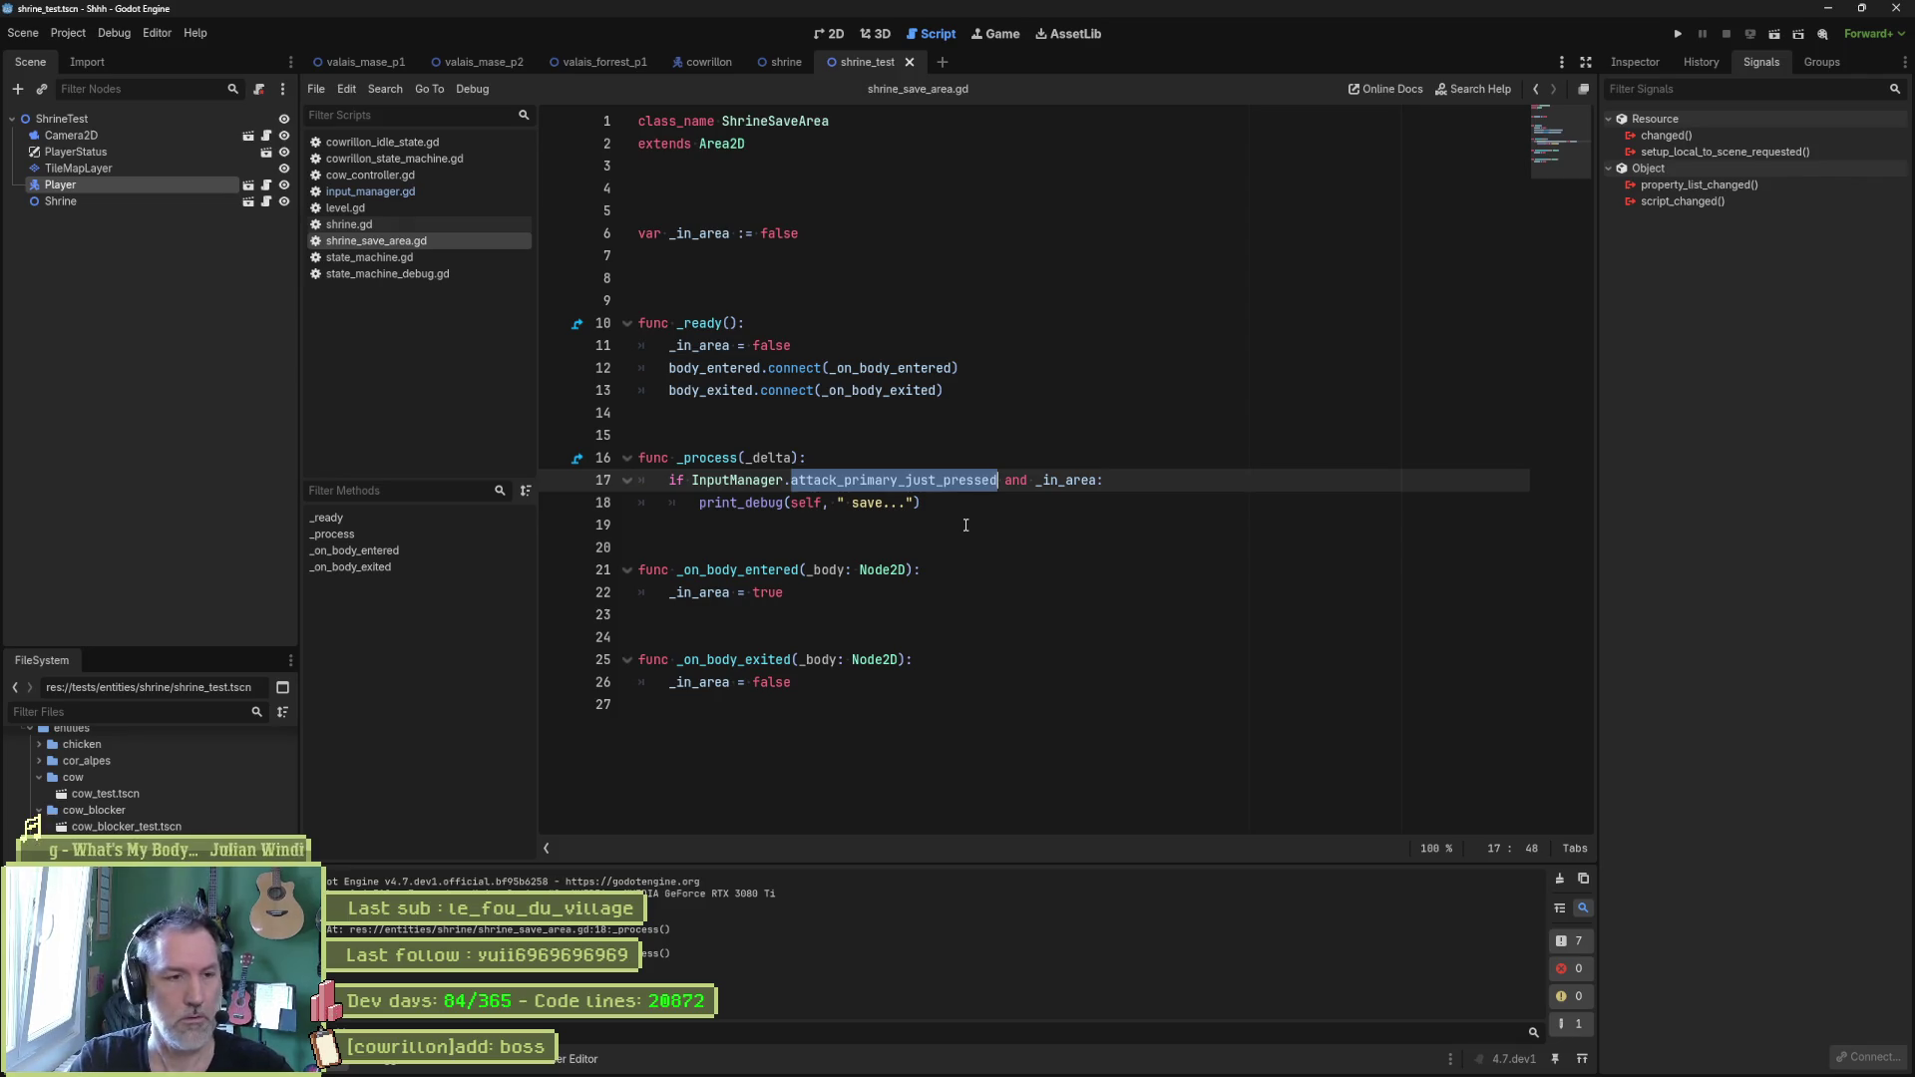
{"action": "type", "text": "up"}
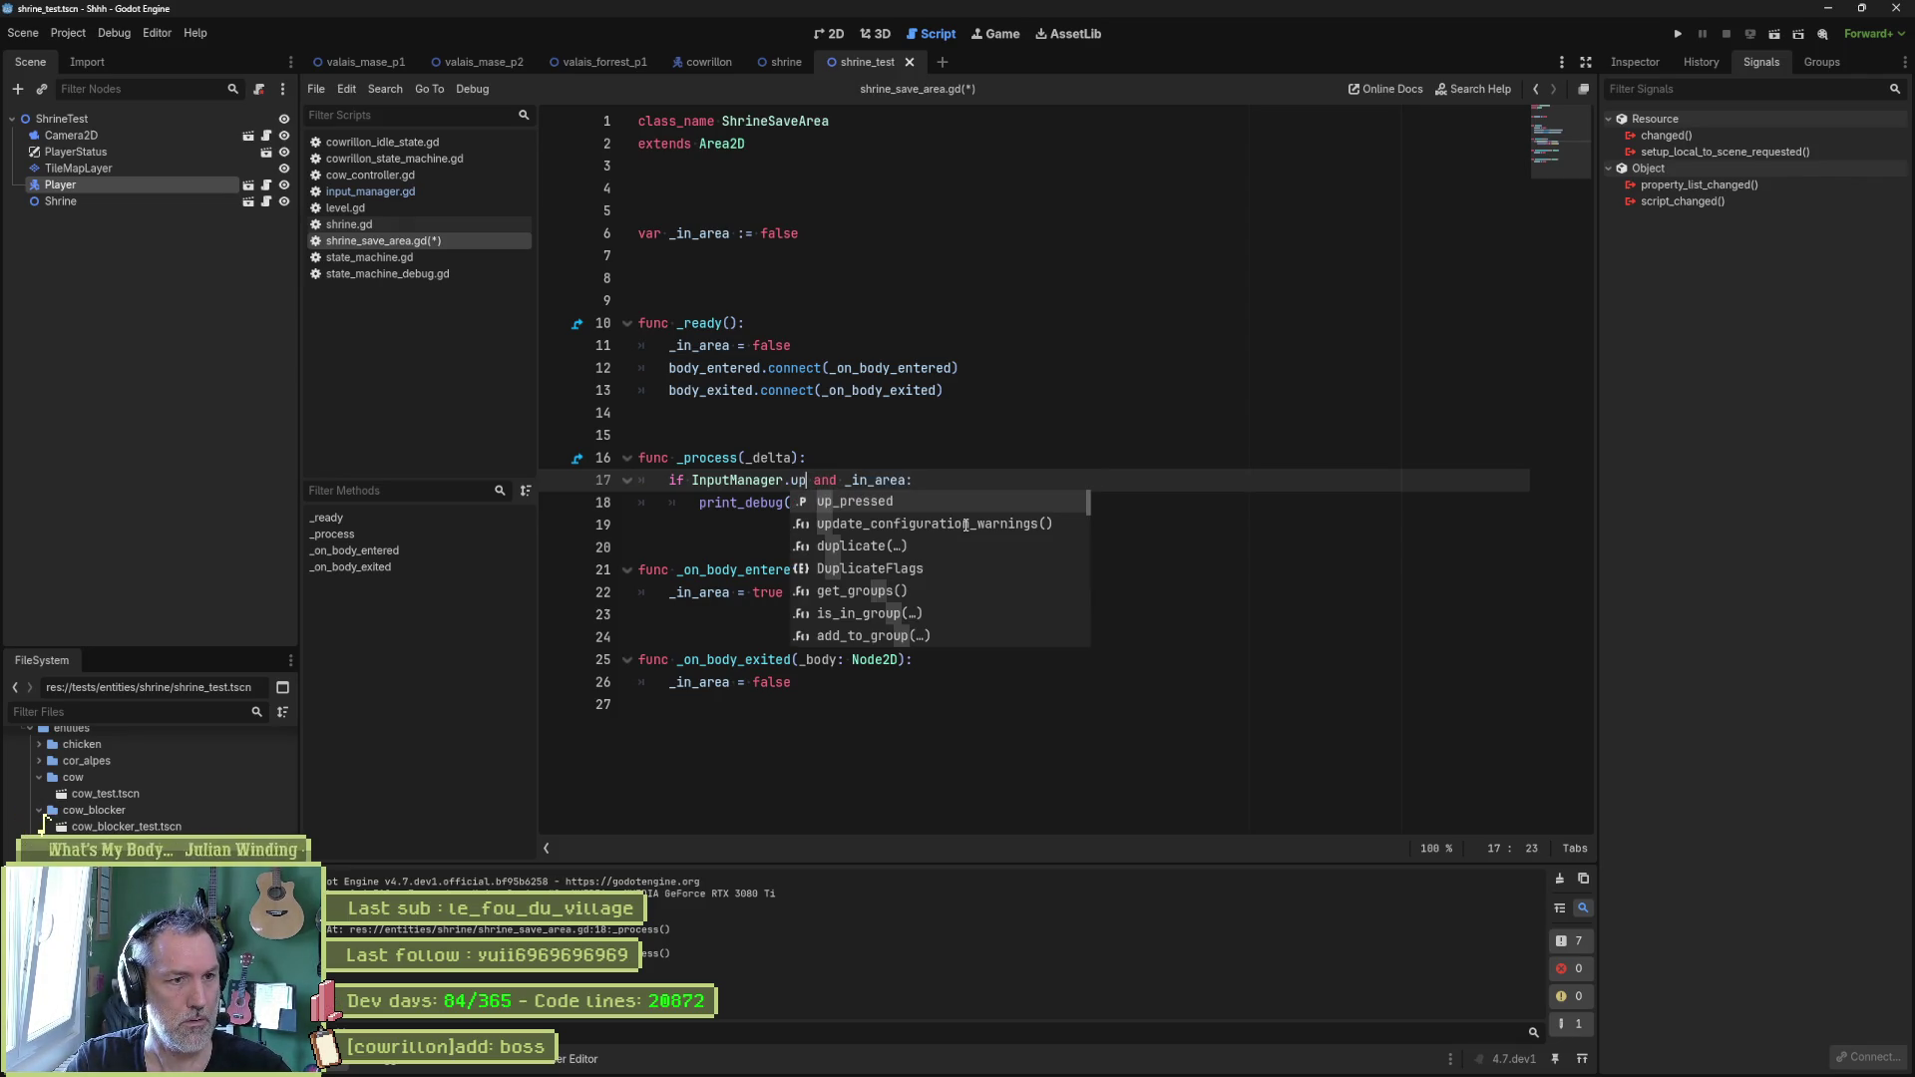
{"action": "key", "text": "Return"}
{"action": "key", "text": "ctrl+s"}
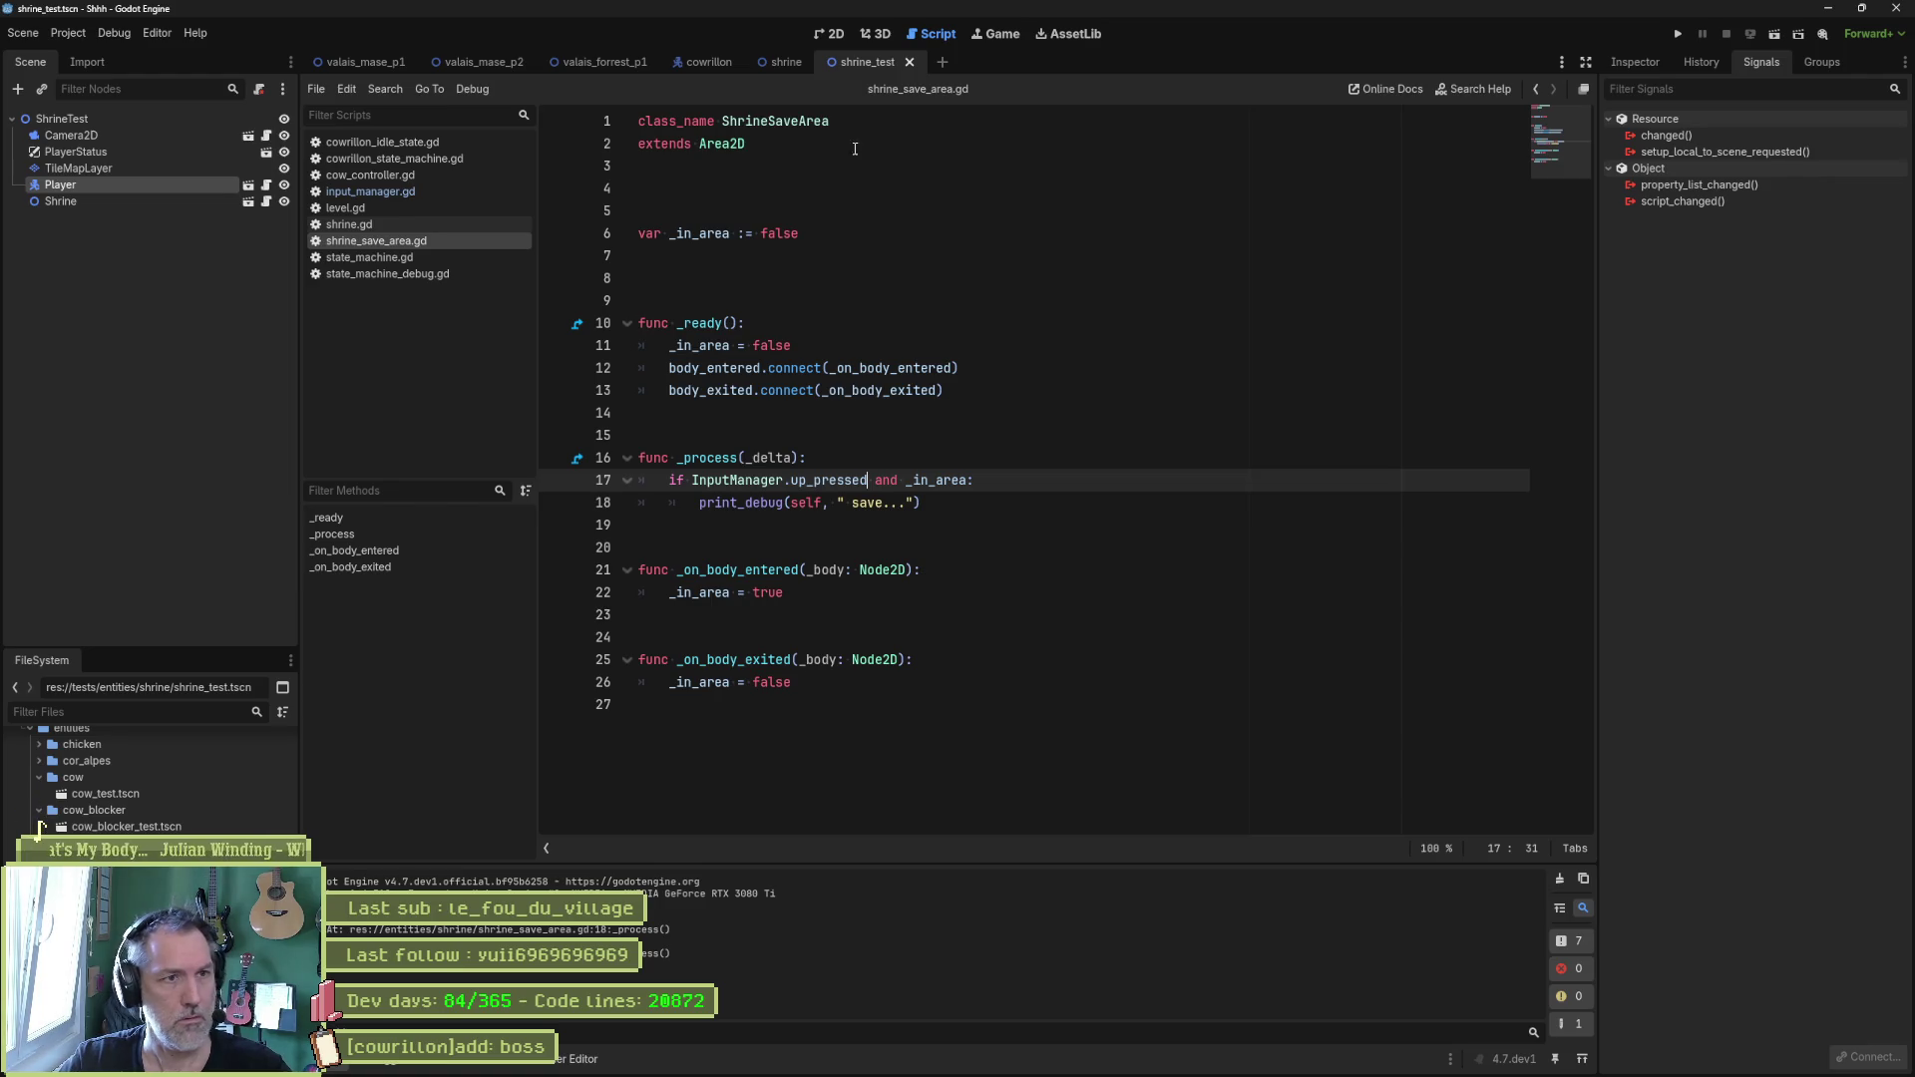
Test-run the scene, stop it, then open up_pressed's definition in input_manager.gd.
{"action": "key", "text": "F6"}
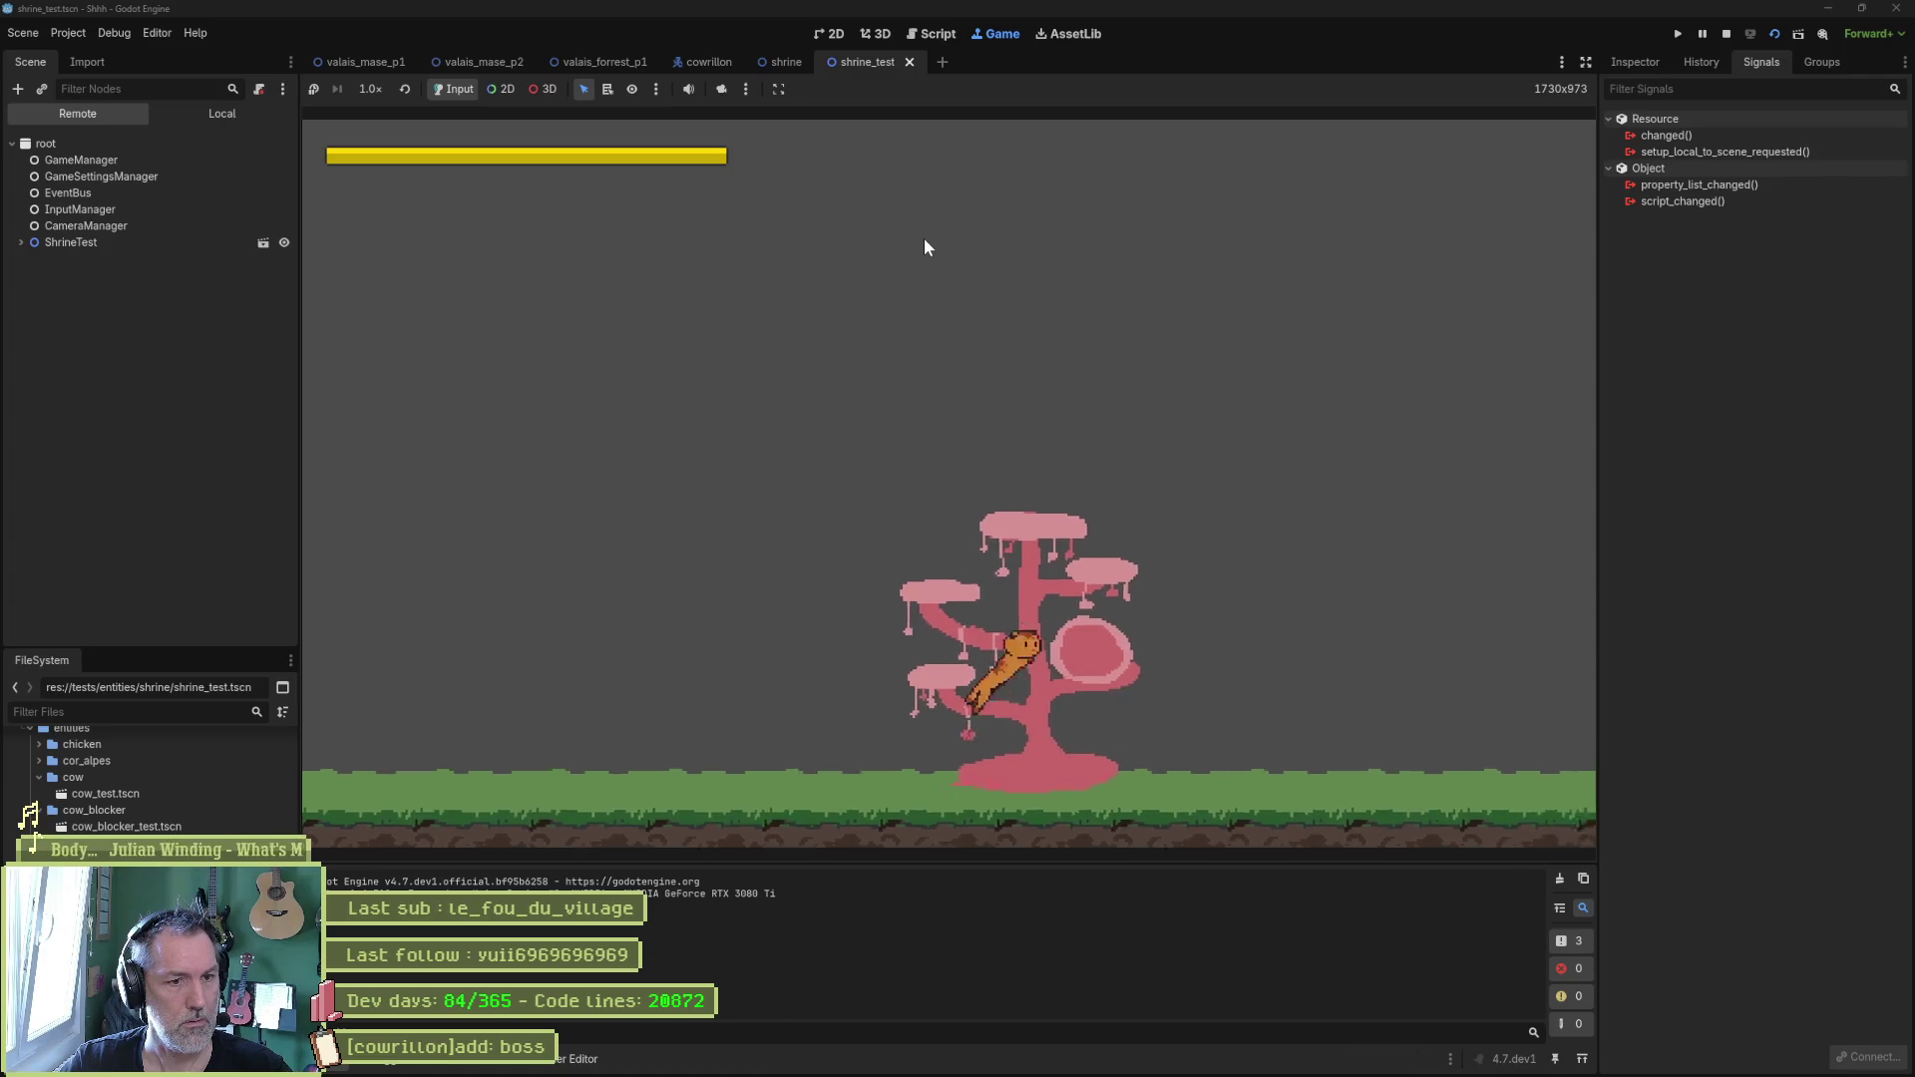
{"action": "key", "text": "Up"}
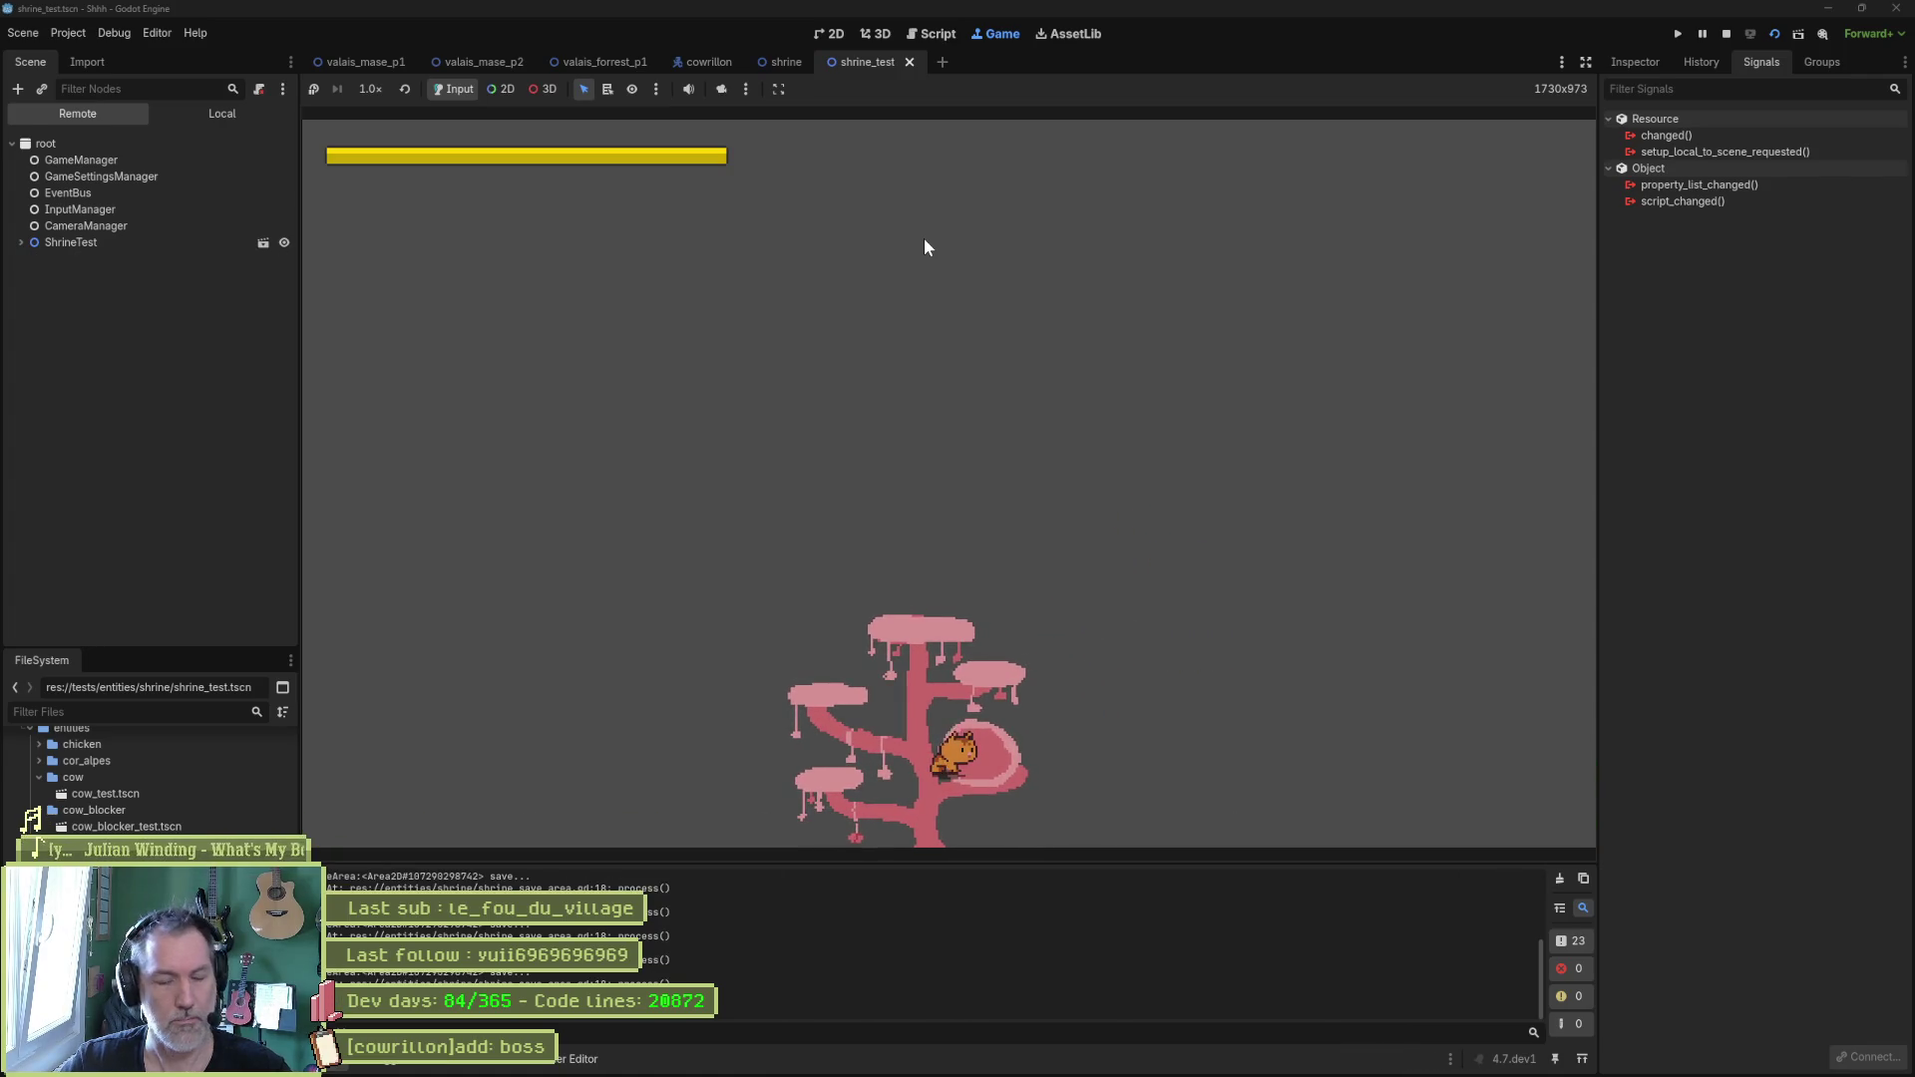
{"action": "key", "text": "F8"}
{"action": "left_click", "coordinate": [864, 480], "text": "ctrl"}
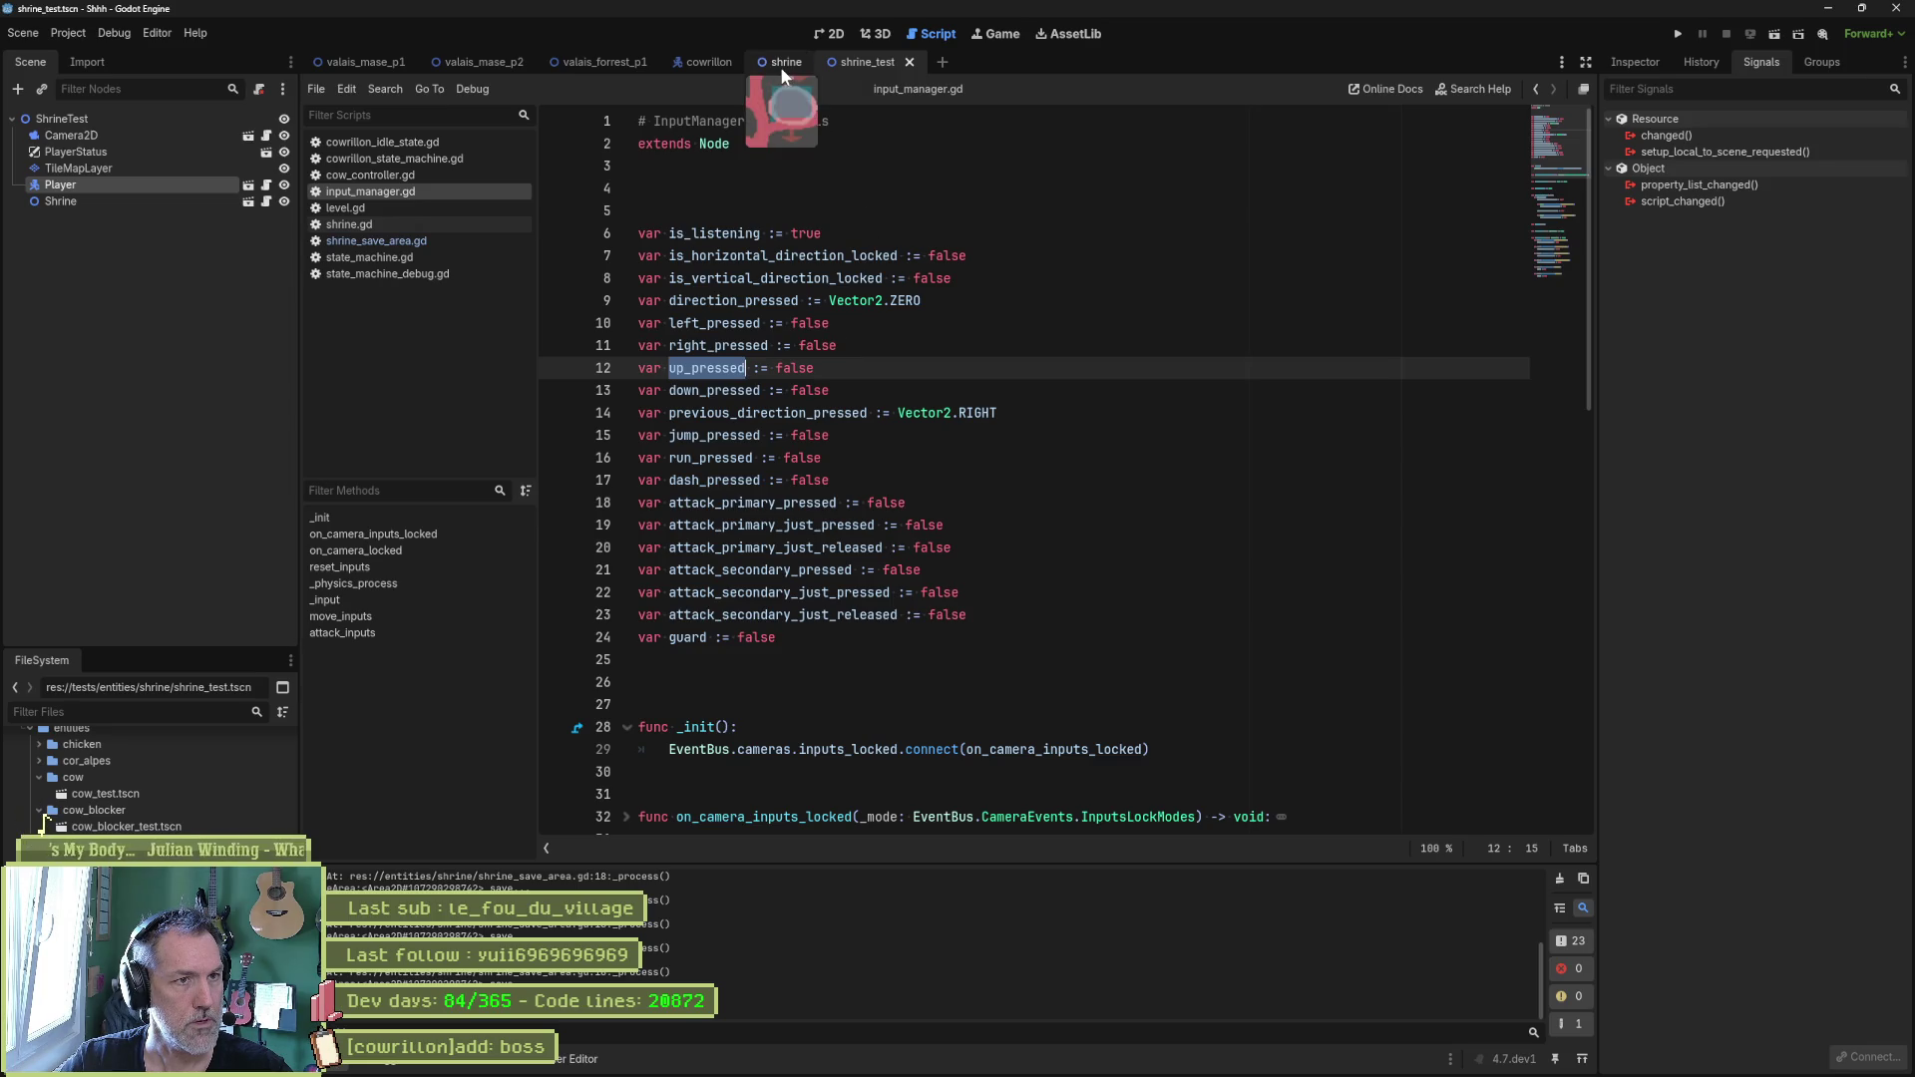
In shrine_save_area.gd, replace the print_debug line 18 with replenish_stats().
{"action": "left_click", "coordinate": [409, 242]}
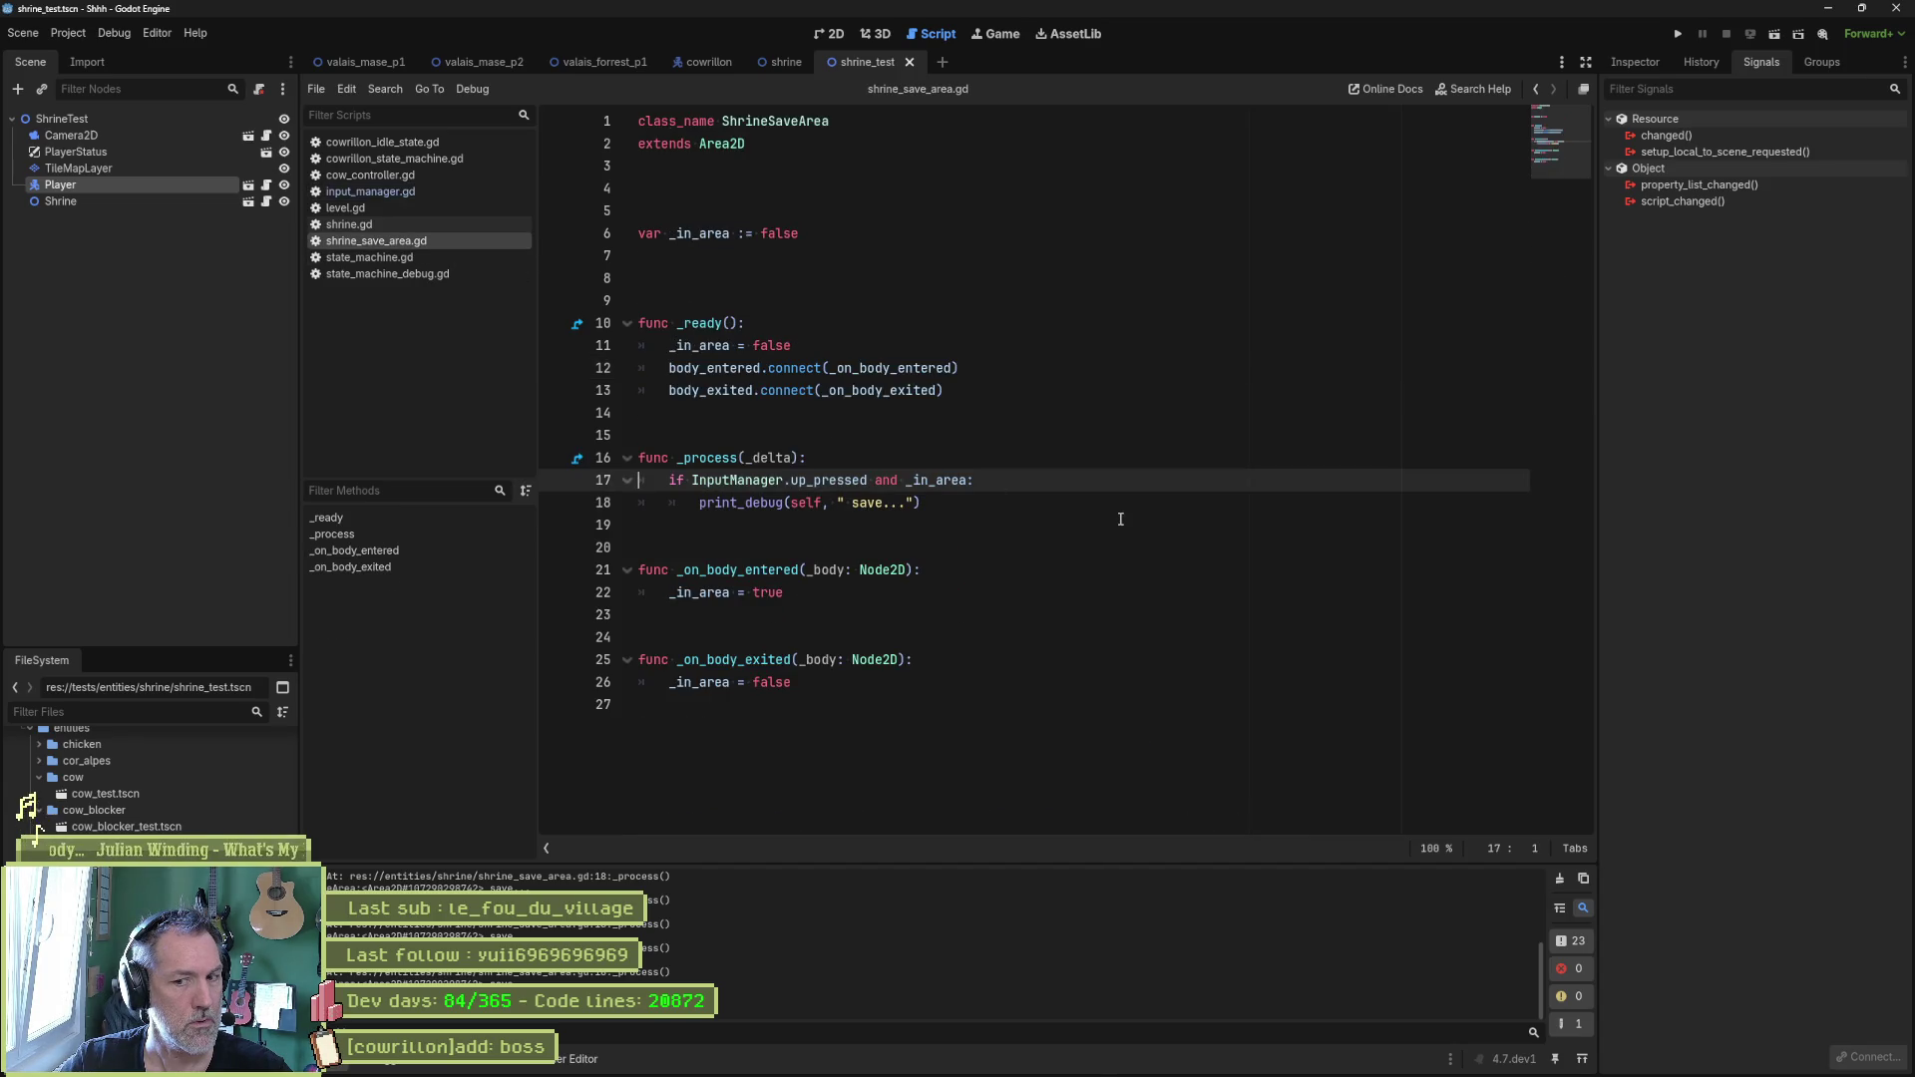
{"action": "left_click", "coordinate": [1060, 508]}
{"action": "key", "text": "ctrl+shift+Left"}
{"action": "key", "text": "ctrl+shift+Left"}
{"action": "key", "text": "ctrl+shift+Left"}
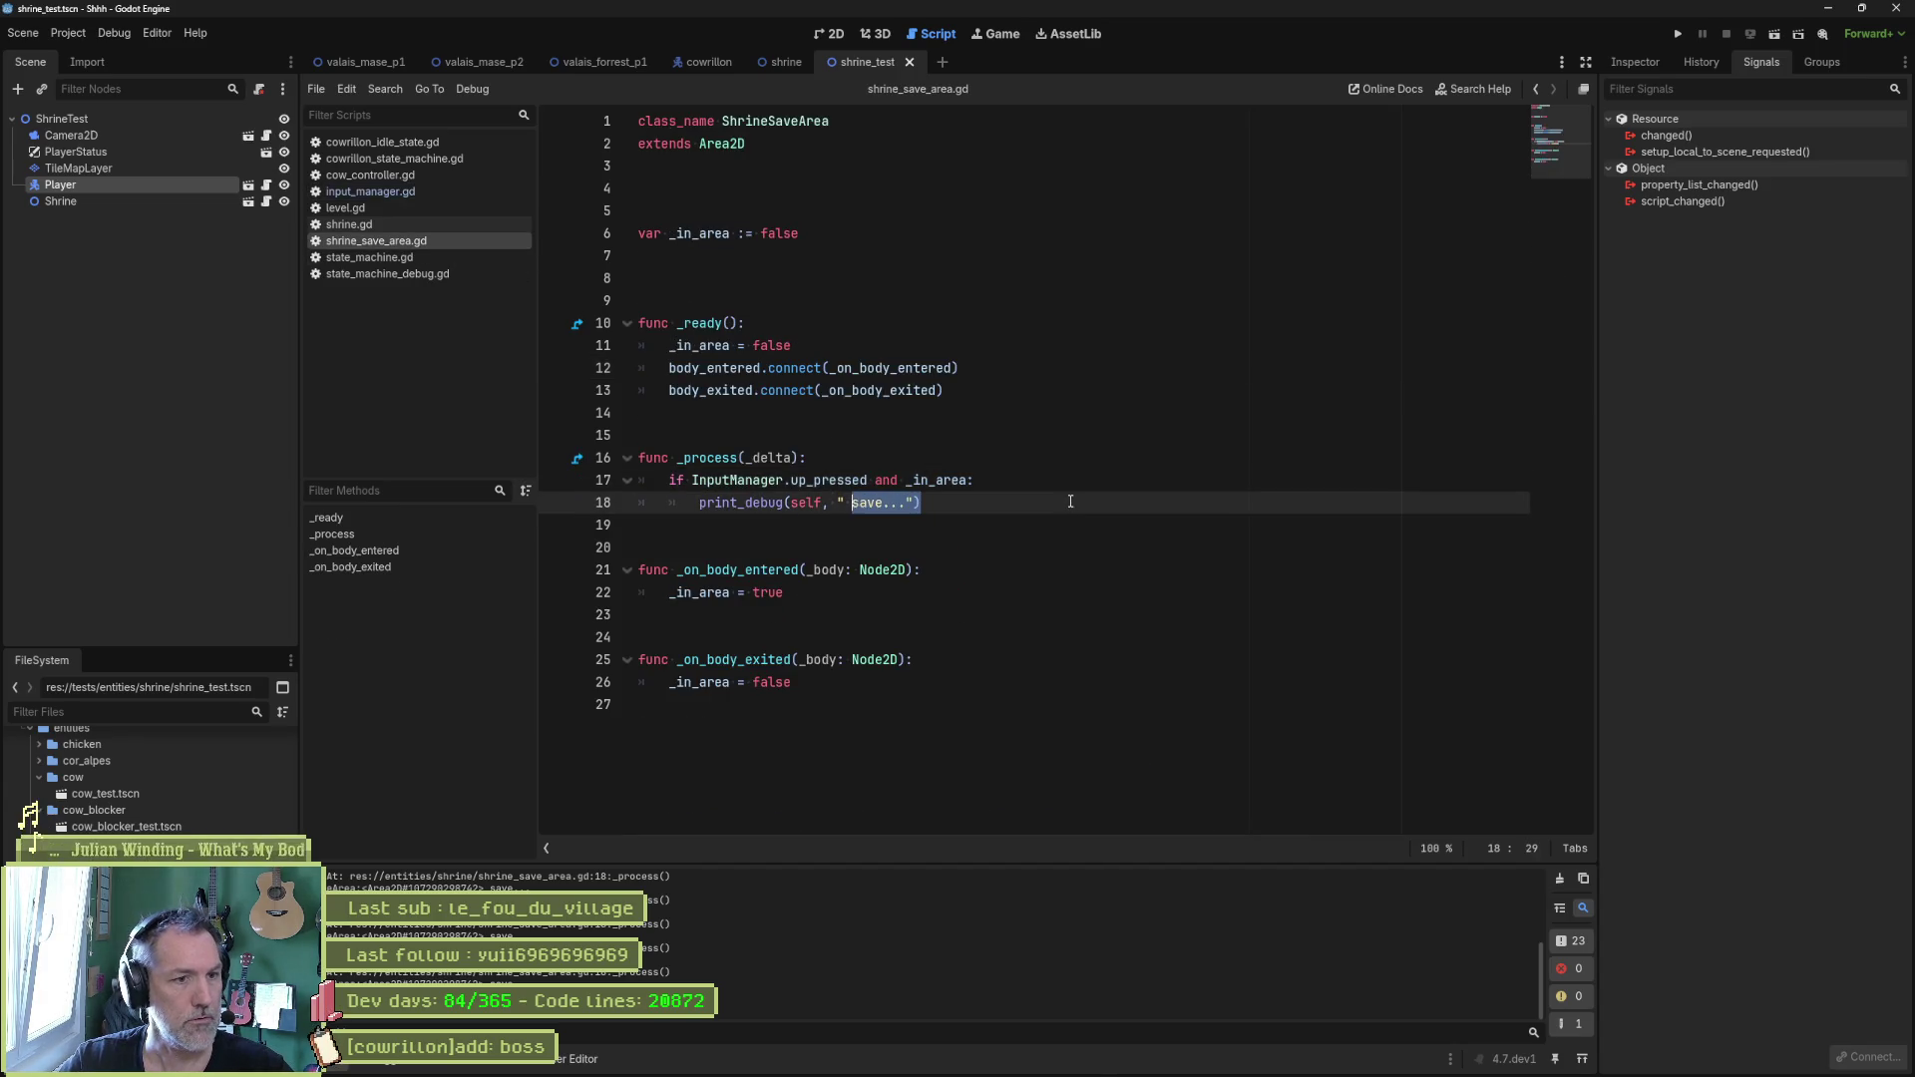
{"action": "type", "text": "re"}
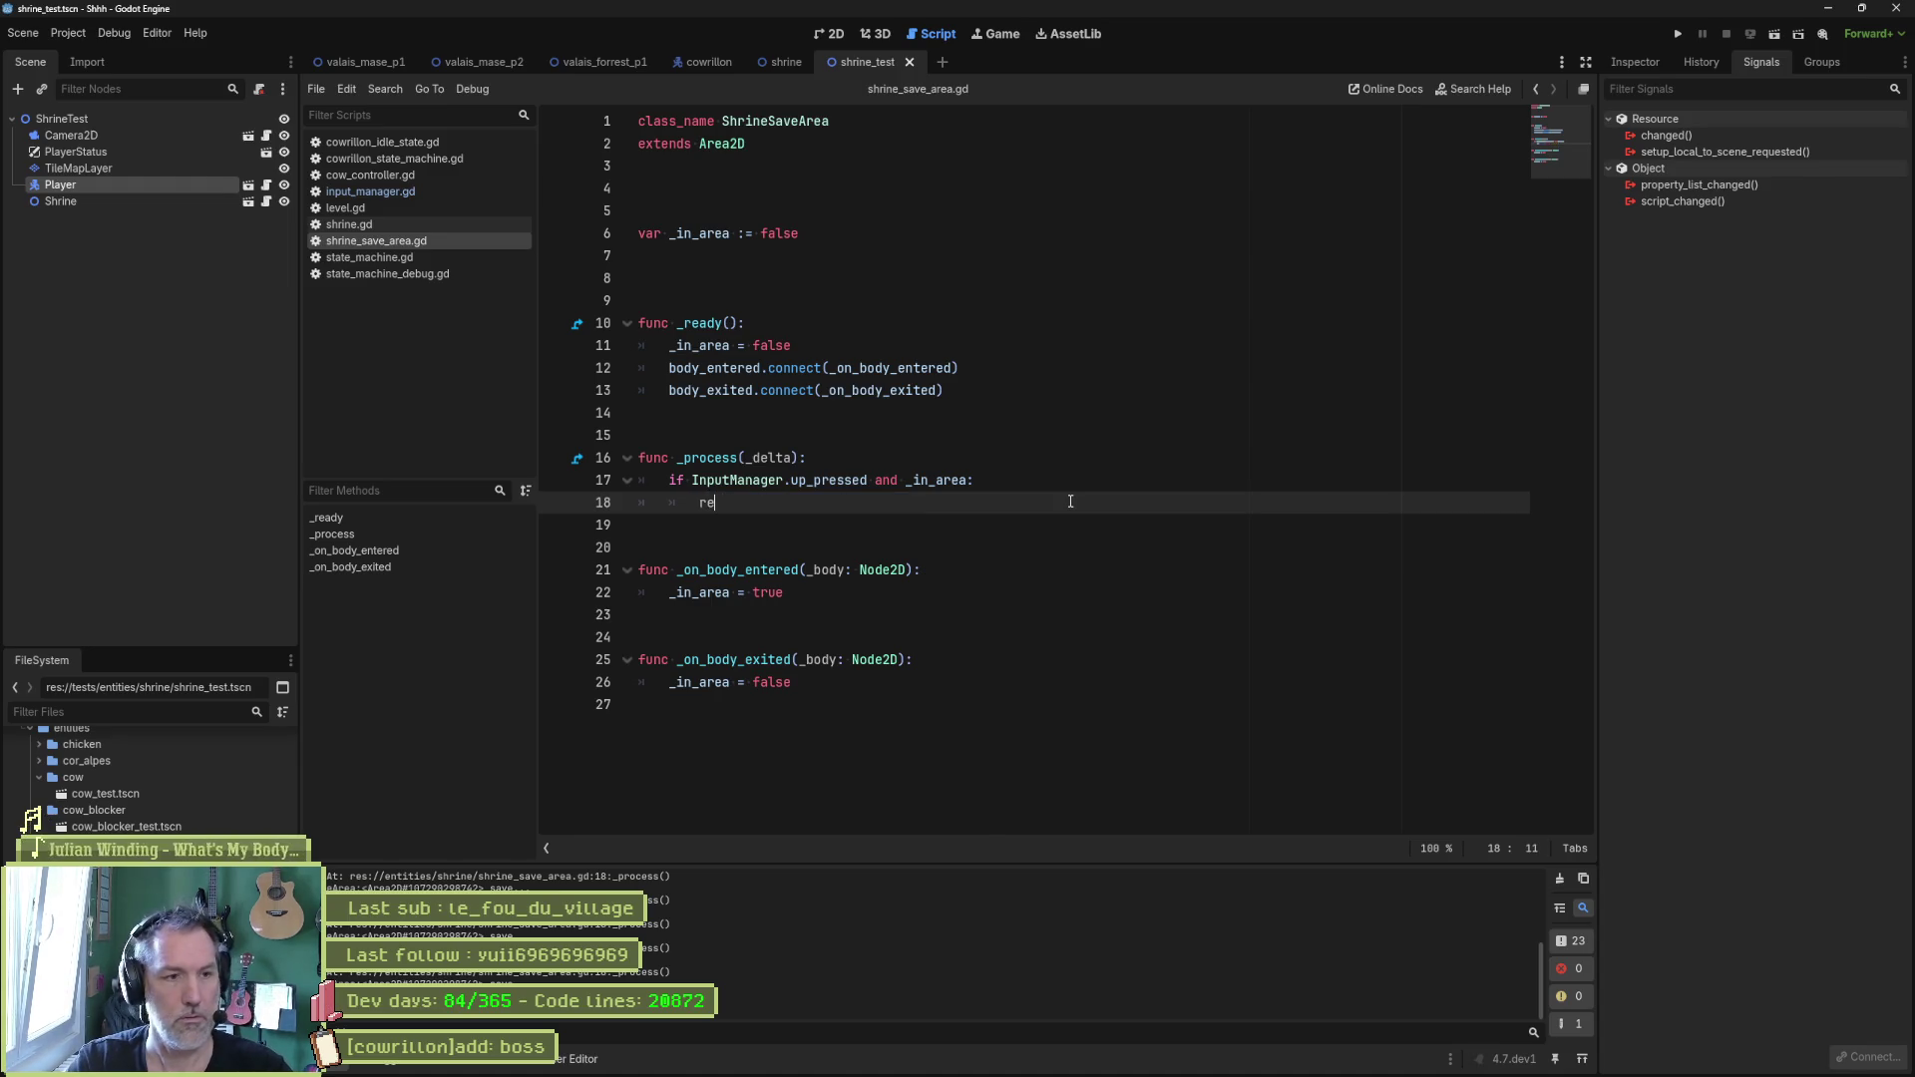
{"action": "type", "text": "plenish_"}
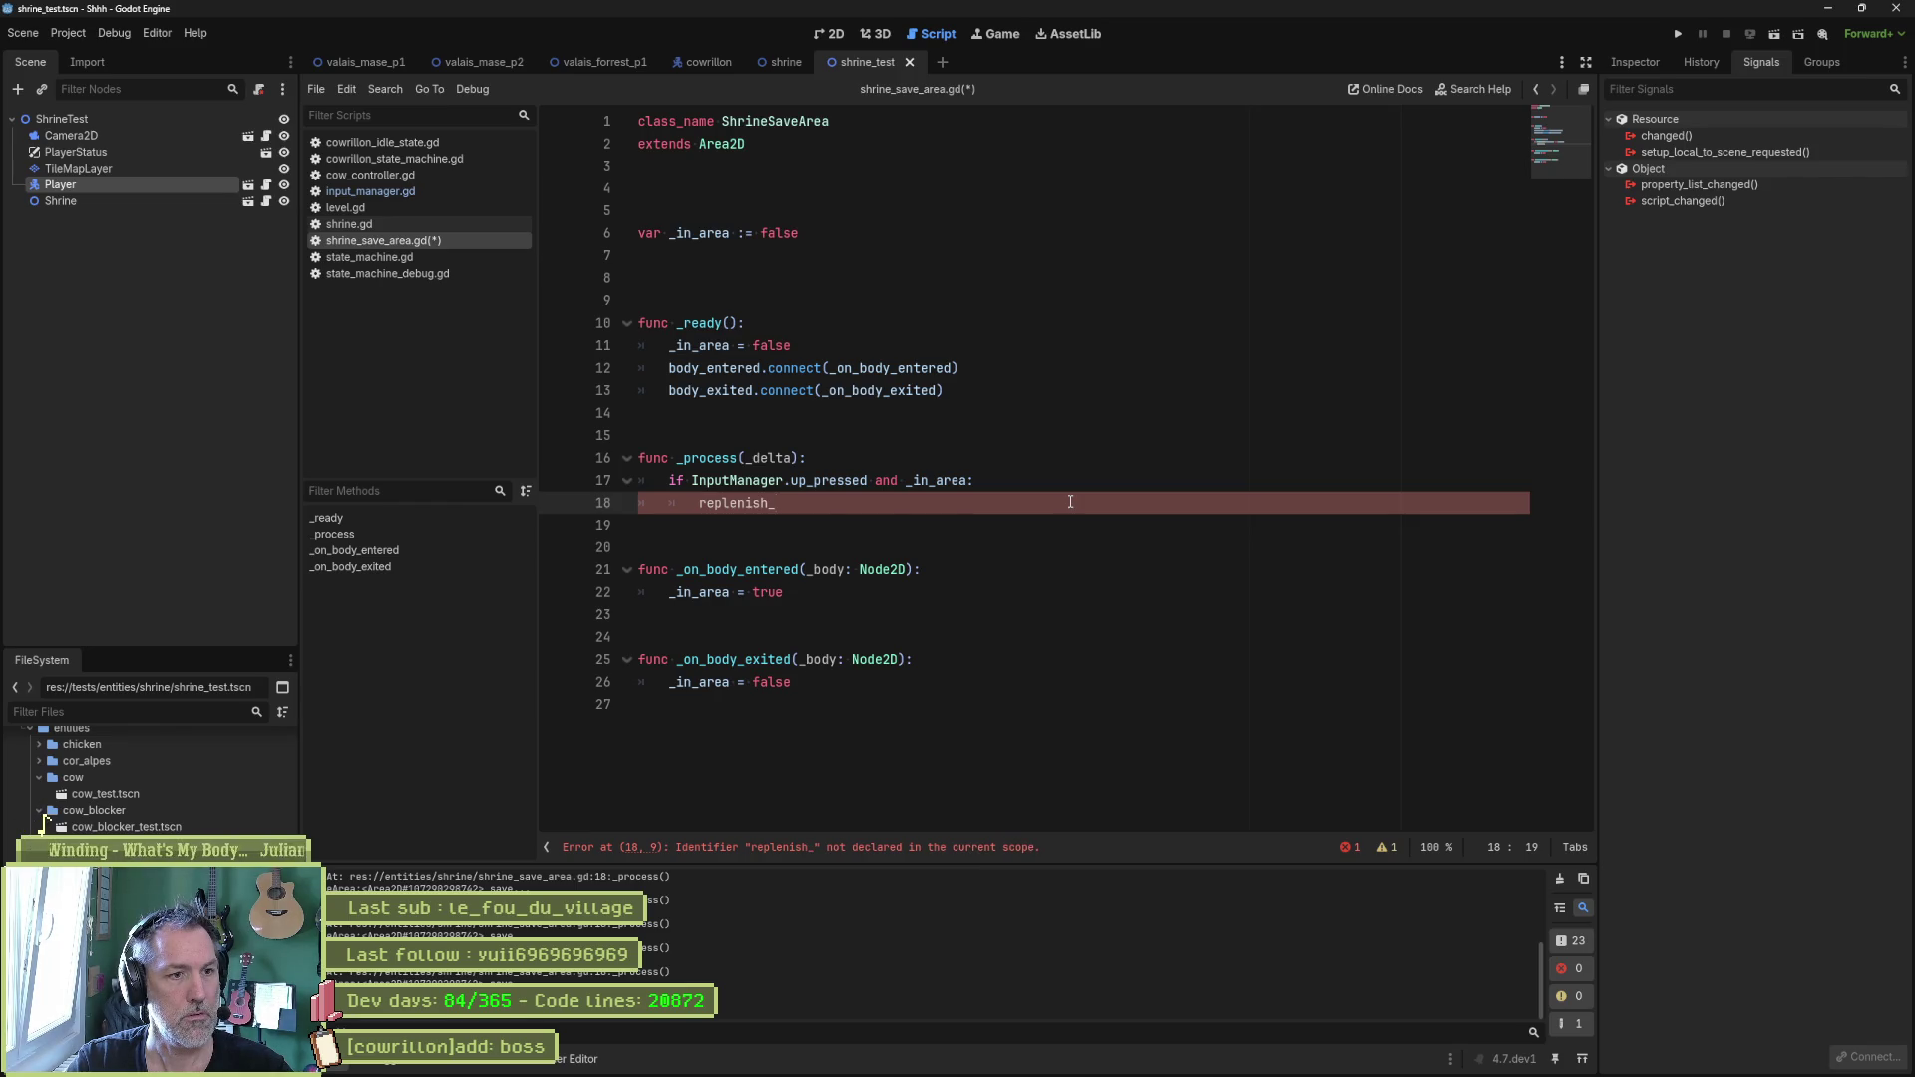
{"action": "type", "text": "stats()"}
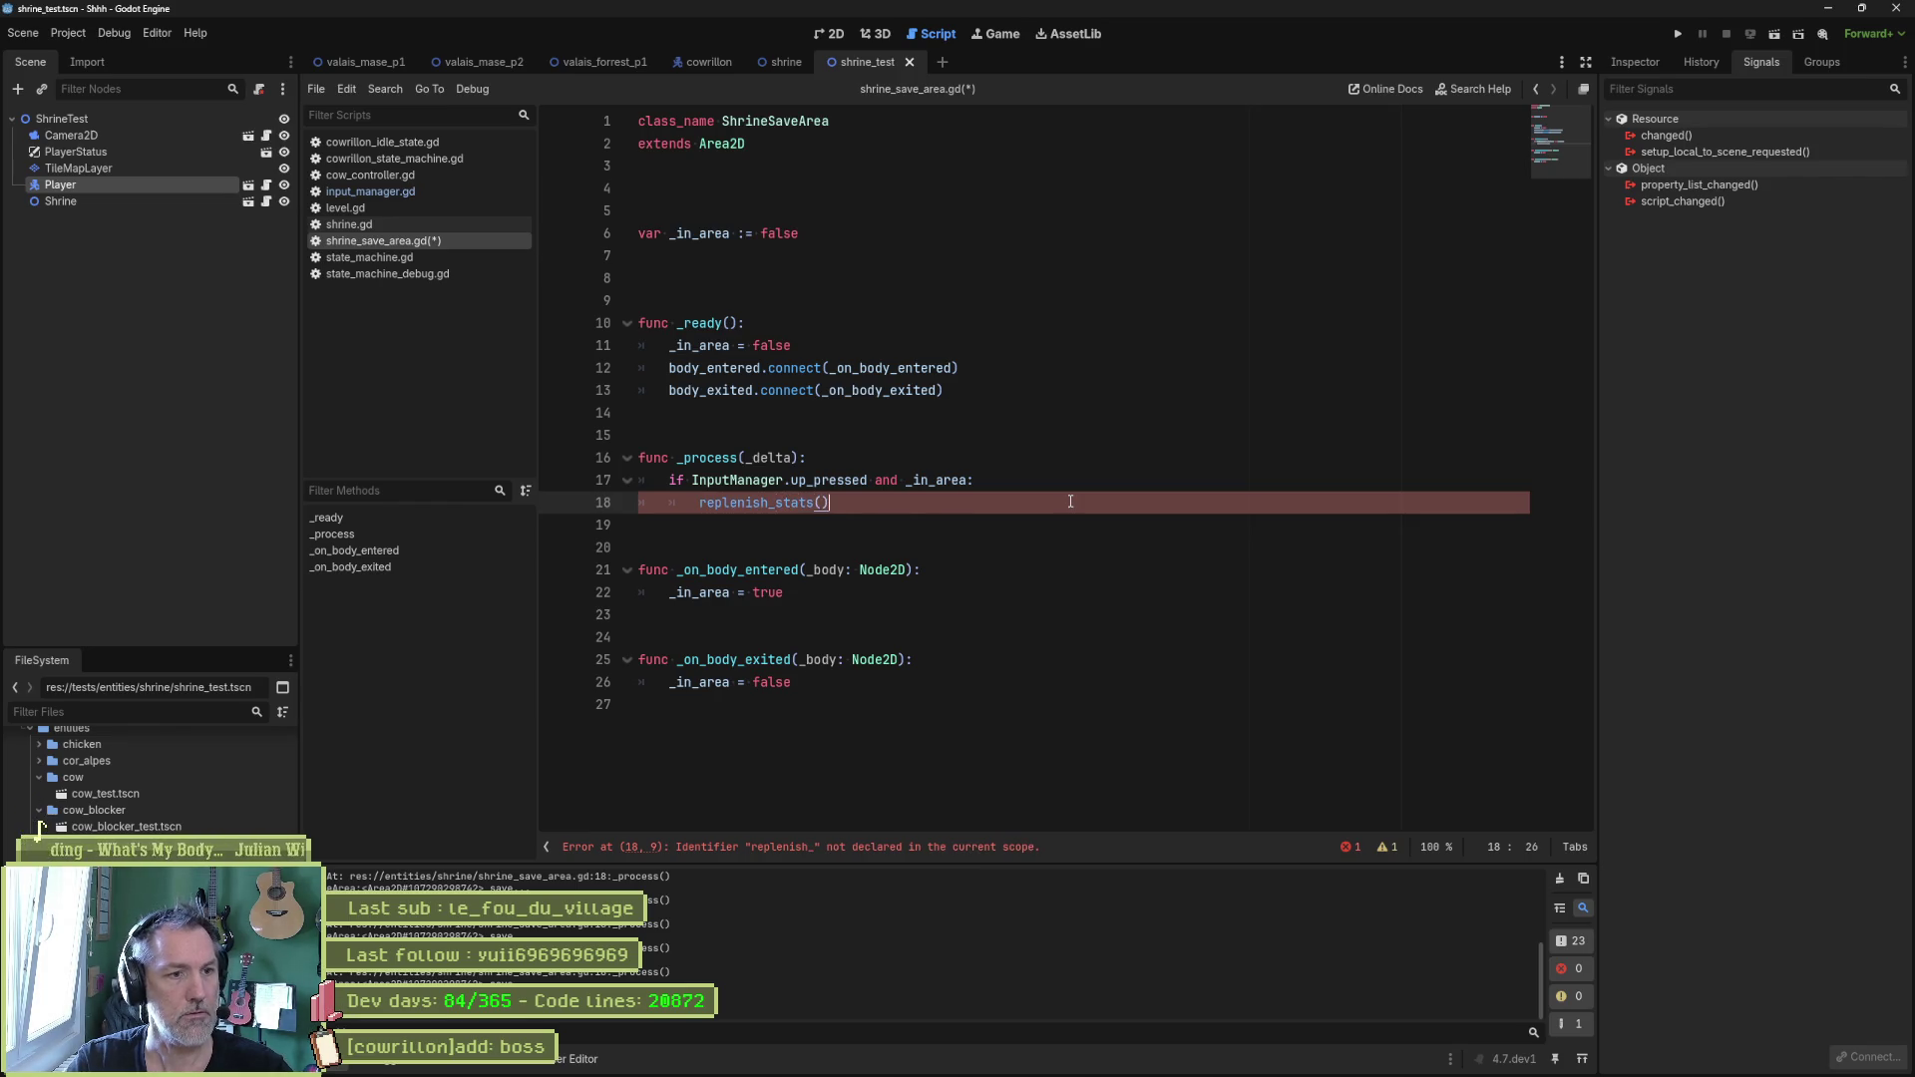
Start a new func line below and prefix the call on line 18 to _replenish_stats().
{"action": "key", "text": "Return"}
{"action": "key", "text": "Return"}
{"action": "key", "text": "Return"}
{"action": "key", "text": "BackSpace"}
{"action": "key", "text": "BackSpace"}
{"action": "type", "text": "fun"}
{"action": "key", "text": "BackSpace"}
{"action": "type", "text": "c"}
{"action": "key", "text": "Up"}
{"action": "key", "text": "Up"}
{"action": "key", "text": "Up"}
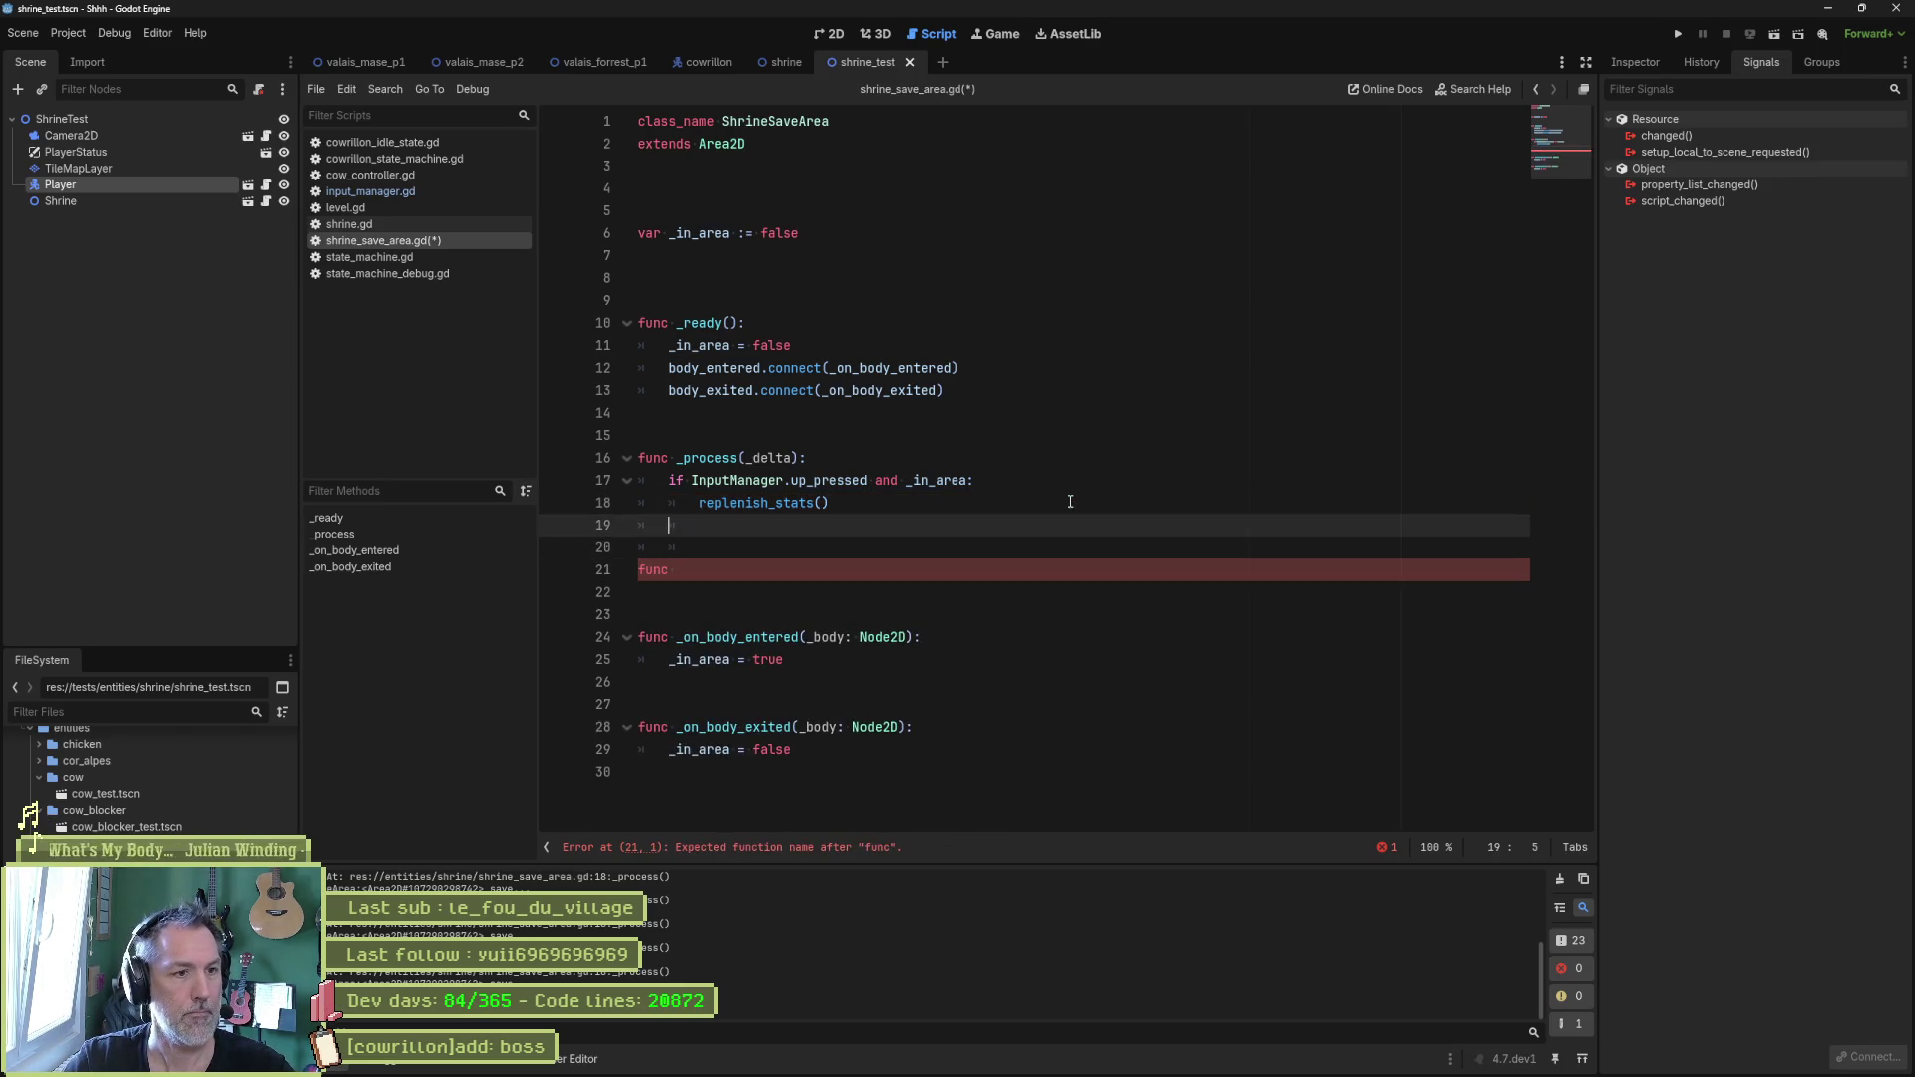
{"action": "type", "text": "_"}
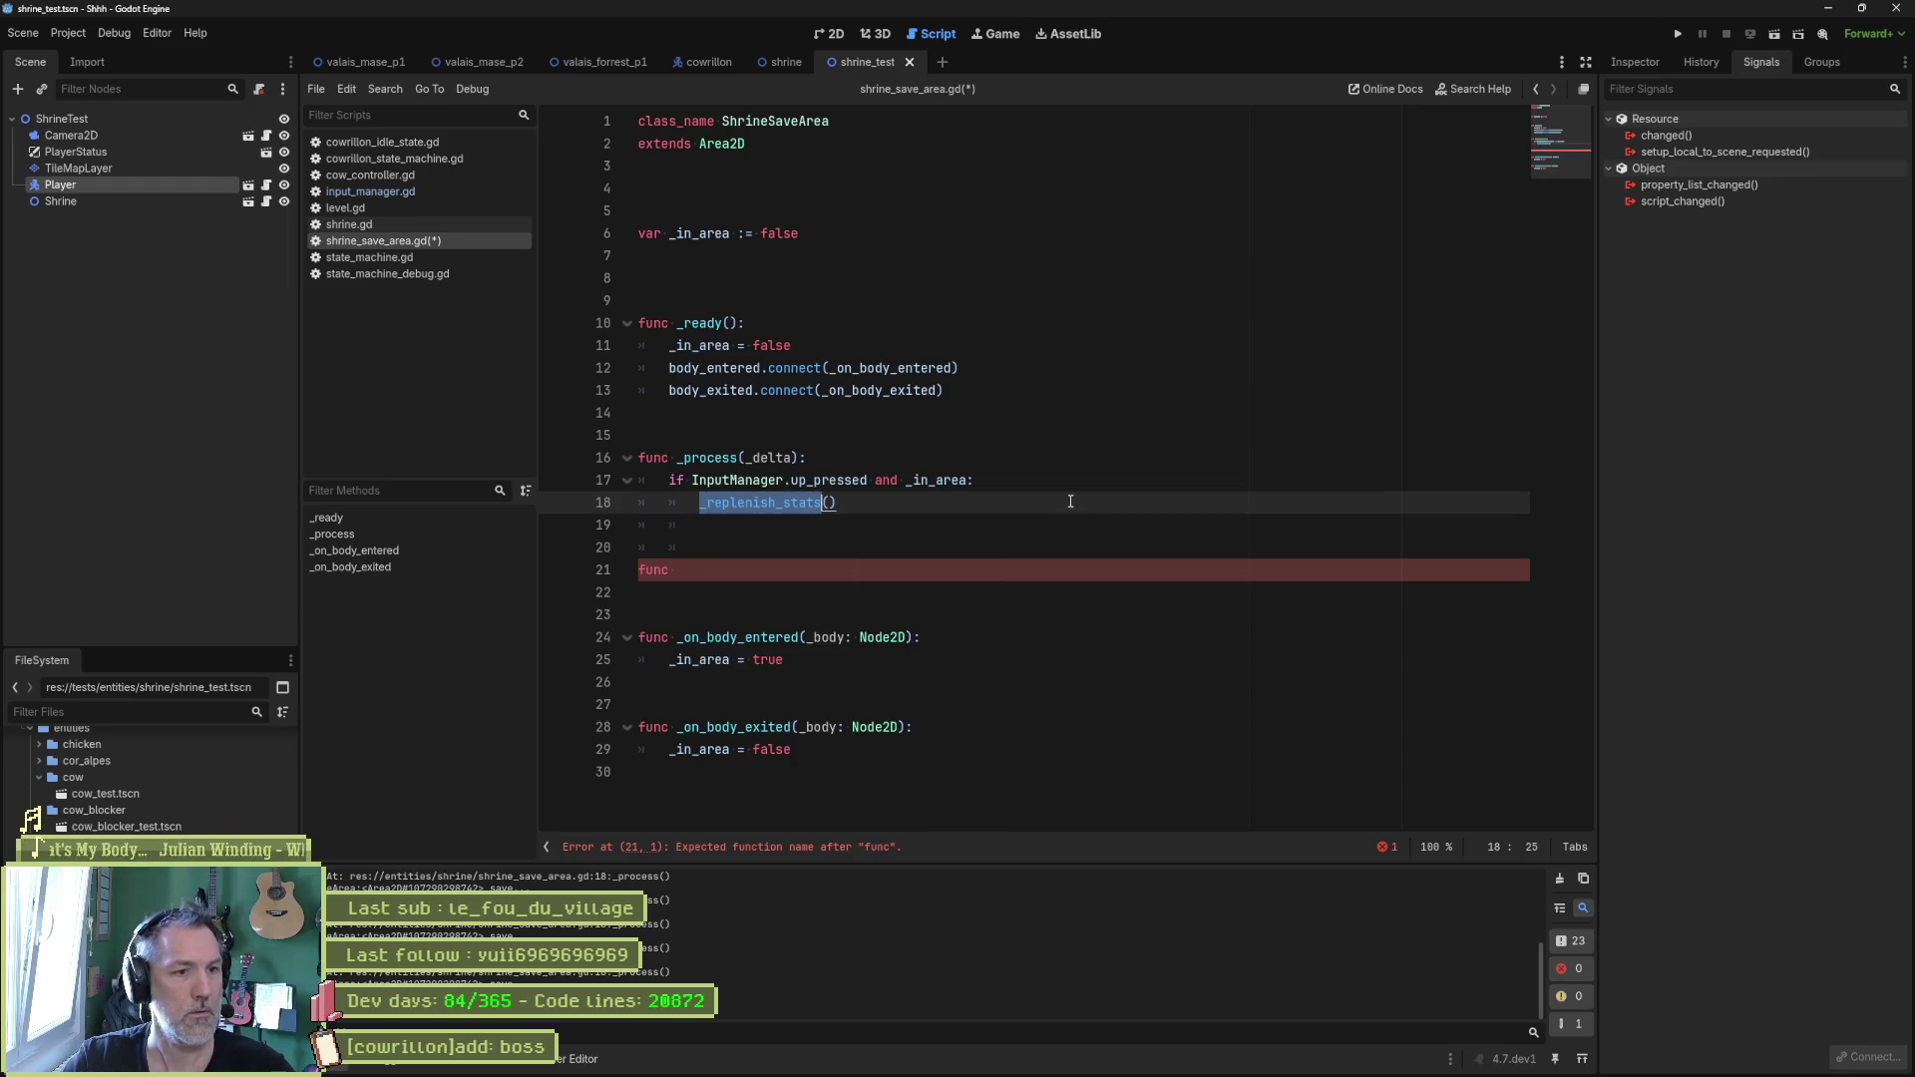
Define func _replenish_stats() -> void: with a pass body.
{"action": "key", "text": "Down"}
{"action": "key", "text": "Down"}
{"action": "key", "text": "Down"}
{"action": "type", "text": "_replenish_stats"}
{"action": "type", "text": "() _"}
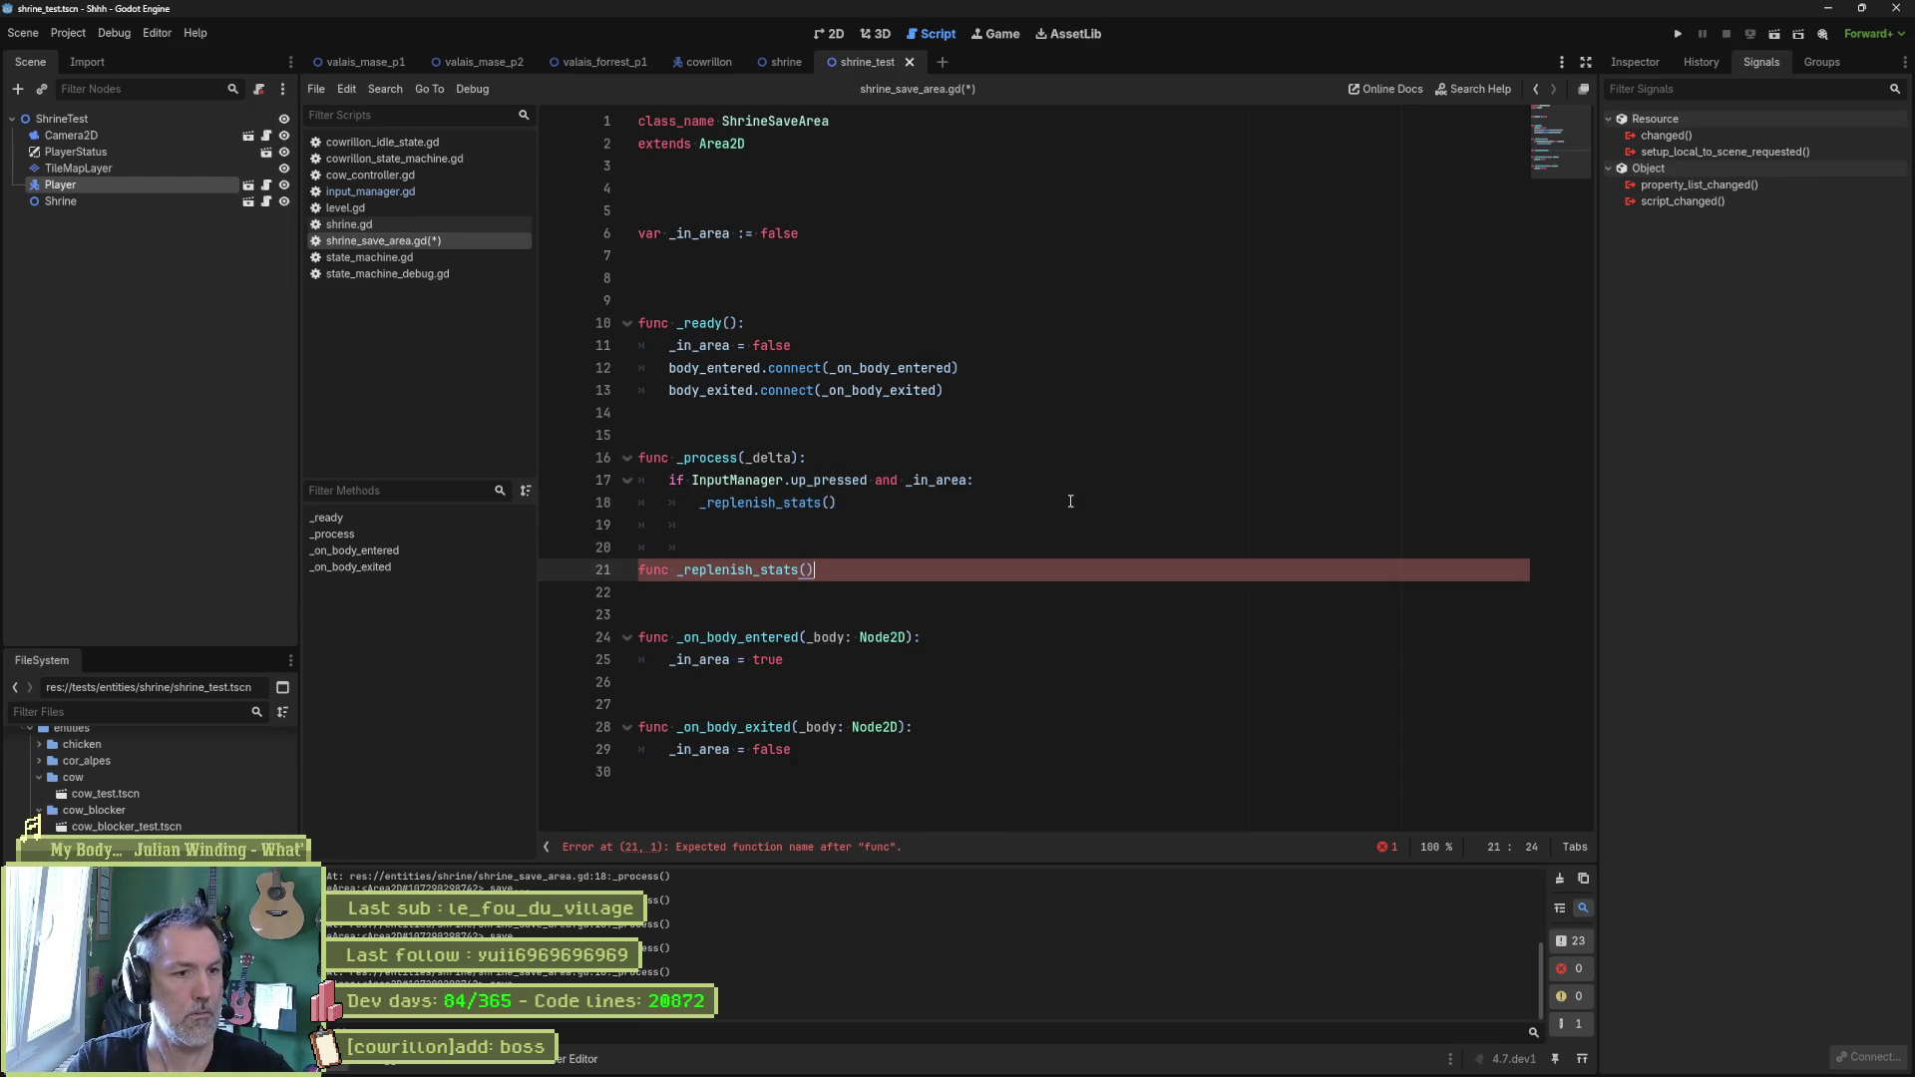
{"action": "type", "text": "void:"}
{"action": "key", "text": "Return"}
{"action": "type", "text": "pass"}
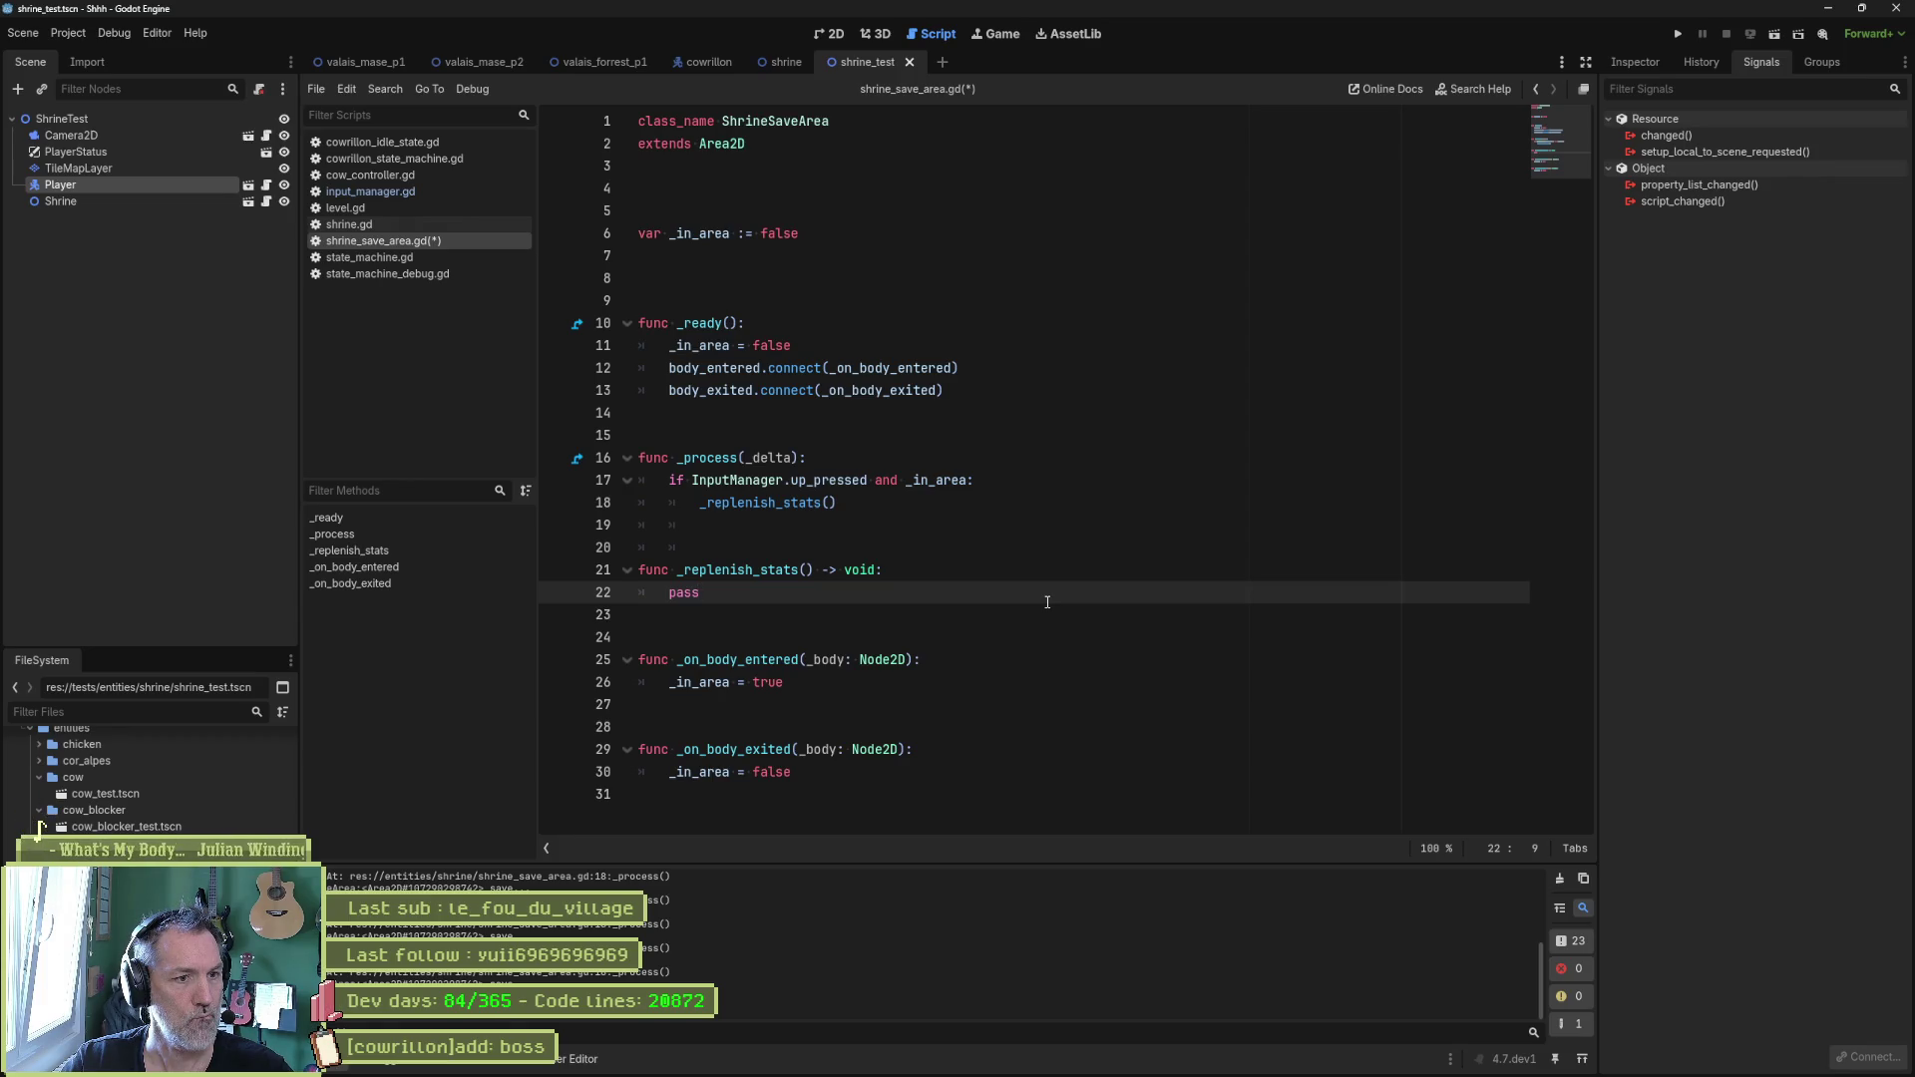
{"action": "key", "text": "ctrl+shift+Left"}
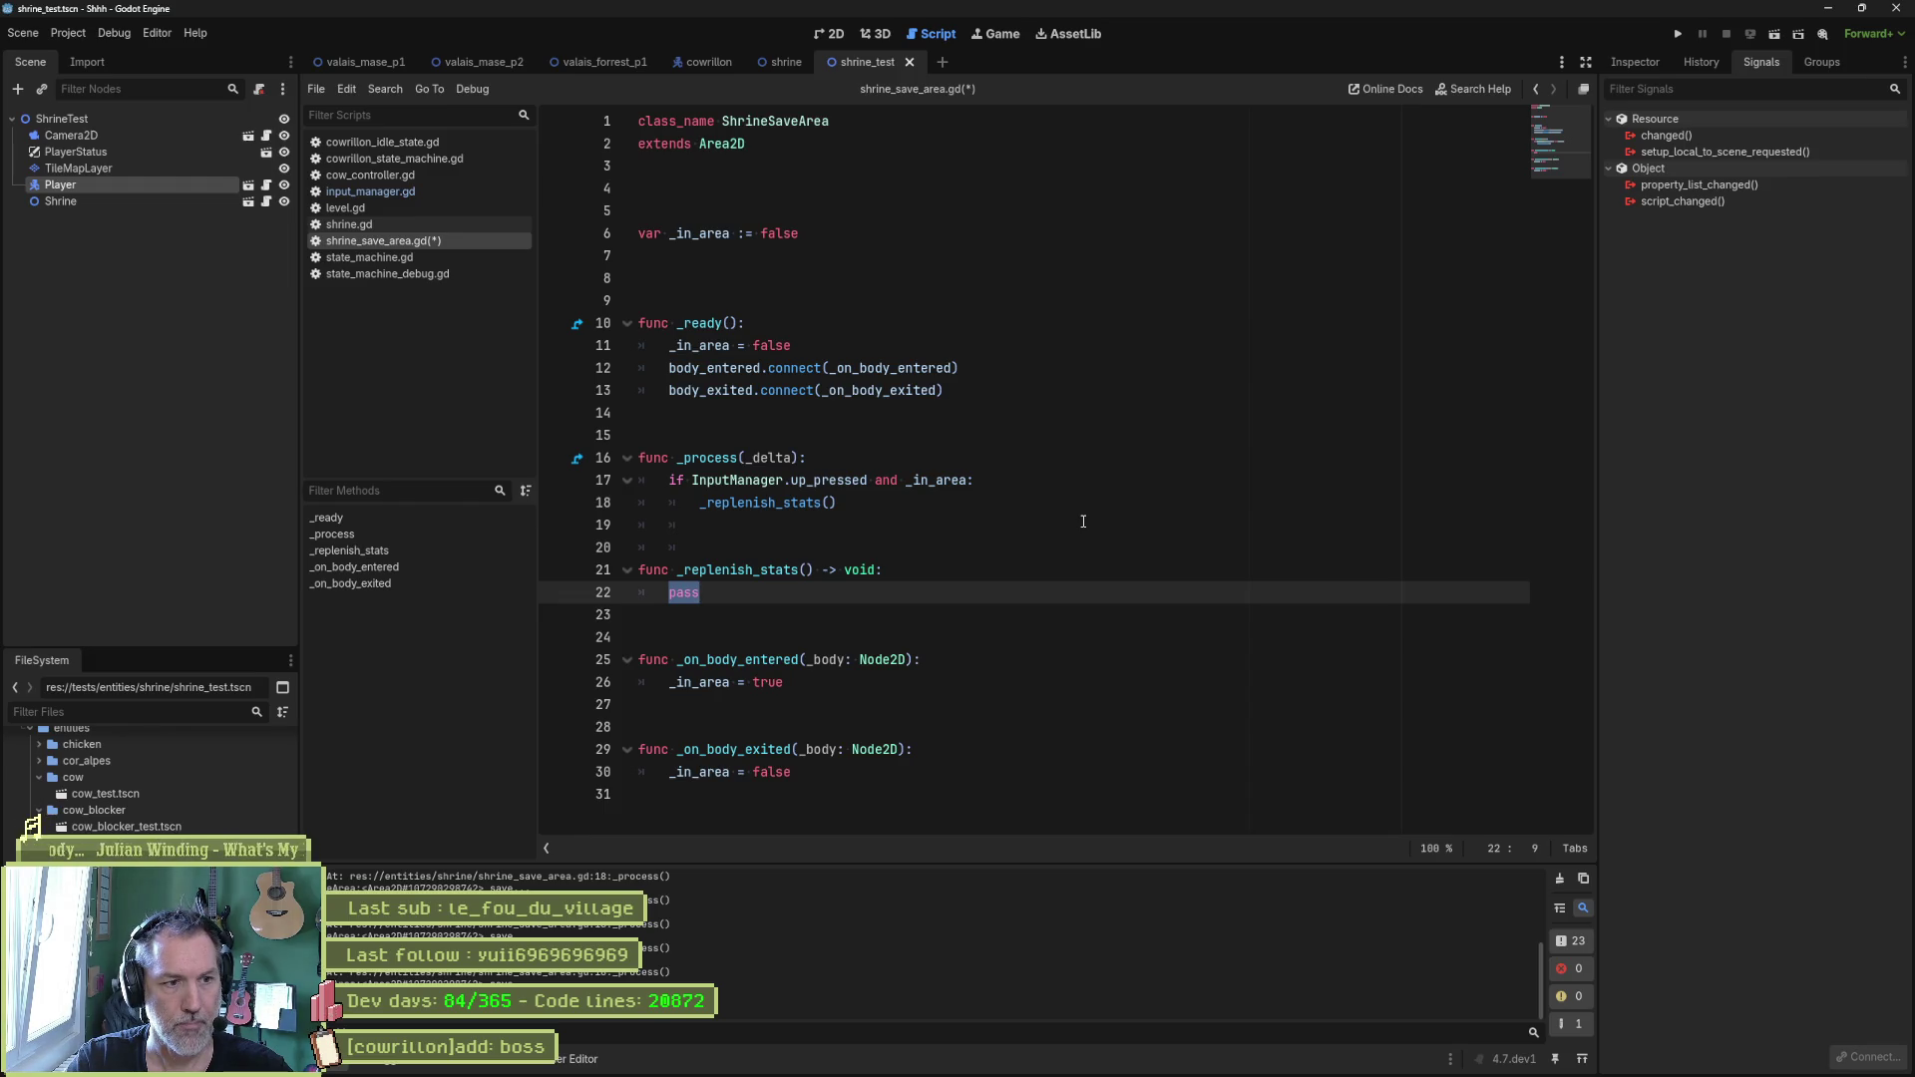
Replace pass with GameManager.player_stats.health_value = using autocompletion.
{"action": "type", "text": "GameM"}
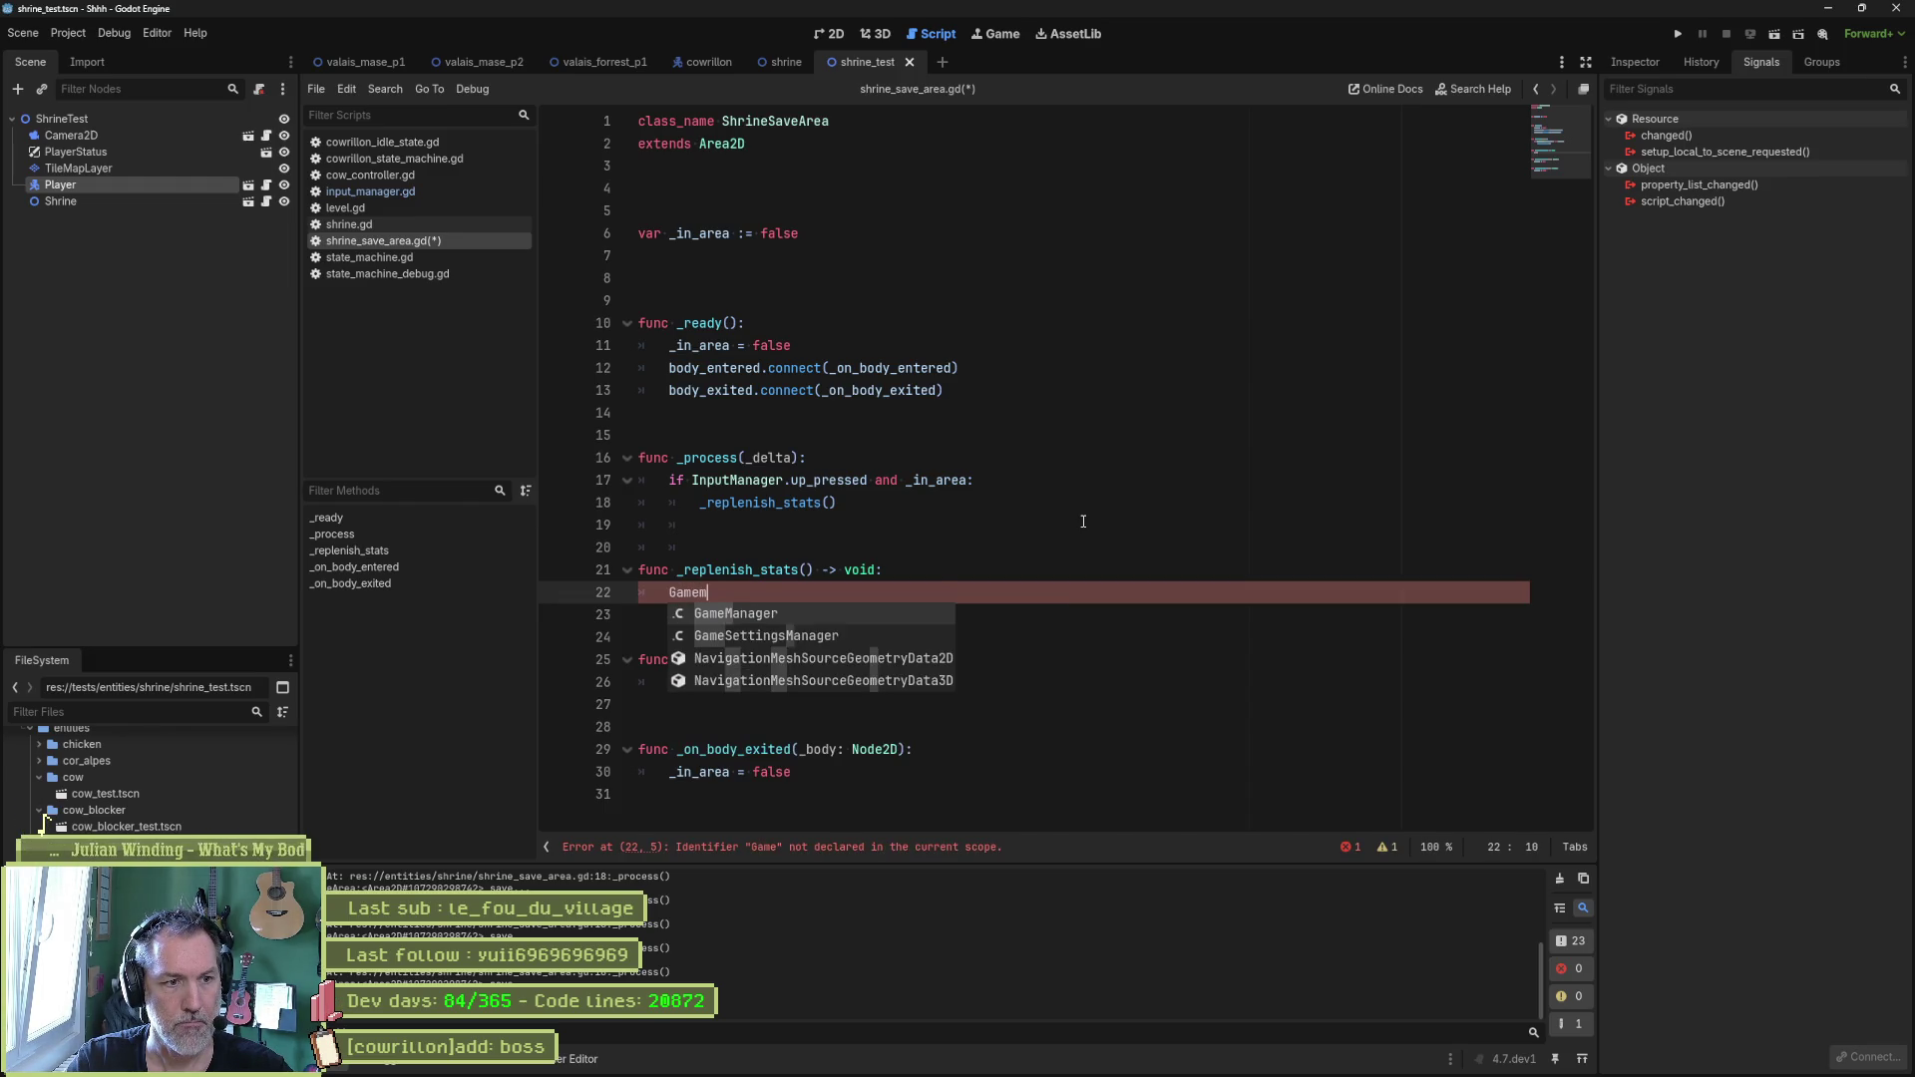
{"action": "key", "text": "Return"}
{"action": "type", "text": ".pl"}
{"action": "key", "text": "BackSpace"}
{"action": "key", "text": "BackSpace"}
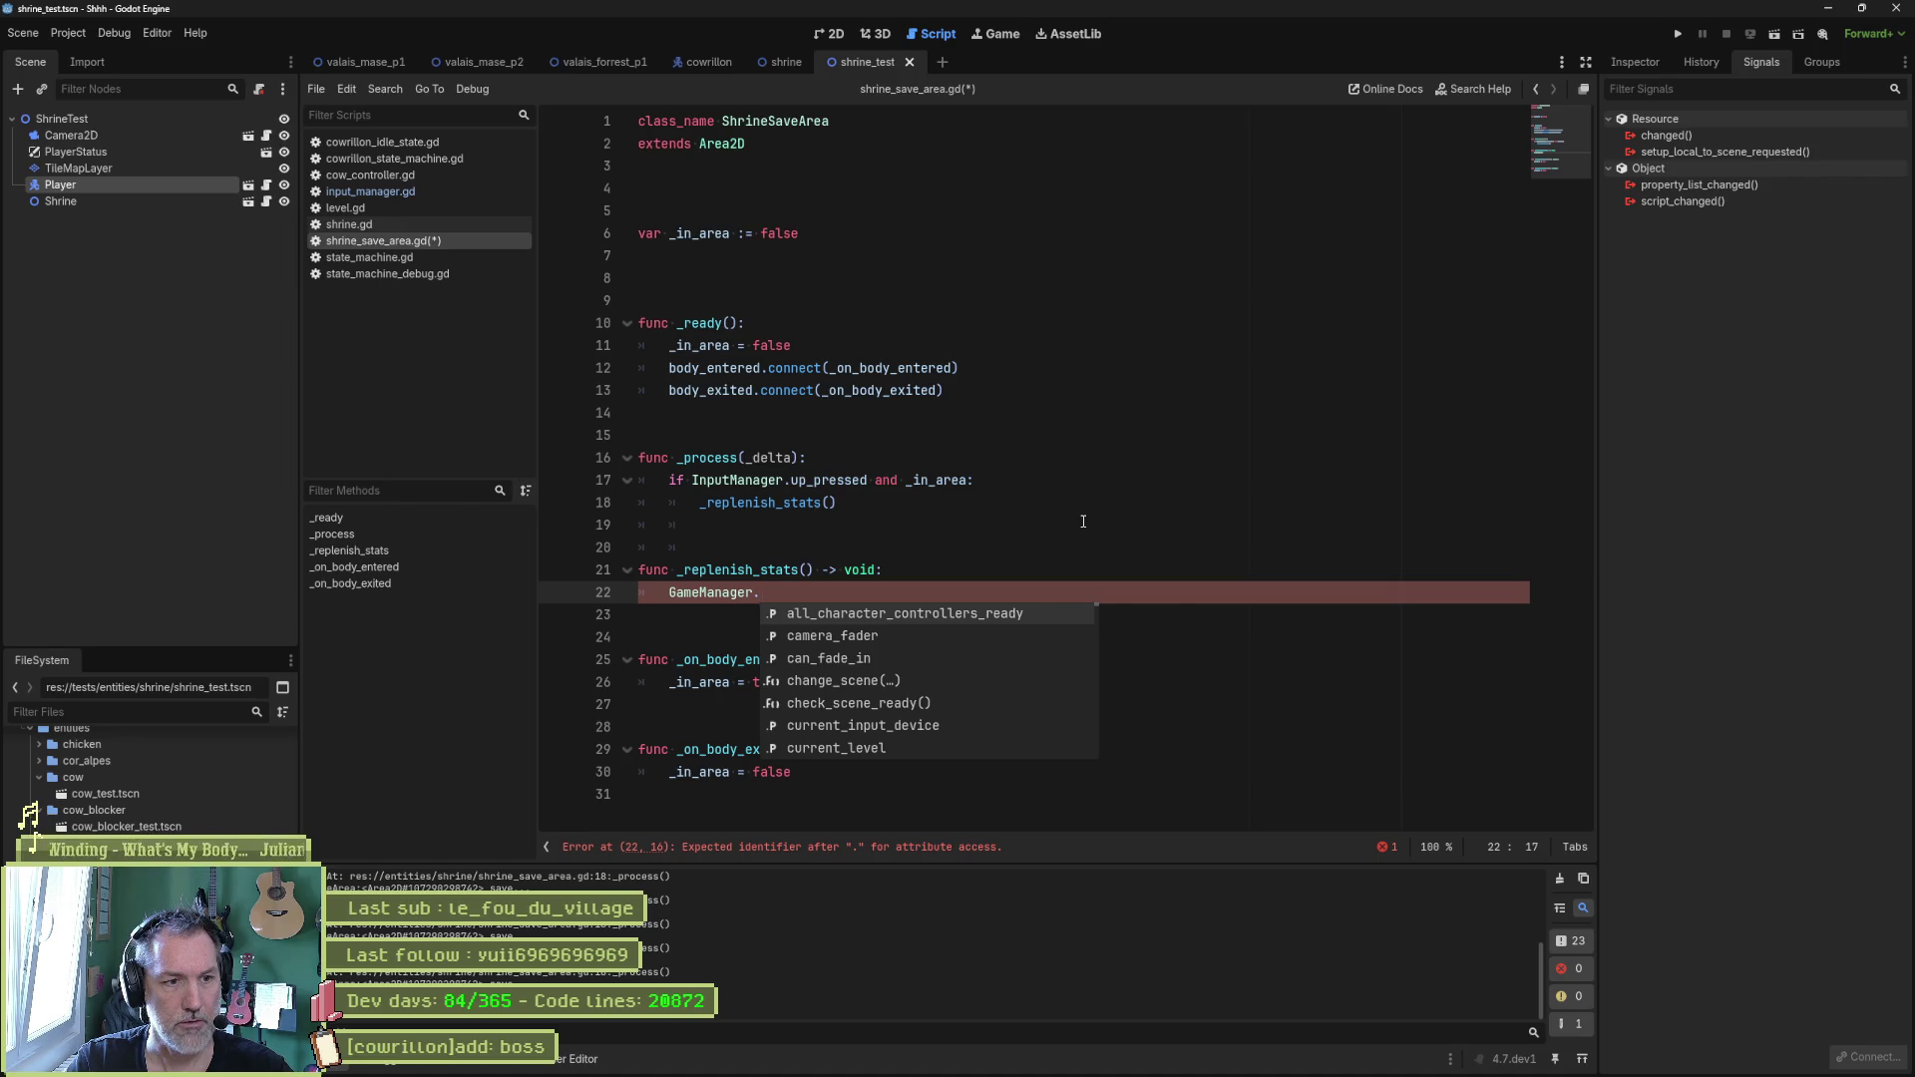
{"action": "type", "text": "ch"}
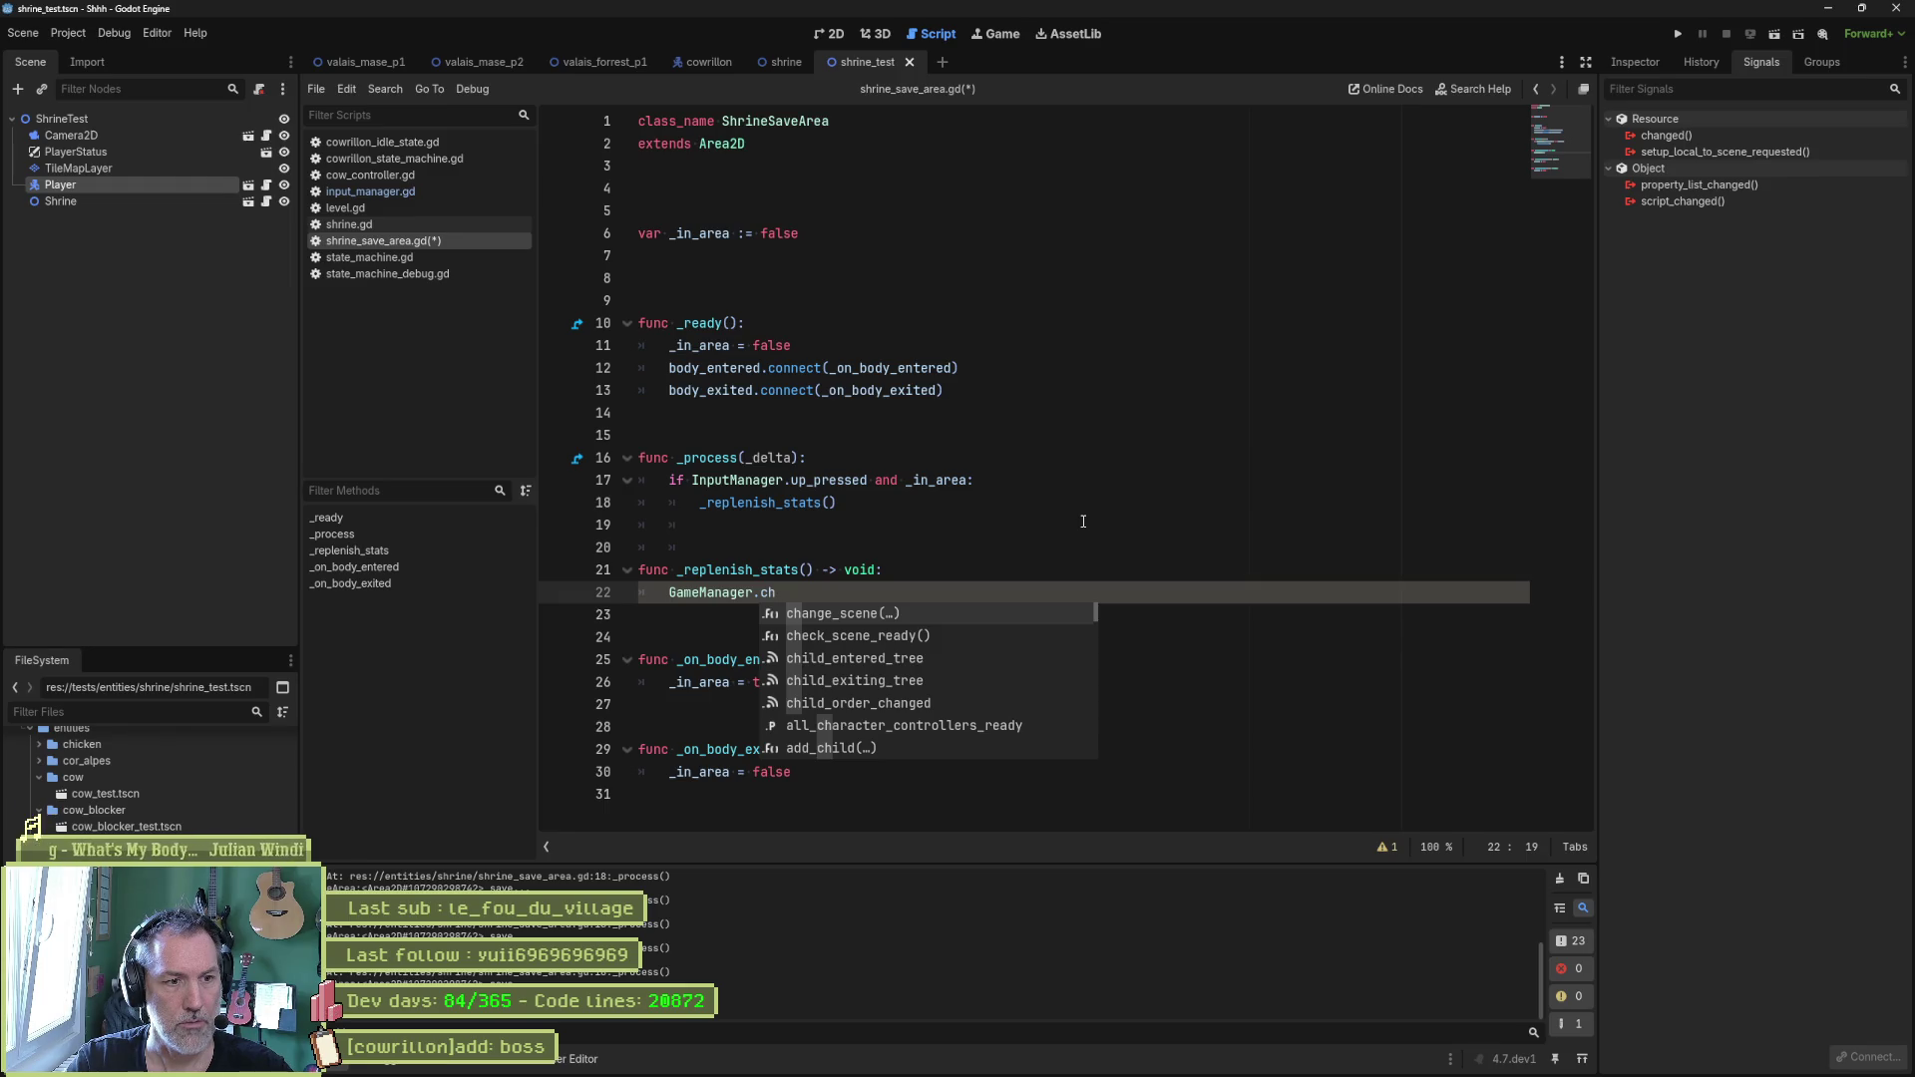
{"action": "key", "text": "BackSpace"}
{"action": "key", "text": "BackSpace"}
{"action": "type", "text": "pl"}
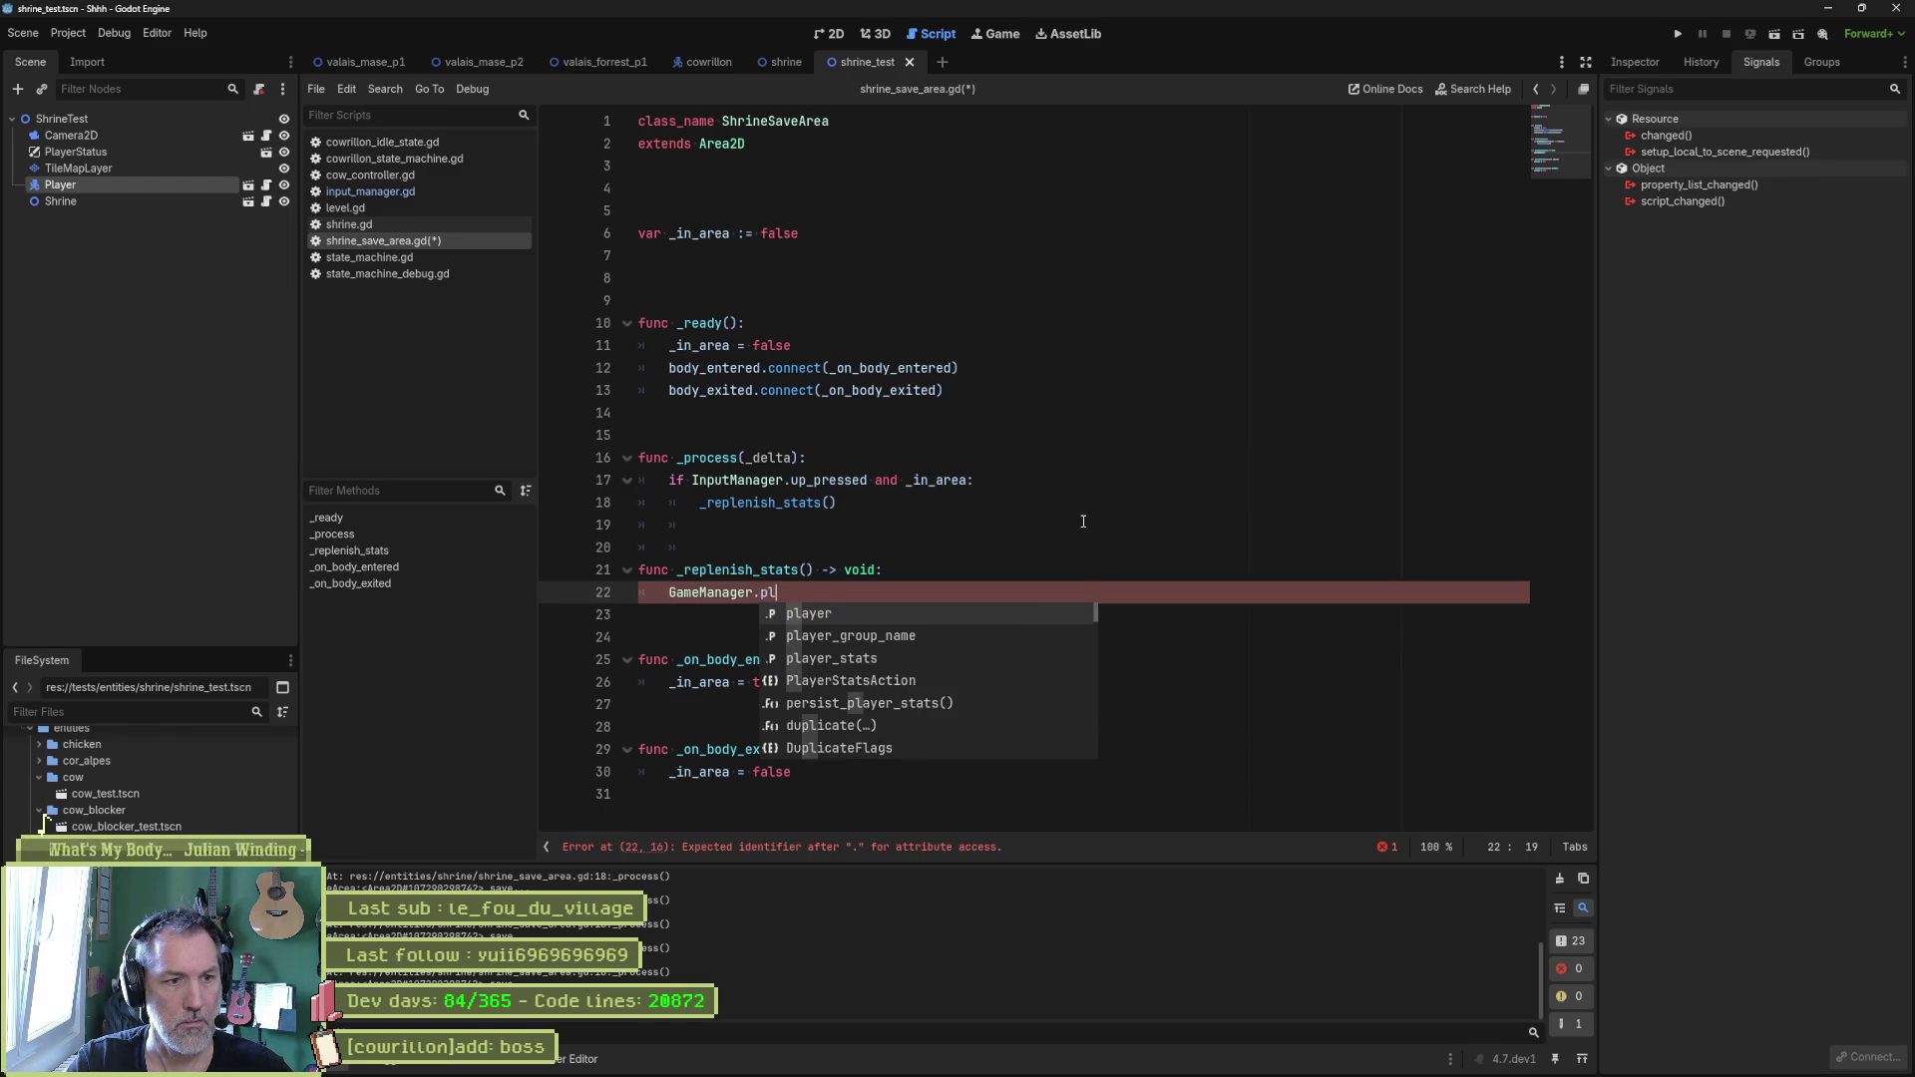
{"action": "type", "text": "a"}
{"action": "key", "text": "Down"}
{"action": "key", "text": "Down"}
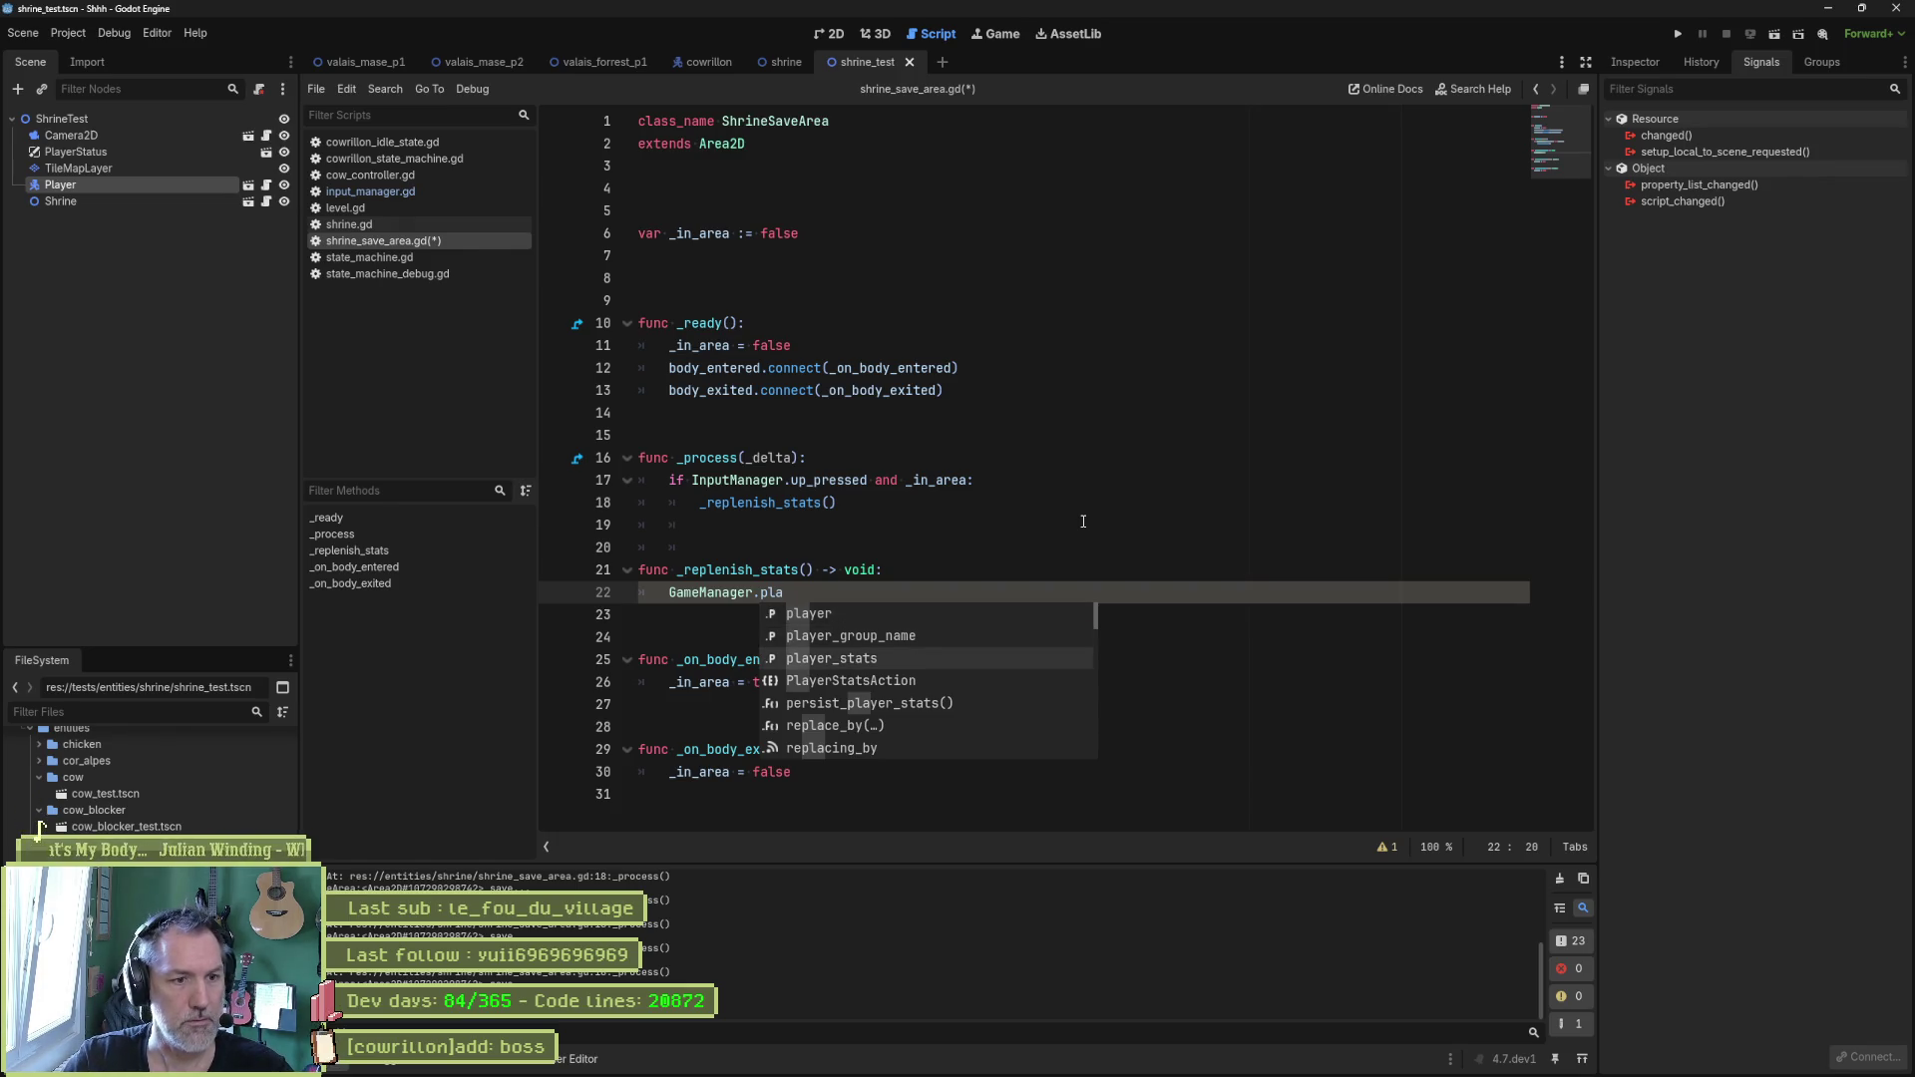
{"action": "key", "text": "Return"}
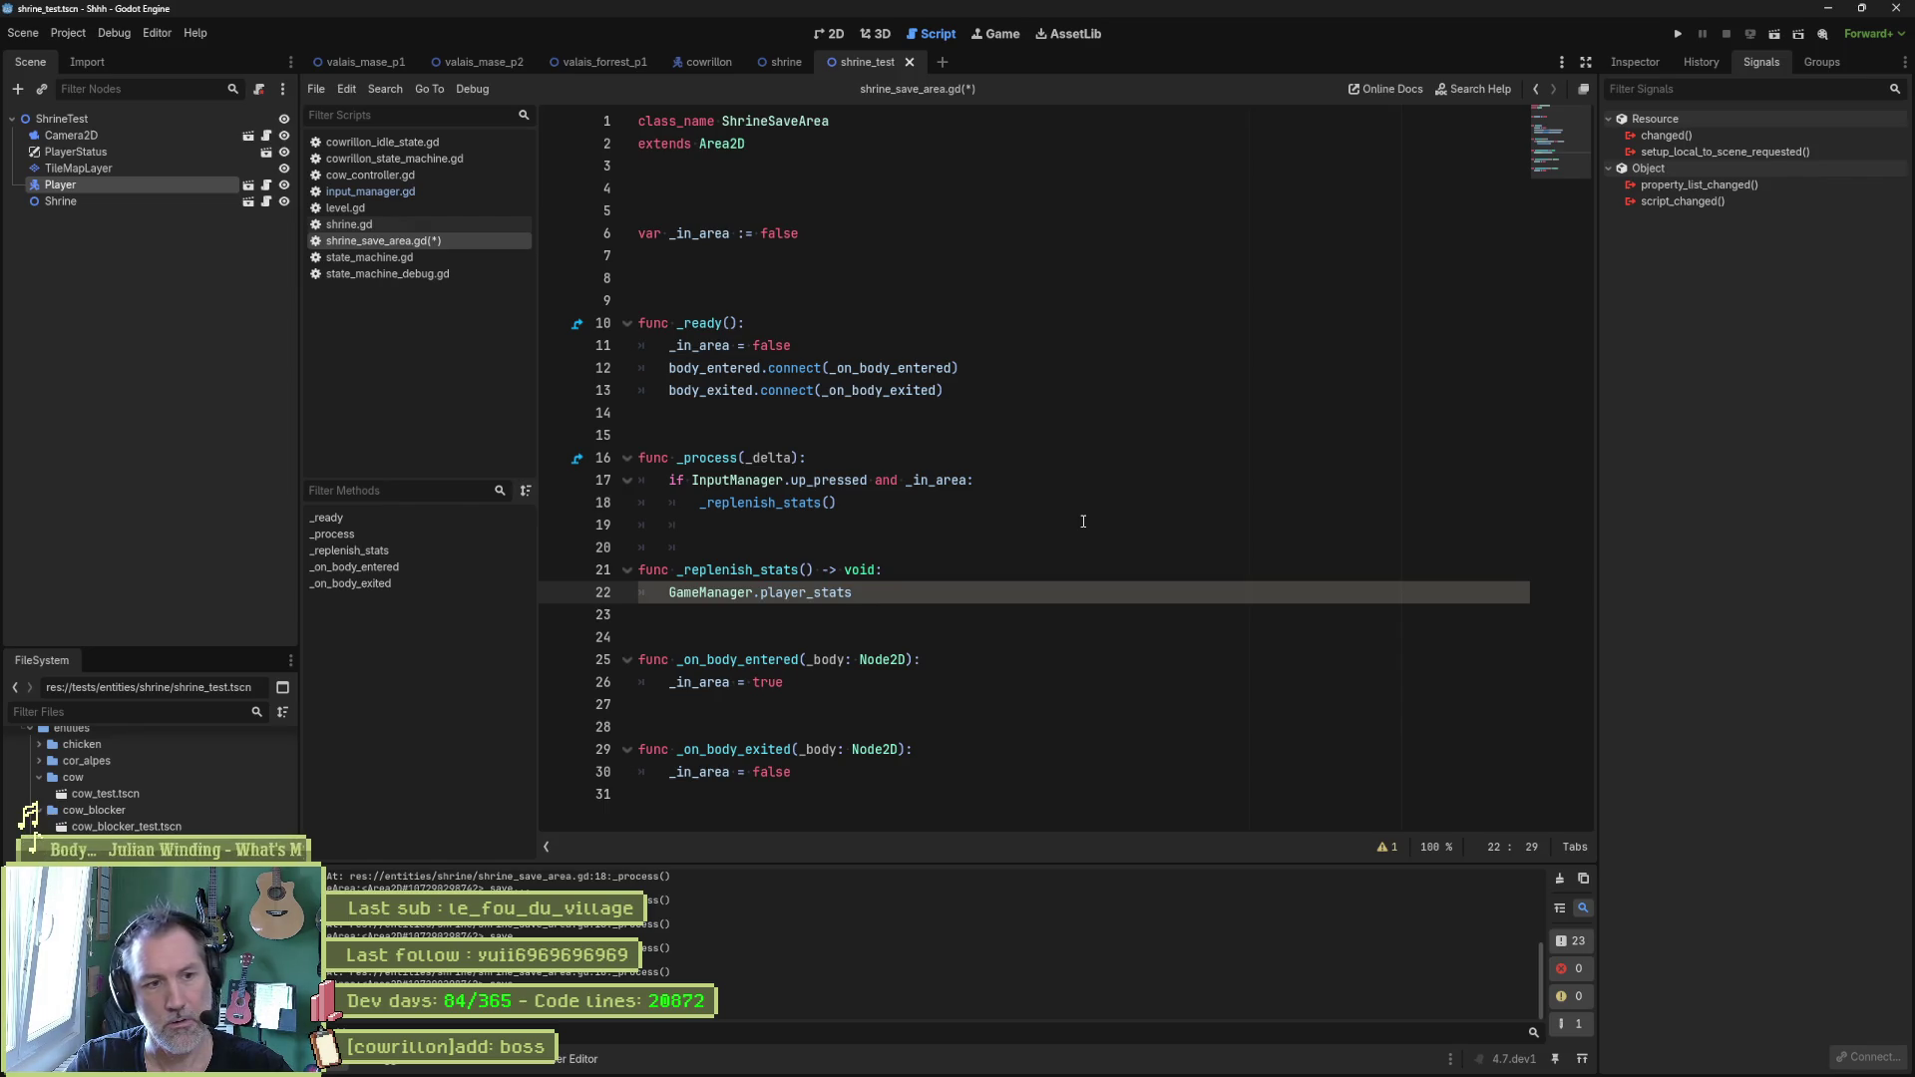
{"action": "type", "text": ".he"}
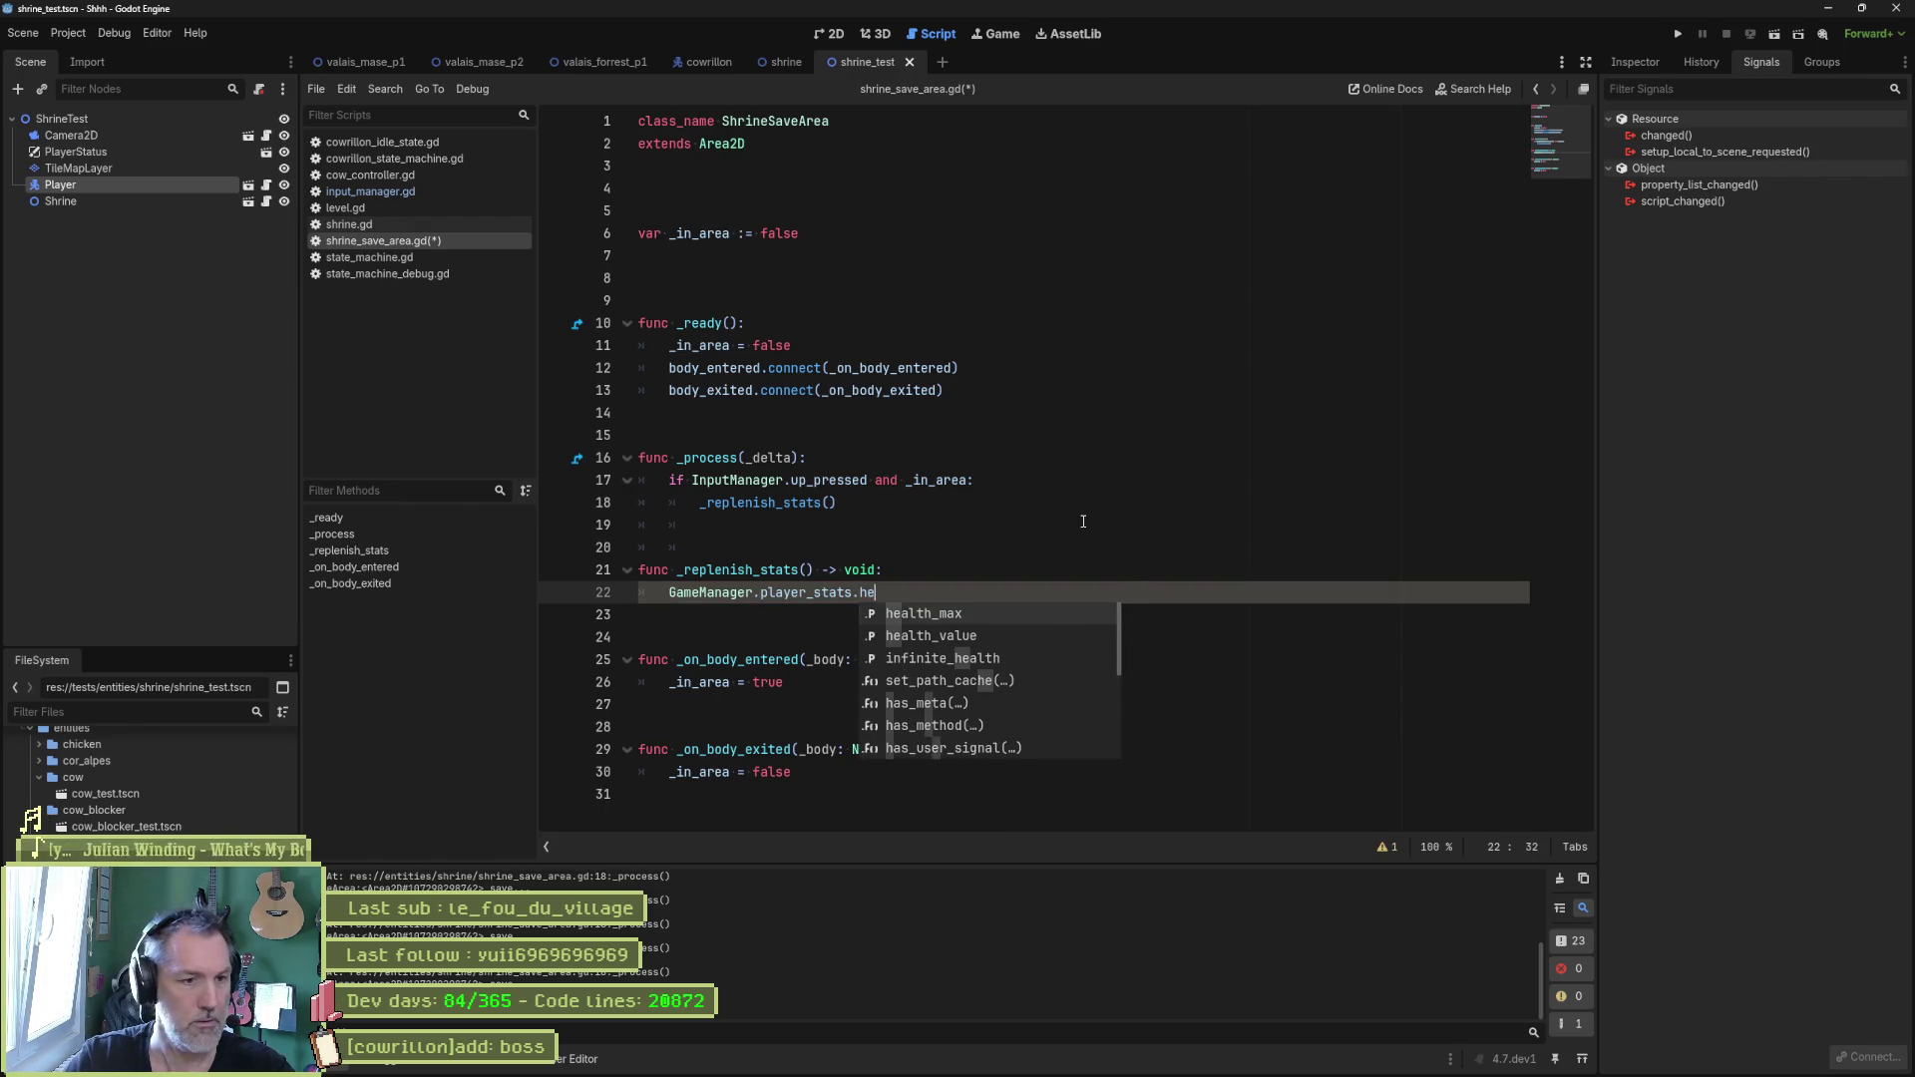
{"action": "key", "text": "Down"}
{"action": "key", "text": "Return"}
{"action": "type", "text": "="}
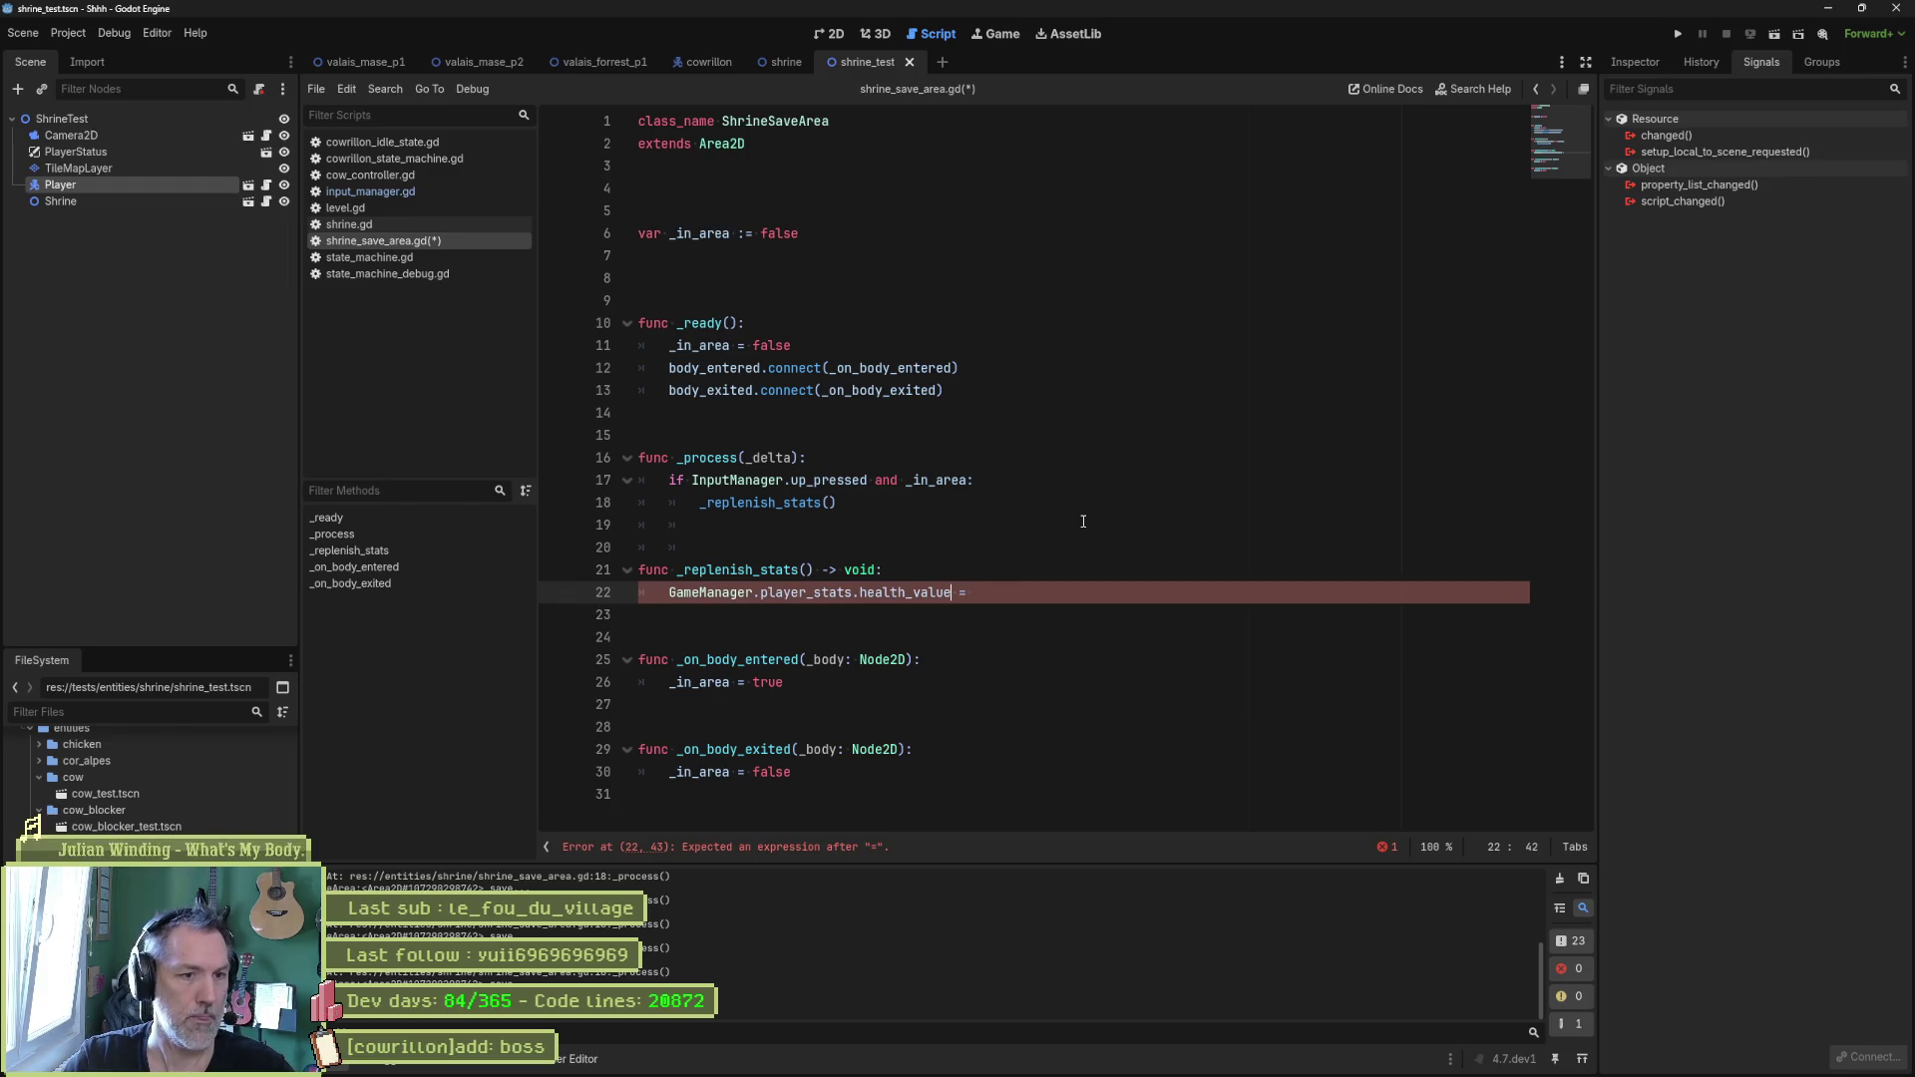
Assign it GameManager.player_stats.health_max and save the script.
{"action": "key", "text": "ctrl+shift+Left"}
{"action": "key", "text": "ctrl+shift+Left"}
{"action": "key", "text": "ctrl+shift+Left"}
{"action": "key", "text": "ctrl+c"}
{"action": "key", "text": "End"}
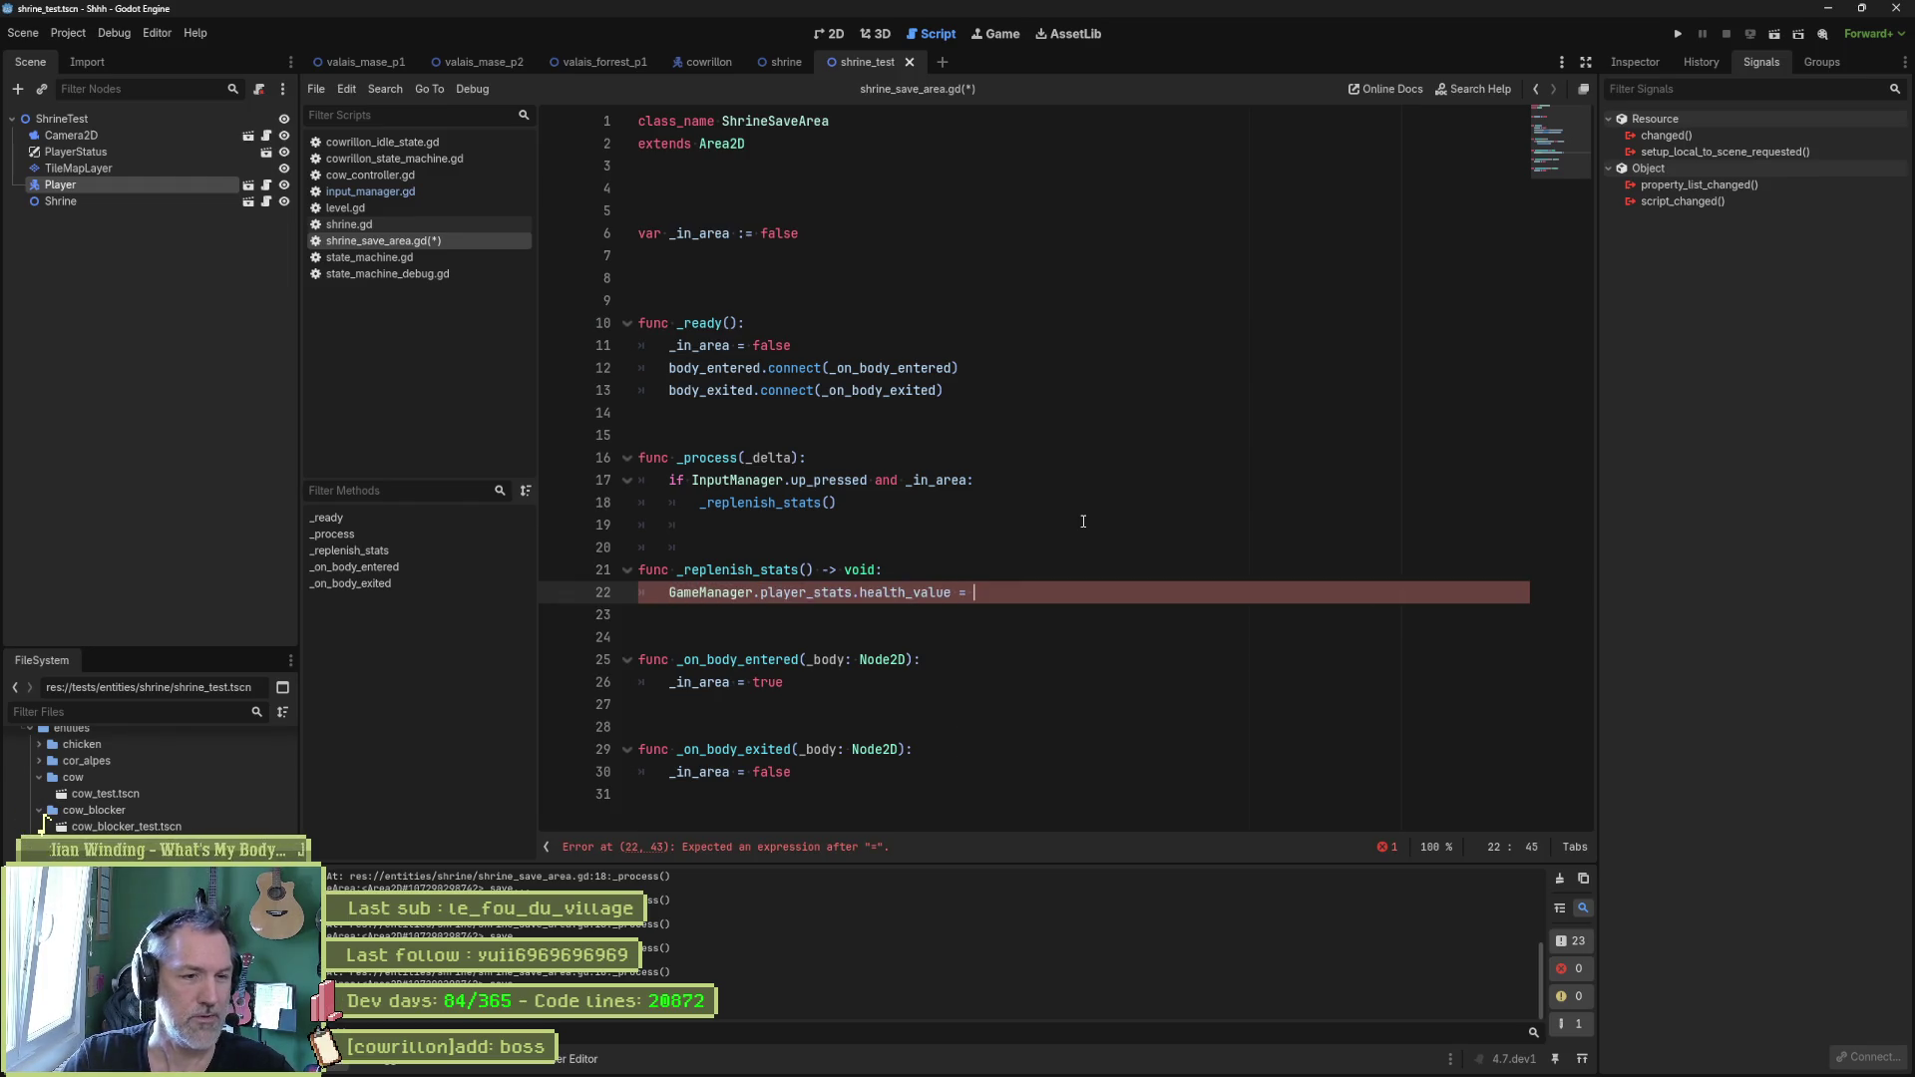
{"action": "key", "text": "ctrl+v"}
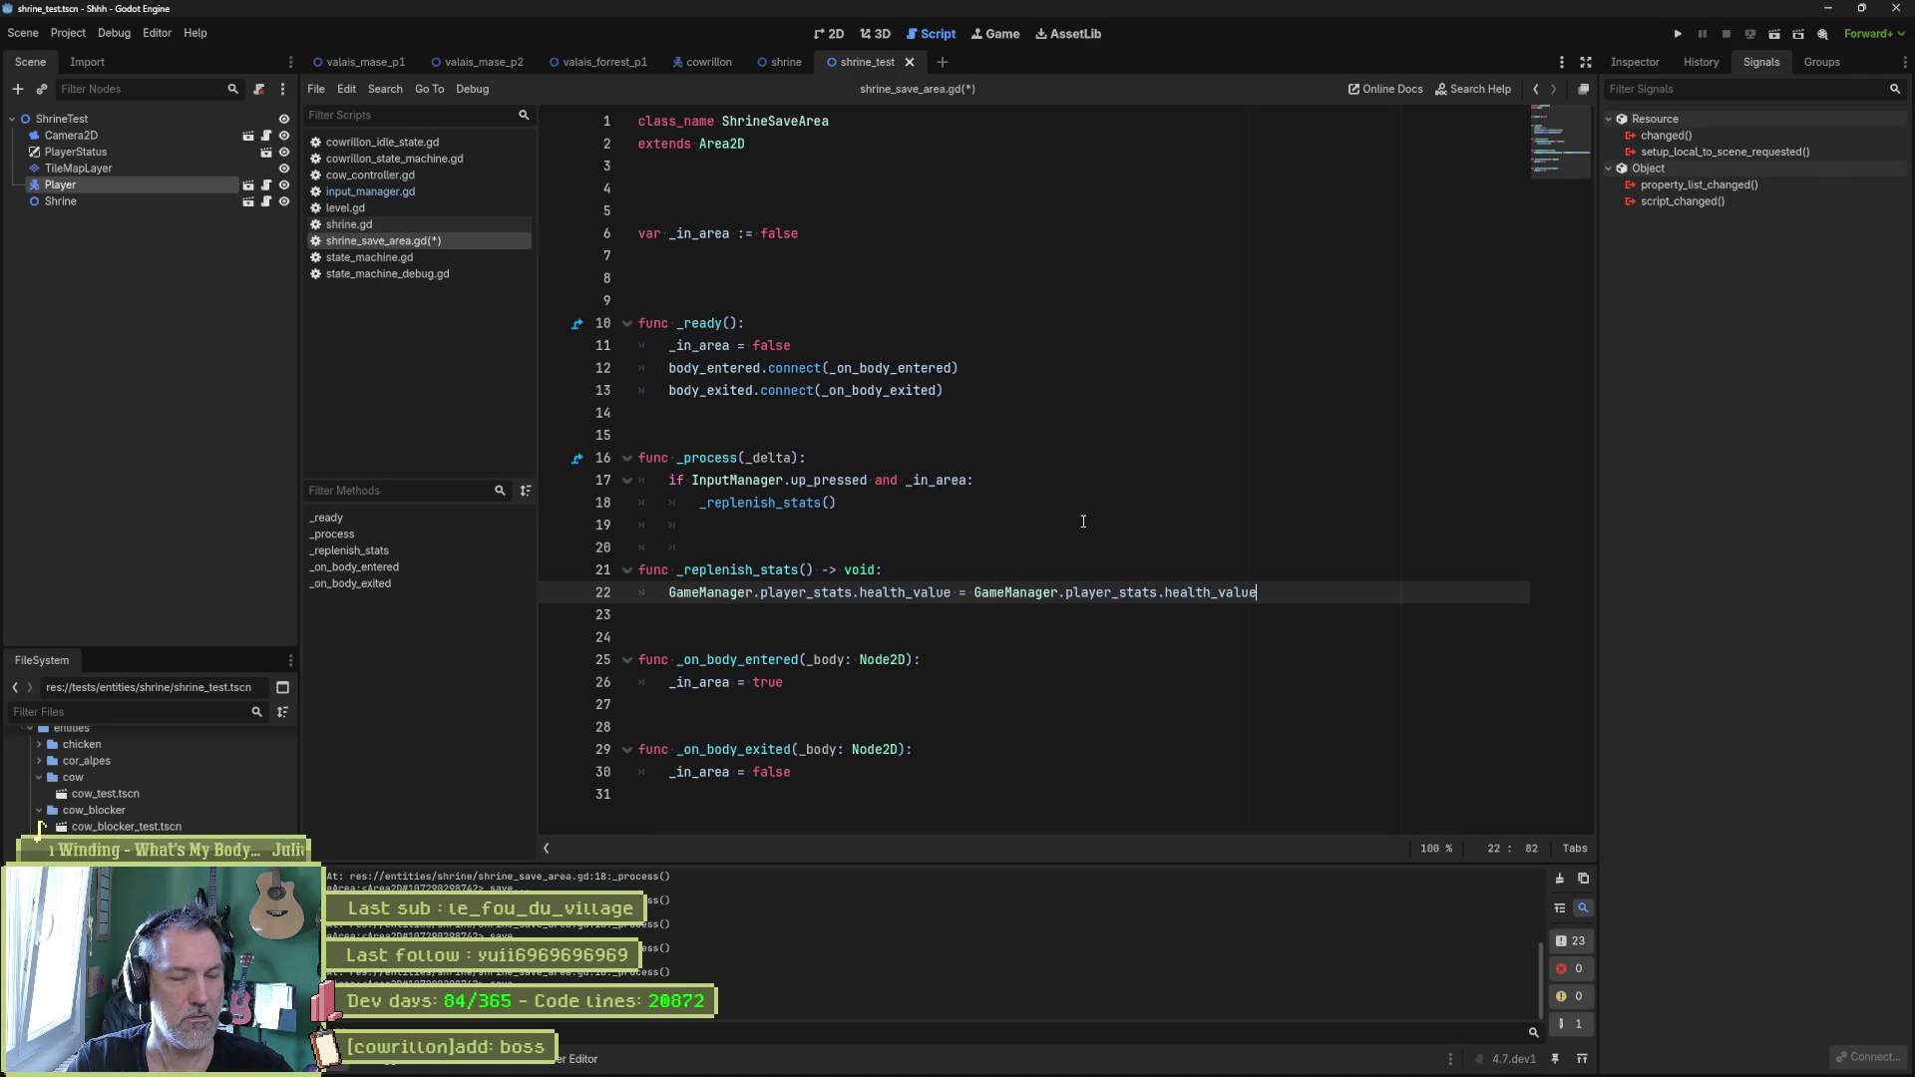
{"action": "key", "text": "BackSpace"}
{"action": "key", "text": "BackSpace"}
{"action": "key", "text": "BackSpace"}
{"action": "type", "text": "max"}
{"action": "key", "text": "ctrl+s"}
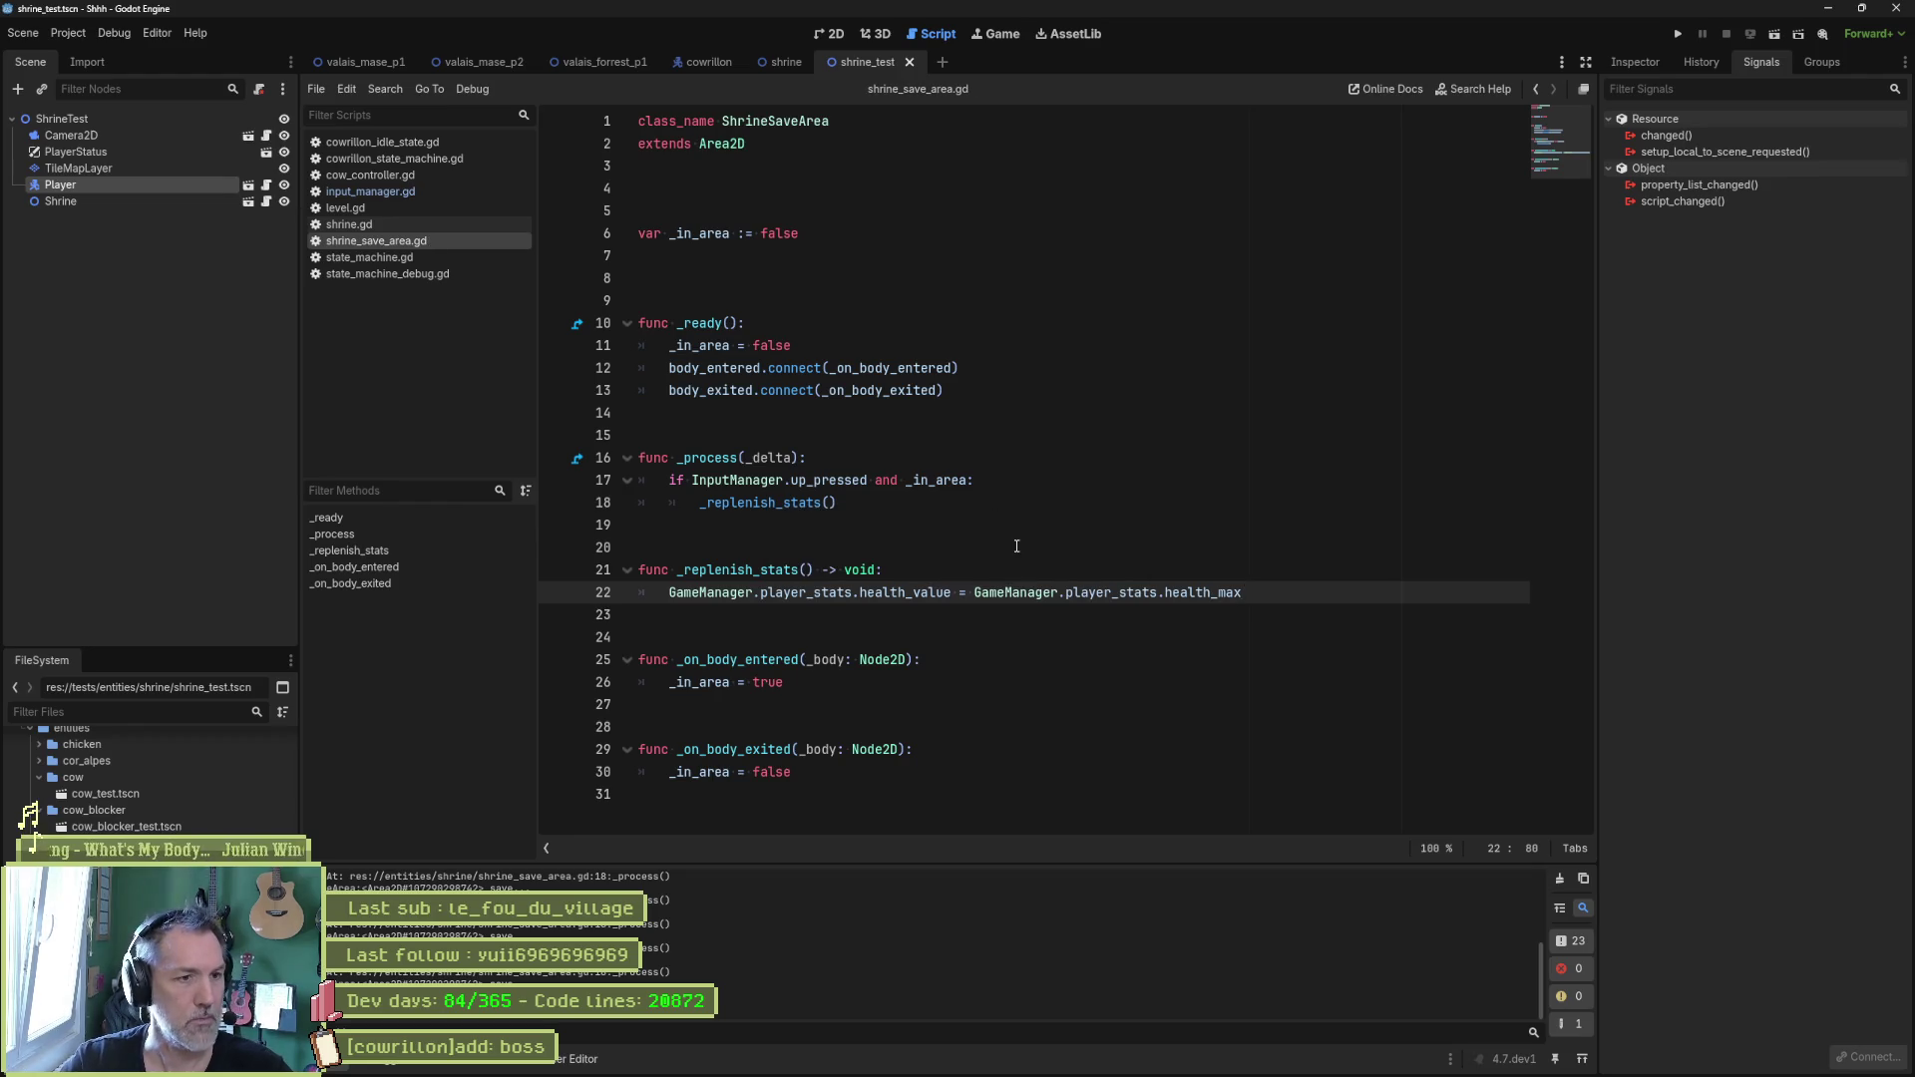
Run the shrine test scene again and inspect the running Player node remotely.
{"action": "left_click", "coordinate": [988, 390]}
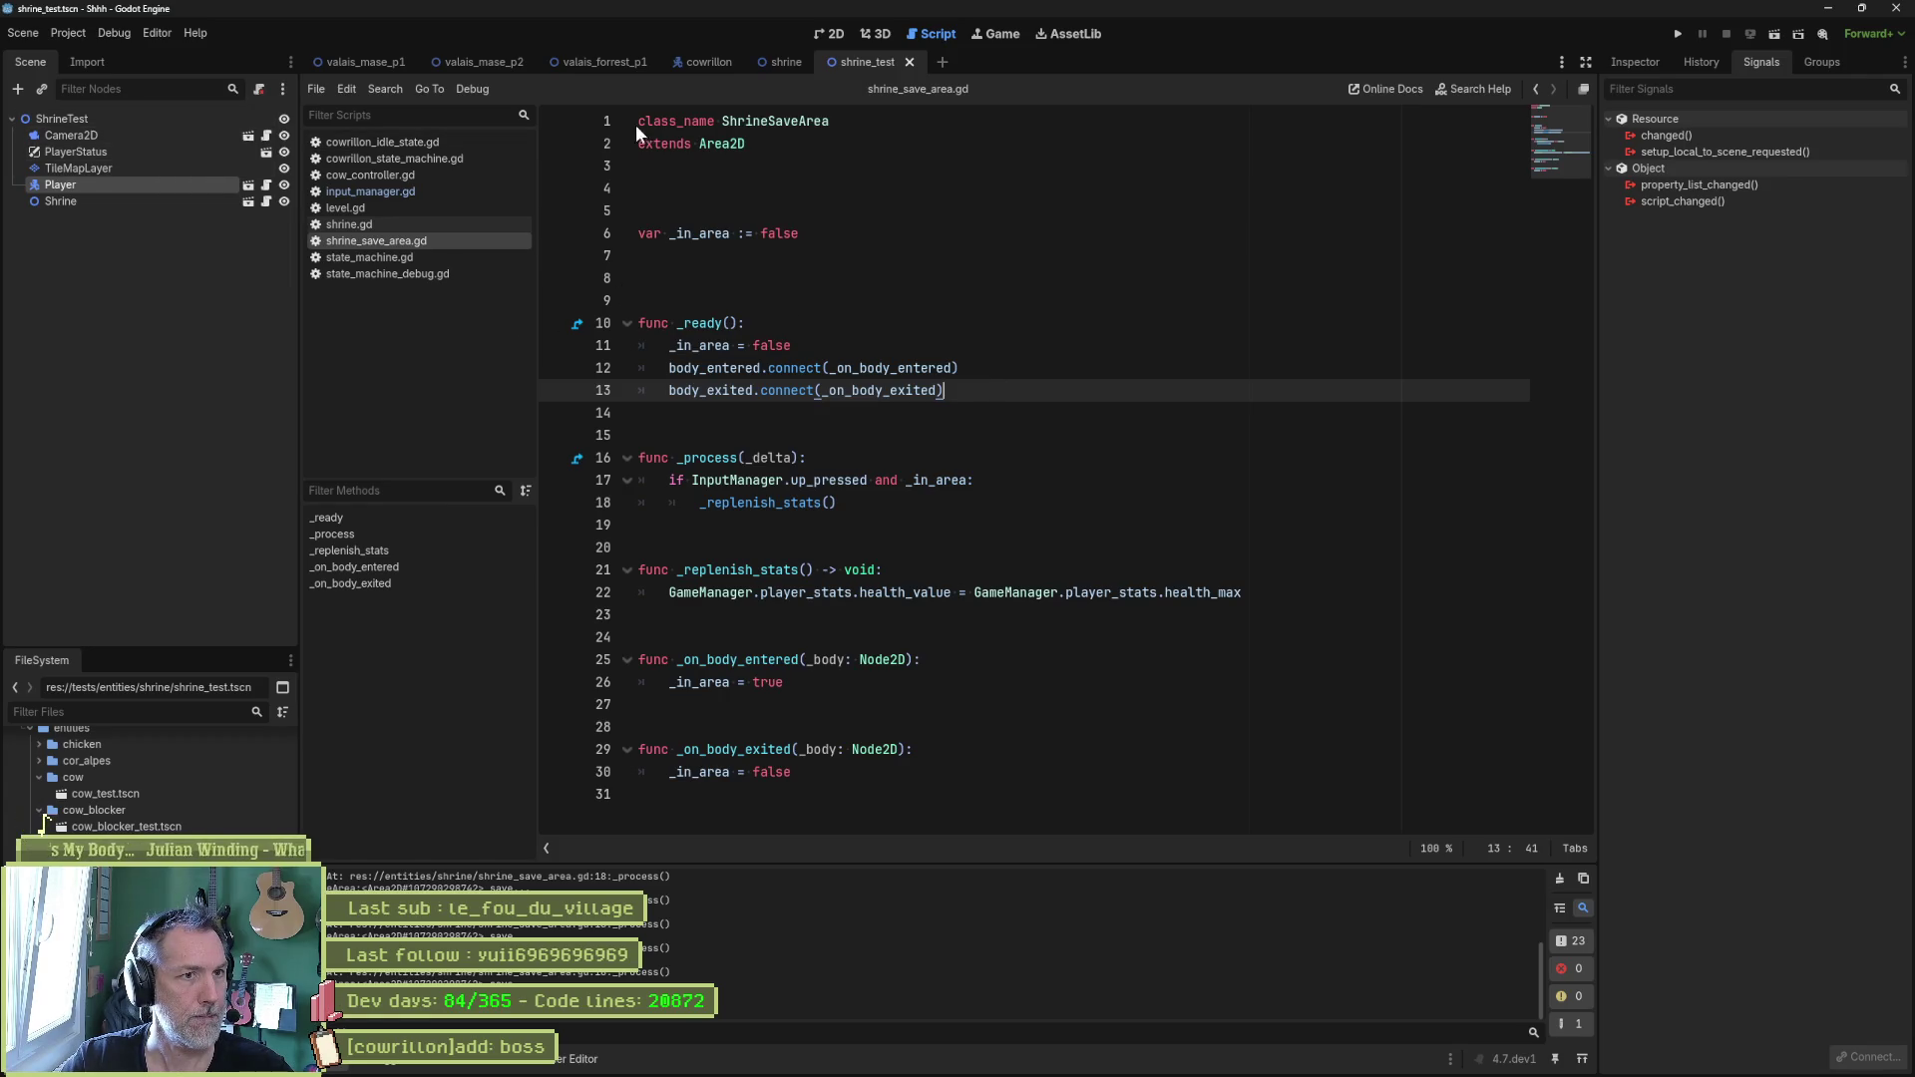
{"action": "key", "text": "F6"}
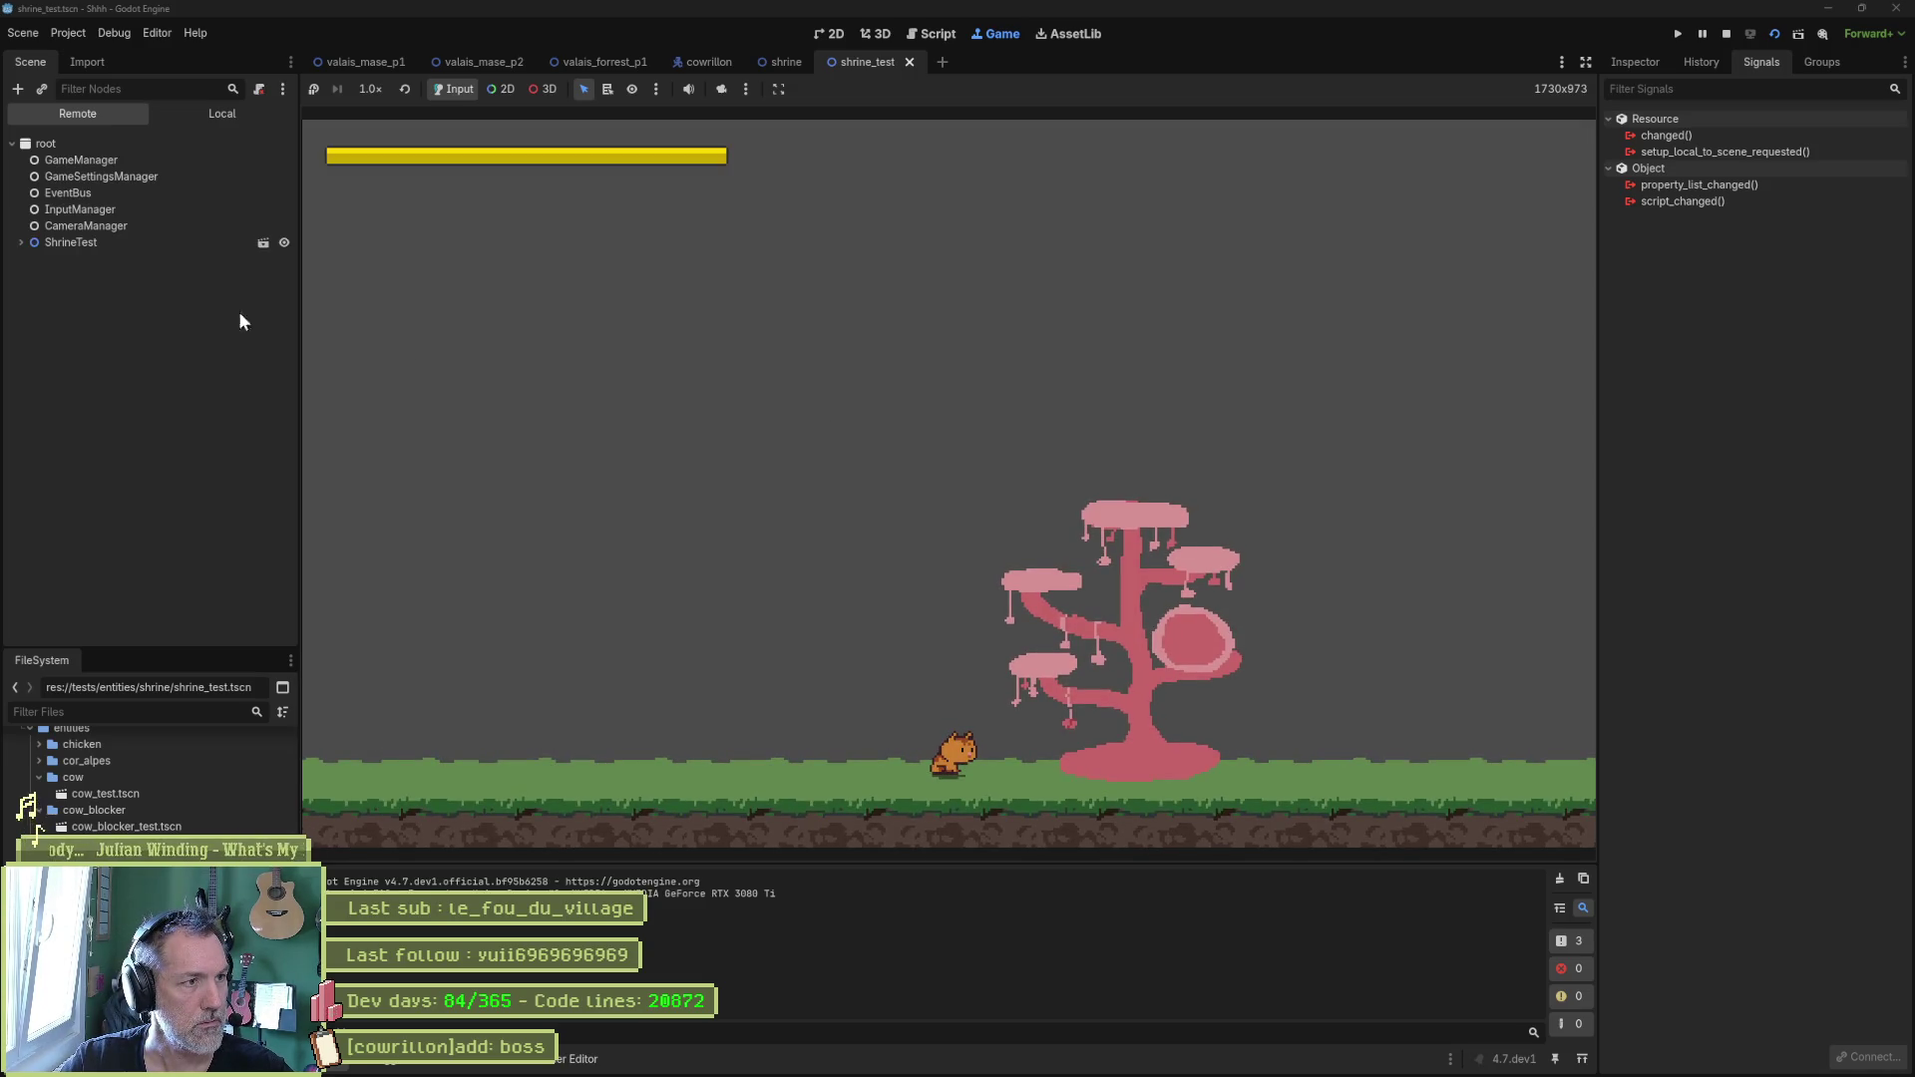
{"action": "left_click", "coordinate": [80, 308]}
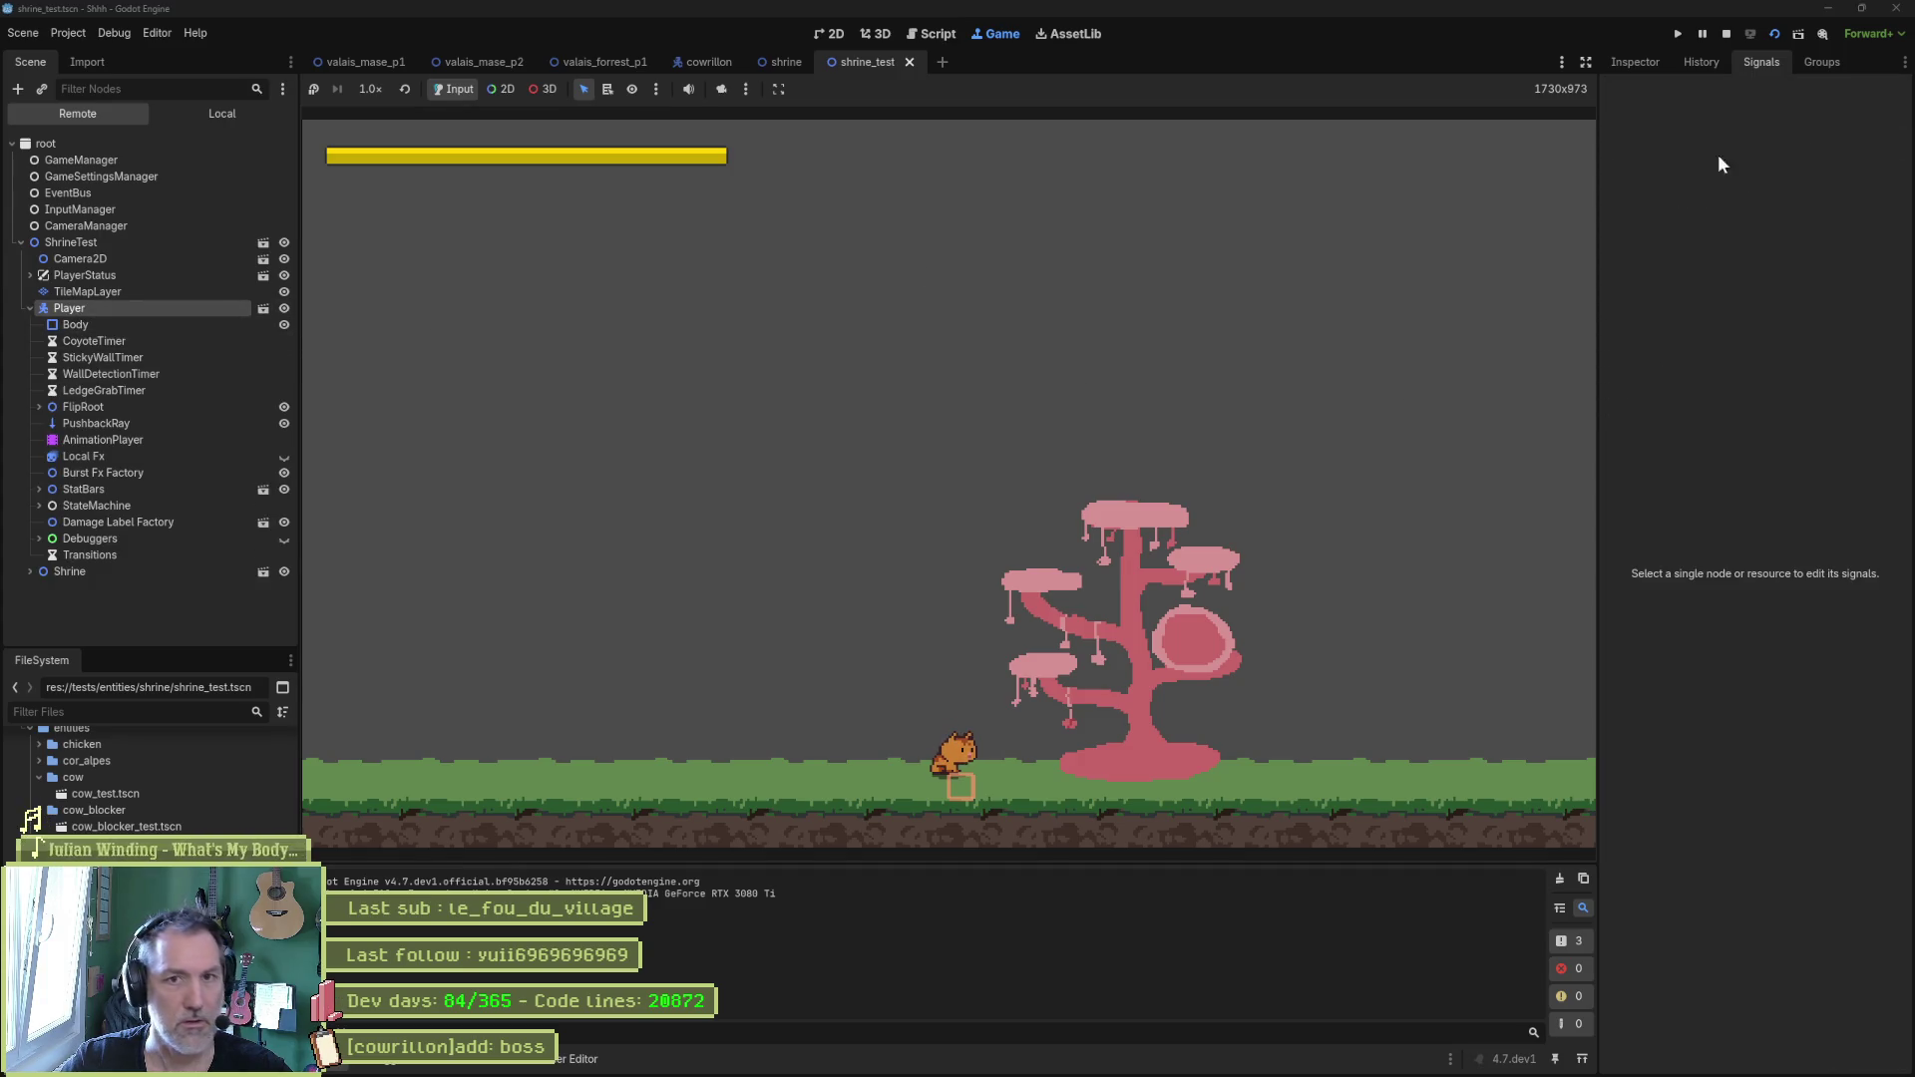
{"action": "left_click", "coordinate": [1638, 62]}
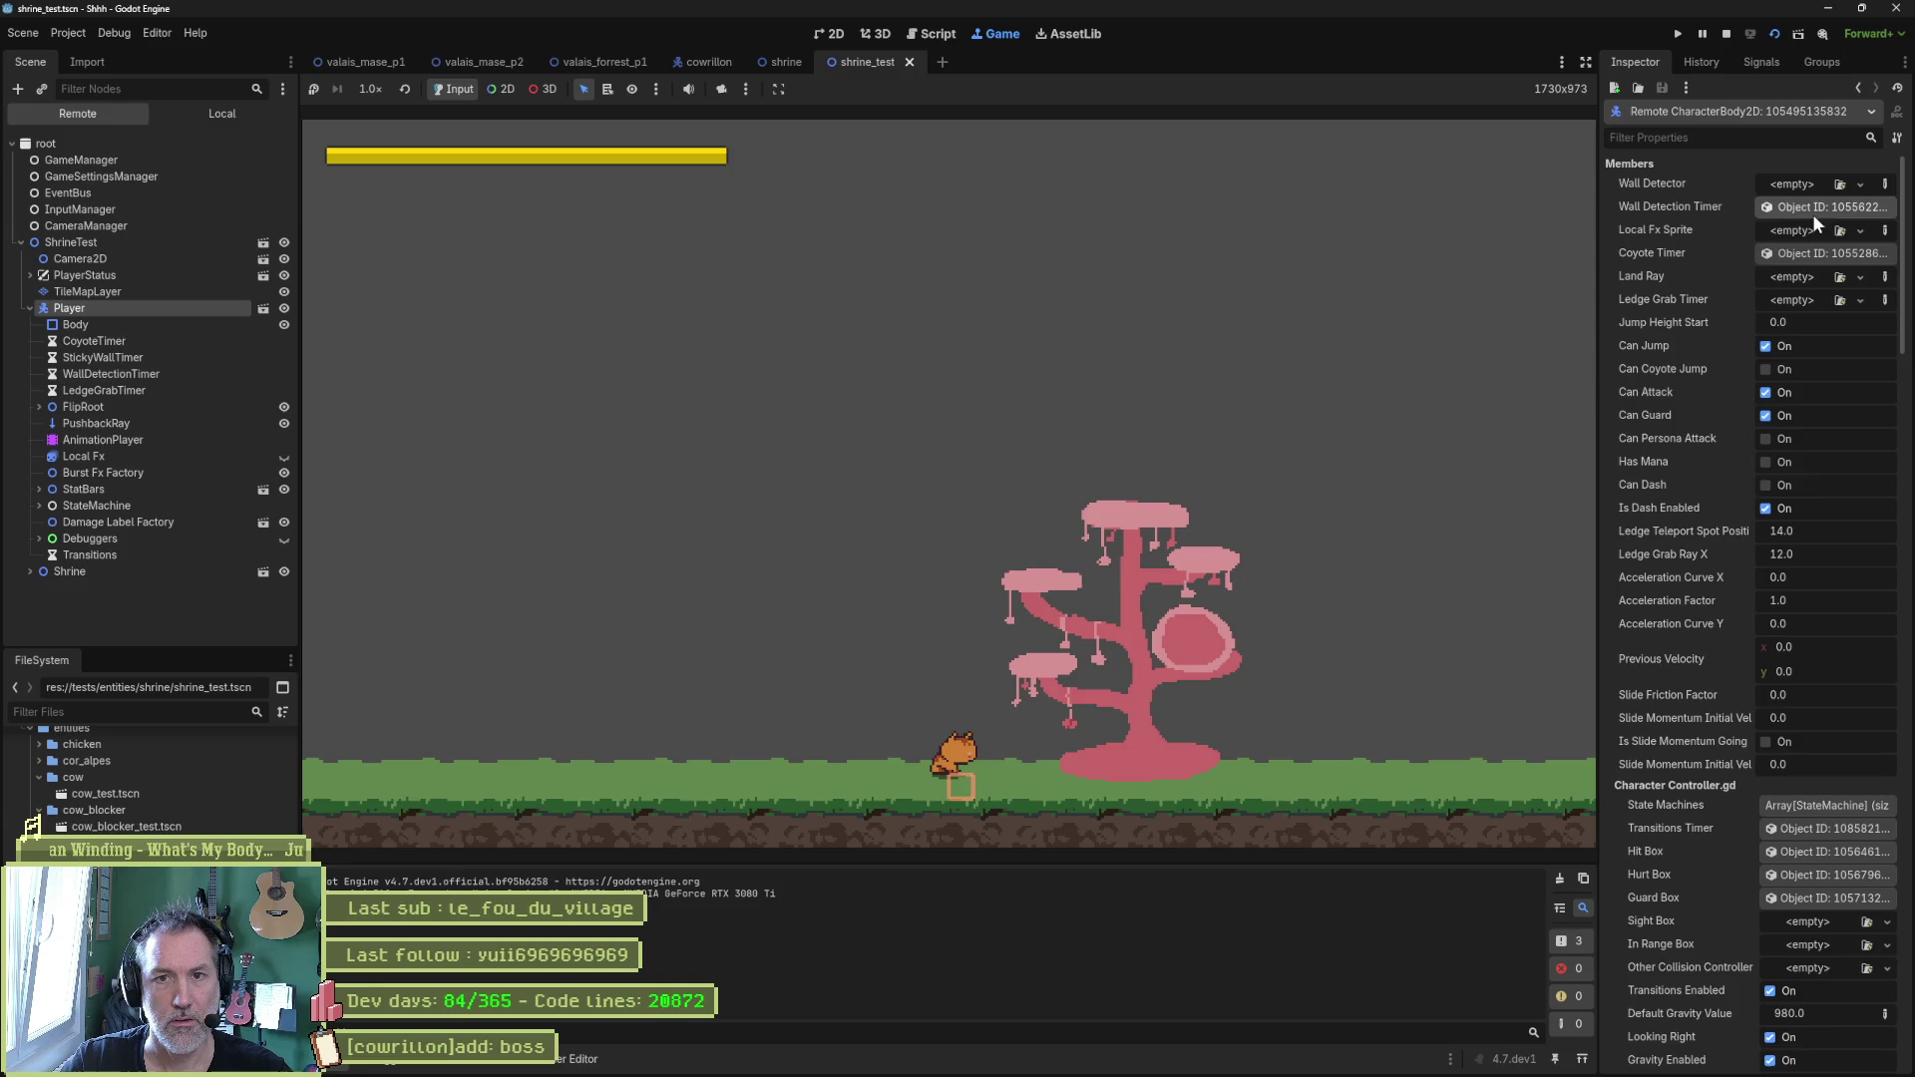
Set the player's CharacterStats Health Value to 50 in the Remote Inspector.
{"action": "scroll", "coordinate": [1700, 566], "scroll_direction": "down", "scroll_amount": 10}
{"action": "scroll", "coordinate": [1690, 596], "scroll_direction": "down", "scroll_amount": 5}
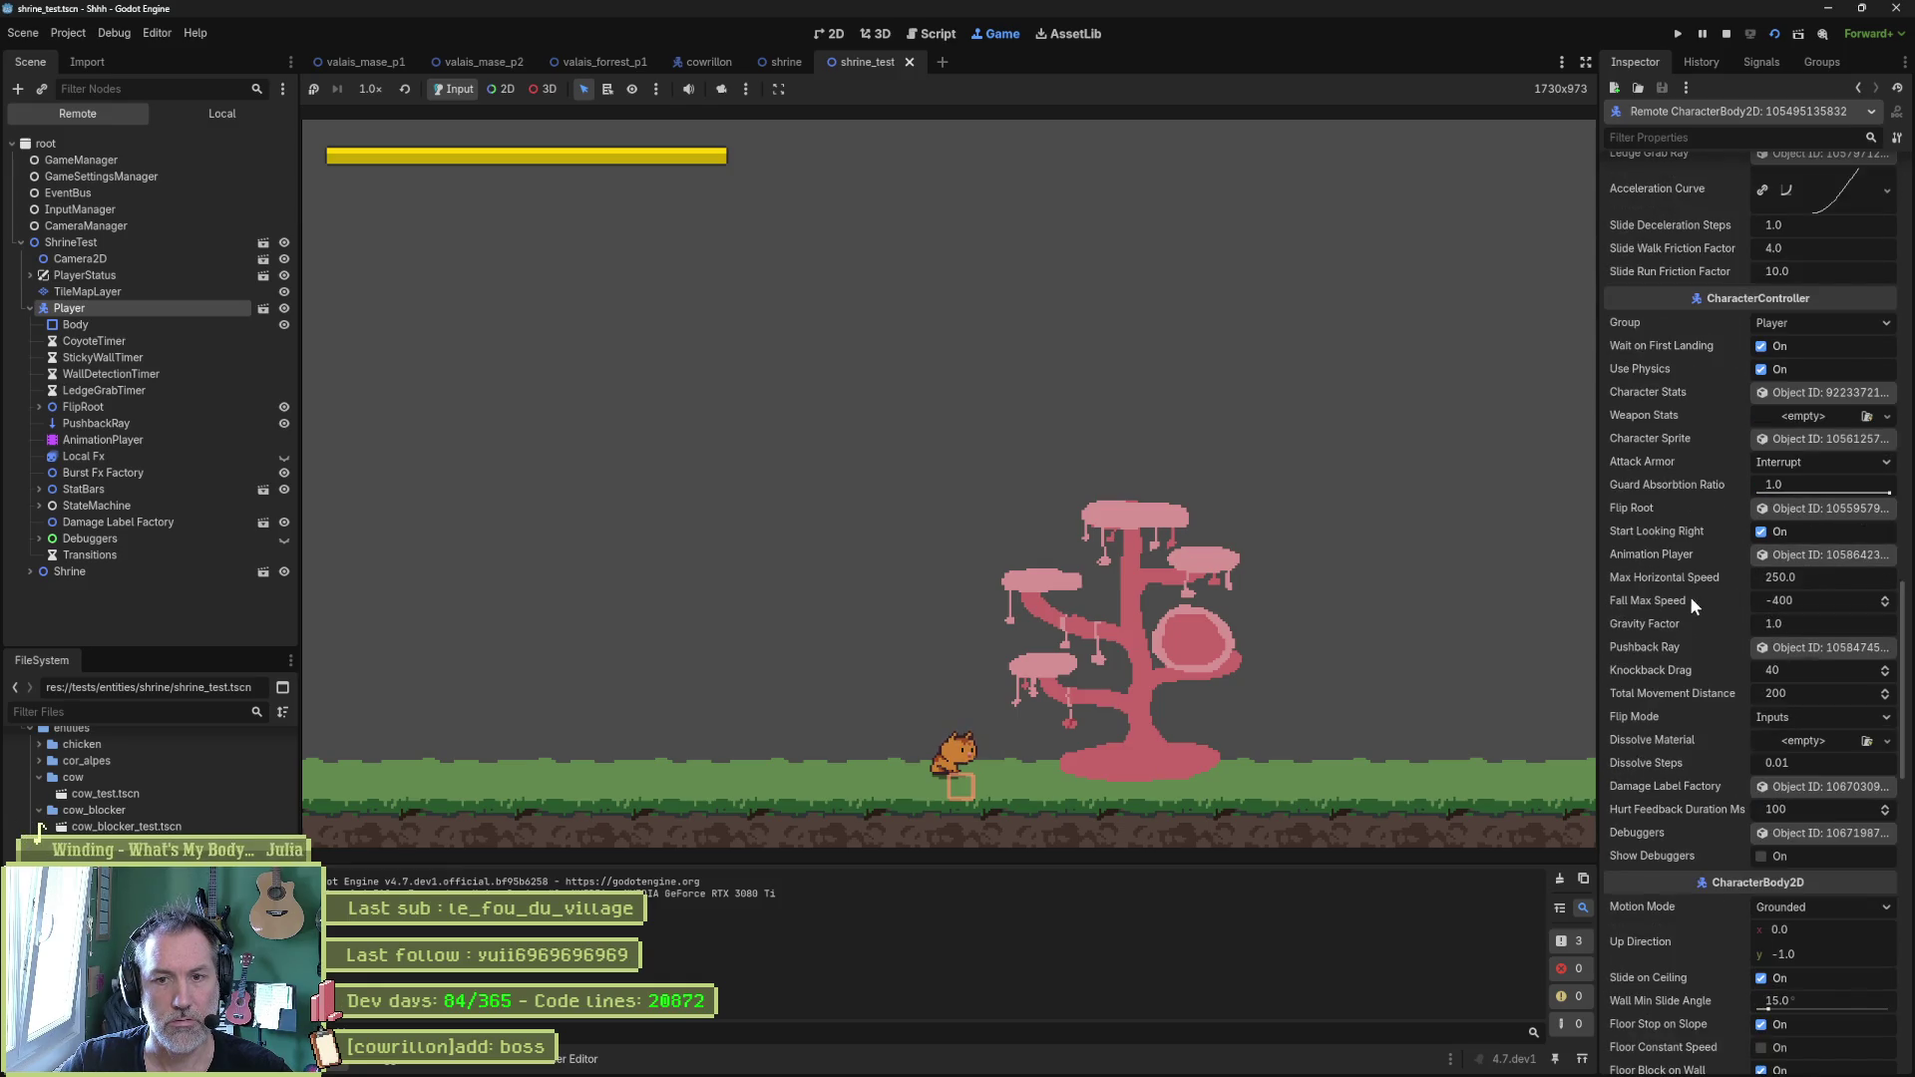
{"action": "left_click", "coordinate": [1796, 394]}
{"action": "left_click", "coordinate": [1844, 263]}
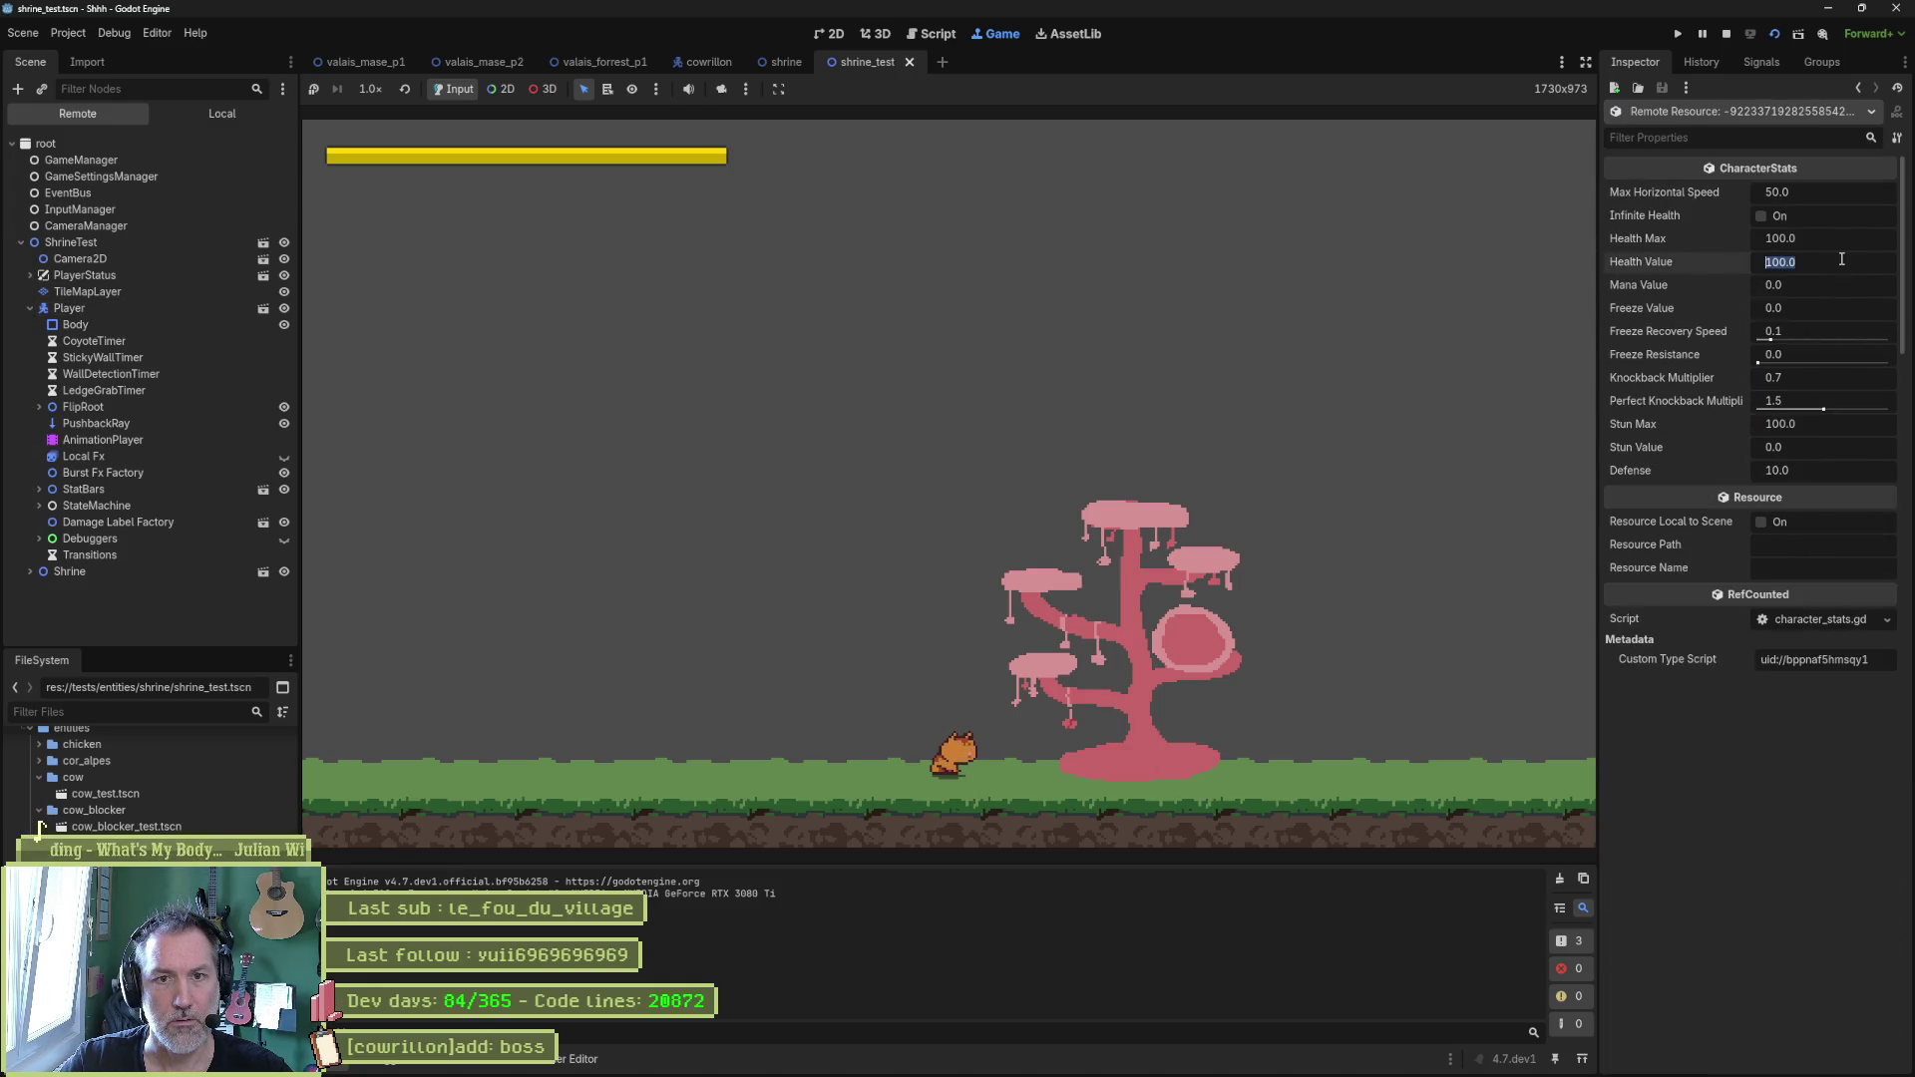
{"action": "type", "text": "50"}
{"action": "key", "text": "Return"}
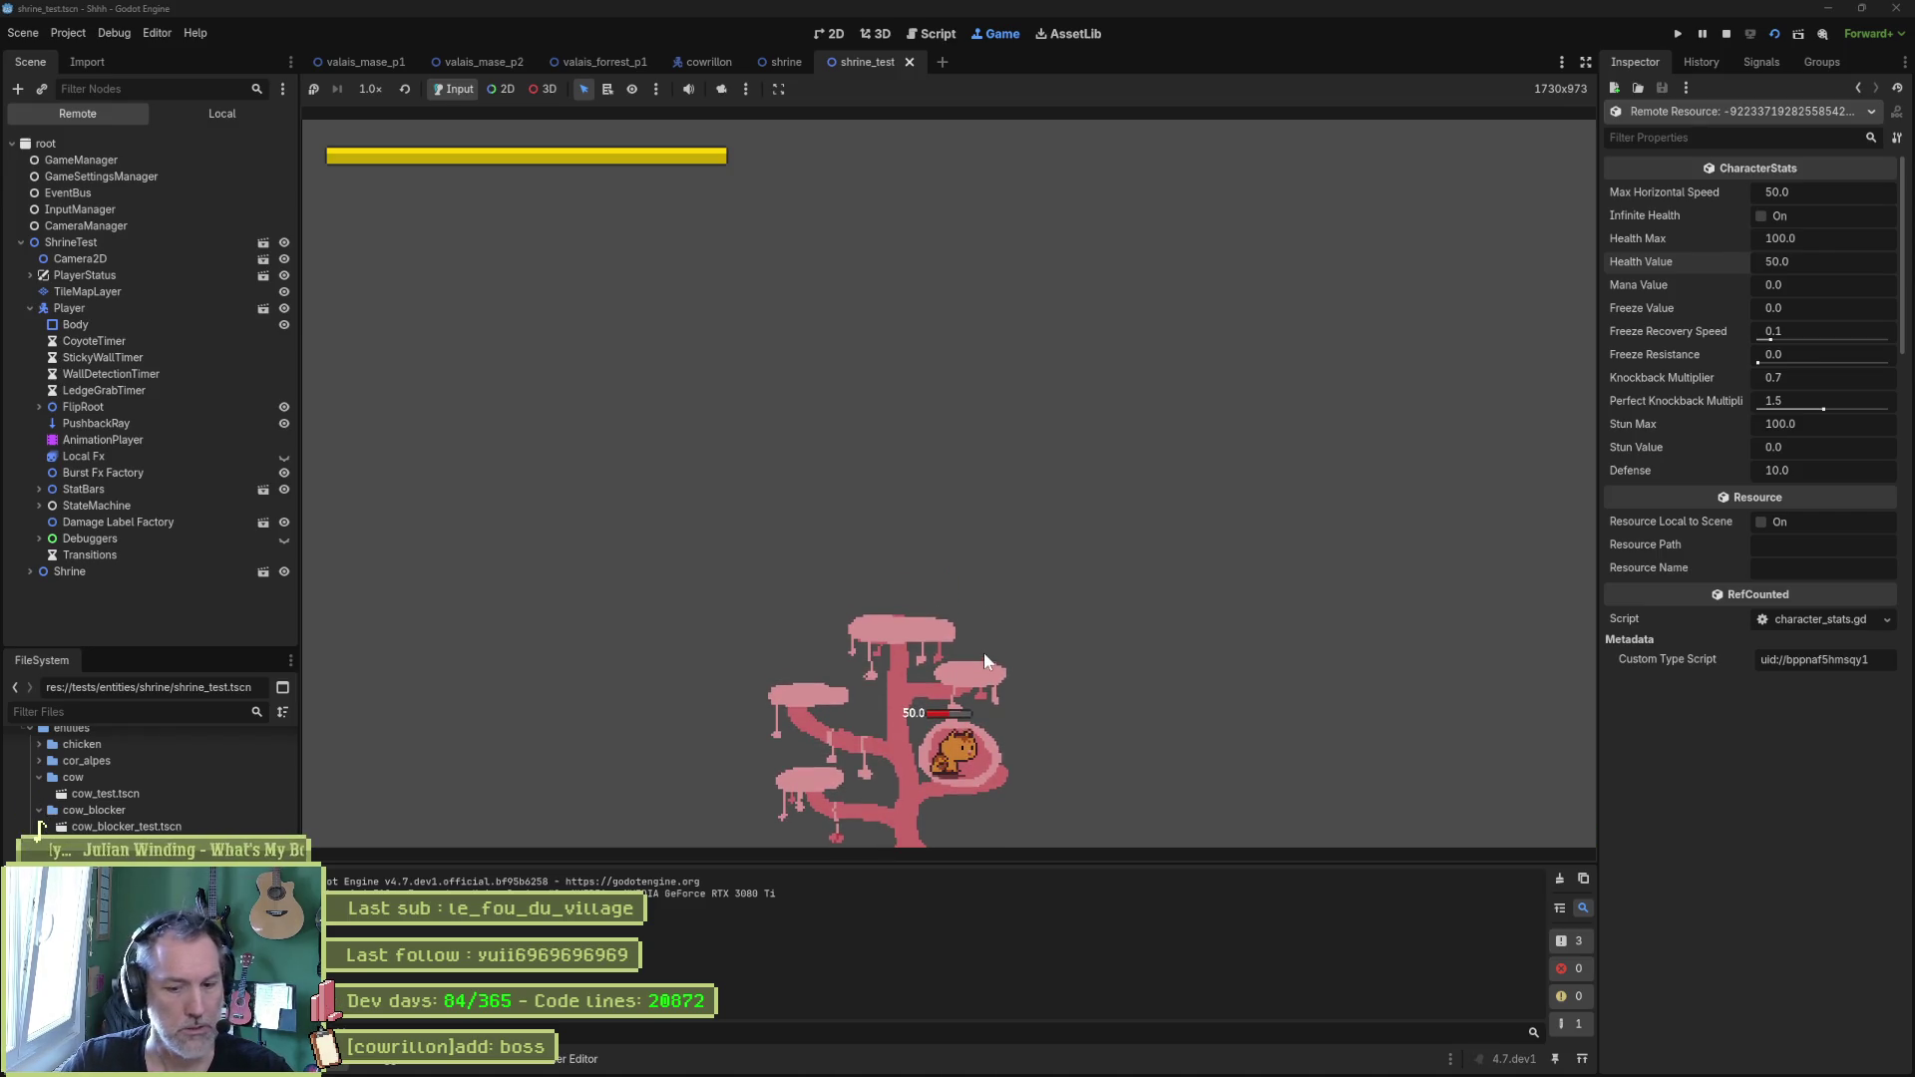
Stop the running test scene with F8.
{"action": "key", "text": "F8"}
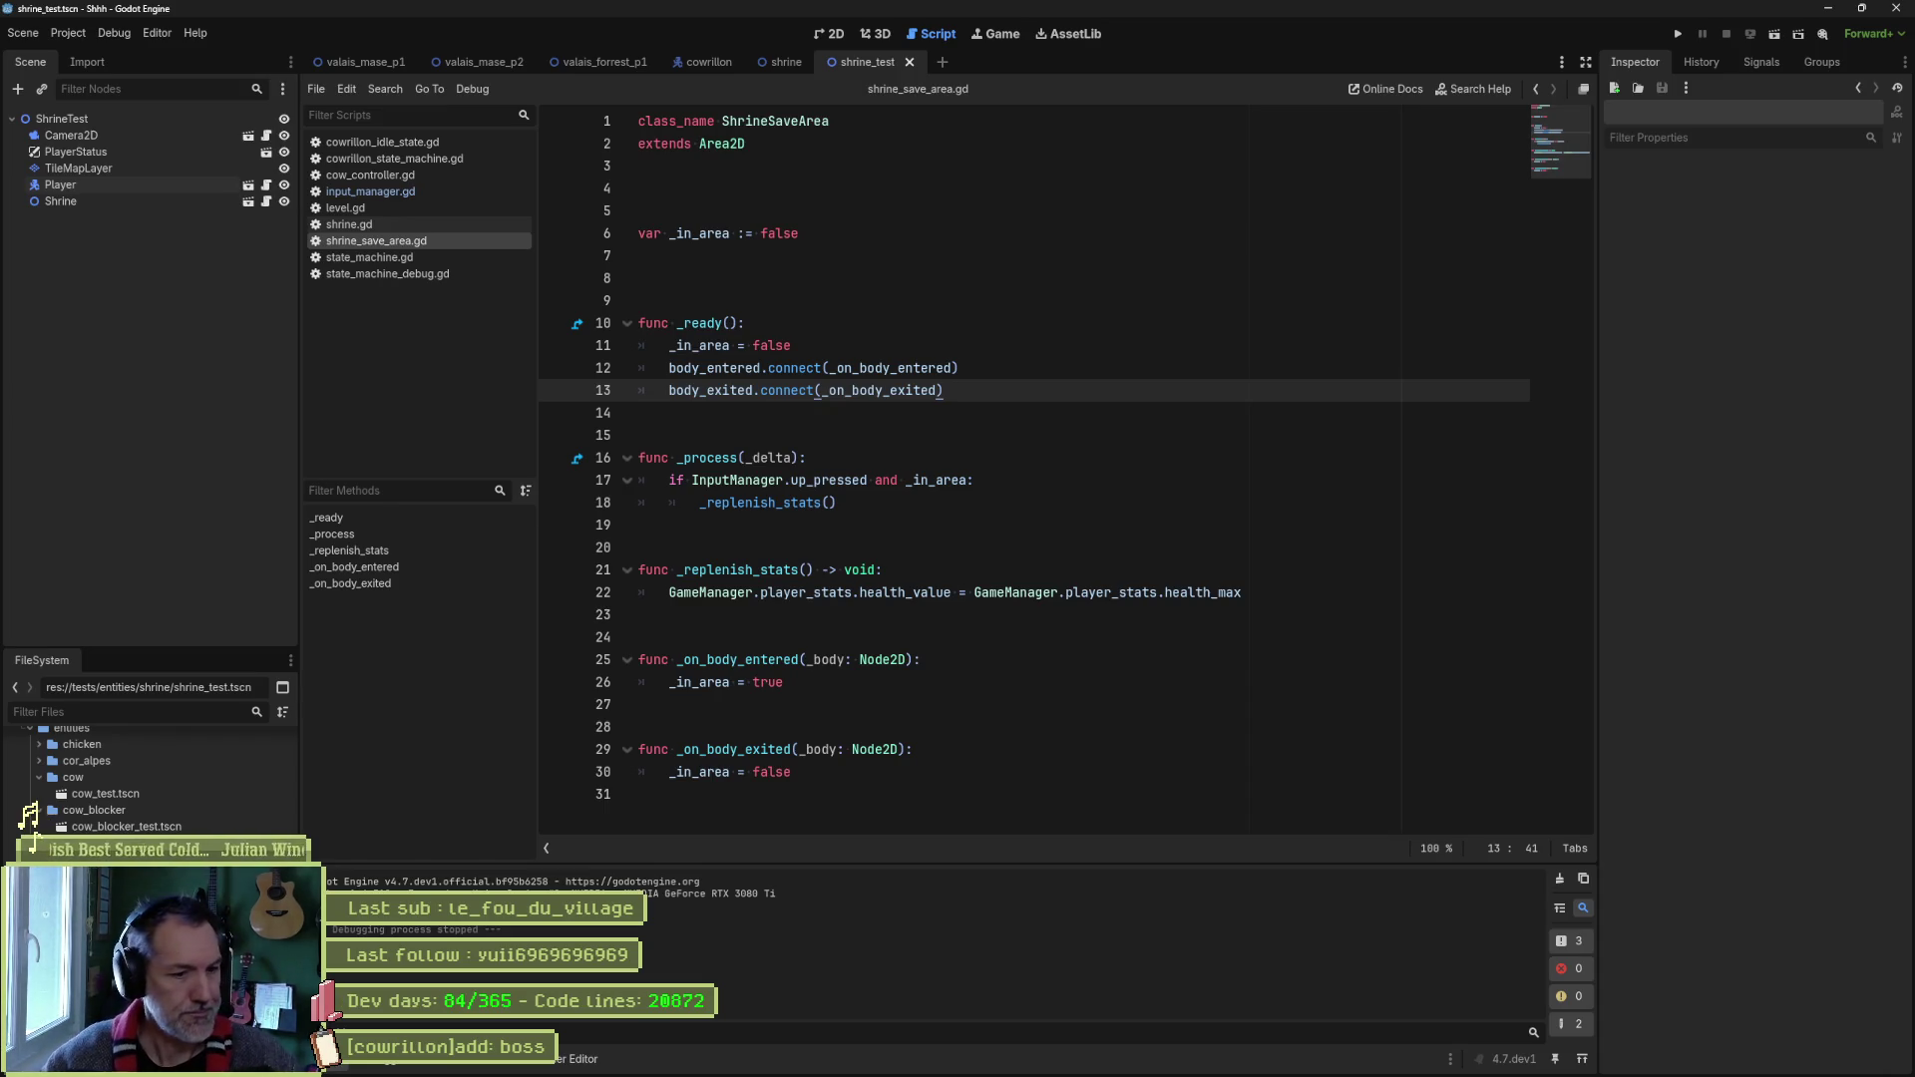
Set a breakpoint on line 22, run the scene, and walk into the shrine to inspect health_value and health_max.
{"action": "double_click", "coordinate": [949, 592]}
{"action": "left_click", "coordinate": [555, 593]}
{"action": "key", "text": "F6"}
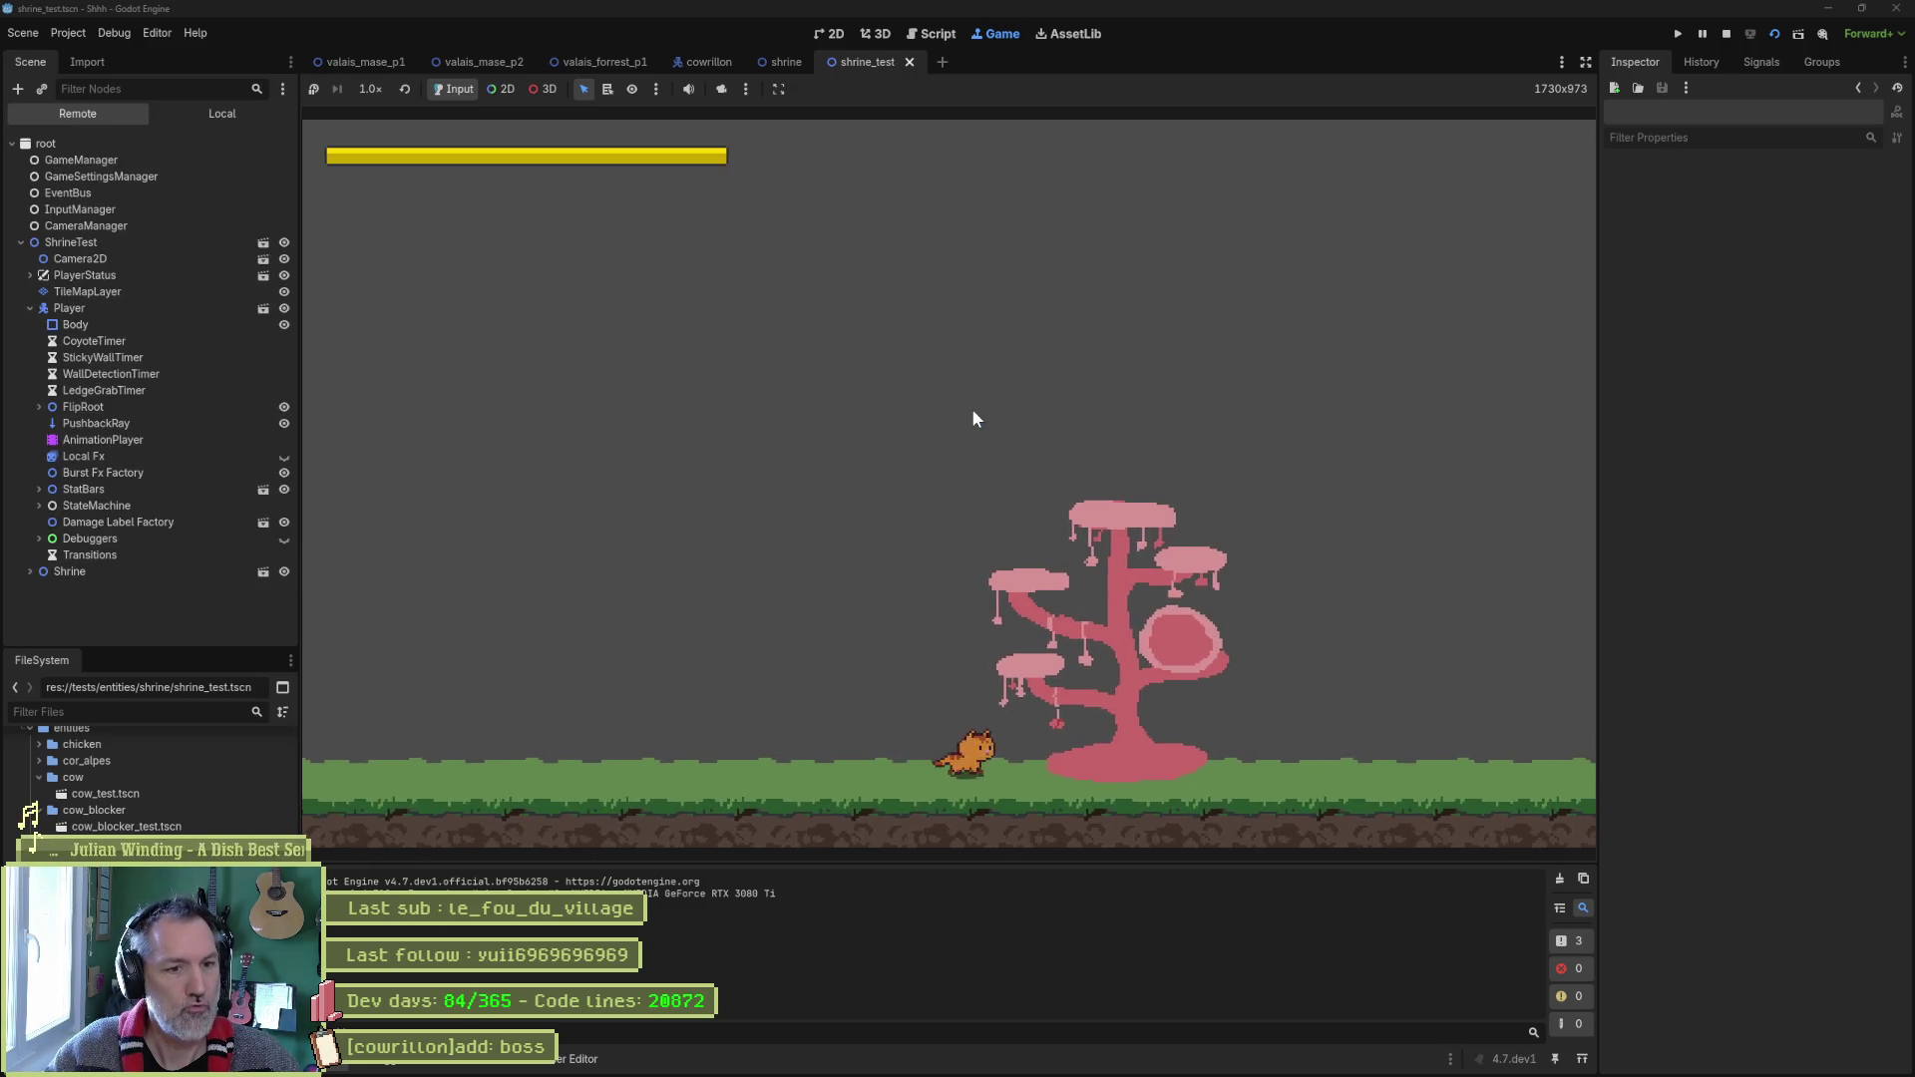
{"action": "key", "text": "Up"}
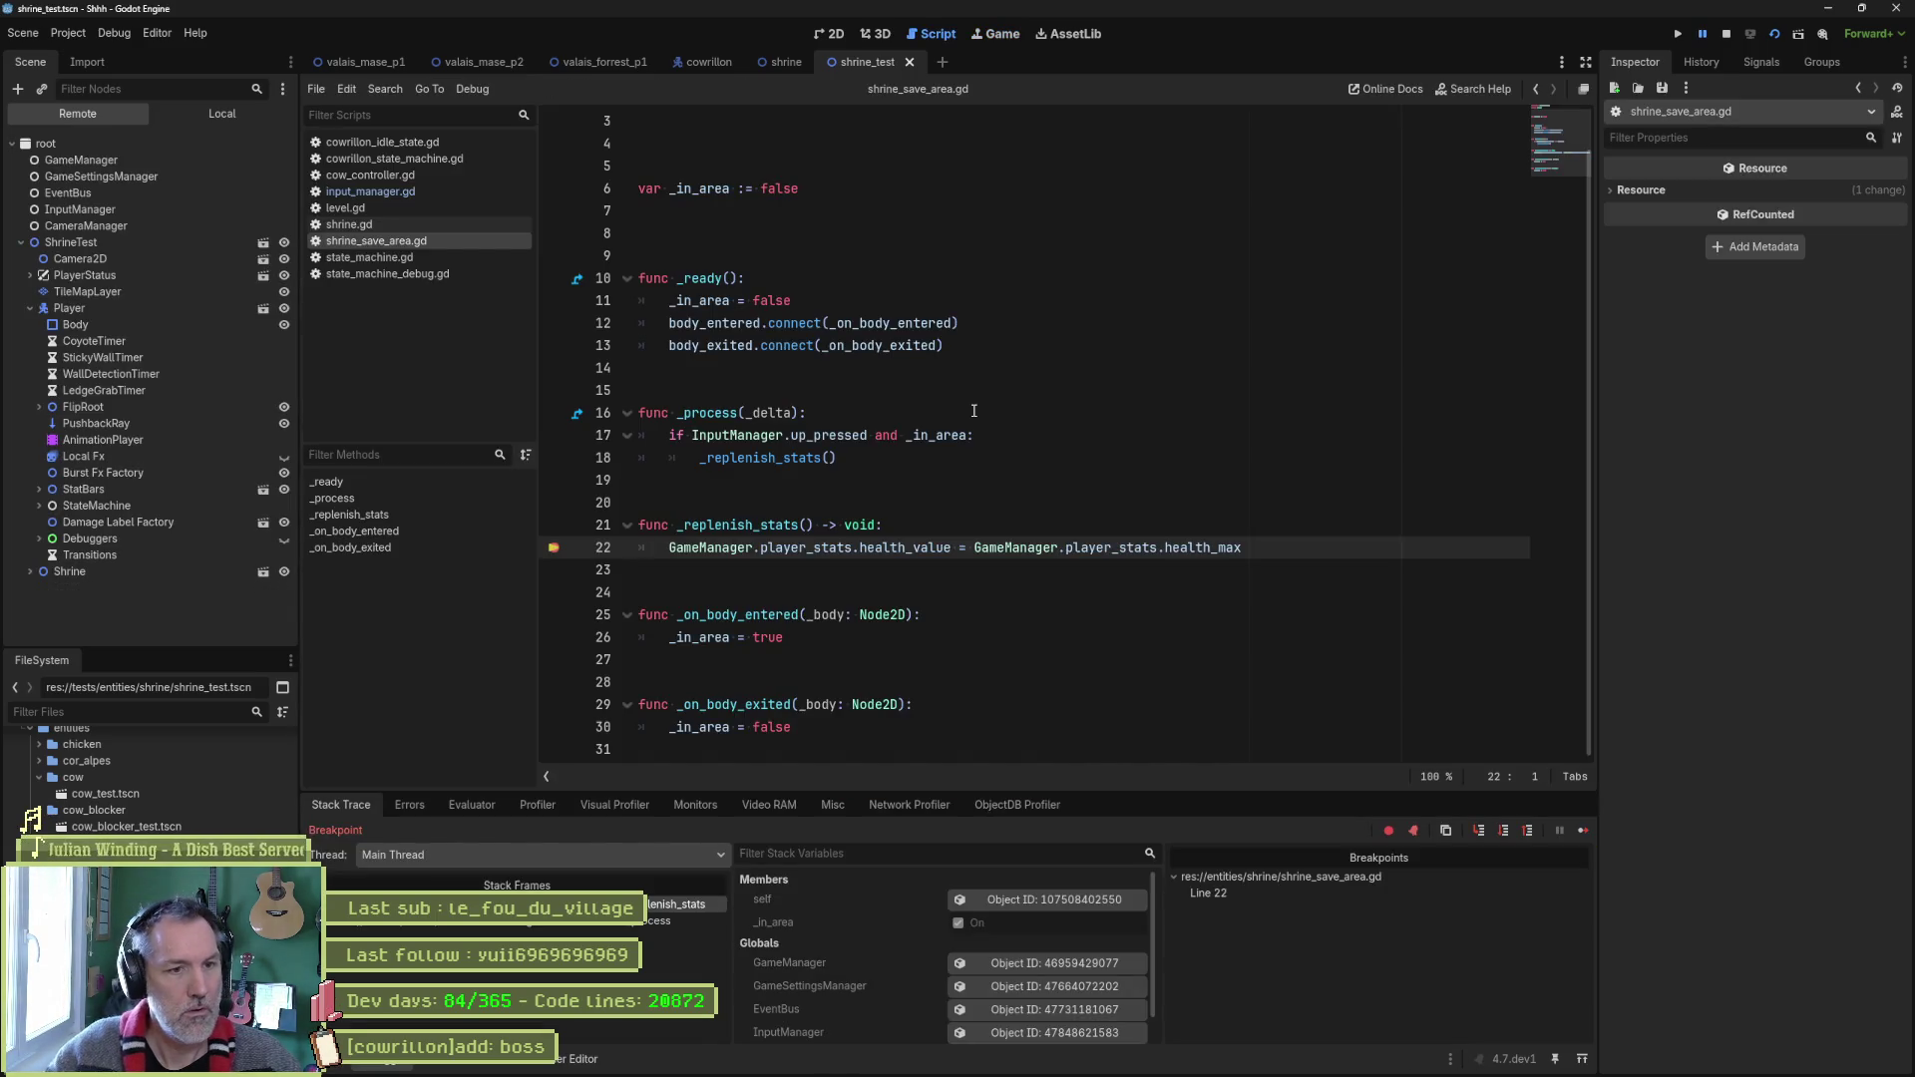
{"action": "mouse_move", "coordinate": [918, 551]}
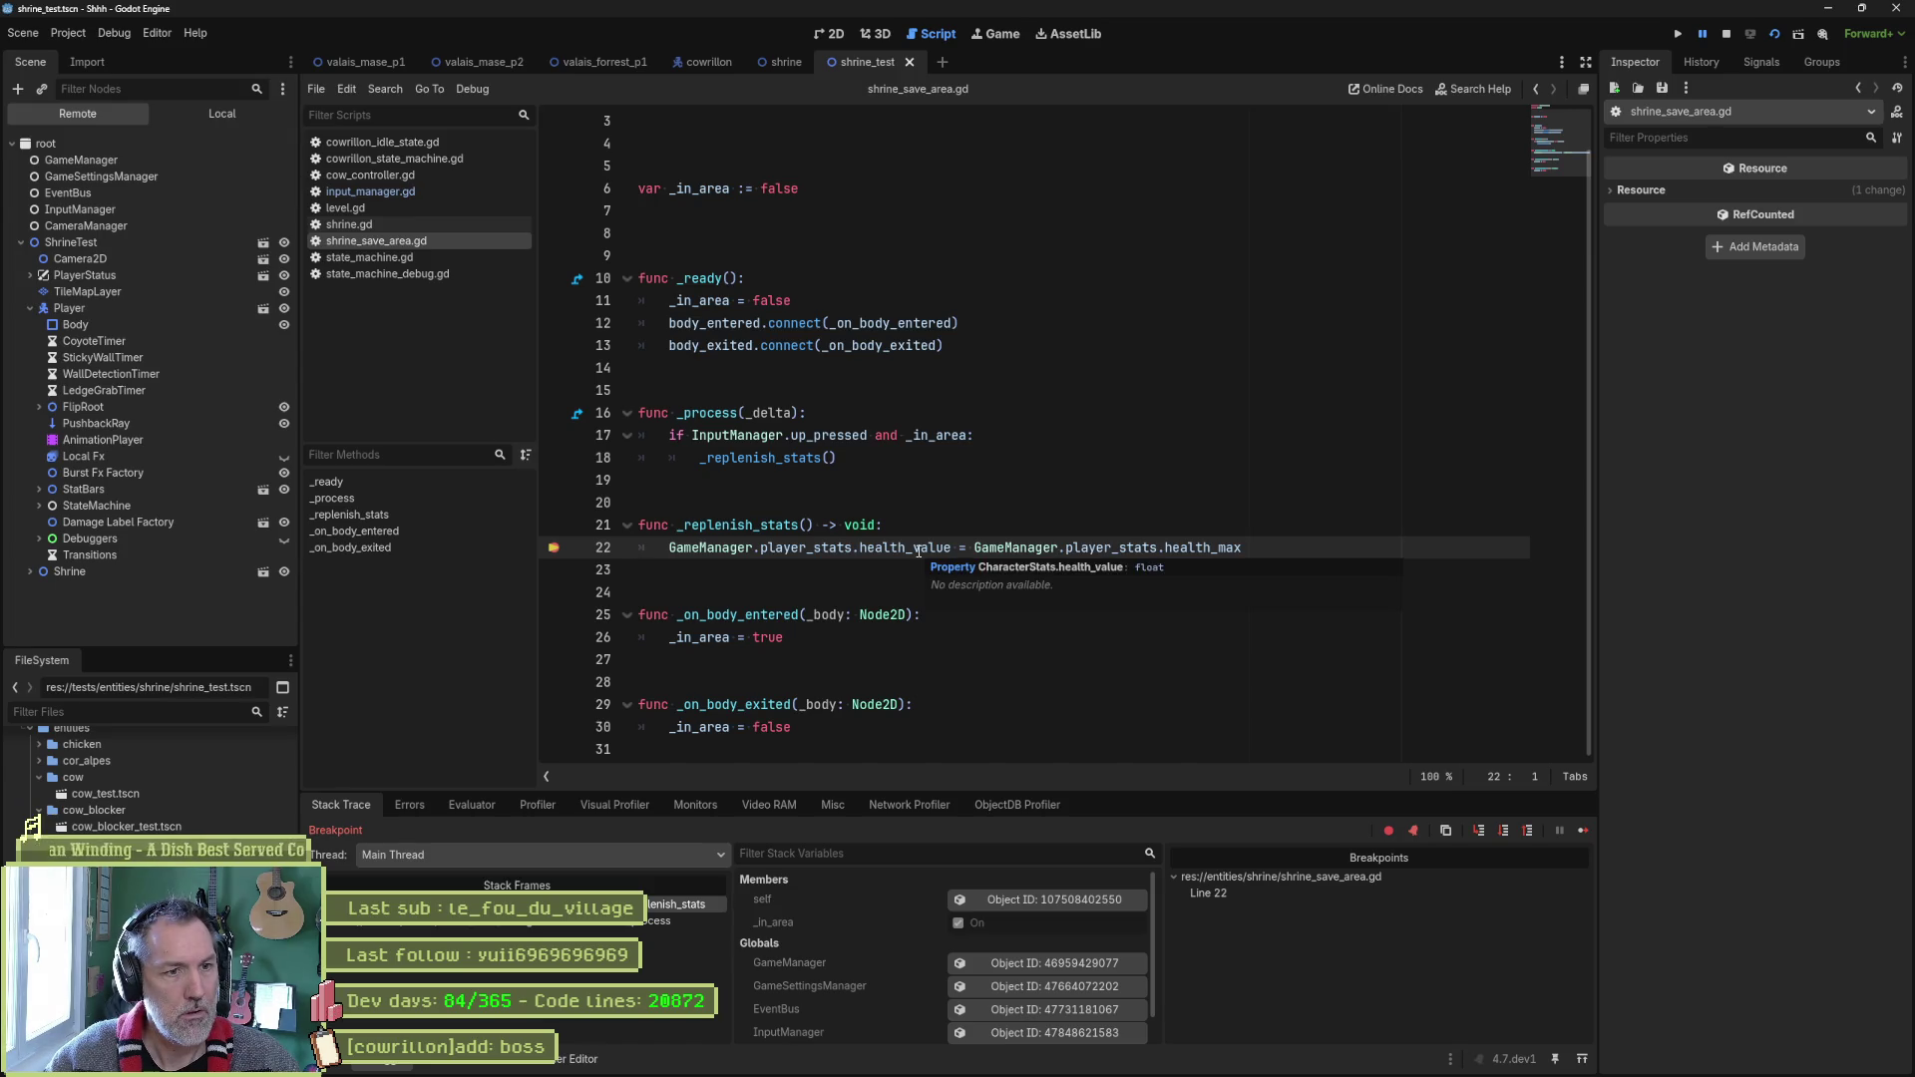
{"action": "mouse_move", "coordinate": [1176, 550]}
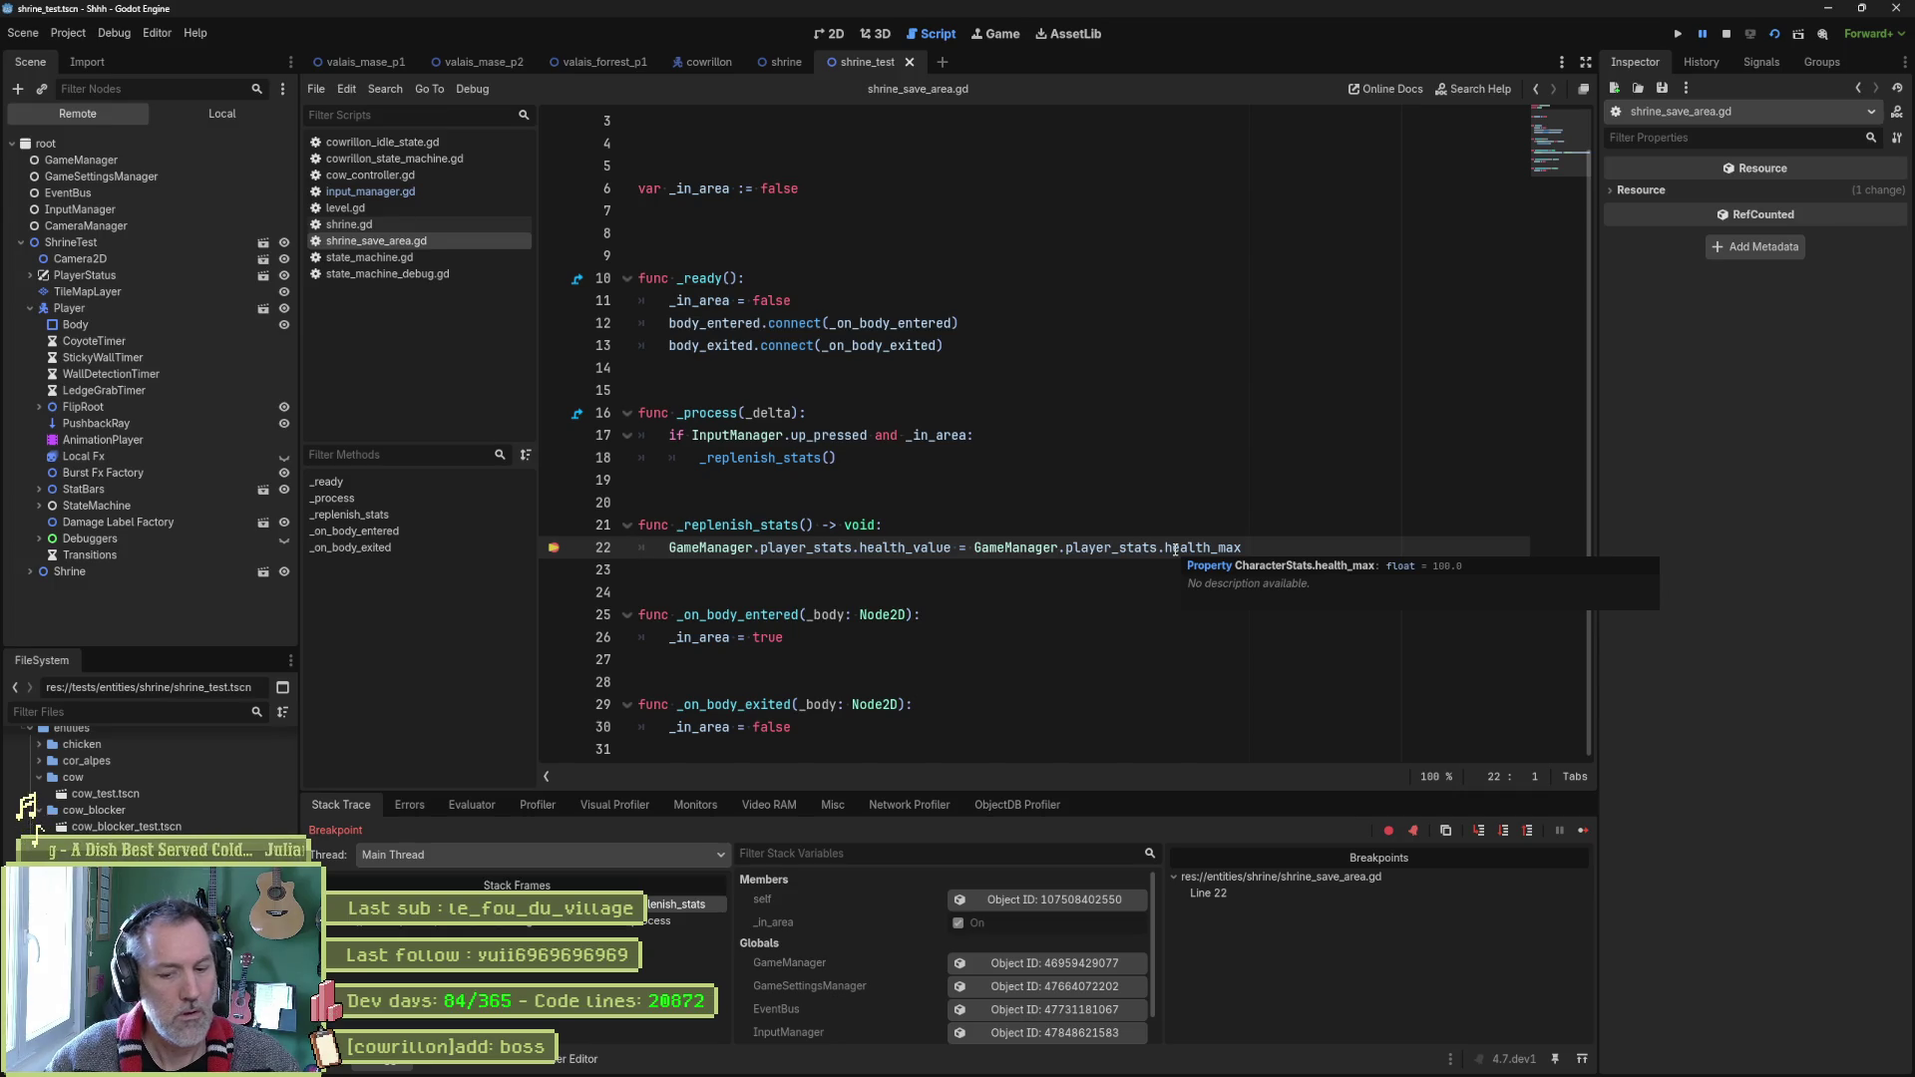
Stop debugging, run the scene again, stop it, and return to shrine_save_area.gd.
{"action": "key", "text": "F8"}
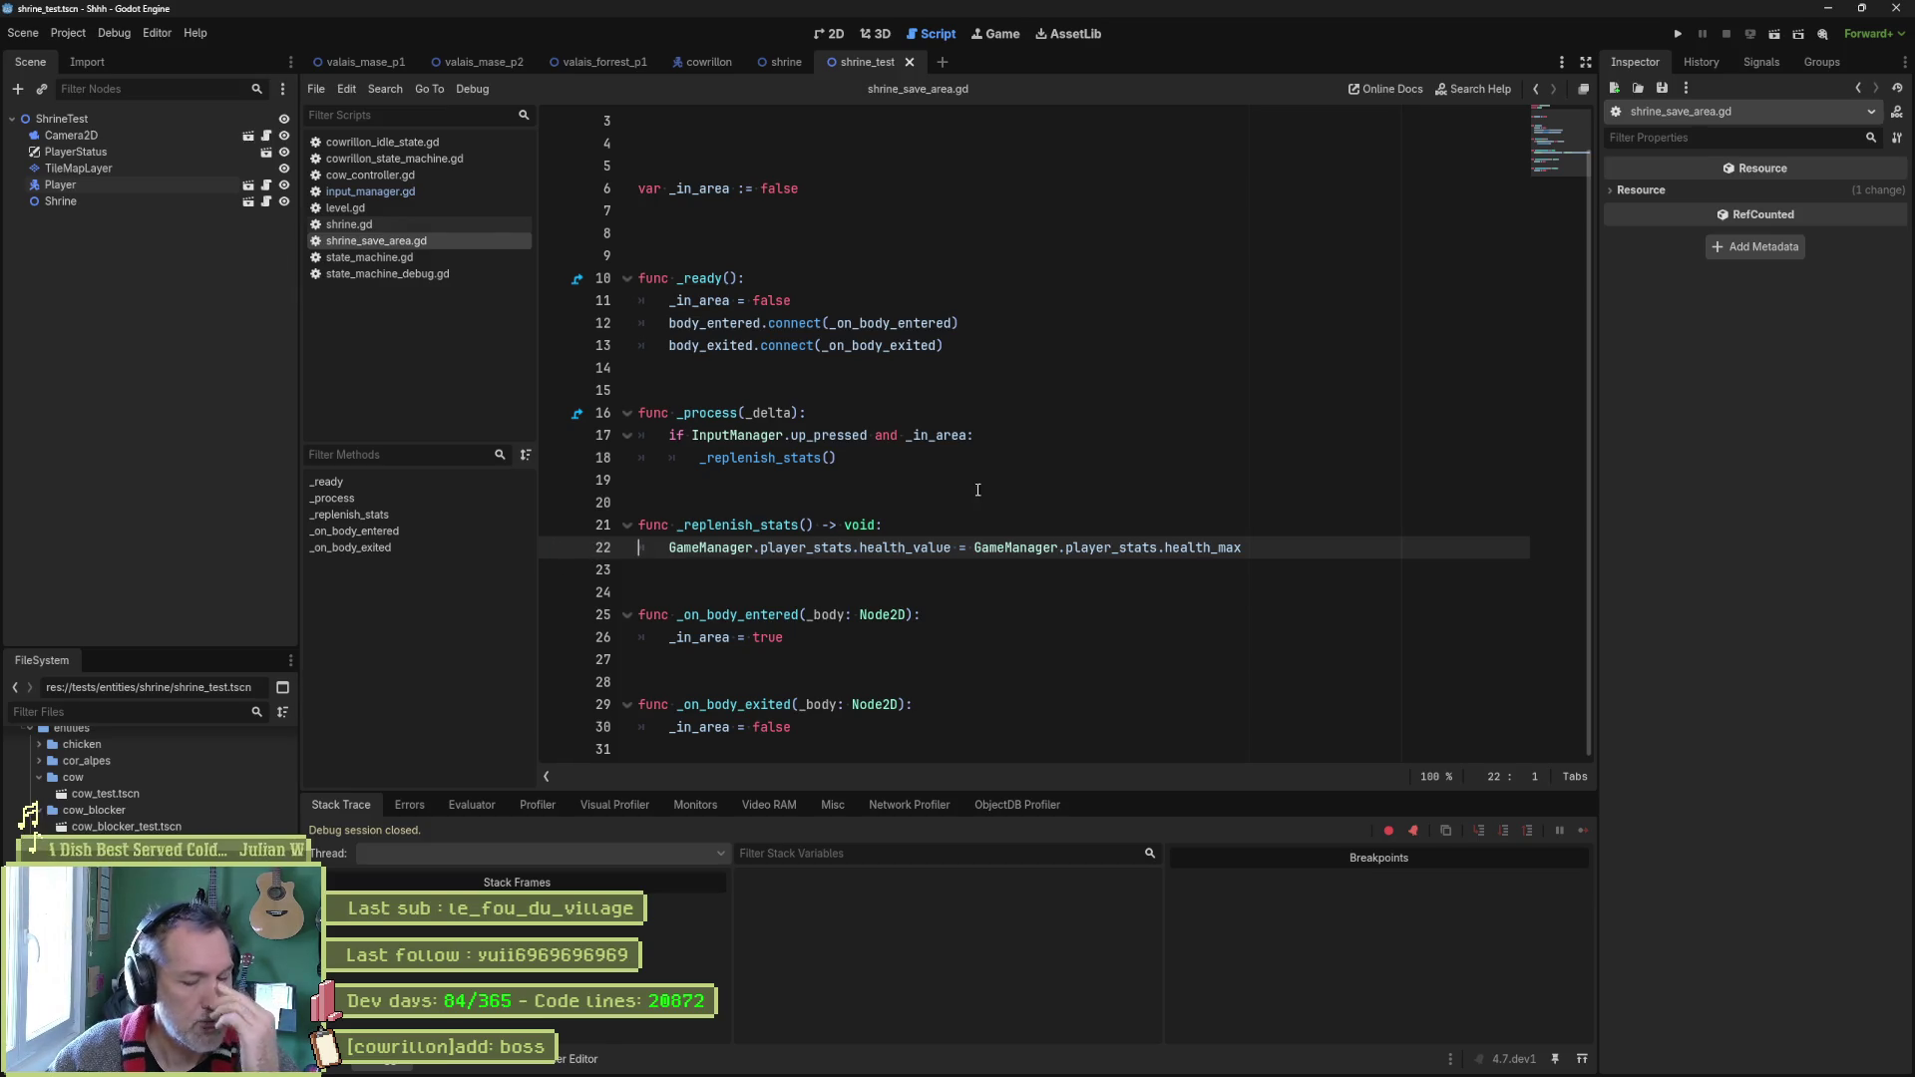
{"action": "key", "text": "F6"}
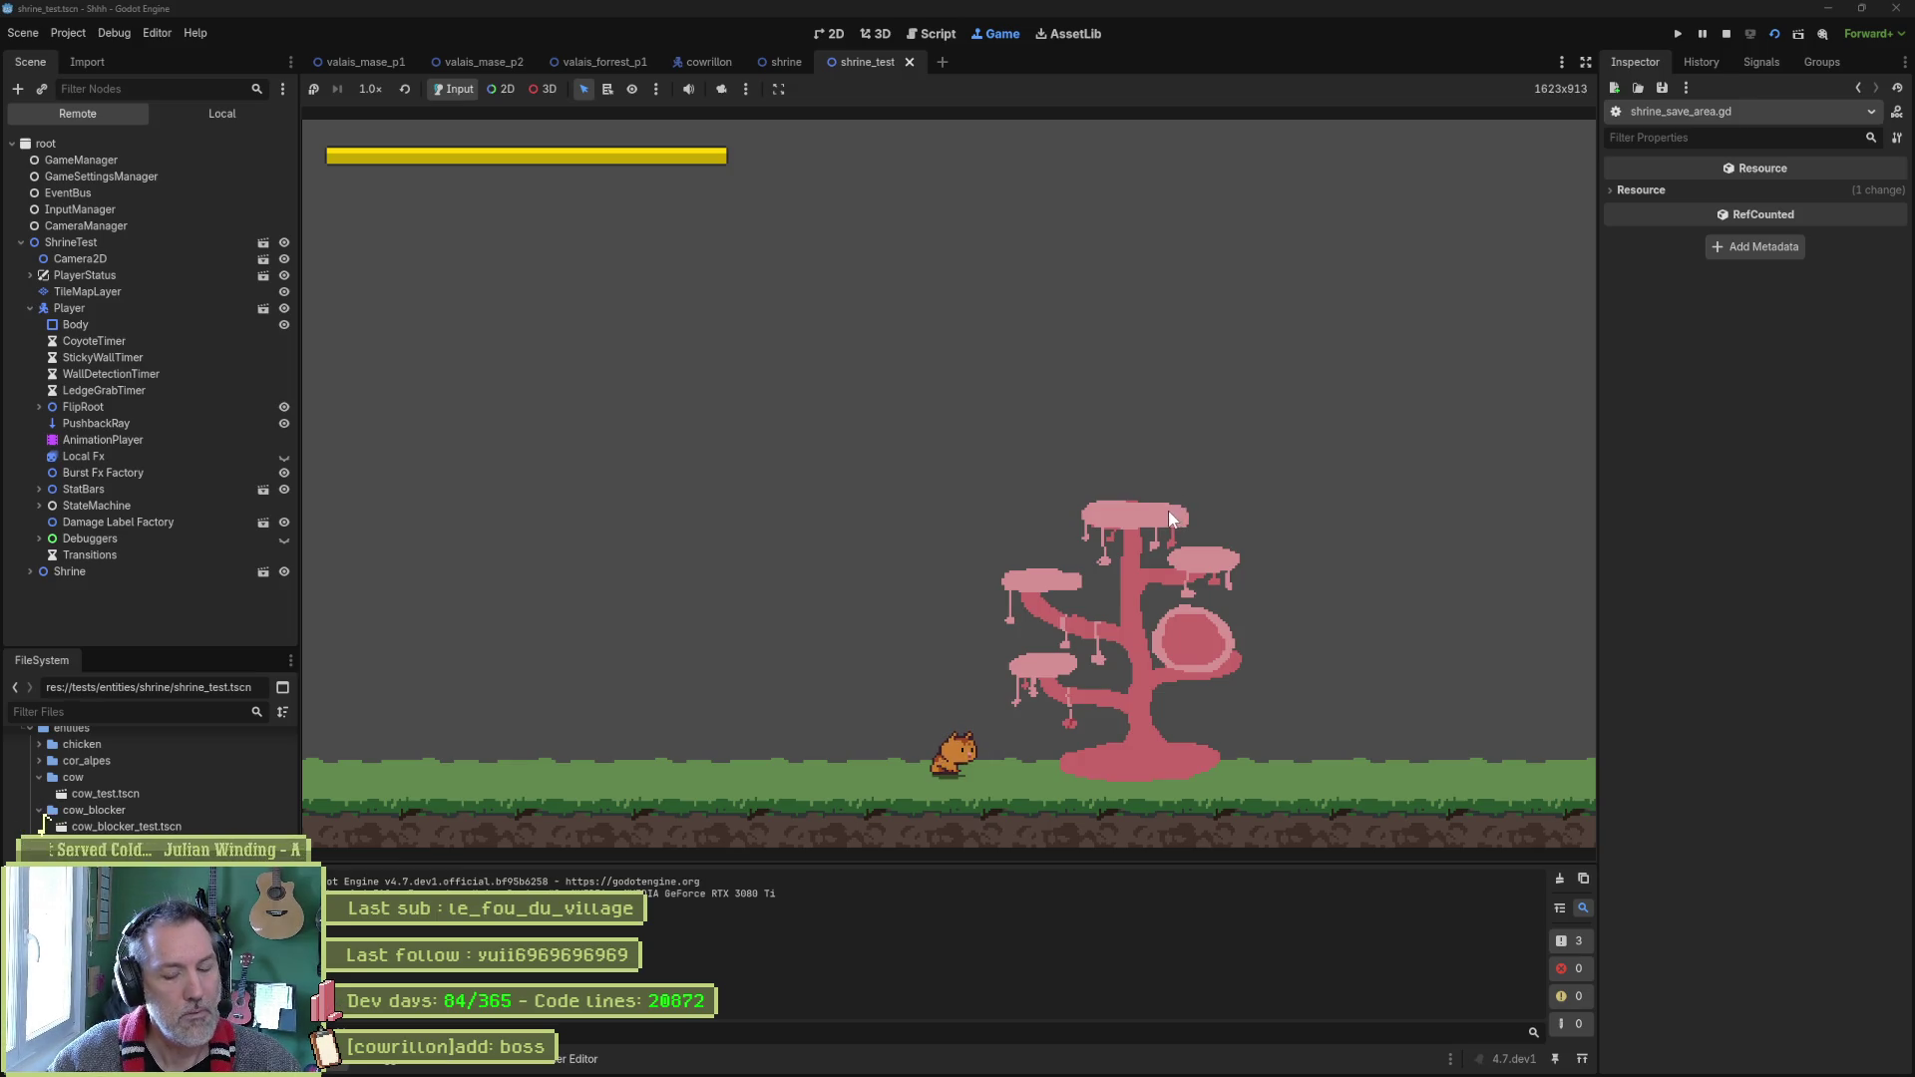
{"action": "key", "text": "F8"}
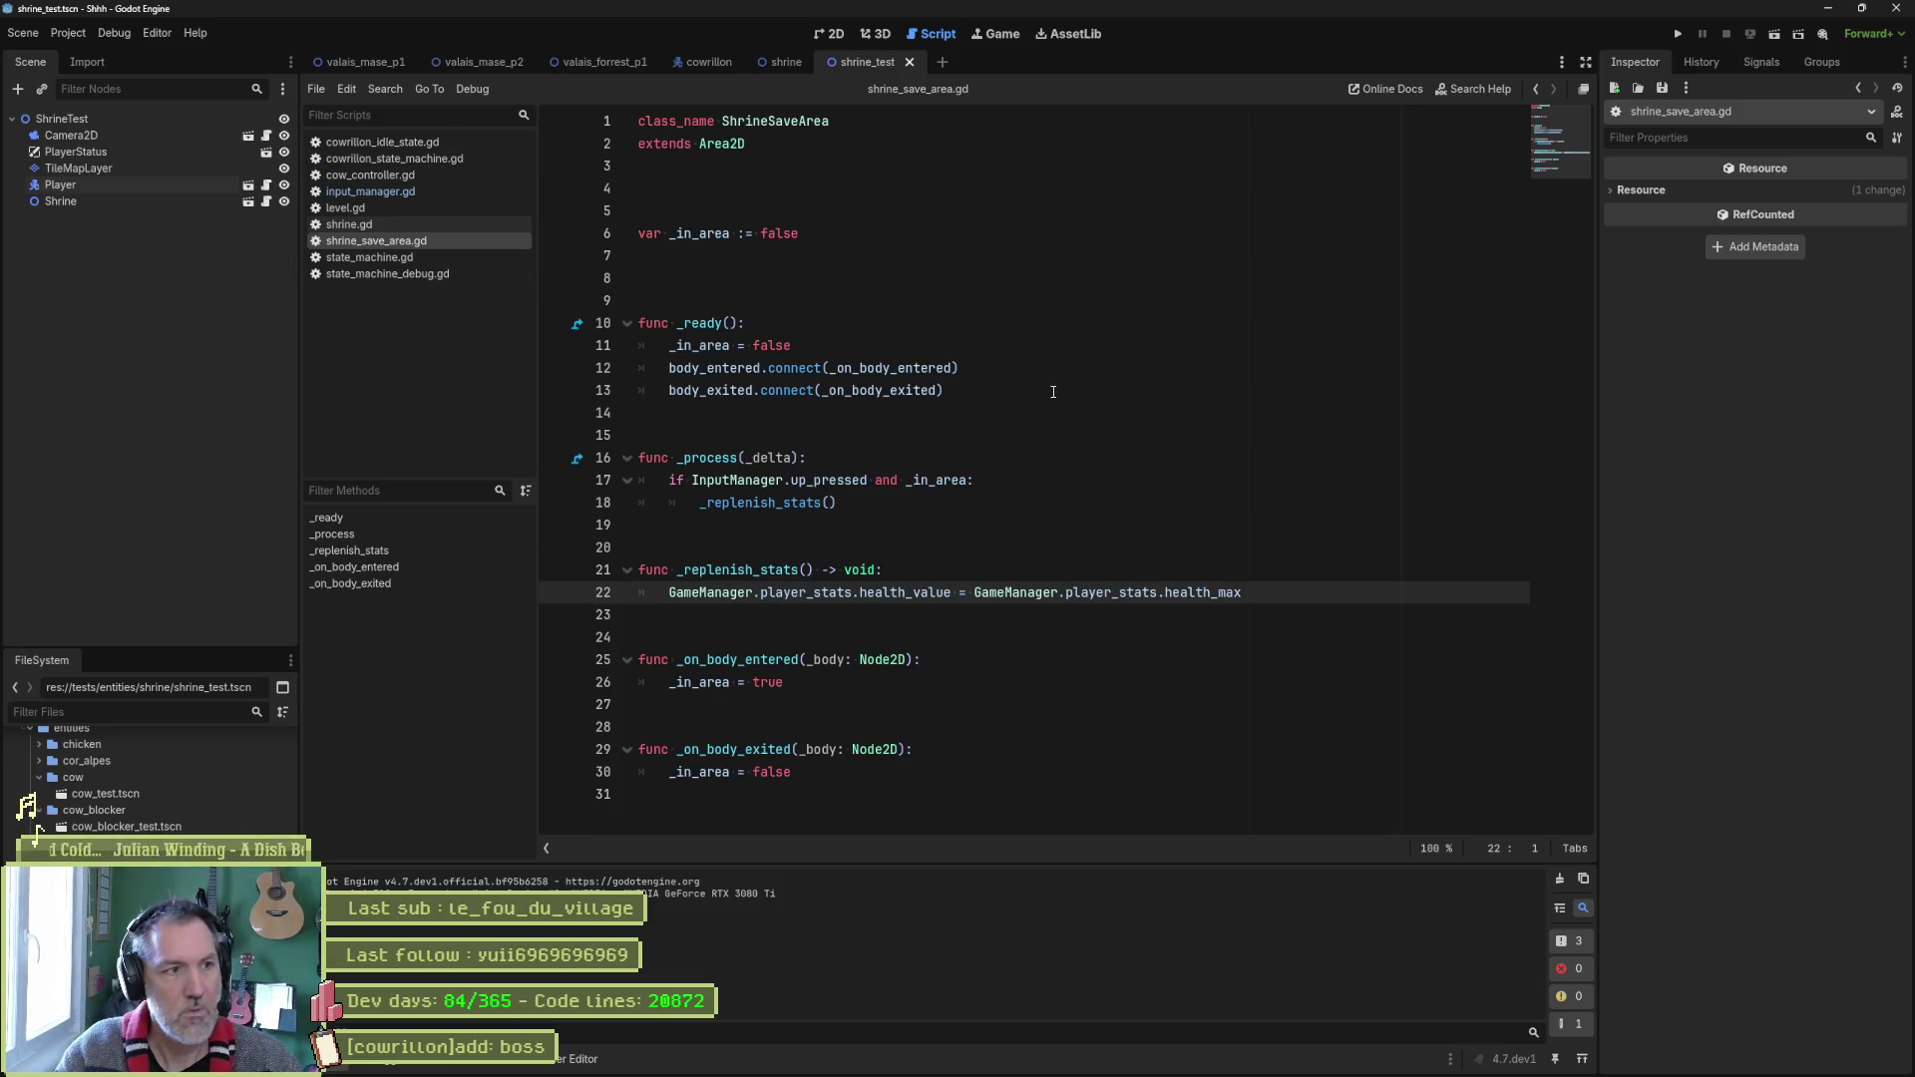
{"action": "right_click", "coordinate": [420, 243]}
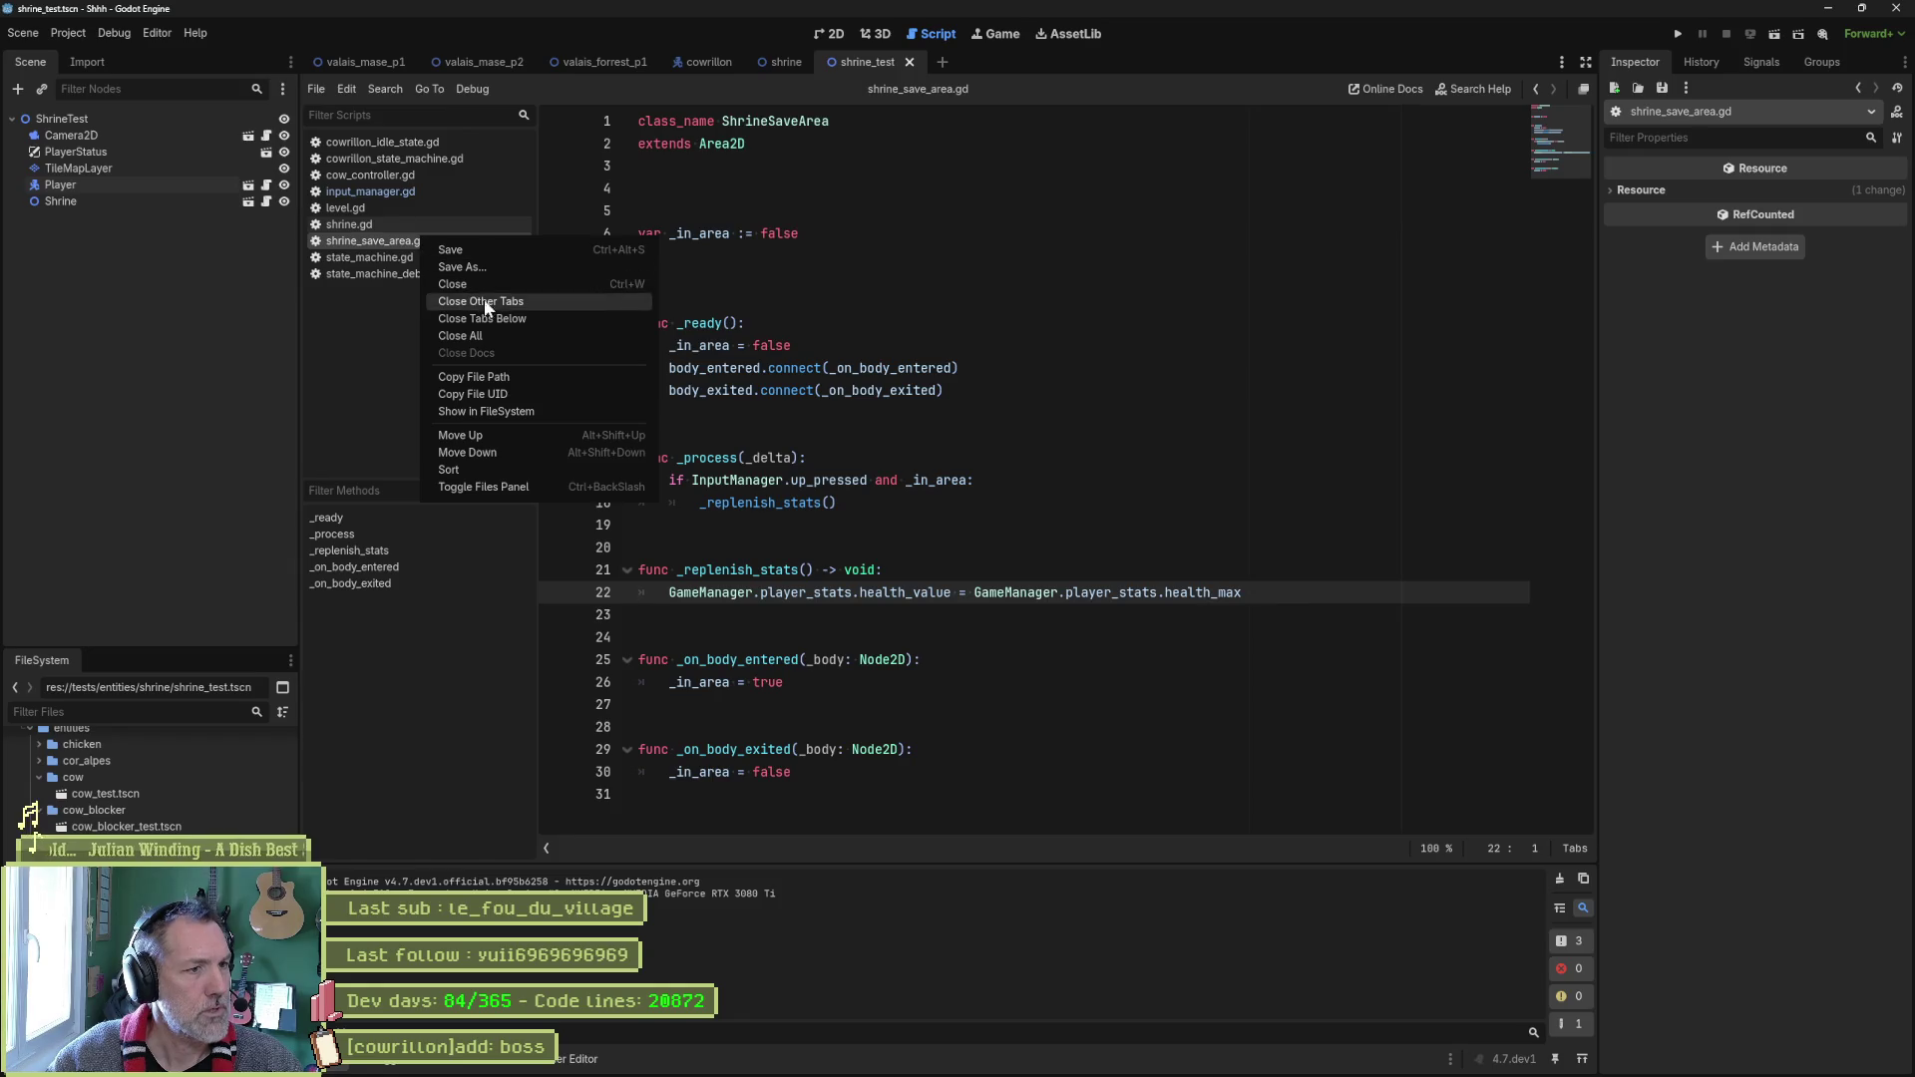
Close the other script tabs and open character_controller.gd at its set_character_stats function.
{"action": "left_click", "coordinate": [518, 312]}
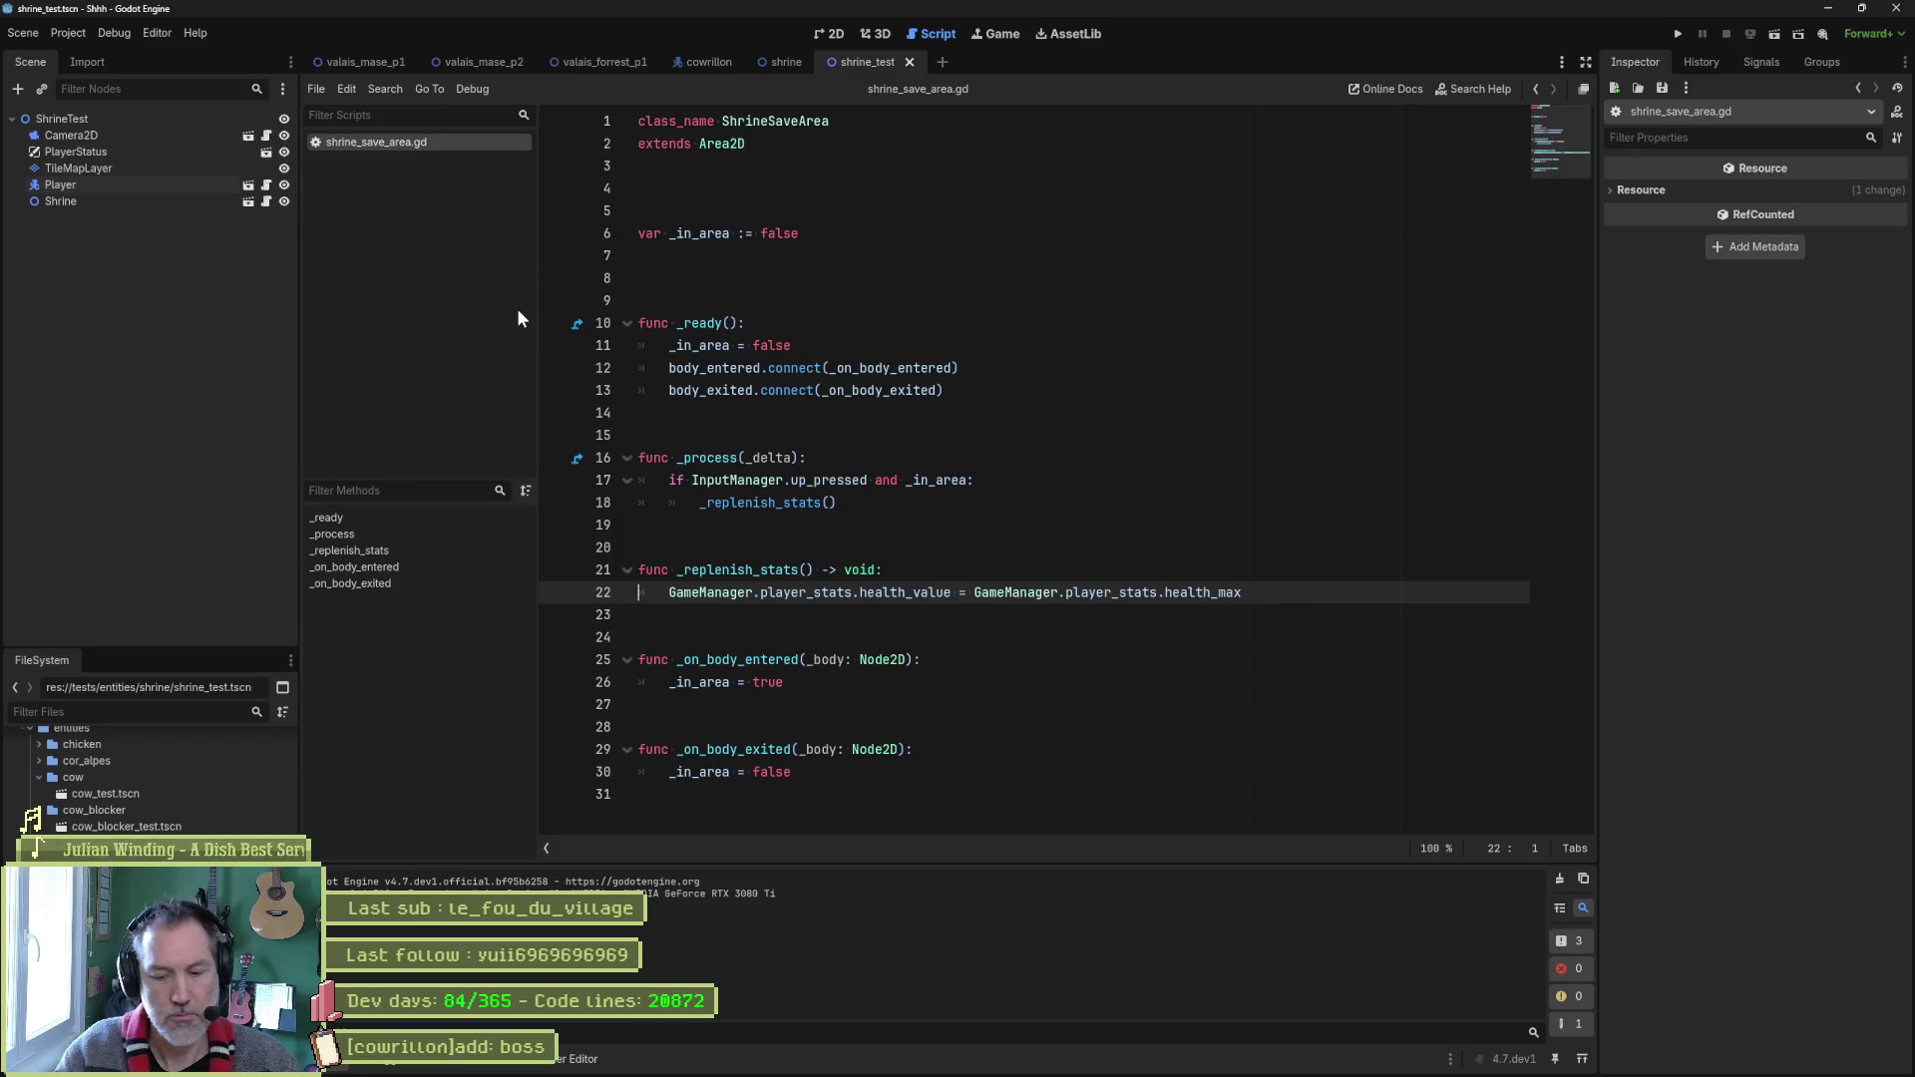
{"action": "key", "text": "shift+alt+o"}
{"action": "type", "text": "ch"}
{"action": "key", "text": "Return"}
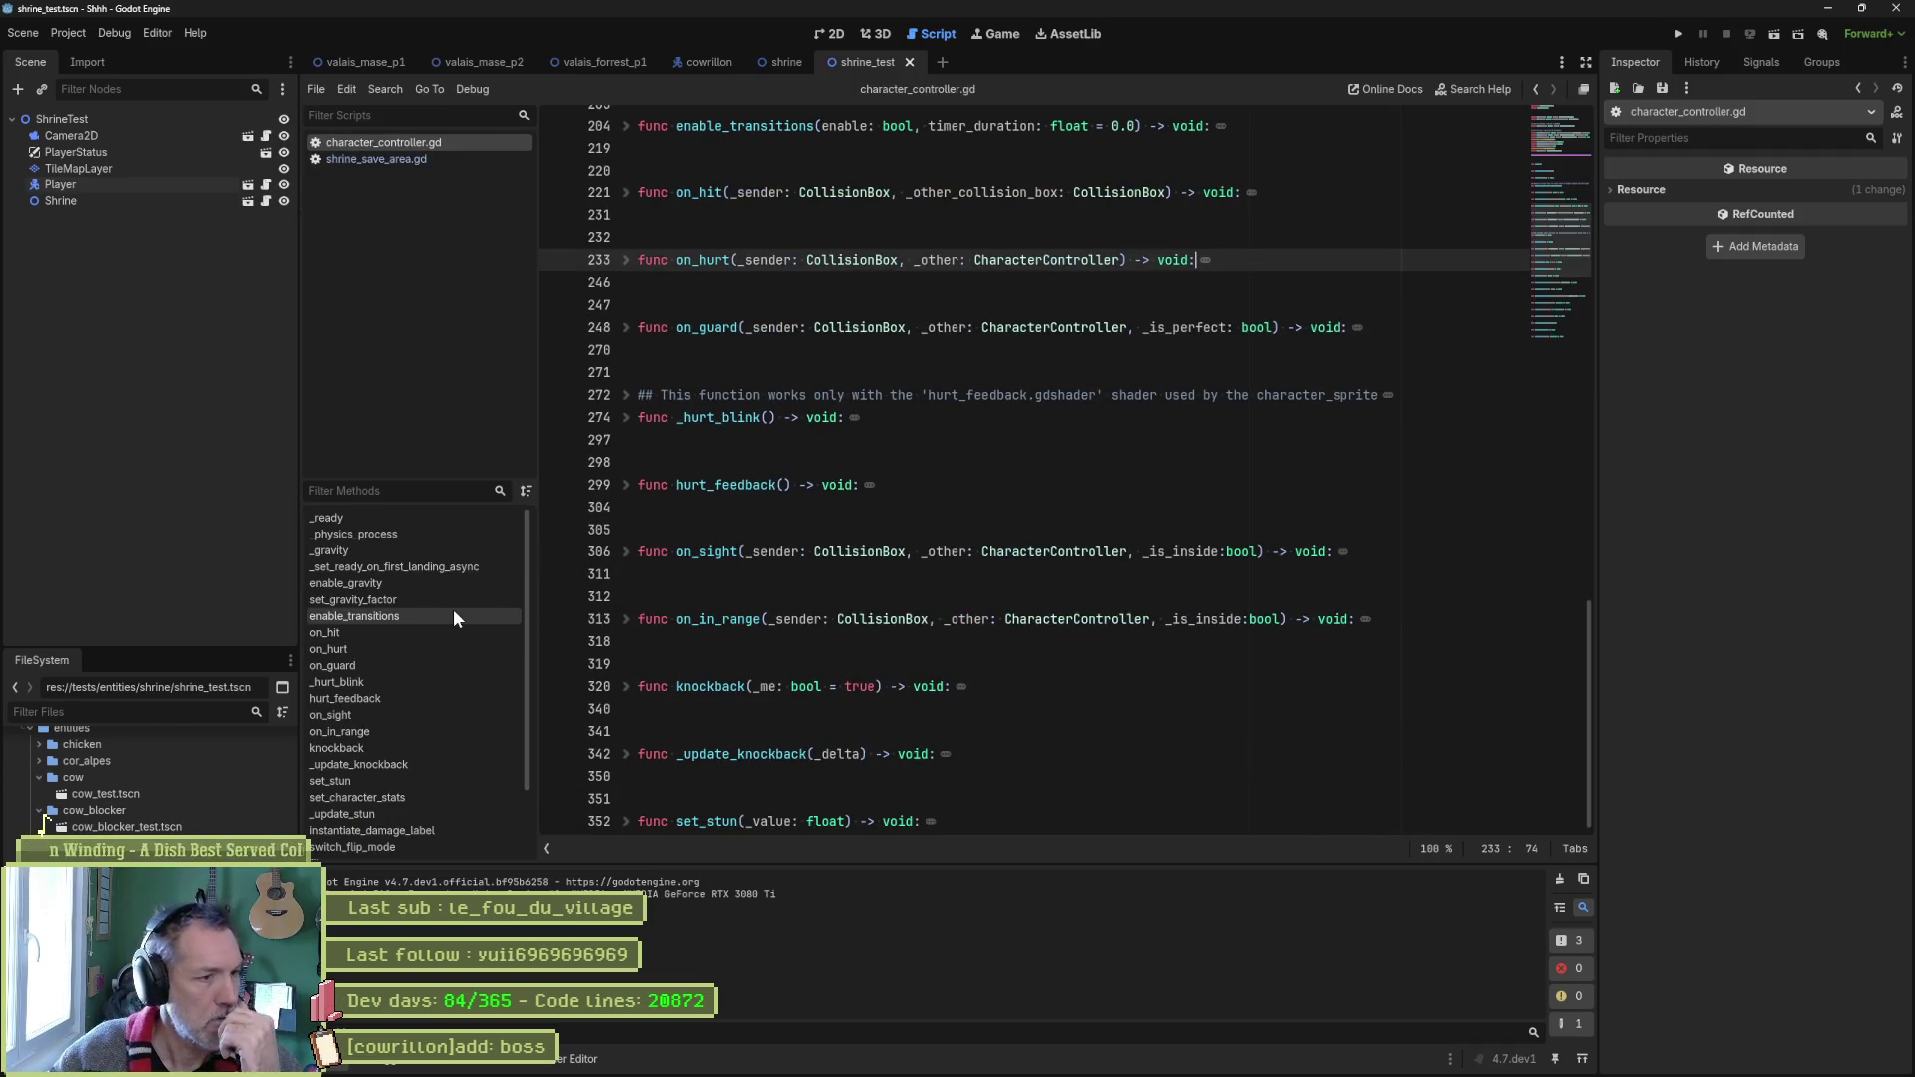
{"action": "left_click", "coordinate": [398, 796]}
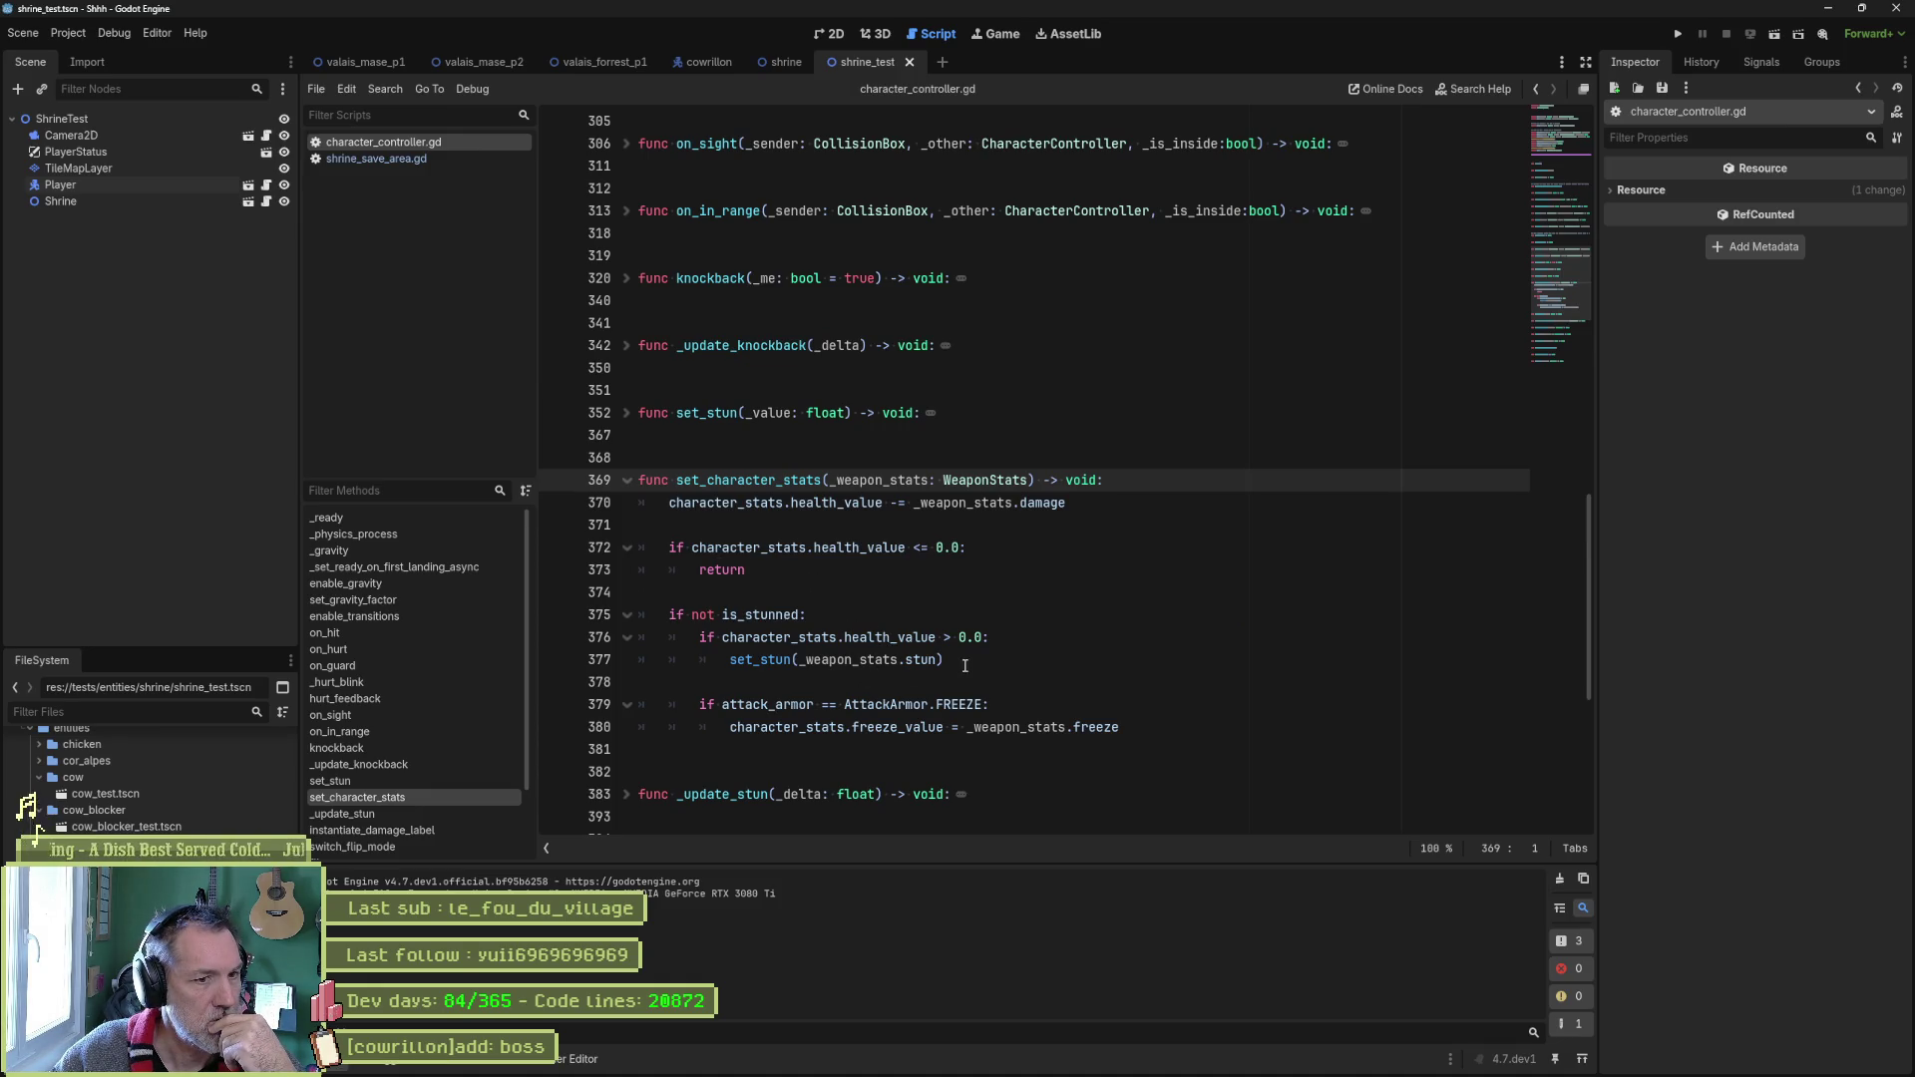
{"action": "mouse_move", "coordinate": [868, 556]}
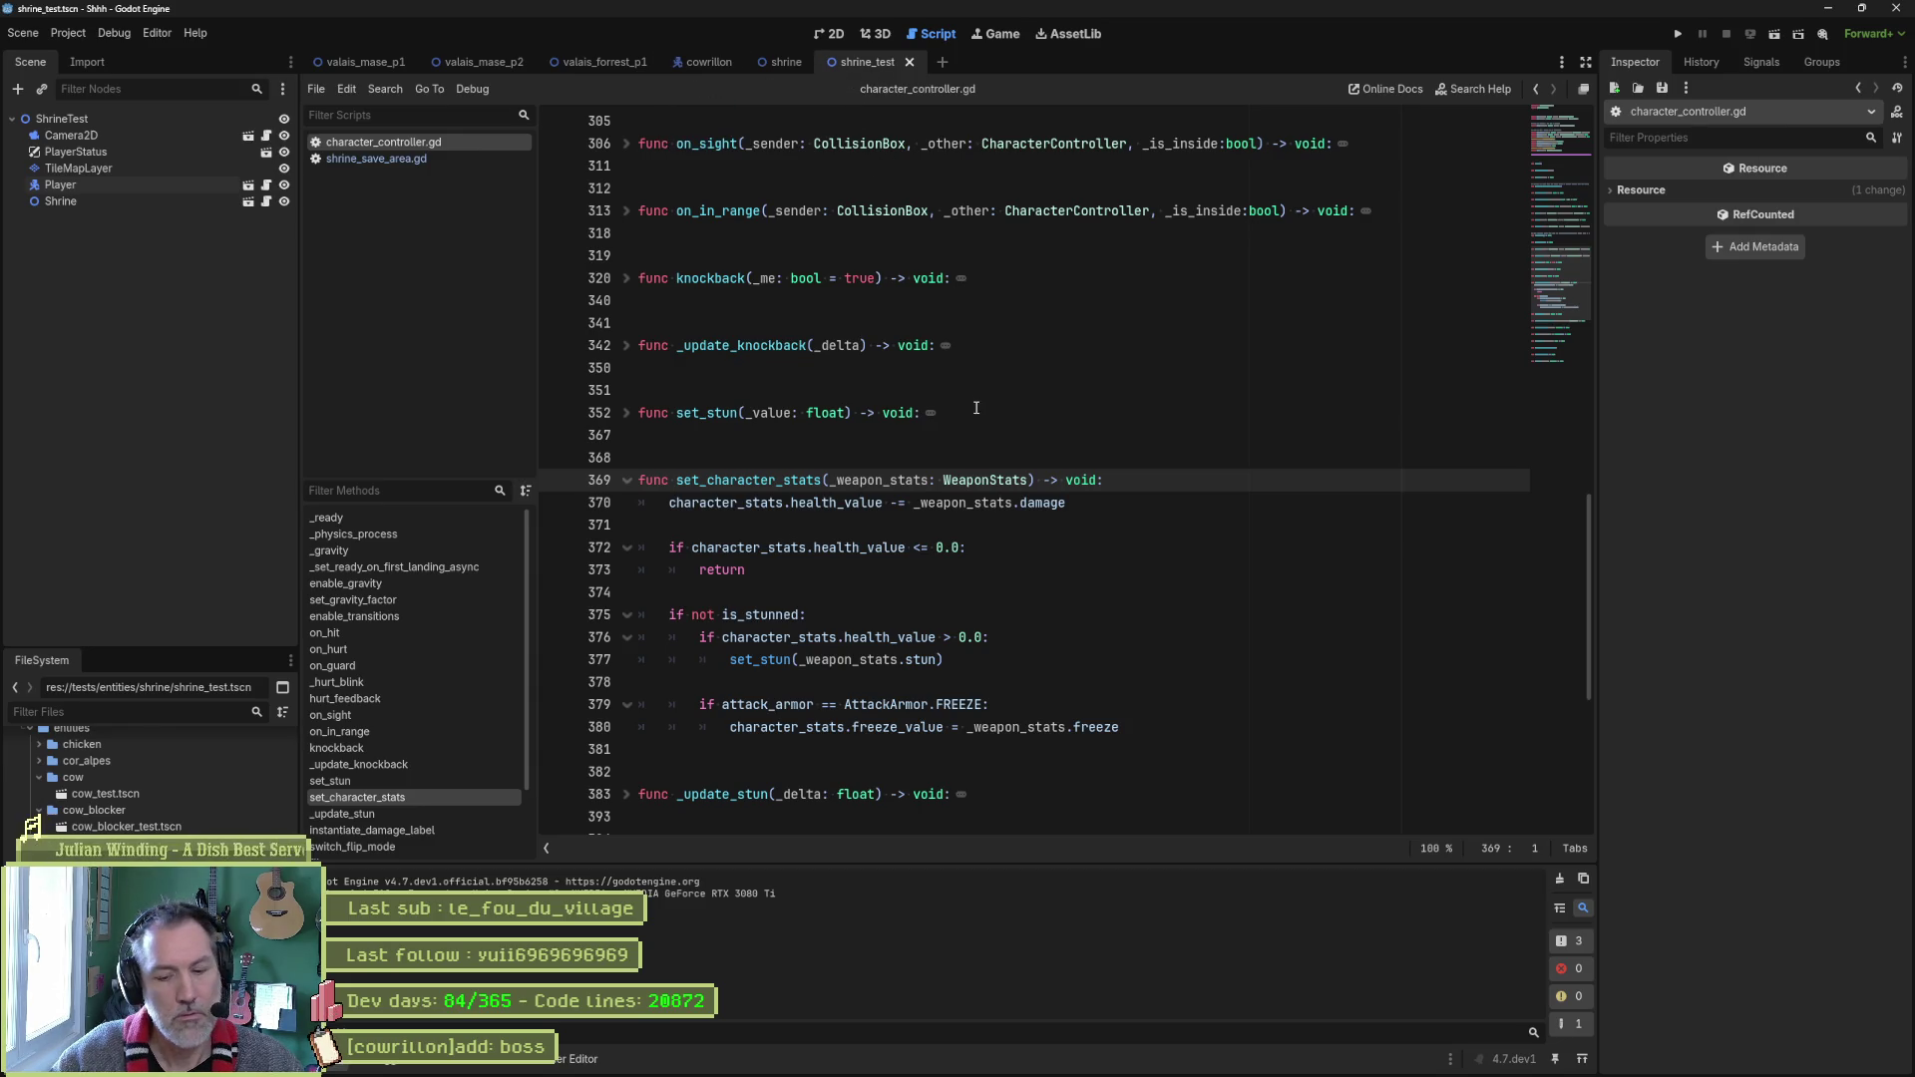
Run and stop the scene, then view the shrine_test layout in 2D.
{"action": "key", "text": "F6"}
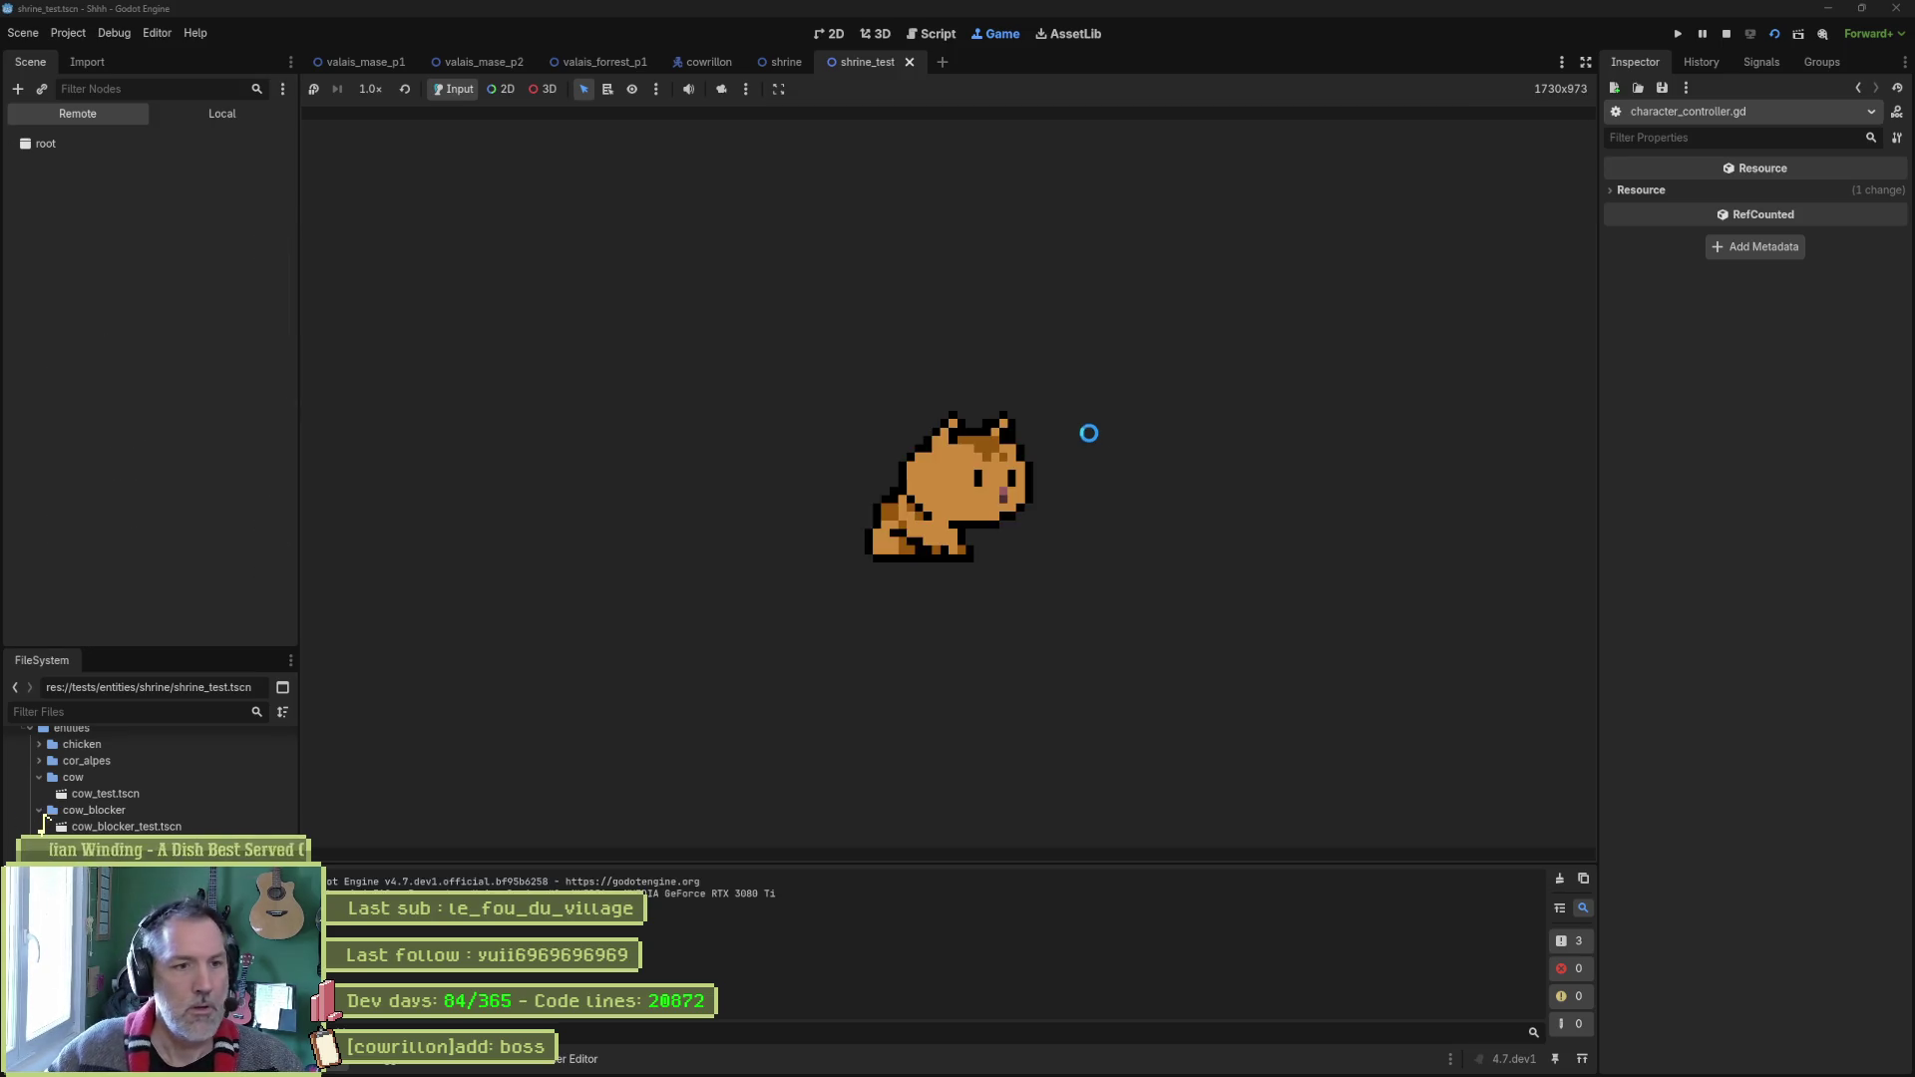
{"action": "key", "text": "F8"}
{"action": "left_click", "coordinate": [834, 34]}
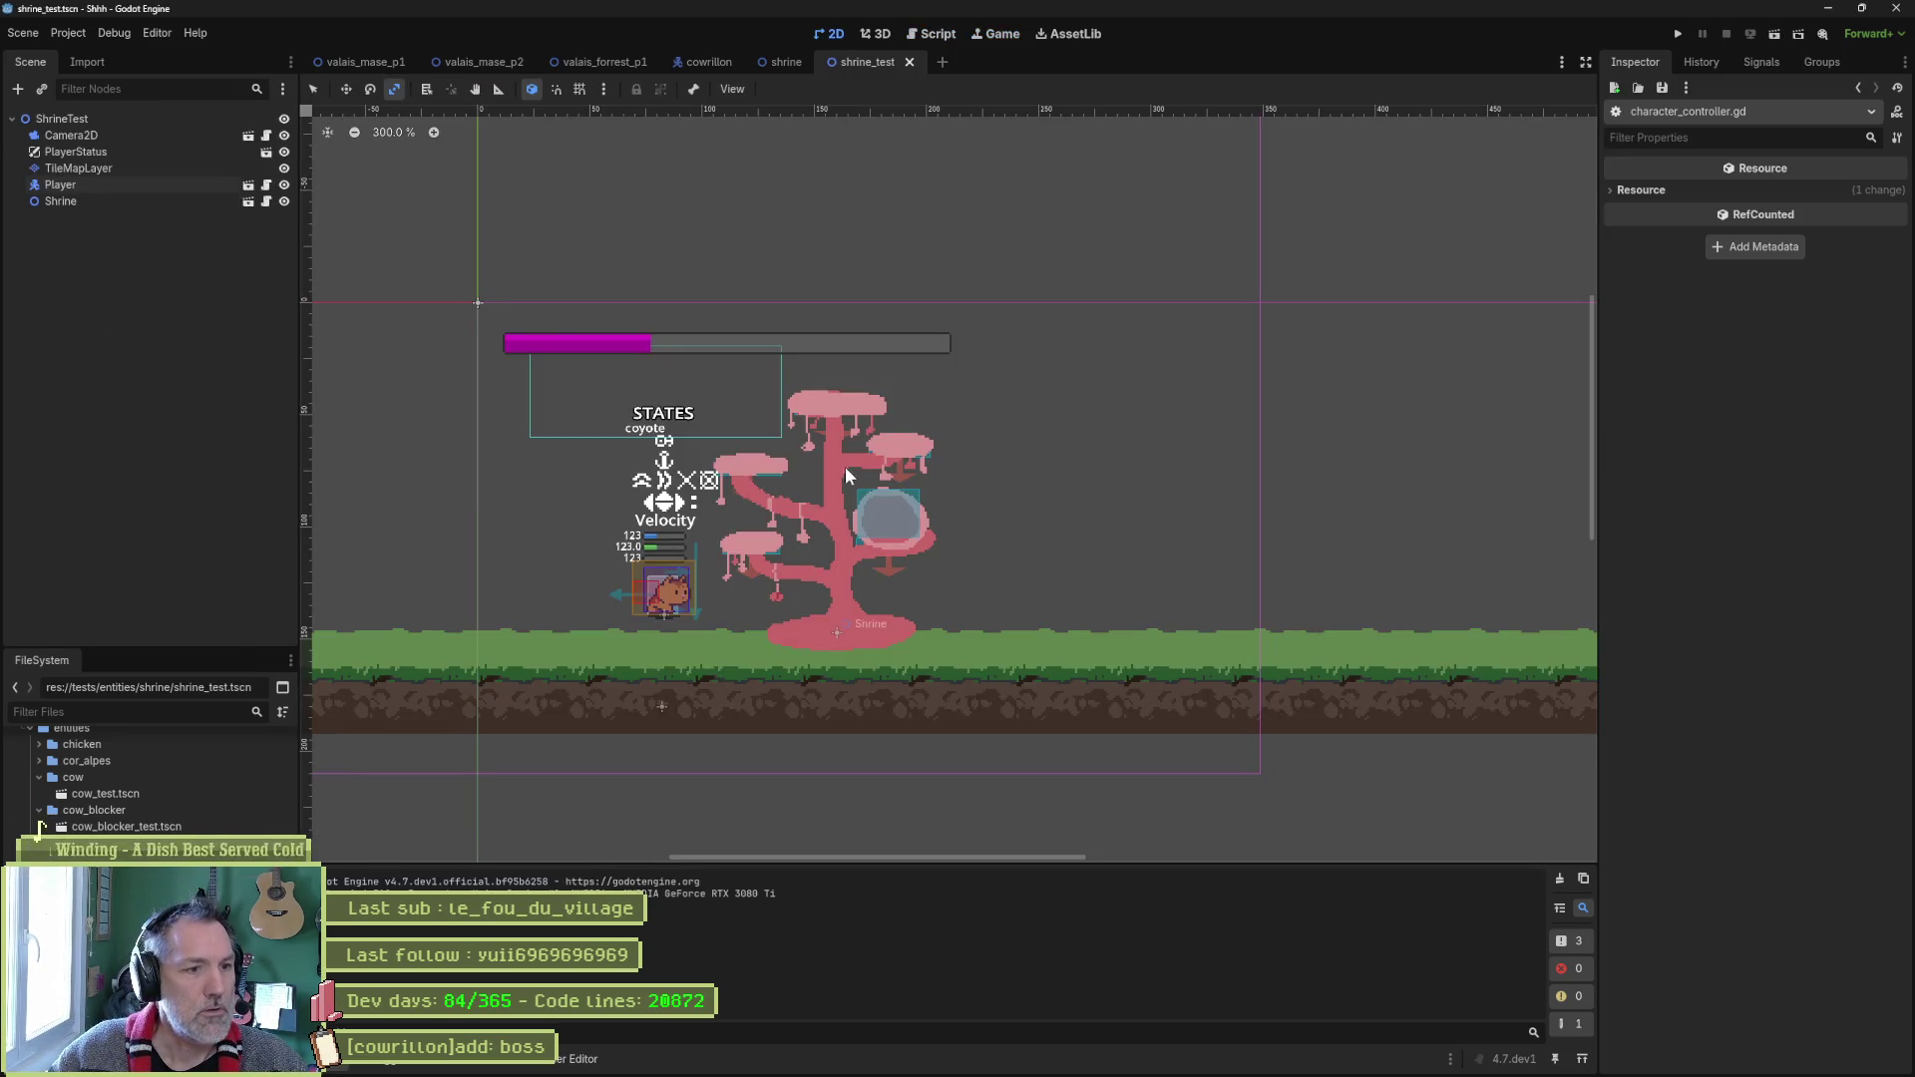
Drag the Player up-right into the shrine pod and run the current scene with F6.
{"action": "left_click", "coordinate": [160, 185]}
{"action": "key", "text": "w"}
{"action": "mouse_move", "coordinate": [755, 579]}
{"action": "left_mouse_down"}
{"action": "mouse_move", "coordinate": [934, 534]}
{"action": "mouse_move", "coordinate": [987, 483]}
{"action": "left_mouse_up"}
{"action": "key", "text": "F6"}
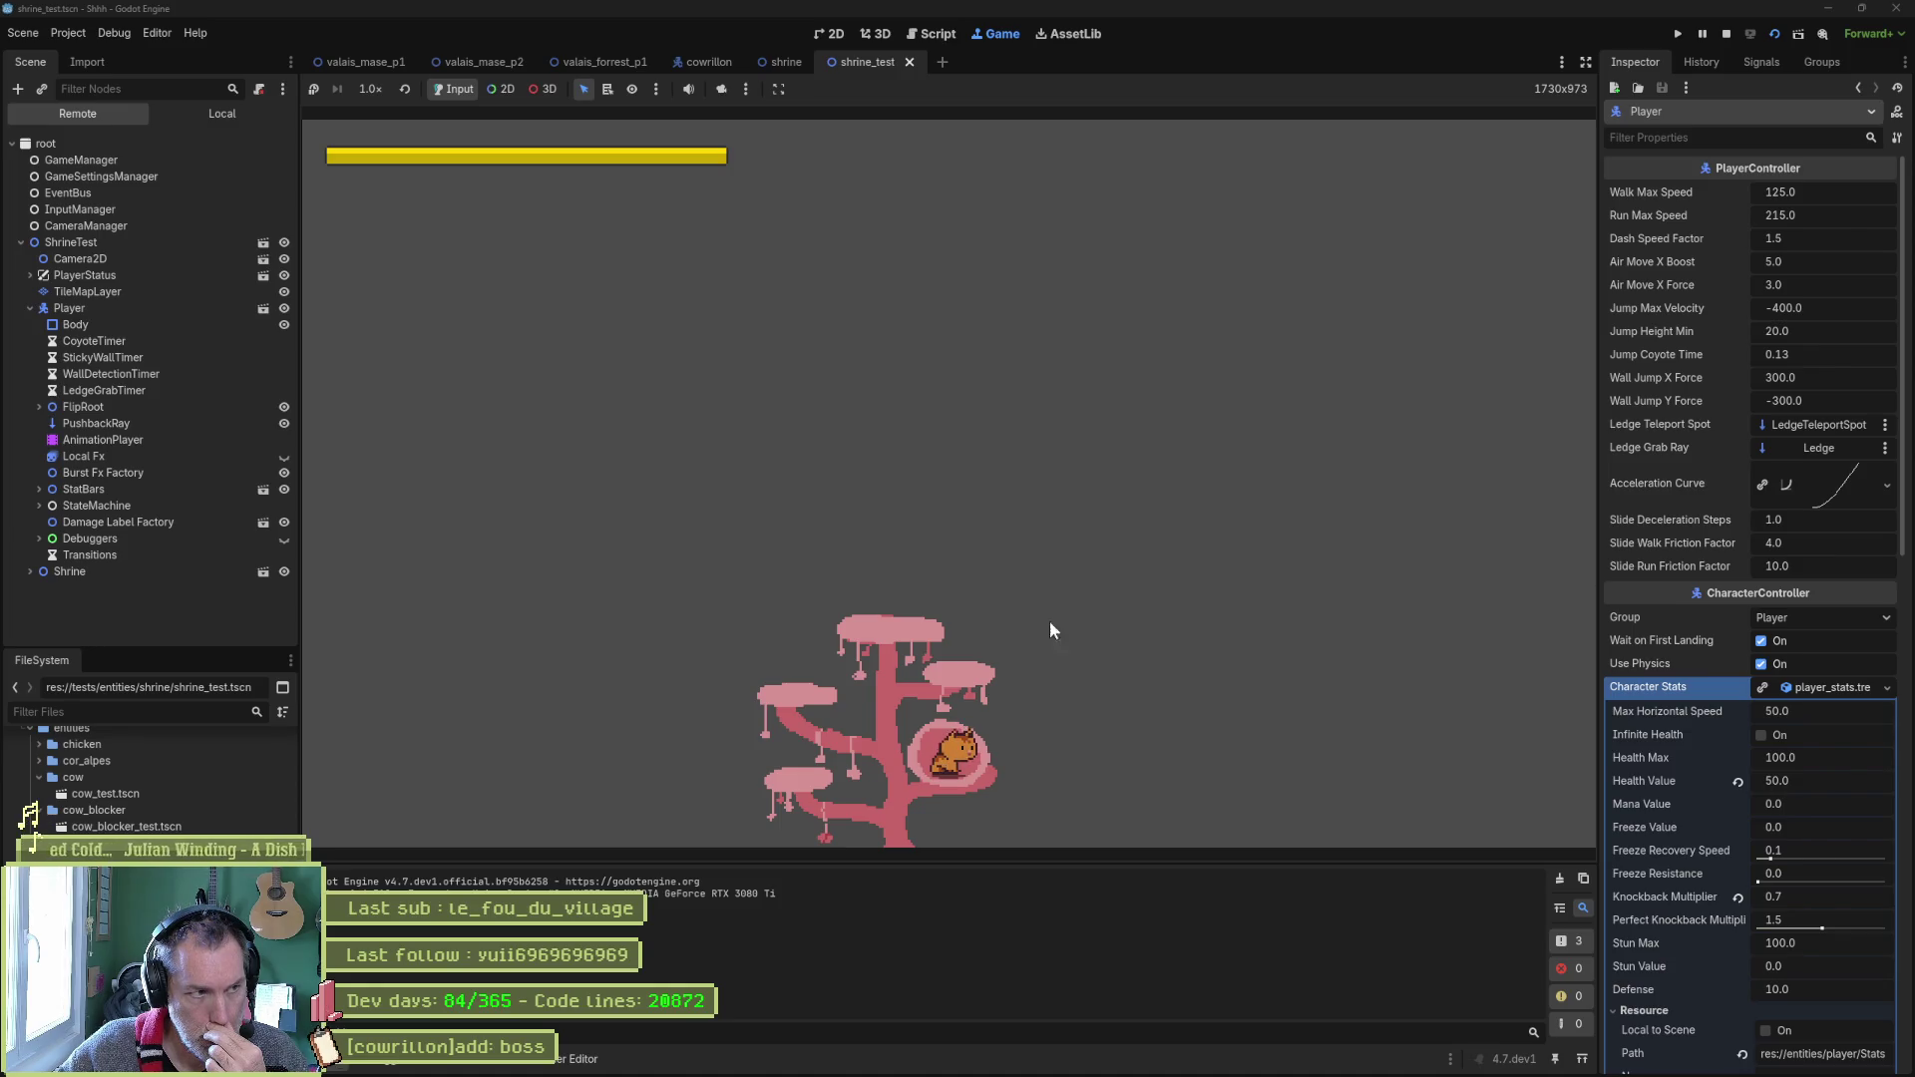
Set the running Player's Character Stats Health Value to 50.0.
{"action": "left_click", "coordinate": [163, 311]}
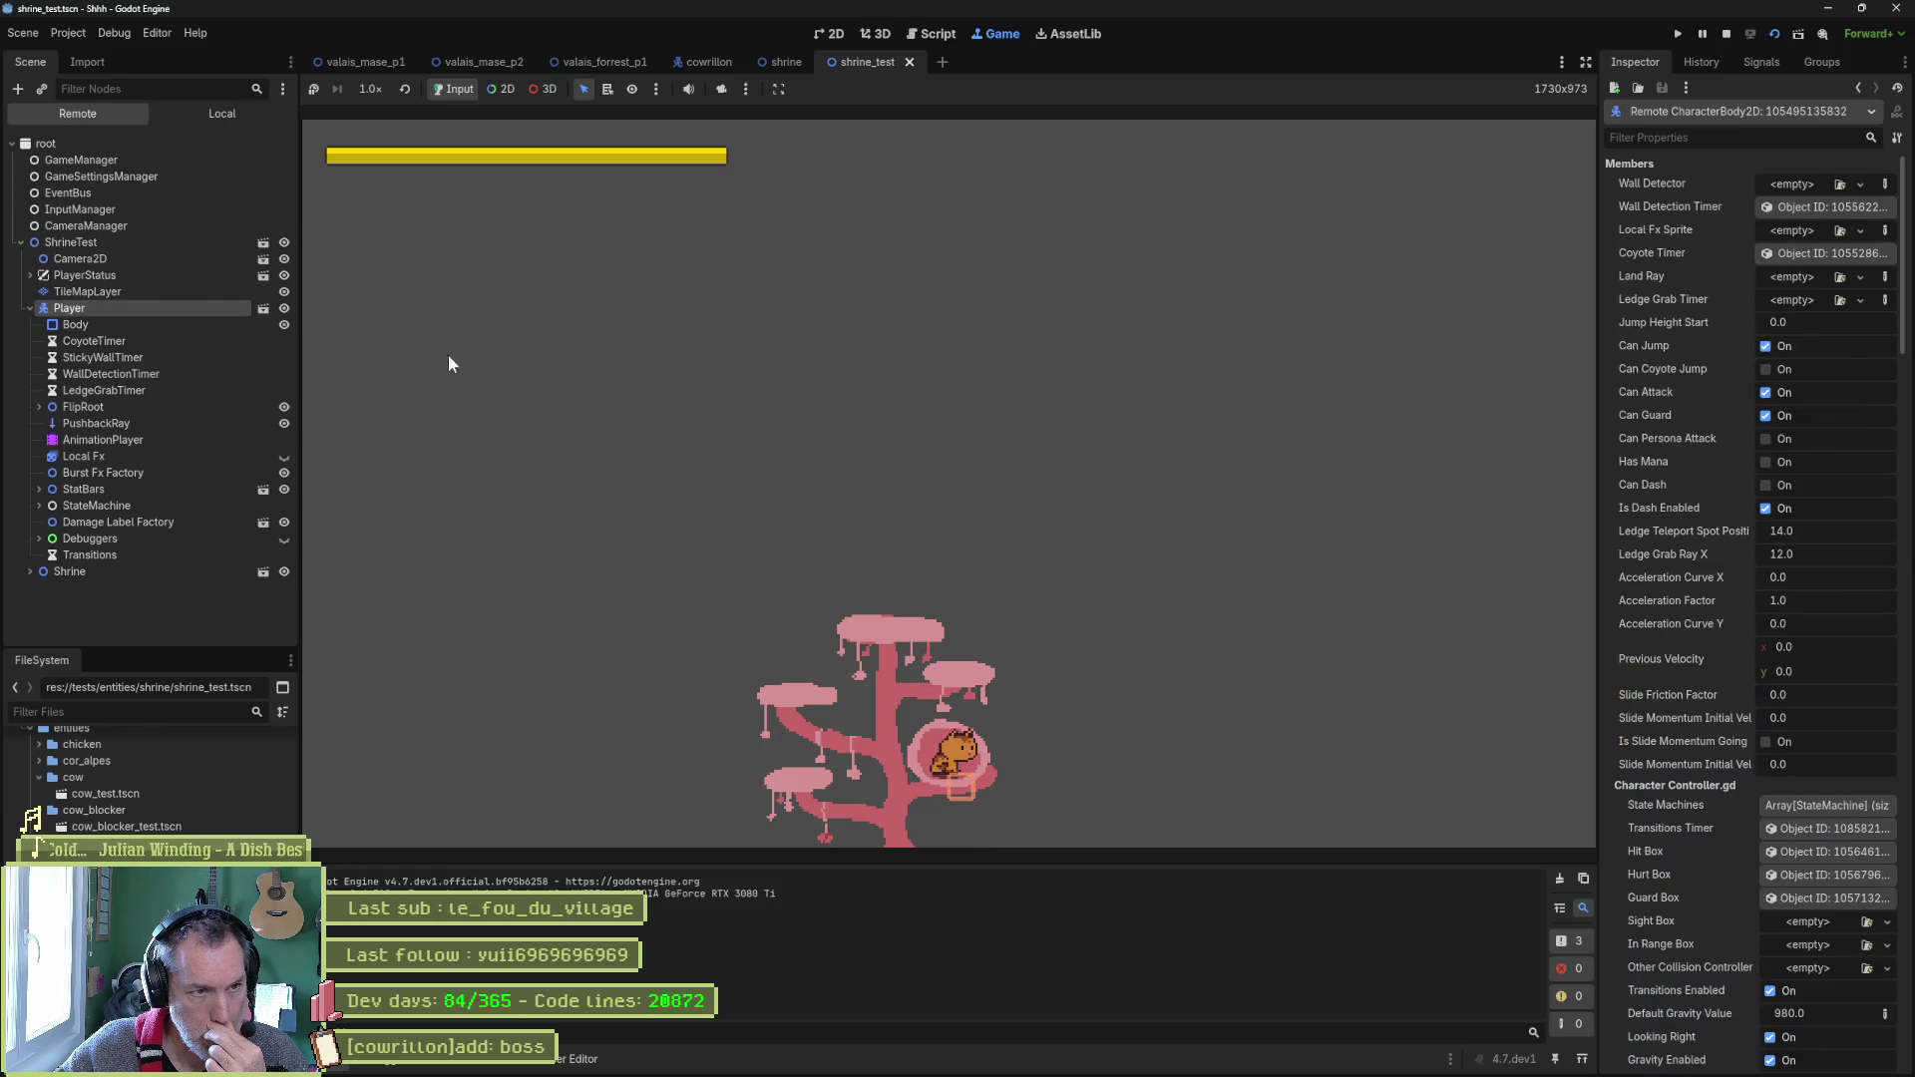
{"action": "scroll", "coordinate": [1666, 638], "scroll_direction": "down", "scroll_amount": 15}
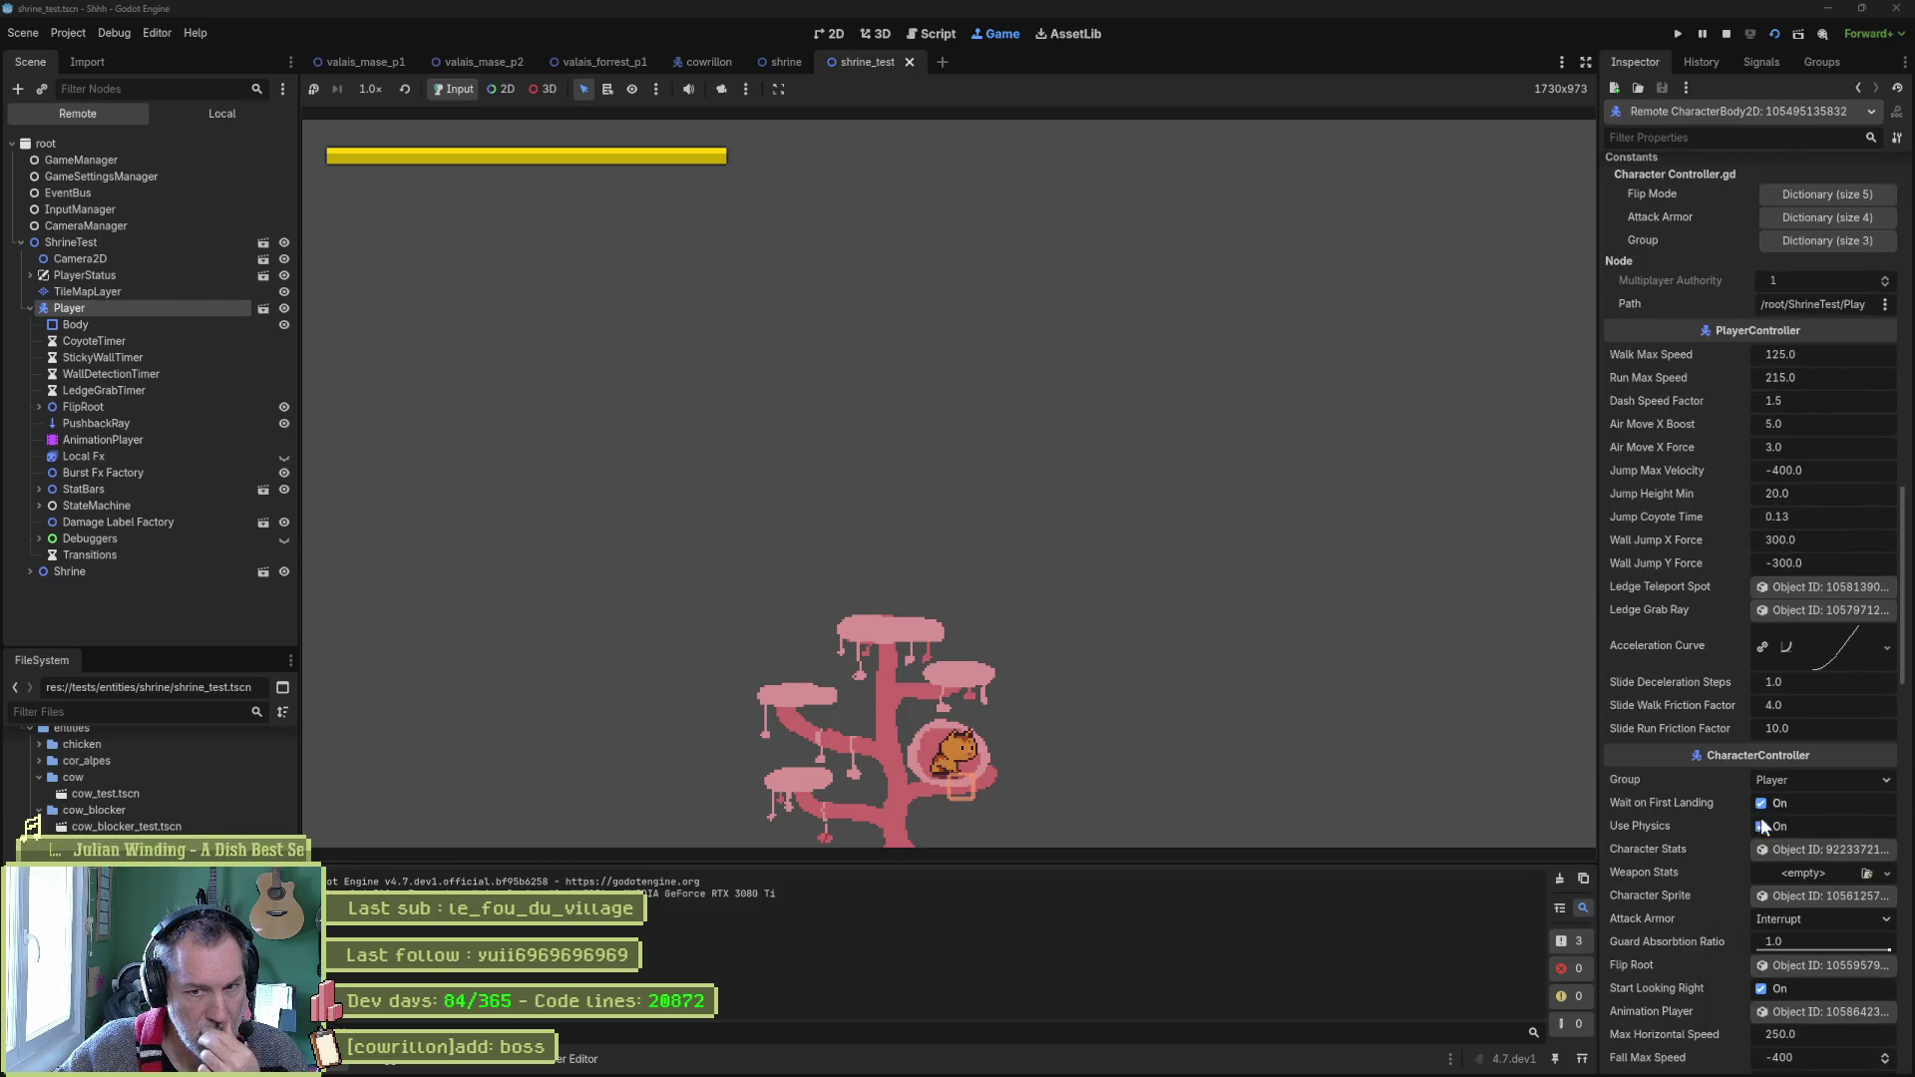
{"action": "left_click", "coordinate": [1817, 848]}
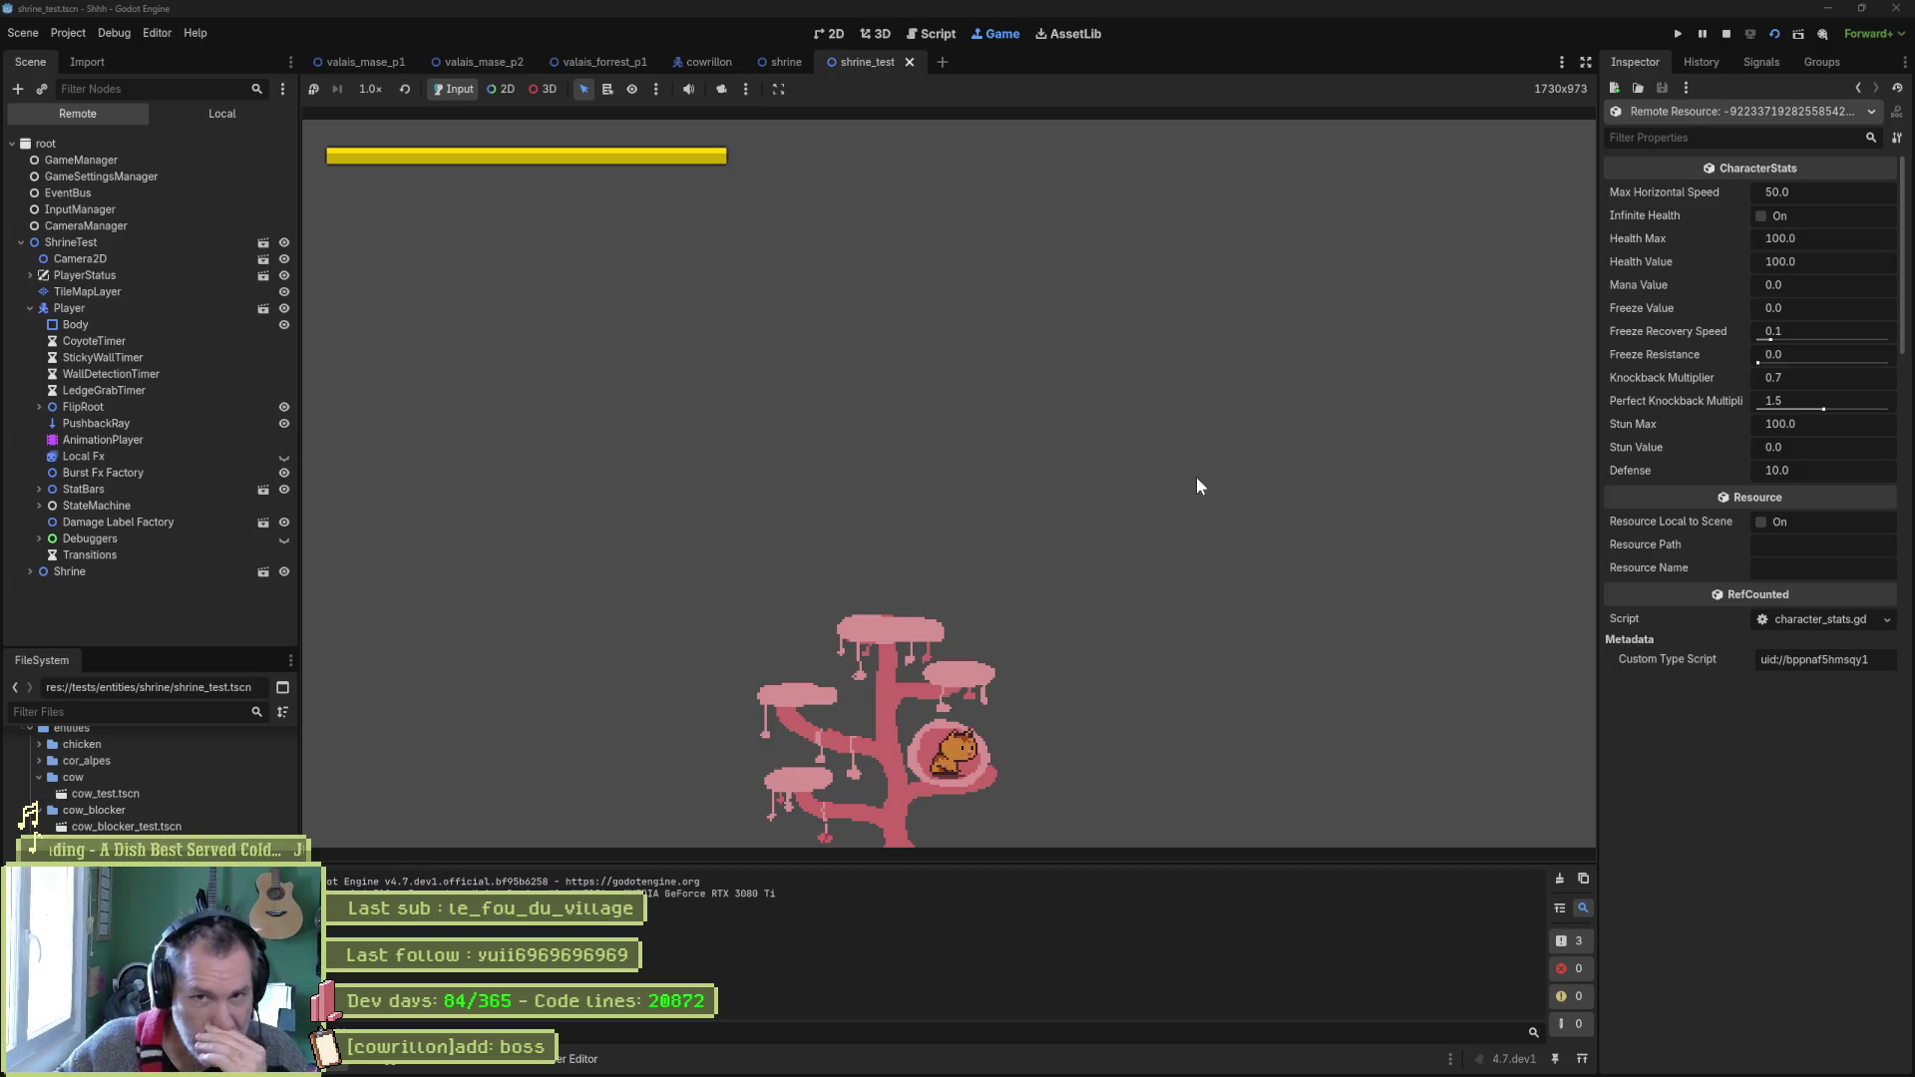
{"action": "left_click", "coordinate": [1841, 261]}
{"action": "type", "text": "50"}
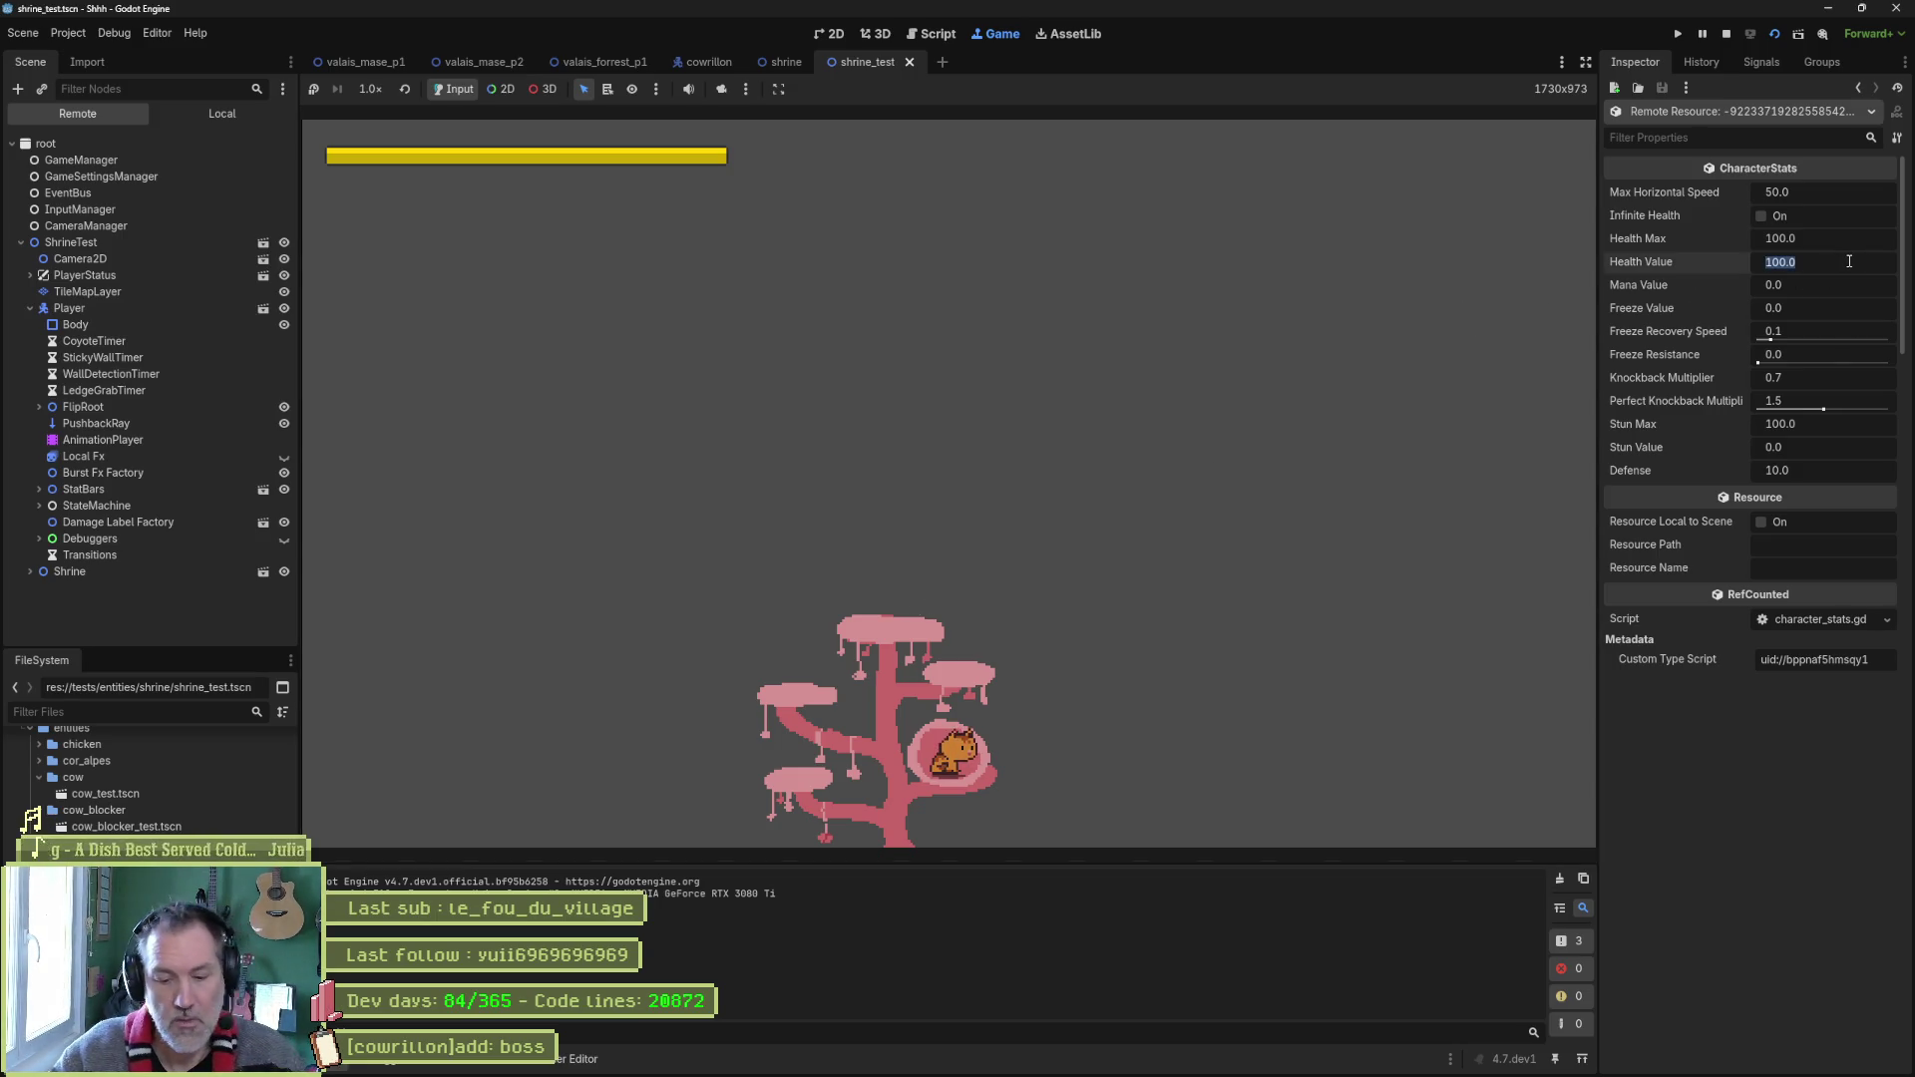
{"action": "key", "text": "Return"}
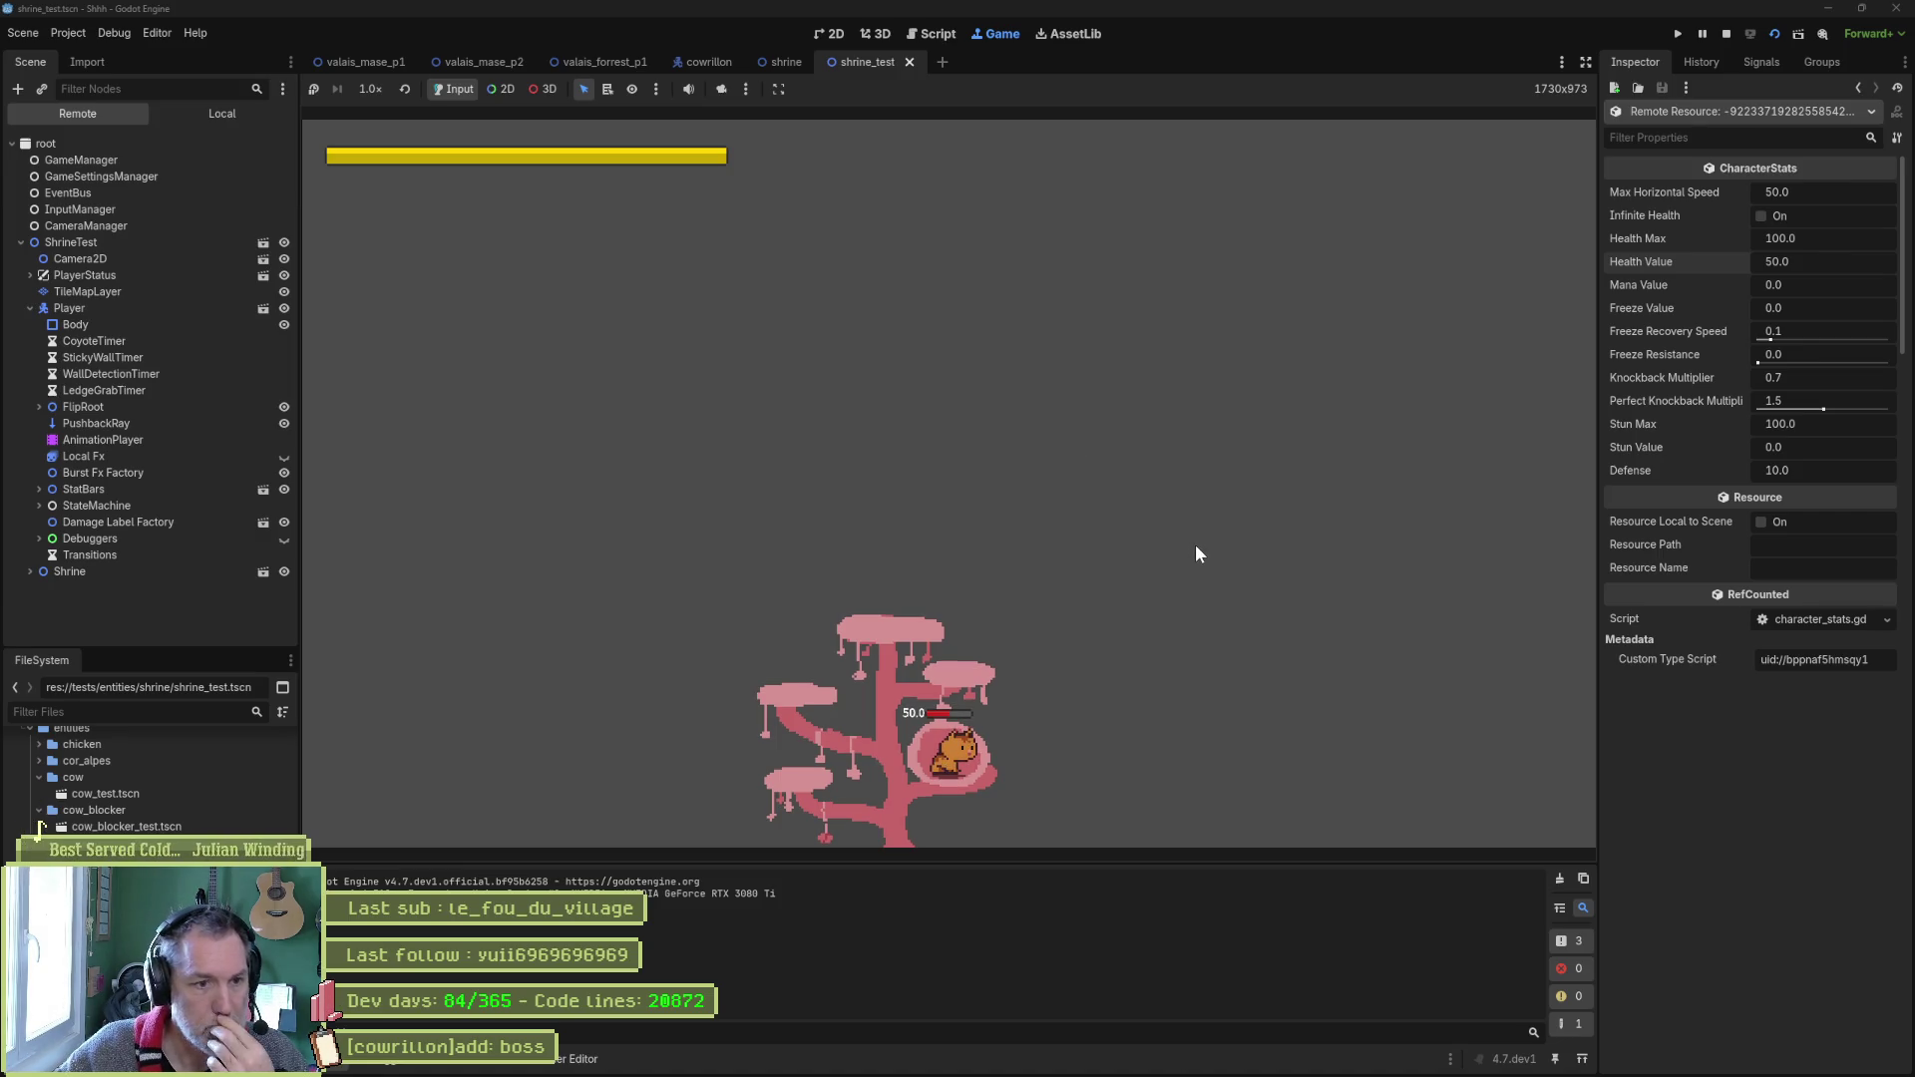
Jump the cat out of the shrine and back in, recheck its Character Stats, then stop the game.
{"action": "key", "text": "space"}
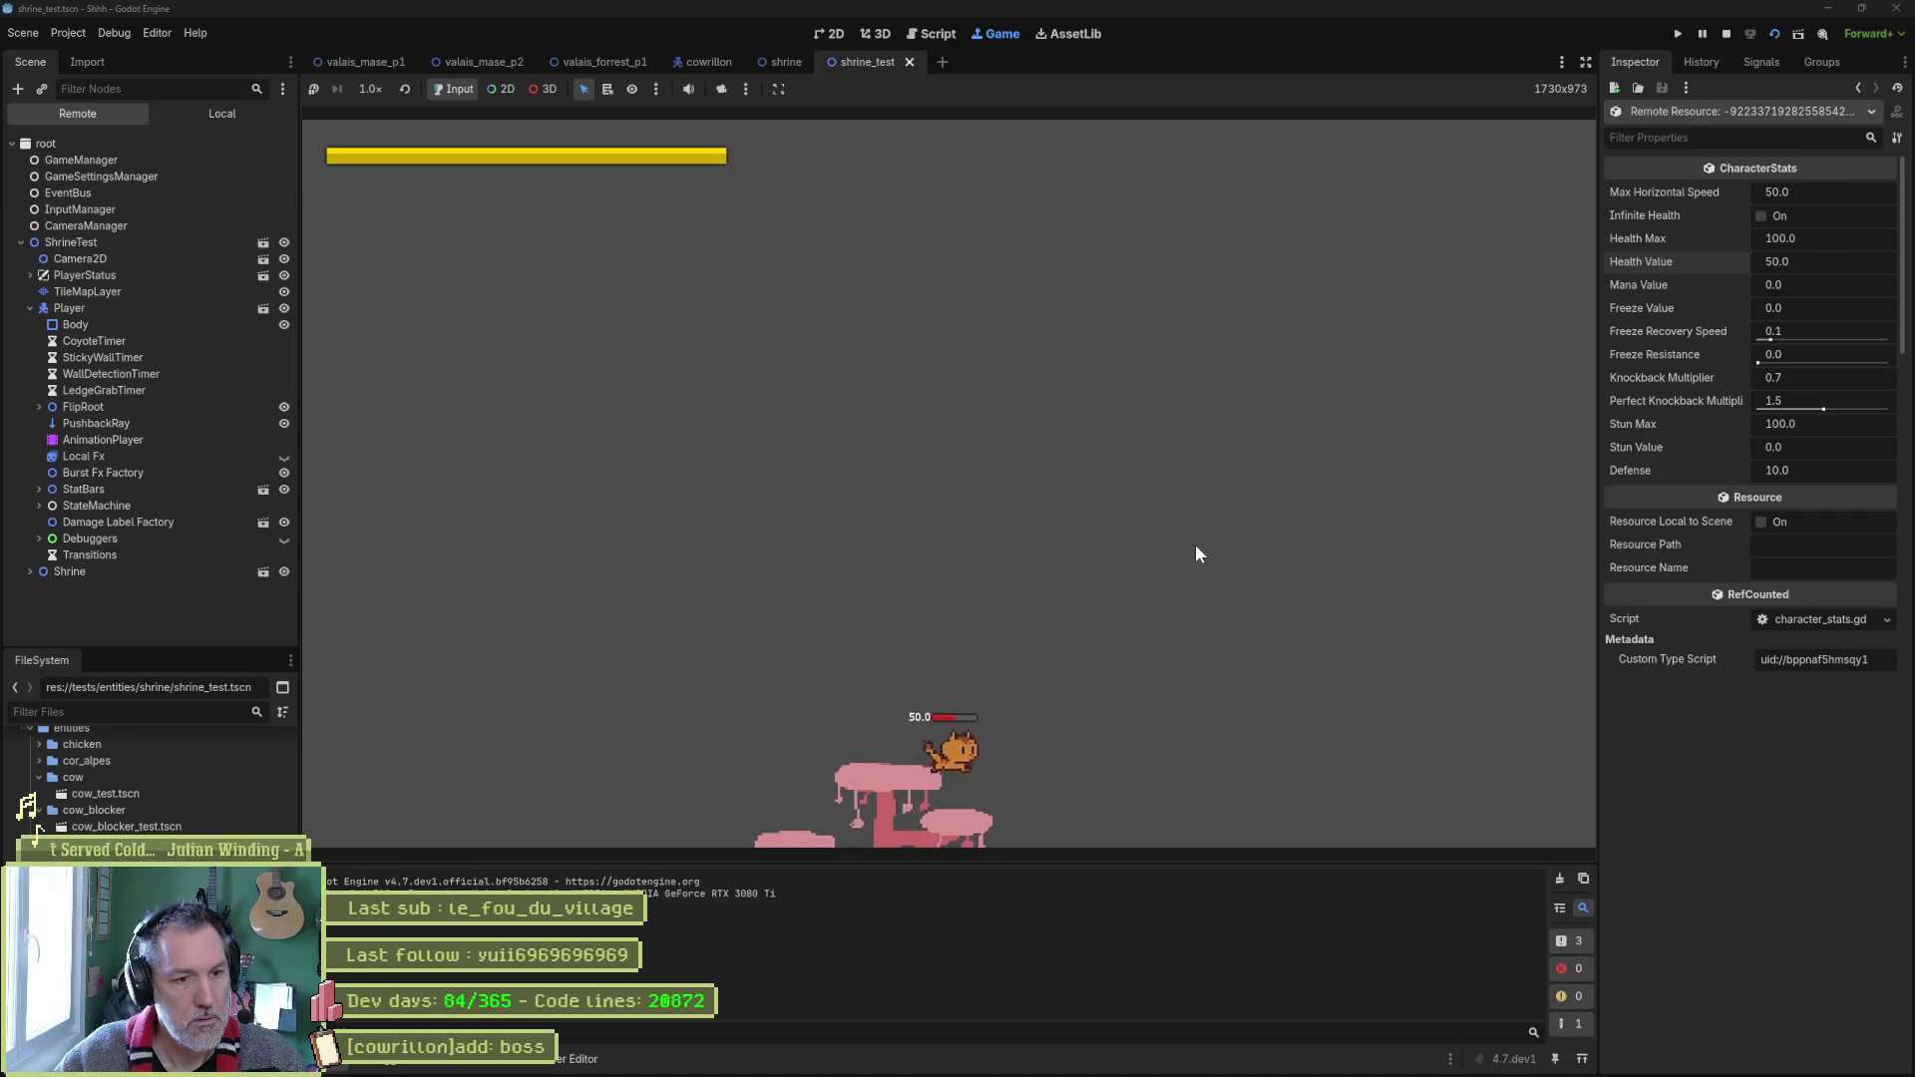
{"action": "key", "text": "Up"}
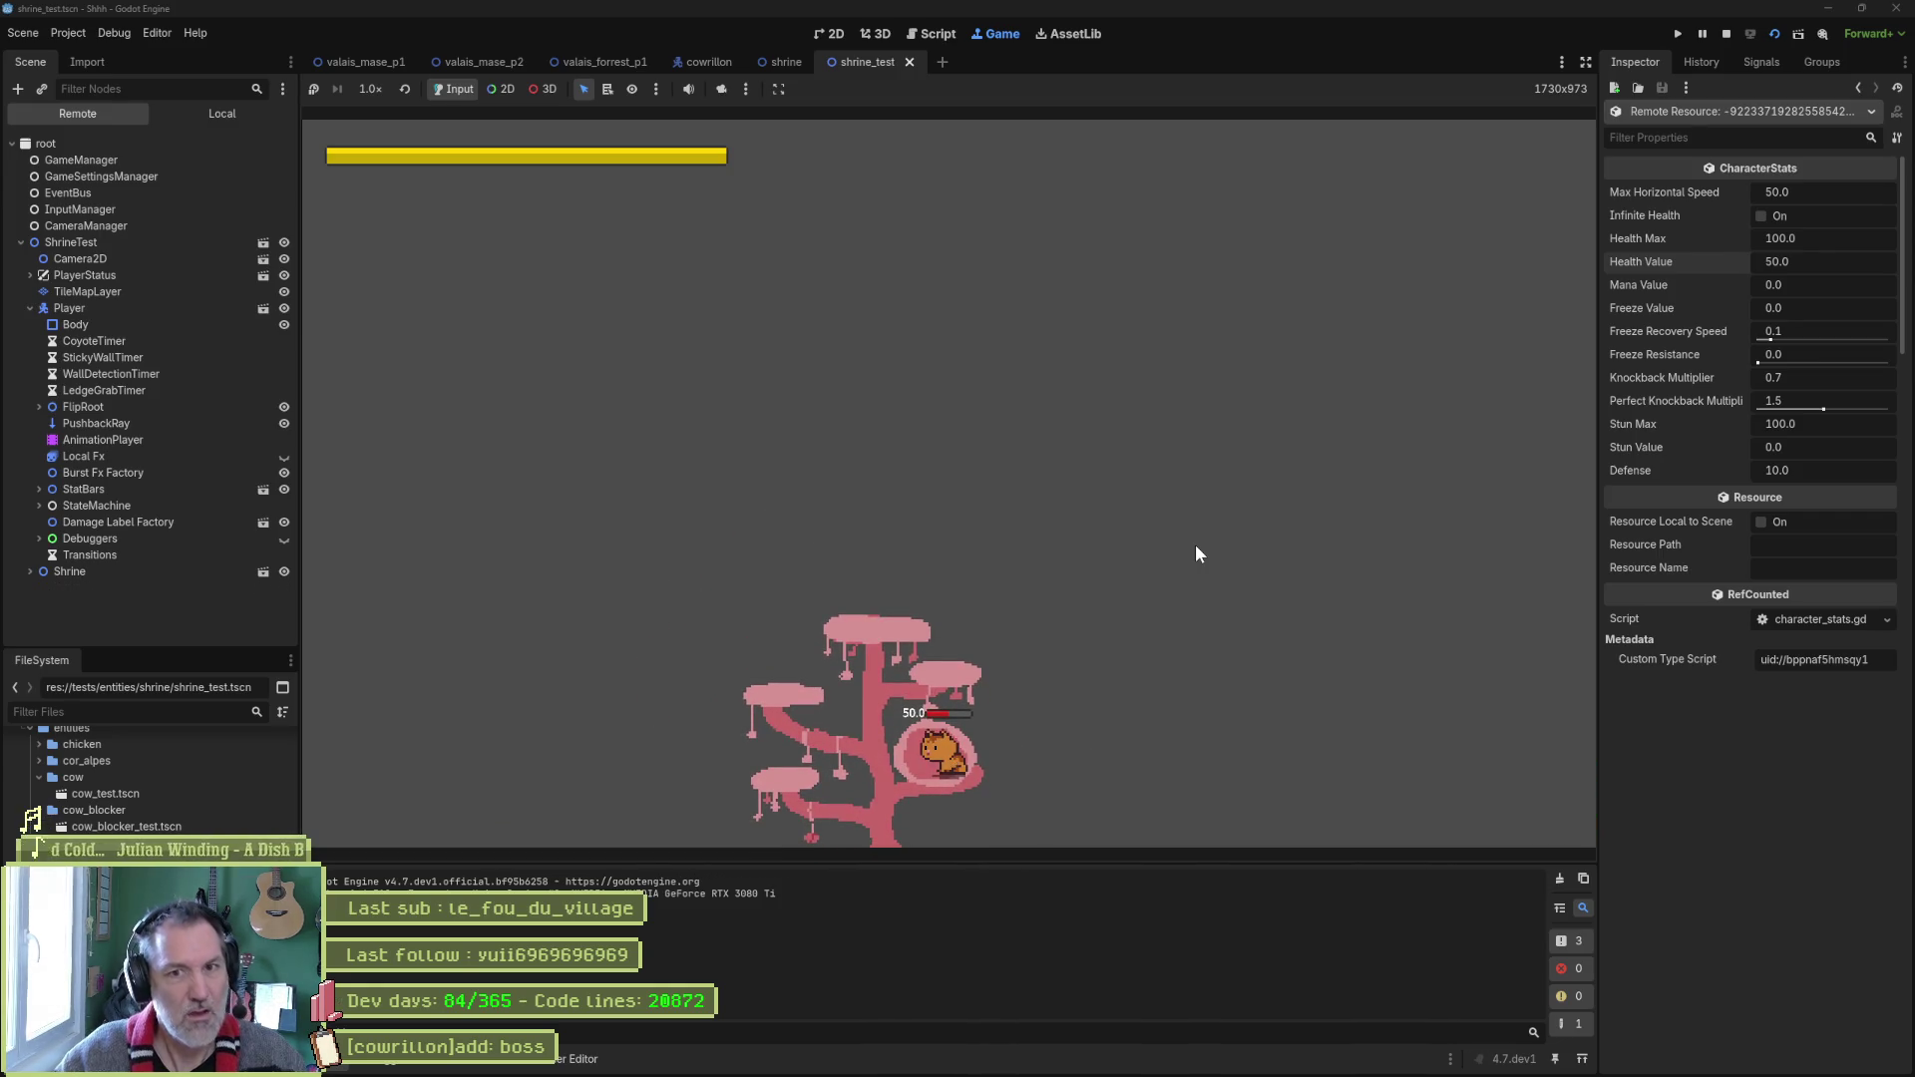
{"action": "left_click", "coordinate": [155, 325]}
{"action": "left_click", "coordinate": [159, 308]}
{"action": "scroll", "coordinate": [1679, 651], "scroll_direction": "down", "scroll_amount": 10}
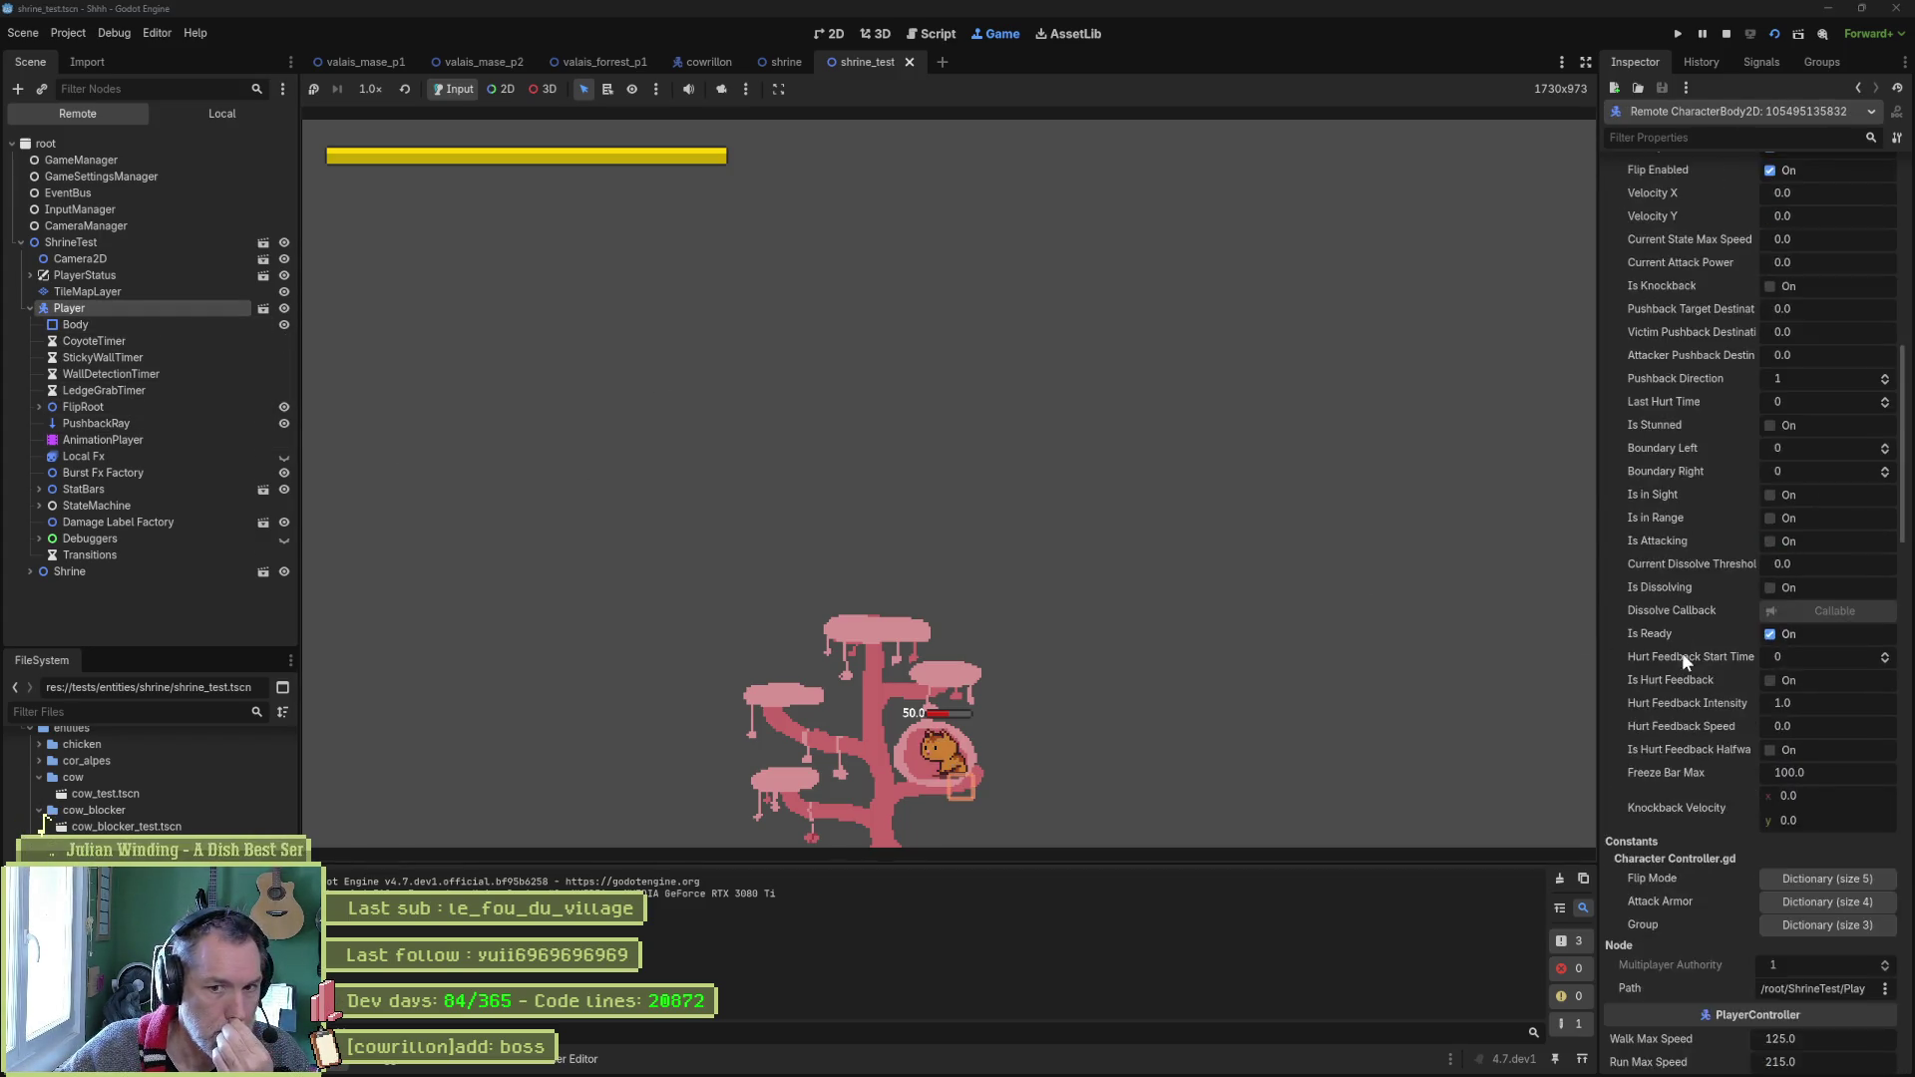
{"action": "left_click", "coordinate": [1810, 507]}
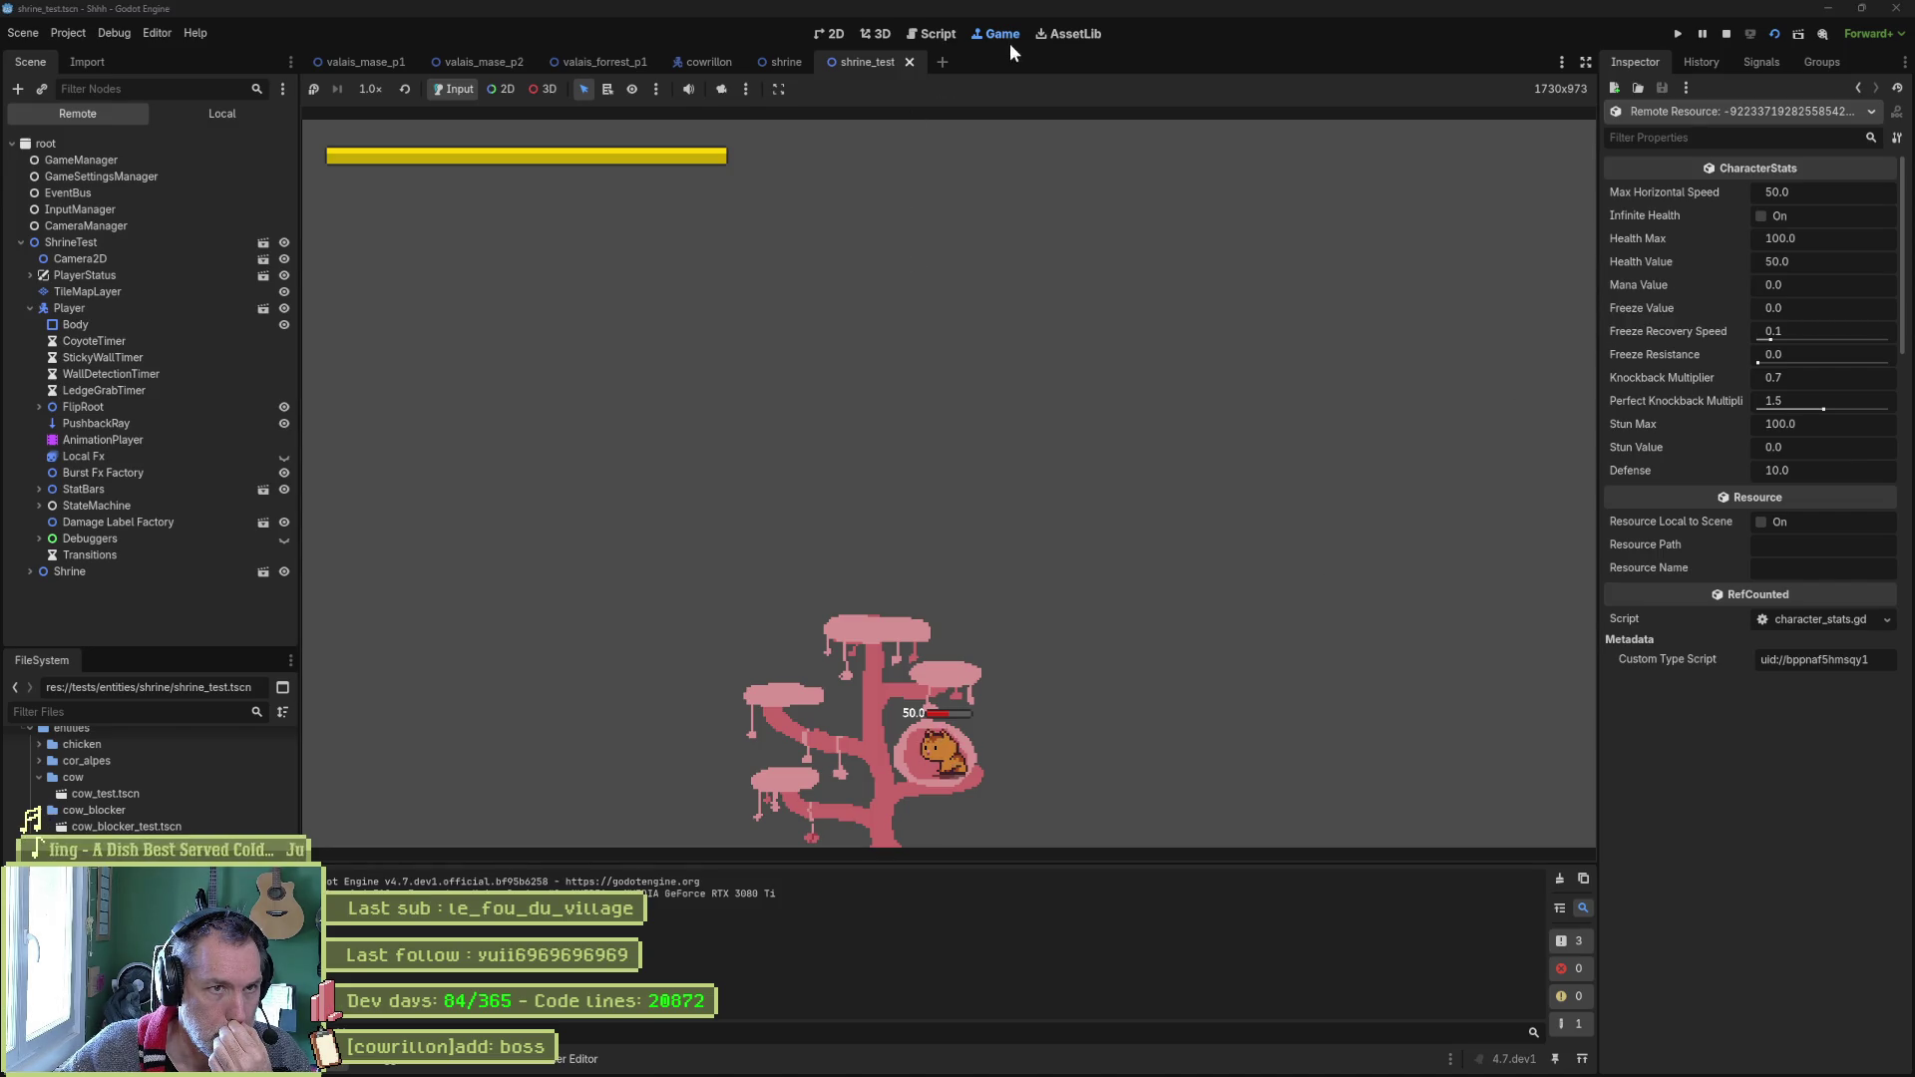
{"action": "left_click", "coordinate": [1726, 35]}
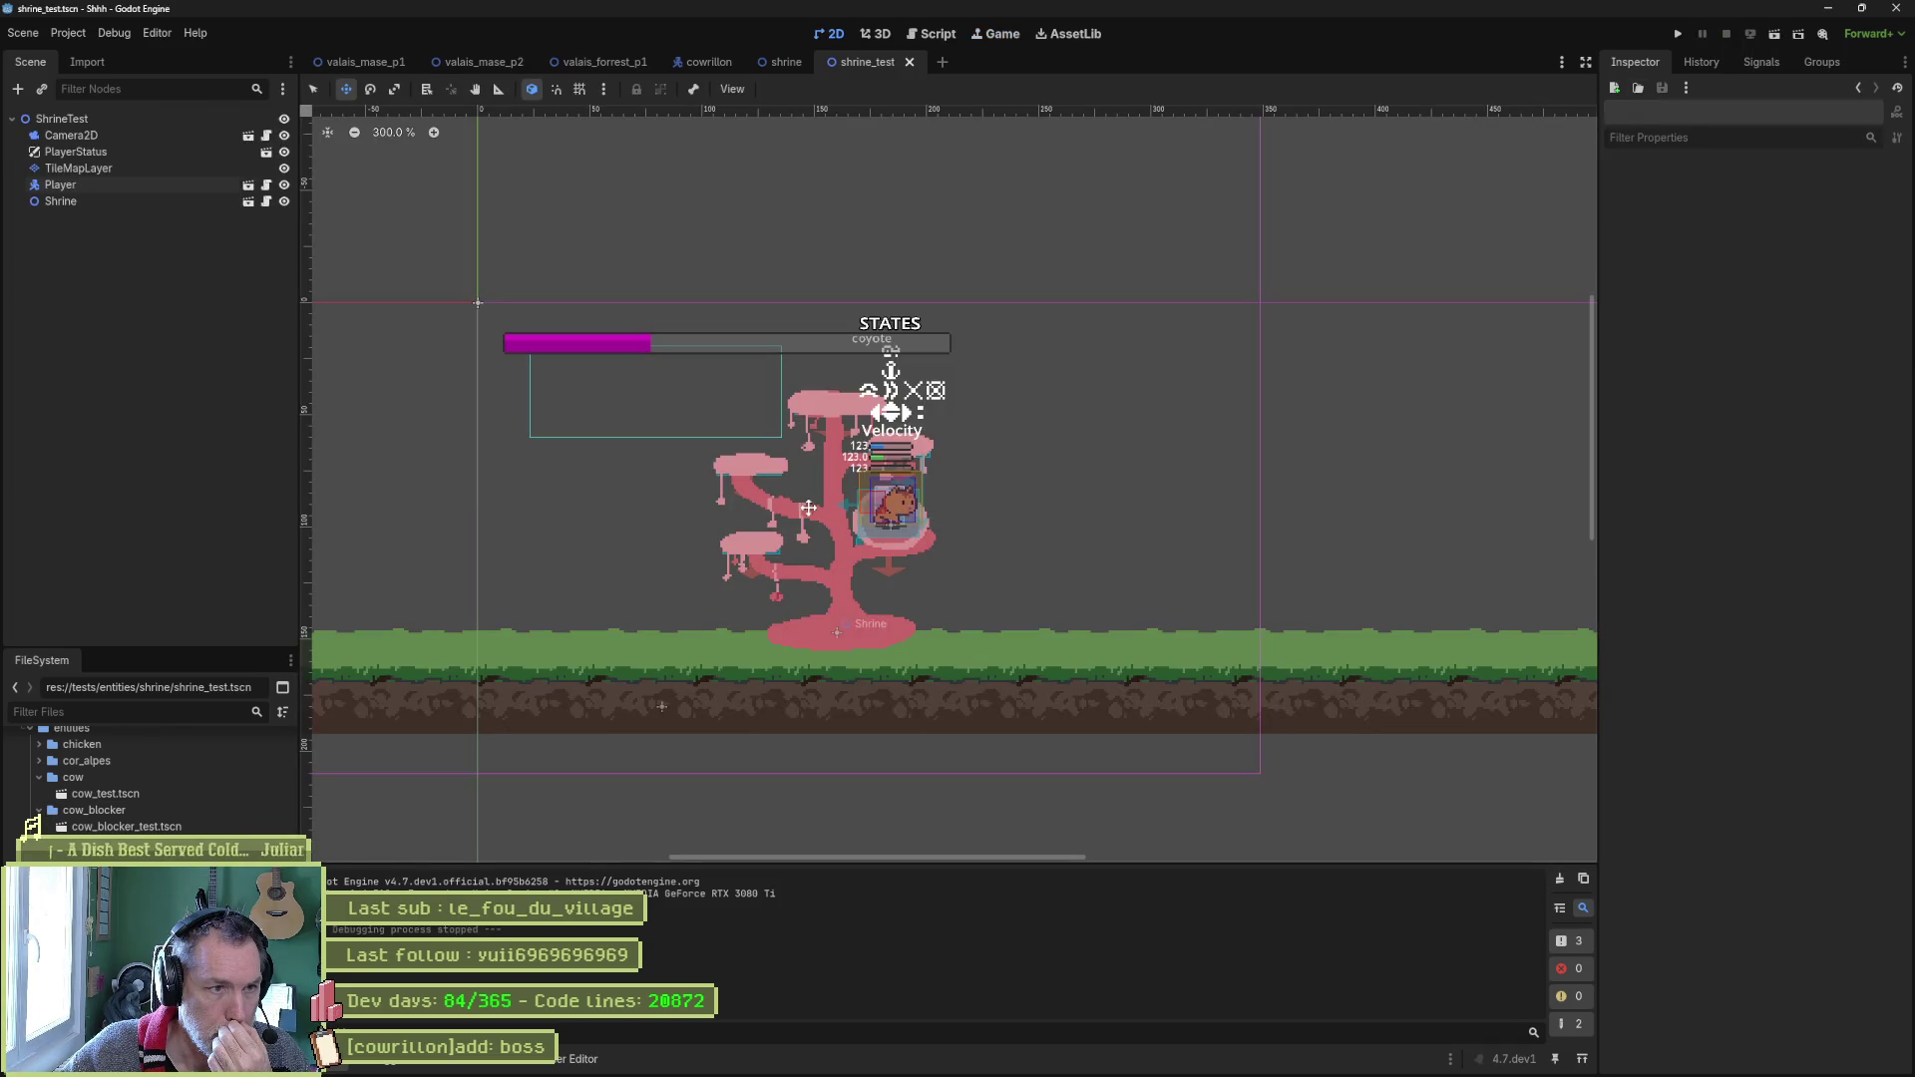
Add a print_debug(self, " replenishing health...") line after line 21 of shrine_save_area.gd and save.
{"action": "left_click", "coordinate": [913, 36]}
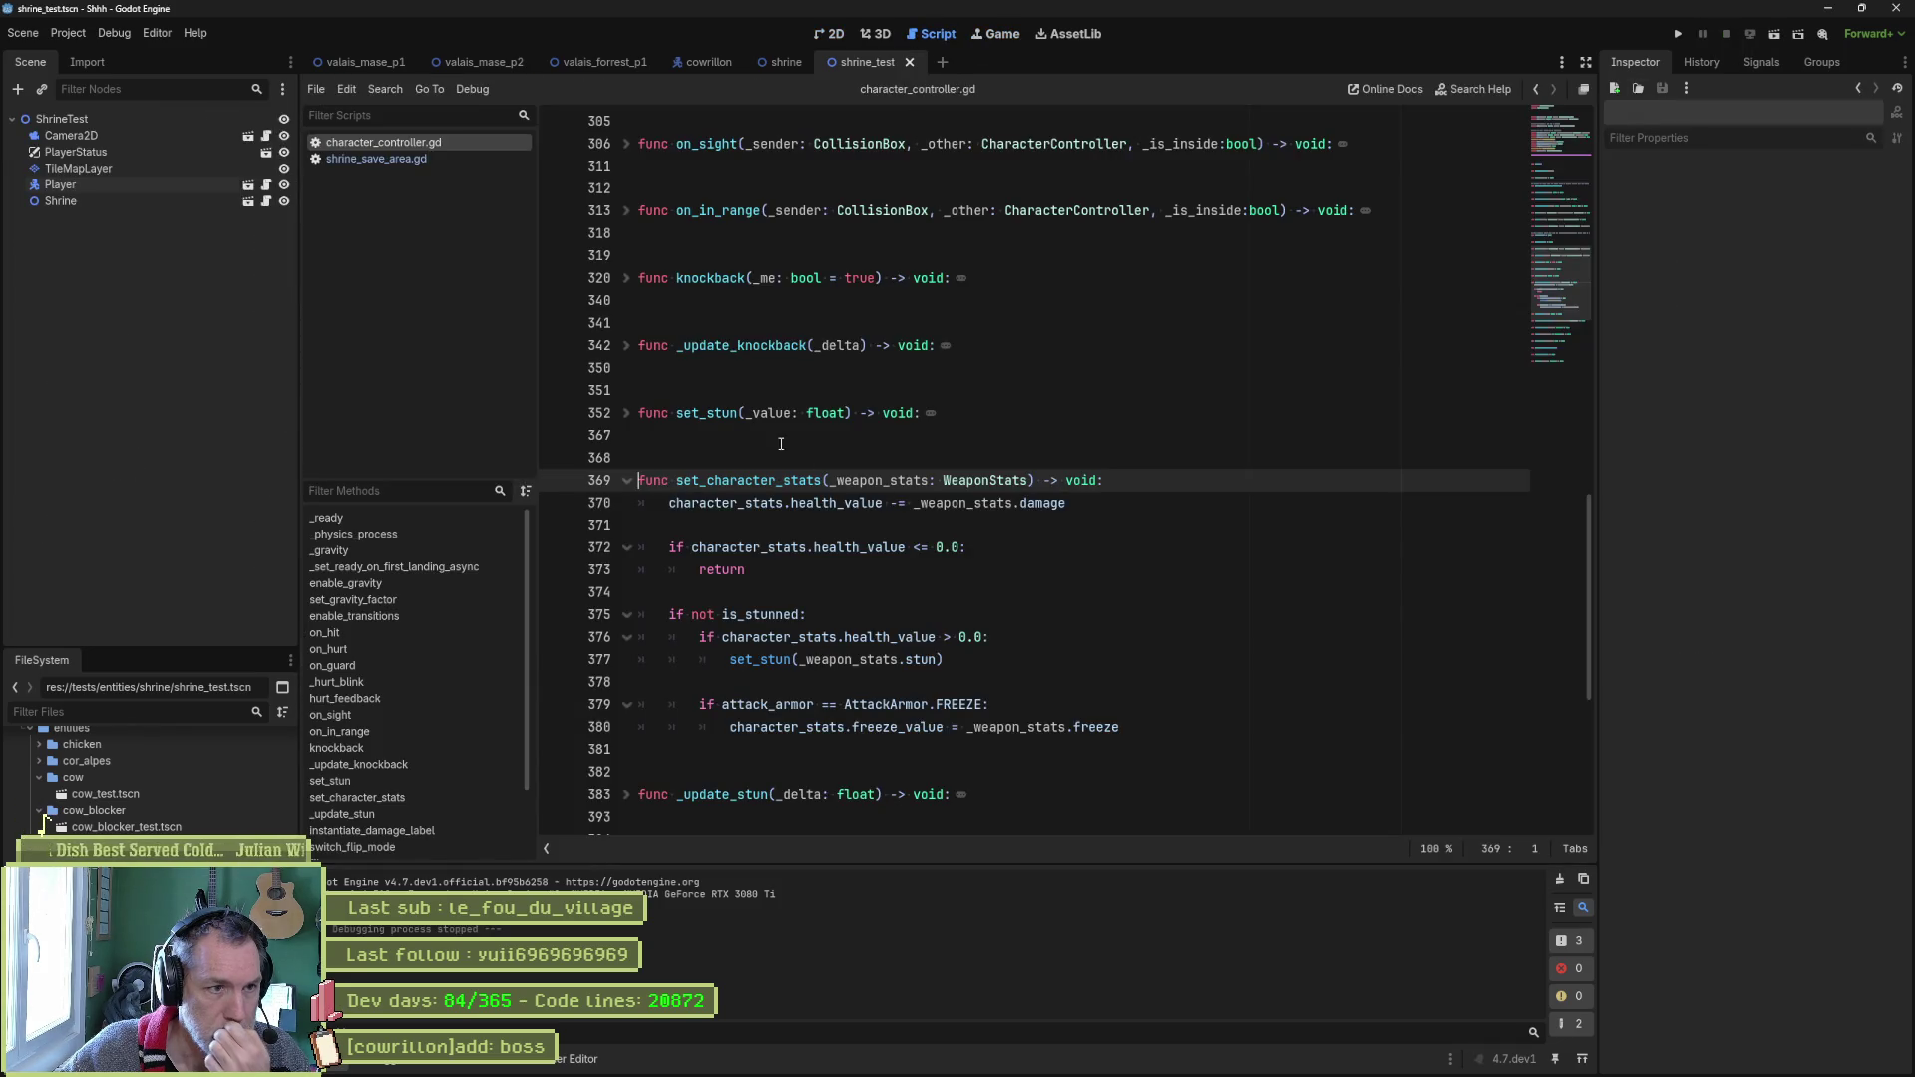
{"action": "left_click", "coordinate": [359, 158]}
{"action": "left_click", "coordinate": [917, 568]}
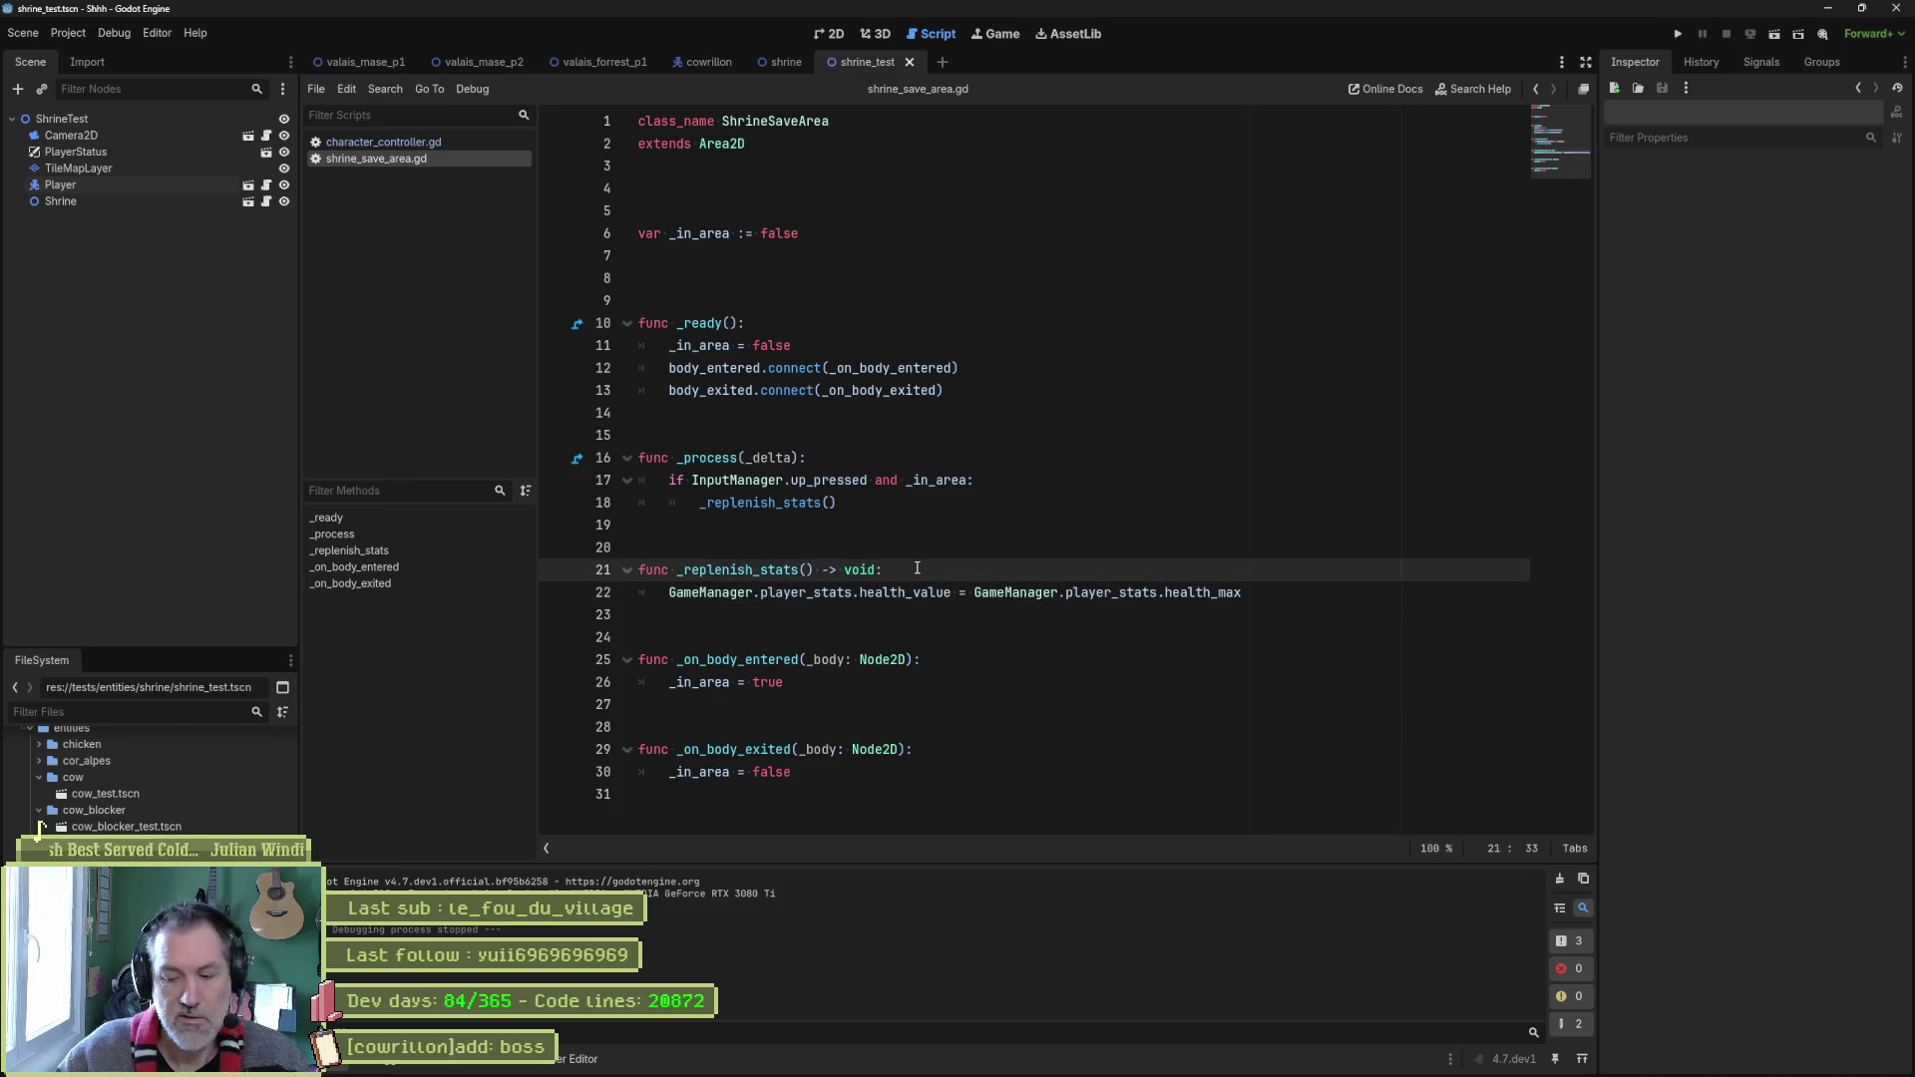
{"action": "key", "text": "Return"}
{"action": "type", "text": "print_debug"}
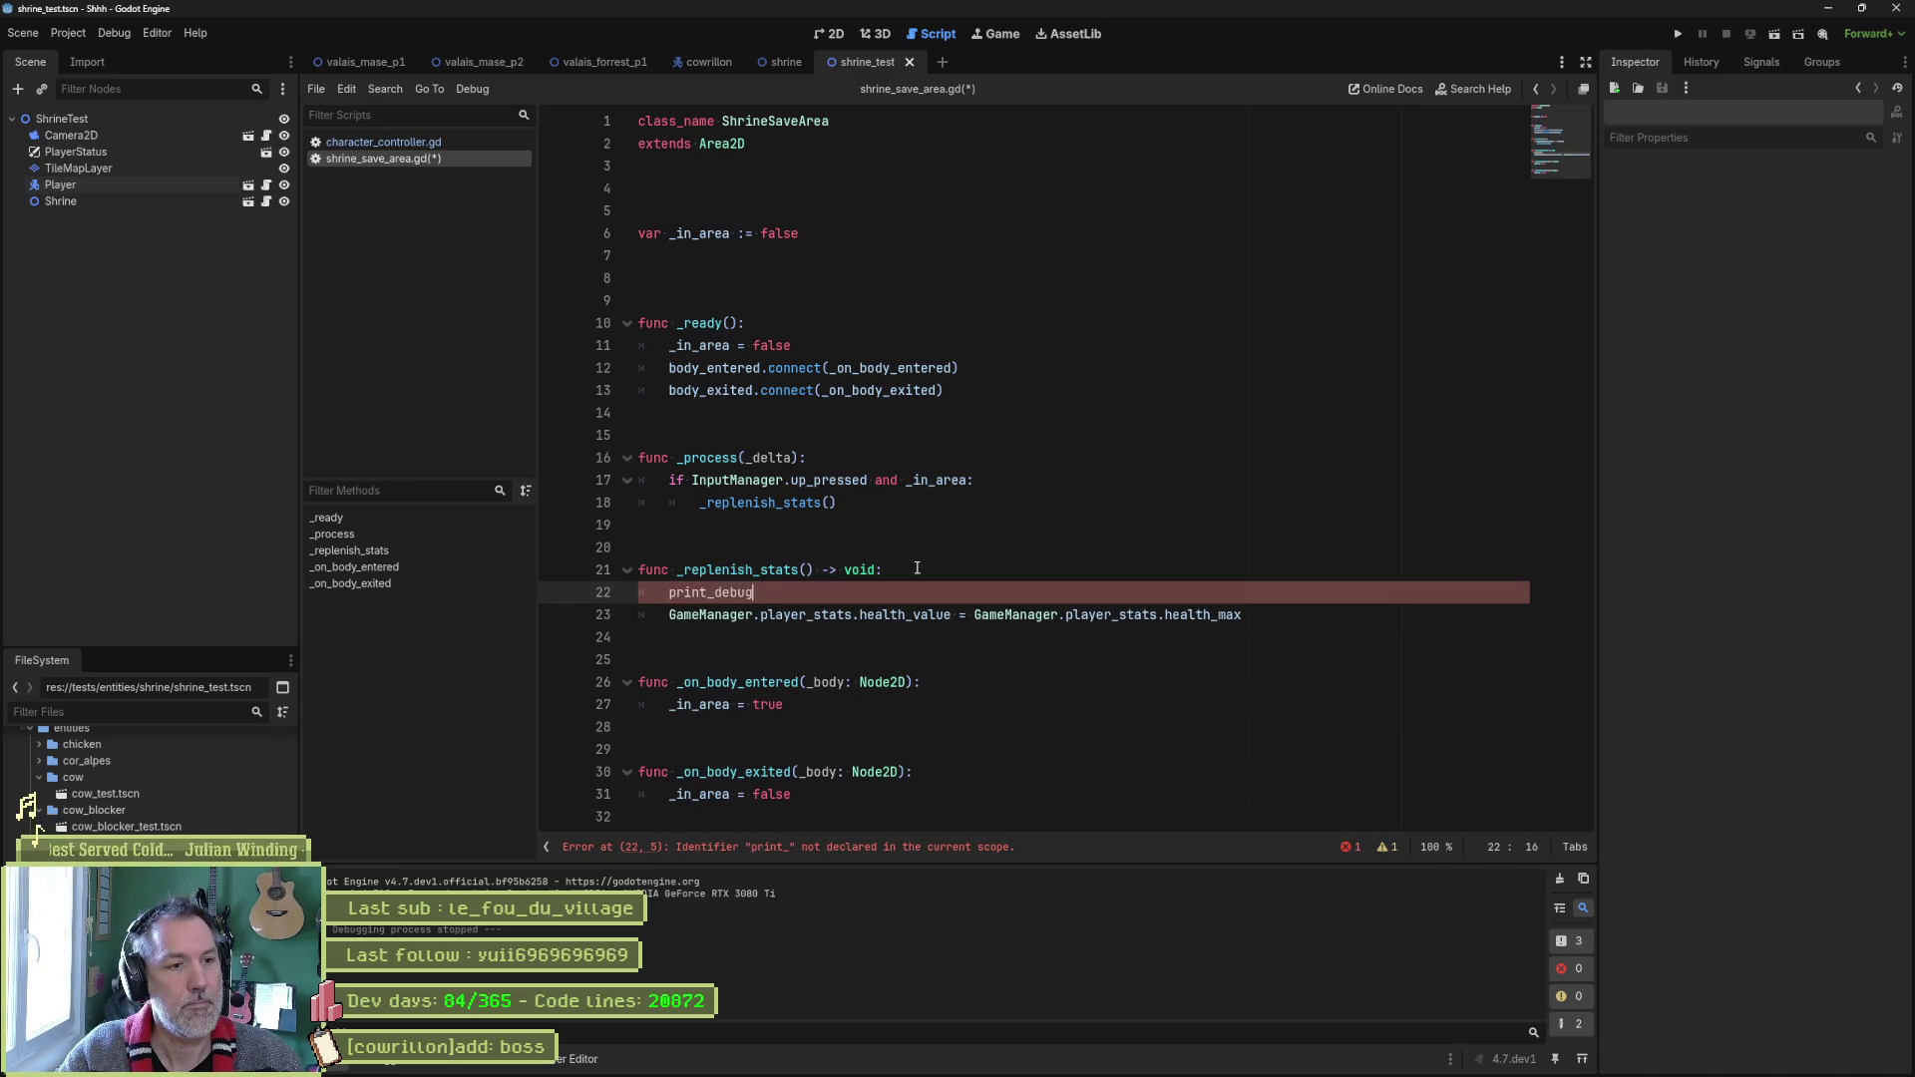
{"action": "type", "text": "(self, \" "}
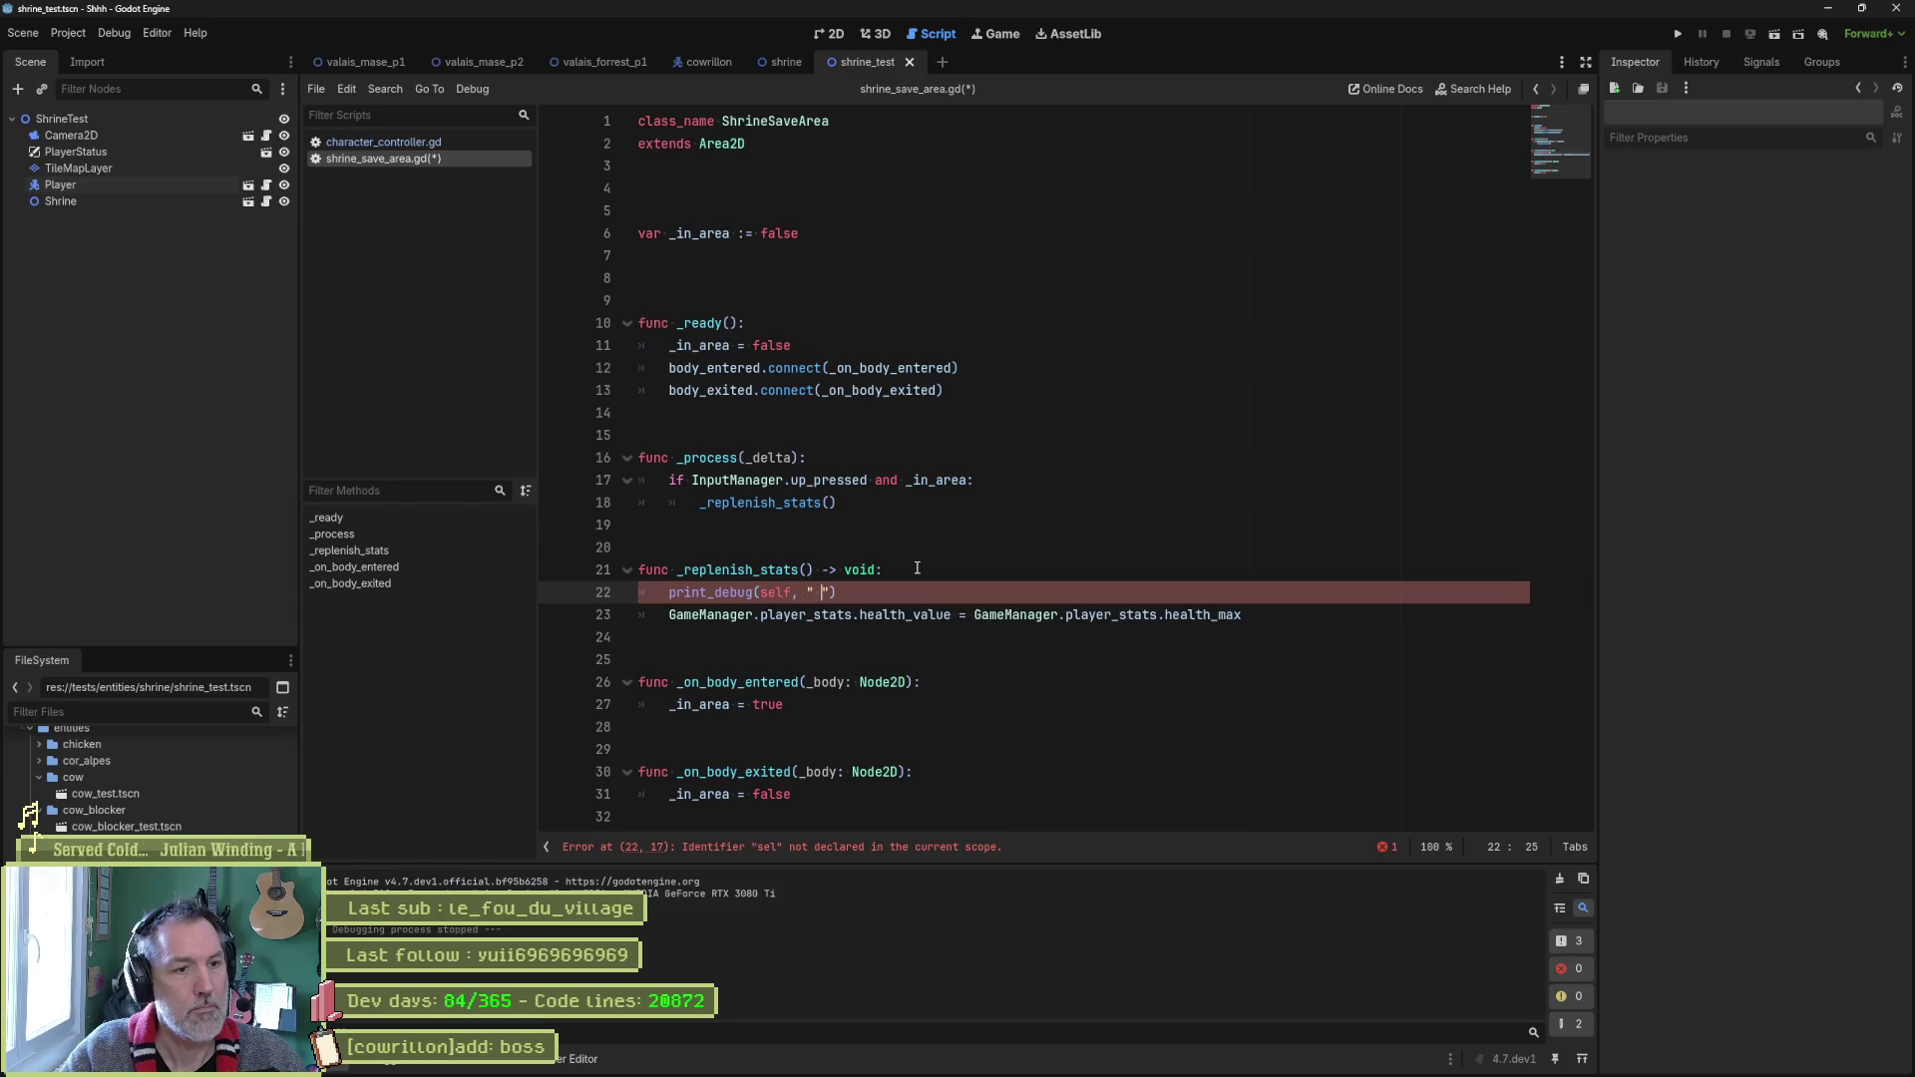
{"action": "type", "text": "replieni"}
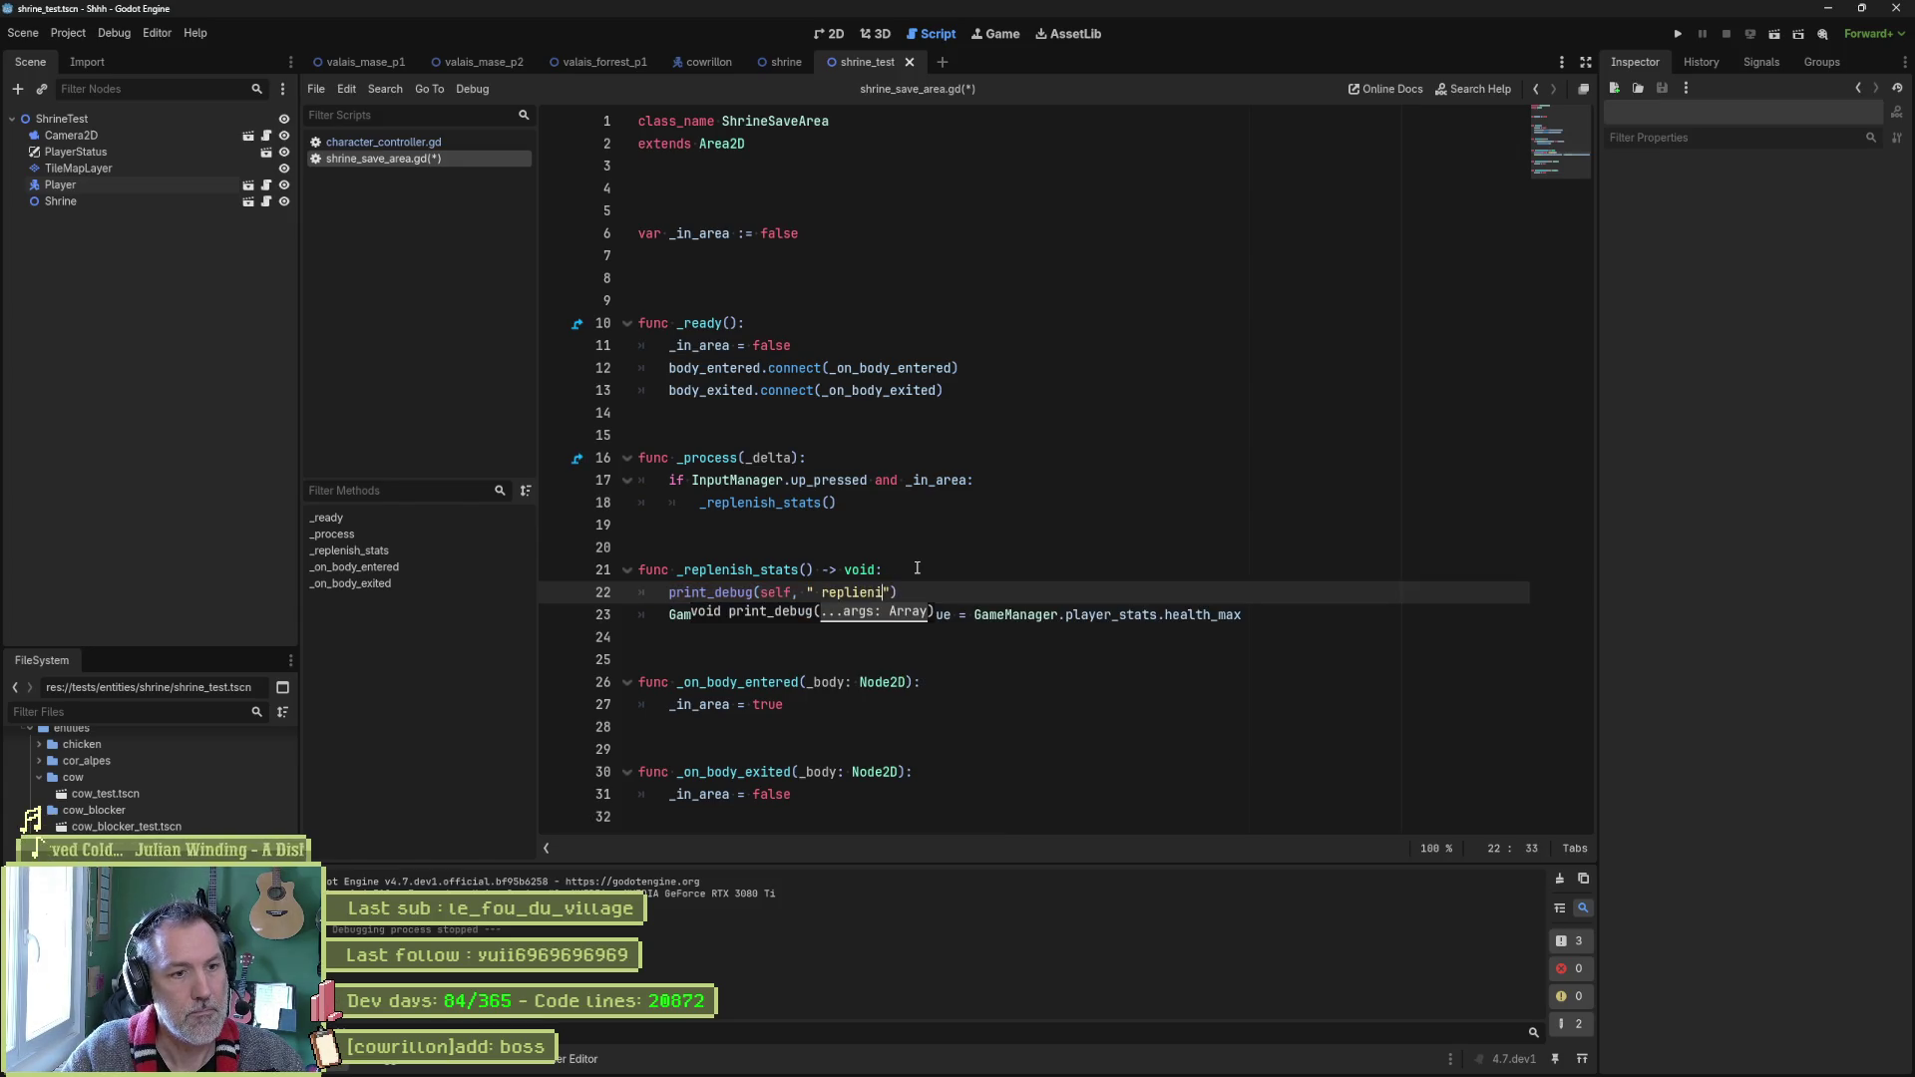
{"action": "type", "text": "enishing "}
{"action": "type", "text": "health"}
{"action": "type", "text": ".."}
{"action": "key", "text": "ctrl+s"}
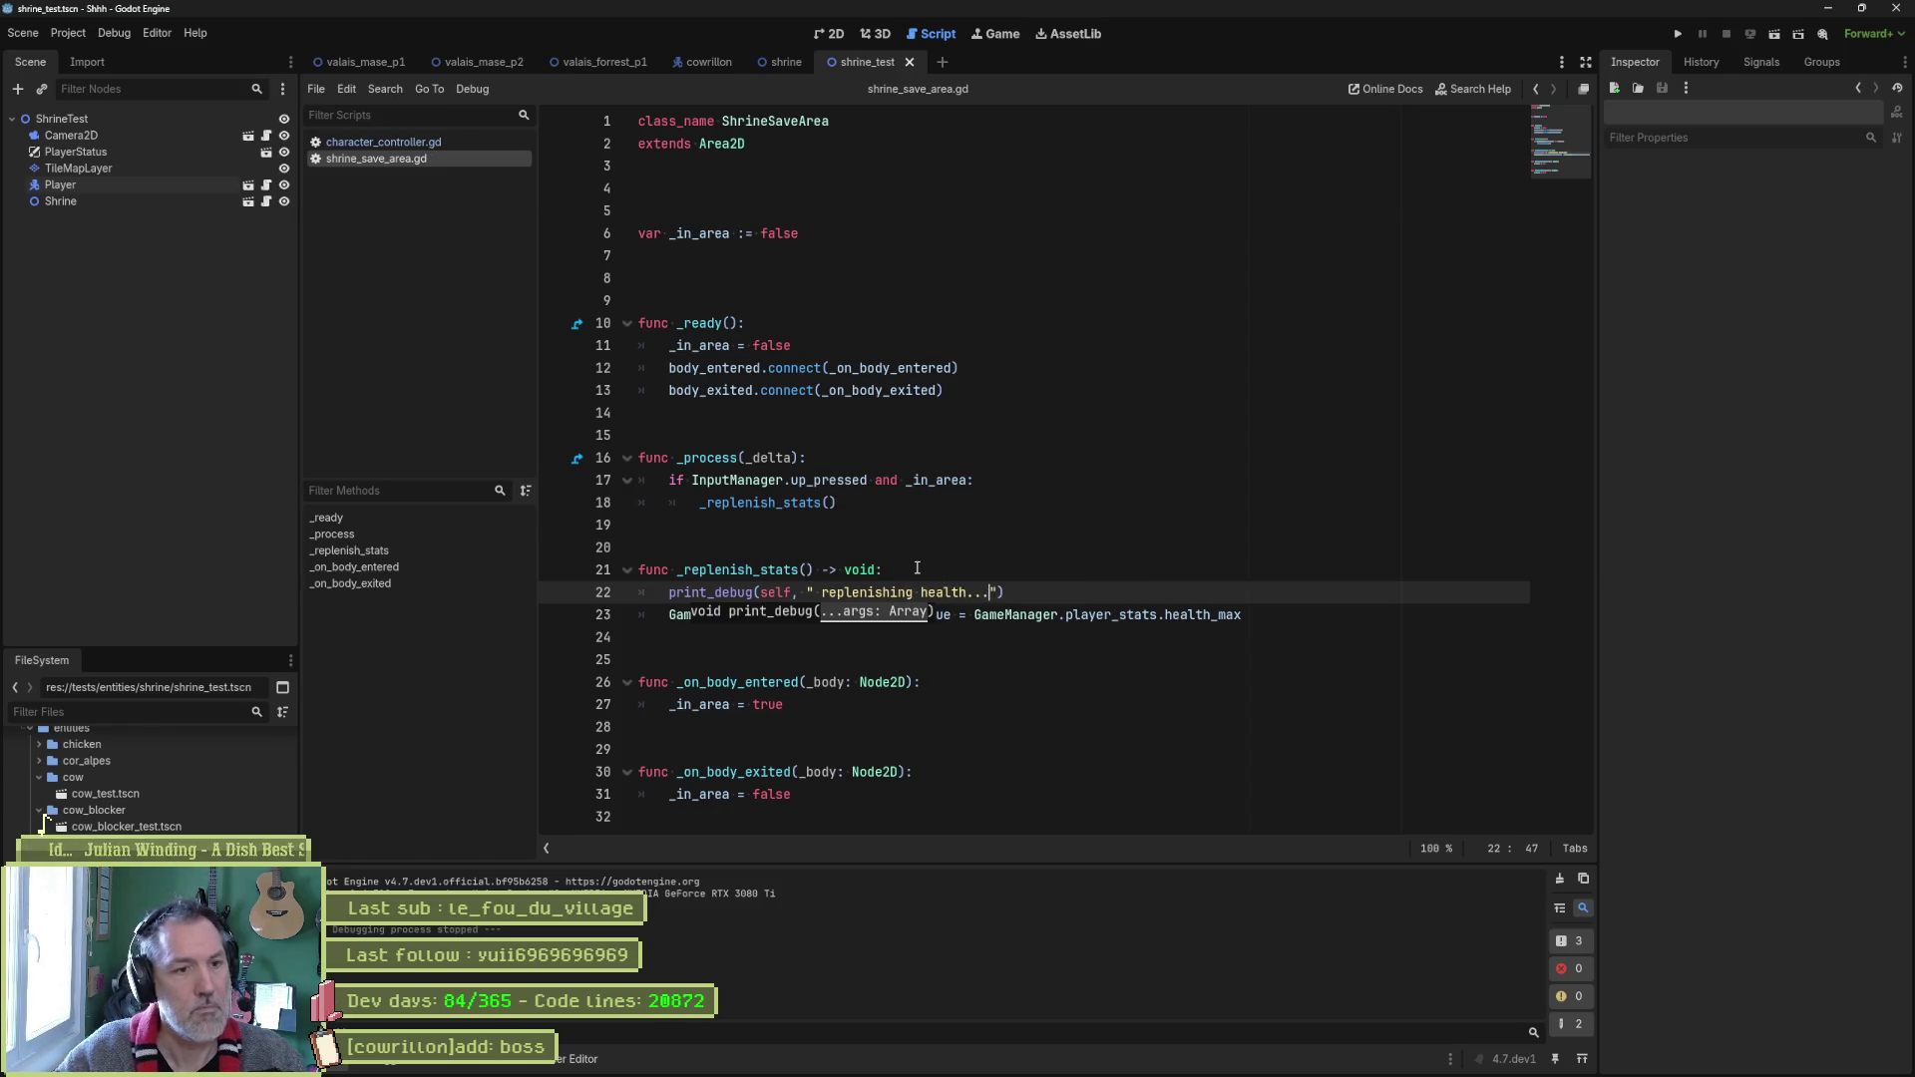
Duplicate the health-restore line below the debug print.
{"action": "left_click", "coordinate": [1097, 618]}
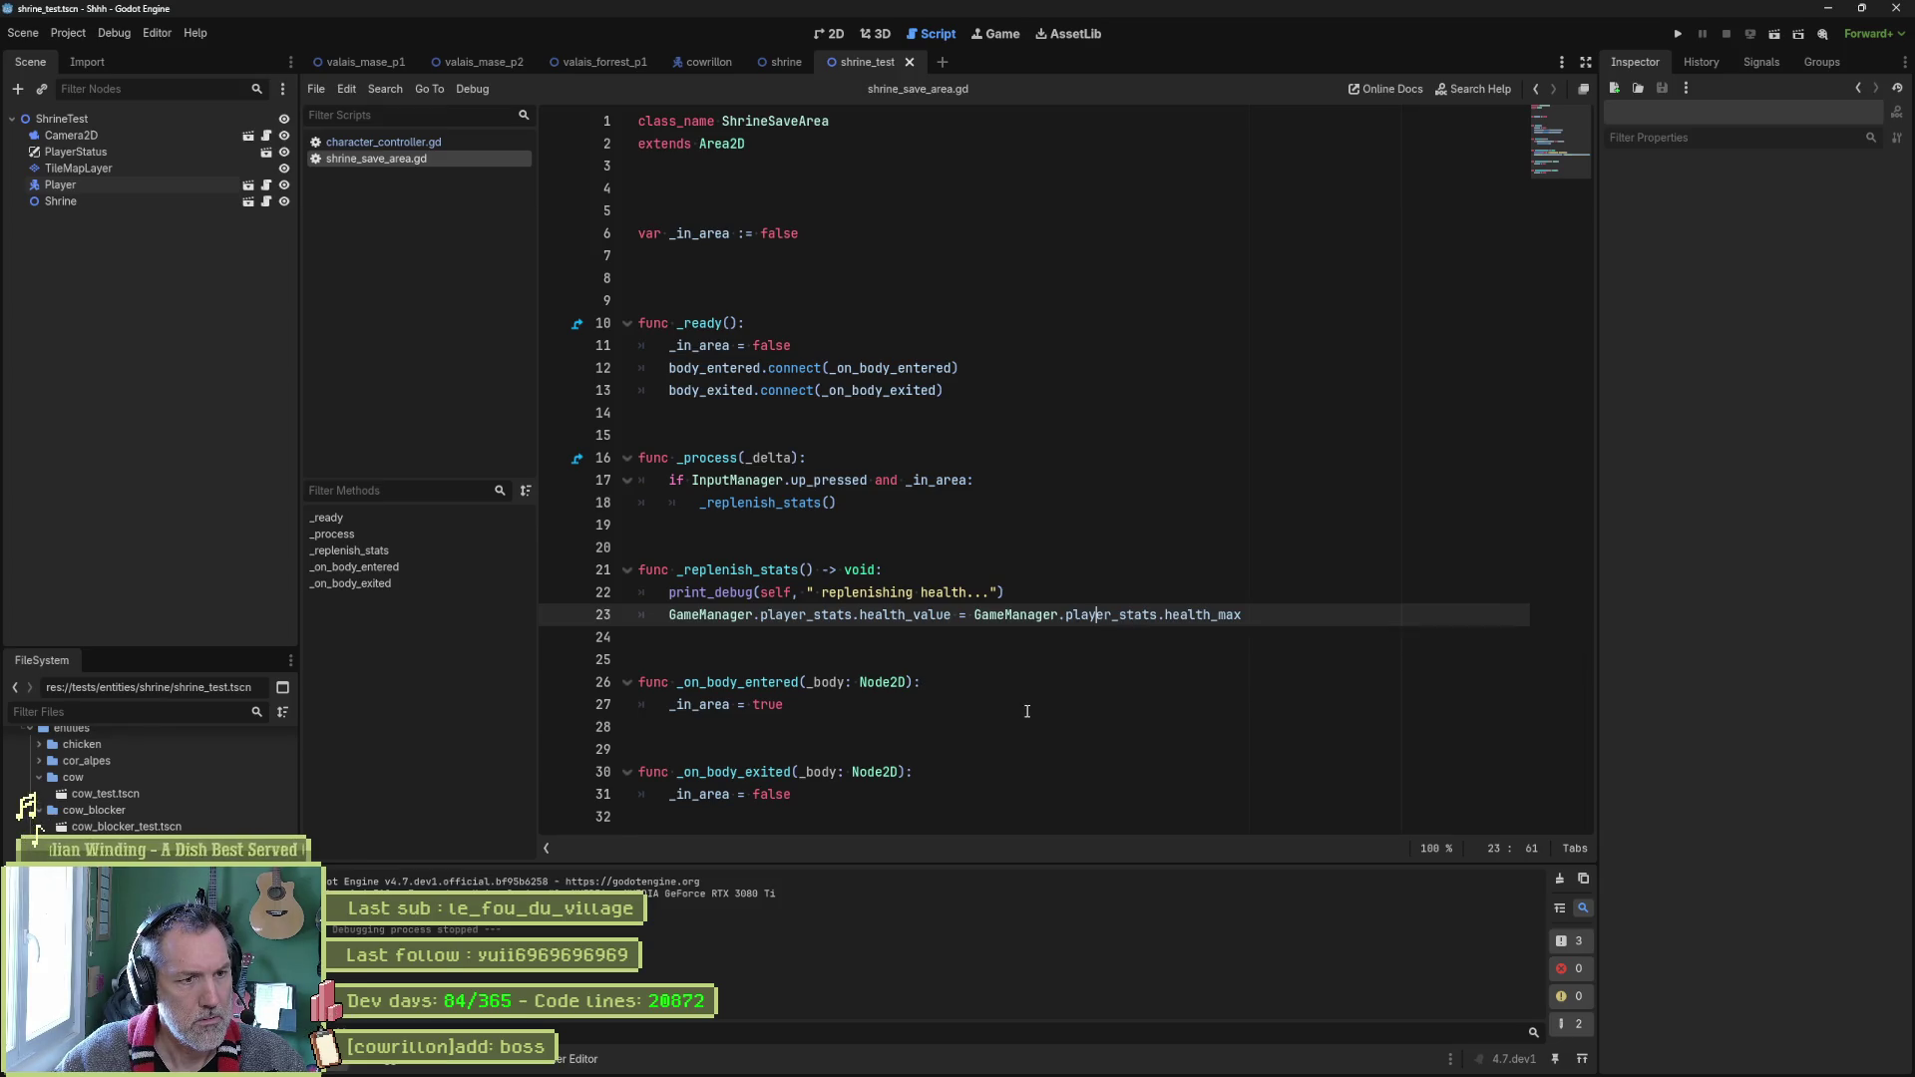
{"action": "triple_click", "coordinate": [1257, 614]}
{"action": "key", "text": "ctrl+shift+d"}
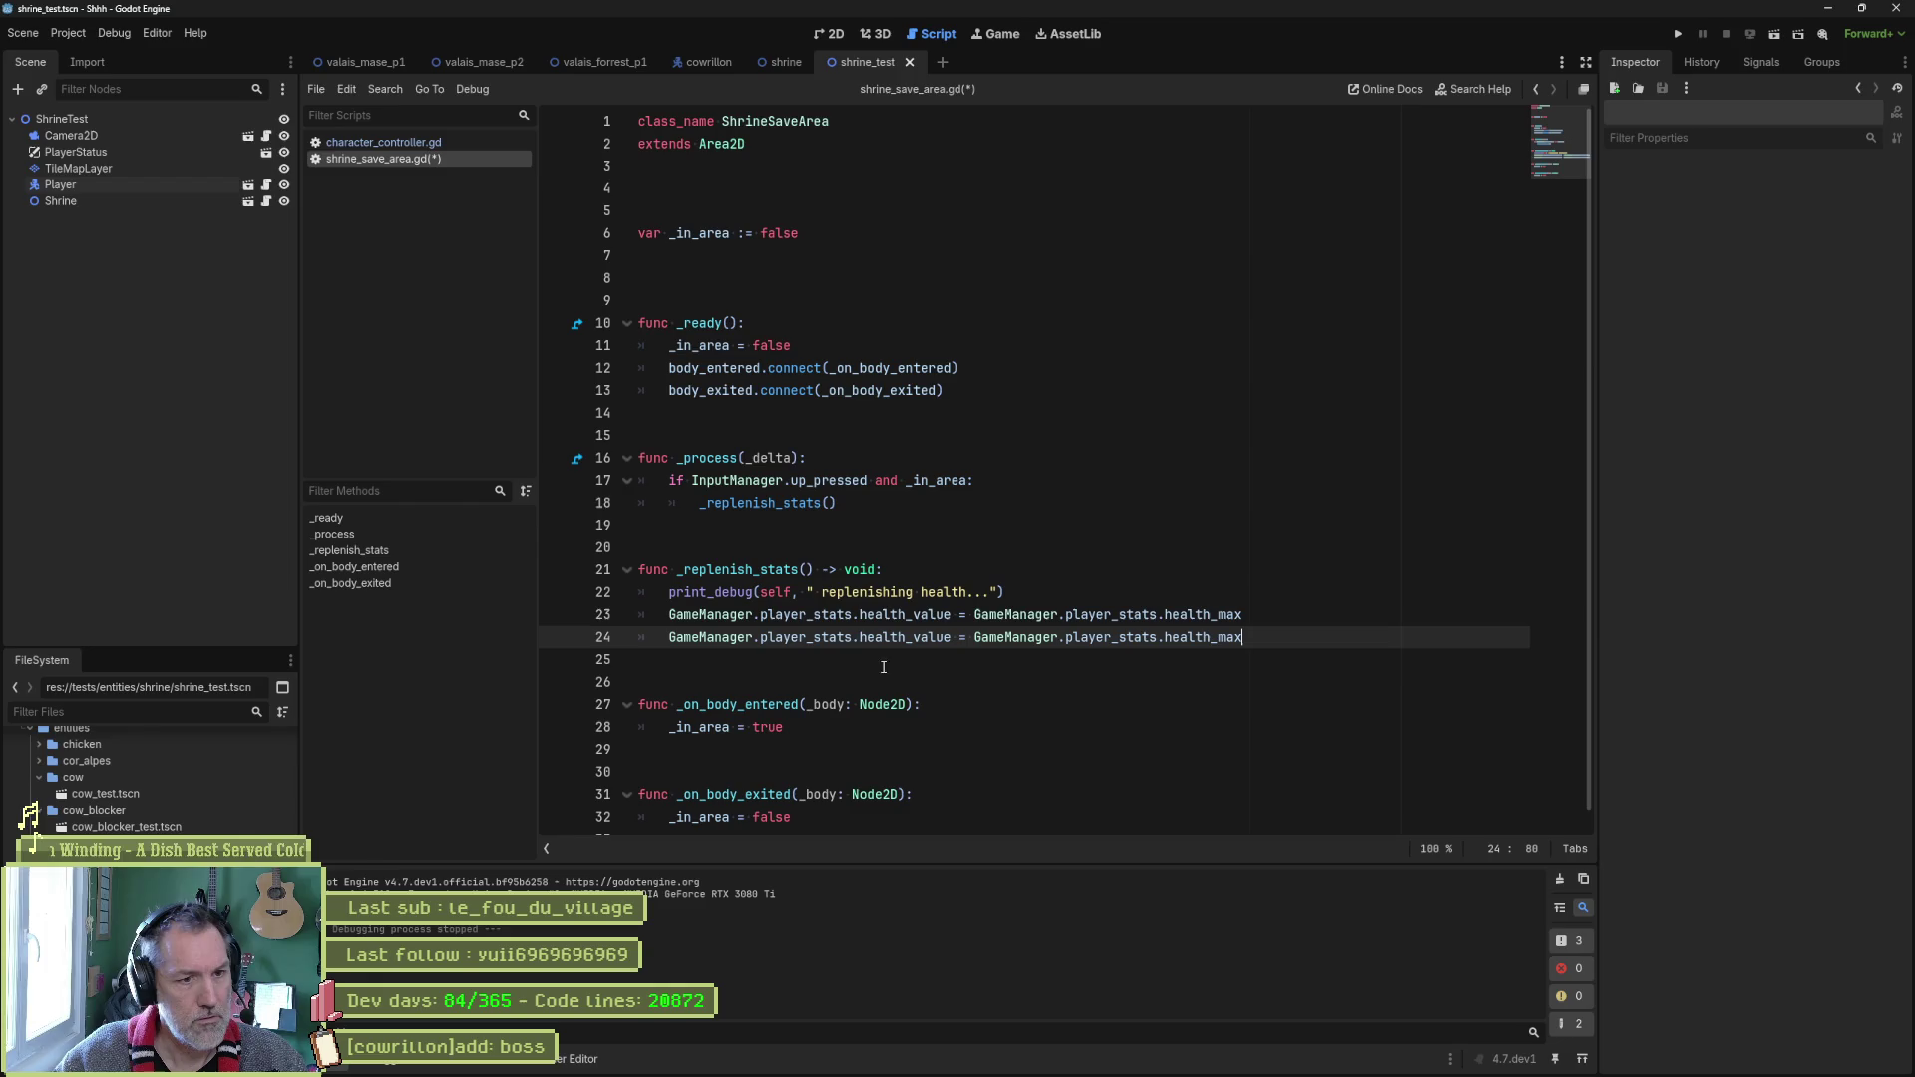
Replace both player_stats references on line 24 with player.character_stats.
{"action": "double_click", "coordinate": [846, 638]}
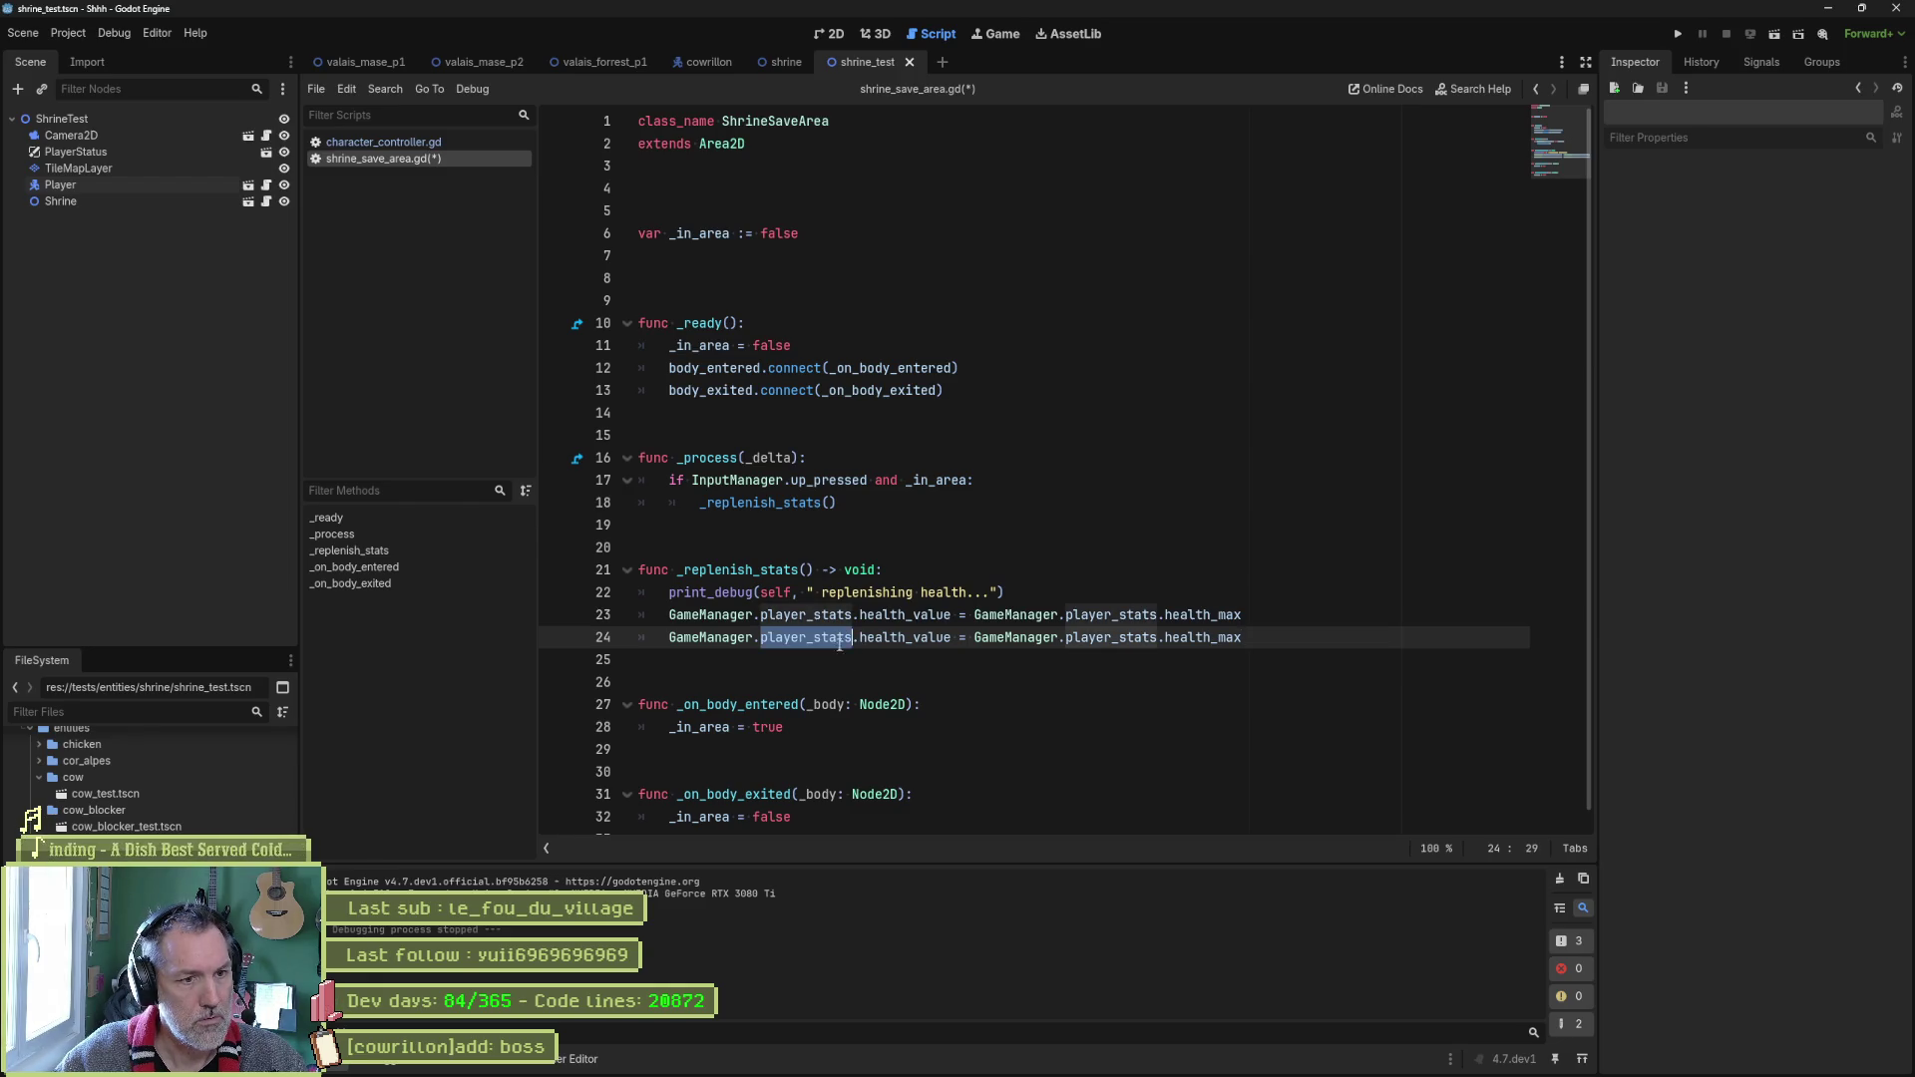
{"action": "type", "text": "player.chara"}
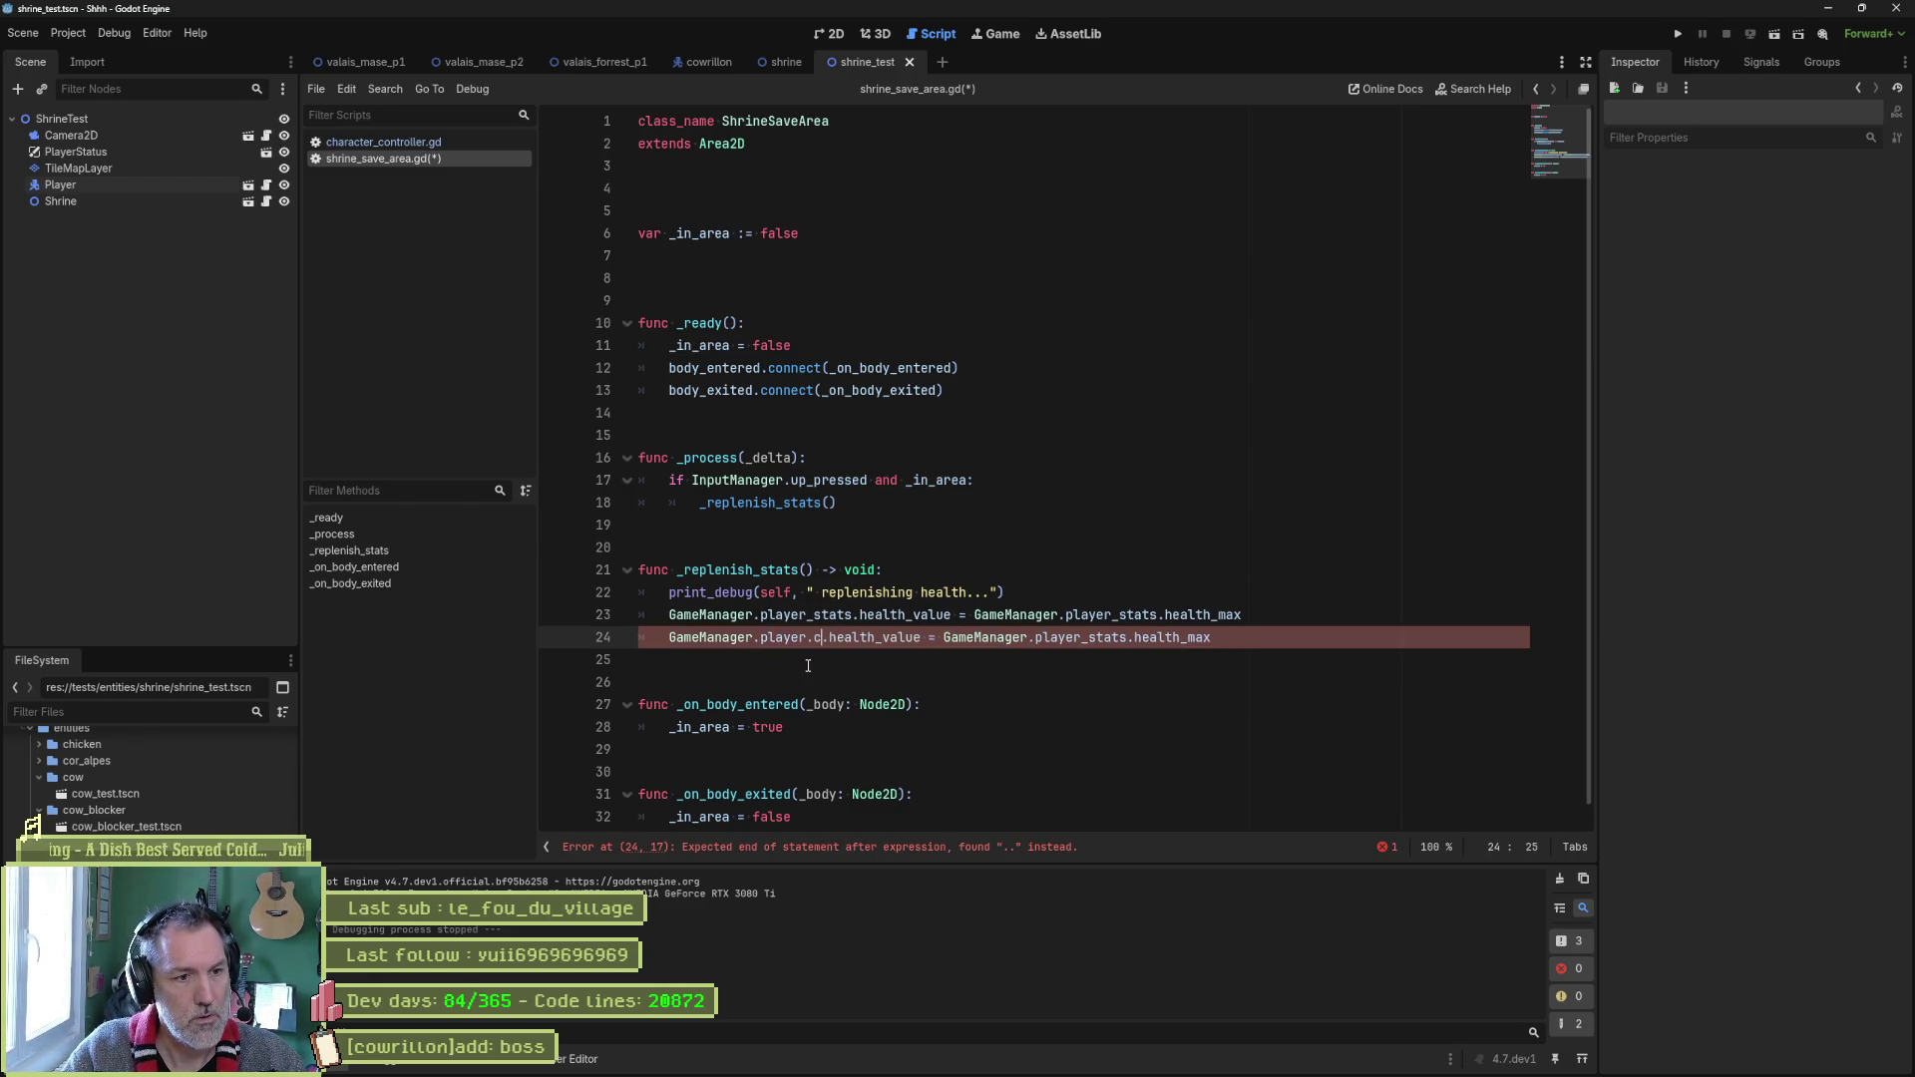
{"action": "type", "text": "c"}
{"action": "key", "text": "Down"}
{"action": "key", "text": "Return"}
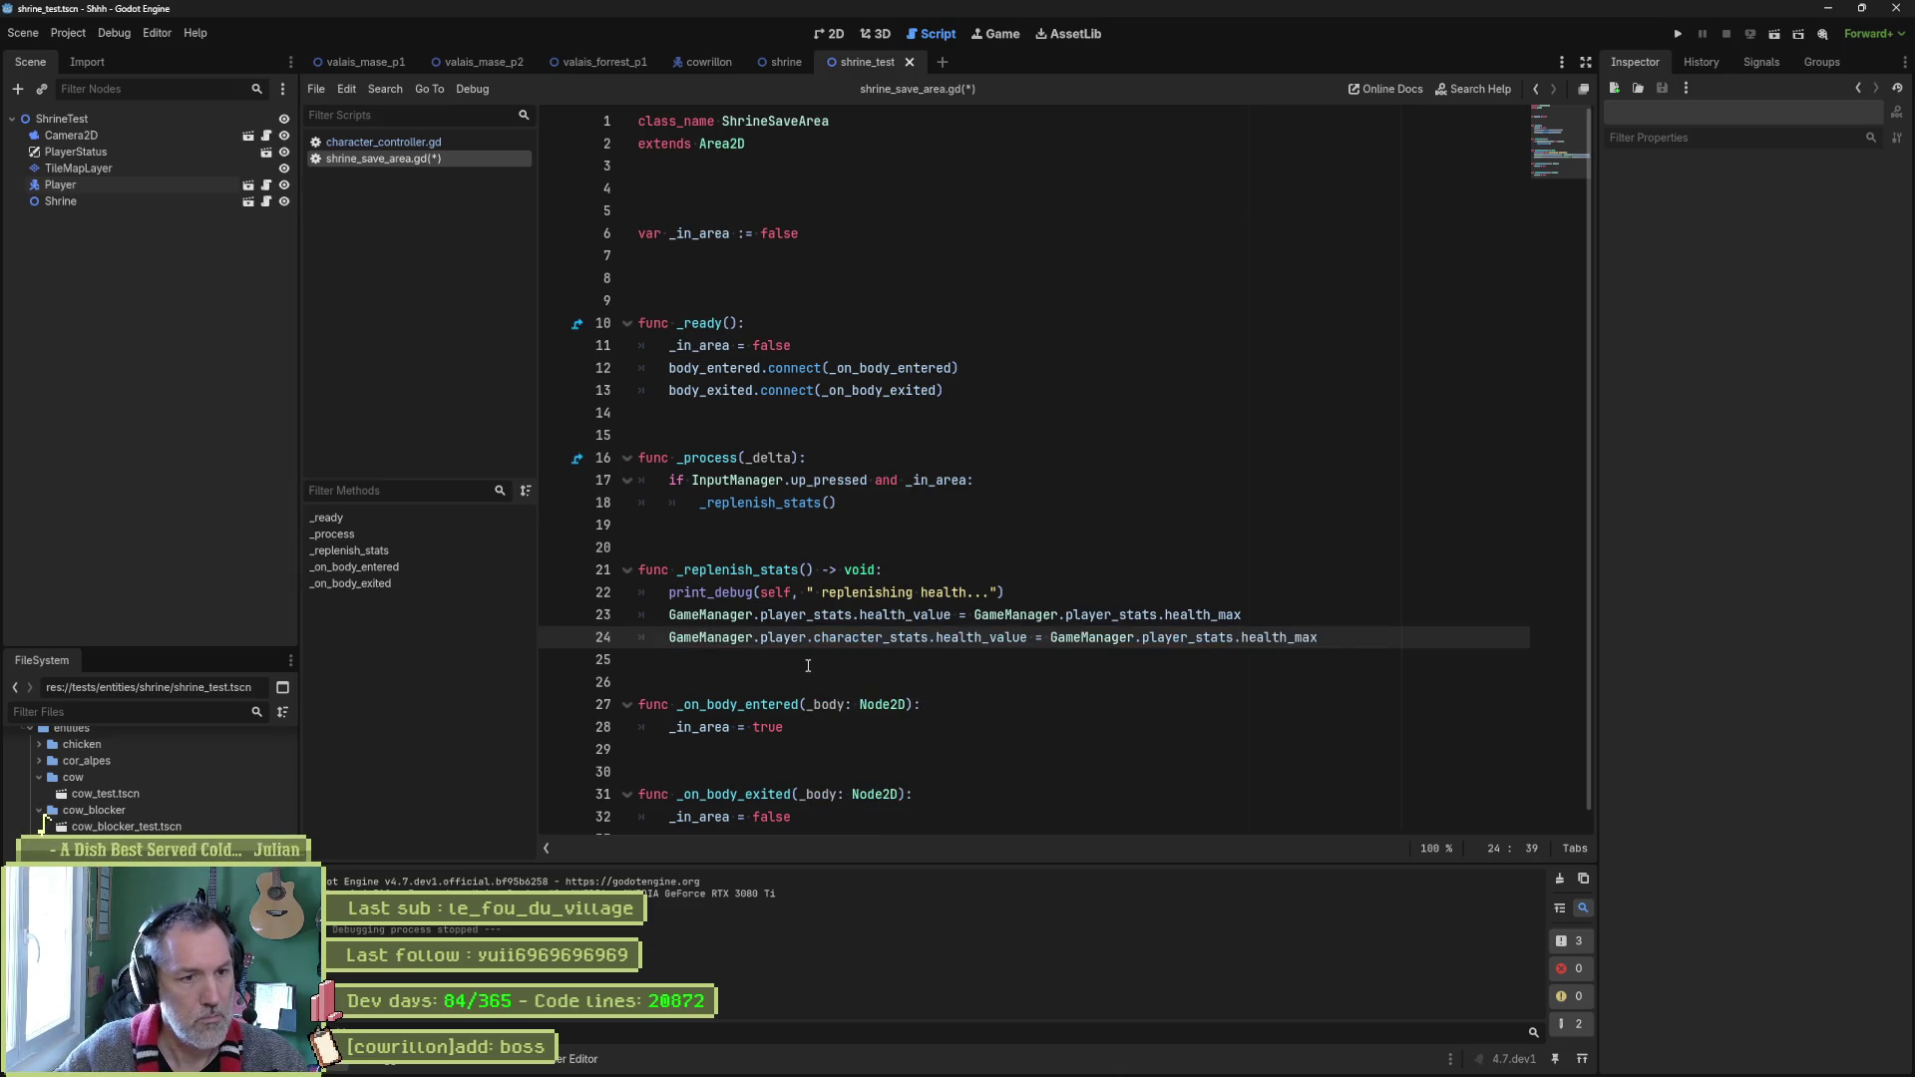
{"action": "left_click", "coordinate": [761, 638], "text": "shift"}
{"action": "key", "text": "ctrl+c"}
{"action": "double_click", "coordinate": [1187, 637]}
{"action": "key", "text": "ctrl+v"}
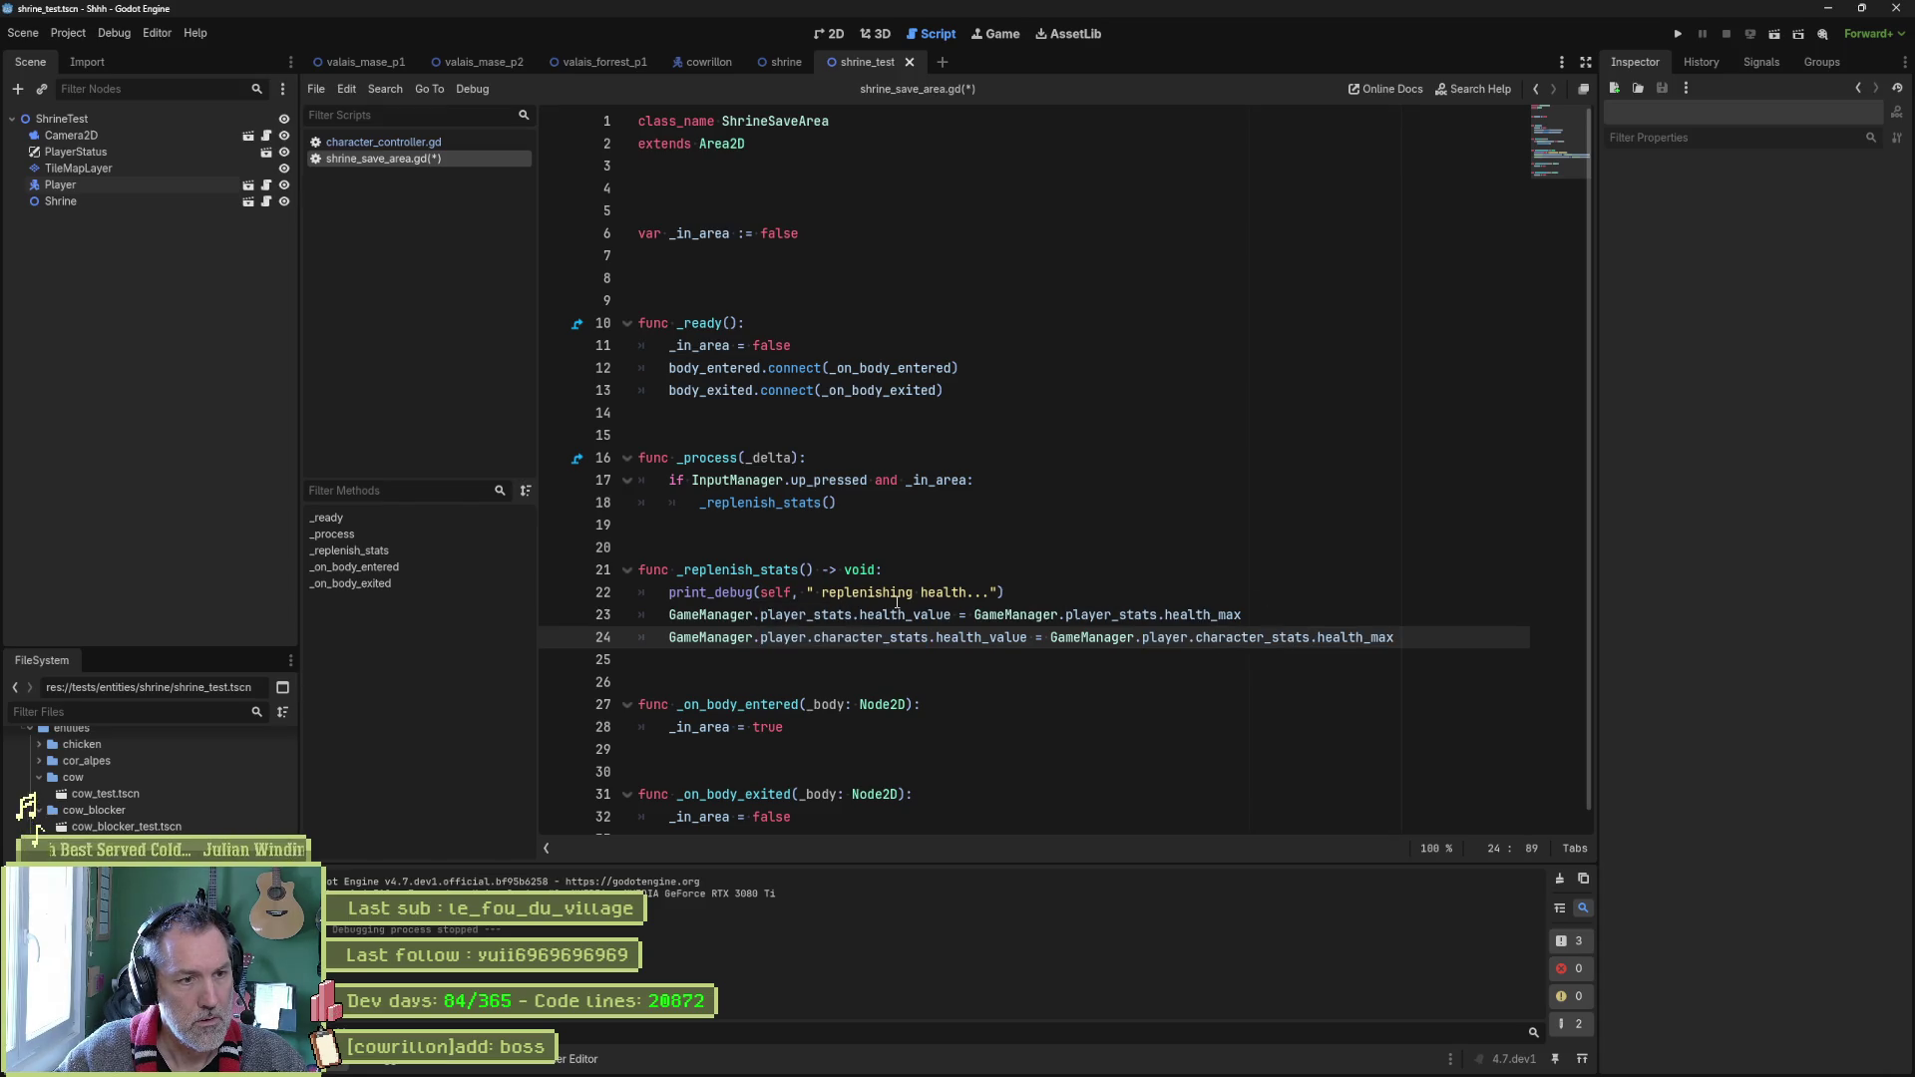
Return to line 23 and run the shrine test scene.
{"action": "left_click", "coordinate": [673, 616]}
{"action": "key", "text": "shift+End"}
{"action": "key", "text": "F6"}
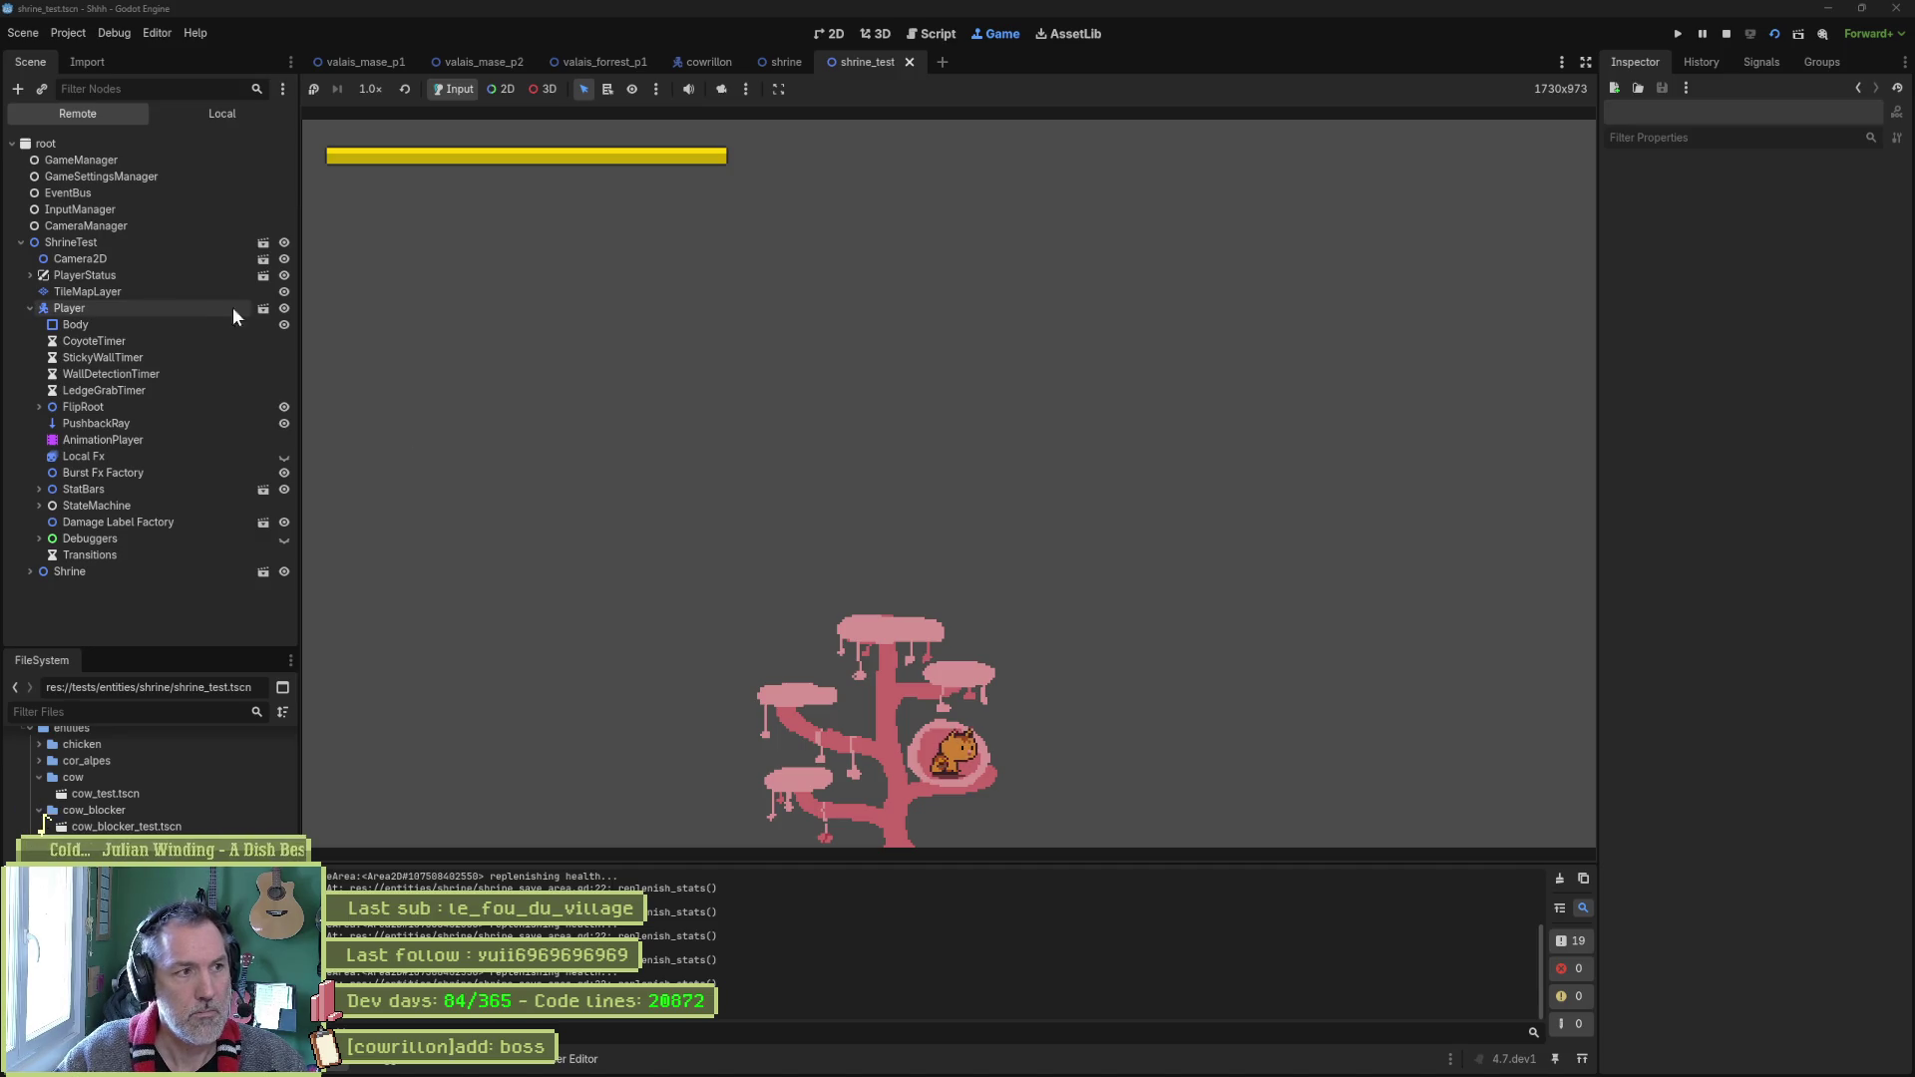
Set the running Player's CharacterStats Health Value to 50, then stop the game with F8.
{"action": "left_click", "coordinate": [193, 305]}
{"action": "scroll", "coordinate": [1736, 499], "scroll_direction": "down", "scroll_amount": 10}
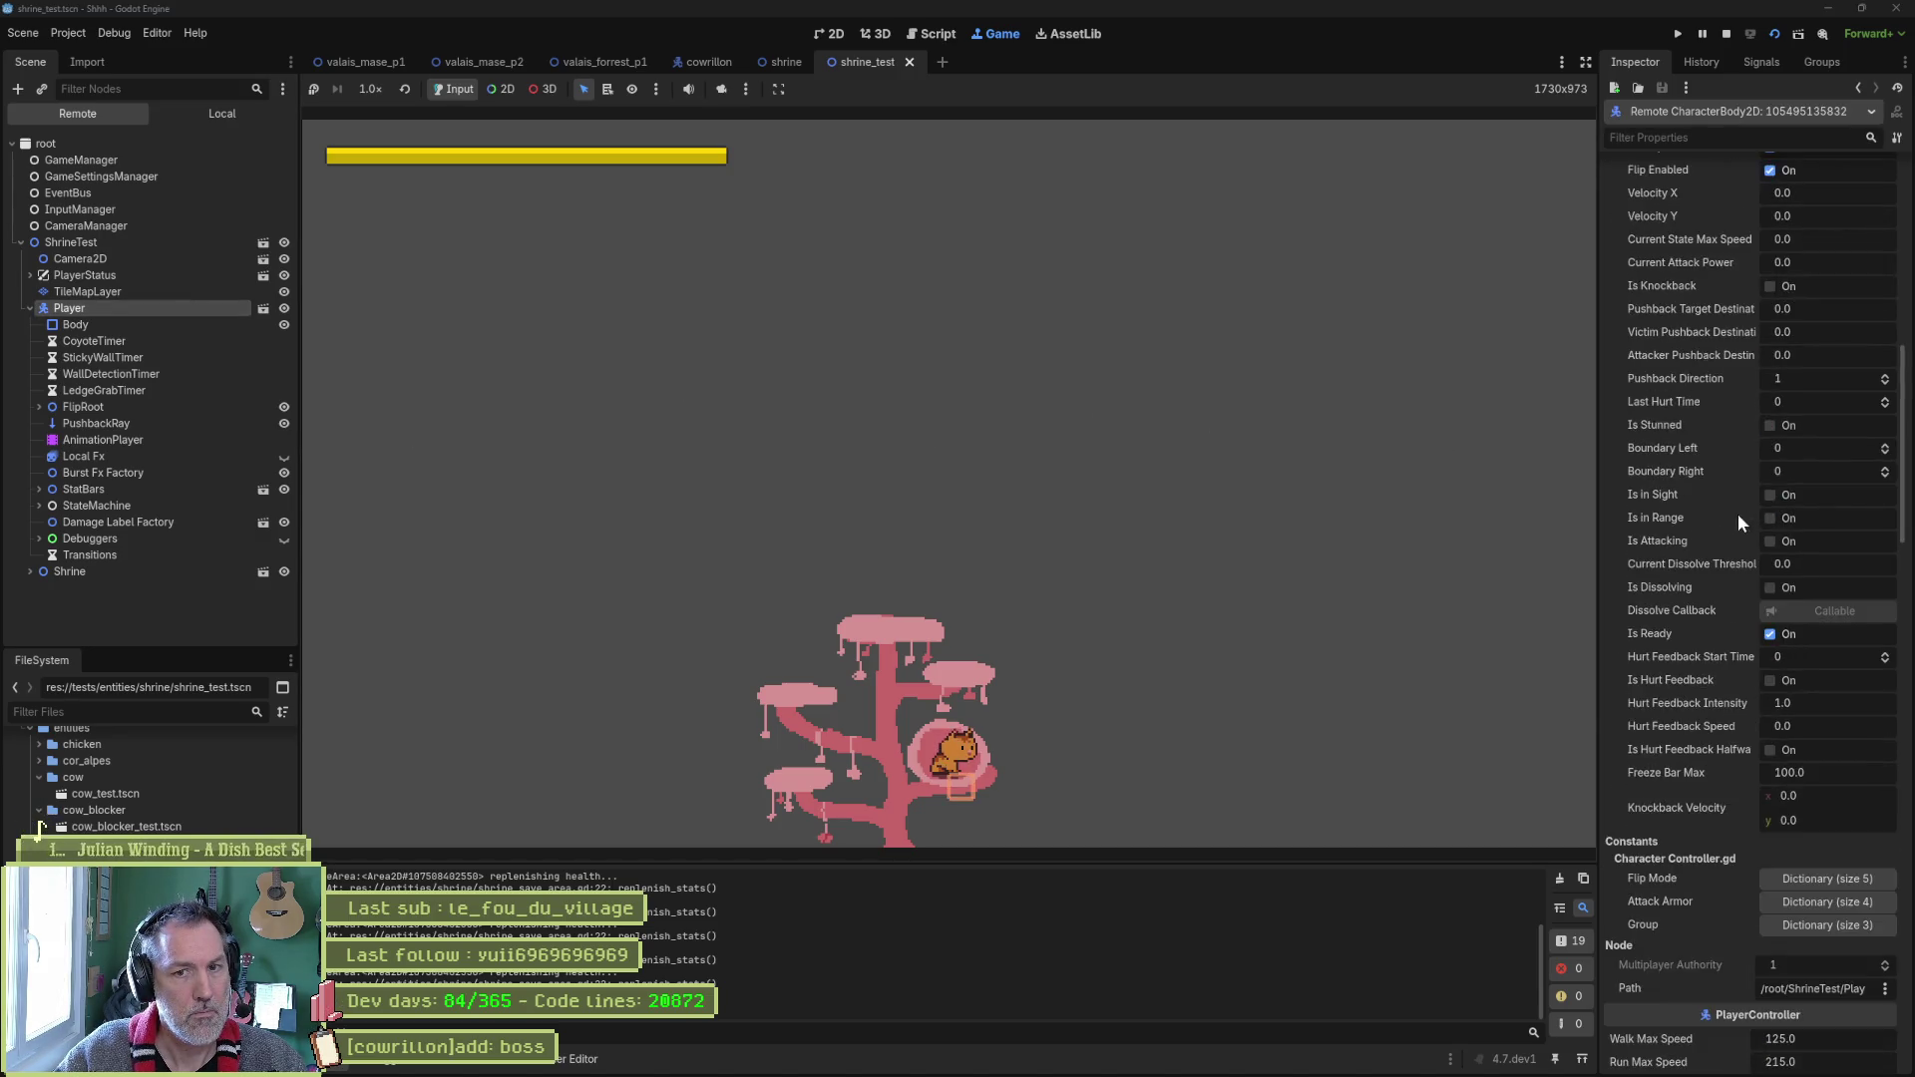
{"action": "left_click", "coordinate": [1825, 849]}
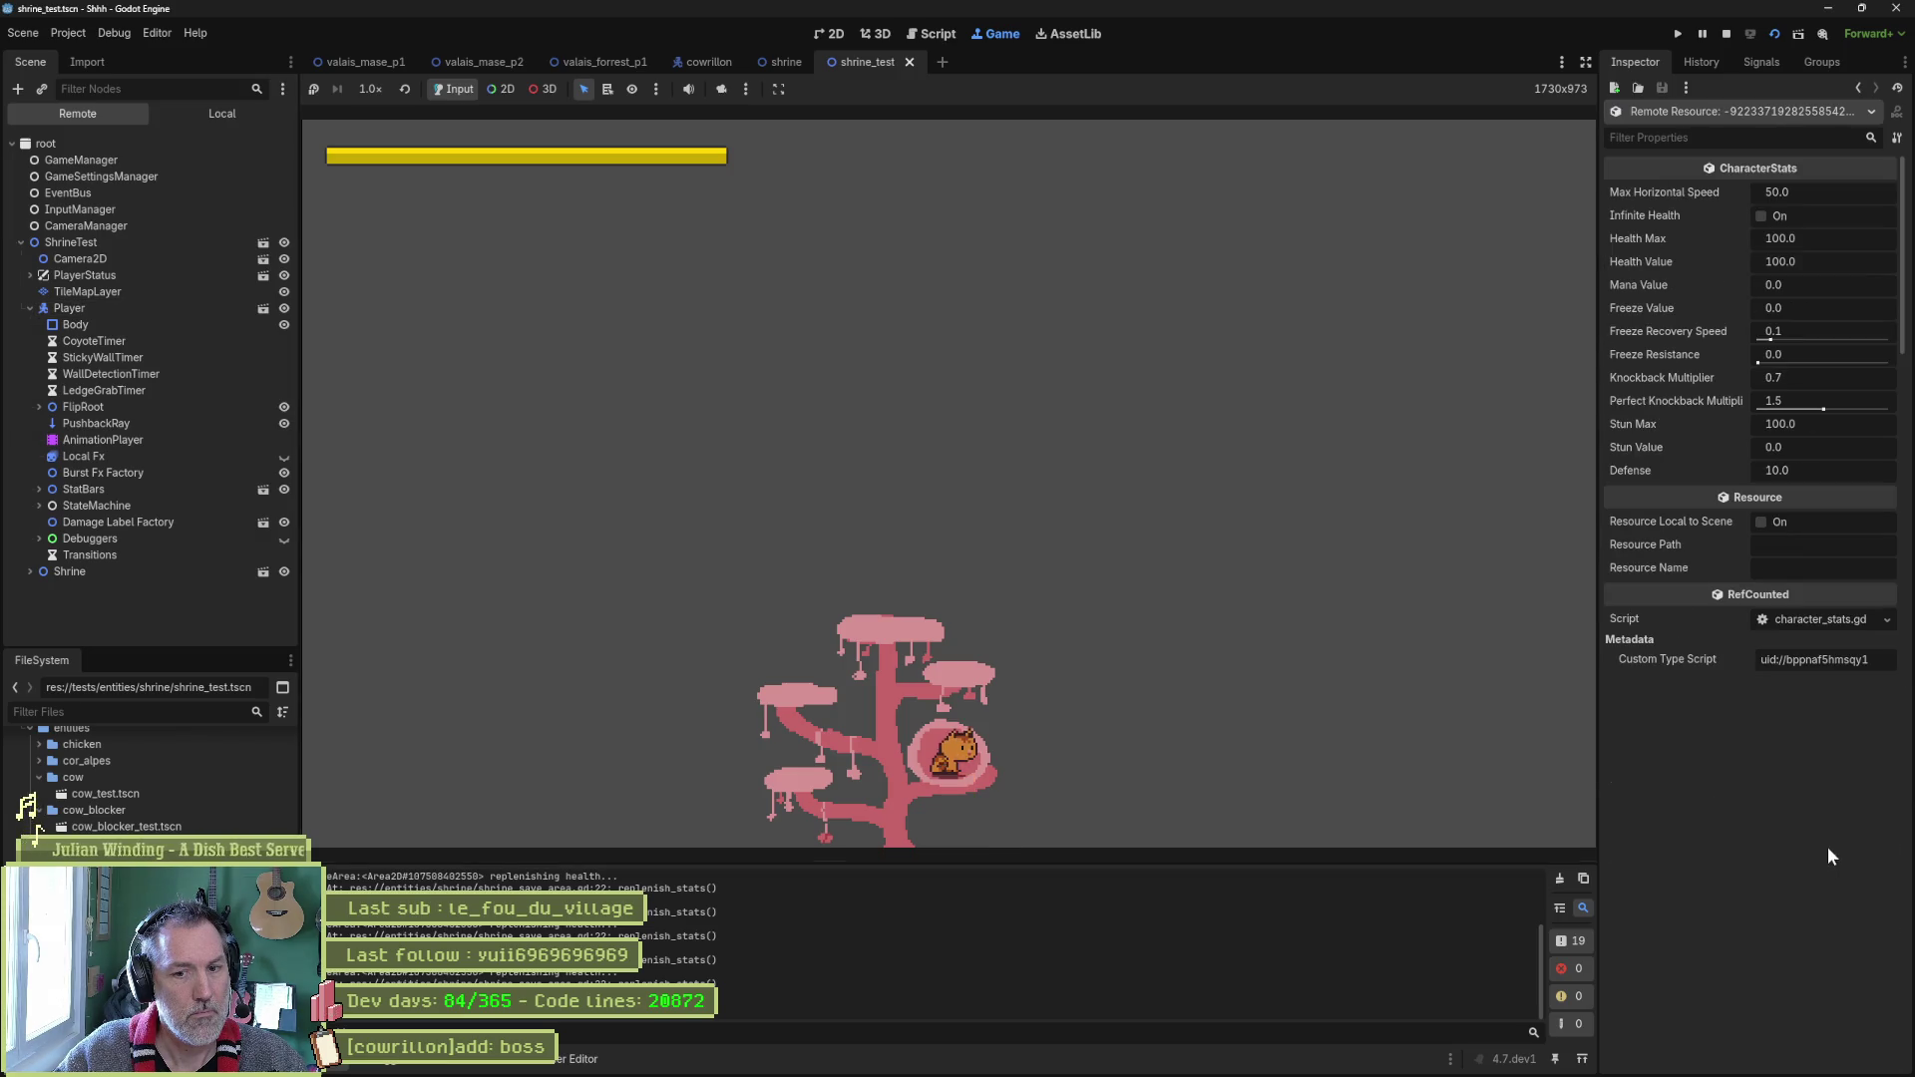
{"action": "left_click", "coordinate": [1786, 261]}
{"action": "type", "text": "50"}
{"action": "key", "text": "Return"}
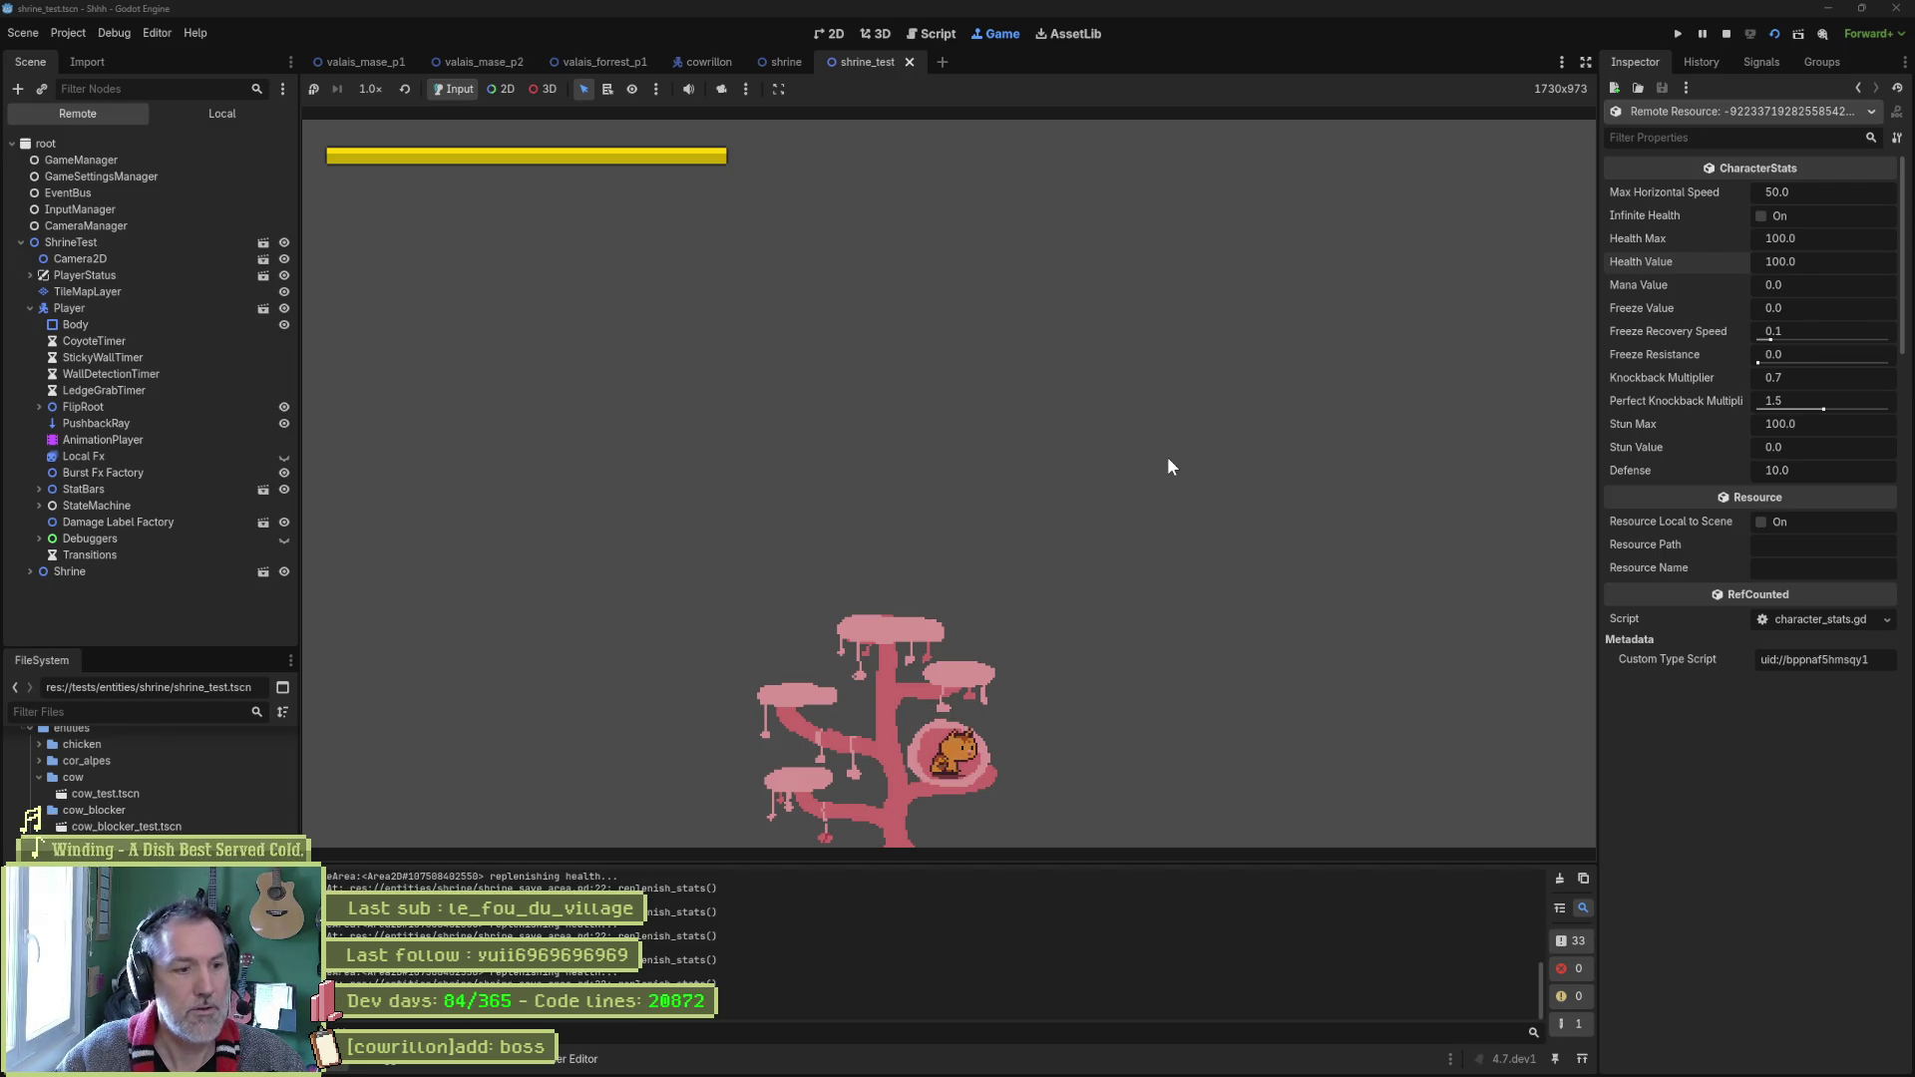
{"action": "key", "text": "F8"}
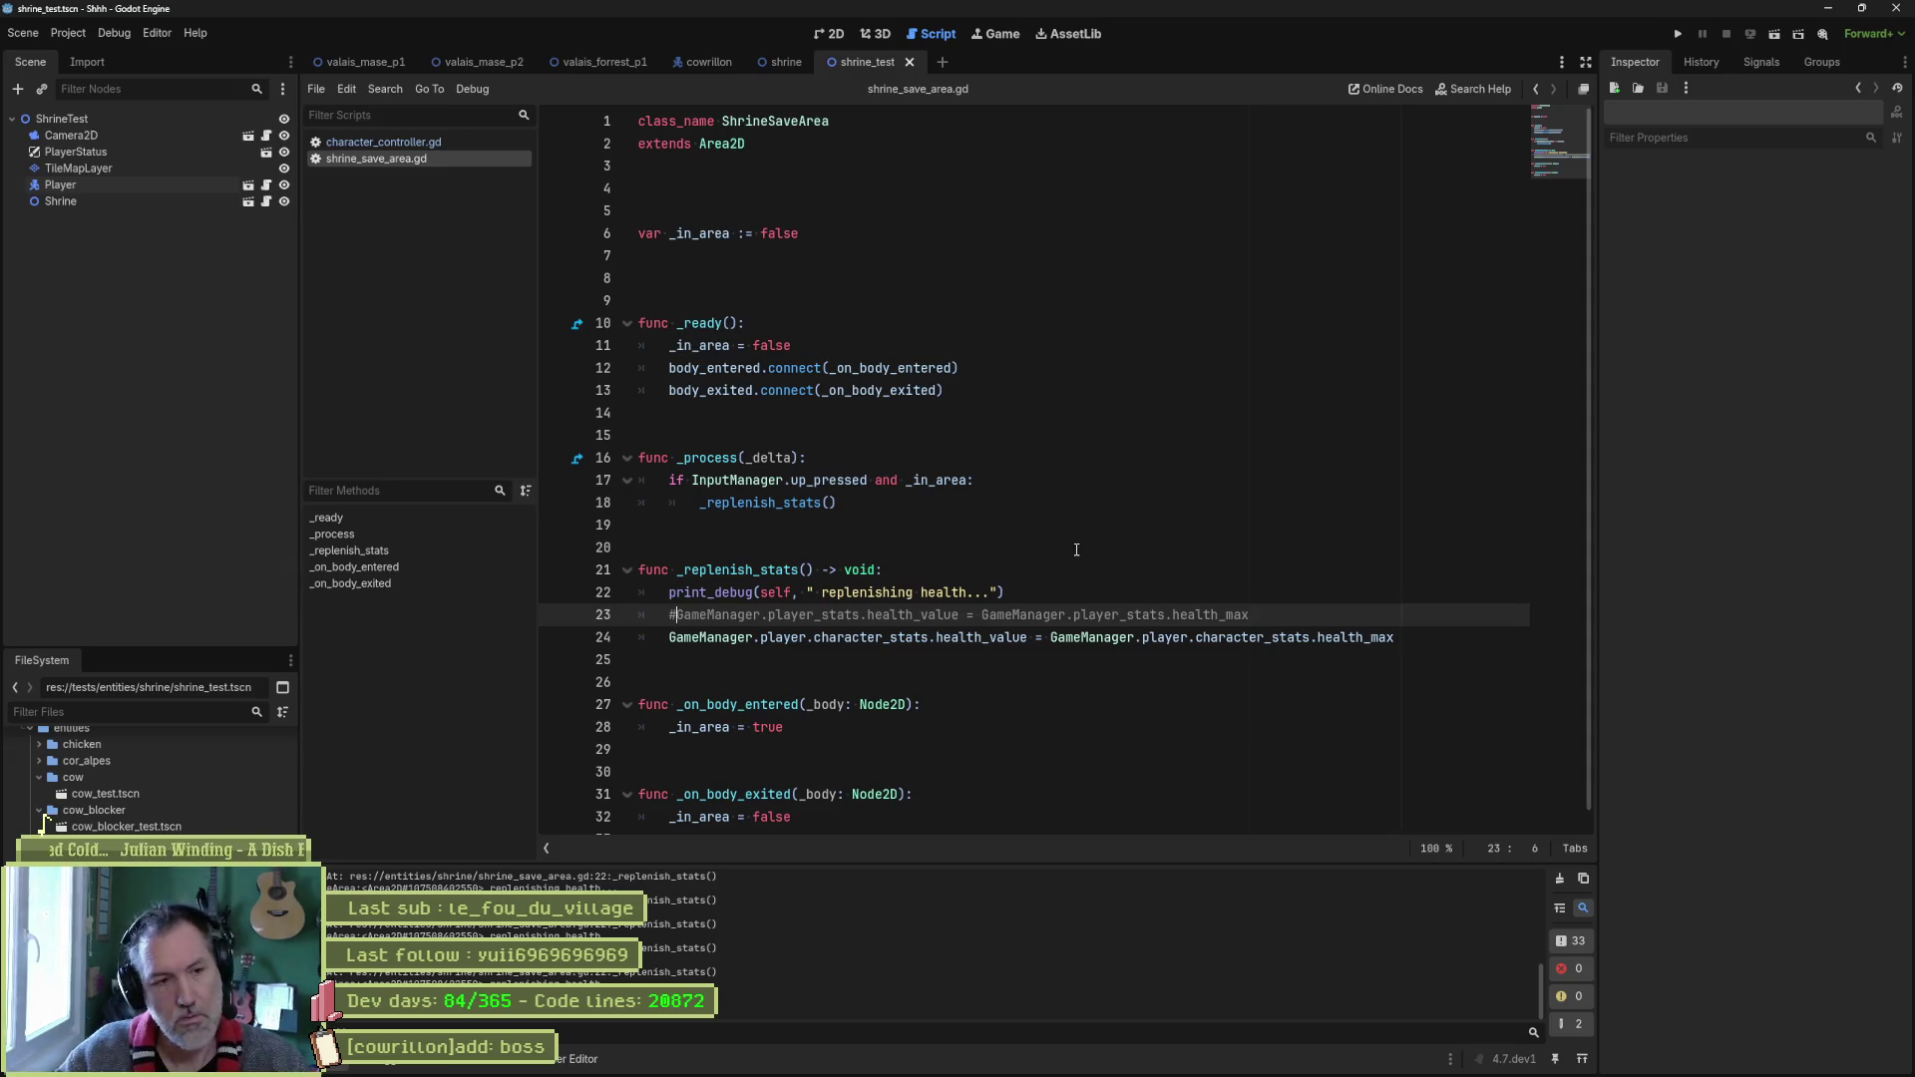
Trace player_stats from its declaration to its initialisation in game_manager.gd.
{"action": "left_click", "coordinate": [787, 637], "text": "ctrl"}
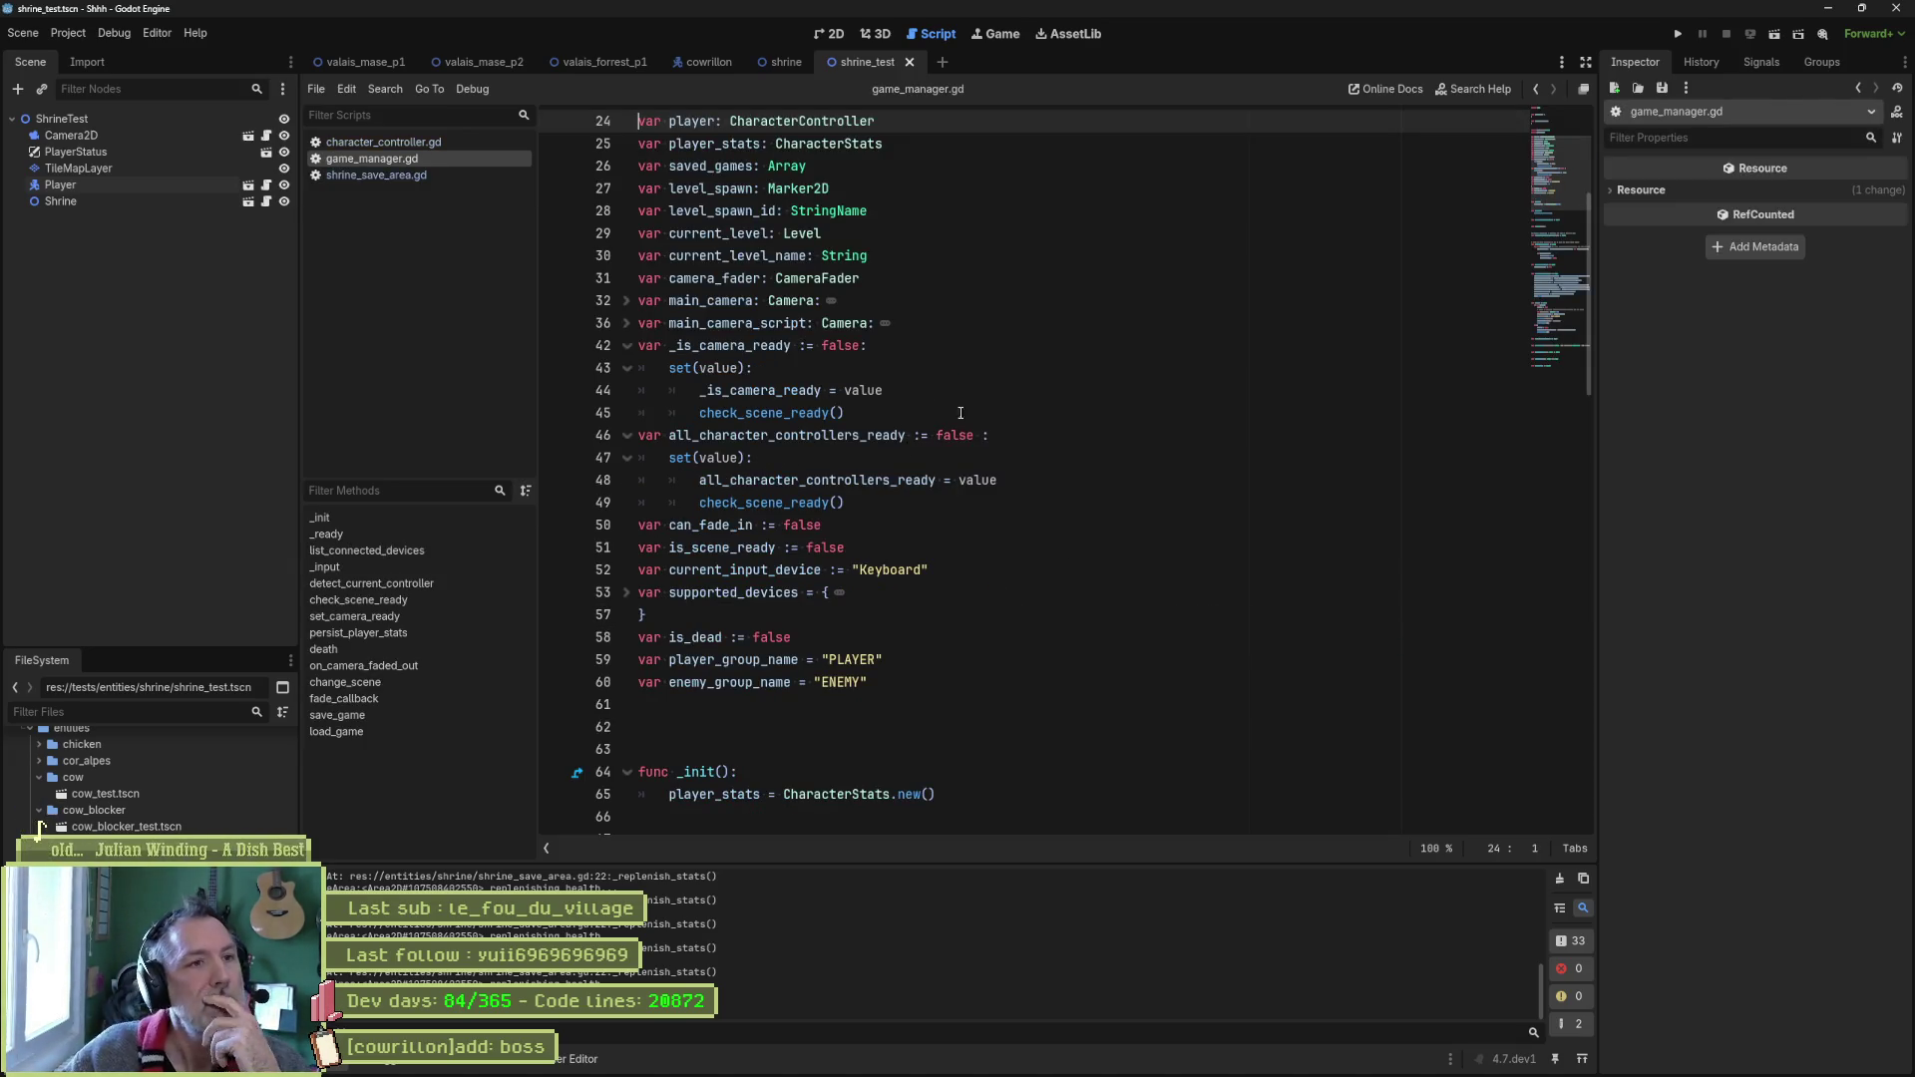
{"action": "double_click", "coordinate": [752, 146]}
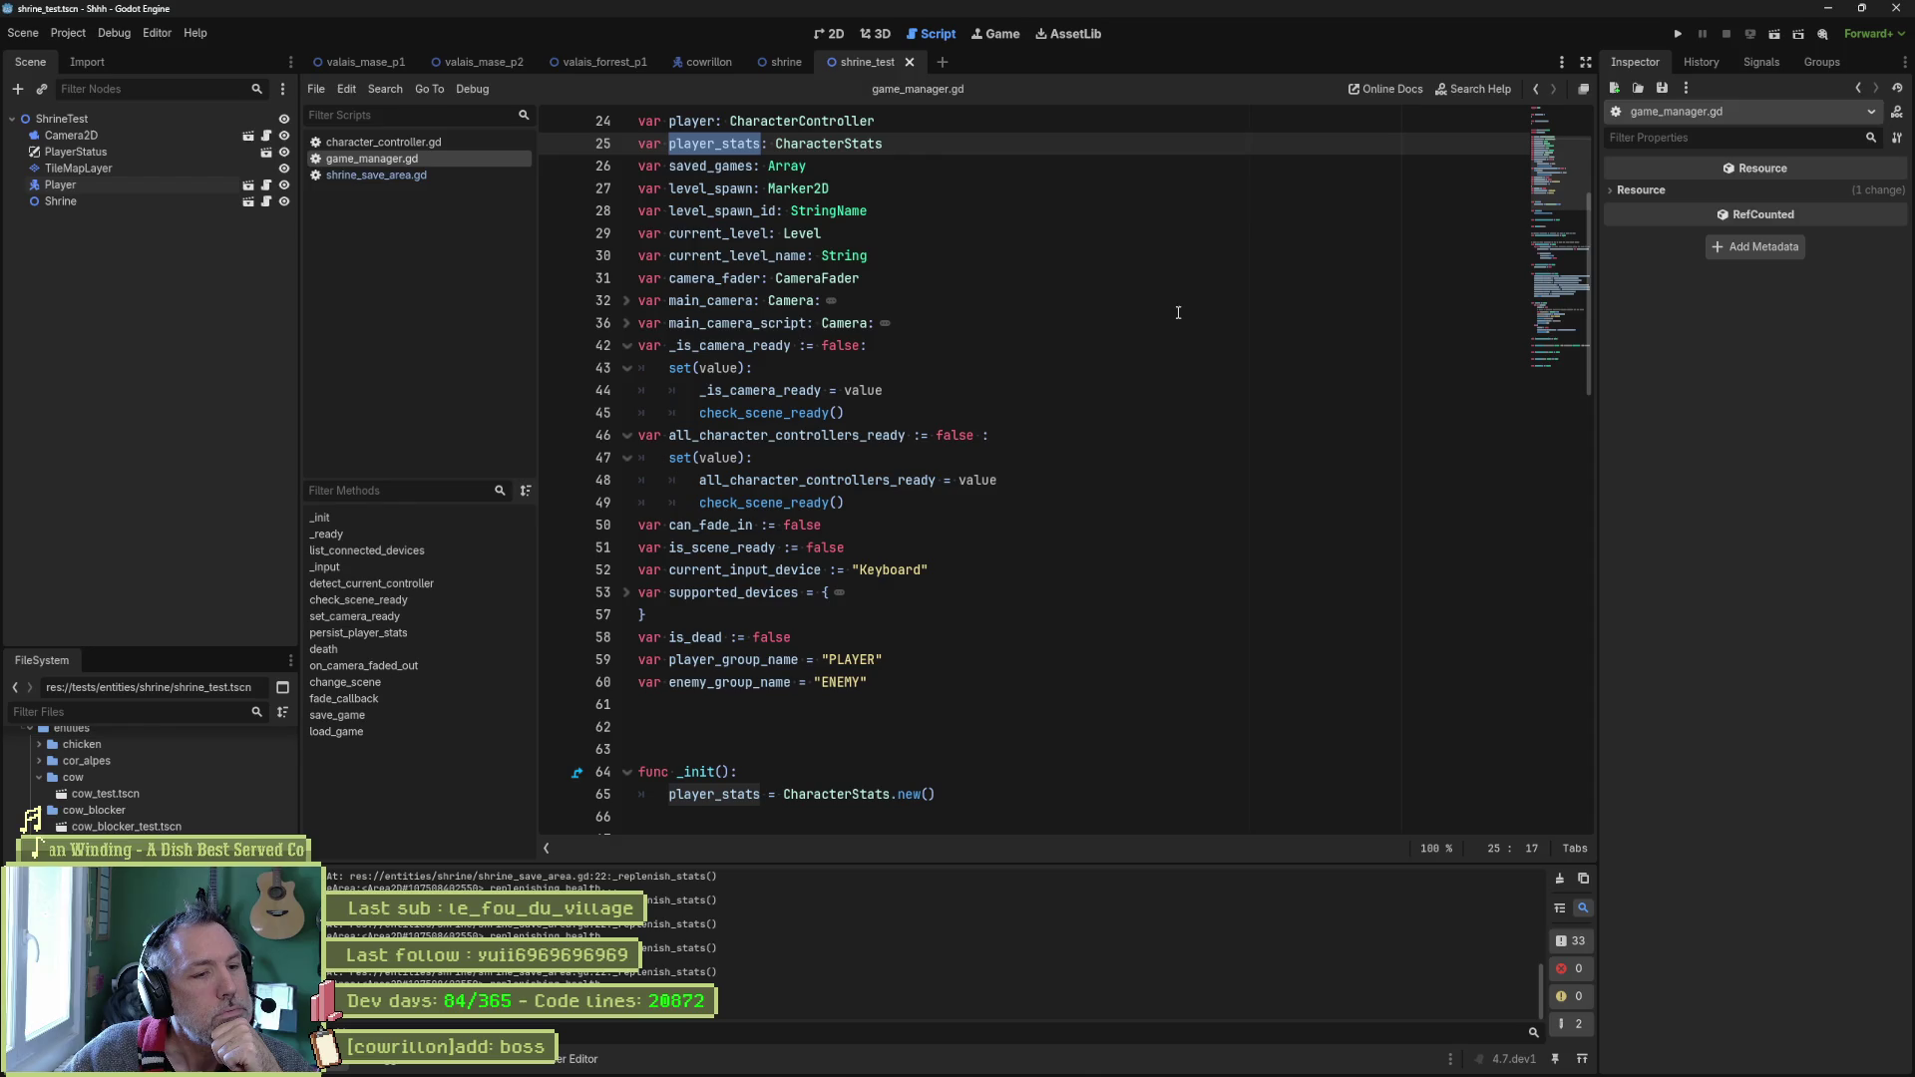
{"action": "scroll", "coordinate": [1005, 398], "scroll_direction": "down", "scroll_amount": 5}
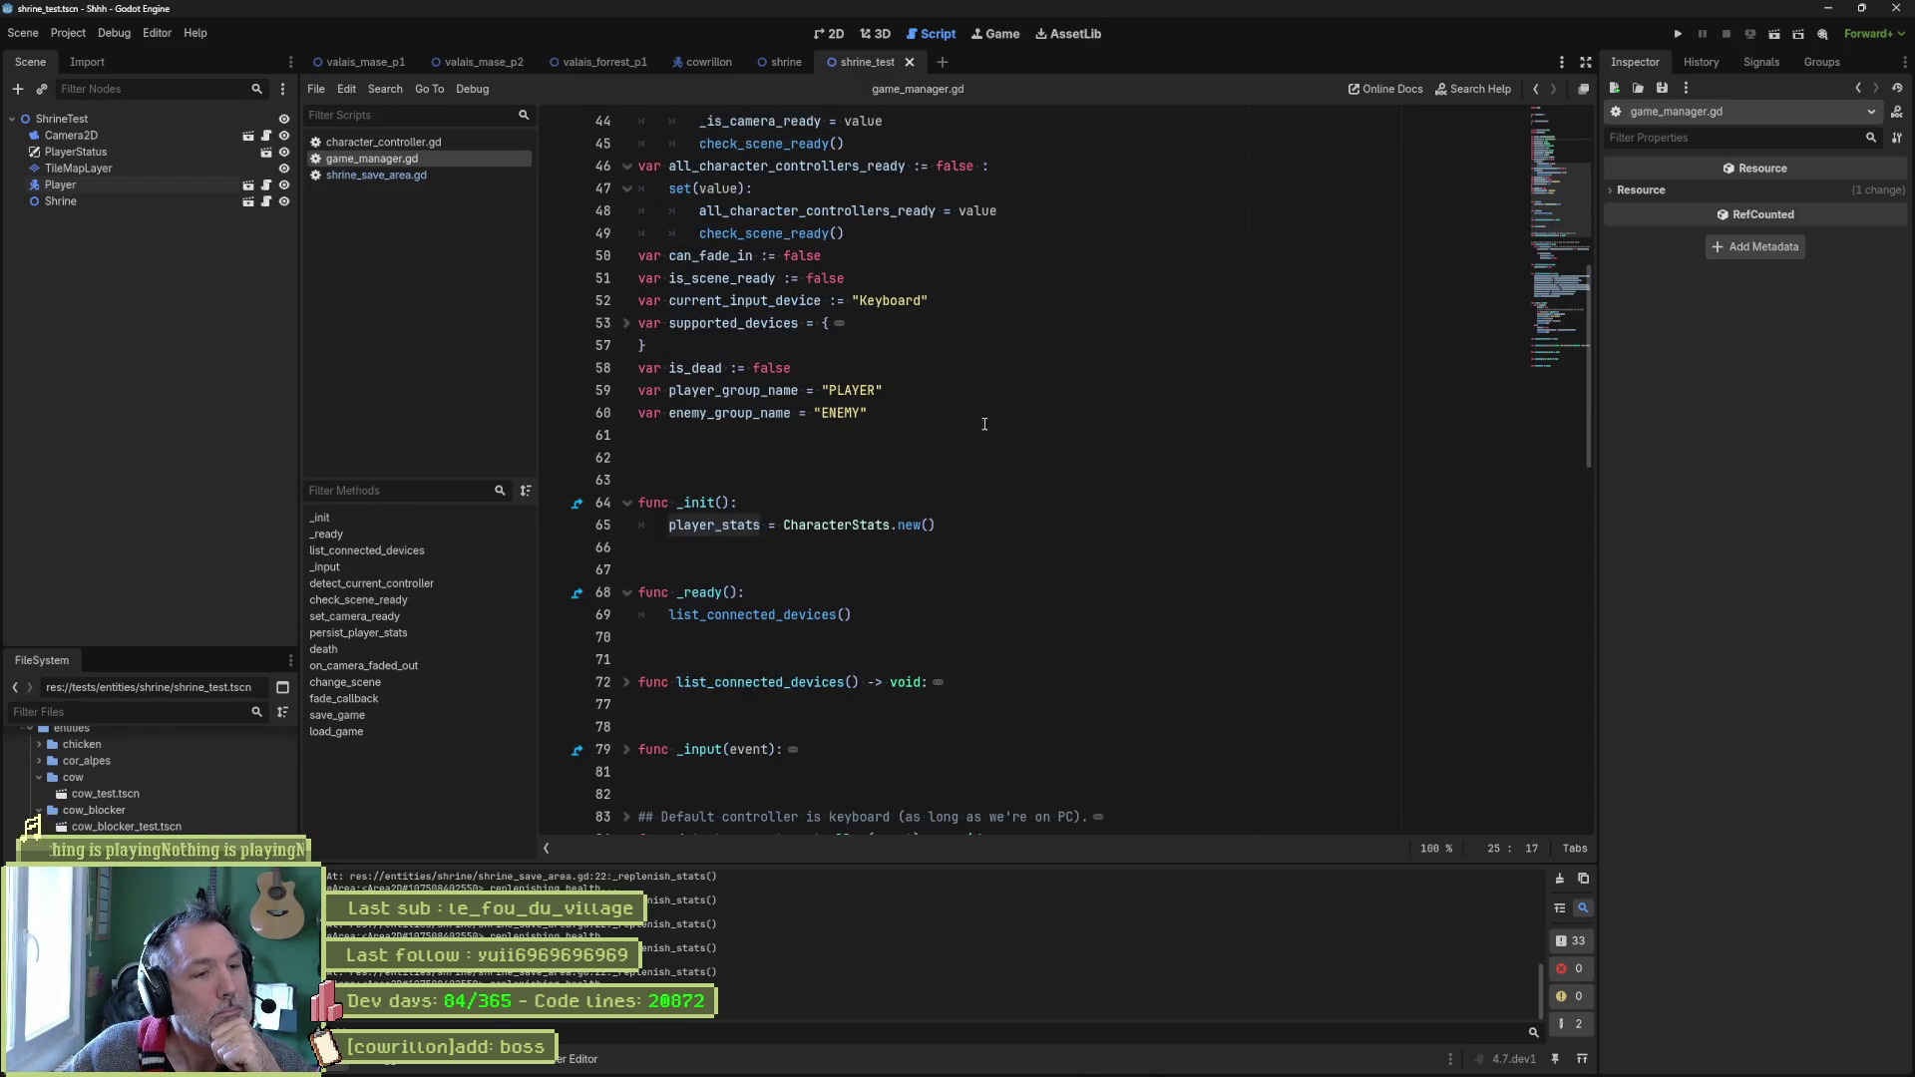
{"action": "double_click", "coordinate": [747, 525]}
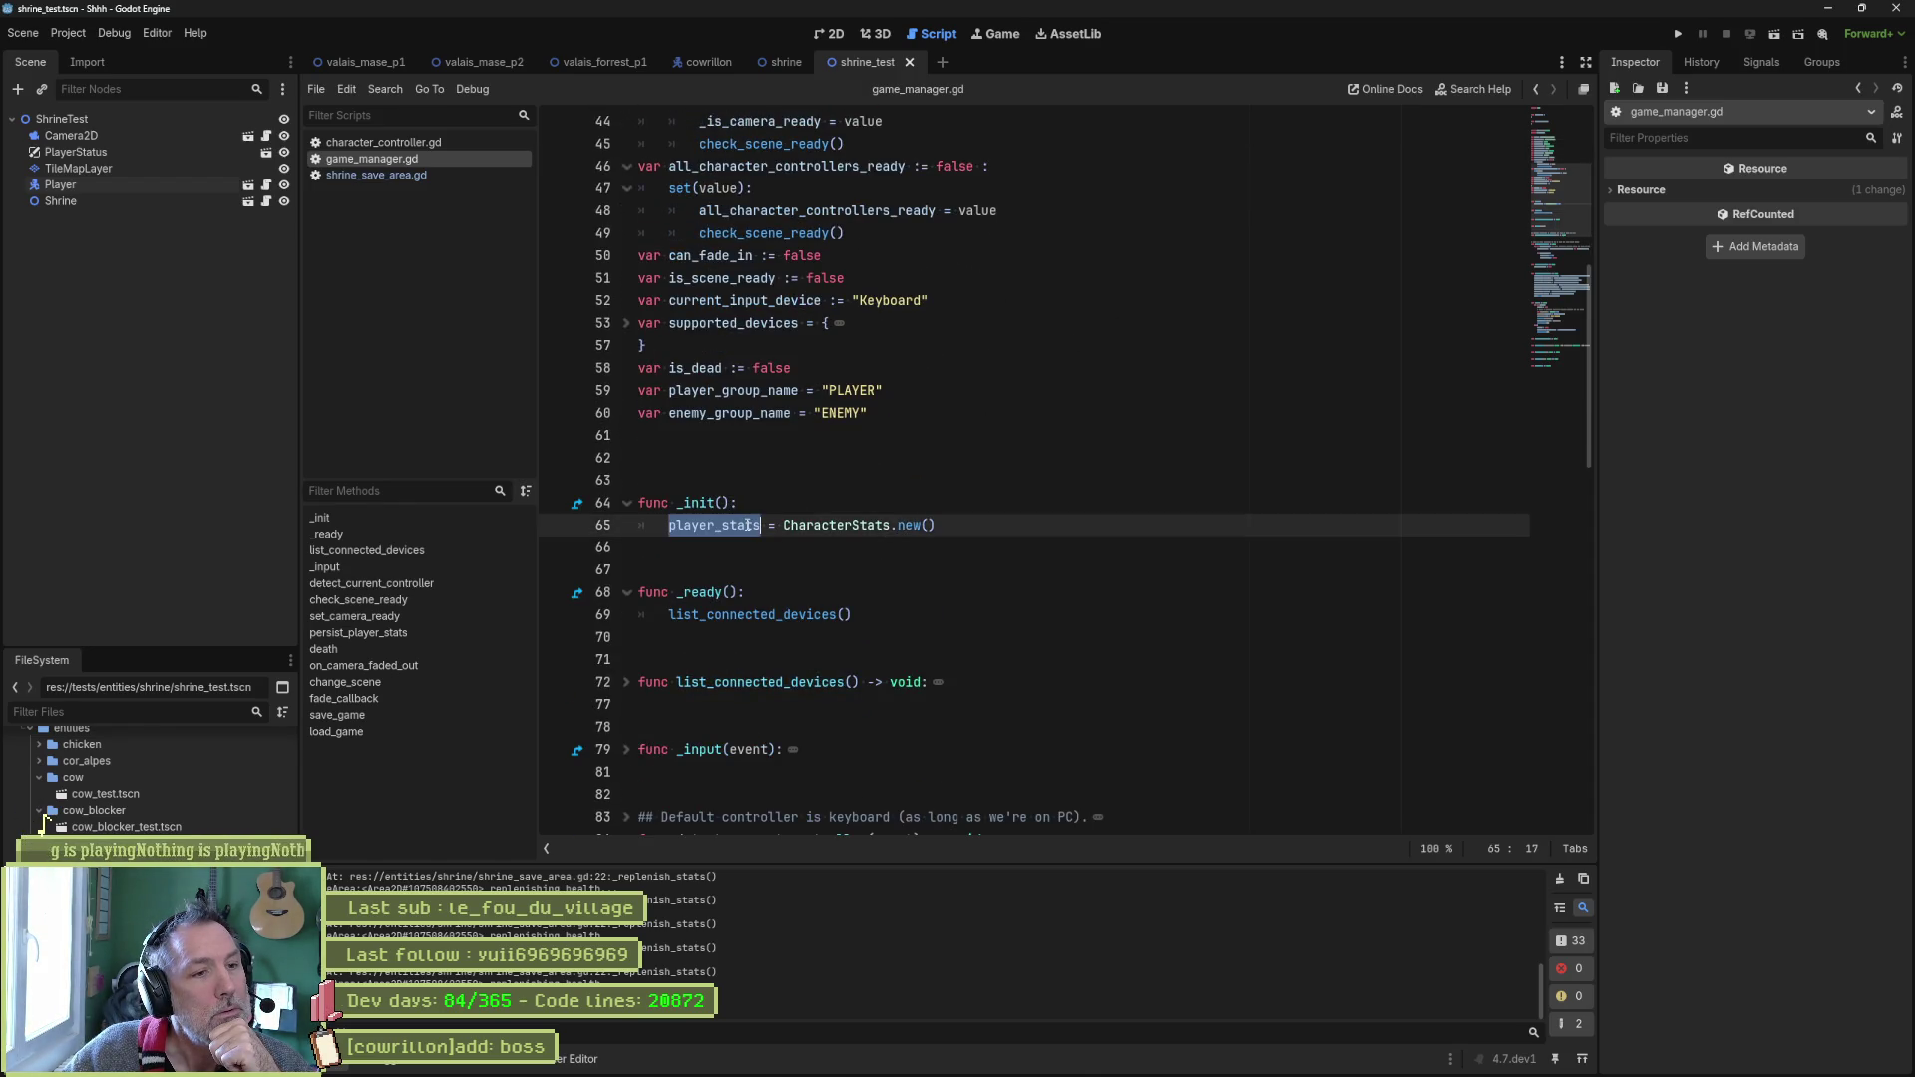
{"action": "scroll", "coordinate": [910, 467], "scroll_direction": "up", "scroll_amount": 8}
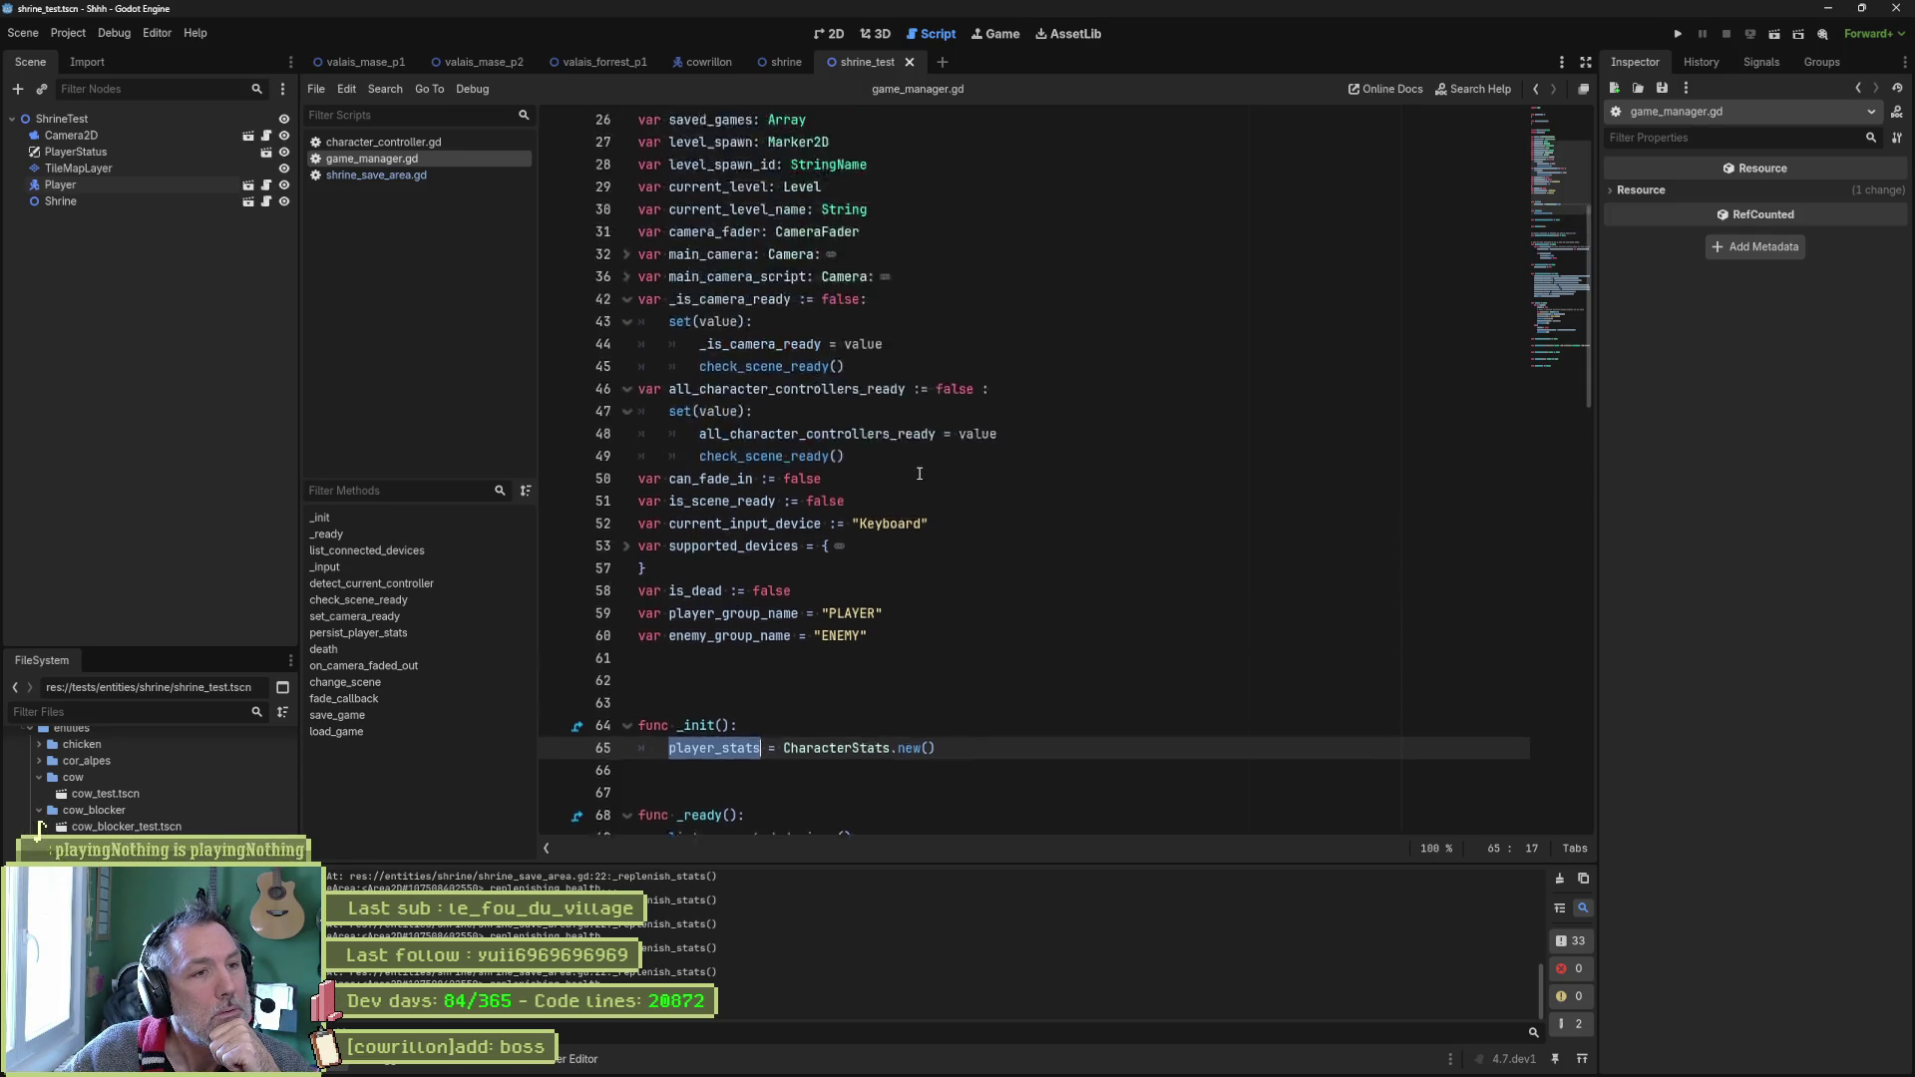
{"action": "scroll", "coordinate": [920, 474], "scroll_direction": "down", "scroll_amount": 6}
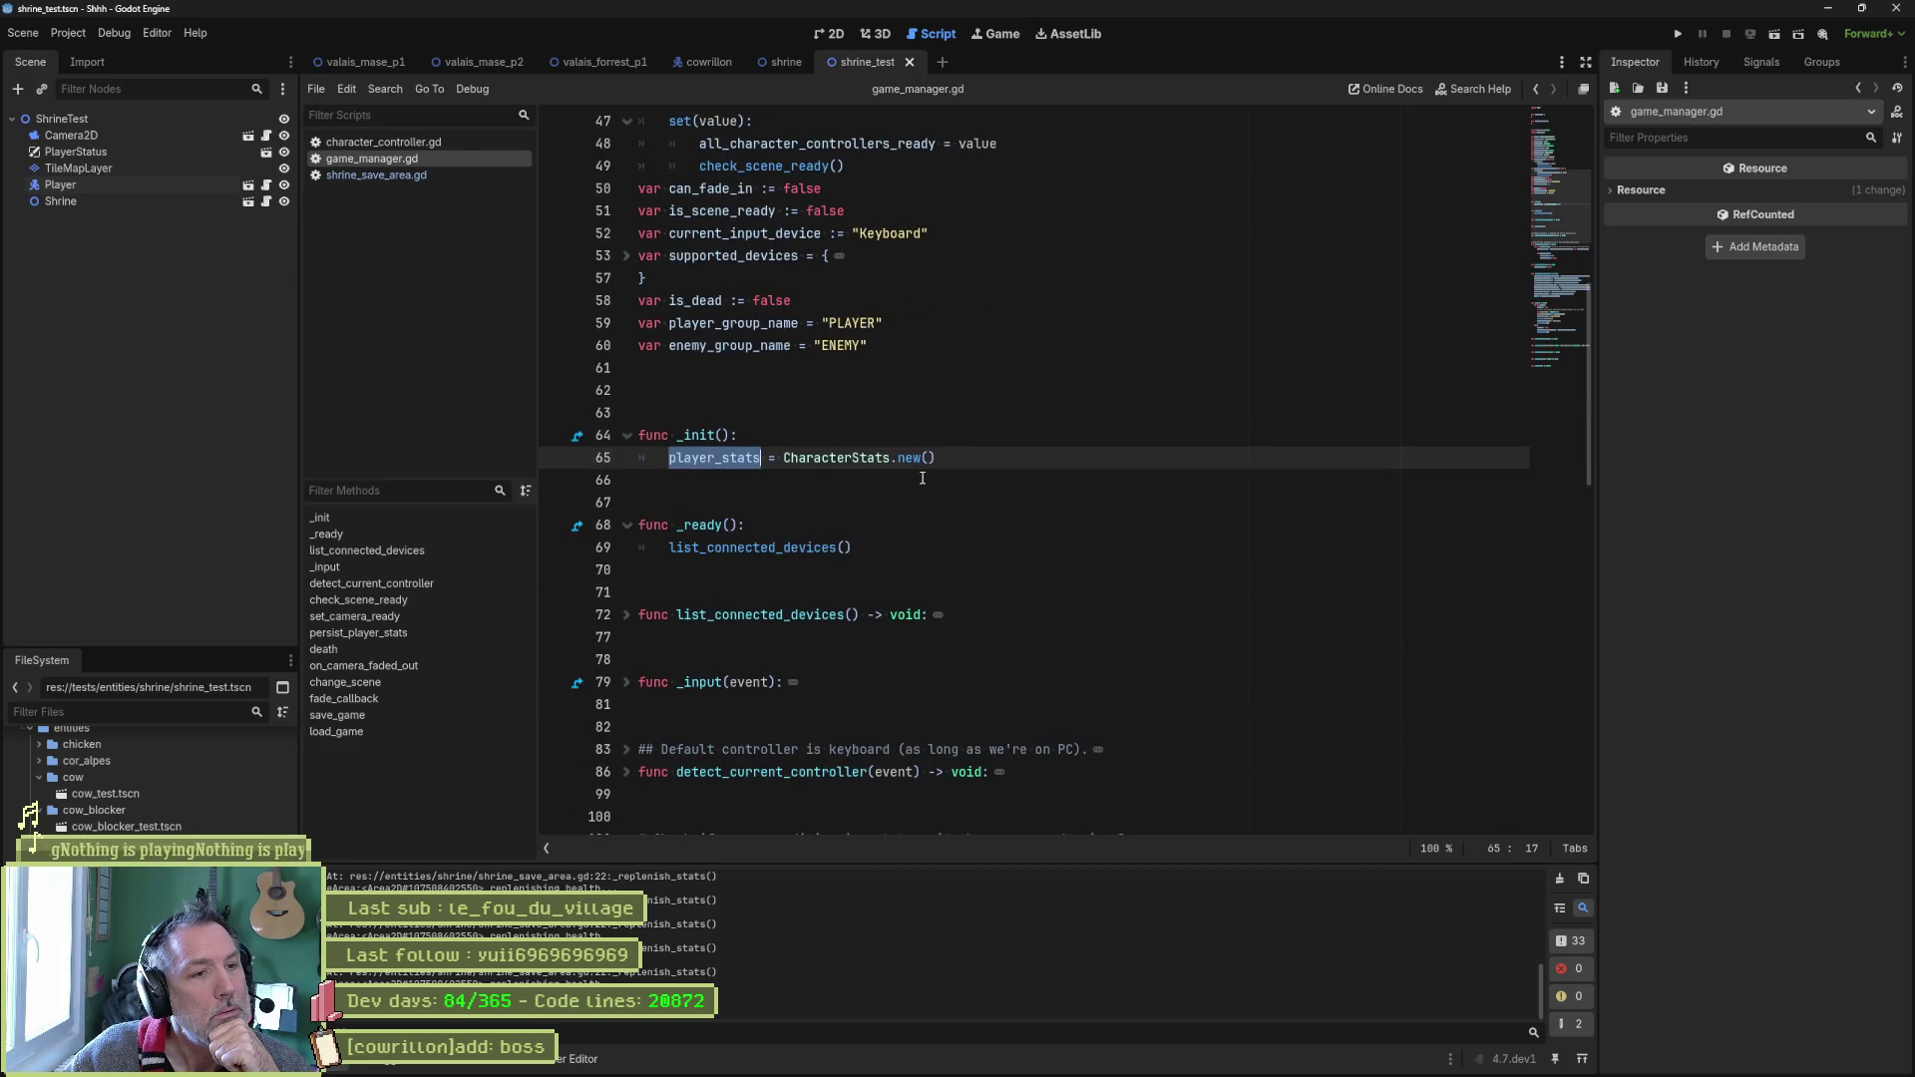
{"action": "left_click_drag", "start_coordinate": [937, 458], "coordinate": [668, 465]}
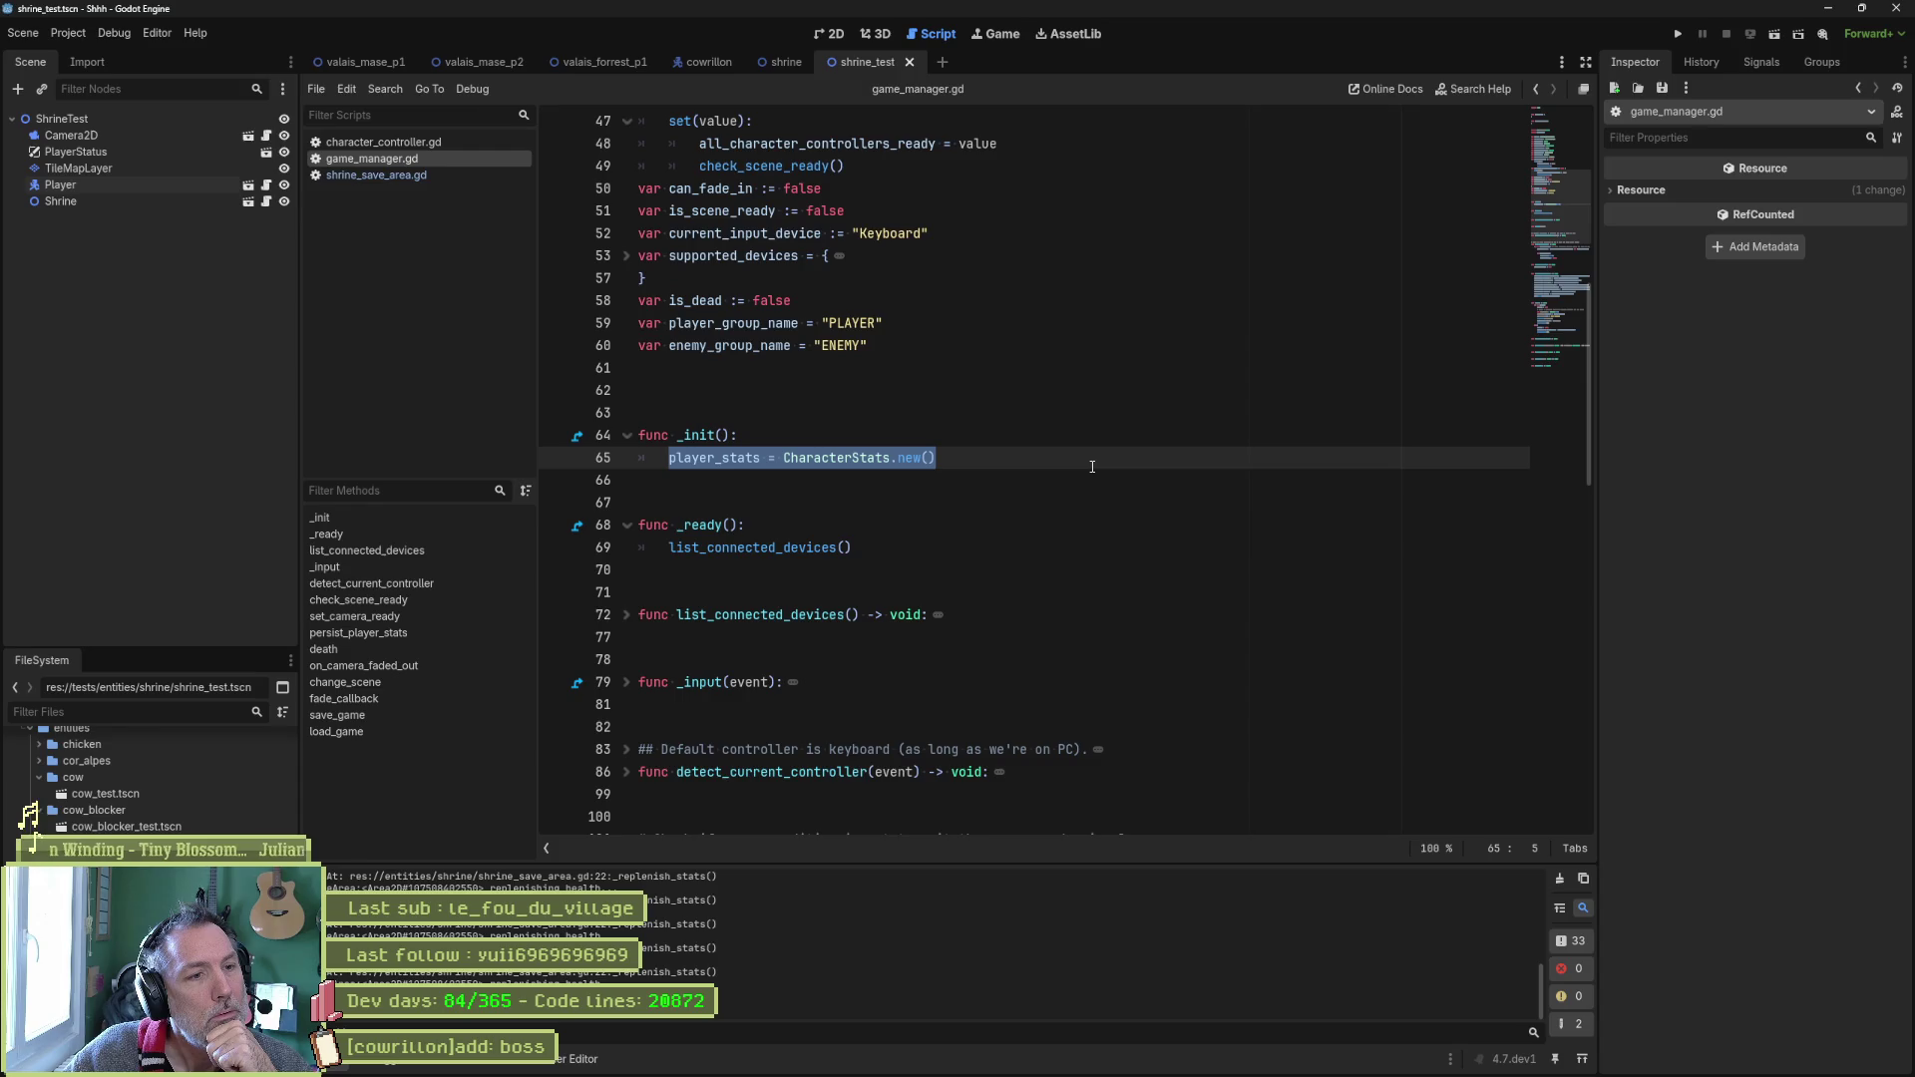
{"action": "double_click", "coordinate": [718, 460]}
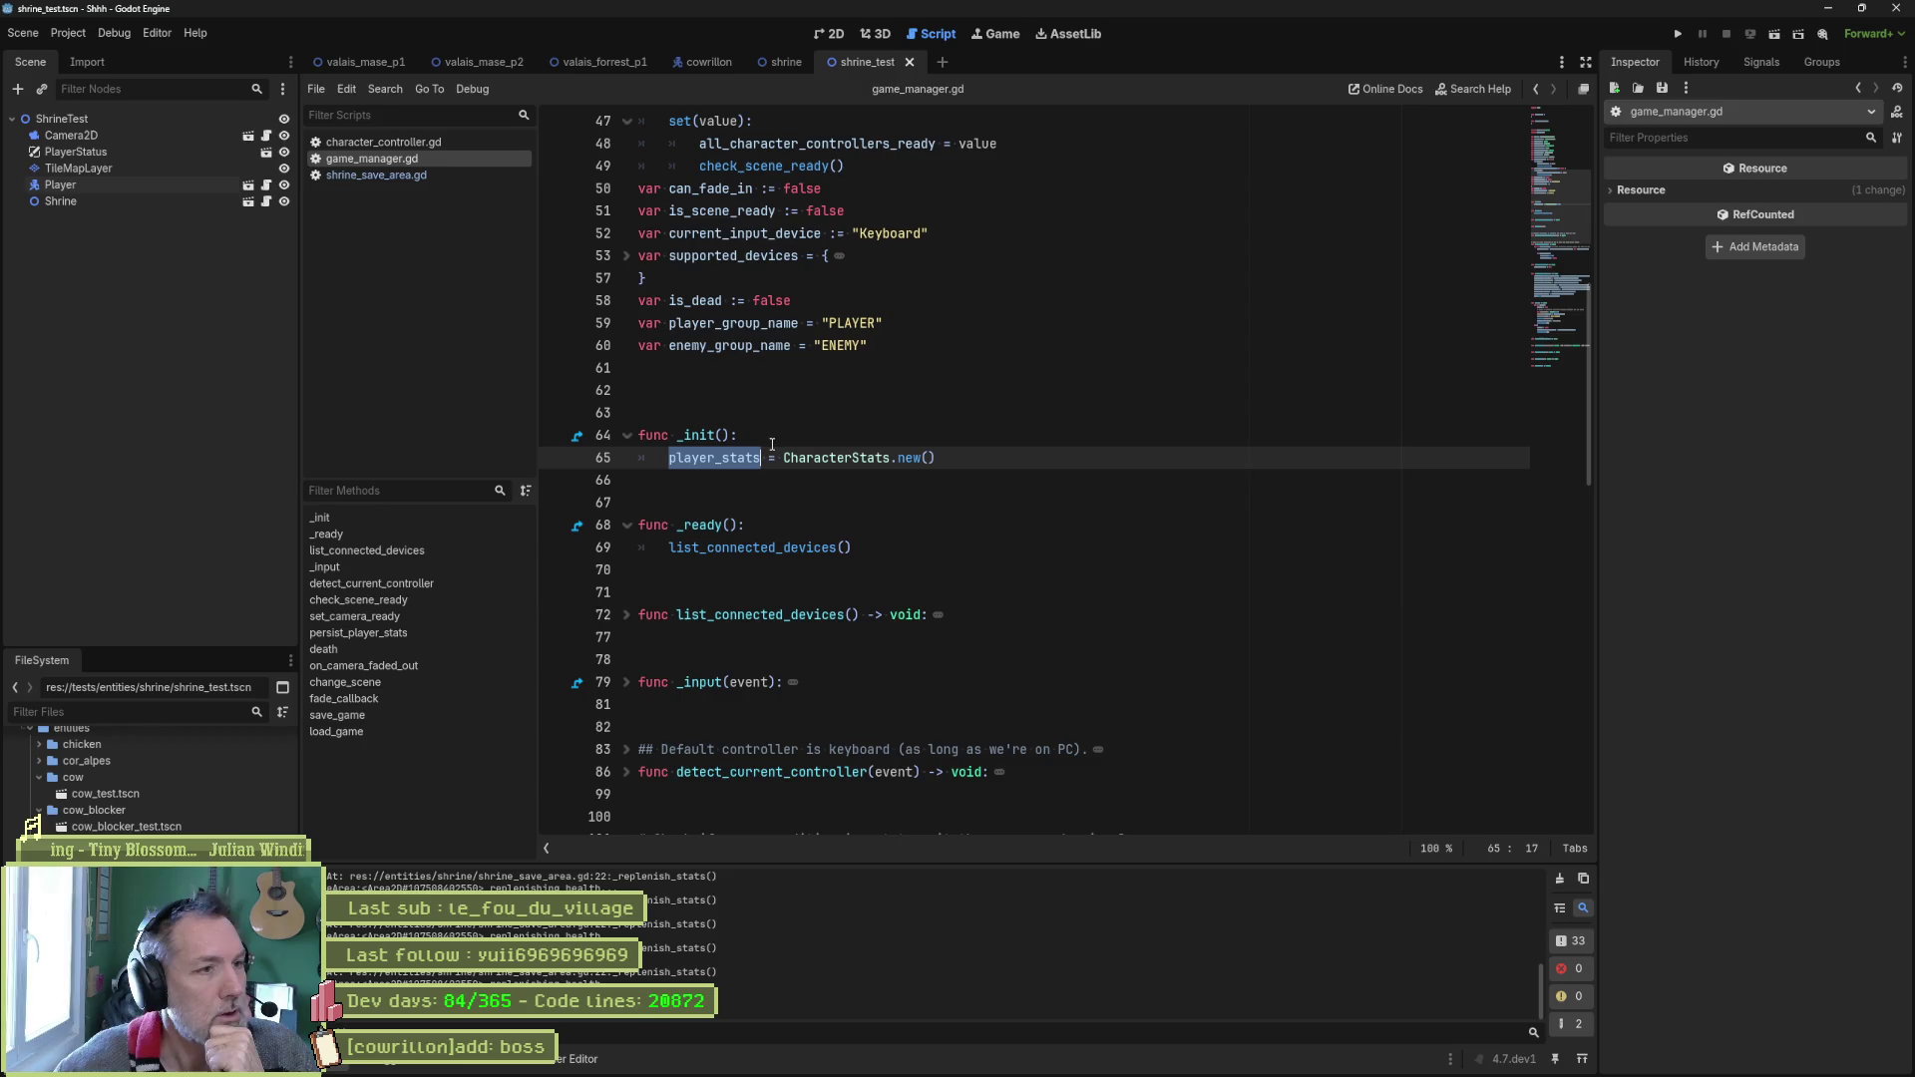
Add line 66 'player.character_stats = player_stats' after the initialisation in _init().
{"action": "left_click", "coordinate": [959, 457]}
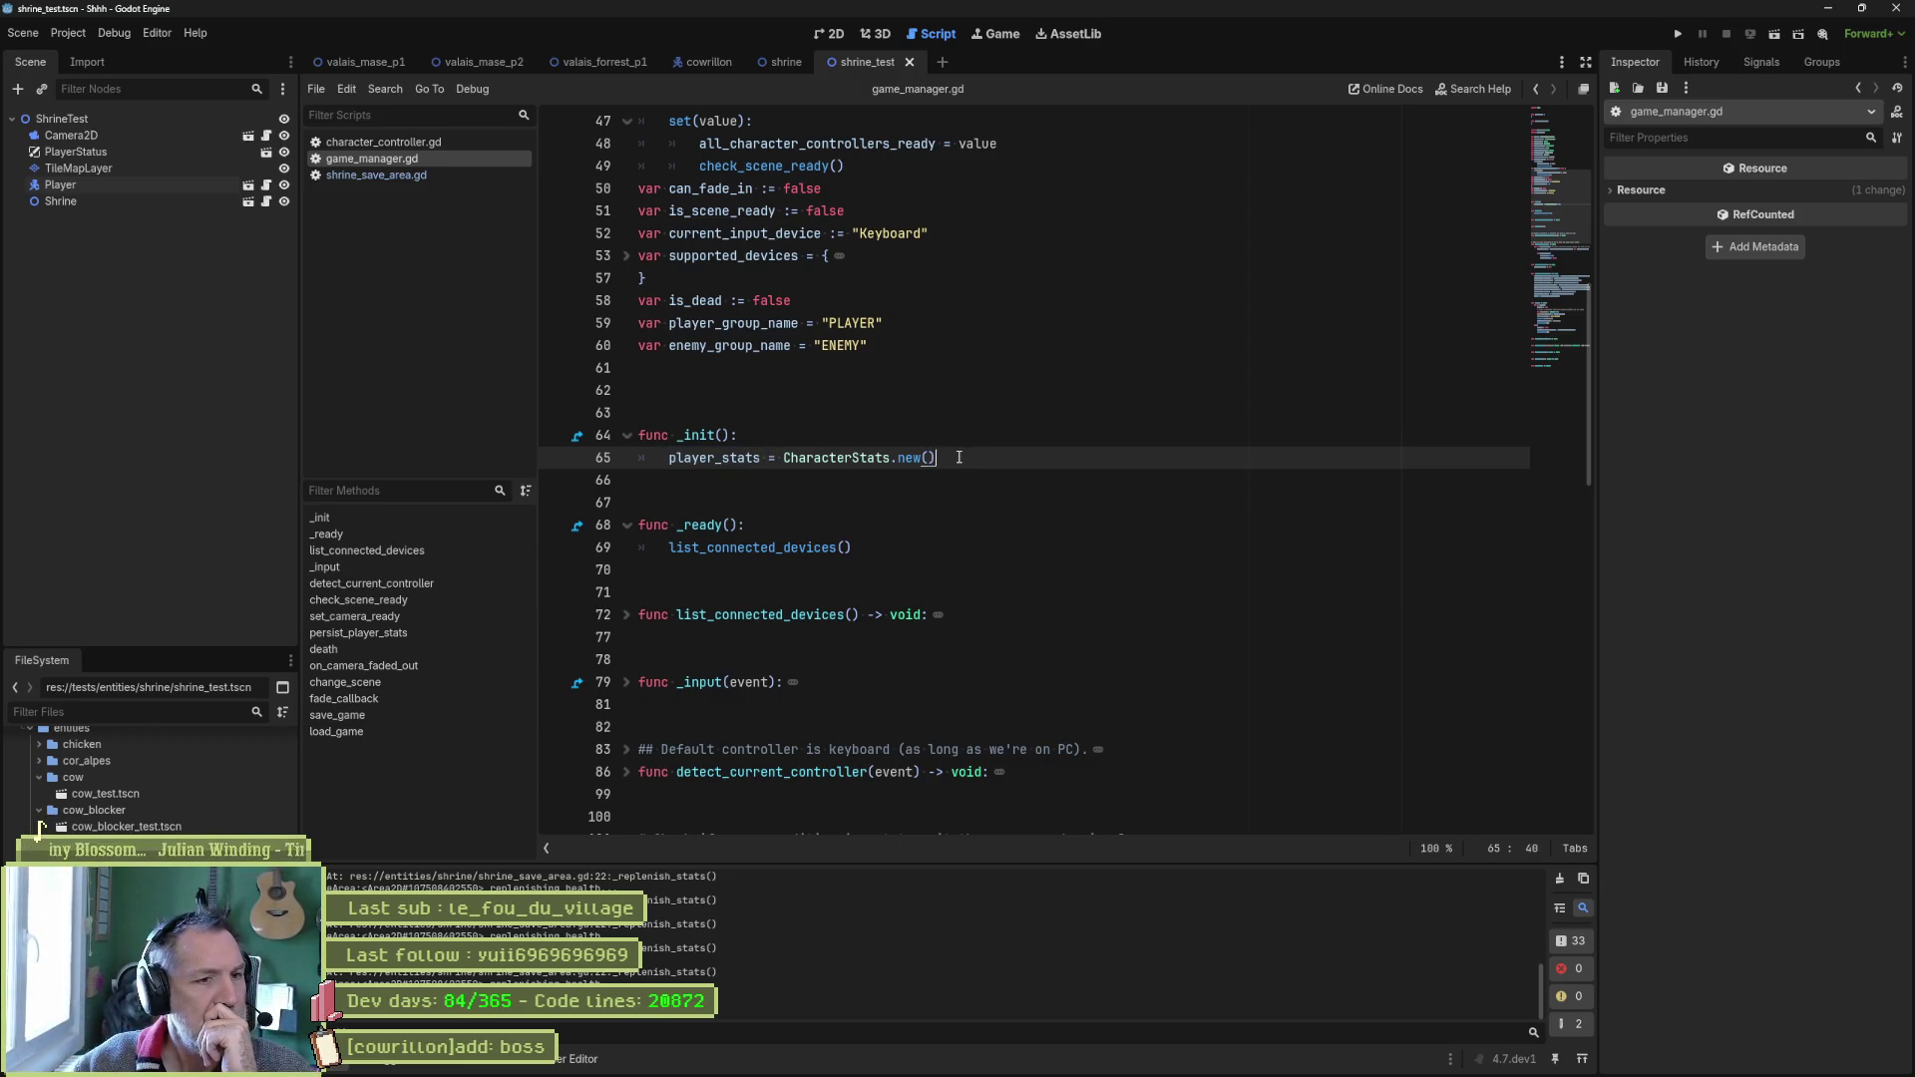
{"action": "key", "text": "Return"}
{"action": "type", "text": "player"}
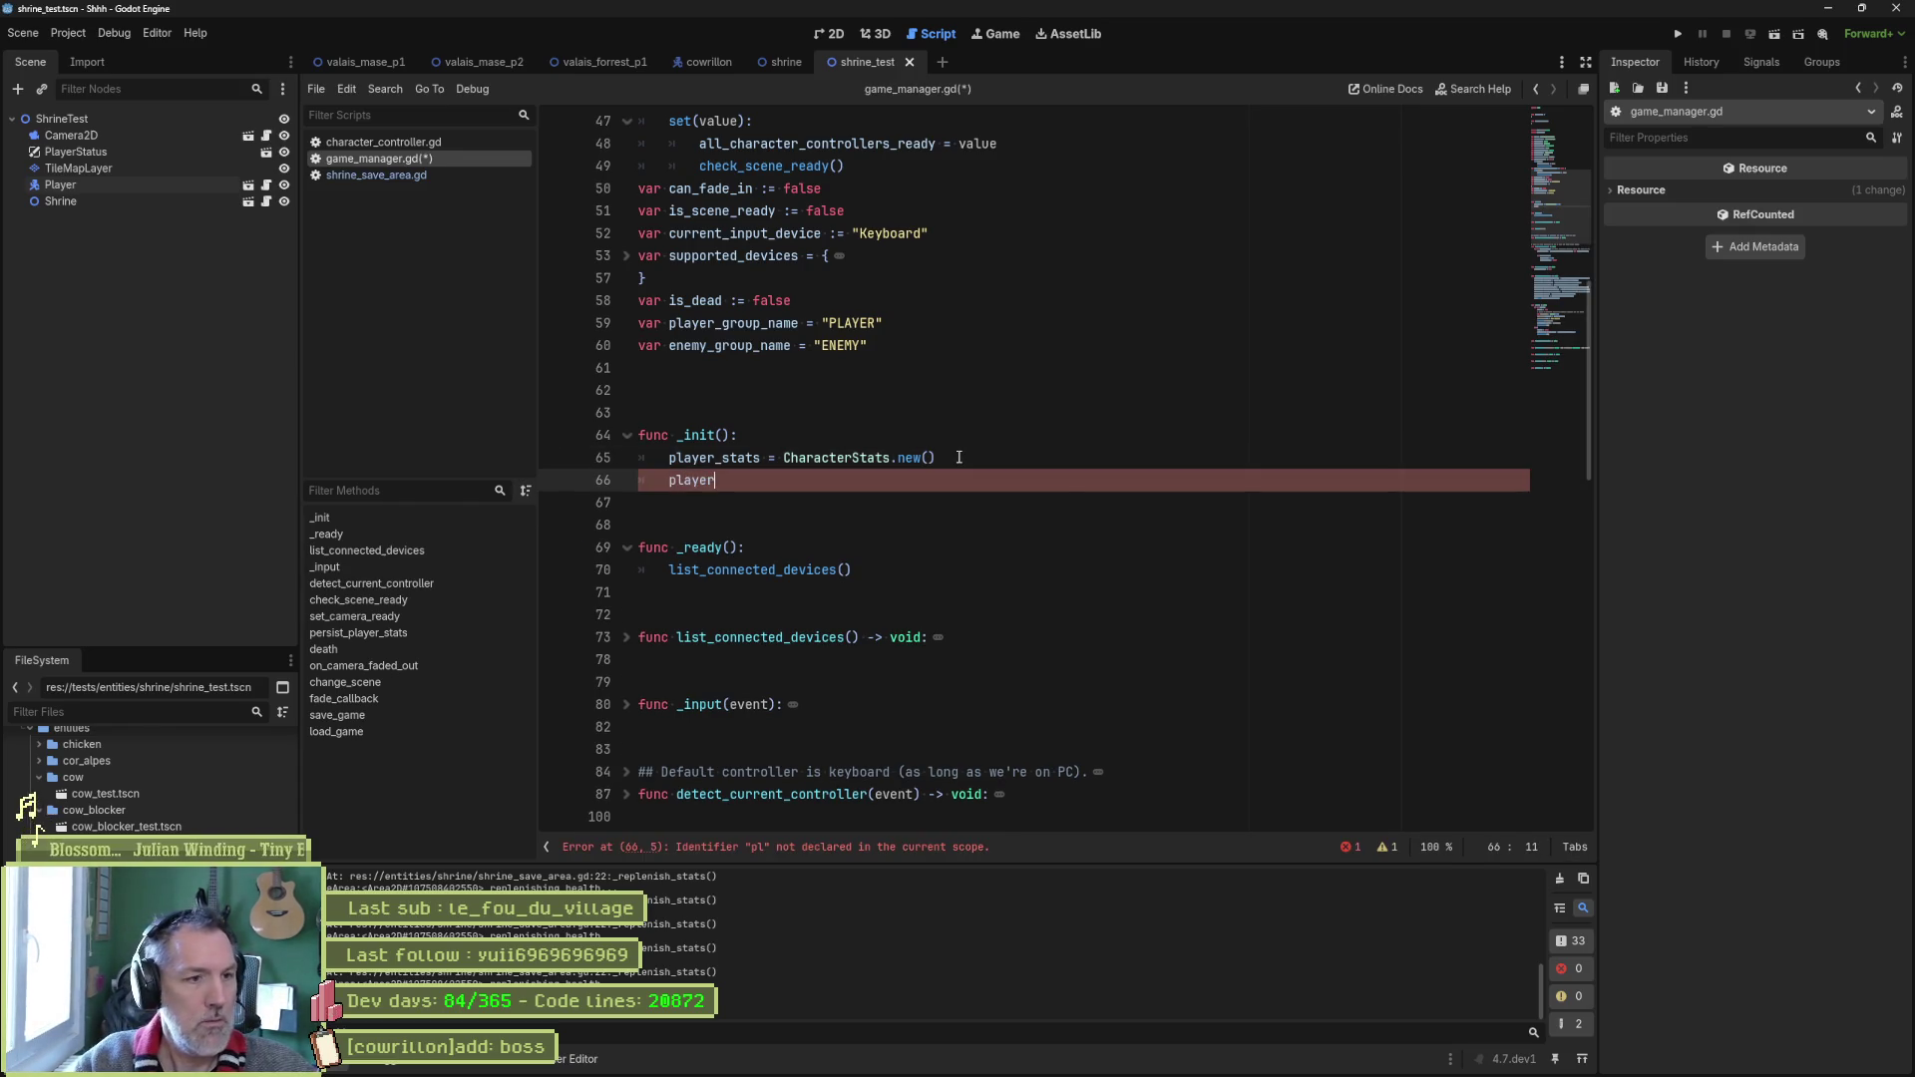
{"action": "type", "text": ".sta"}
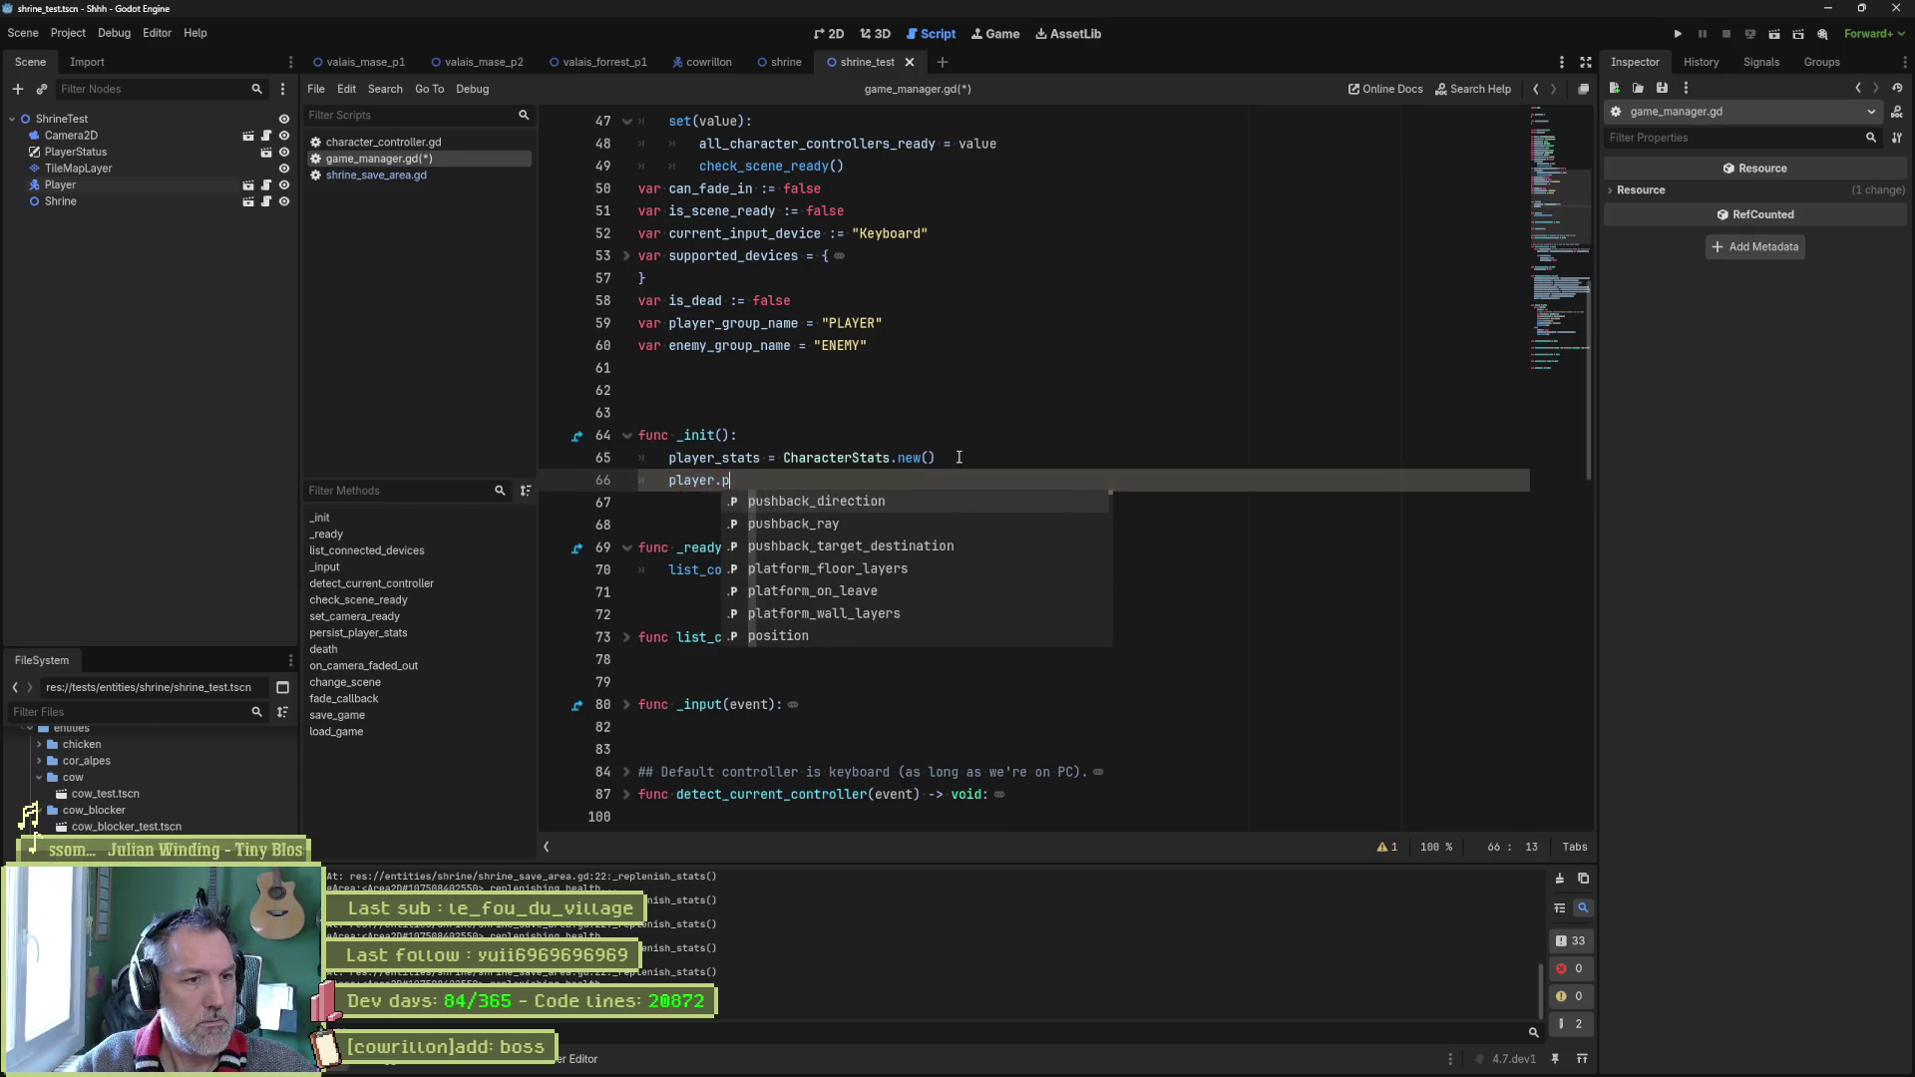
{"action": "type", "text": "t"}
{"action": "key", "text": "Down"}
{"action": "key", "text": "Up"}
{"action": "key", "text": "Down"}
{"action": "key", "text": "Down"}
{"action": "key", "text": "Down"}
{"action": "key", "text": "Return"}
{"action": "type", "text": "= pla"}
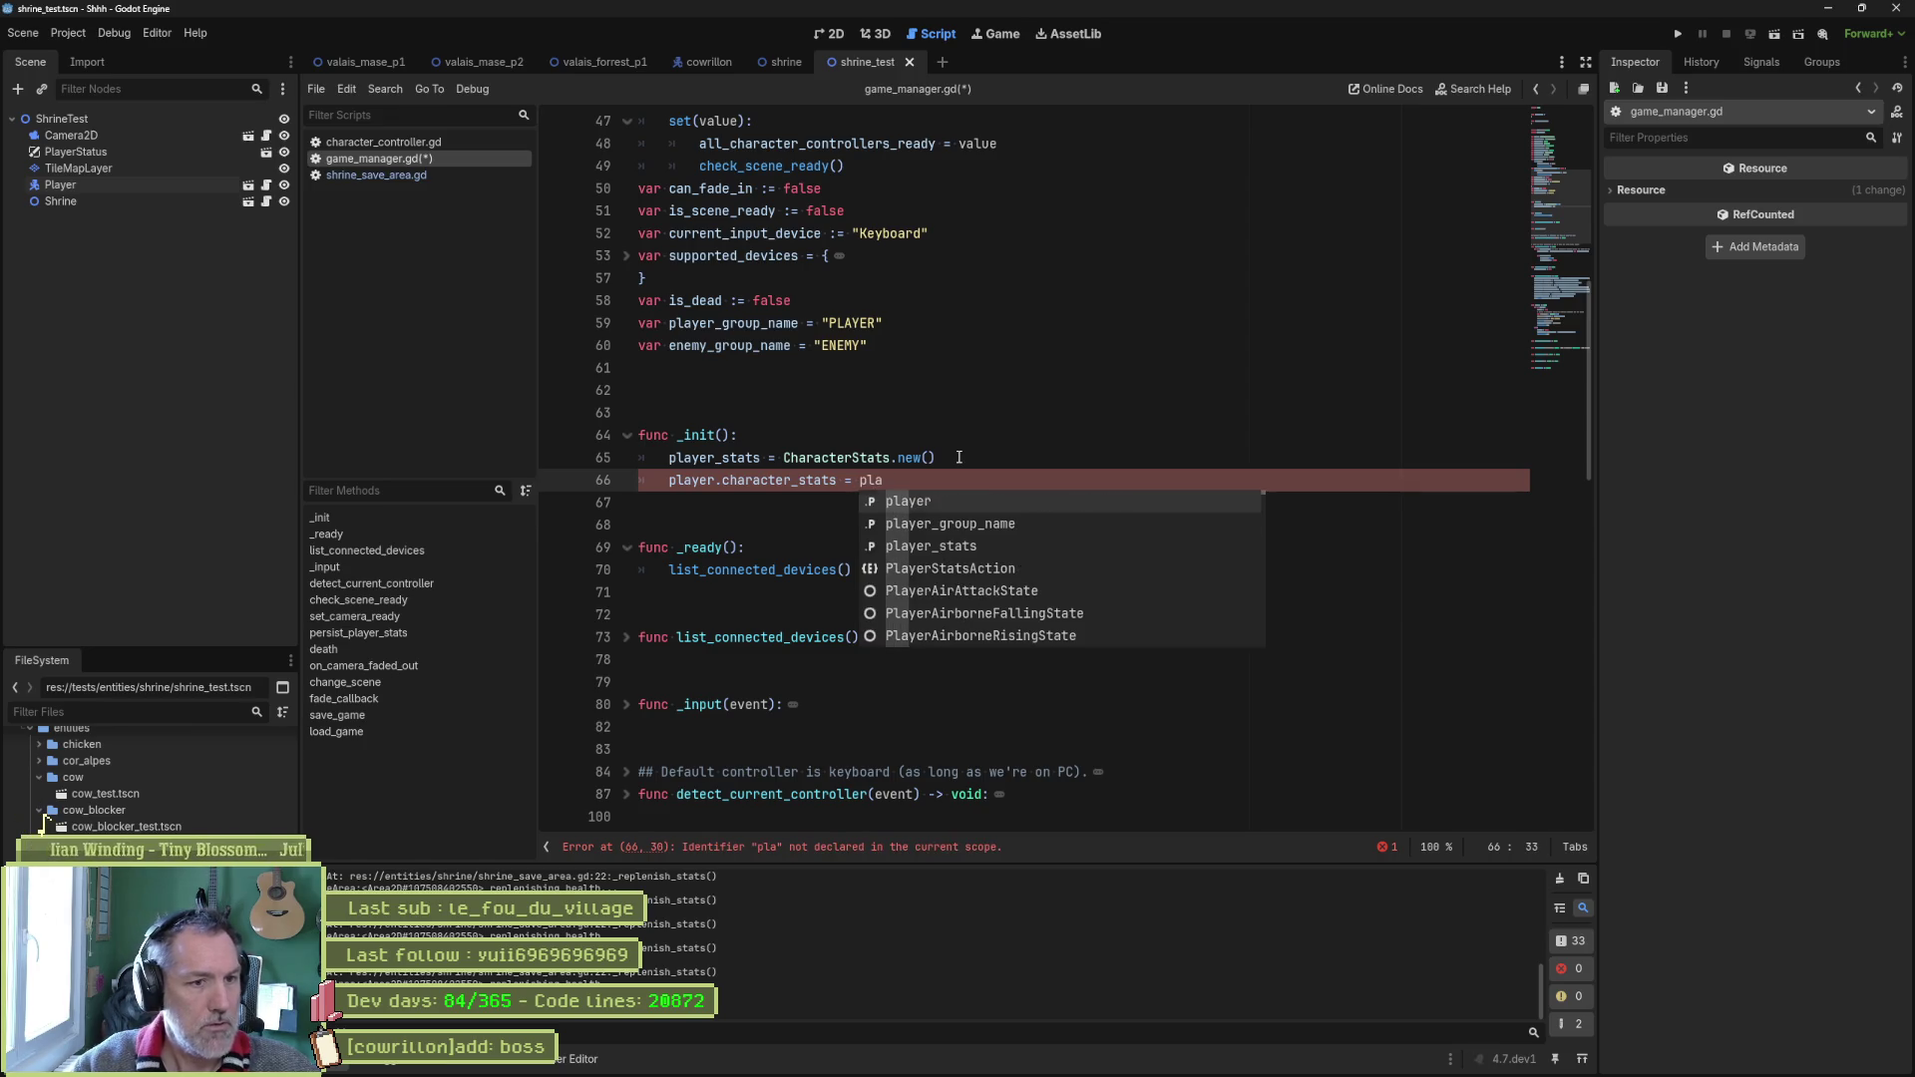
{"action": "key", "text": "Down"}
{"action": "key", "text": "Down"}
{"action": "key", "text": "Return"}
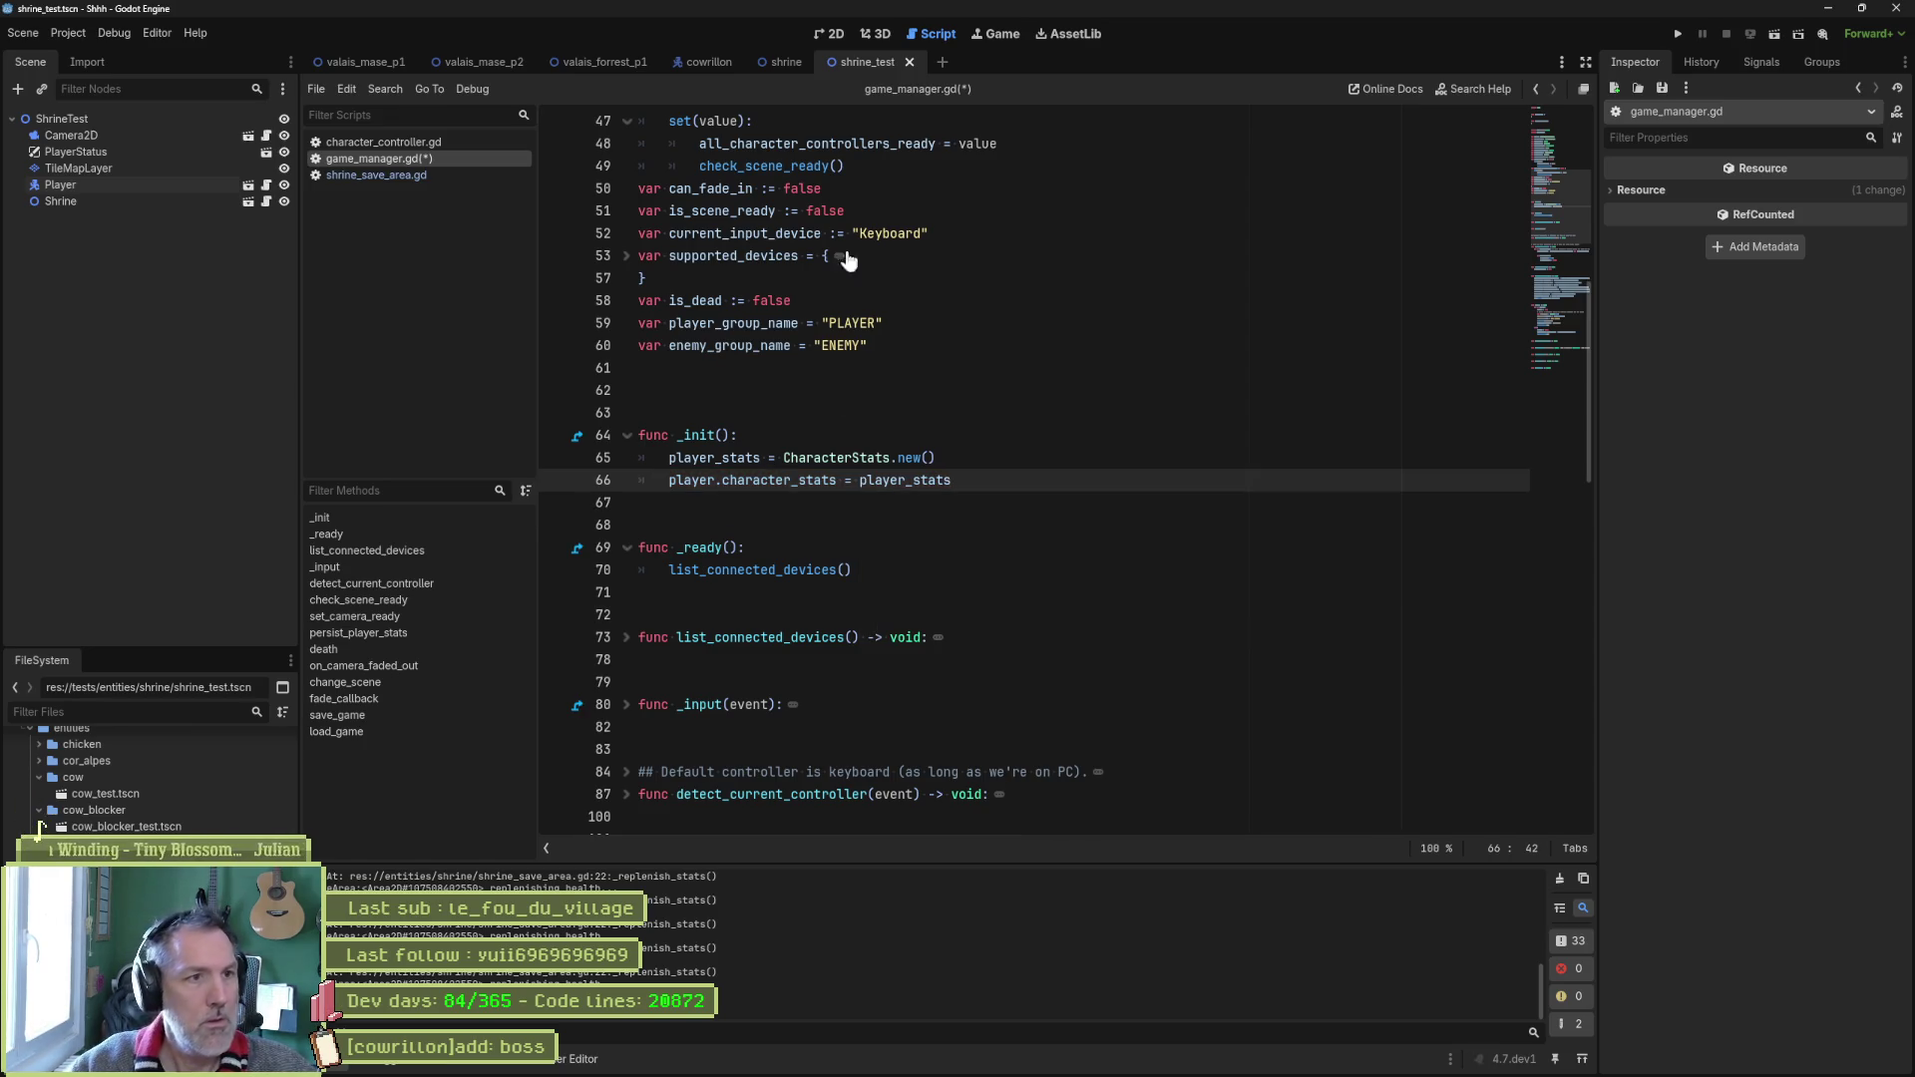
Switch back to shrine_save_area.gd, undo the last edit, and run the scene.
{"action": "left_click", "coordinate": [453, 175]}
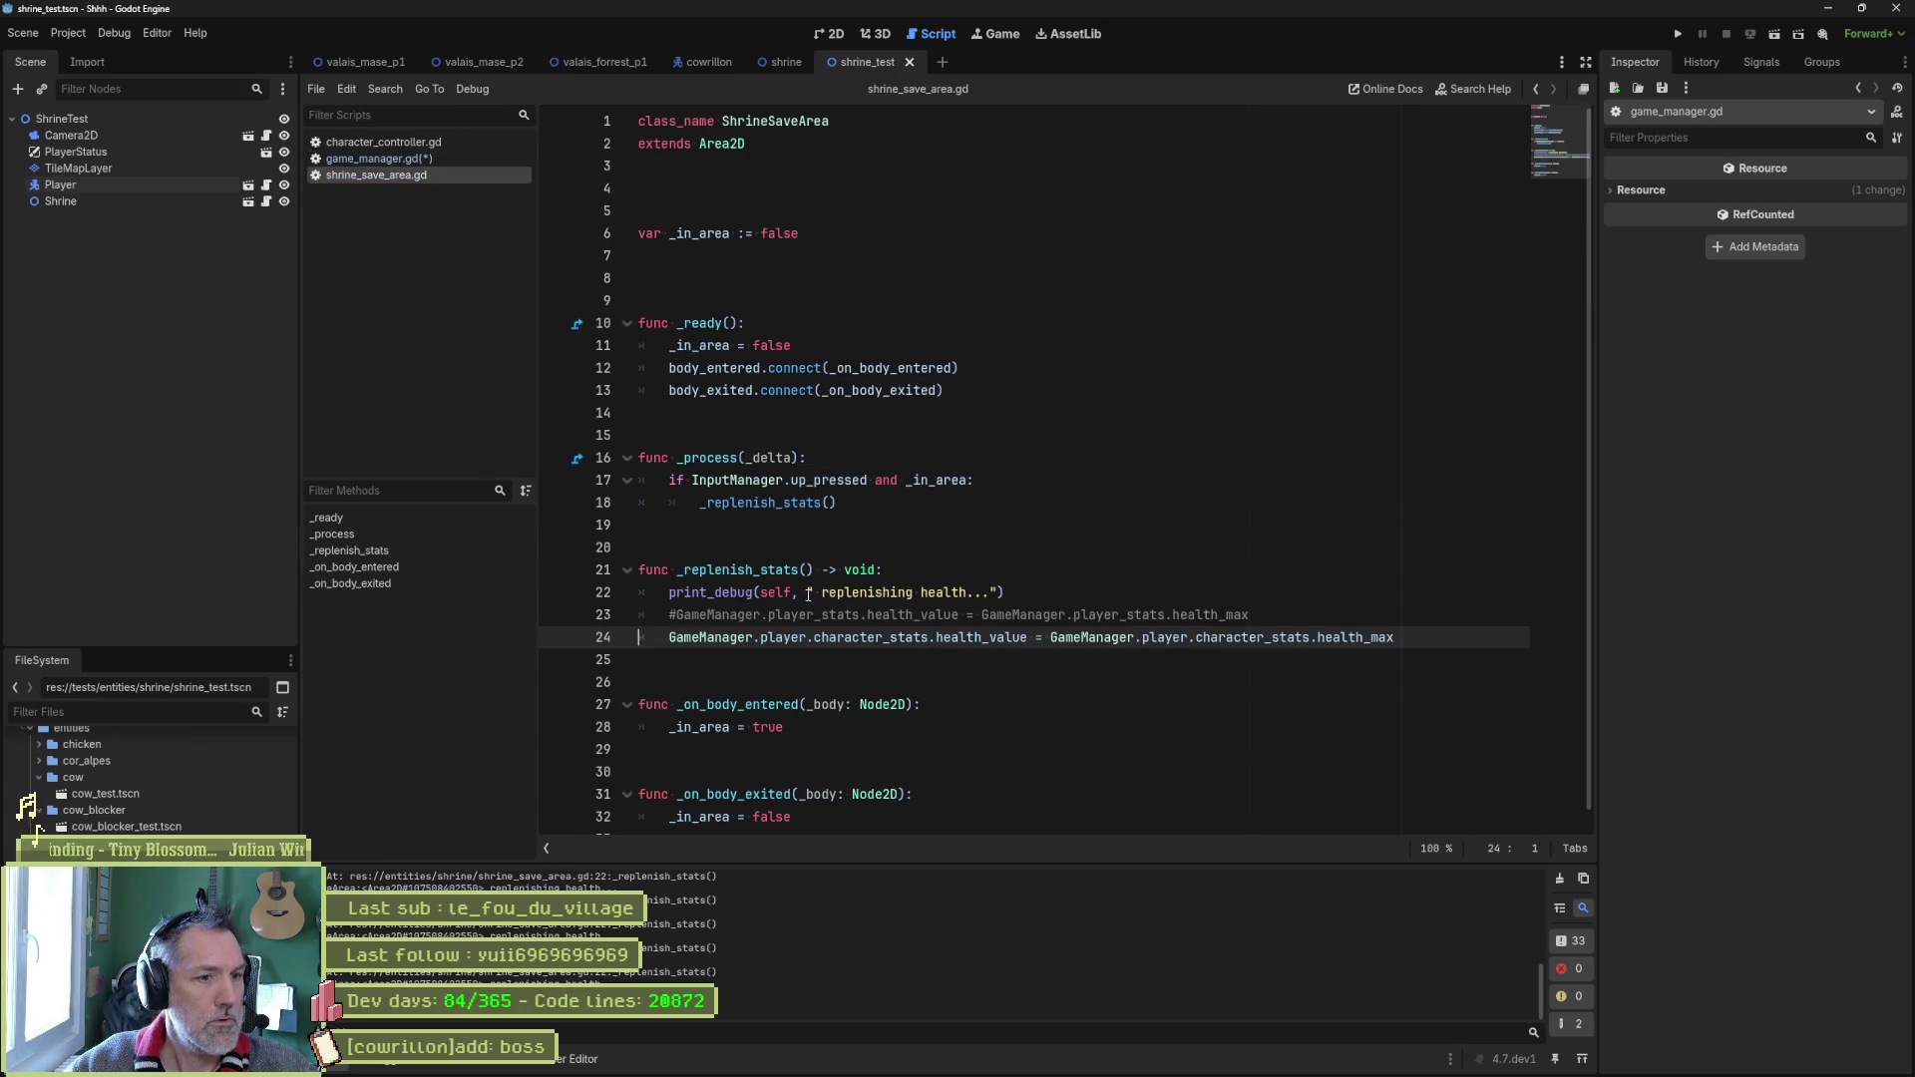
{"action": "key", "text": "ctrl+z"}
{"action": "key", "text": "ctrl+z"}
{"action": "key", "text": "ctrl+z"}
{"action": "key", "text": "F6"}
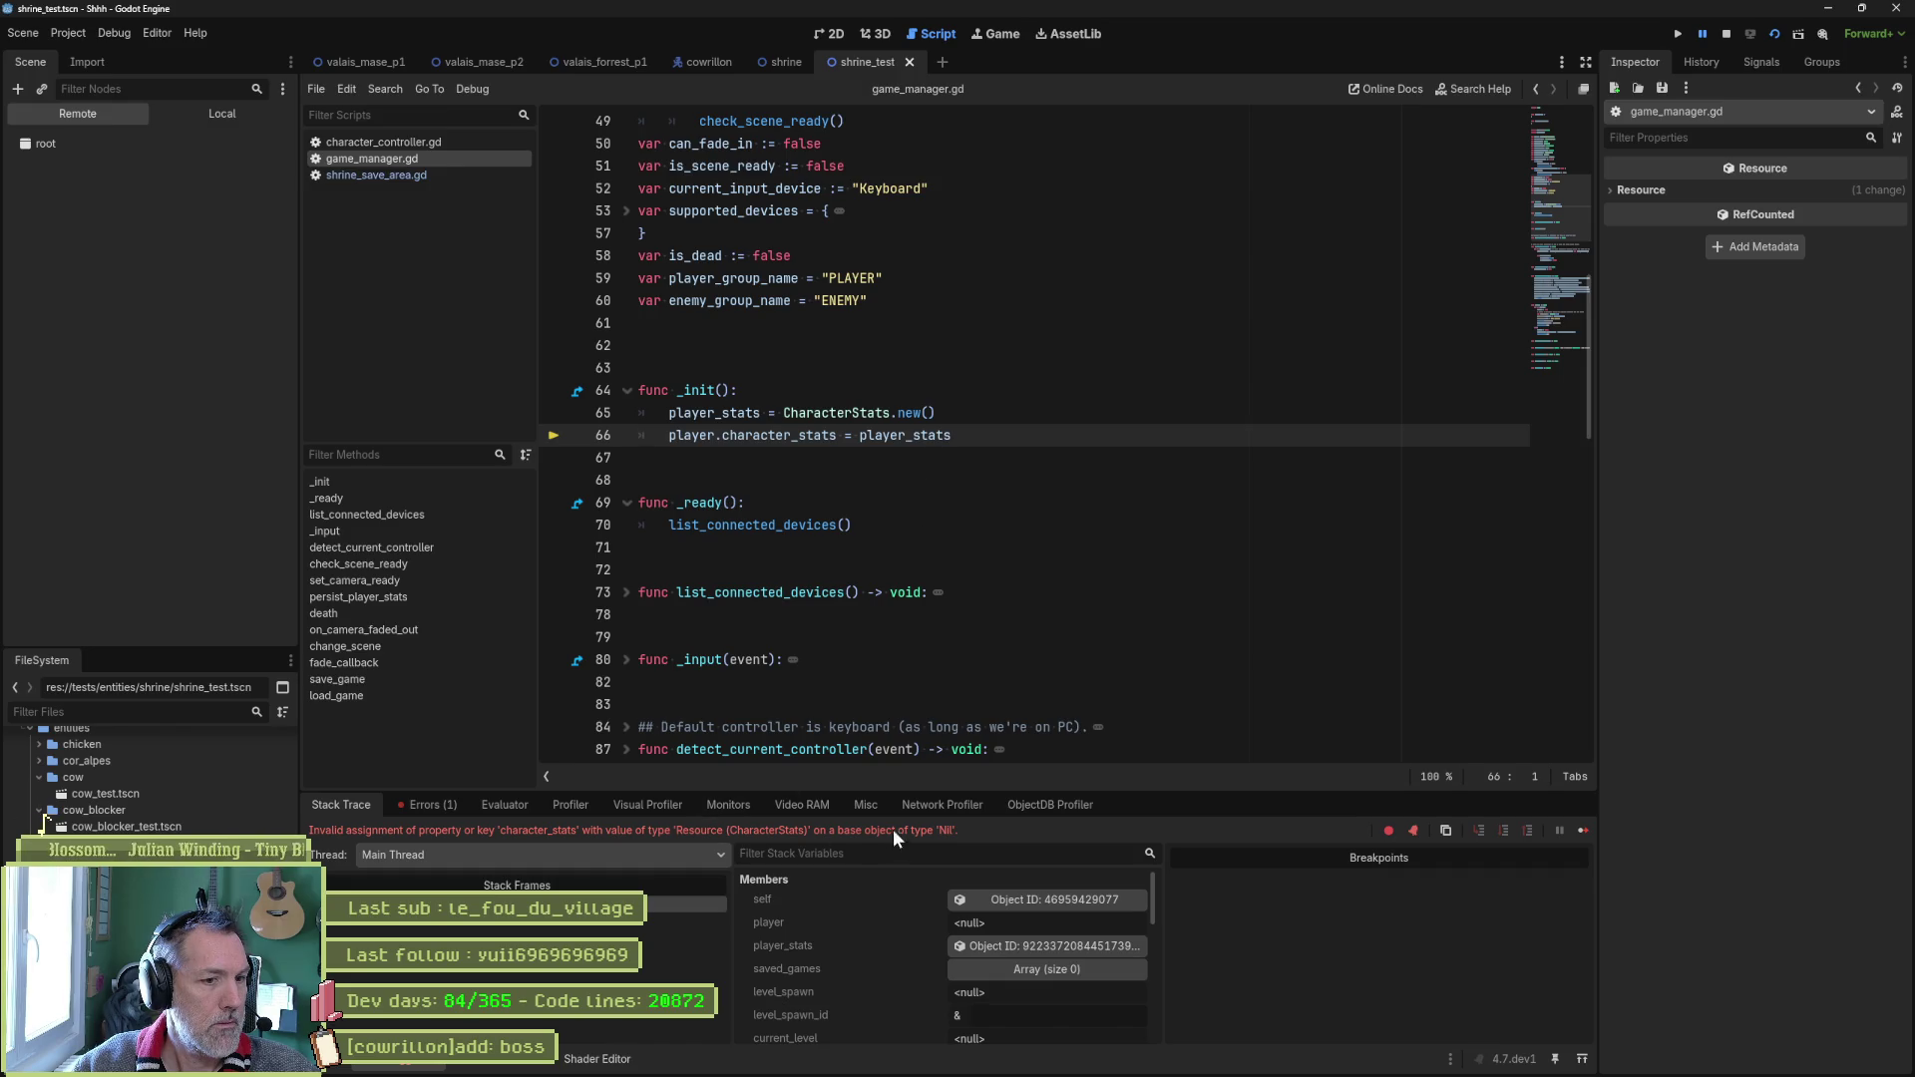
Resume past the break and trace the player reference back to its declaration on line 24.
{"action": "key", "text": "F6"}
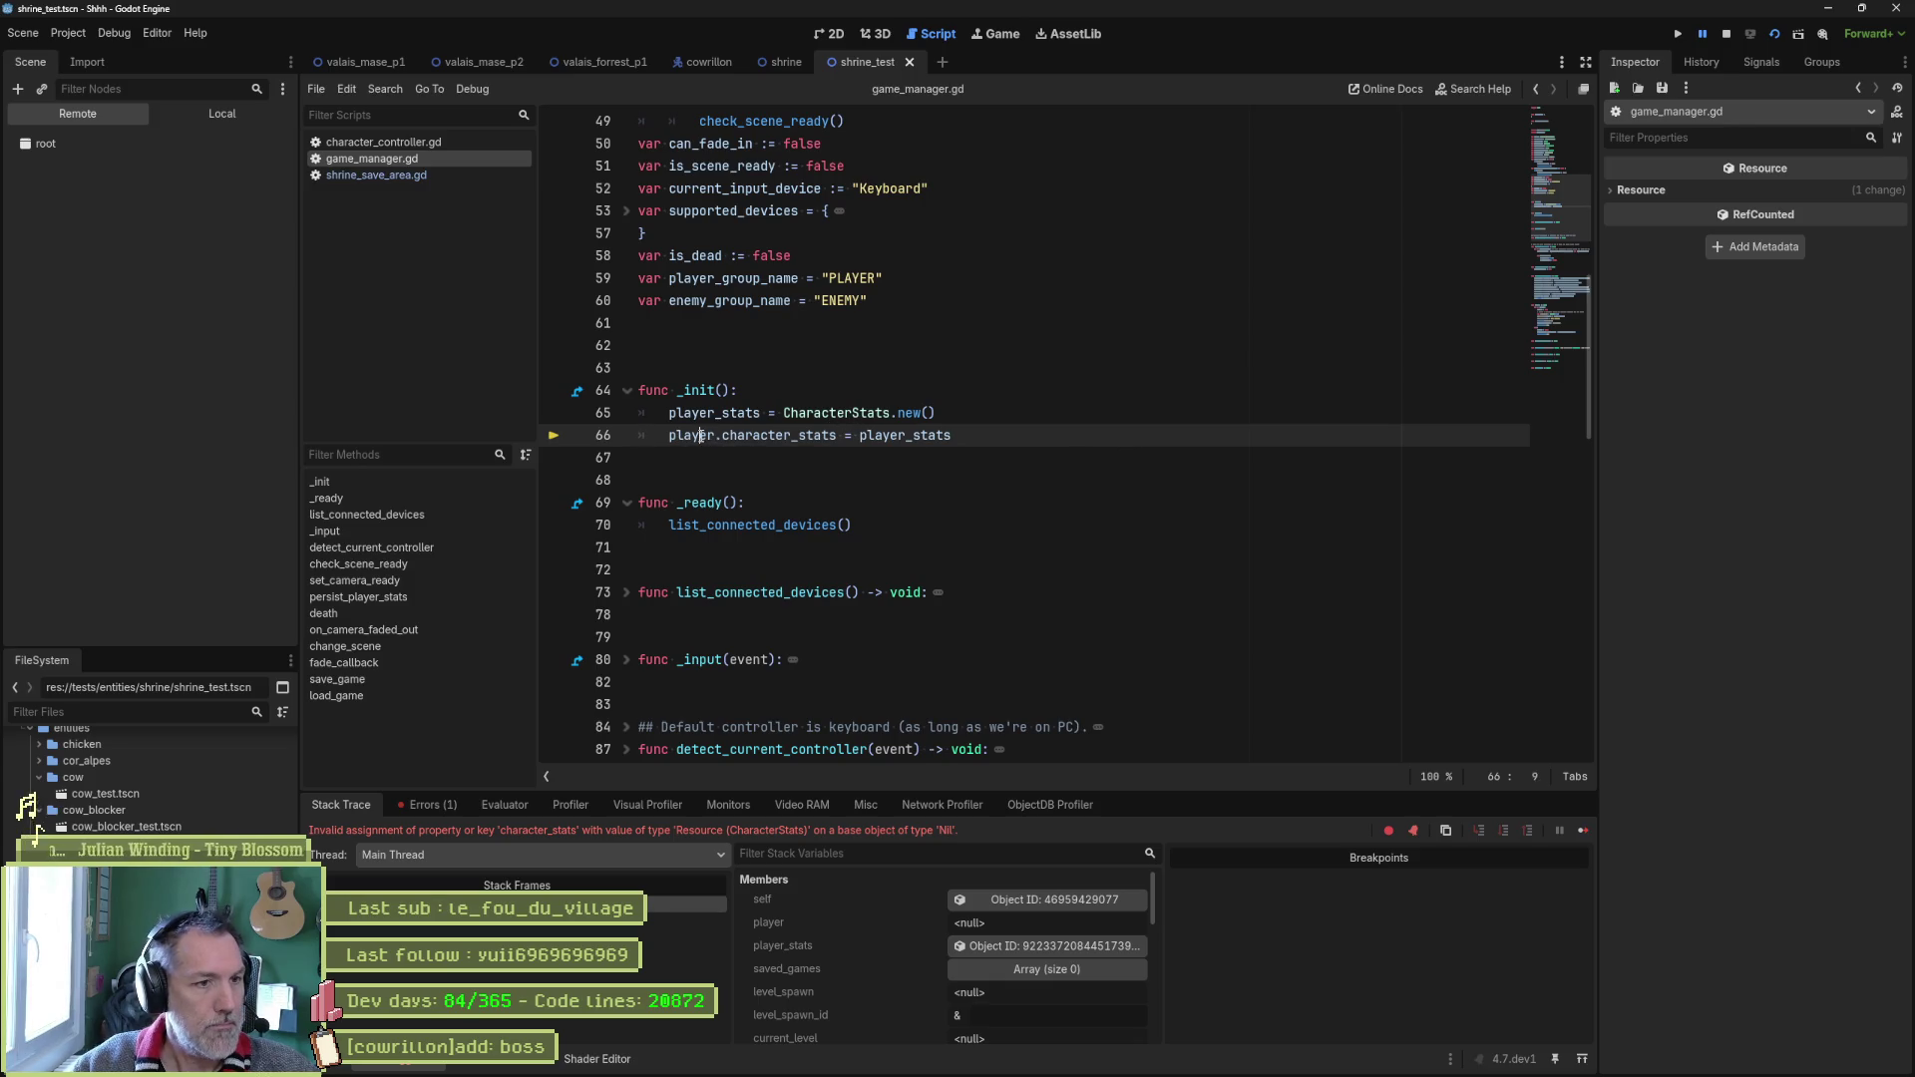
{"action": "double_click", "coordinate": [691, 435]}
{"action": "scroll", "coordinate": [837, 466], "scroll_direction": "down", "scroll_amount": 1}
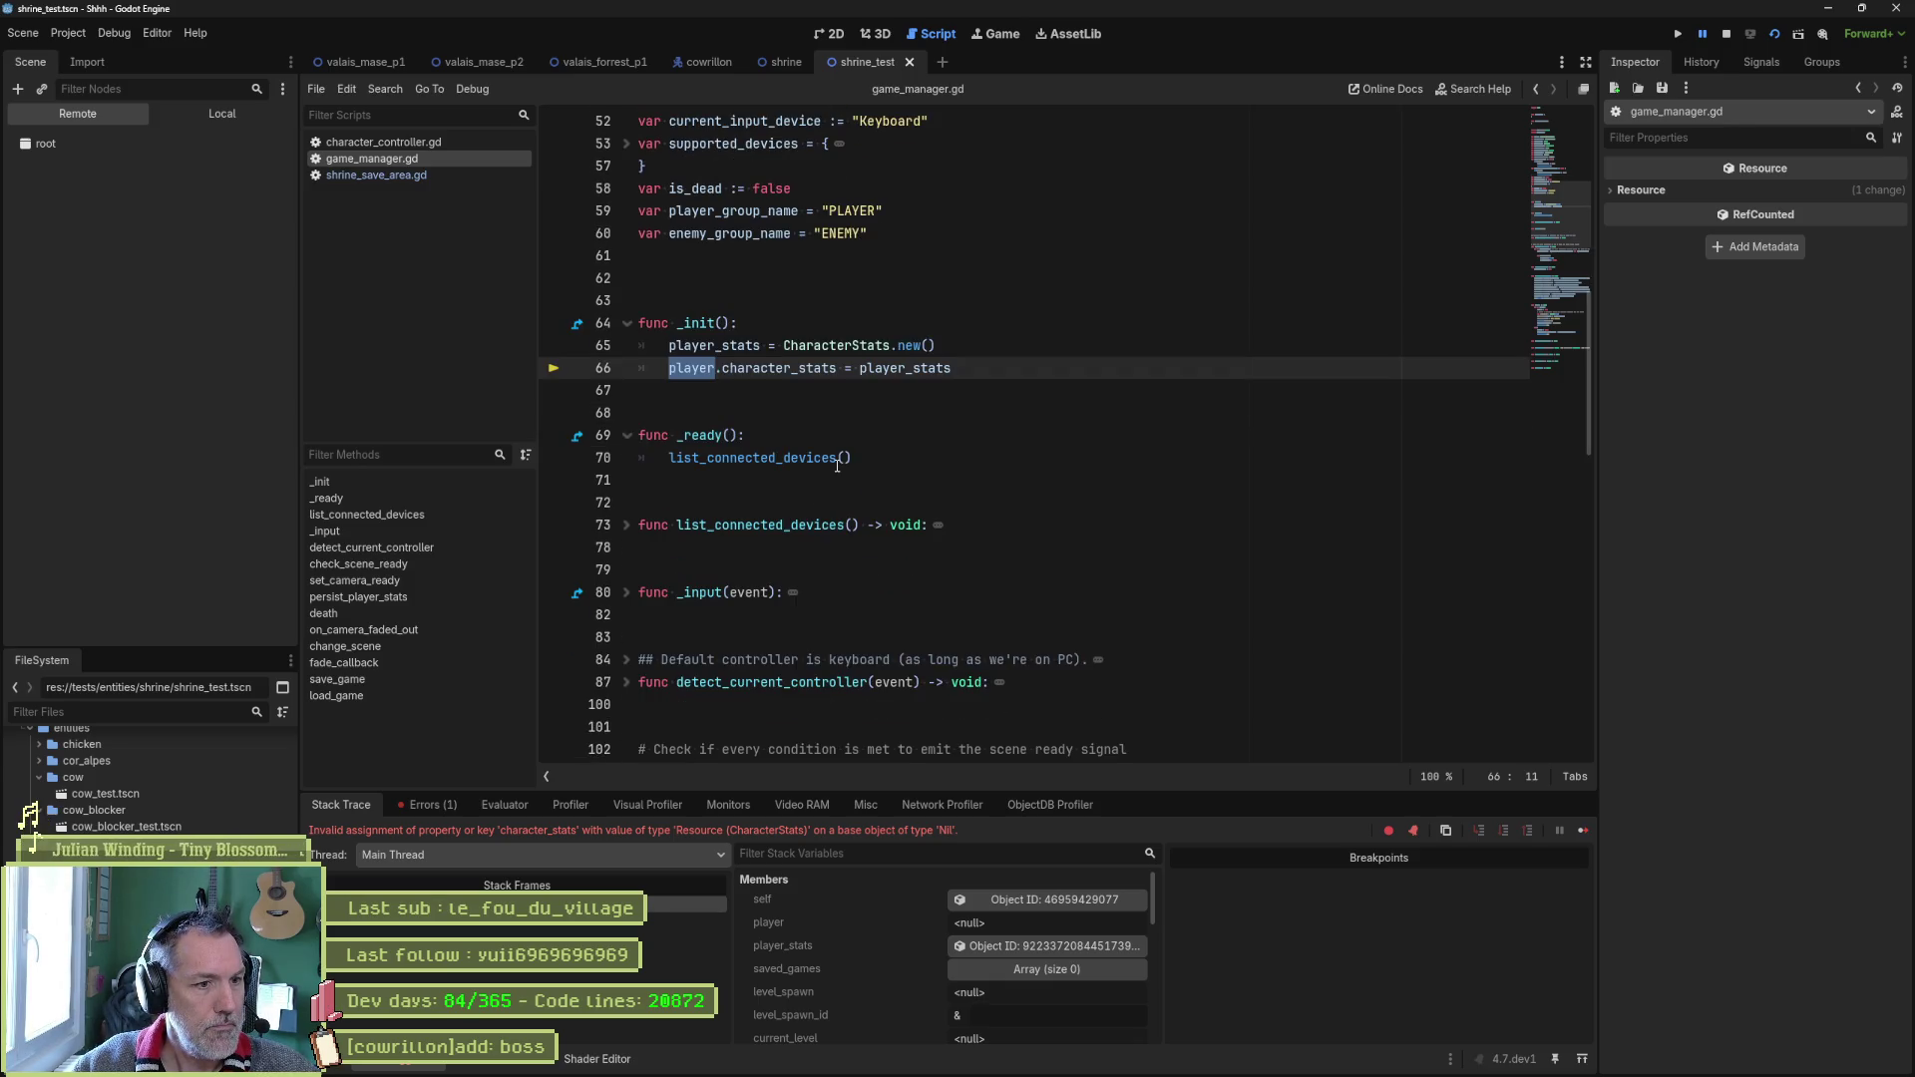
{"action": "scroll", "coordinate": [838, 462], "scroll_direction": "up", "scroll_amount": 2}
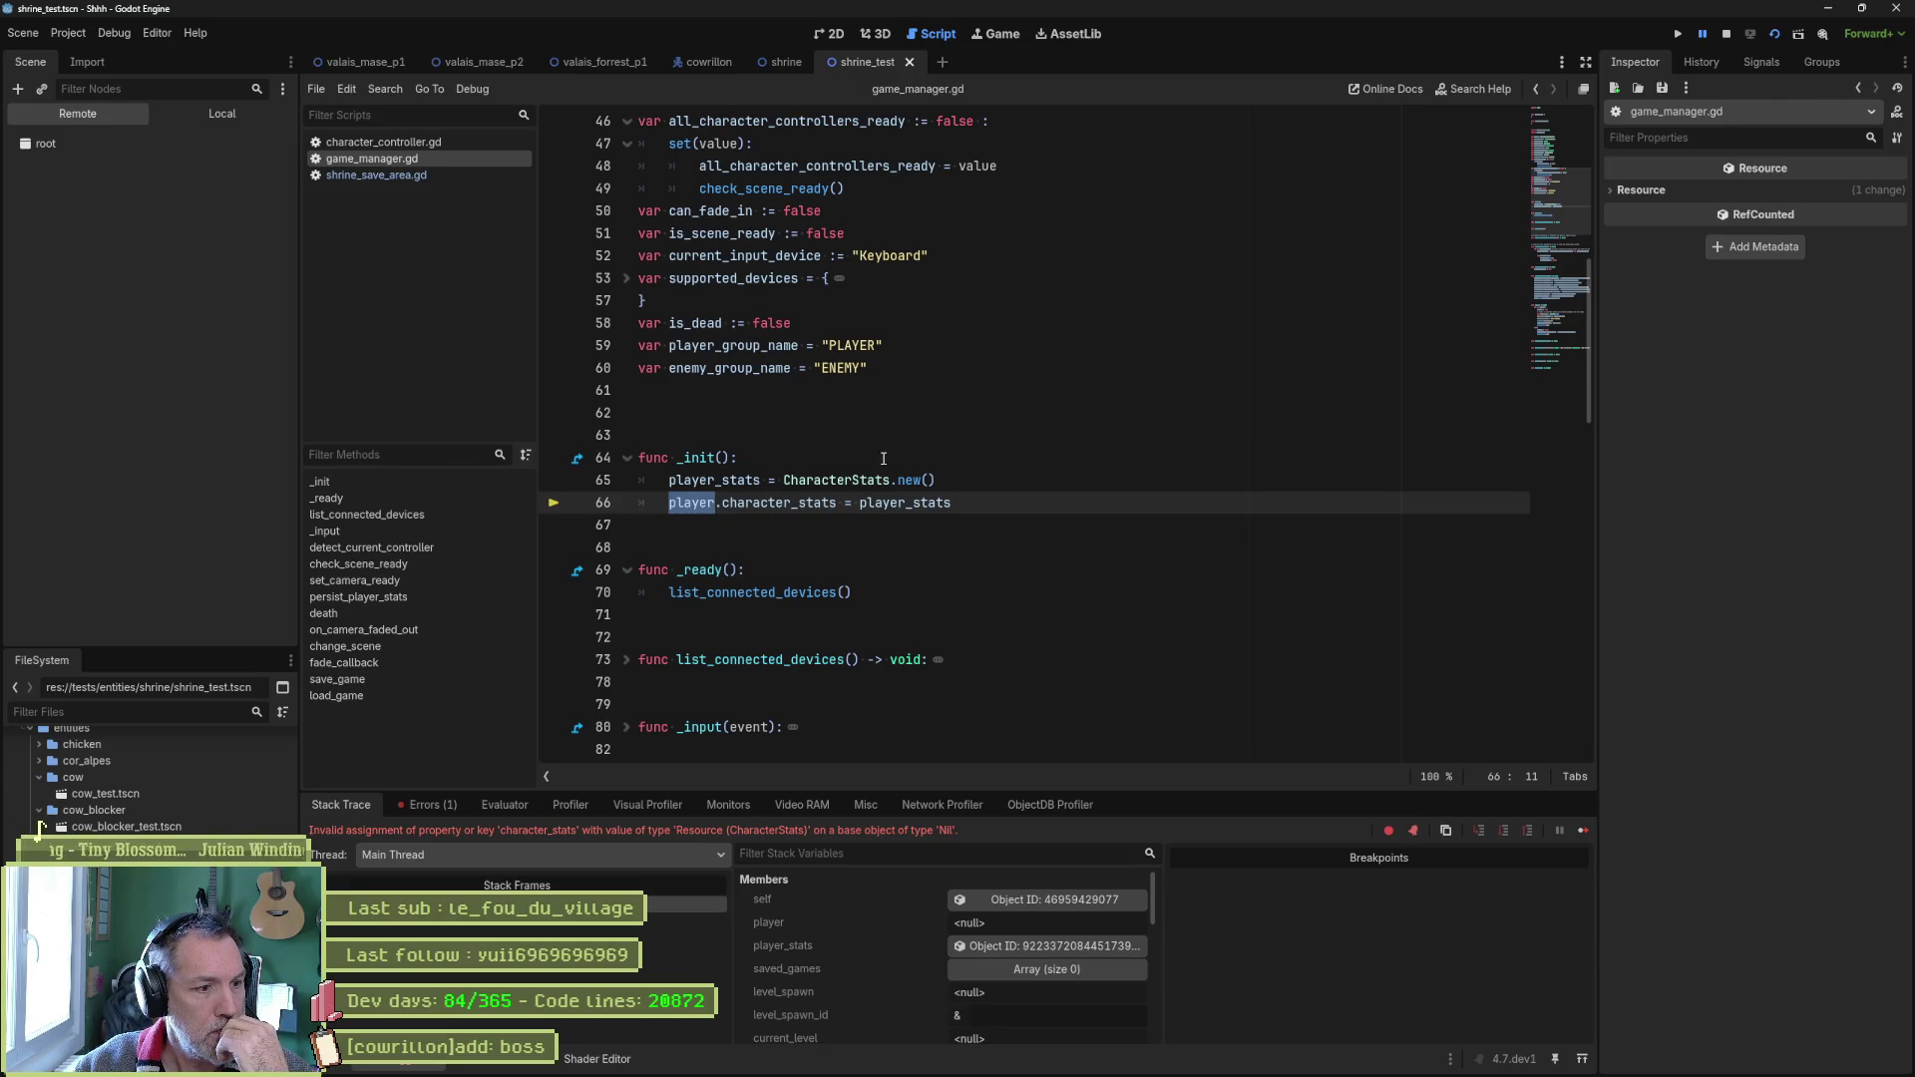
{"action": "scroll", "coordinate": [894, 452], "scroll_direction": "up", "scroll_amount": 8}
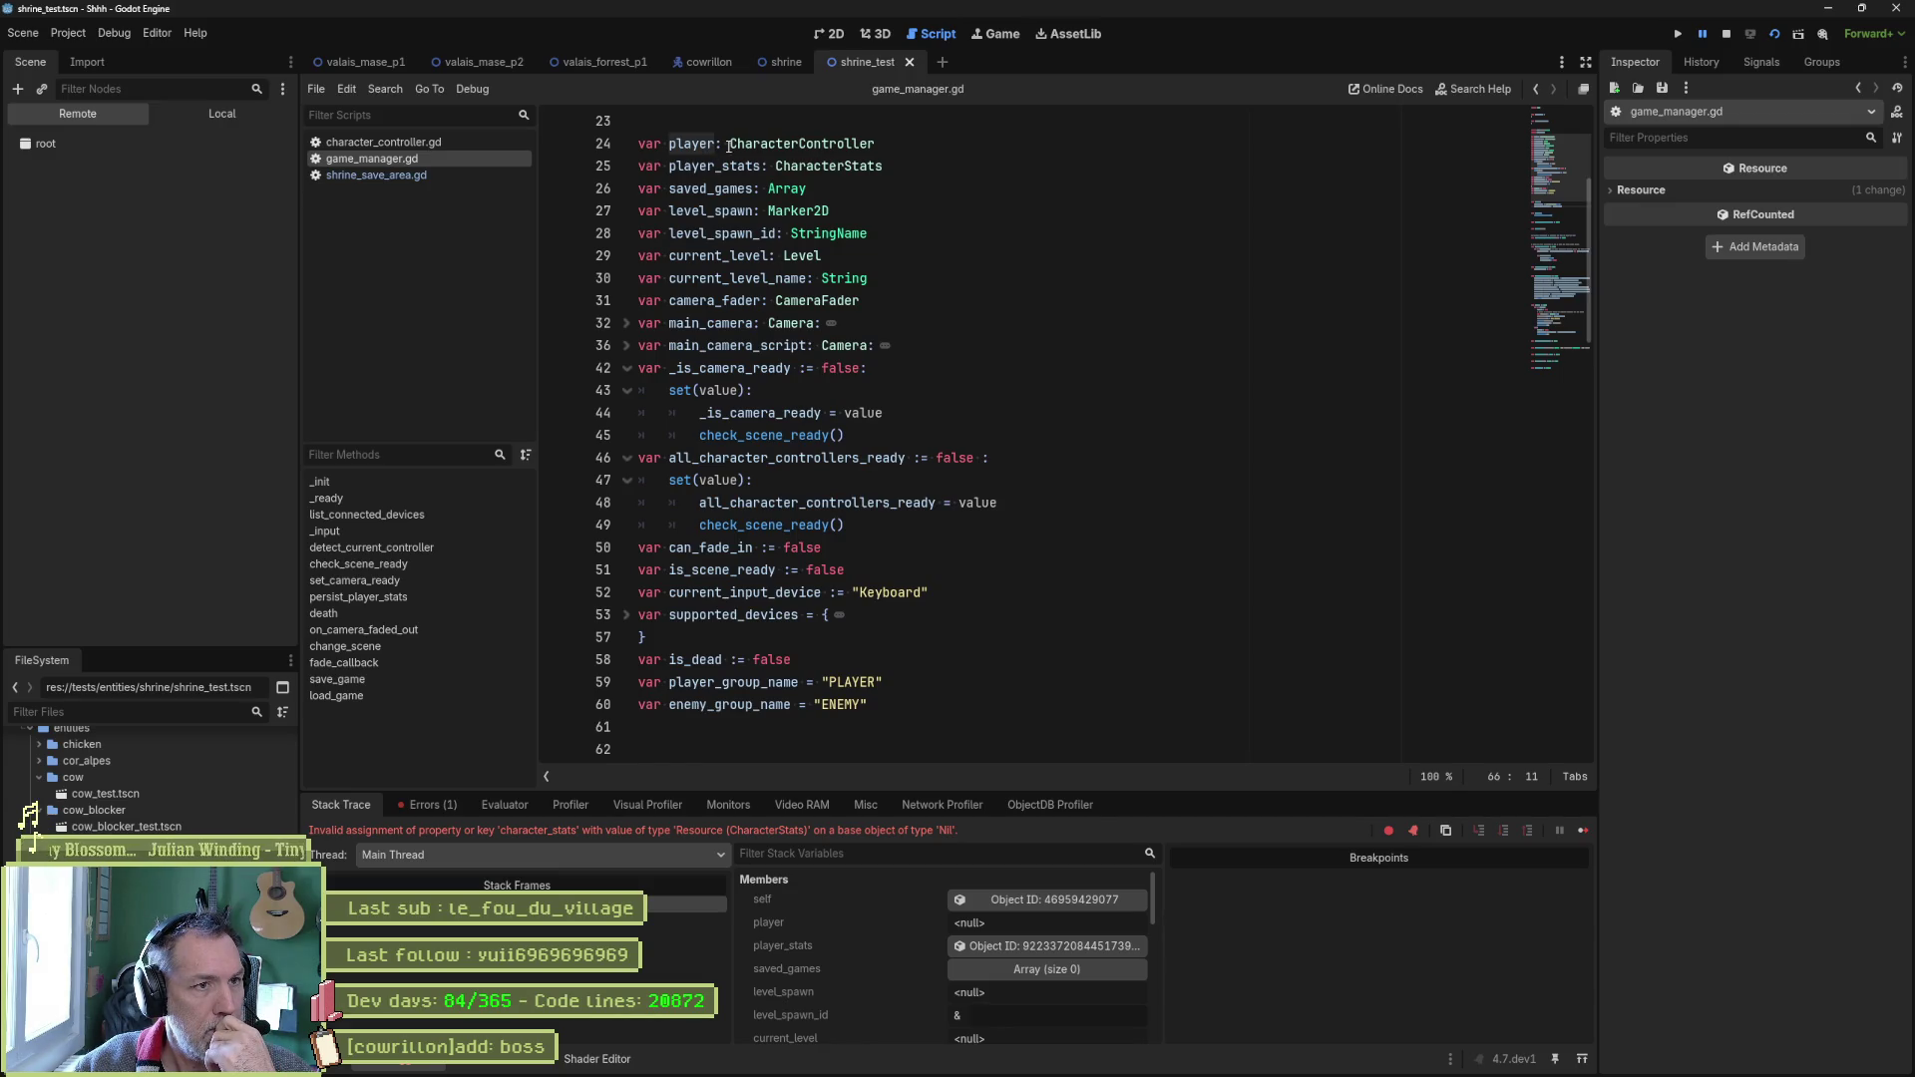
{"action": "double_click", "coordinate": [703, 145]}
{"action": "scroll", "coordinate": [860, 536], "scroll_direction": "down", "scroll_amount": 8}
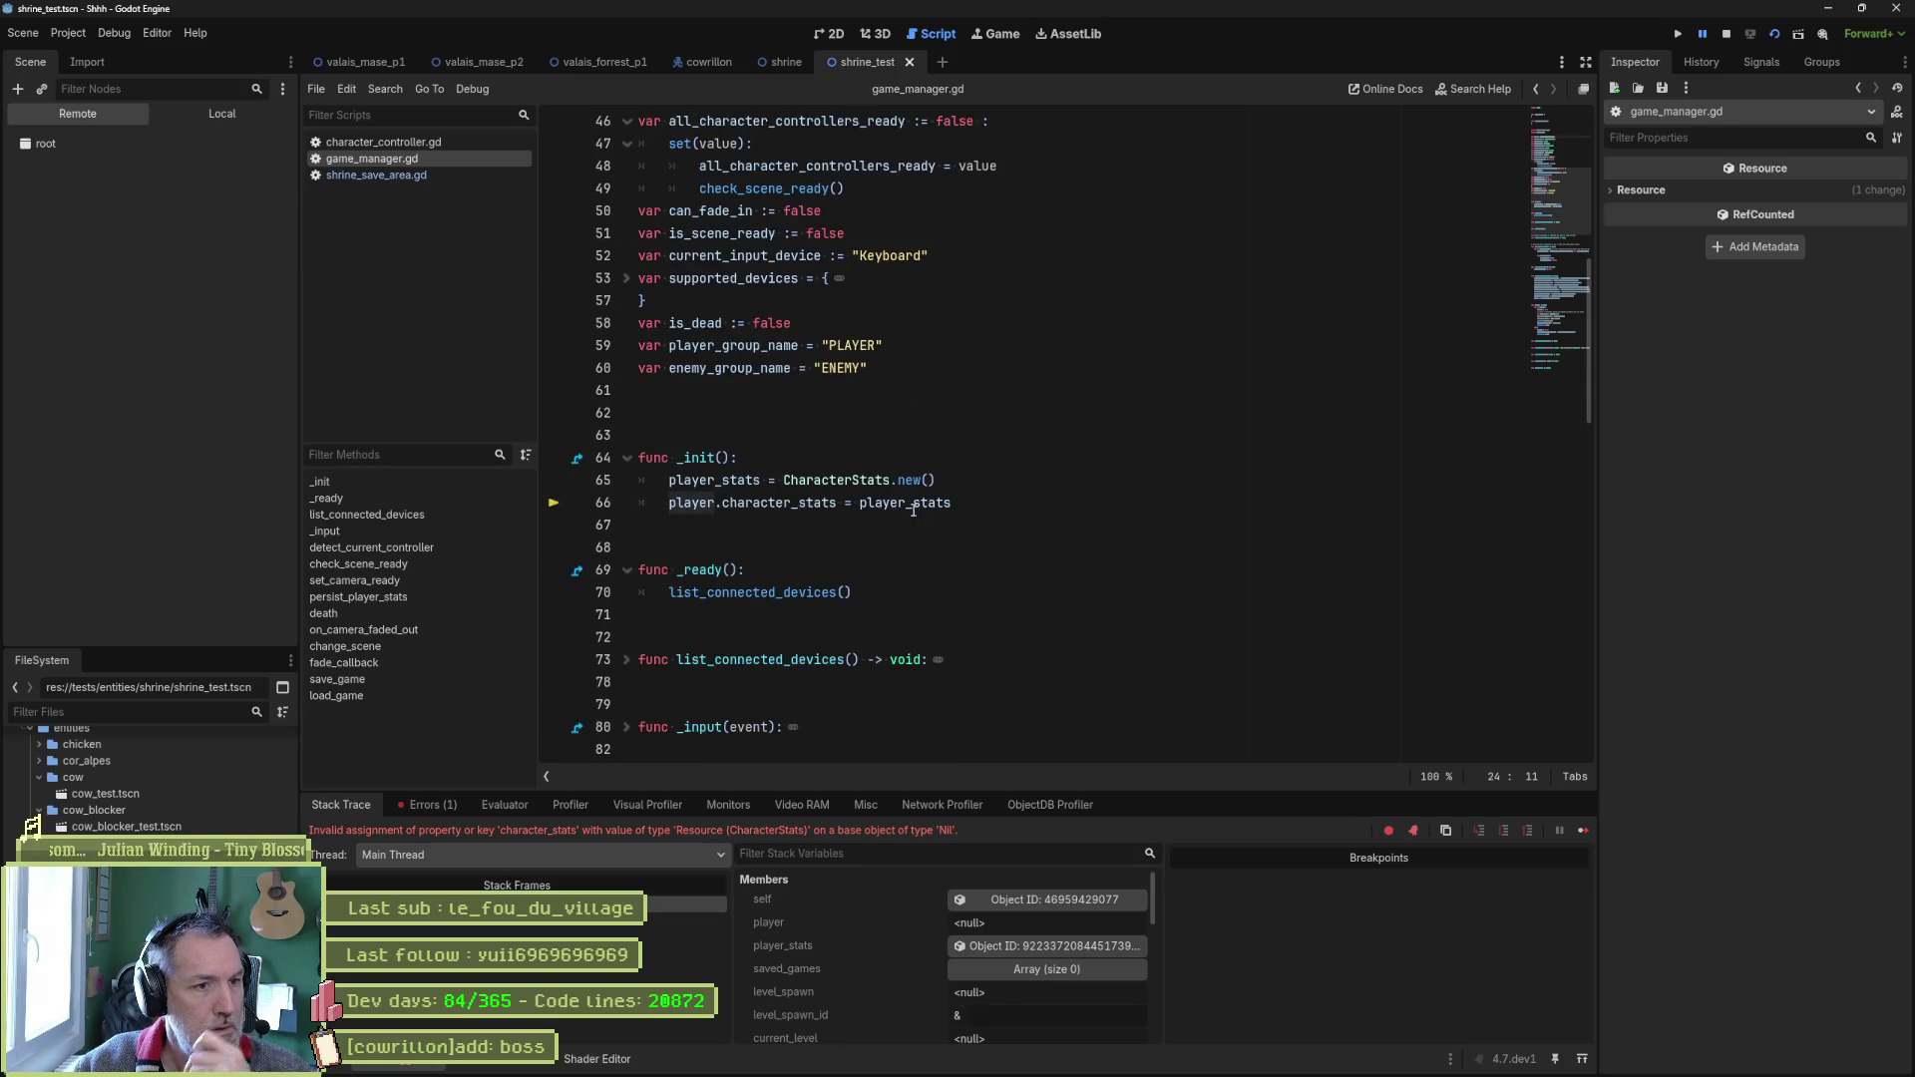
Delete the 'player.character_stats = player_stats' line from _init().
{"action": "left_click_drag", "start_coordinate": [972, 505], "coordinate": [981, 490]}
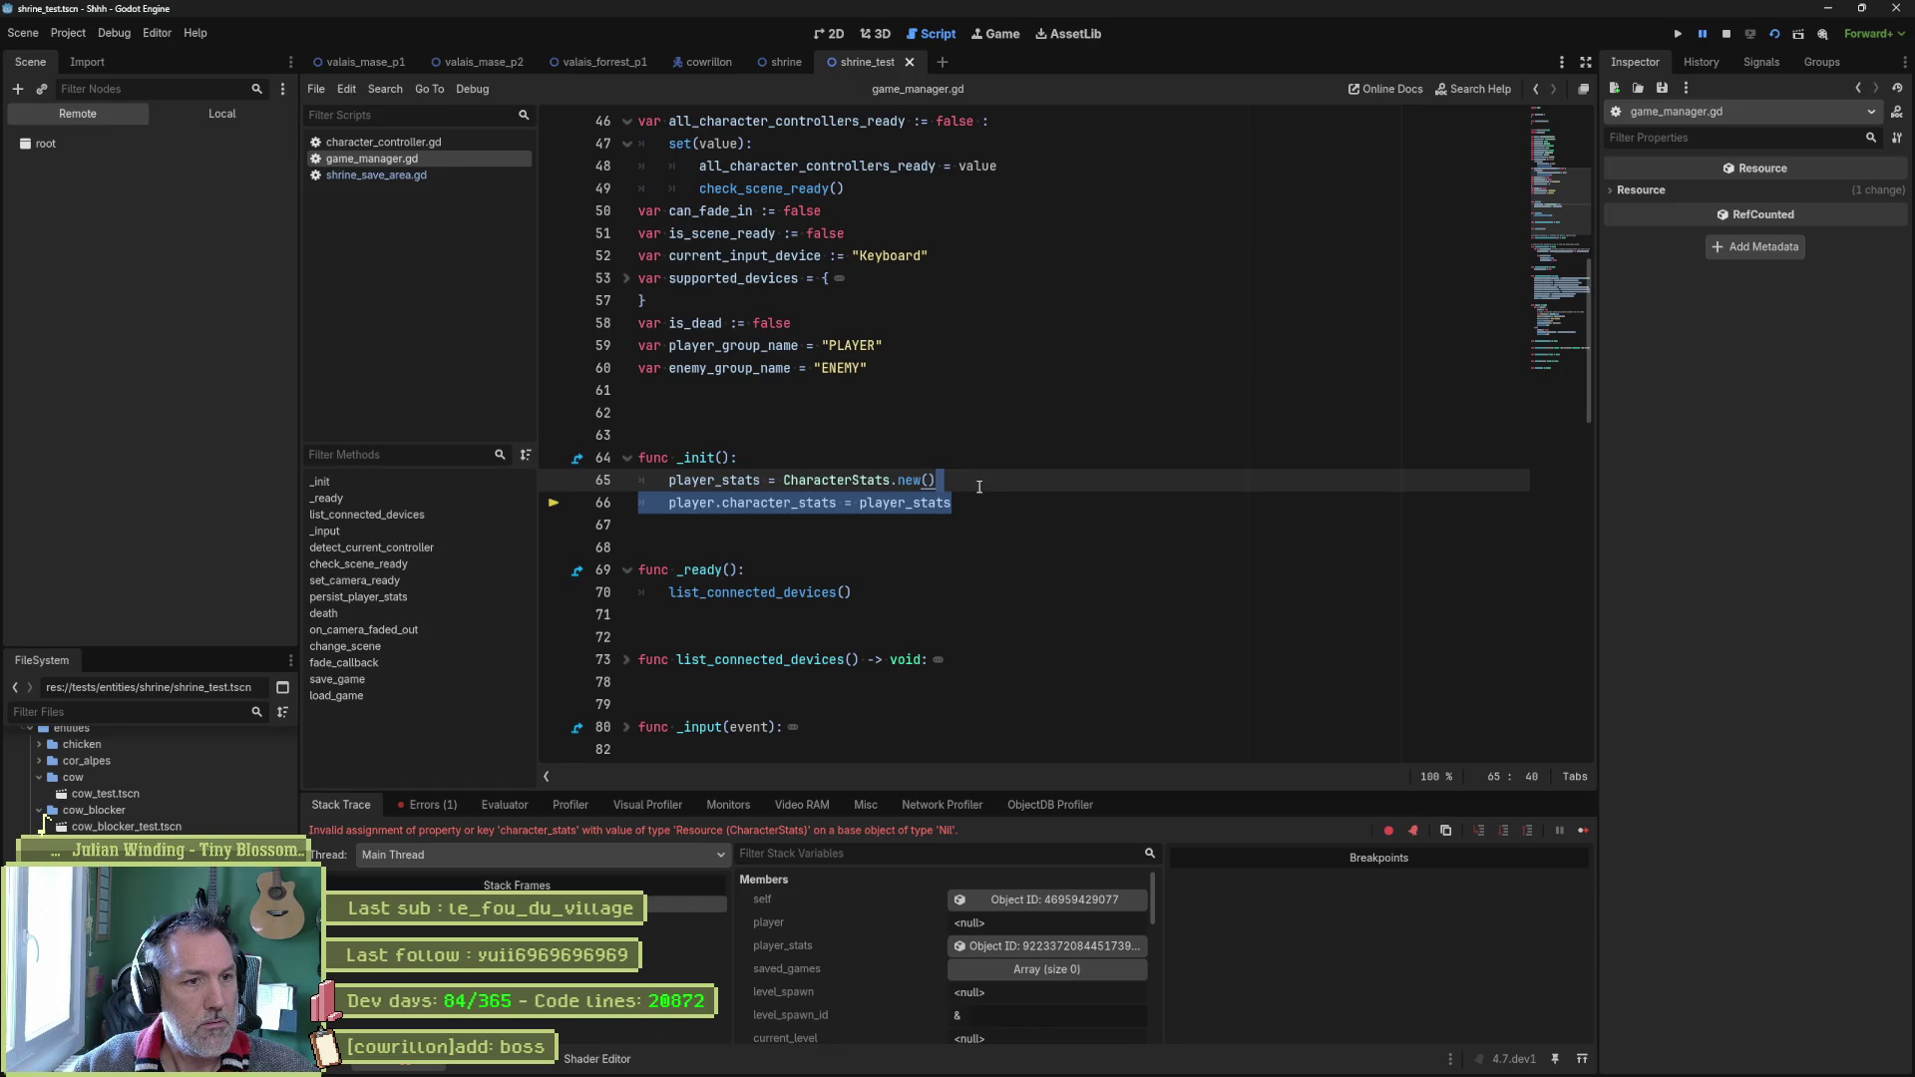
{"action": "key", "text": "BackSpace"}
{"action": "scroll", "coordinate": [980, 487], "scroll_direction": "up", "scroll_amount": 2}
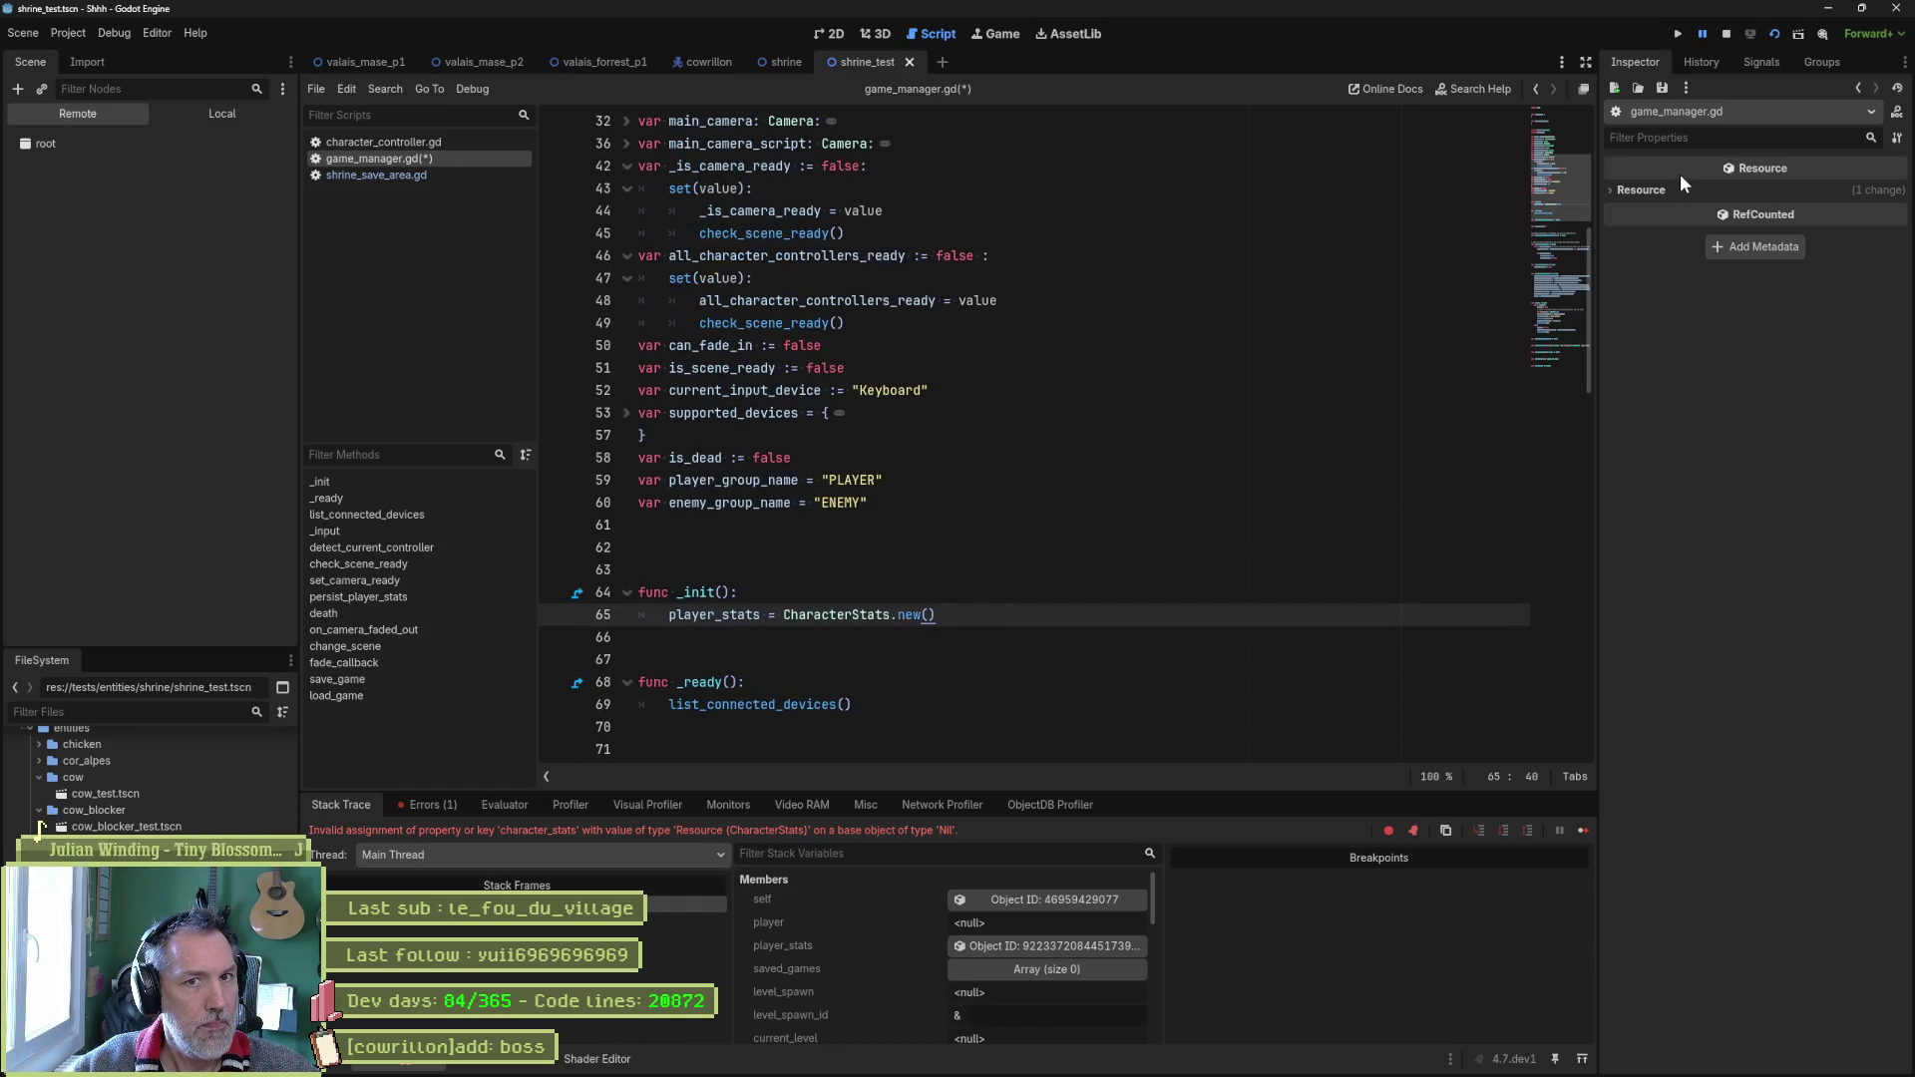
Stop debugging, give player_stats a set(value) setter also assigning player.character_stats, and run with F5.
{"action": "left_click", "coordinate": [1727, 33]}
{"action": "scroll", "coordinate": [860, 244], "scroll_direction": "up", "scroll_amount": 4}
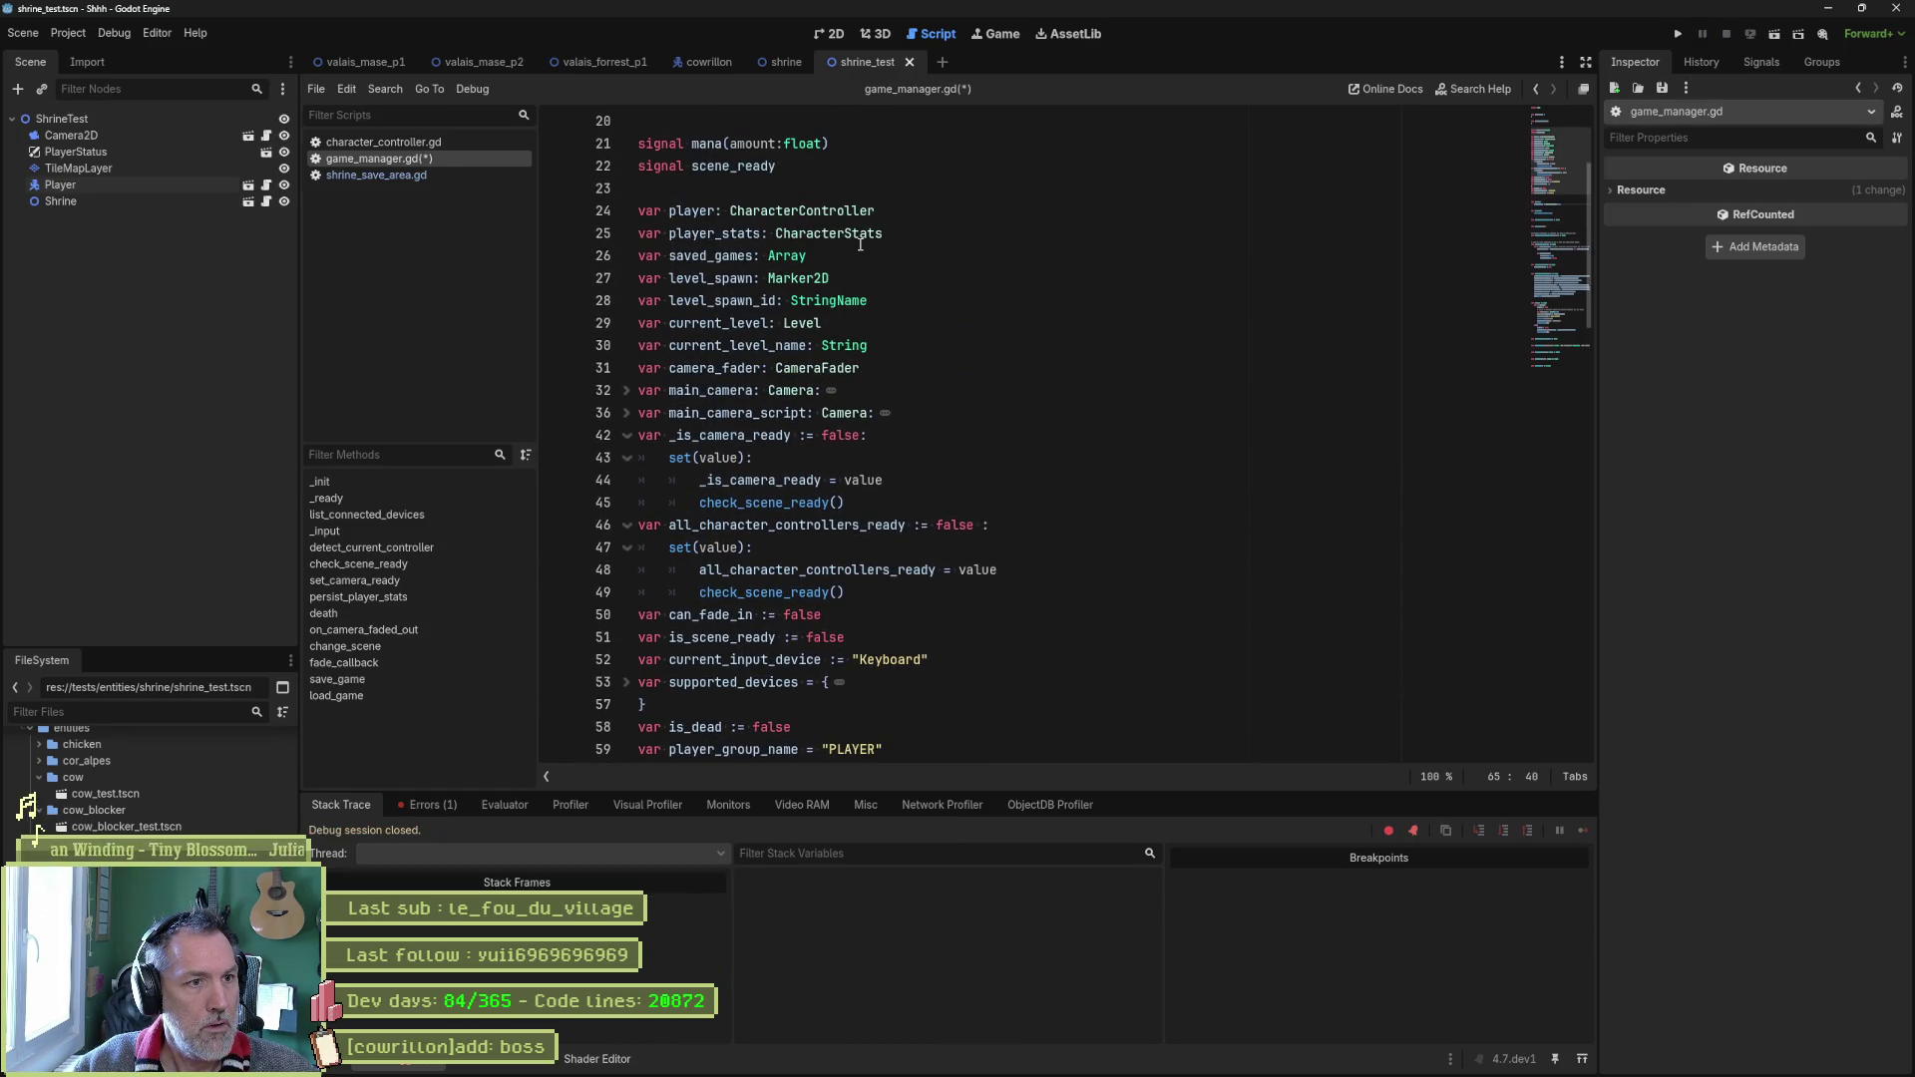
{"action": "left_click", "coordinate": [890, 236]}
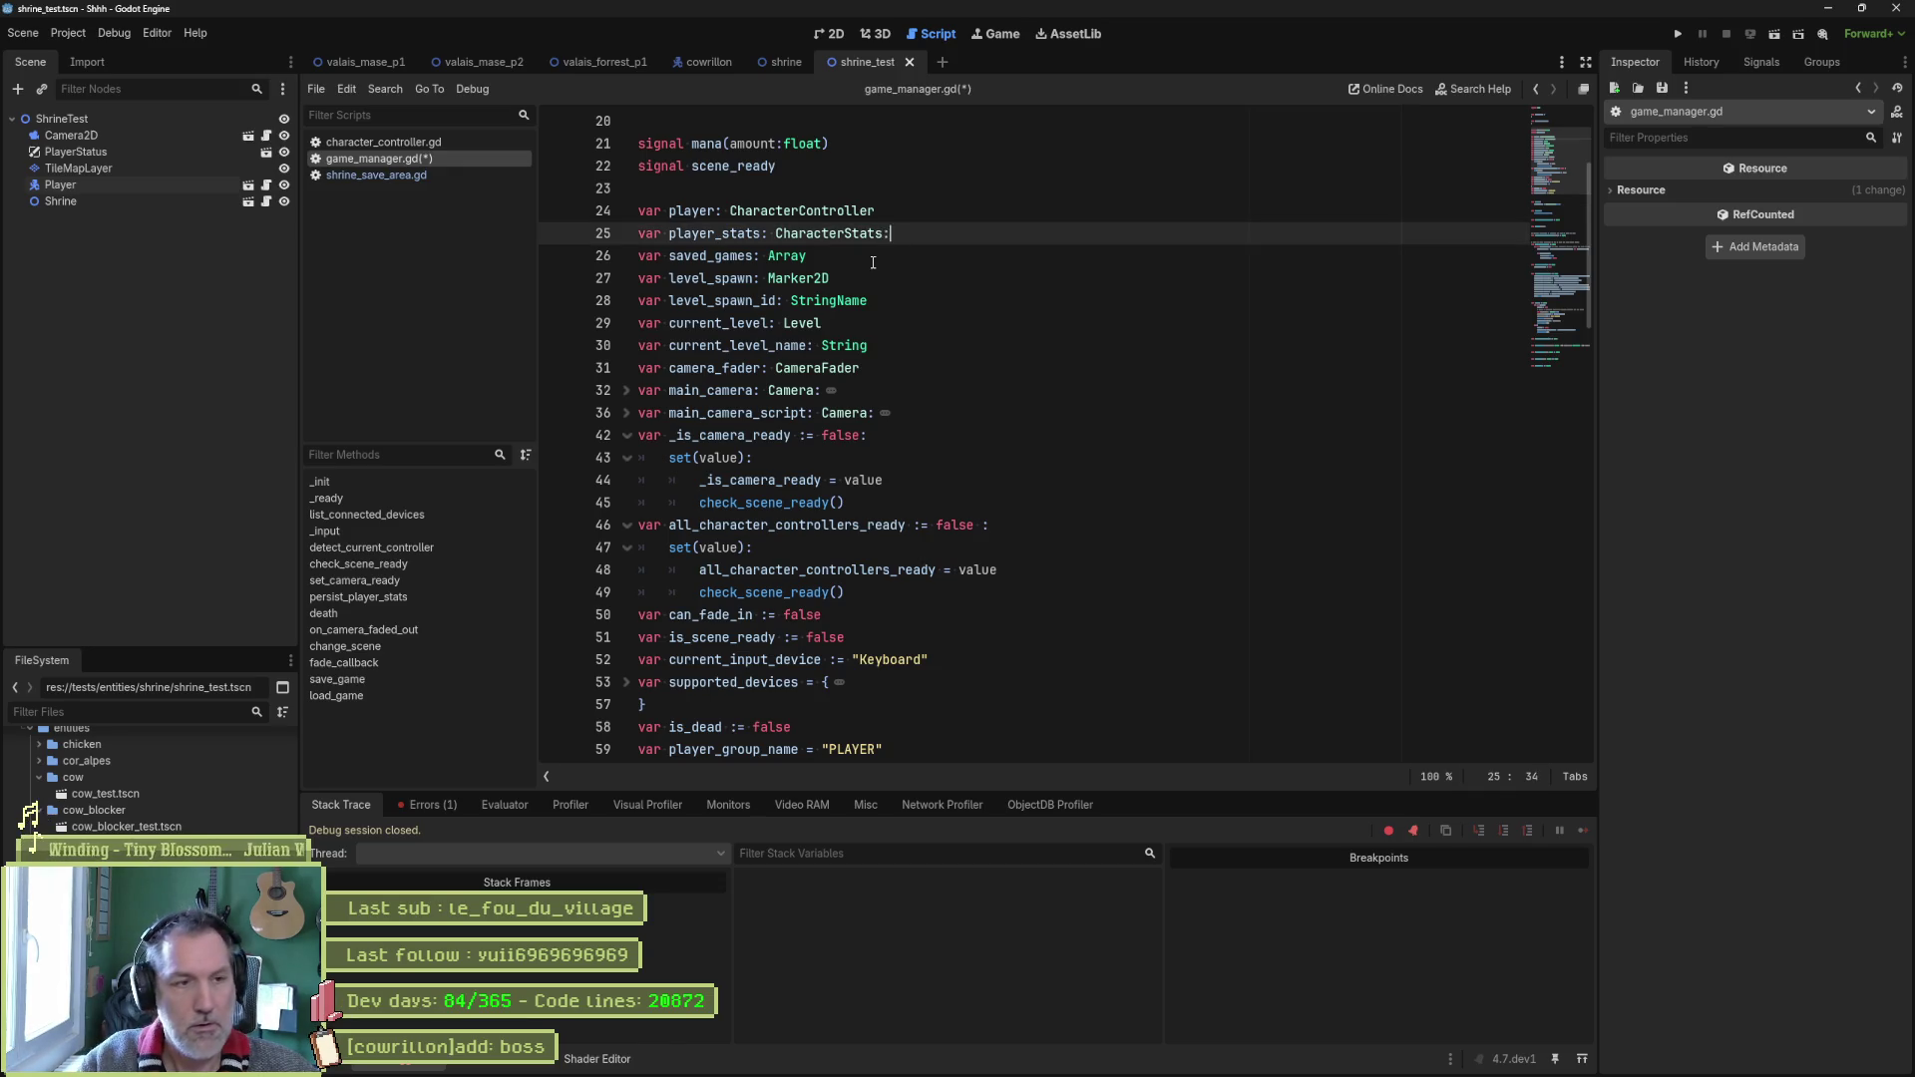
{"action": "key", "text": "Return"}
{"action": "type", "text": "set(value)"}
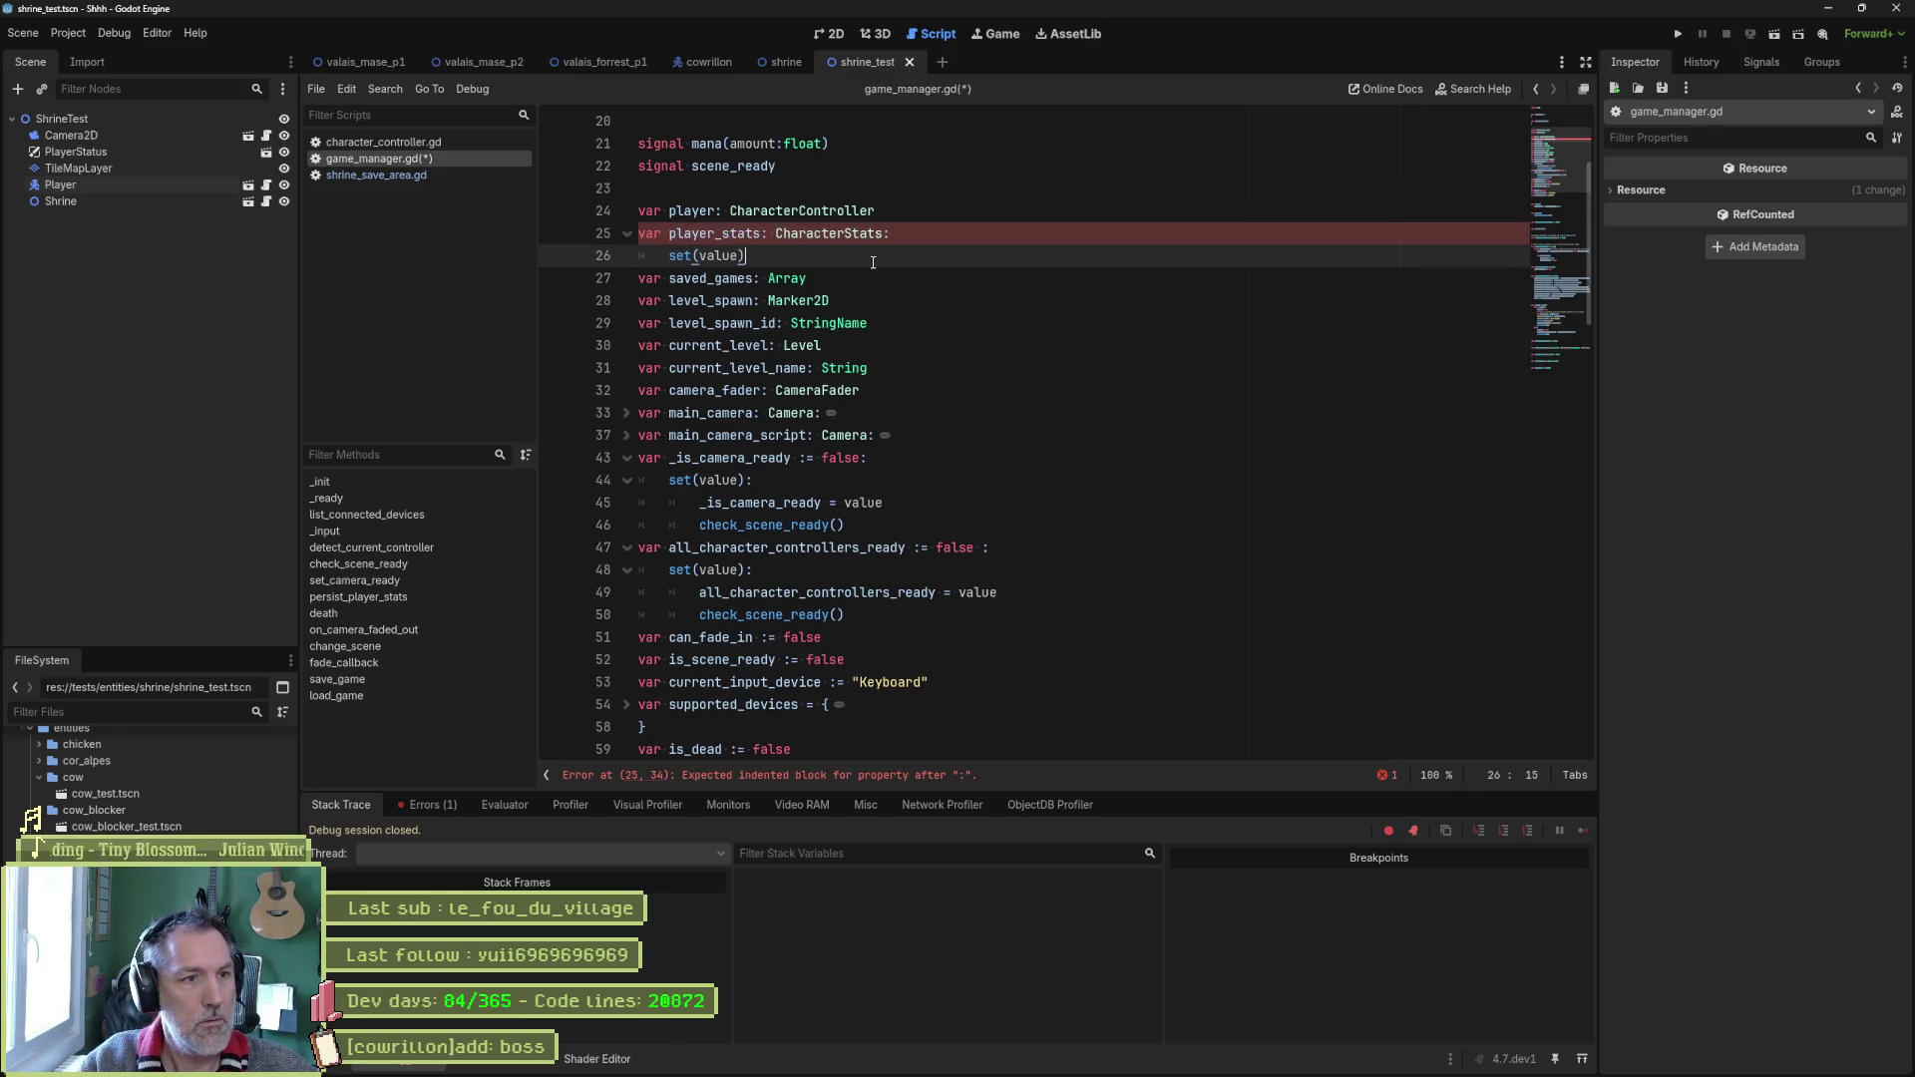
{"action": "type", "text": ":"}
{"action": "key", "text": "Return"}
{"action": "type", "text": "player_stats = value"}
{"action": "key", "text": "Return"}
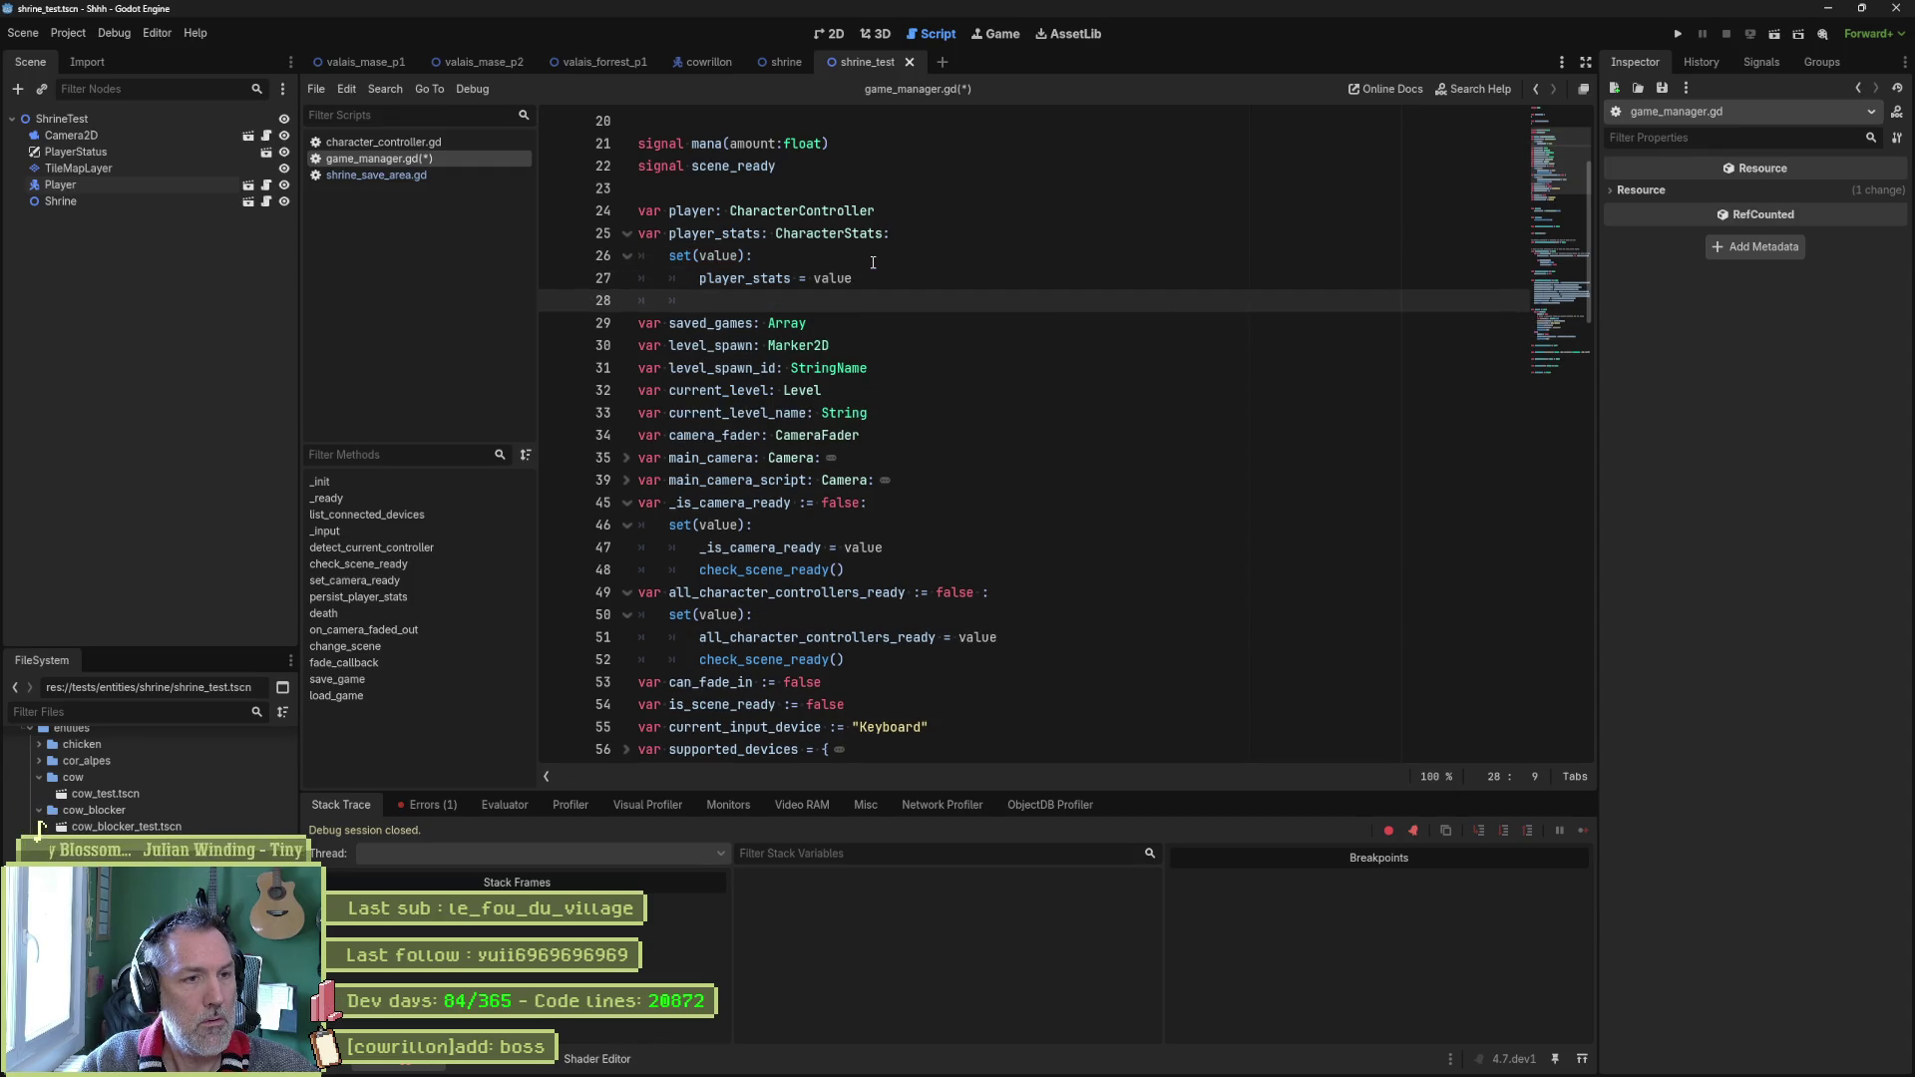
{"action": "type", "text": "player.character_stats = player_stats"}
{"action": "key", "text": "F5"}
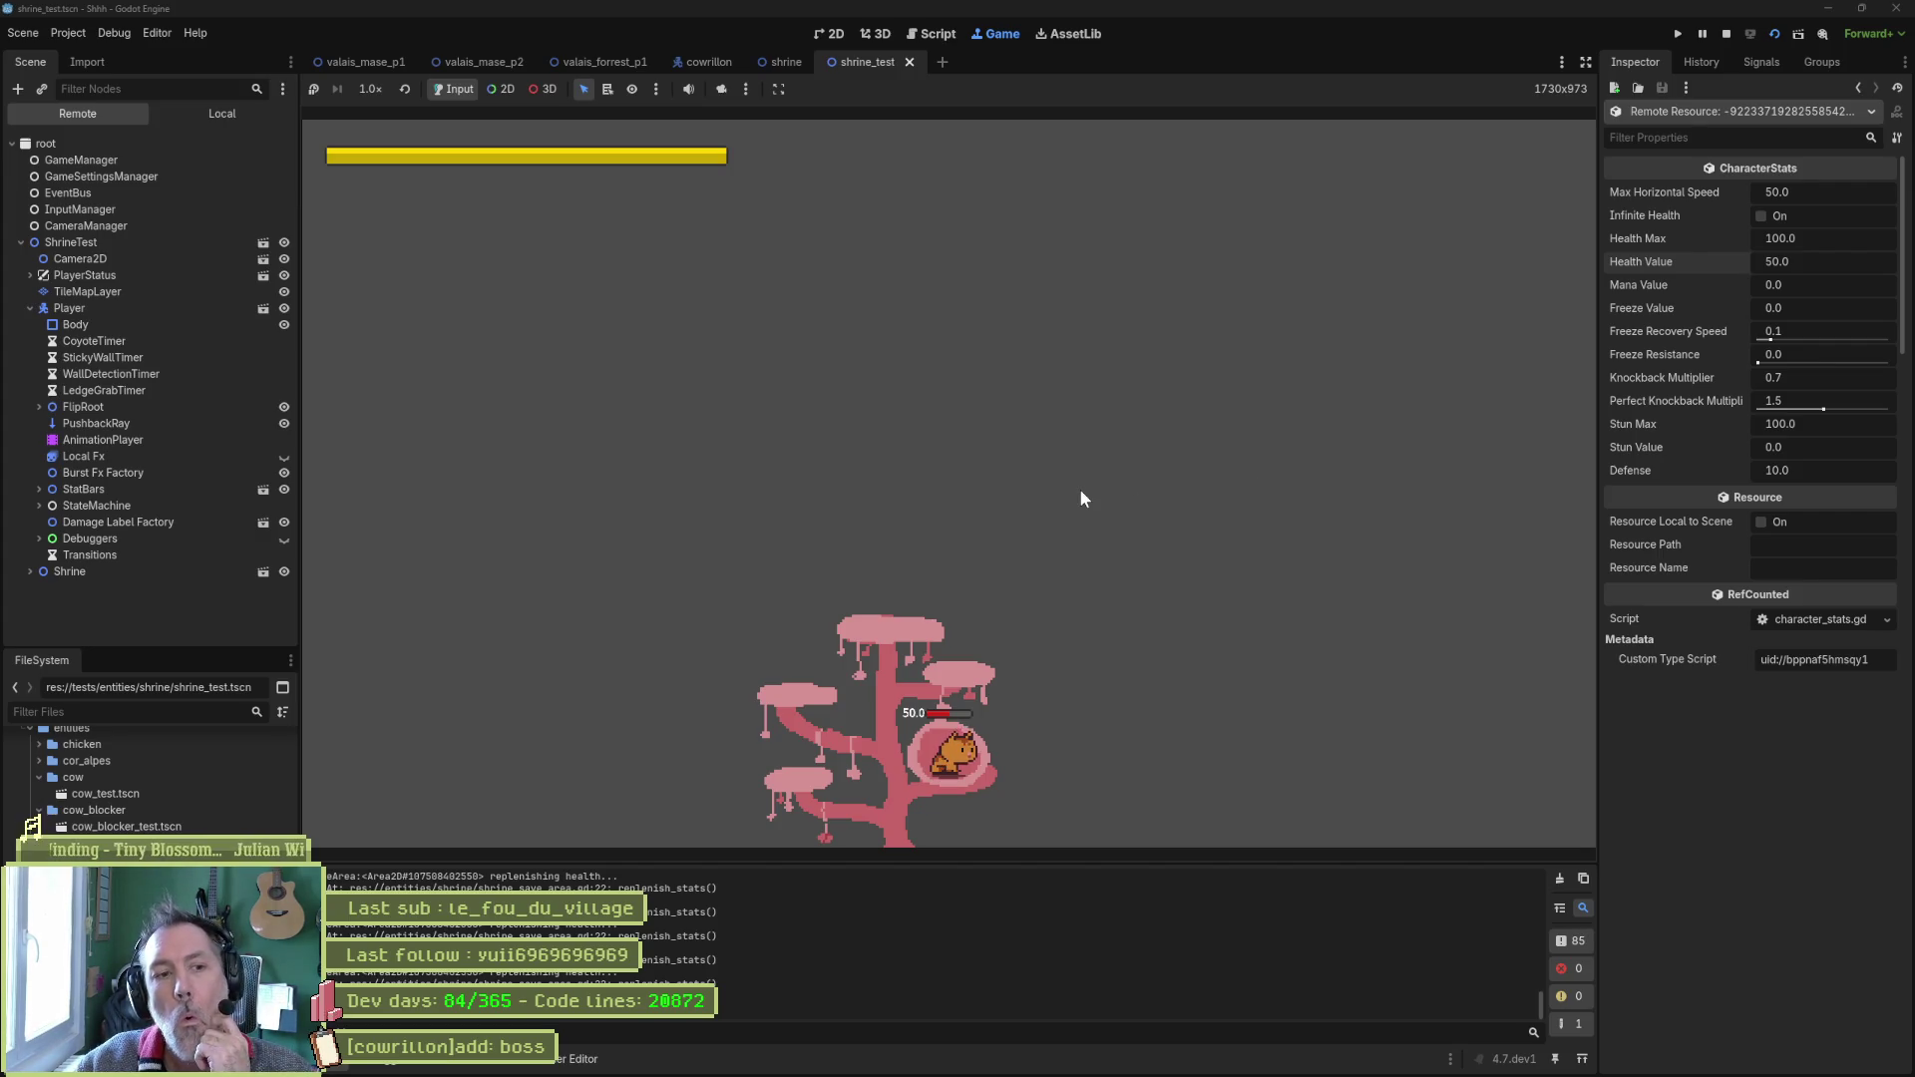
Check the running Player's Character Stats, showing Health Value 50 of 100, then stop the game.
{"action": "left_click", "coordinate": [154, 309]}
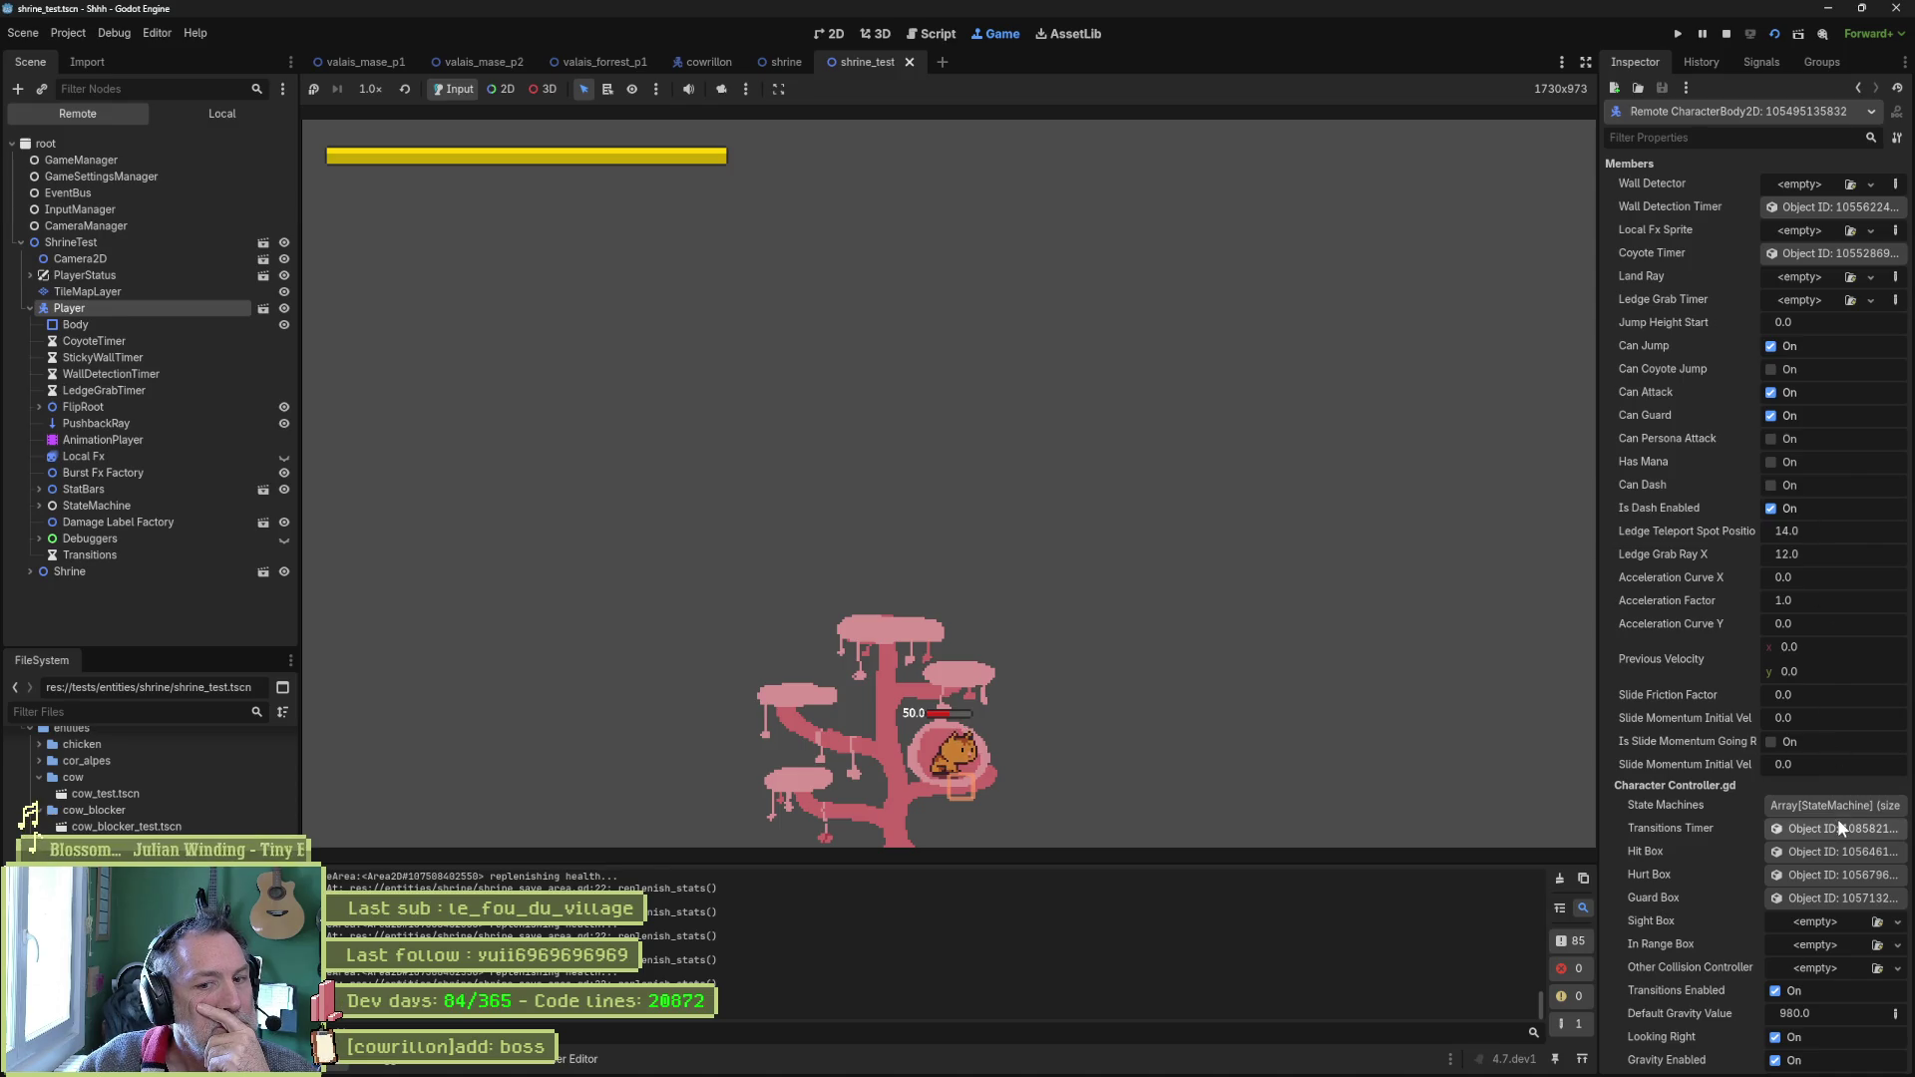
{"action": "left_click", "coordinate": [158, 355]}
{"action": "left_click", "coordinate": [178, 307]}
{"action": "scroll", "coordinate": [1695, 449], "scroll_direction": "down", "scroll_amount": 5}
{"action": "scroll", "coordinate": [1736, 475], "scroll_direction": "down", "scroll_amount": 10}
{"action": "left_click", "coordinate": [1847, 383]}
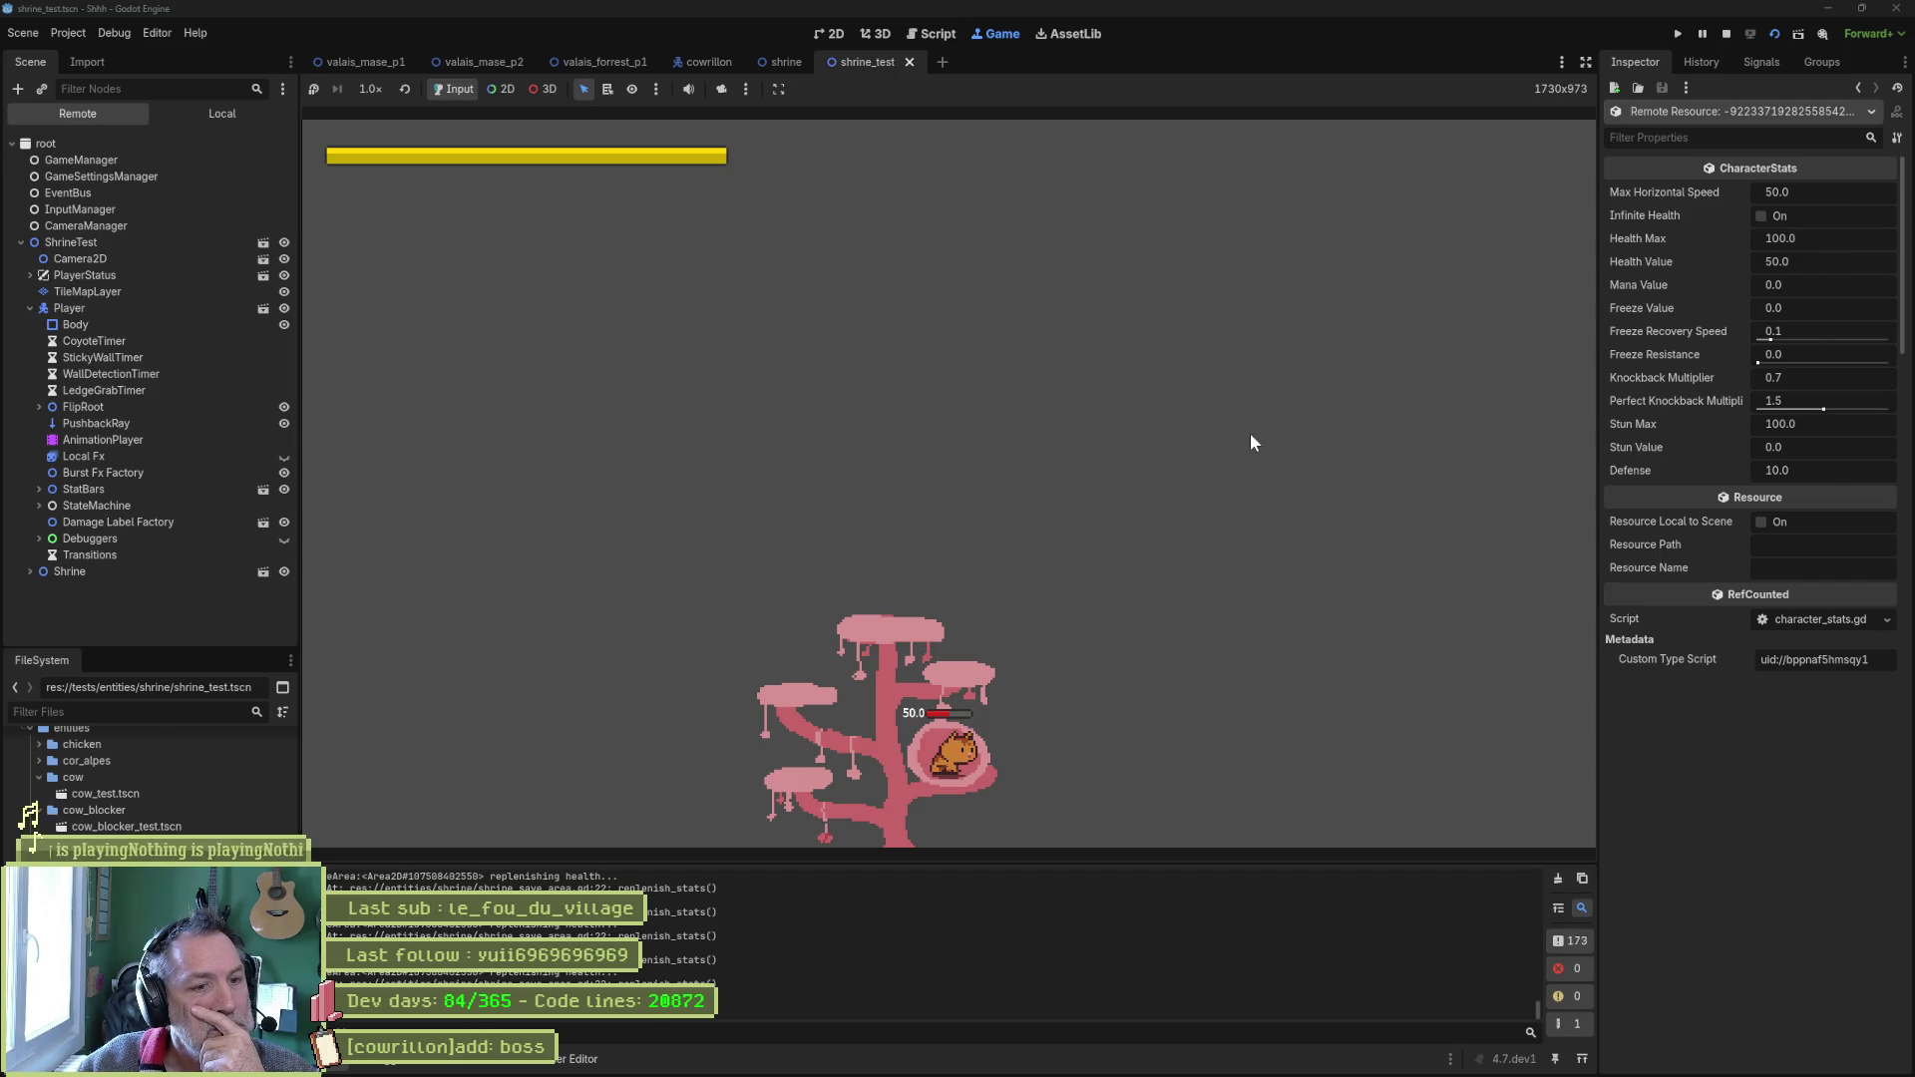
{"action": "left_click", "coordinate": [1726, 34]}
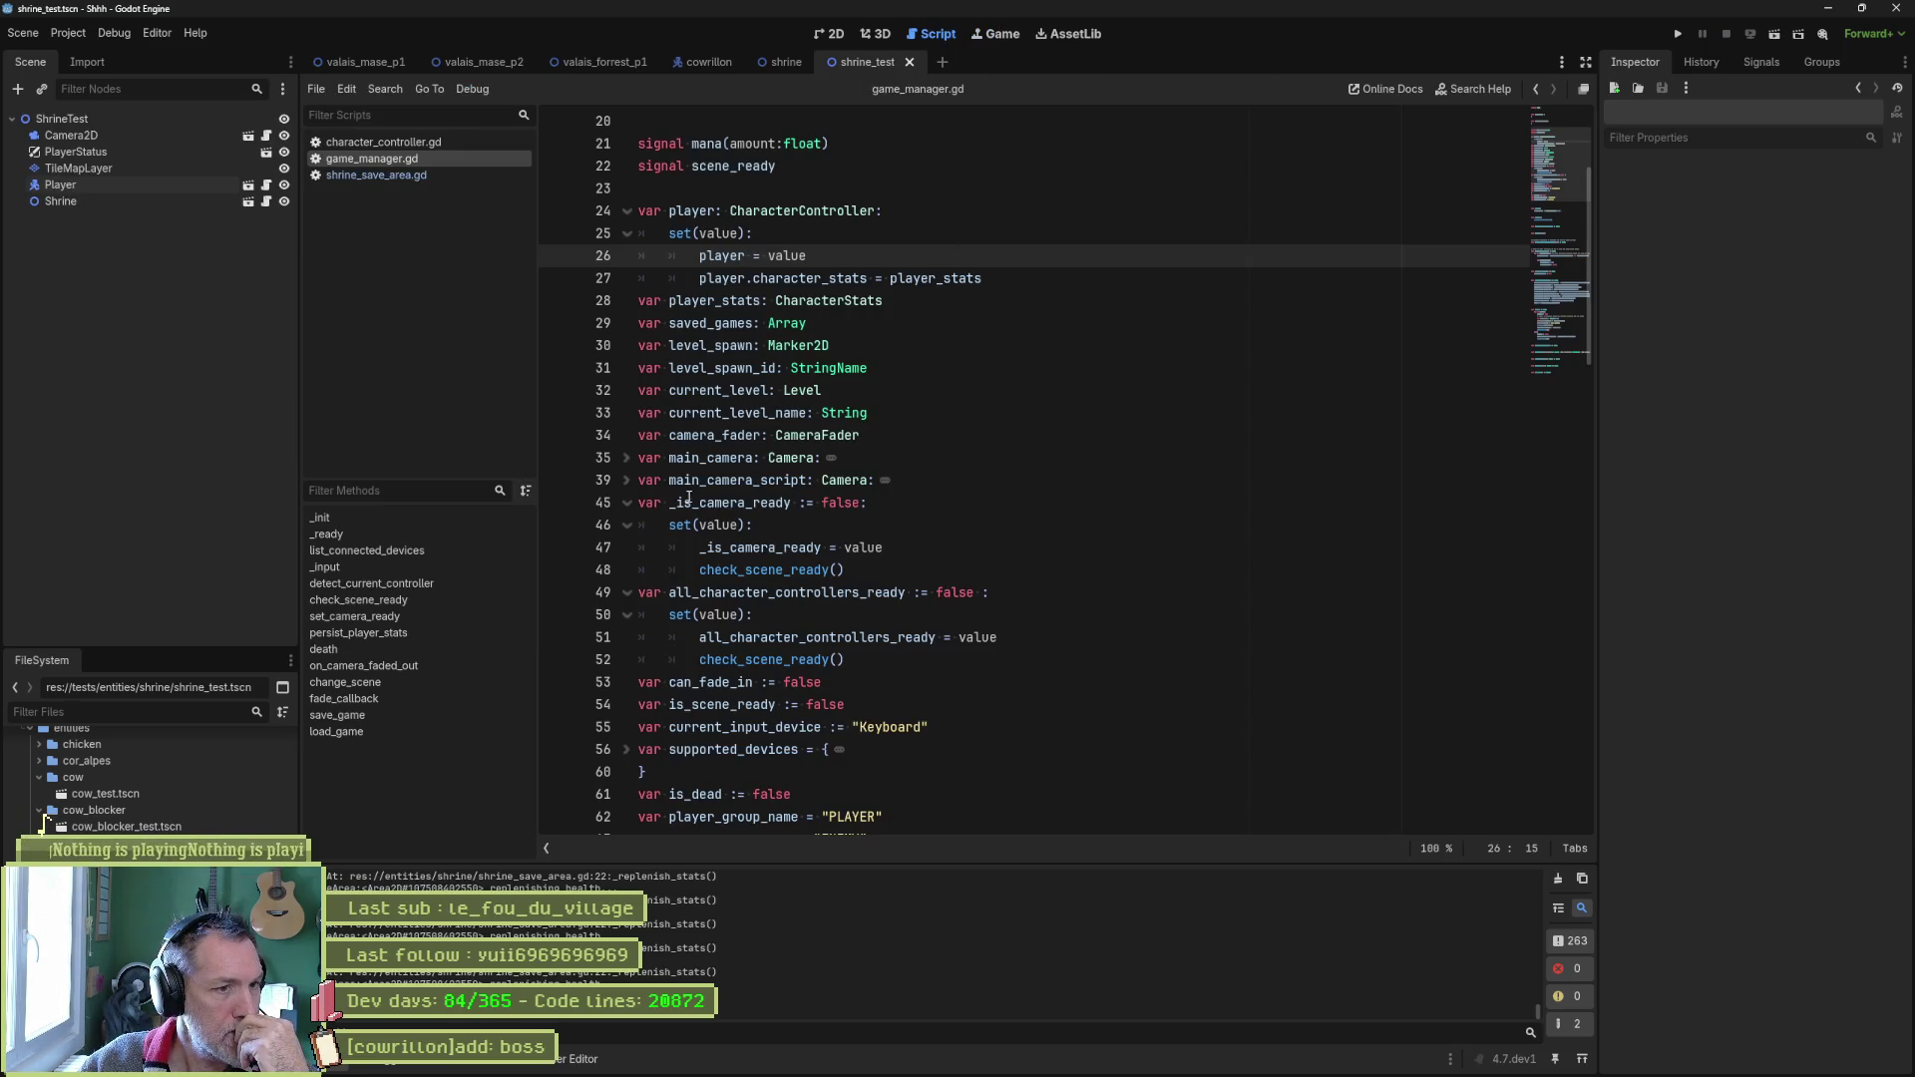
Comment out the game manager's _init function that creates player_stats.
{"action": "scroll", "coordinate": [663, 455], "scroll_direction": "down", "scroll_amount": 10}
{"action": "left_click", "coordinate": [940, 480]}
{"action": "left_click_drag", "start_coordinate": [940, 480], "coordinate": [641, 484]}
{"action": "left_click_drag", "start_coordinate": [748, 457], "coordinate": [751, 483]}
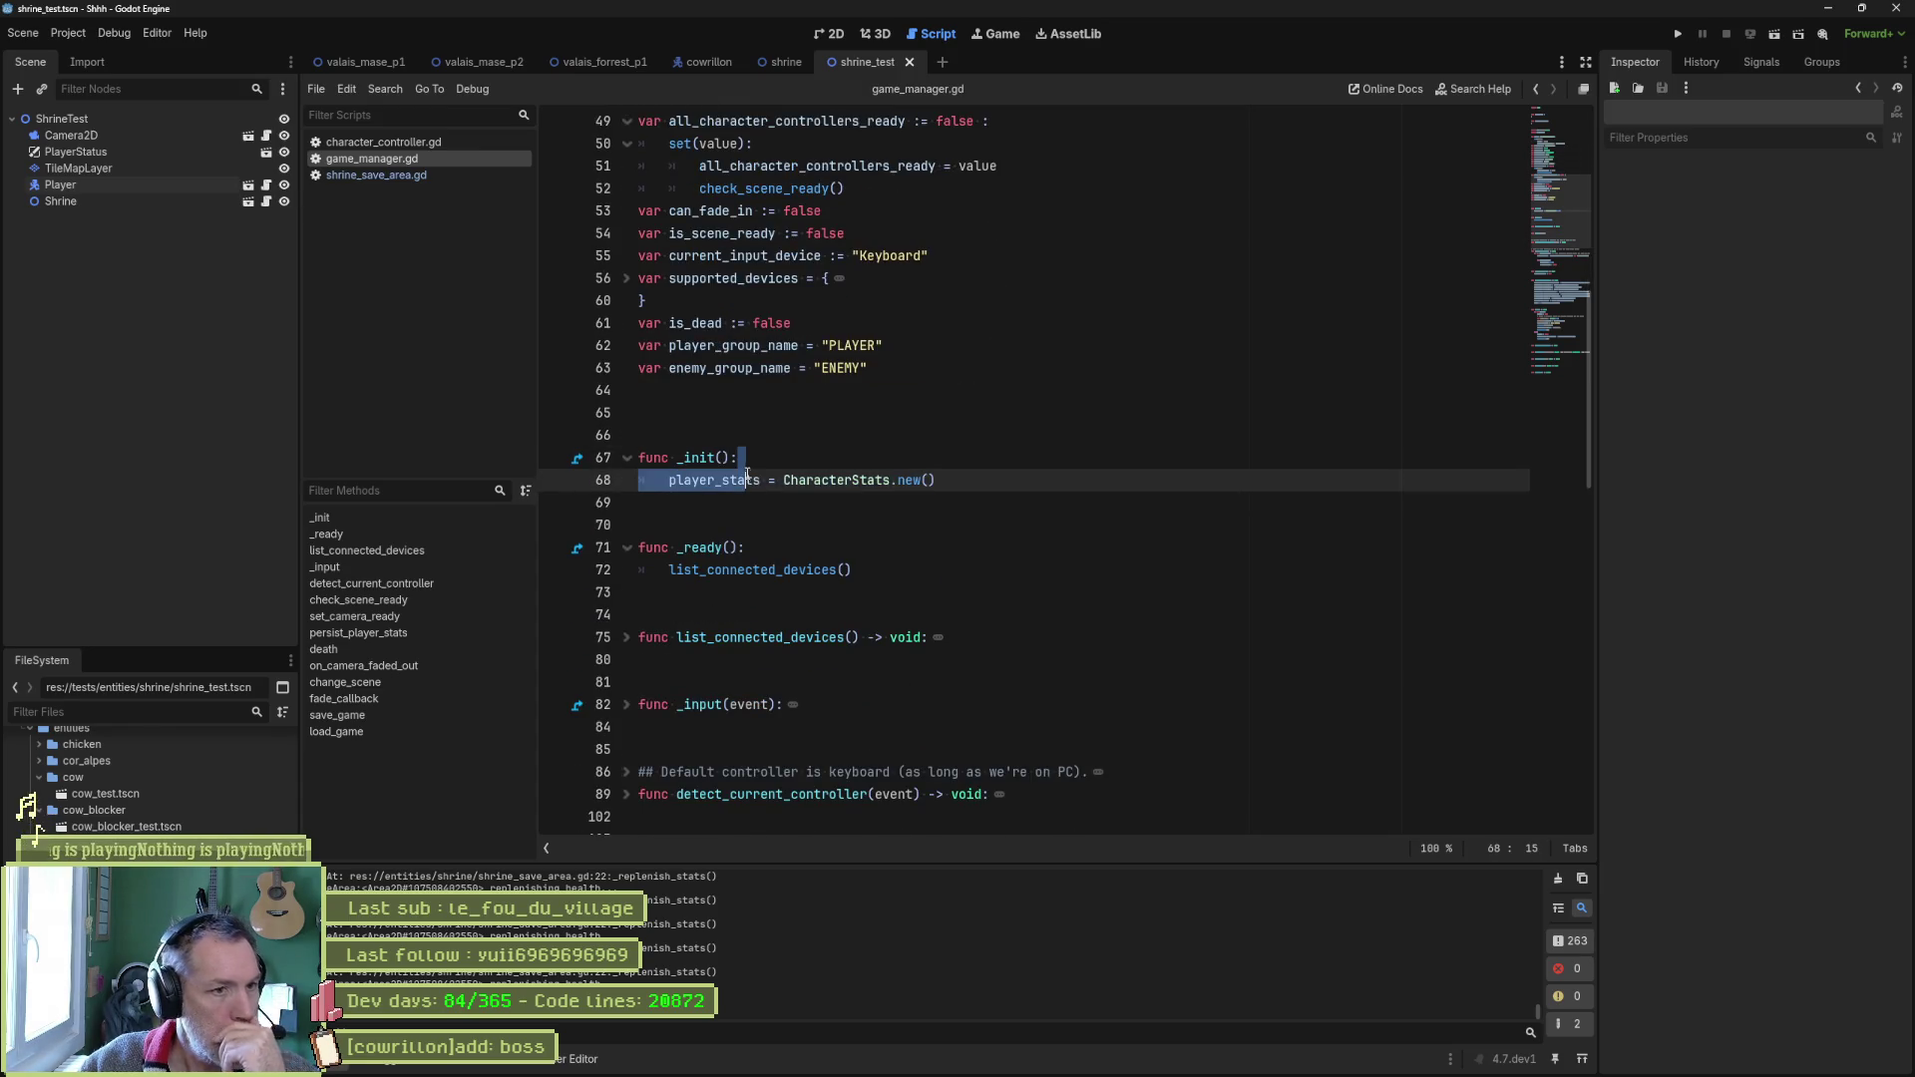
{"action": "key", "text": "ctrl+k"}
Rerun the shrine test, inspect Player stats, use the shrine, and stop at the Nil health_max error.
{"action": "key", "text": "F6"}
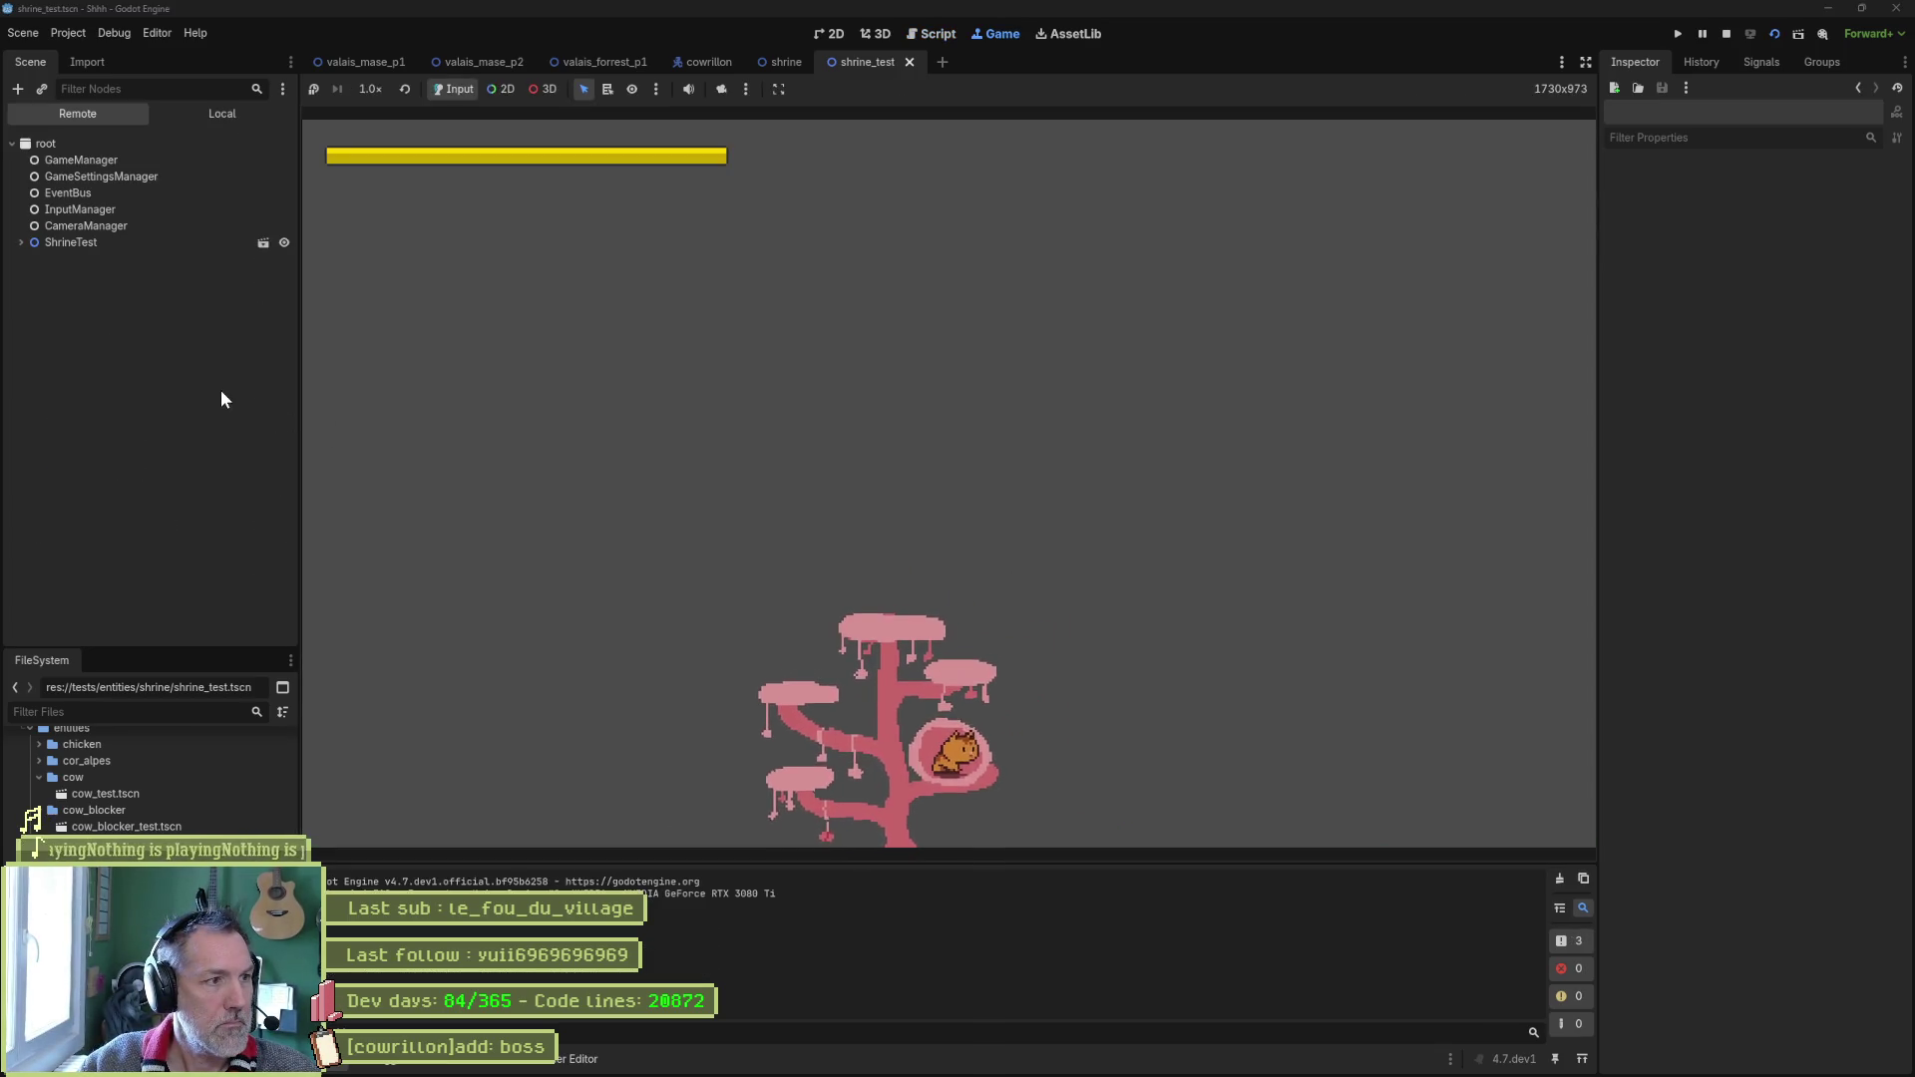
{"action": "left_click", "coordinate": [127, 242]}
{"action": "left_click", "coordinate": [68, 308]}
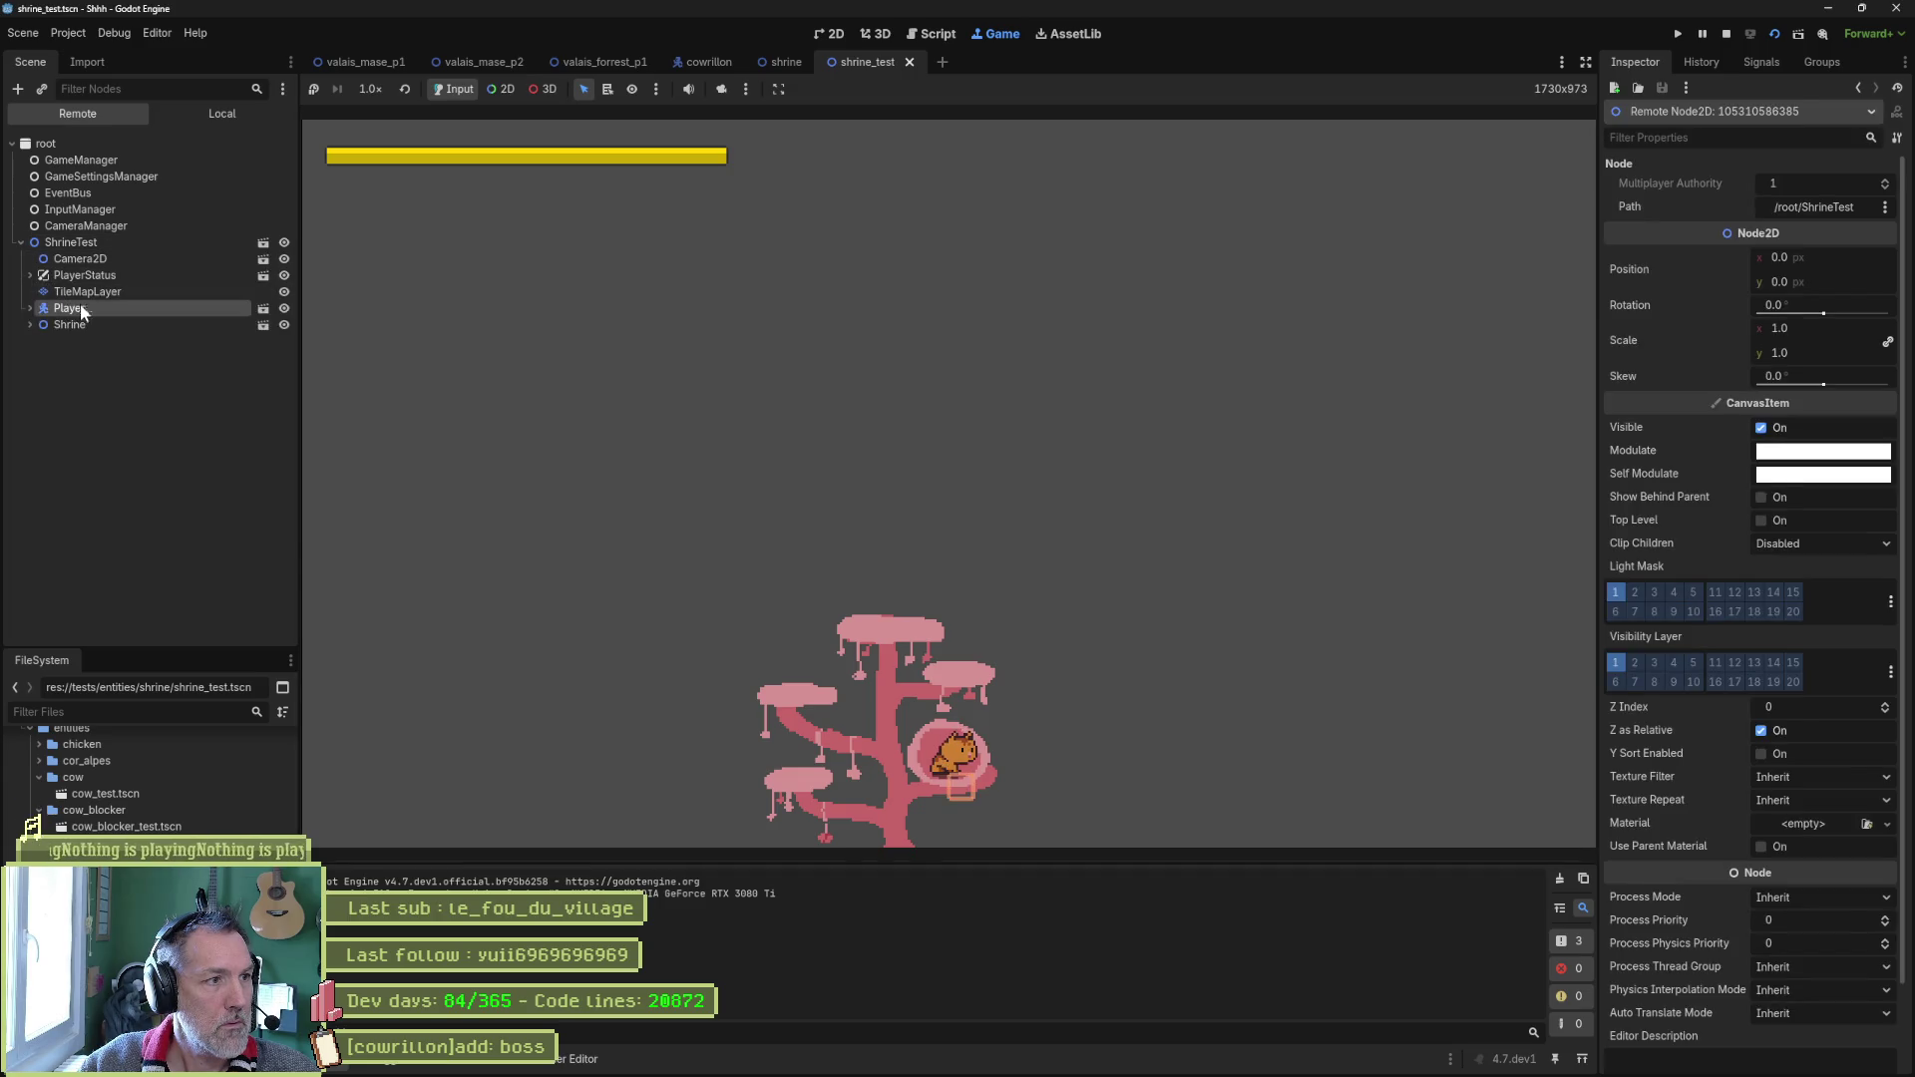
{"action": "left_click", "coordinate": [1796, 734]}
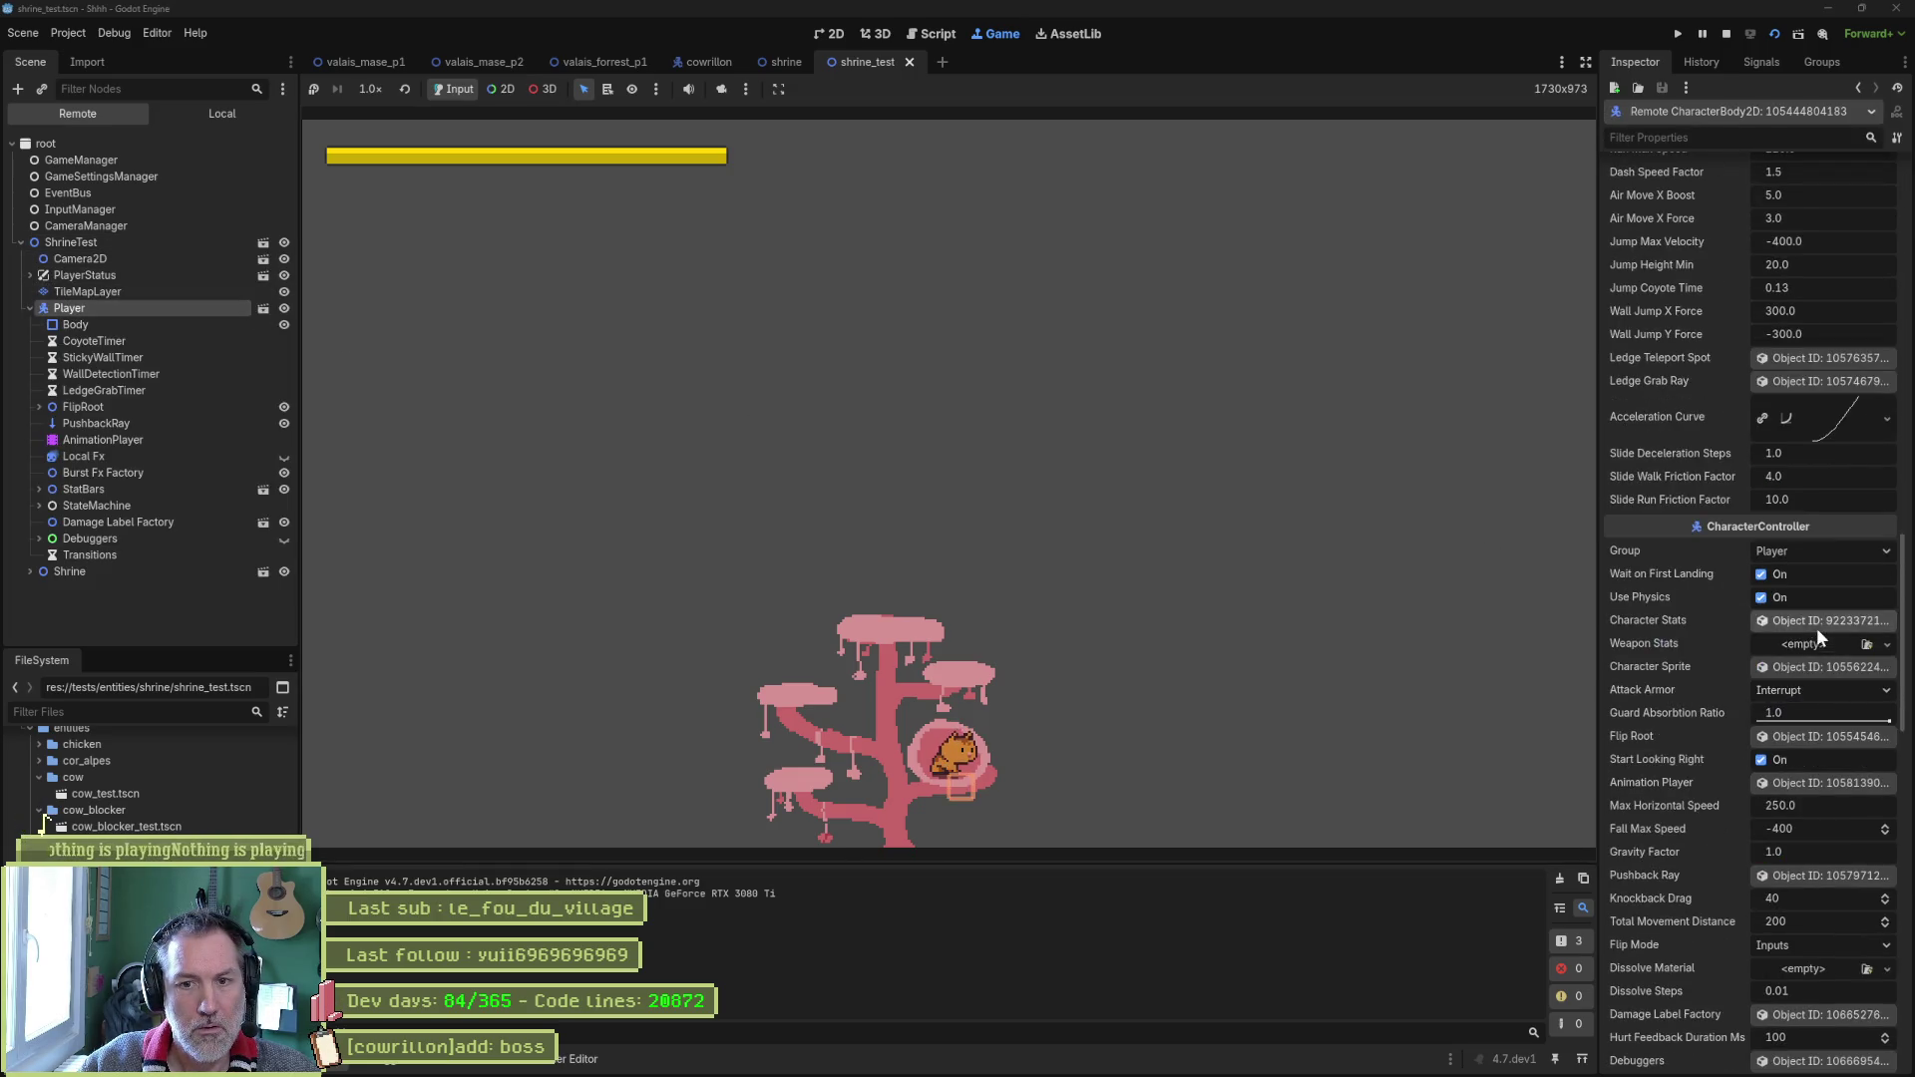
{"action": "left_click", "coordinate": [1827, 263]}
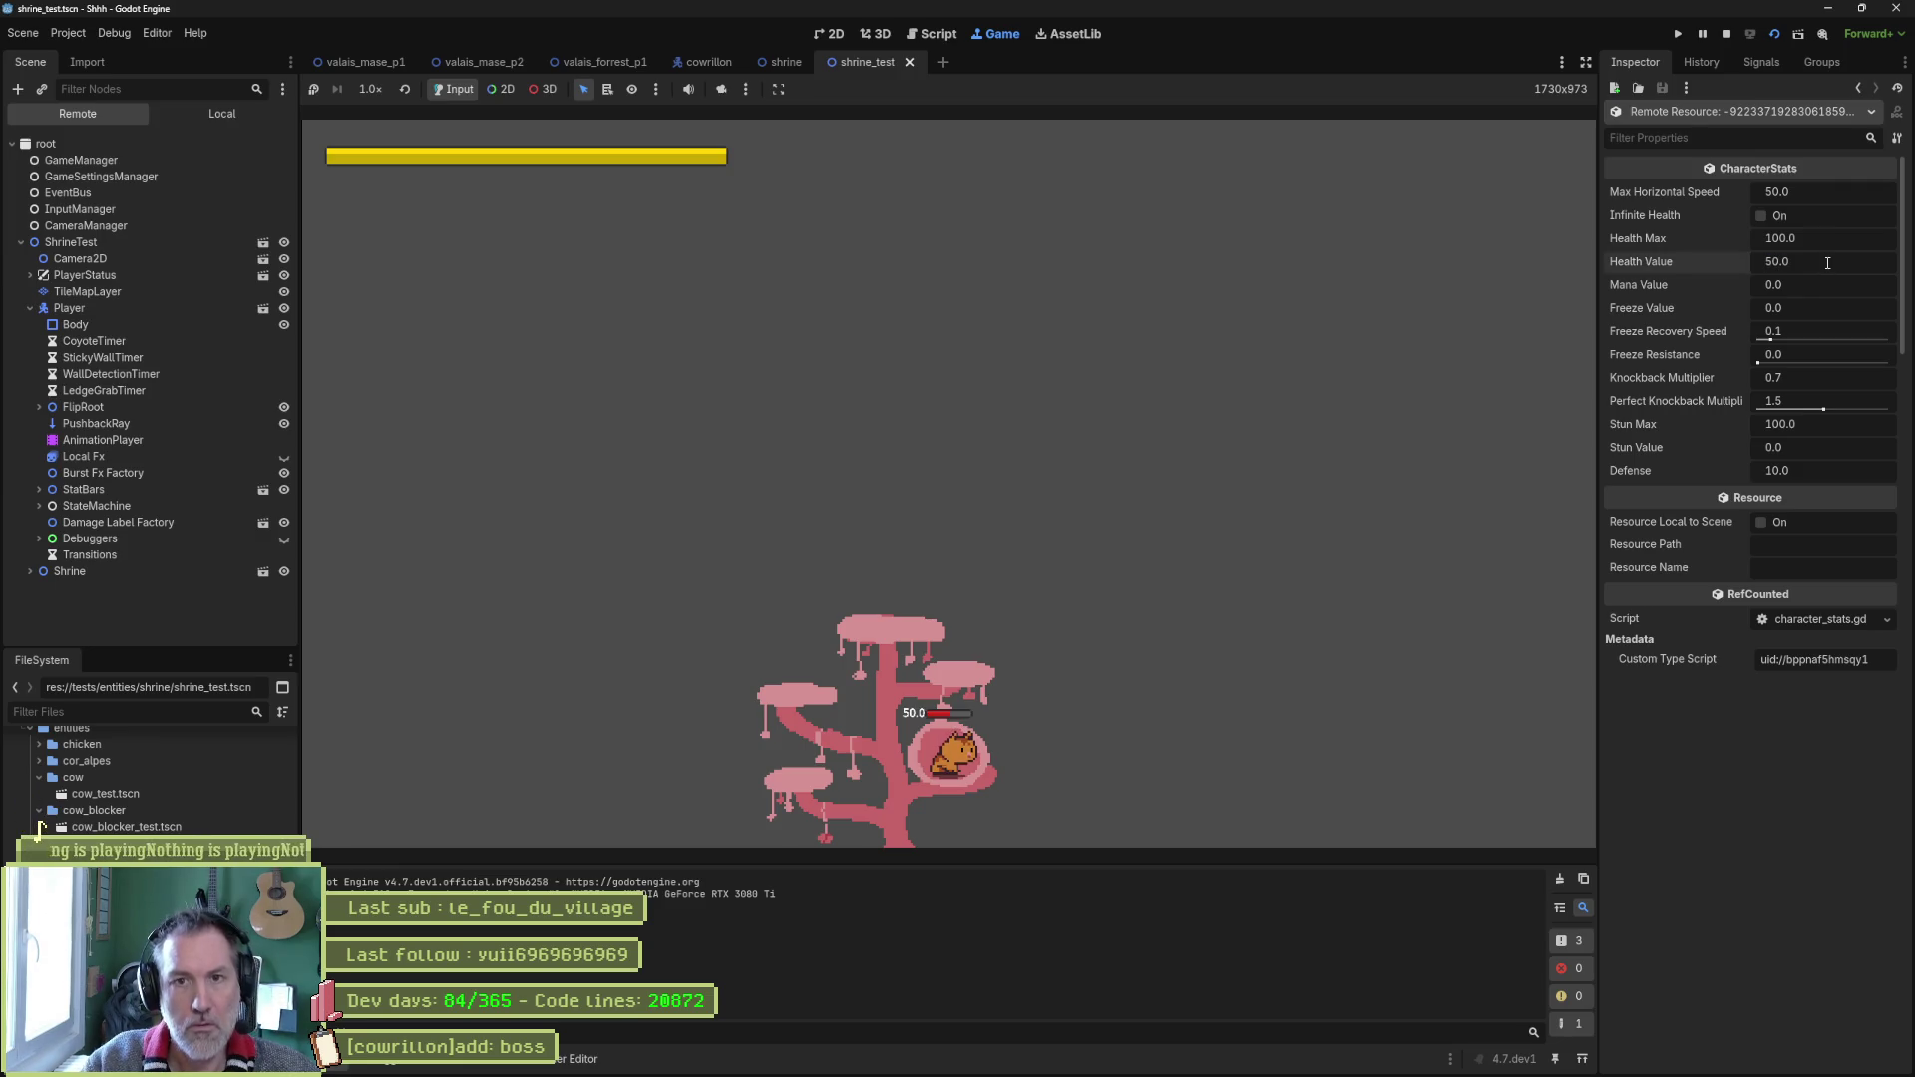
{"action": "left_click", "coordinate": [1193, 379]}
{"action": "key", "text": "Up"}
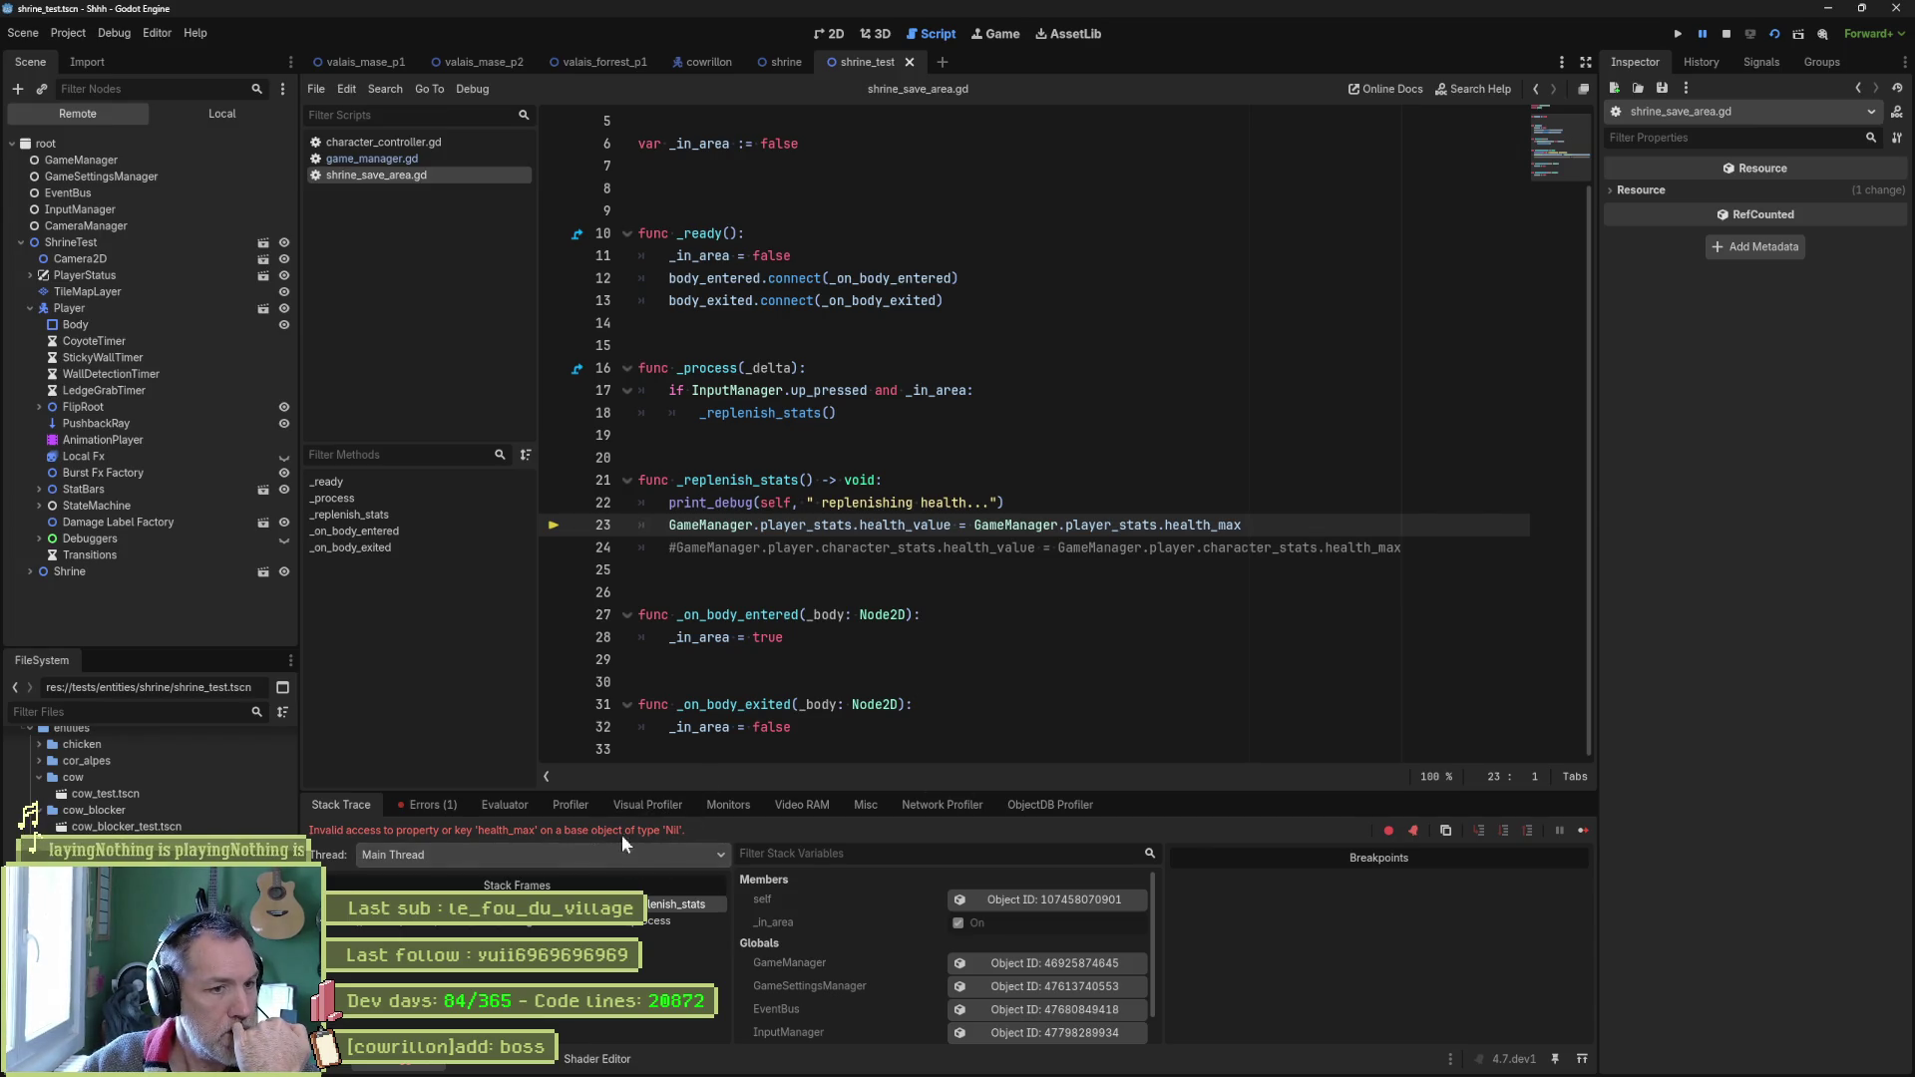
{"action": "double_click", "coordinate": [1130, 526]}
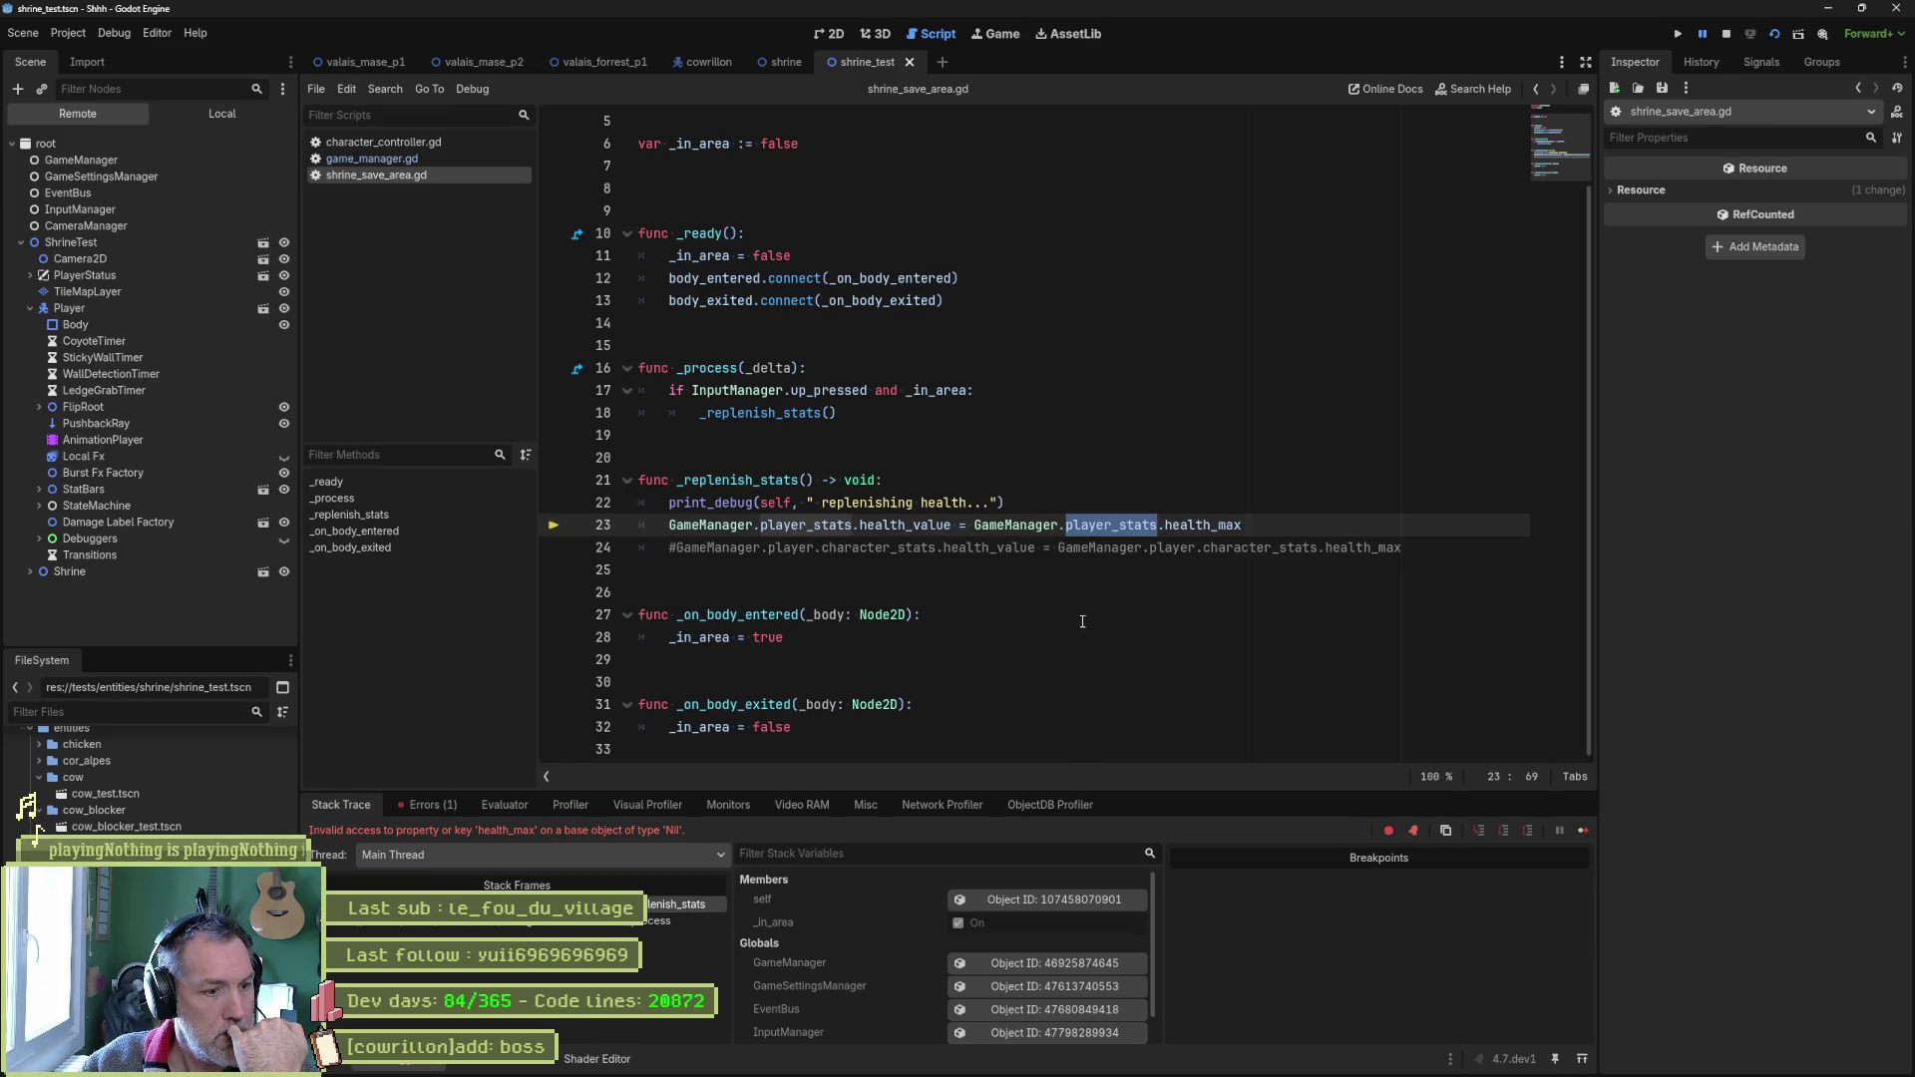
{"action": "left_click", "coordinate": [1727, 33]}
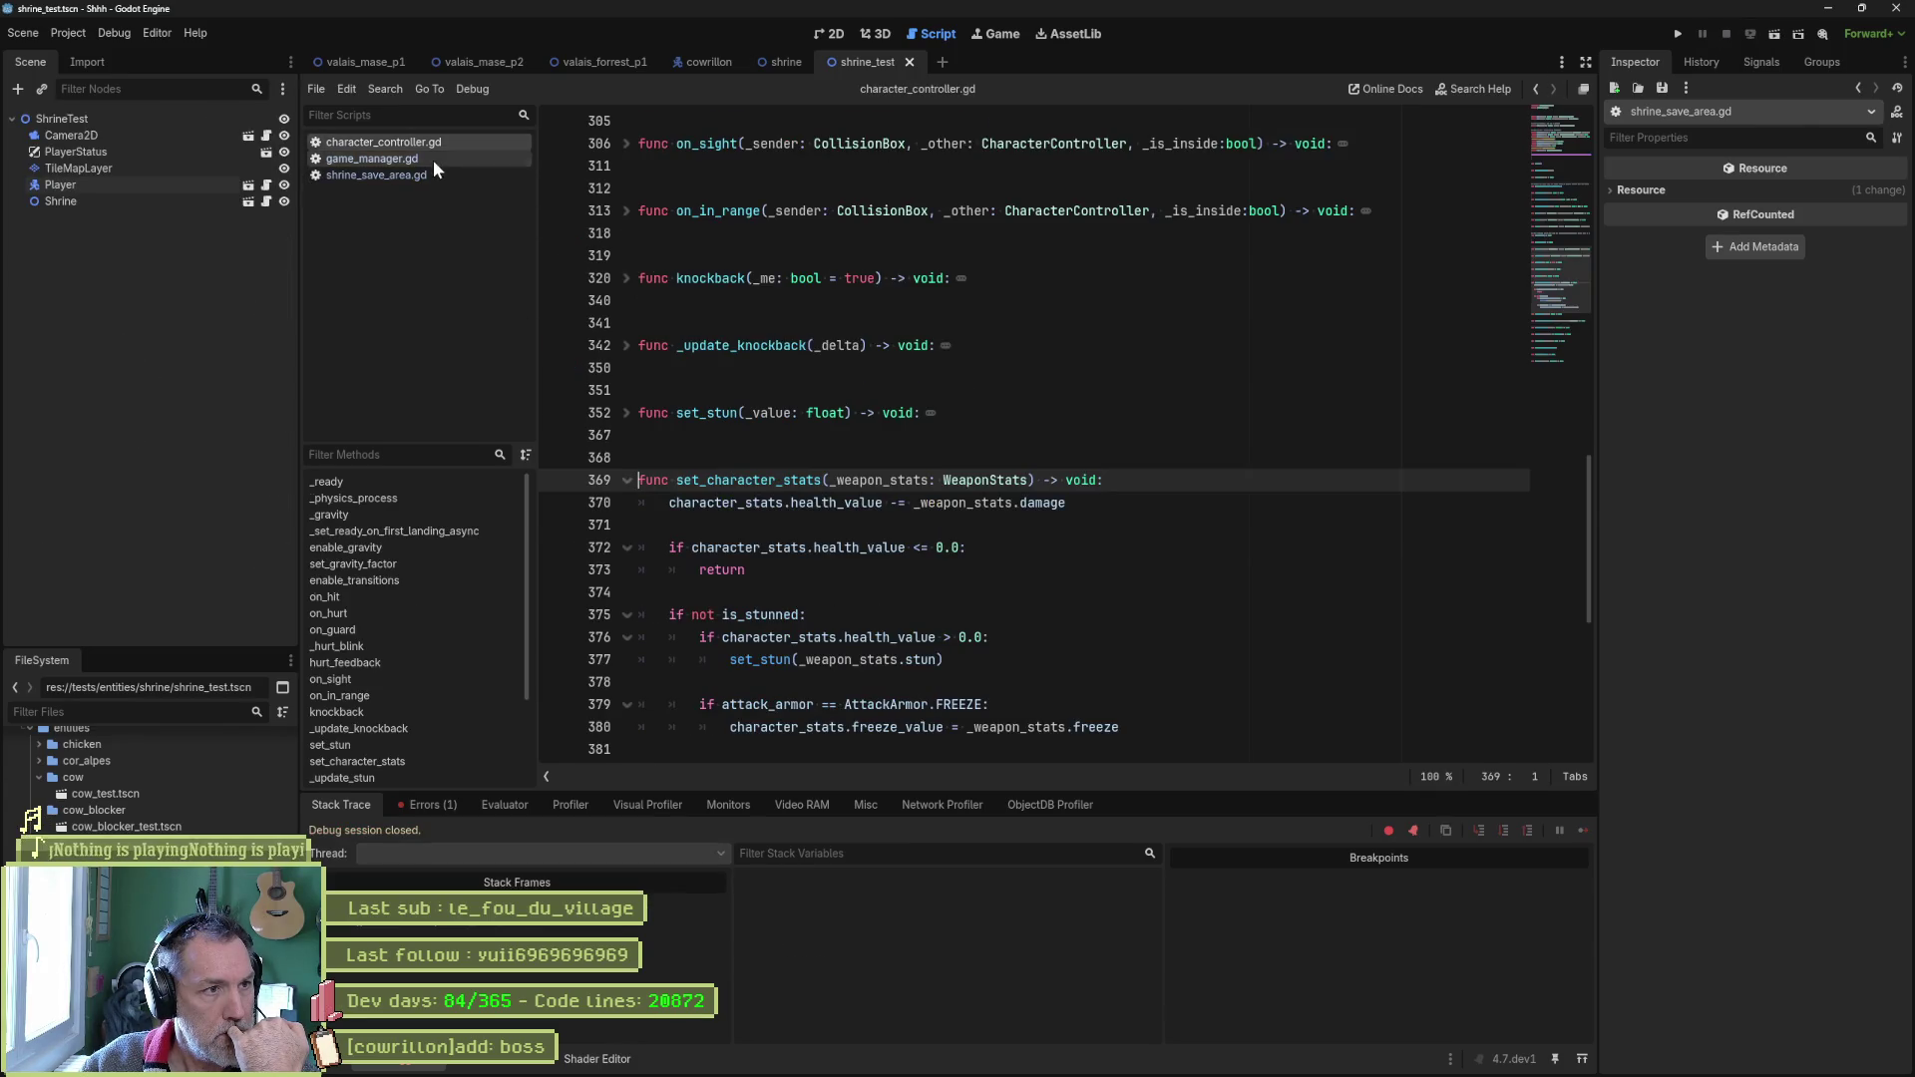
Rewrite game_manager.gd line 27 as 'player_stats = player.character_stats' and rerun the shrine test with F6.
{"action": "left_click", "coordinate": [371, 159]}
{"action": "scroll", "coordinate": [878, 367], "scroll_direction": "up", "scroll_amount": 4}
{"action": "scroll", "coordinate": [878, 367], "scroll_direction": "up", "scroll_amount": 6}
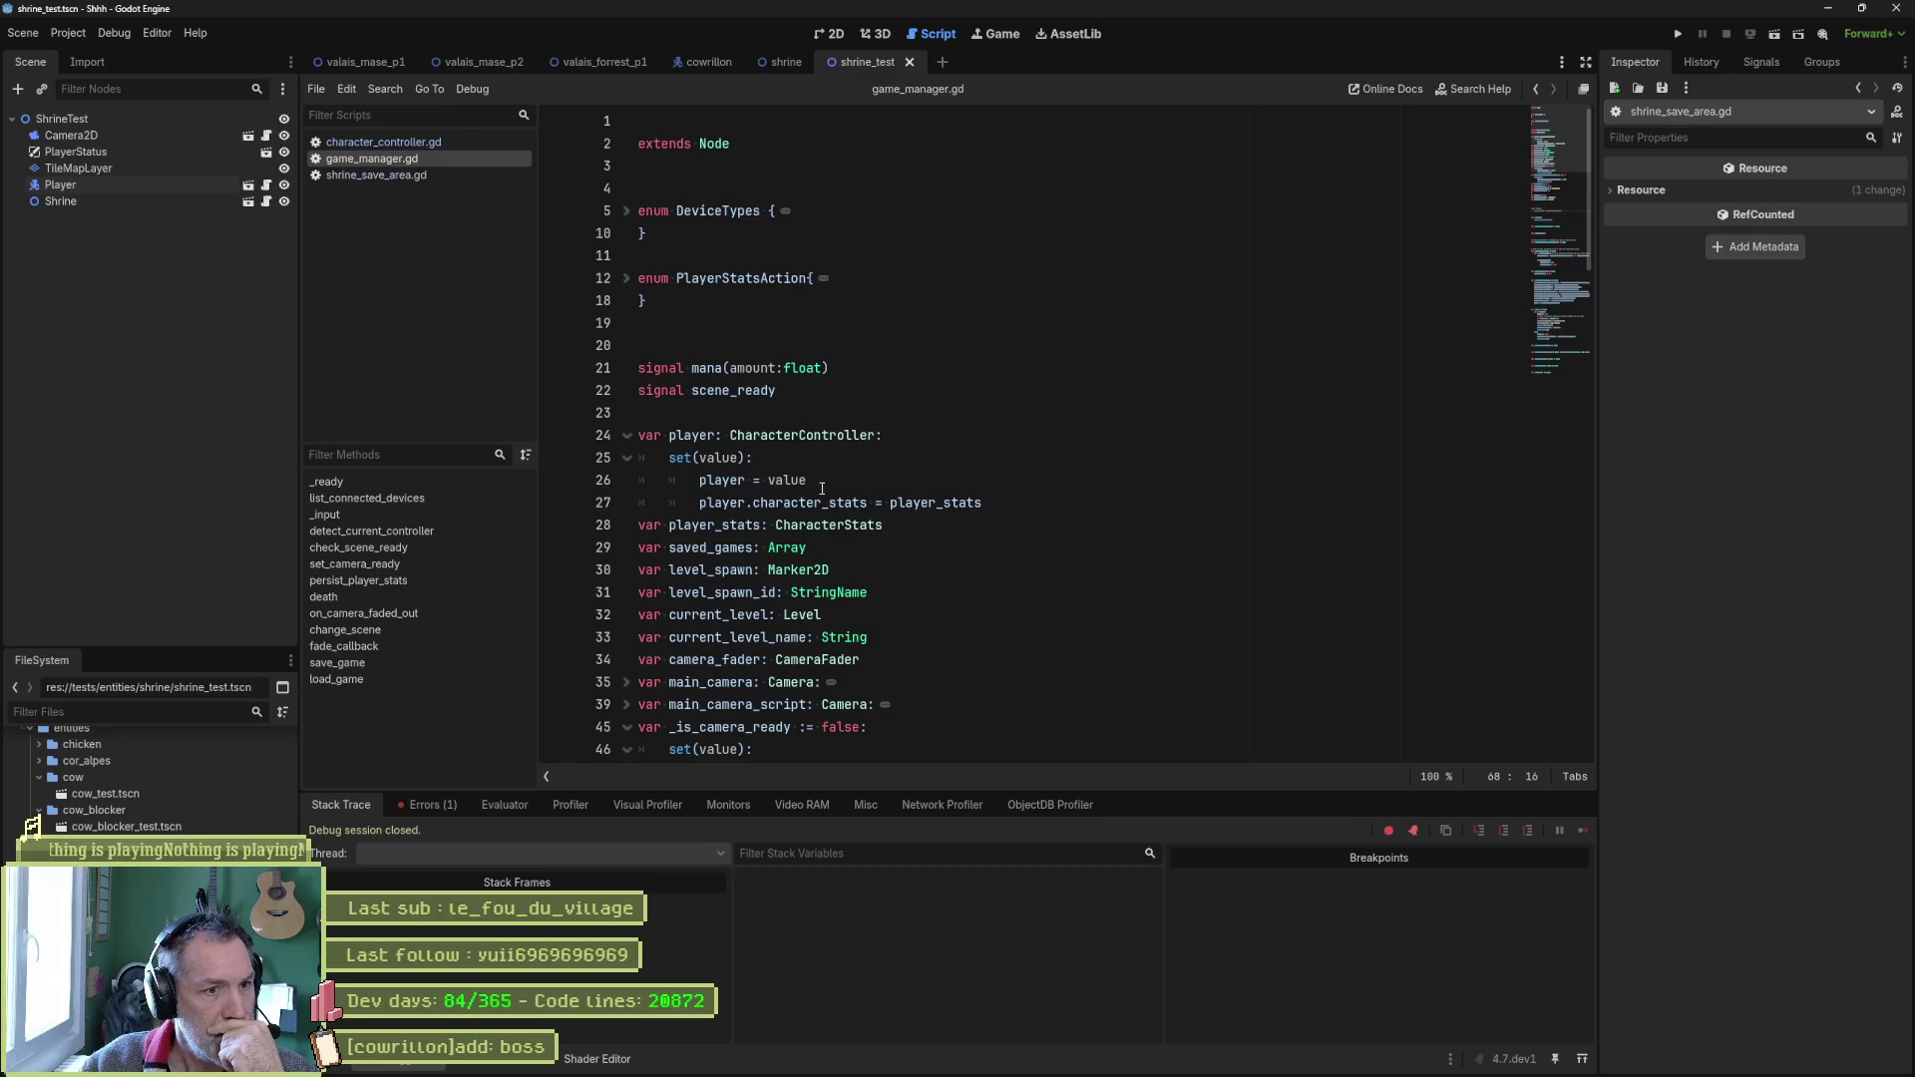
{"action": "double_click", "coordinate": [788, 503]}
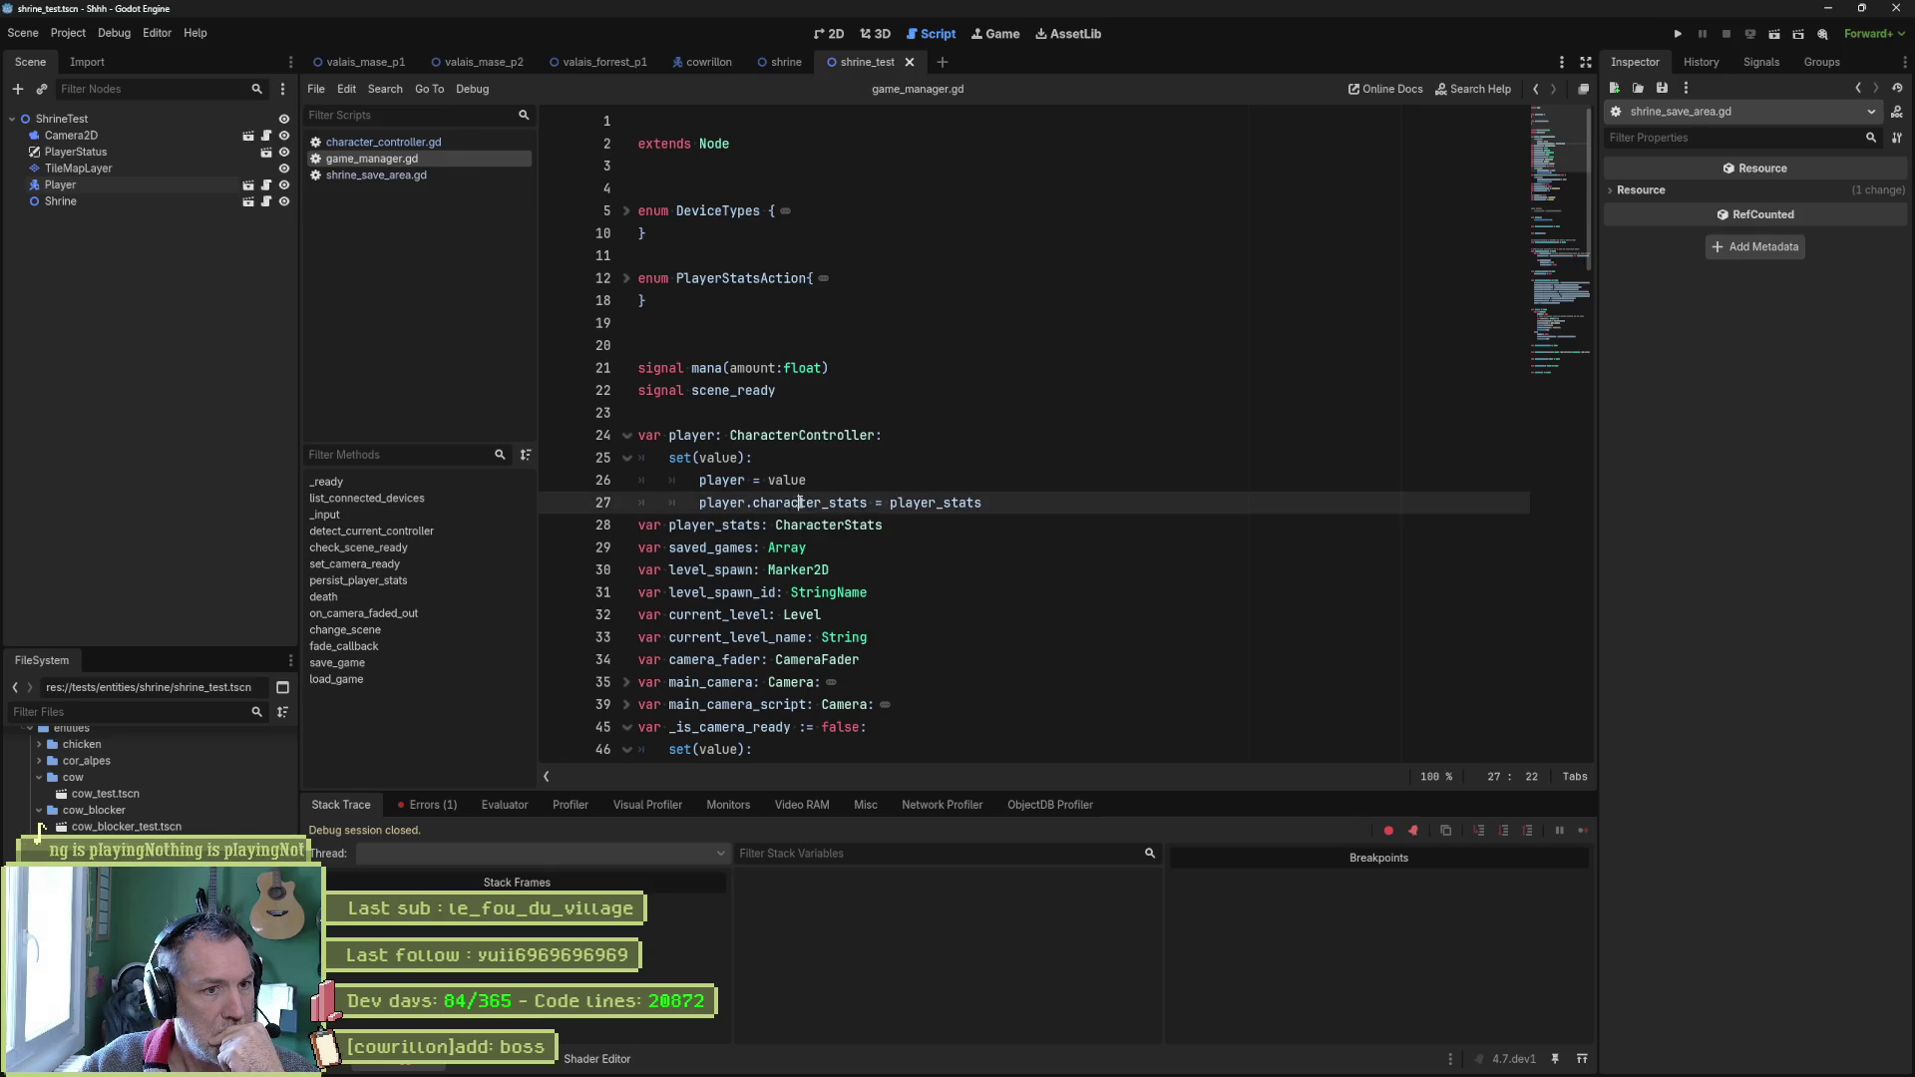
{"action": "left_click", "coordinate": [946, 502]}
{"action": "double_click", "coordinate": [982, 503]}
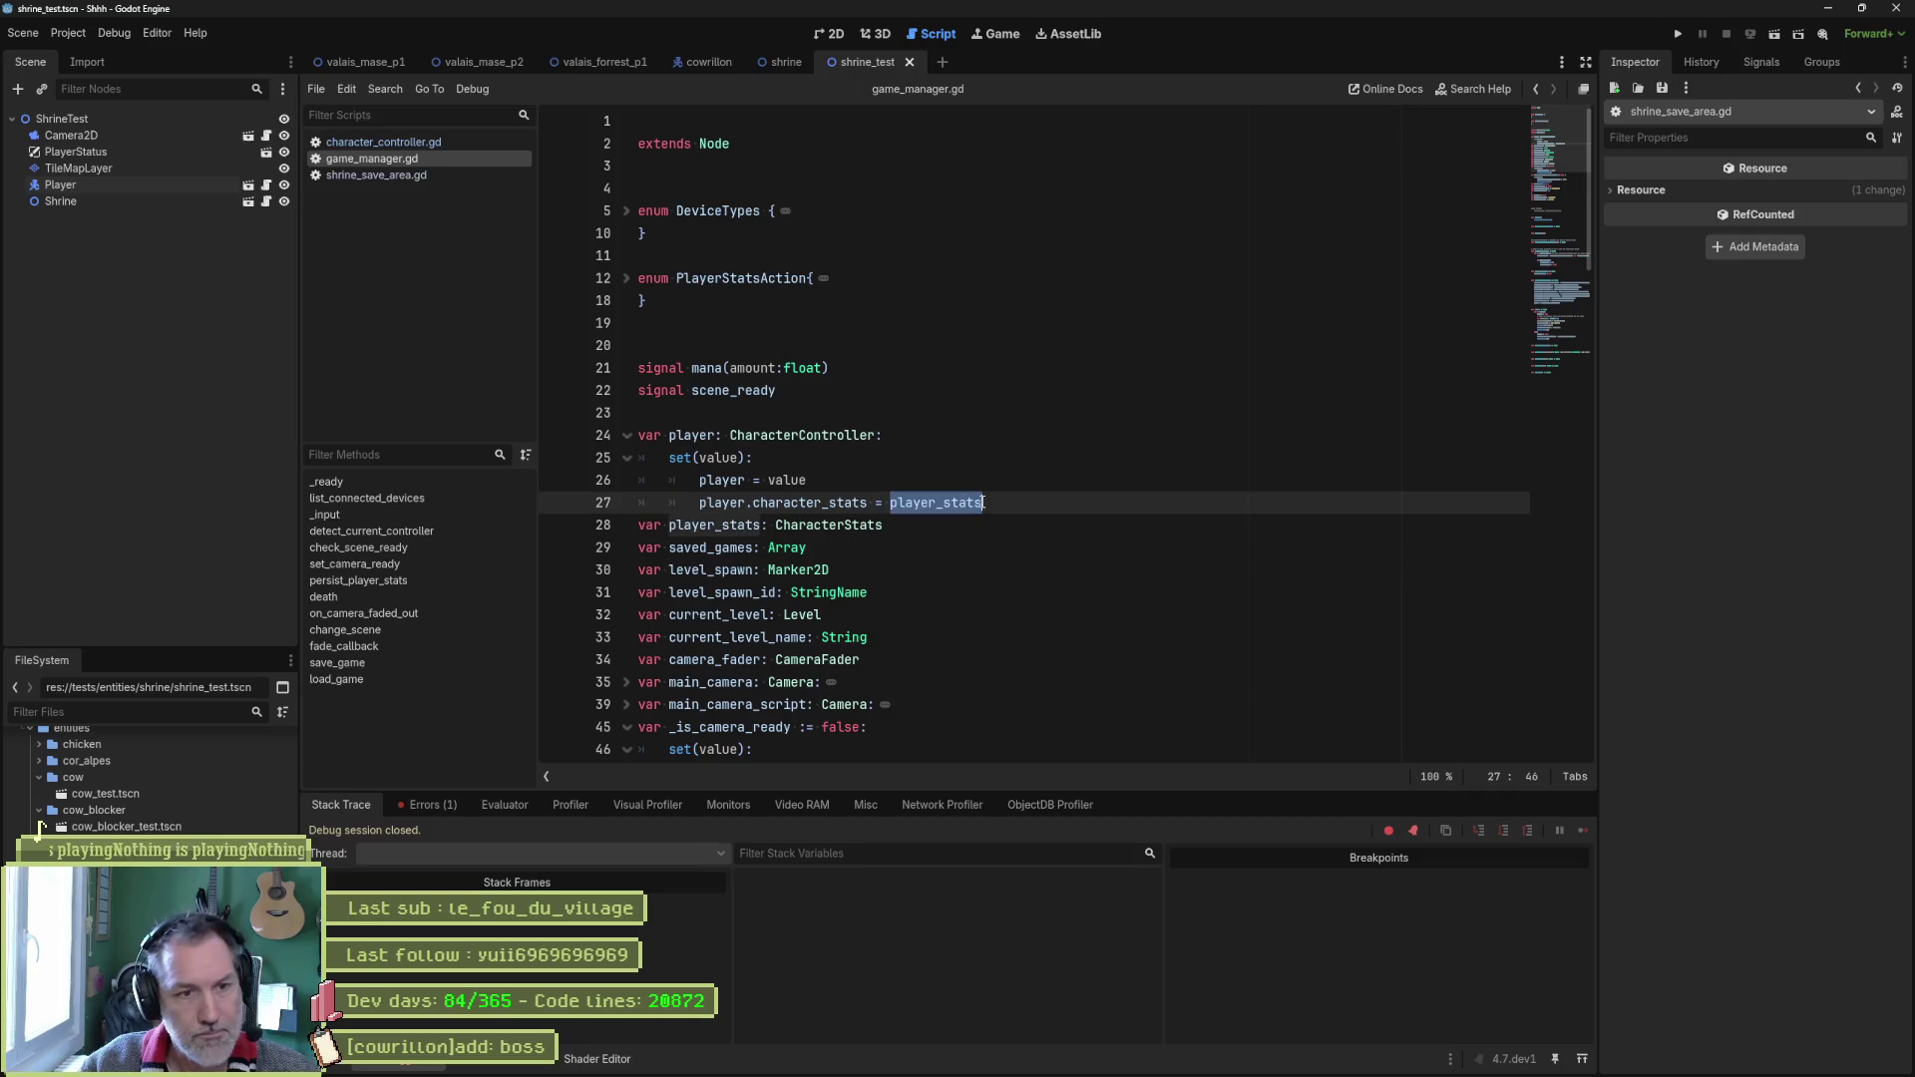
{"action": "key", "text": "BackSpace"}
{"action": "key", "text": "BackSpace"}
{"action": "key", "text": "BackSpace"}
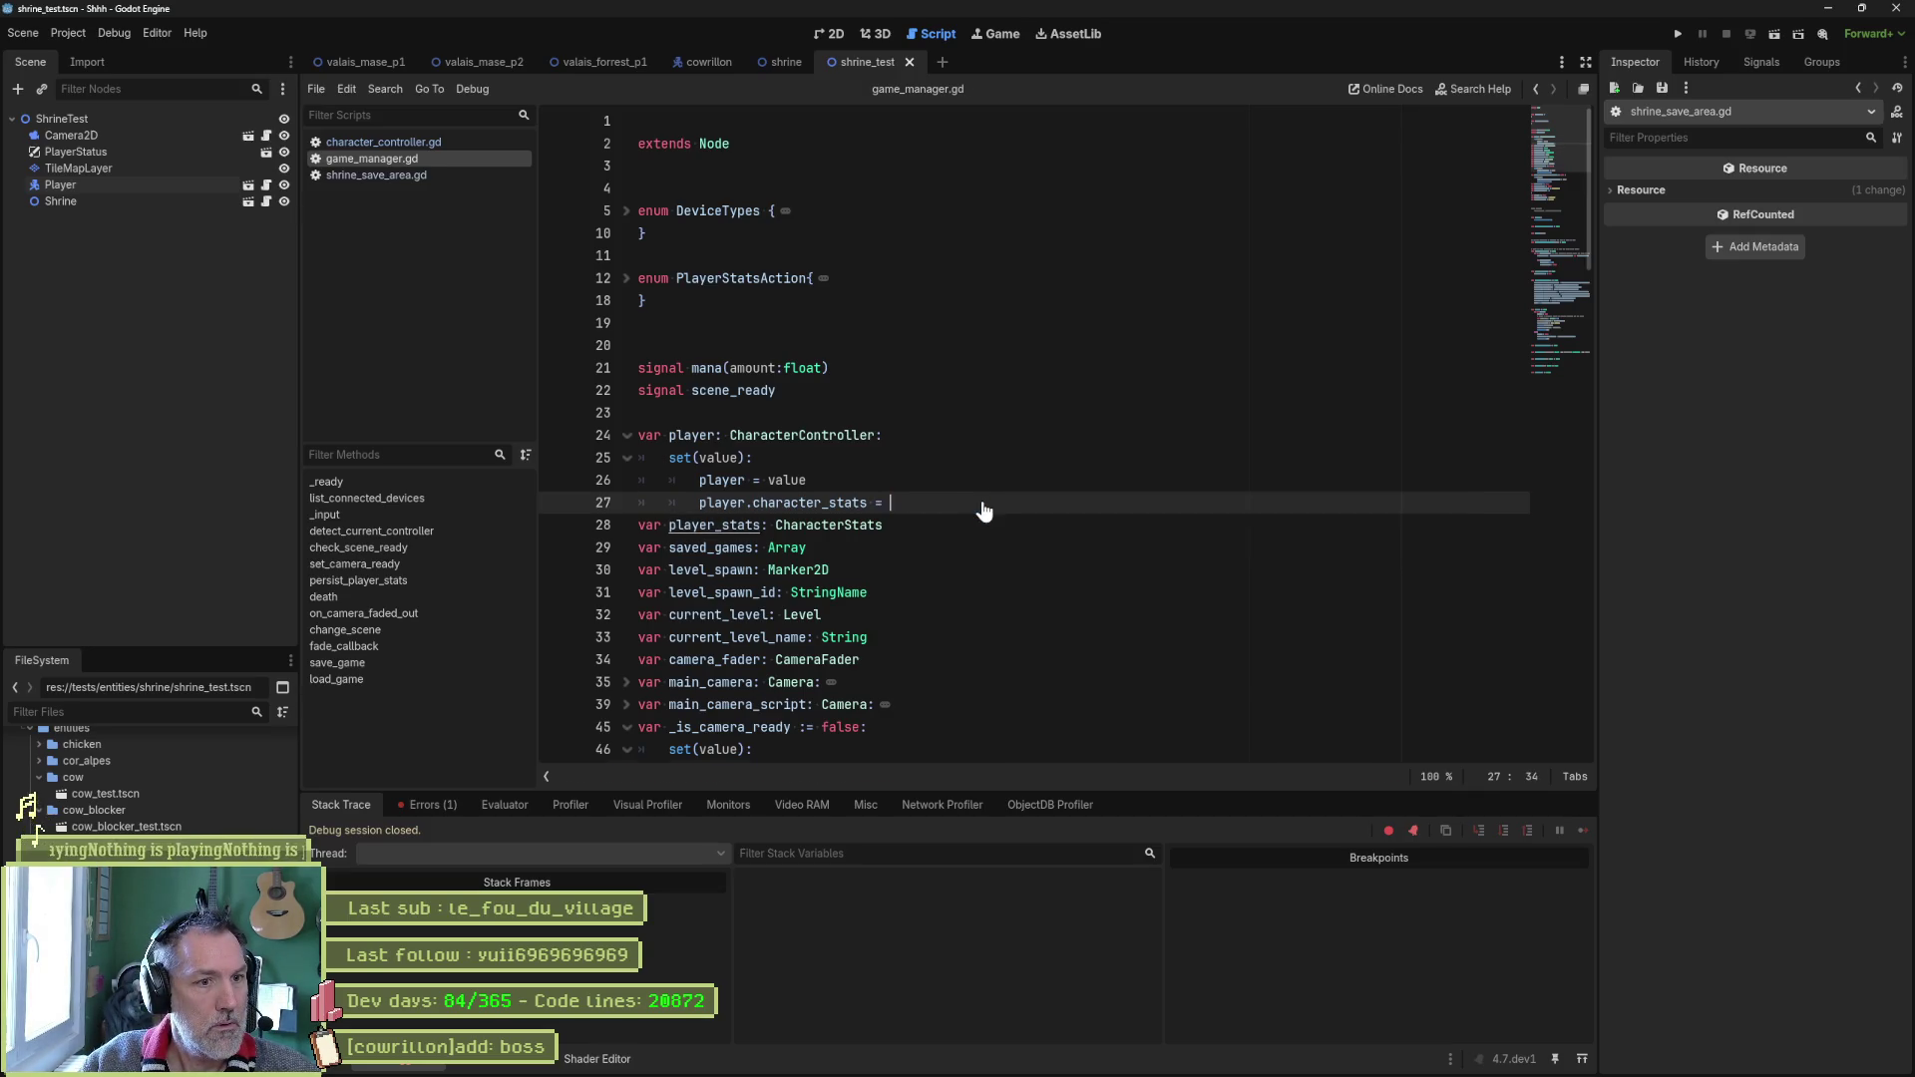
{"action": "key", "text": "Home"}
{"action": "type", "text": "player_stats ="}
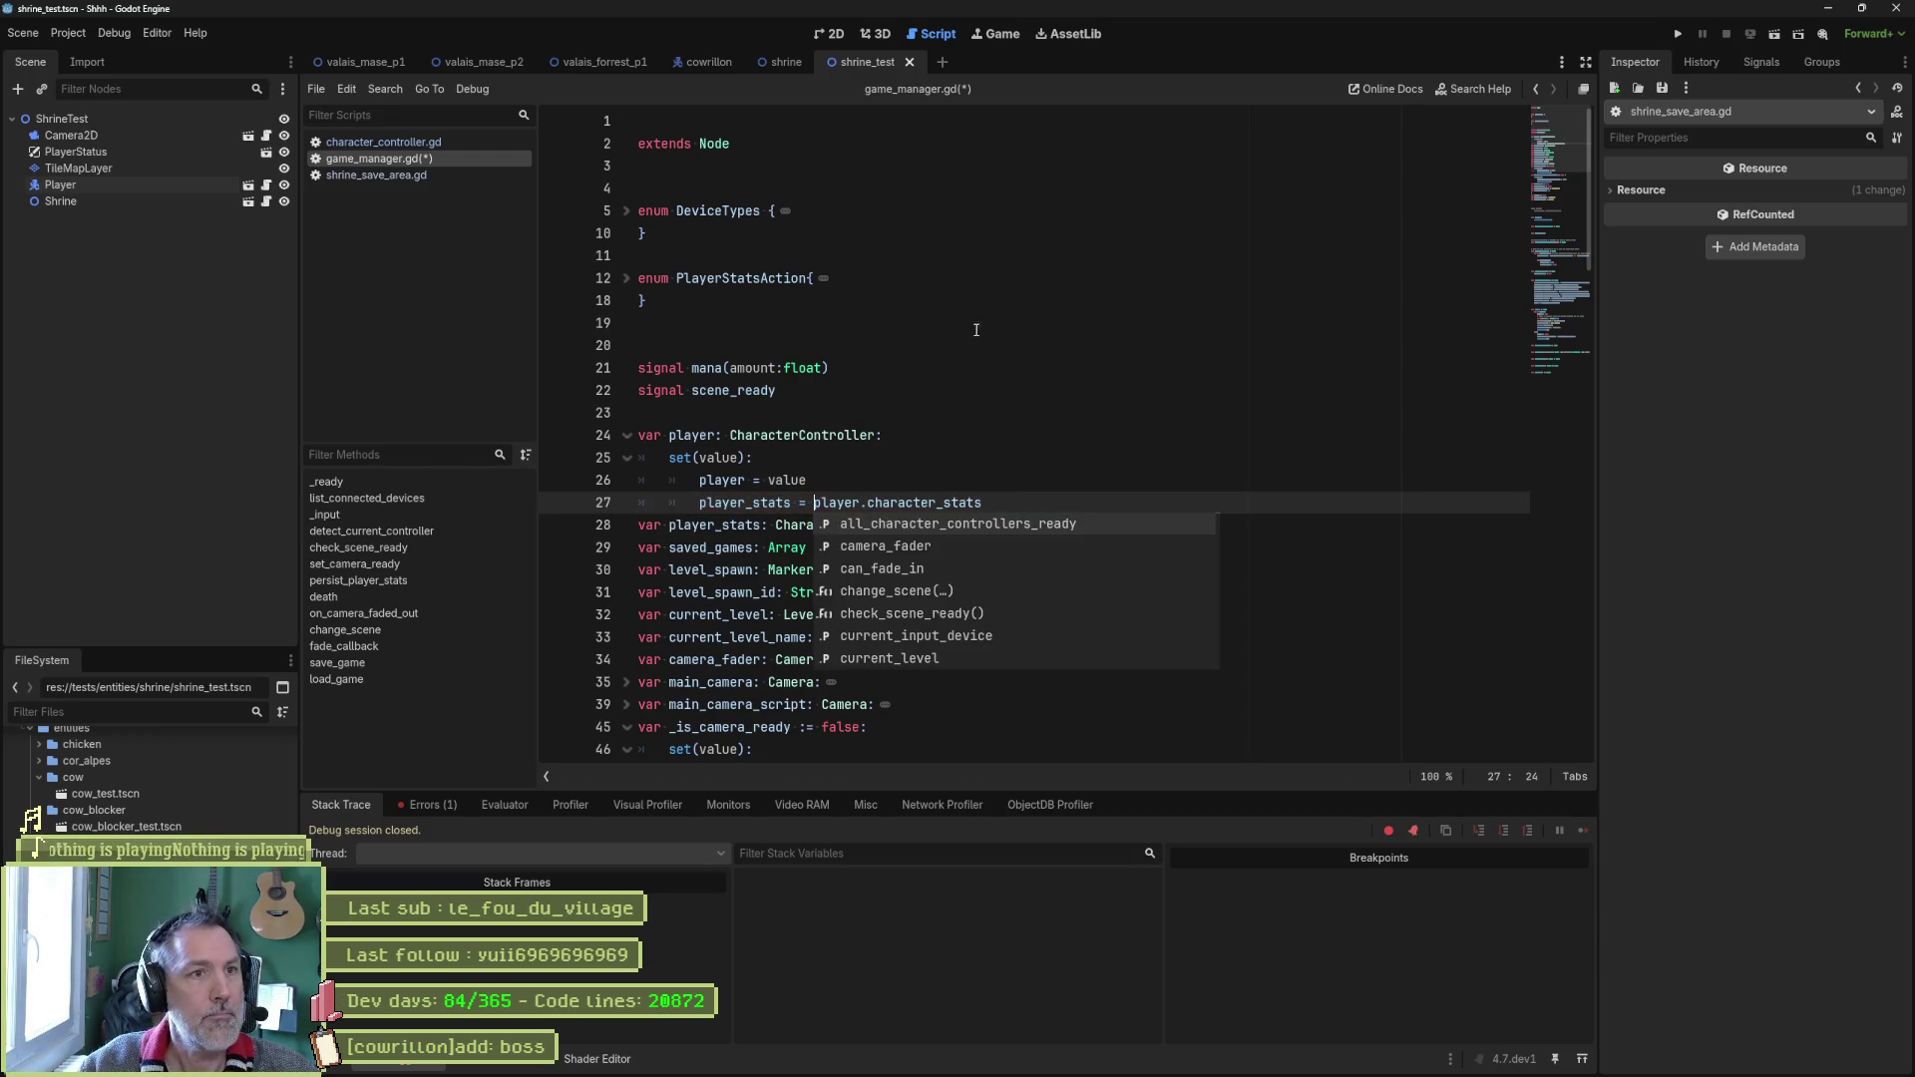
{"action": "key", "text": "F6"}
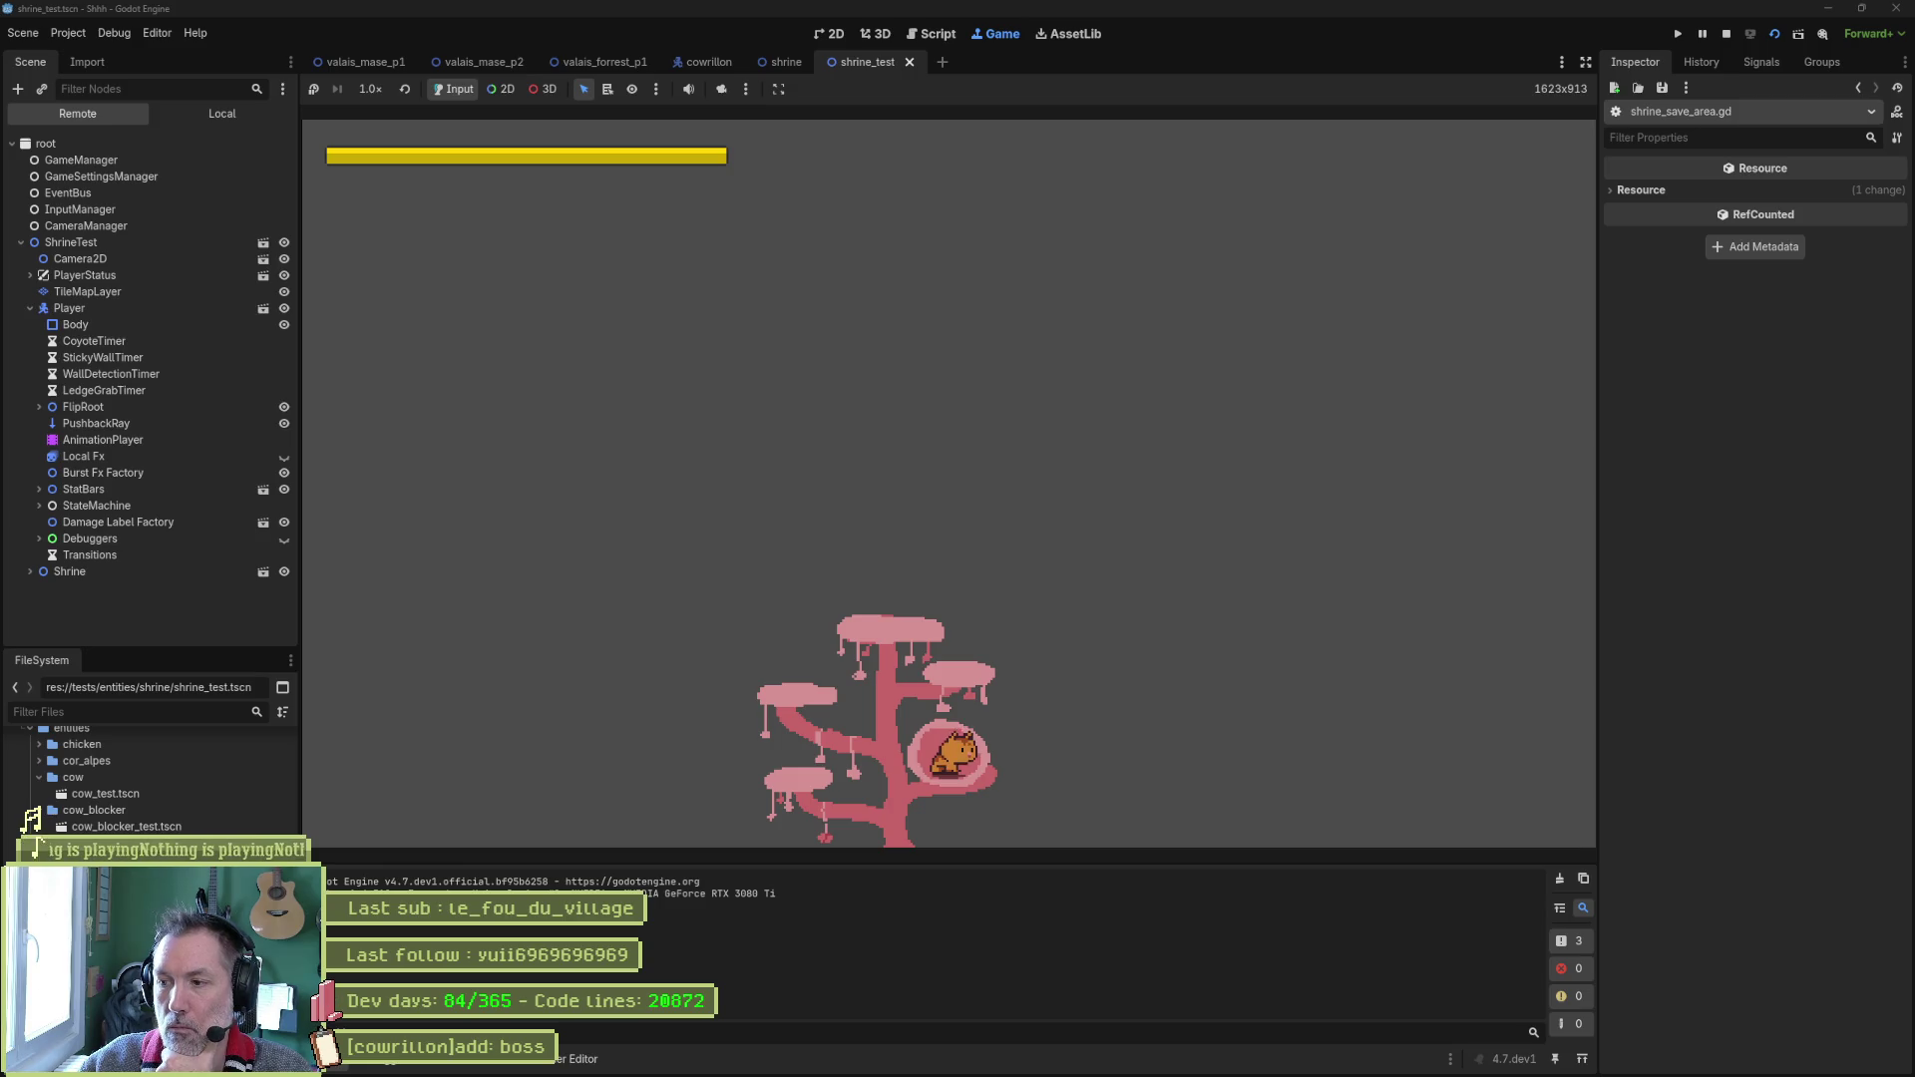
Set the running Player's Health Value to 50 and trigger the shrine's health replenish.
{"action": "left_click", "coordinate": [67, 308]}
{"action": "scroll", "coordinate": [1792, 579], "scroll_direction": "down", "scroll_amount": 10}
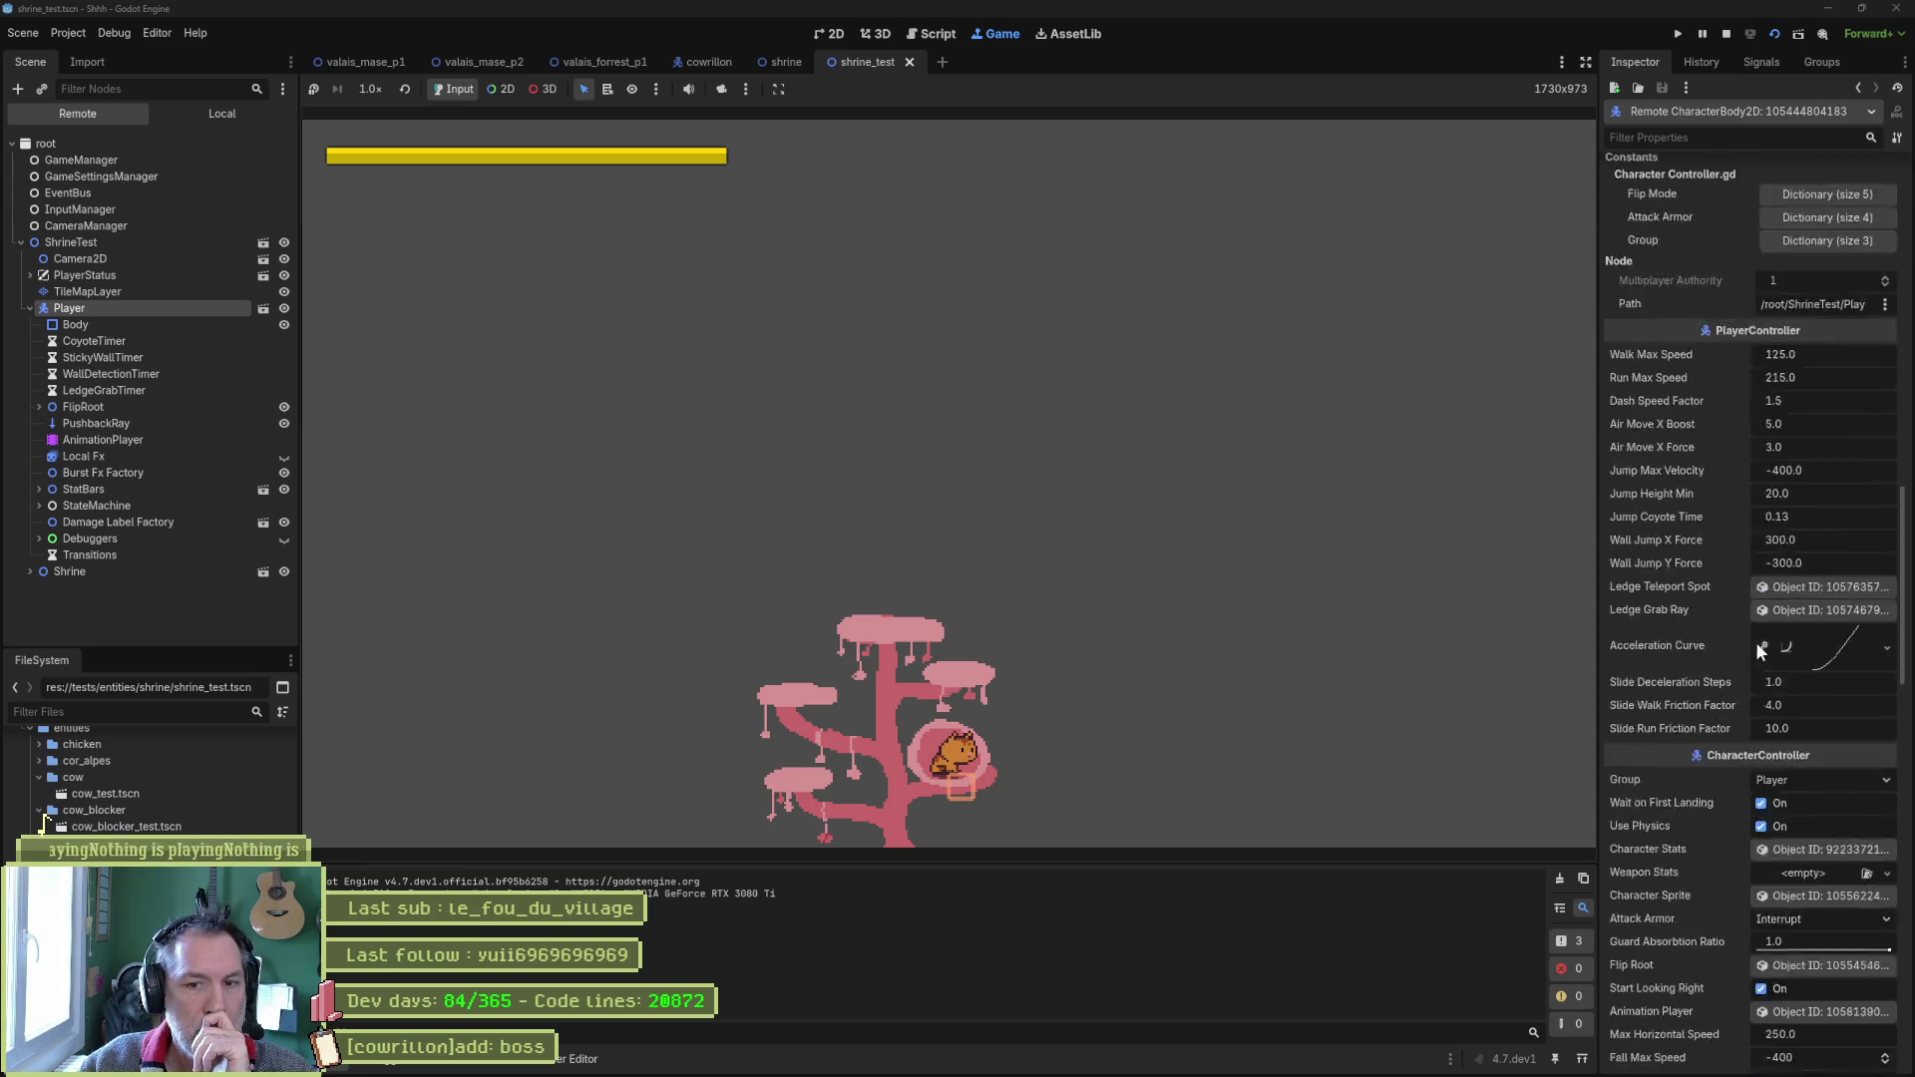
{"action": "left_click", "coordinate": [1796, 626]}
{"action": "left_click", "coordinate": [1835, 259]}
{"action": "type", "text": "50"}
{"action": "key", "text": "Return"}
{"action": "key", "text": "Up"}
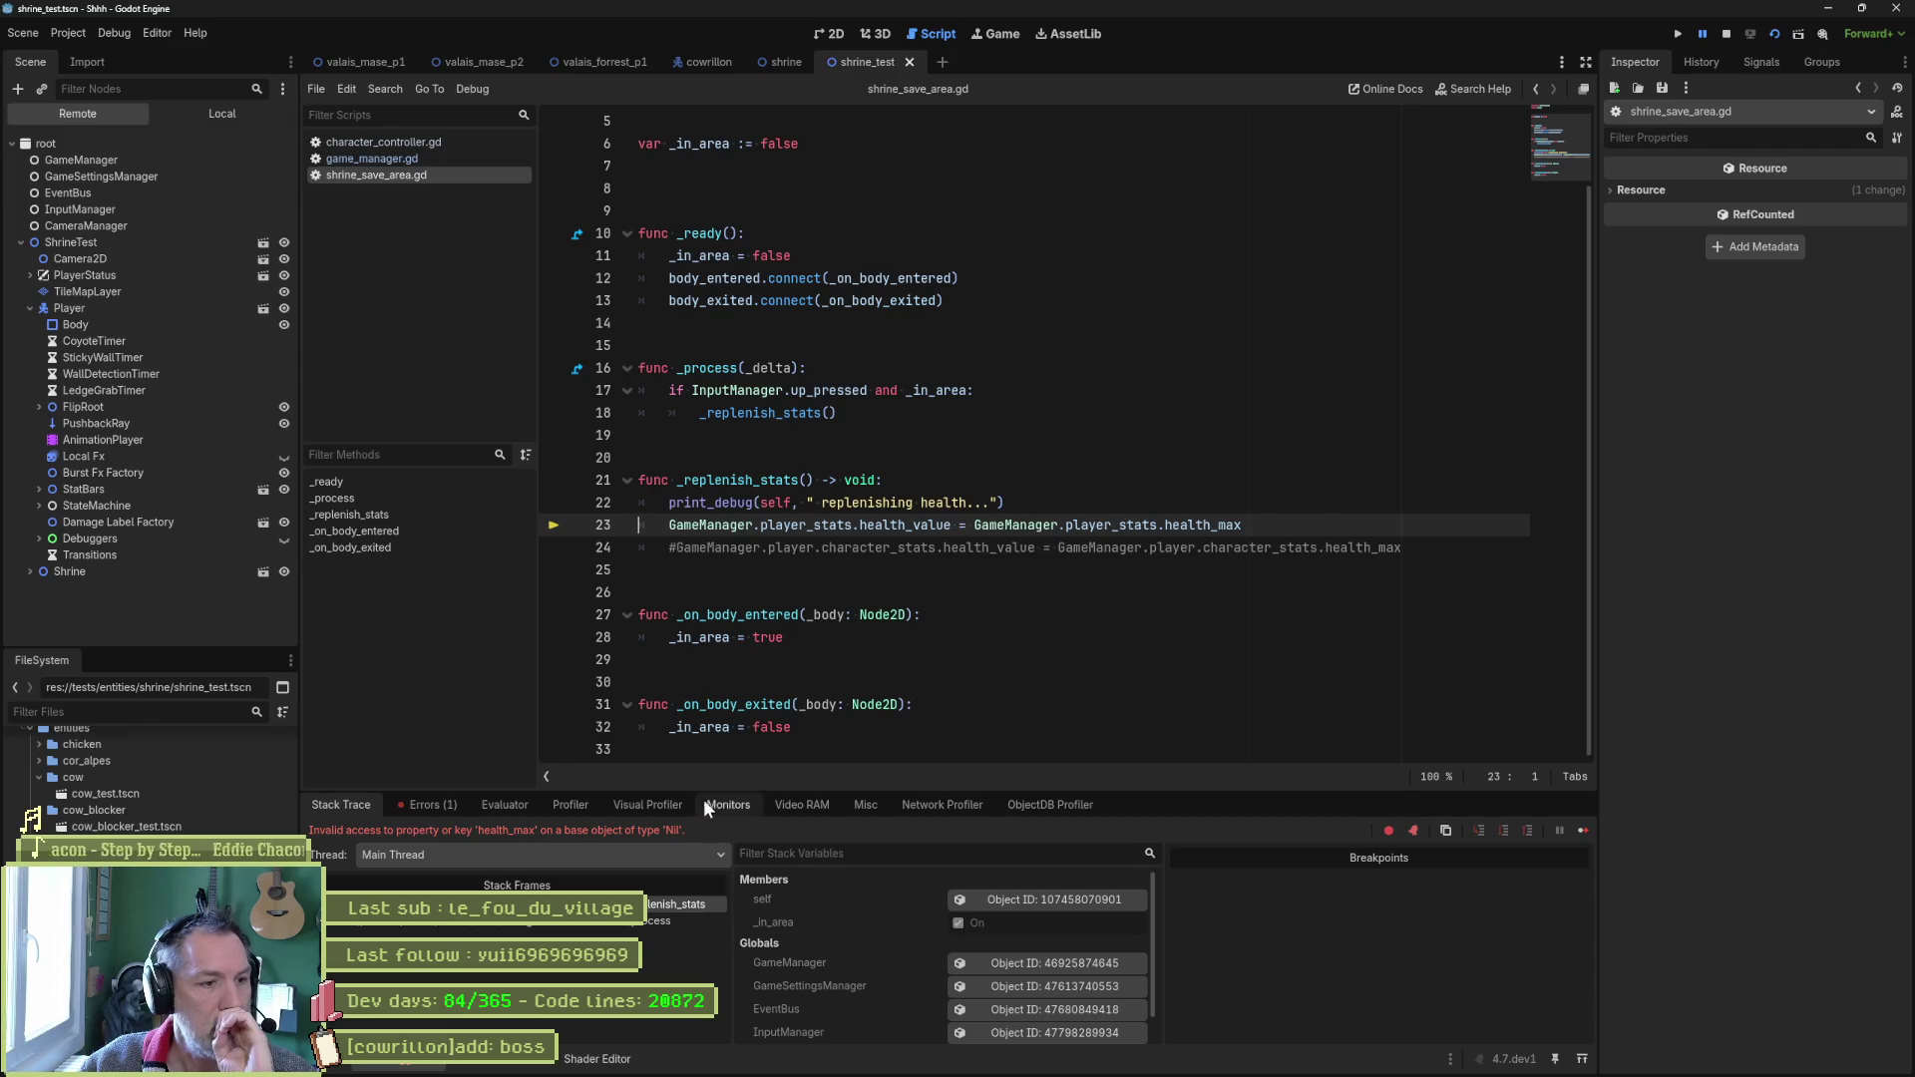
Evaluate GameManager.player_stats in the debugger, getting null, then jump to its declaration.
{"action": "mouse_move", "coordinate": [1125, 525]}
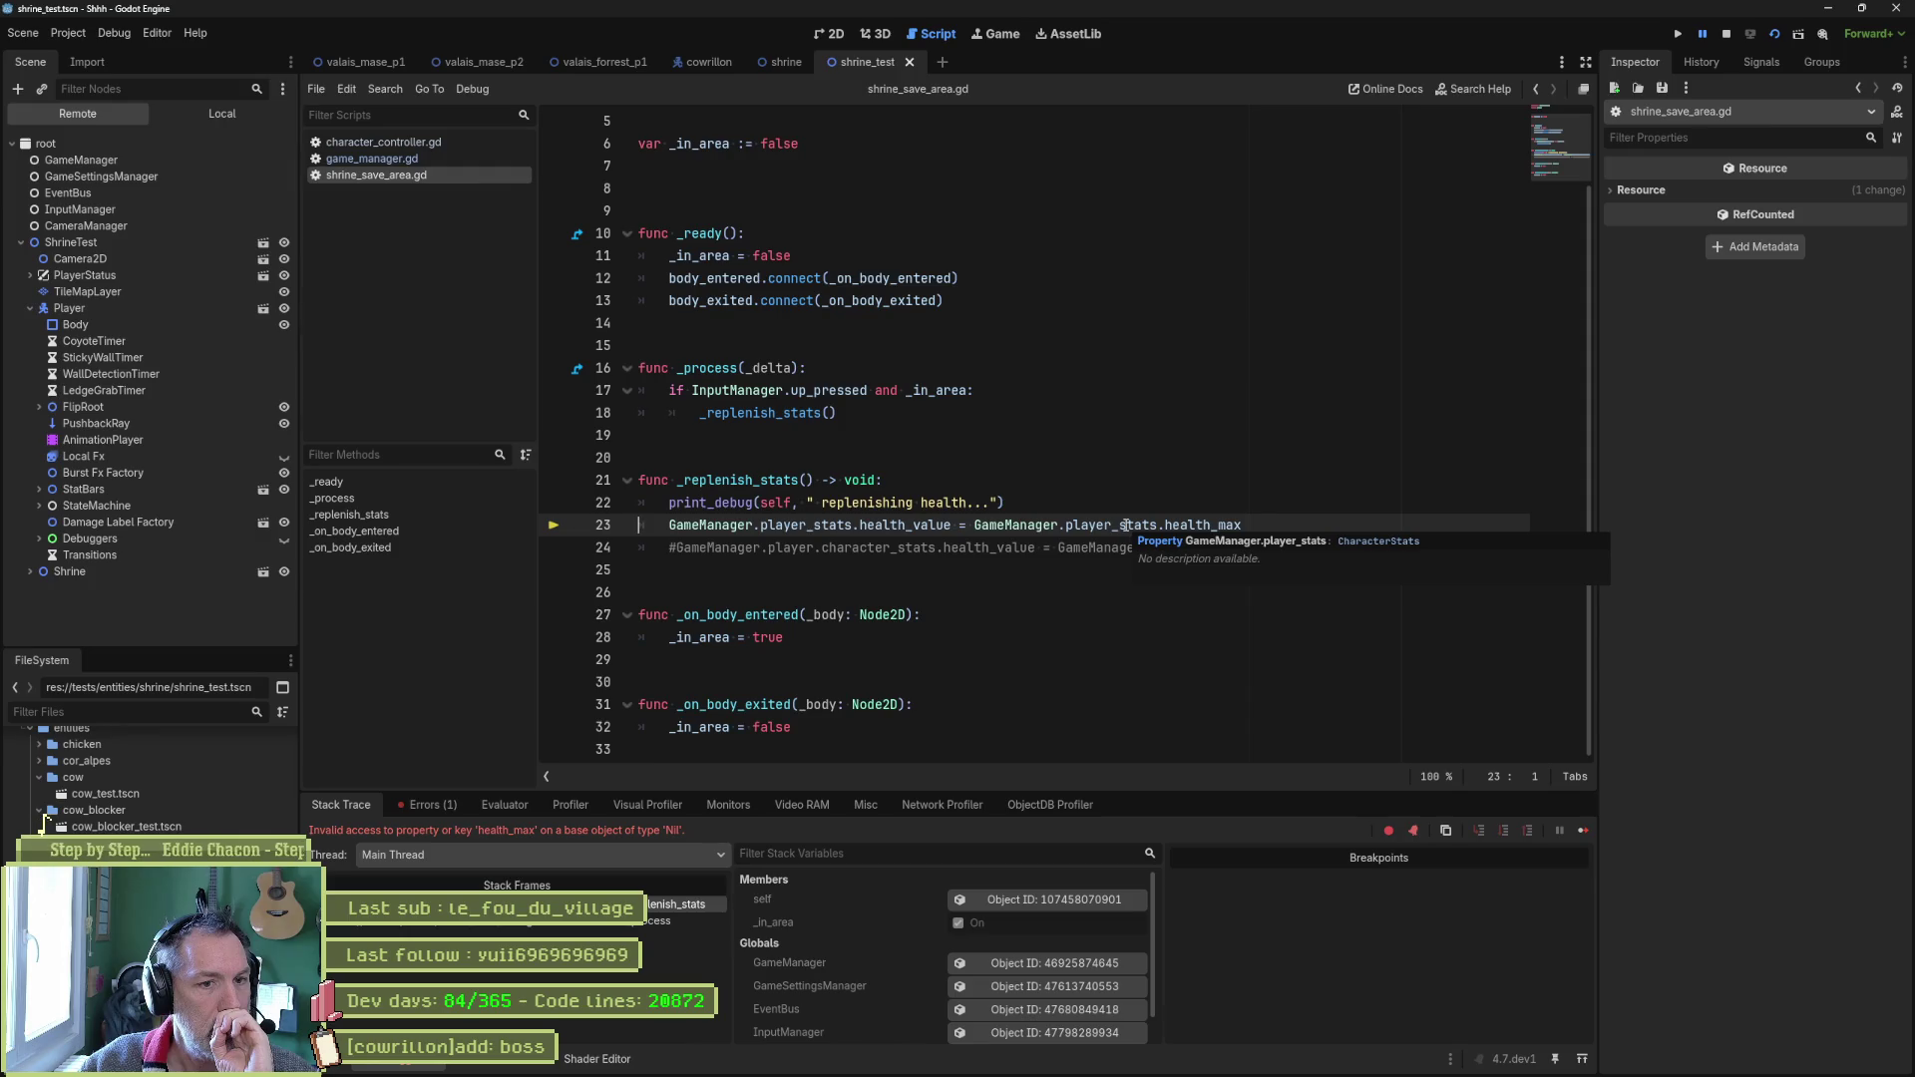
{"action": "scroll", "coordinate": [888, 990], "scroll_direction": "down", "scroll_amount": 1}
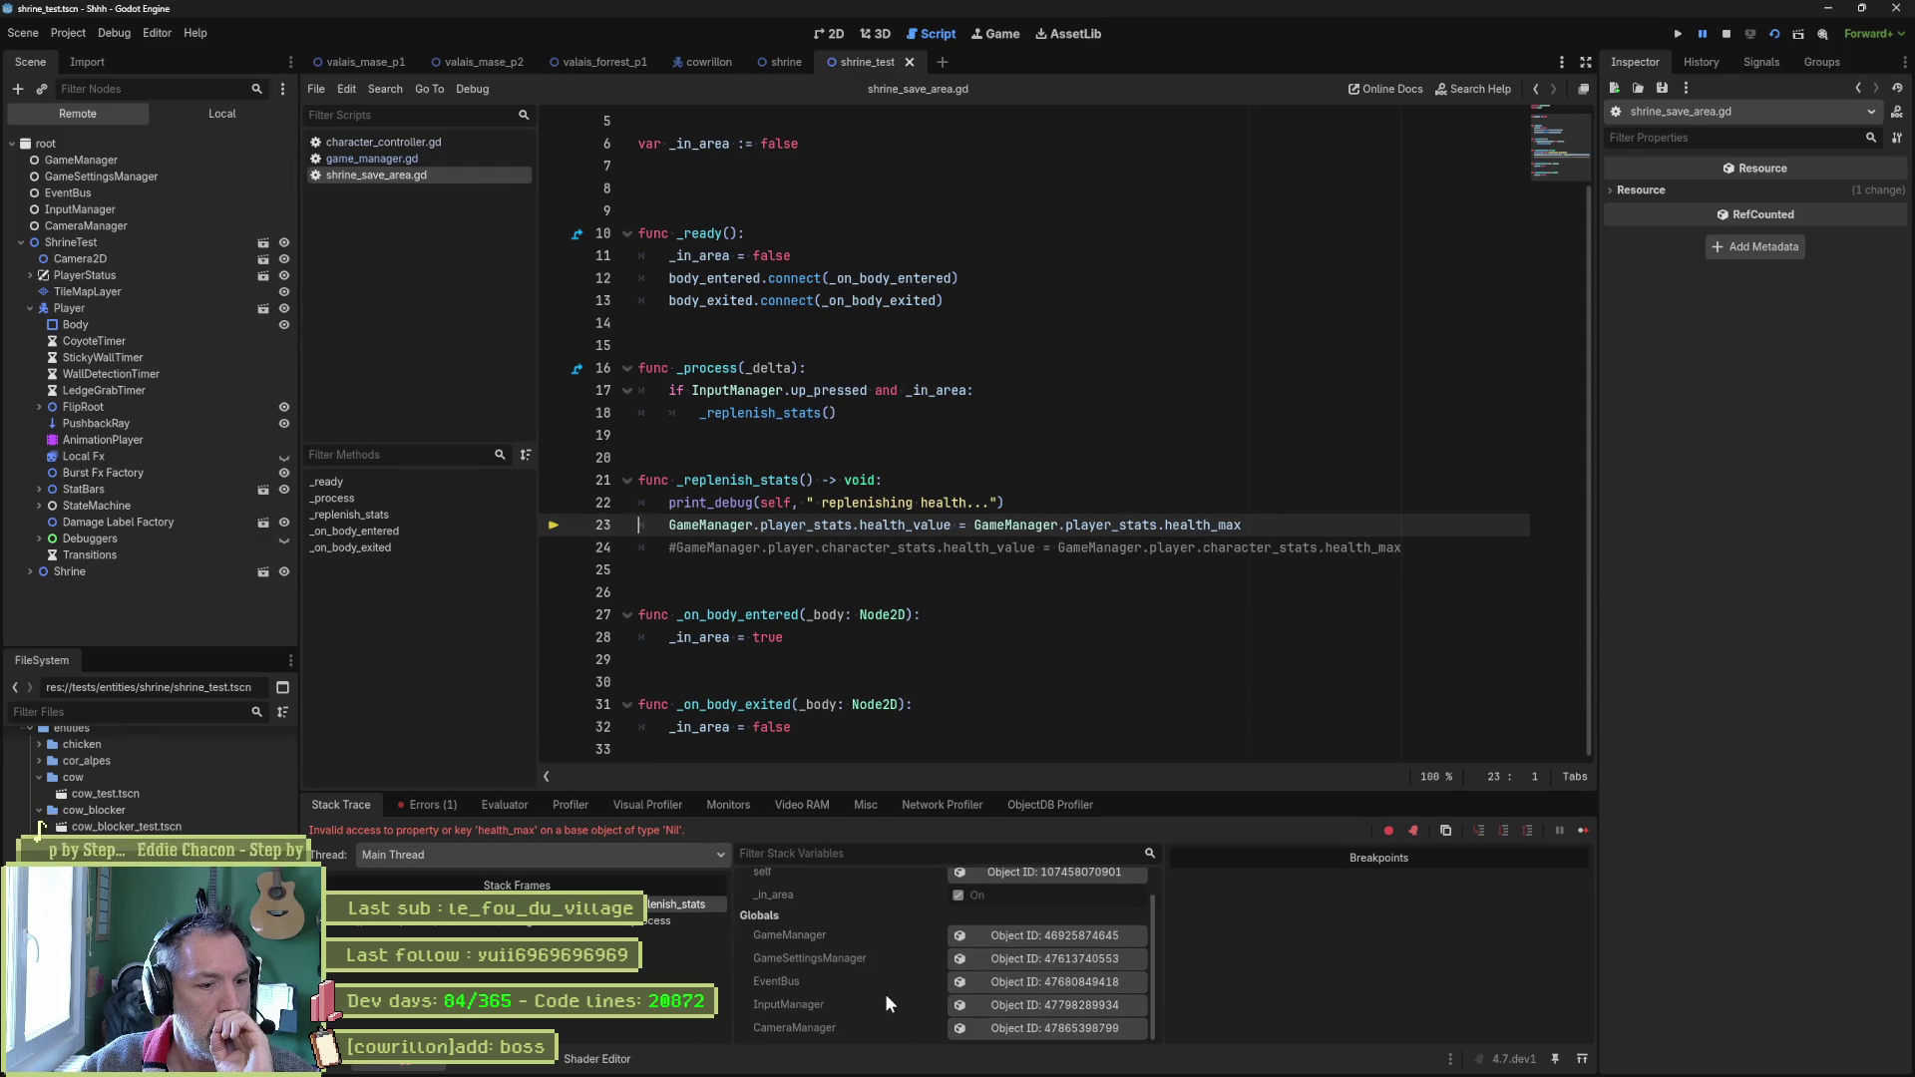
{"action": "scroll", "coordinate": [884, 993], "scroll_direction": "up", "scroll_amount": 1}
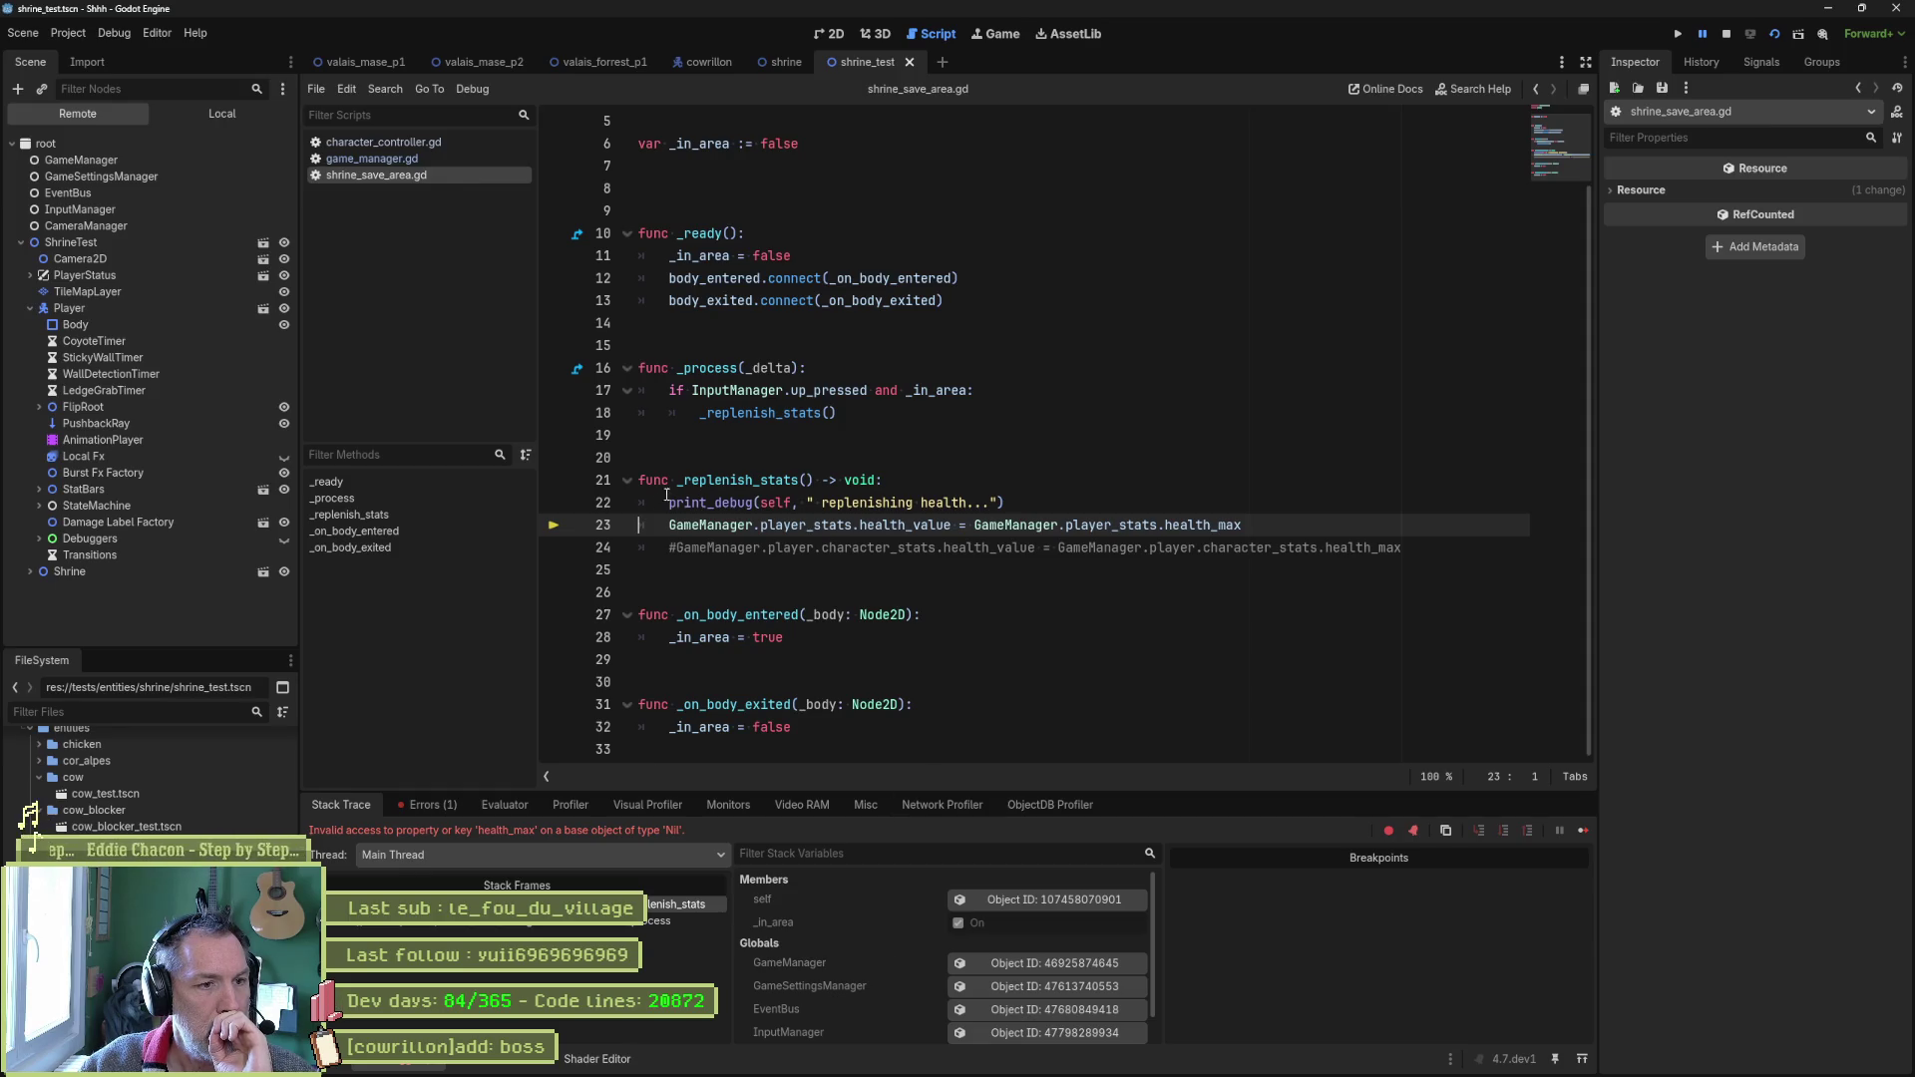
{"action": "left_click_drag", "start_coordinate": [666, 525], "coordinate": [853, 525]}
{"action": "key", "text": "ctrl+c"}
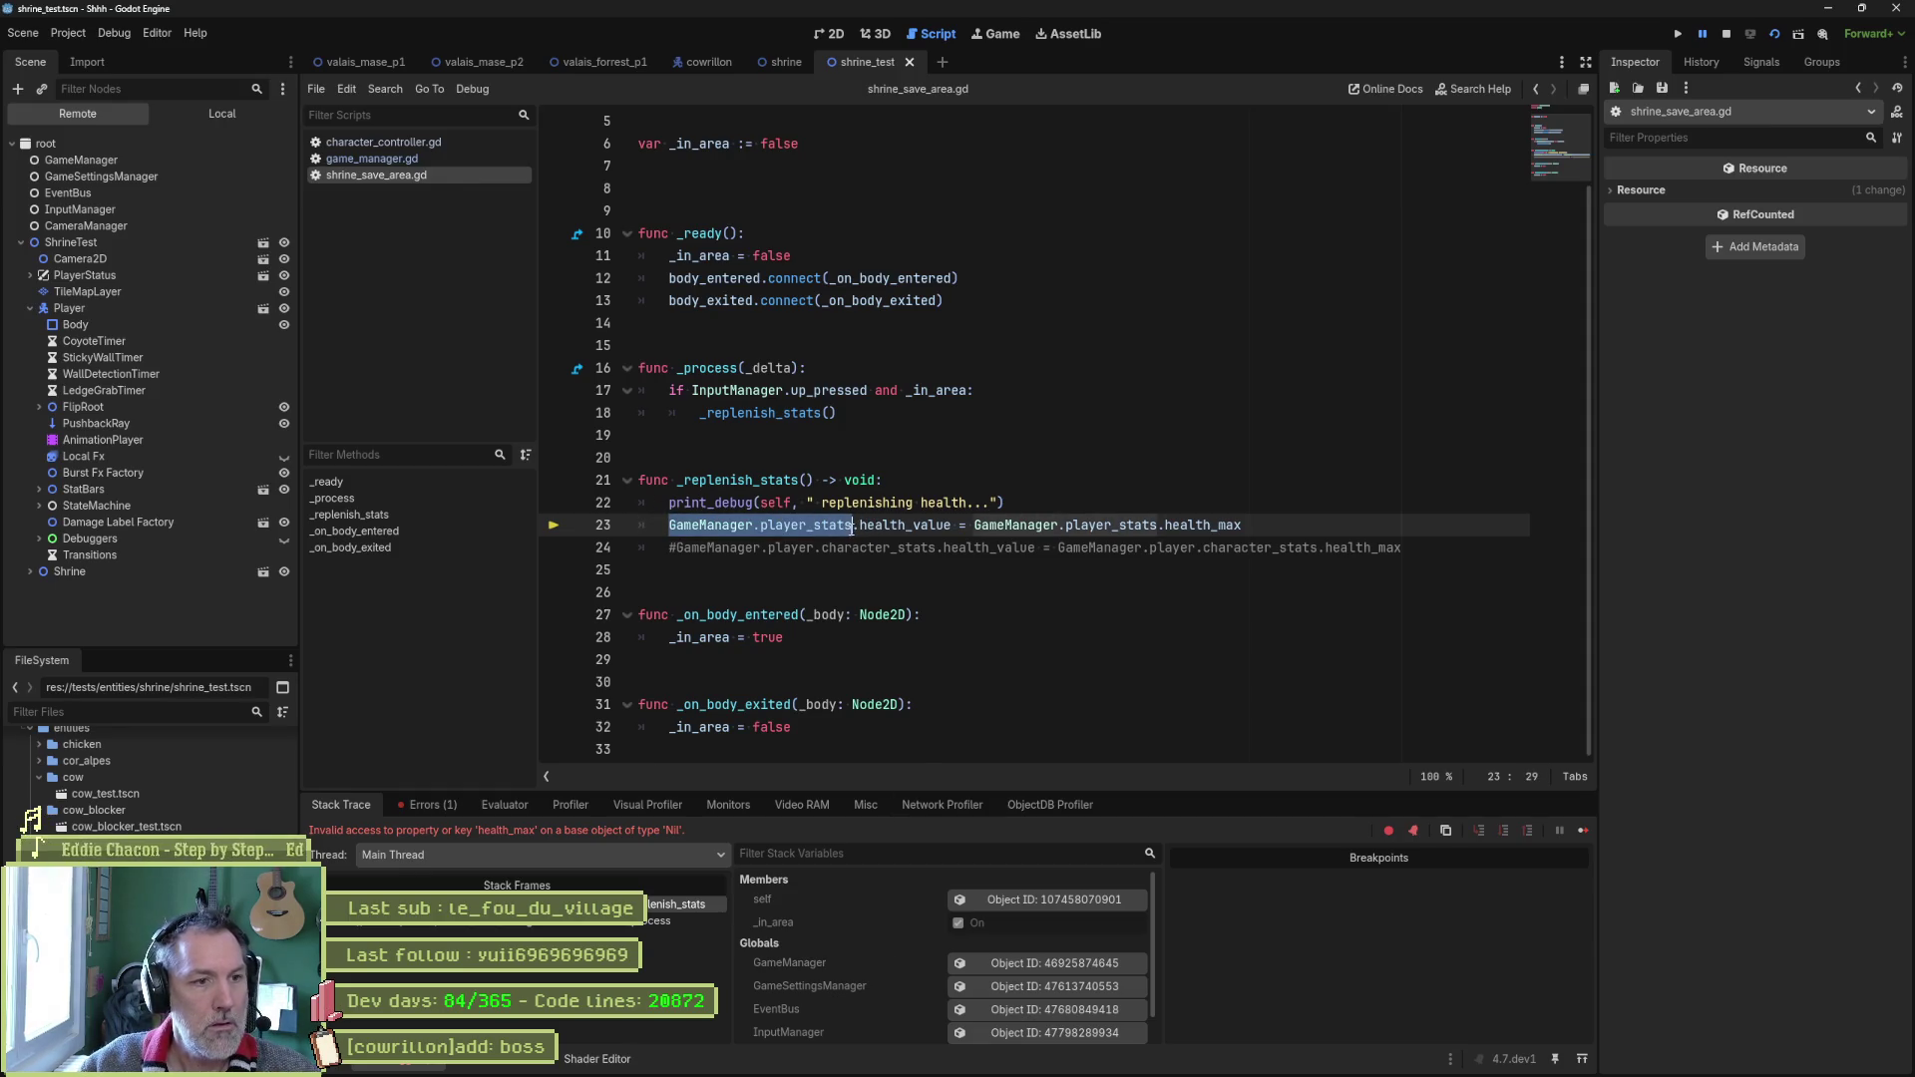
{"action": "left_click", "coordinate": [511, 808]}
{"action": "left_click", "coordinate": [548, 834]}
{"action": "key", "text": "ctrl+v"}
{"action": "key", "text": "Return"}
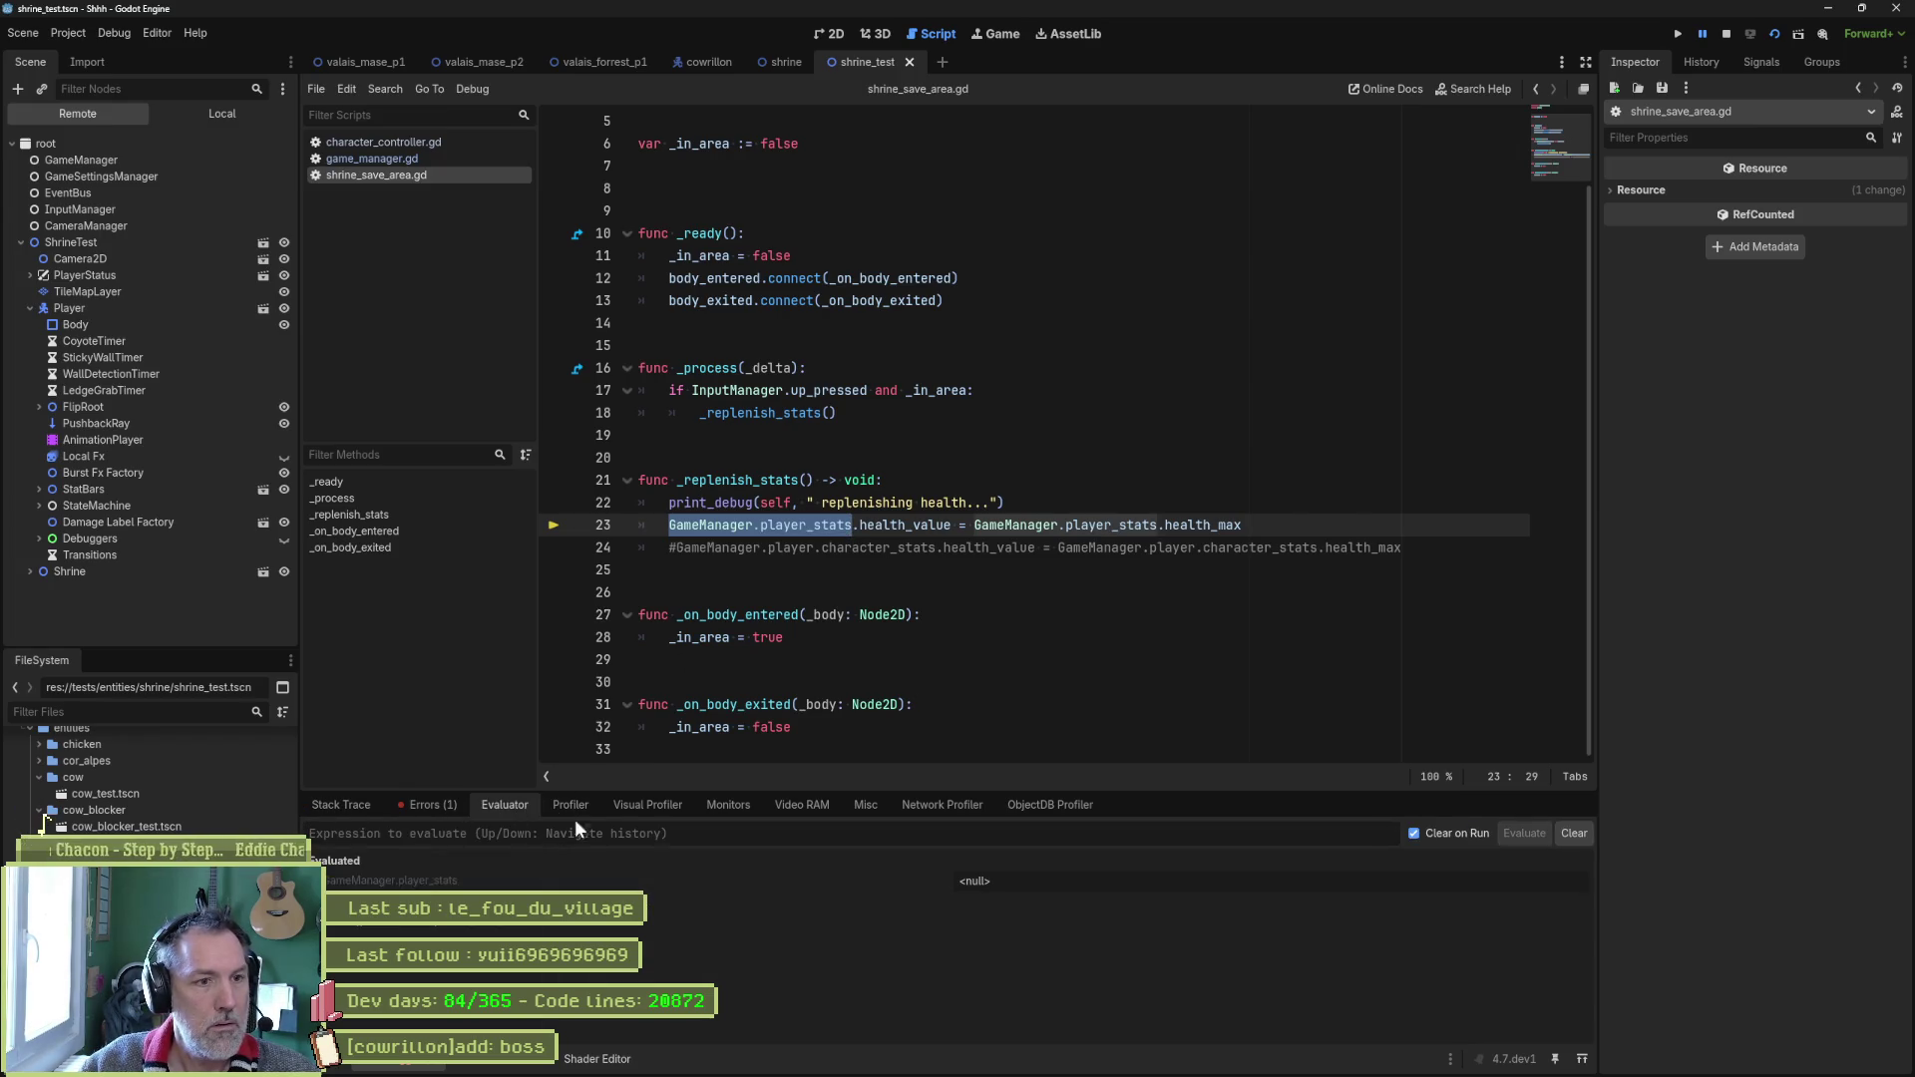
{"action": "left_click", "coordinate": [817, 526]}
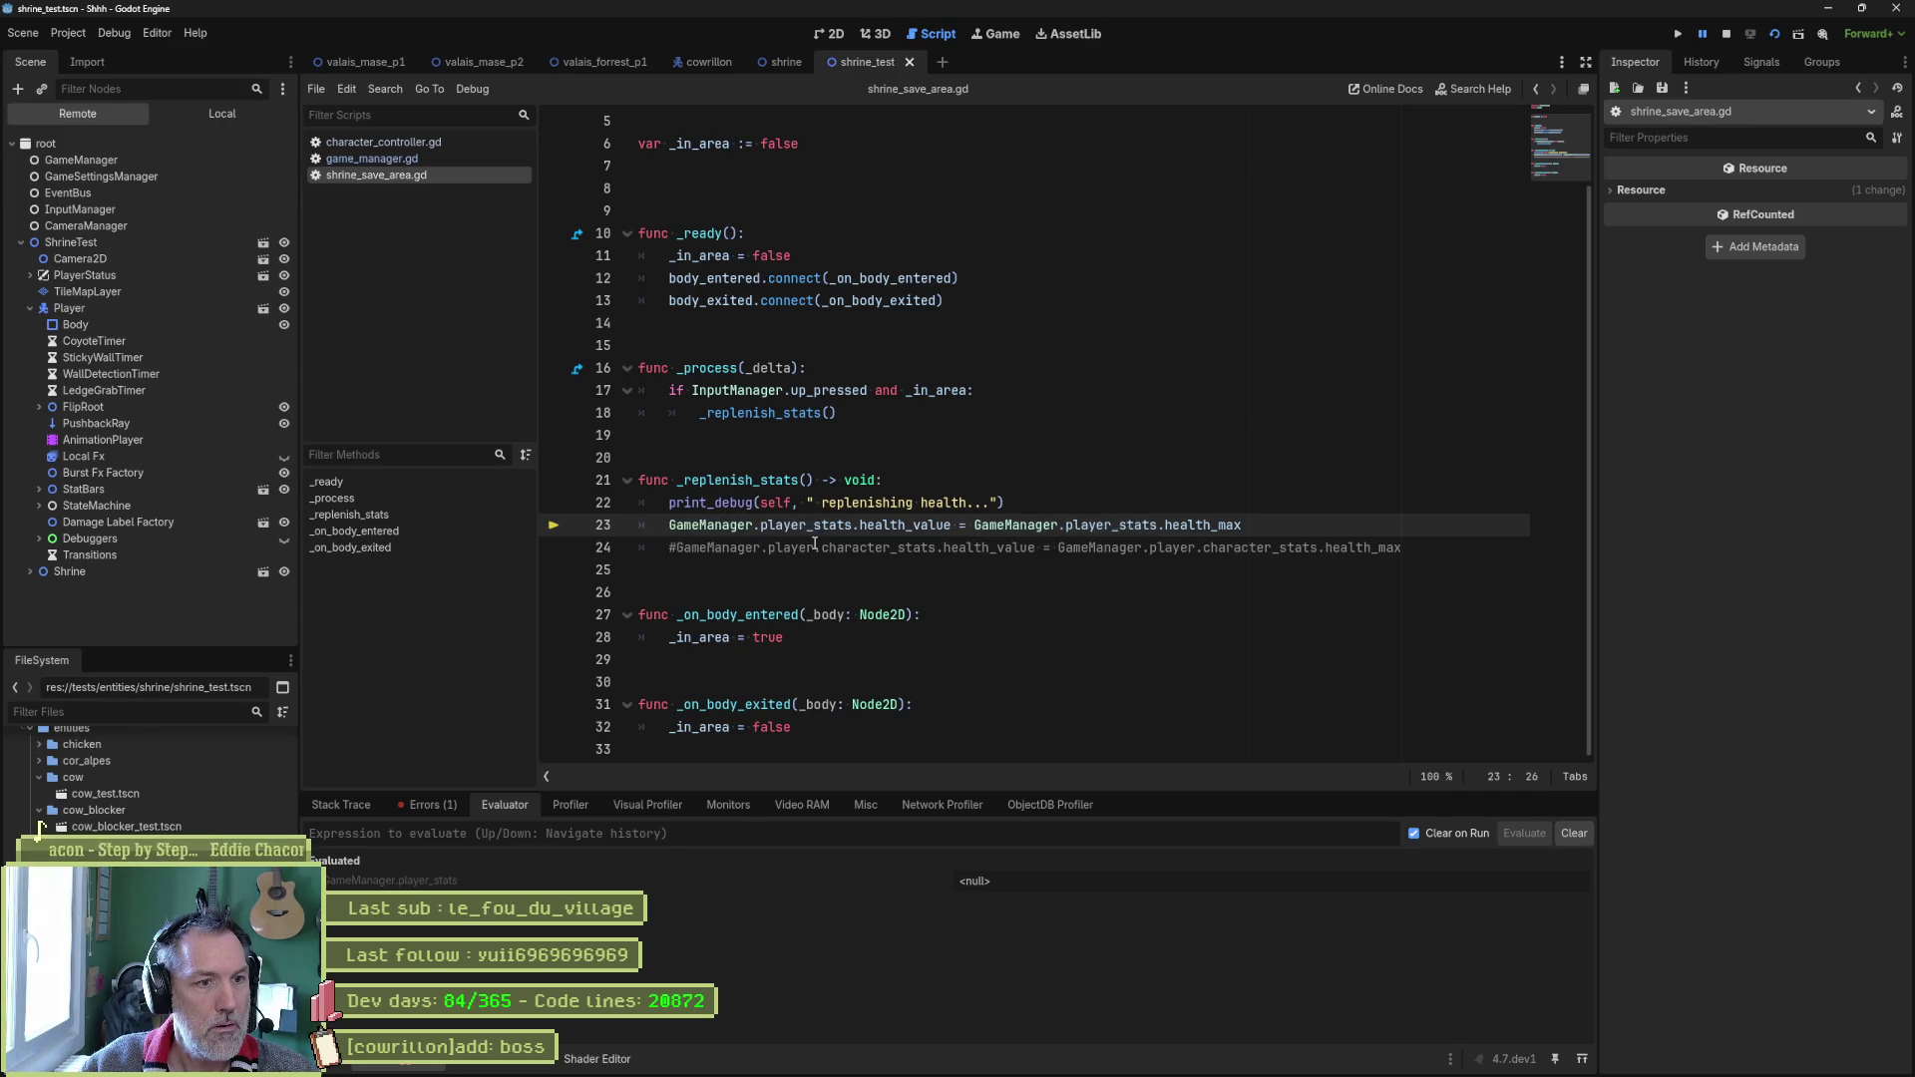
{"action": "left_click", "coordinate": [817, 526], "text": "ctrl"}
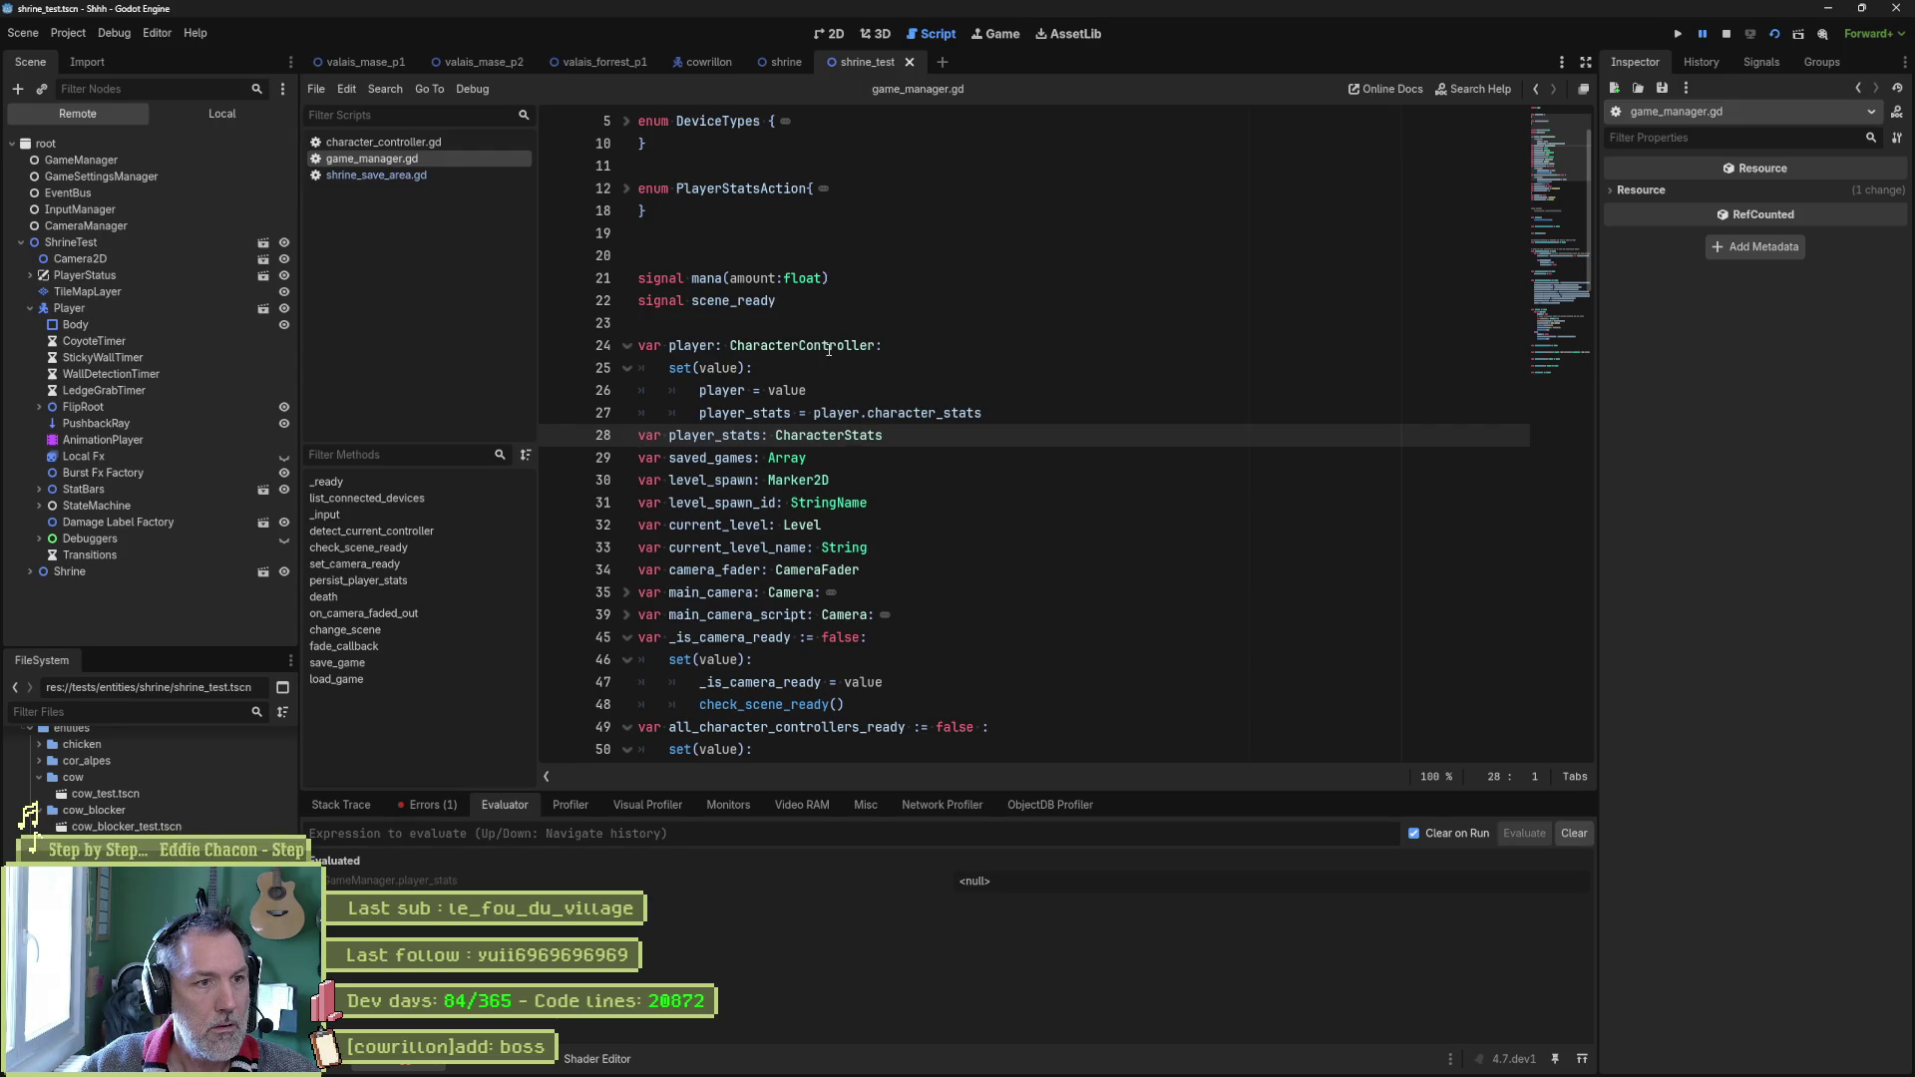
Stop the game, breakpoint game_manager.gd line 27, rerun, inspect the player's members, then stop debugging.
{"action": "double_click", "coordinate": [755, 413]}
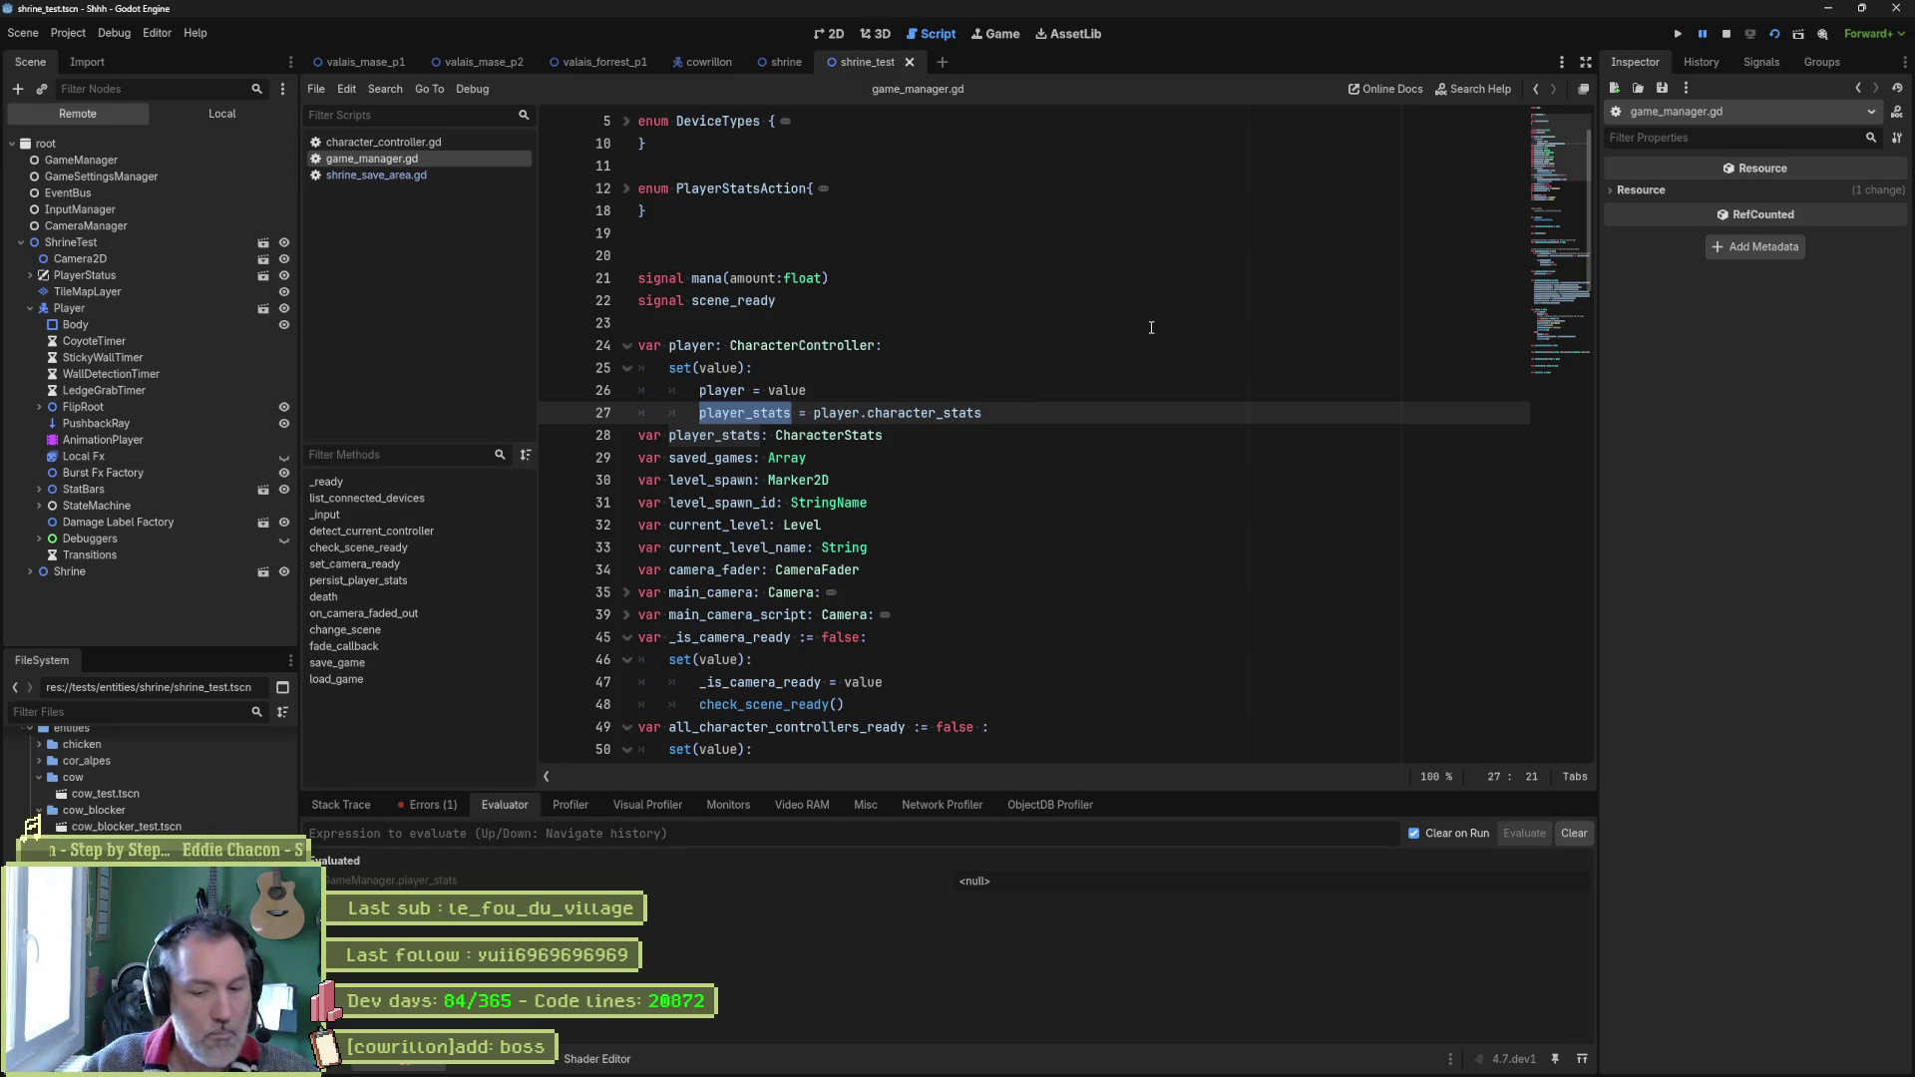
{"action": "key", "text": "F8"}
{"action": "left_click", "coordinate": [556, 413]}
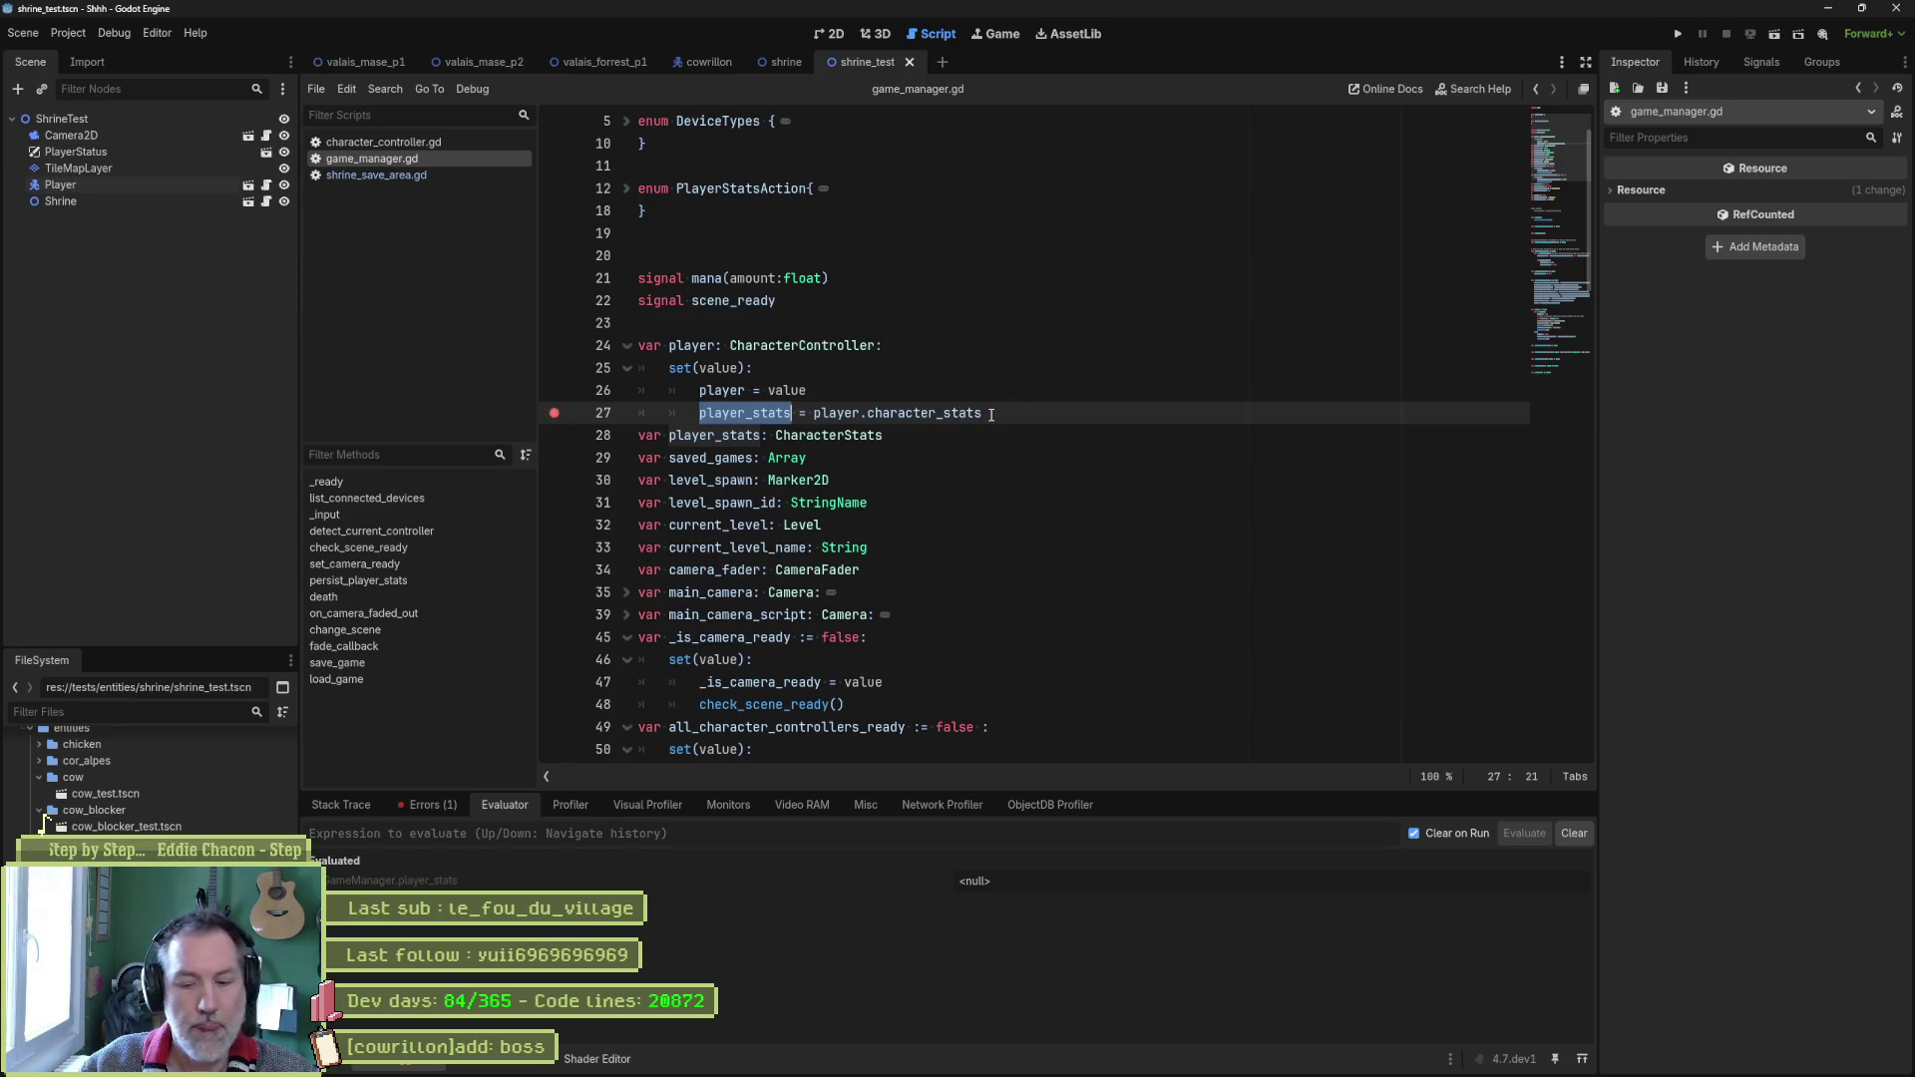
{"action": "key", "text": "F6"}
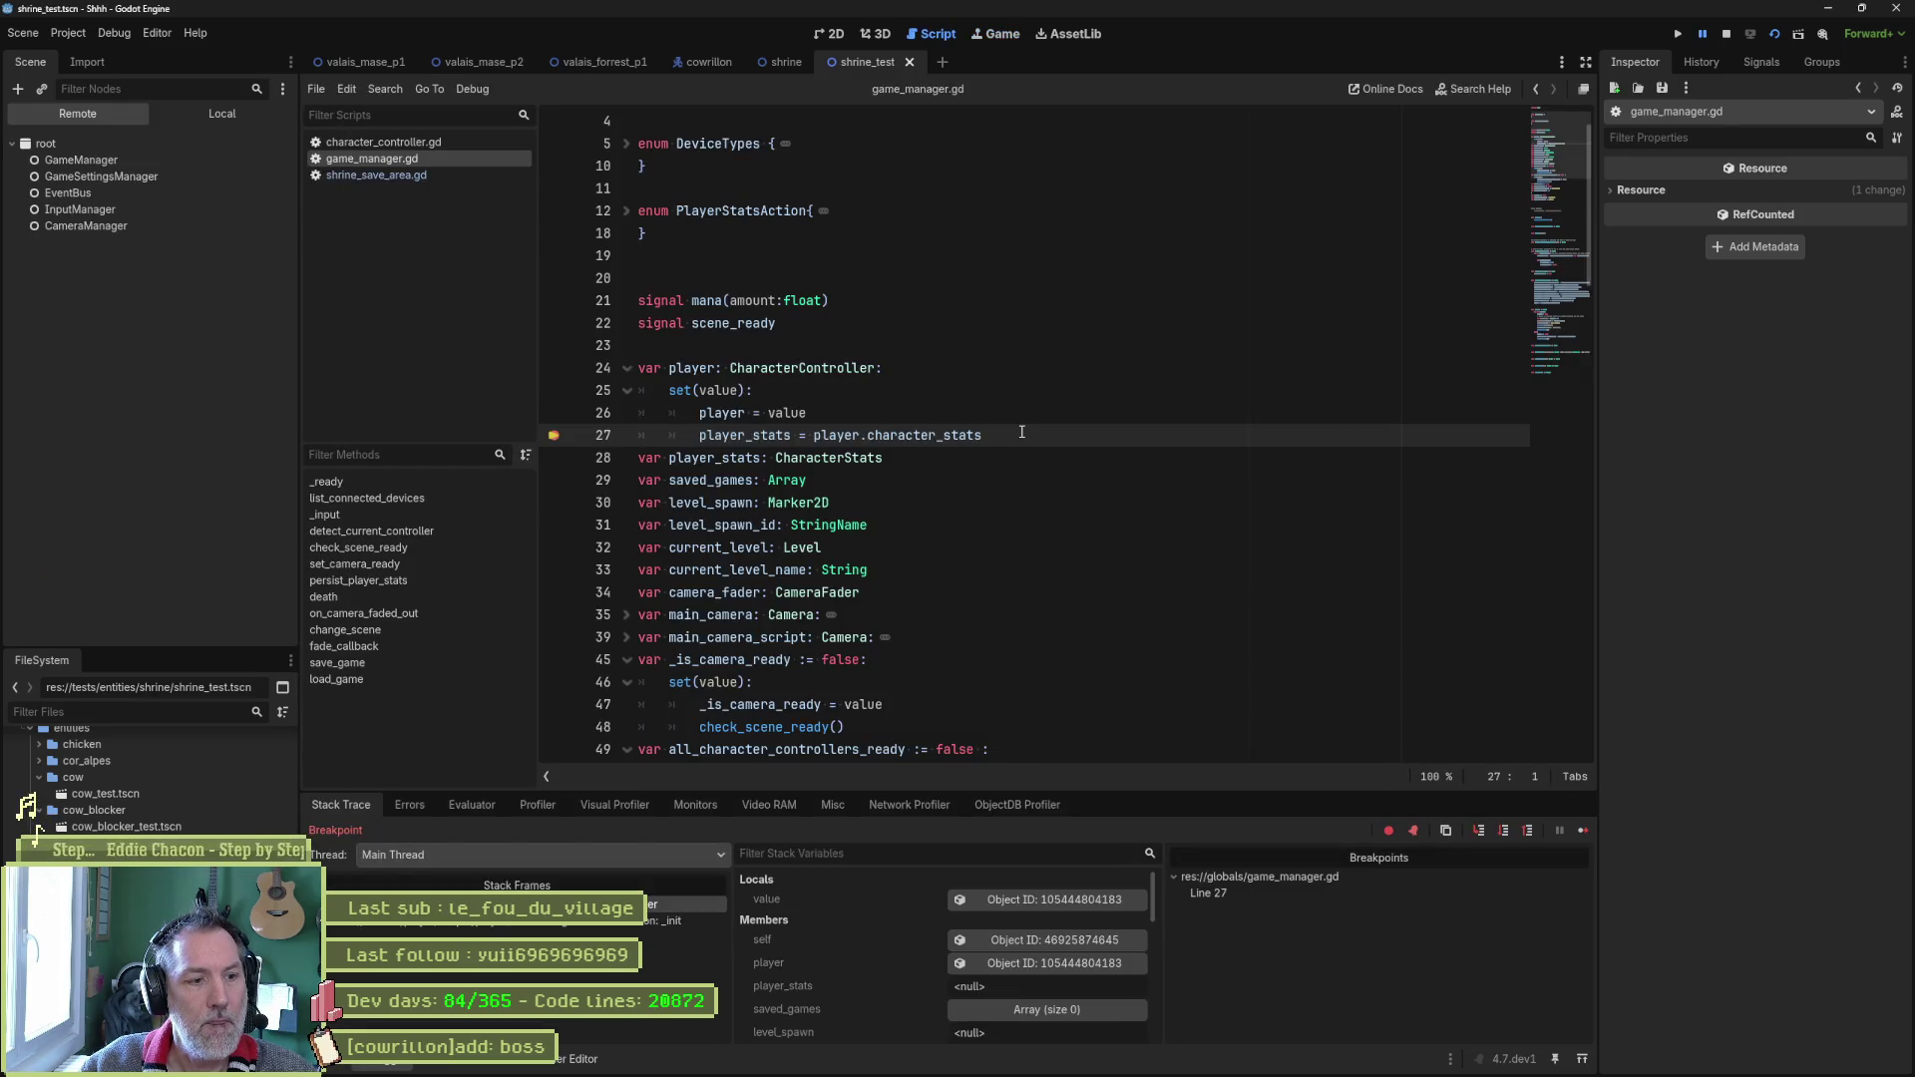
{"action": "left_click", "coordinate": [1046, 960]}
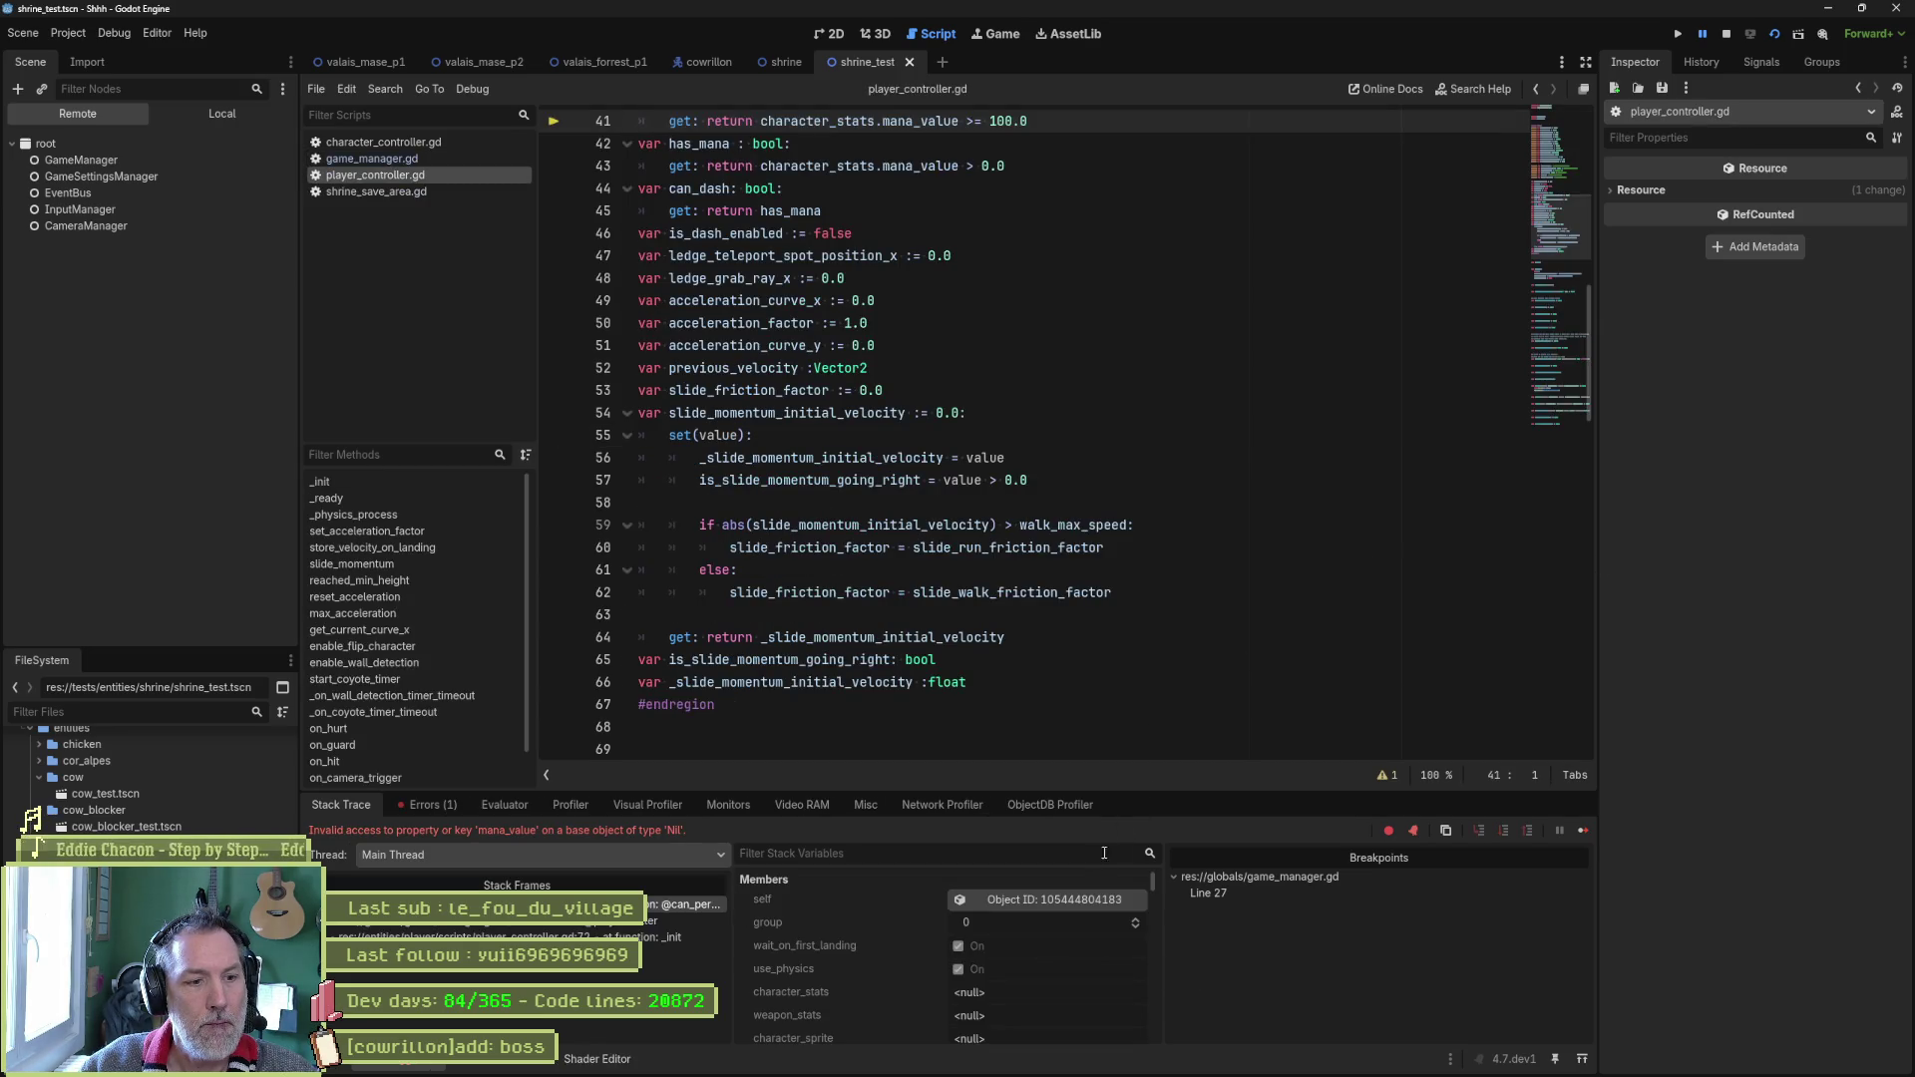
{"action": "scroll", "coordinate": [1013, 954], "scroll_direction": "down", "scroll_amount": 3}
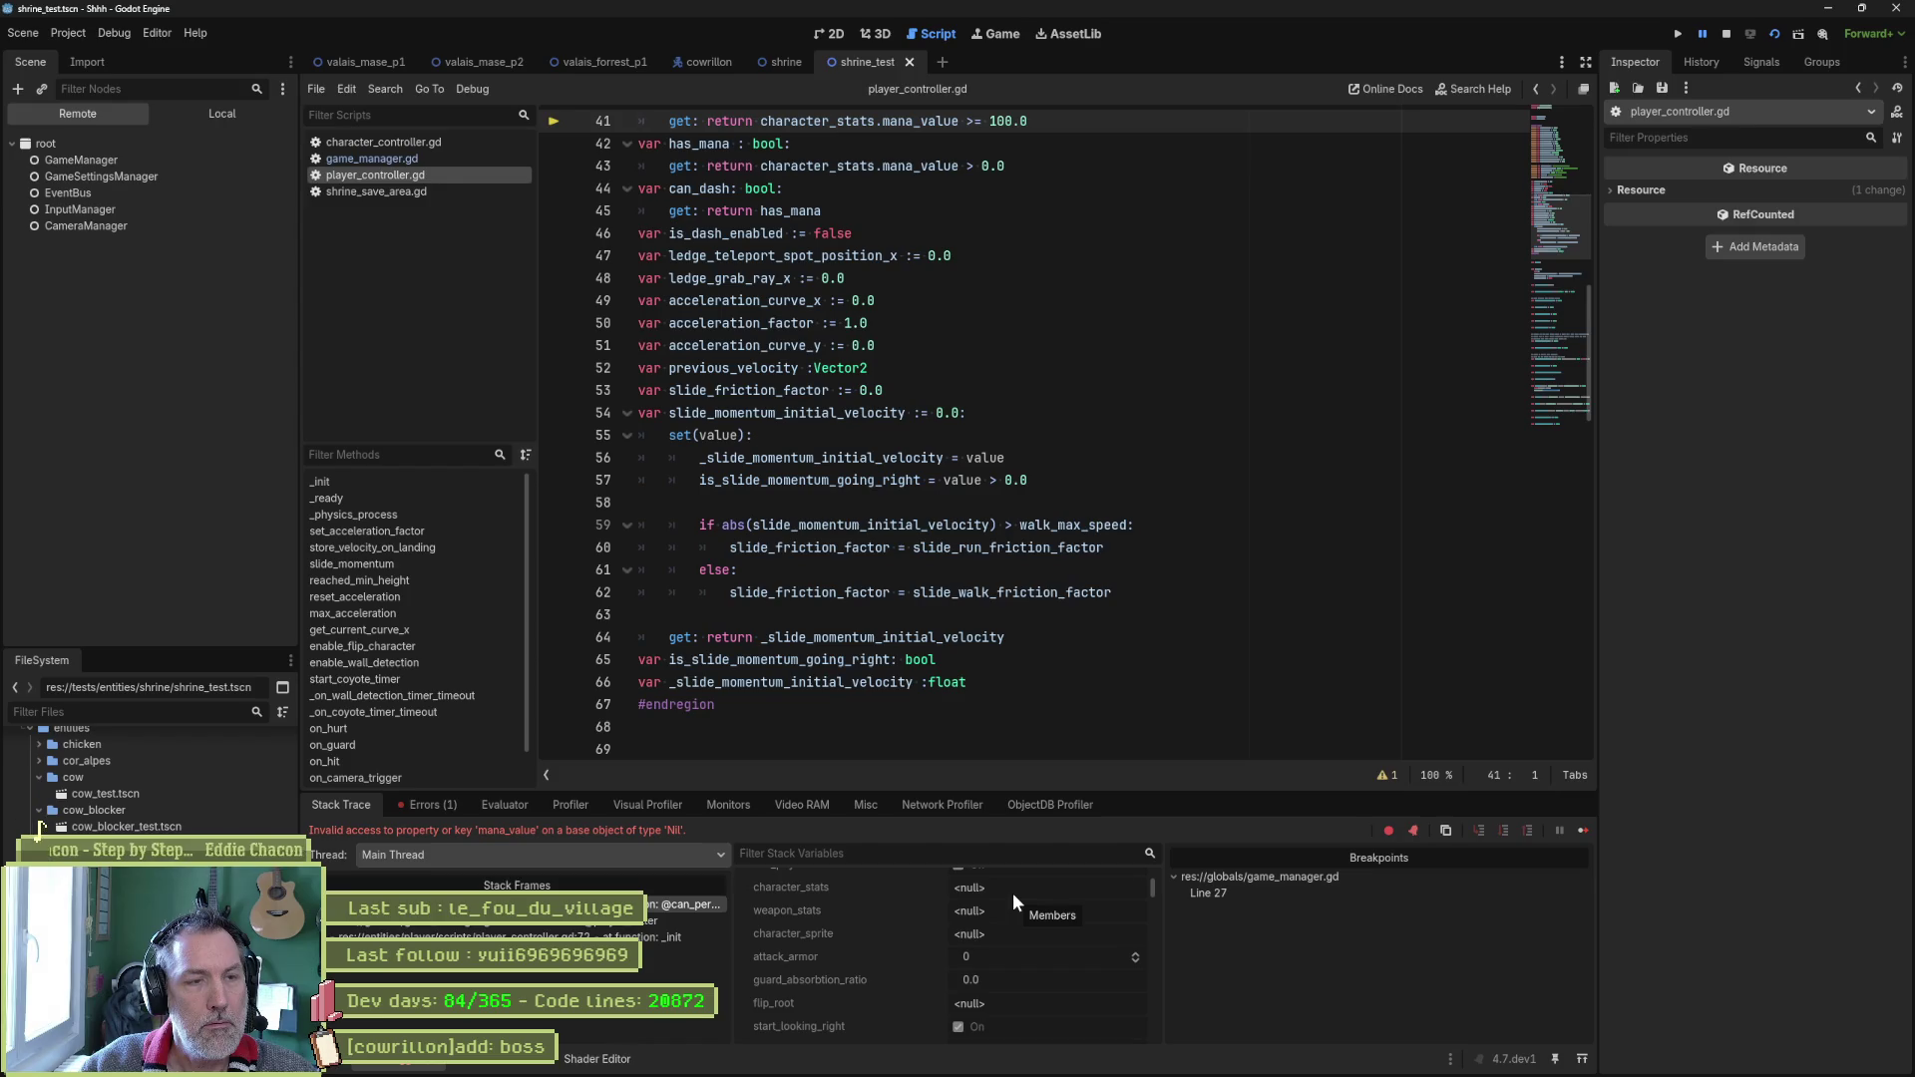
{"action": "key", "text": "F8"}
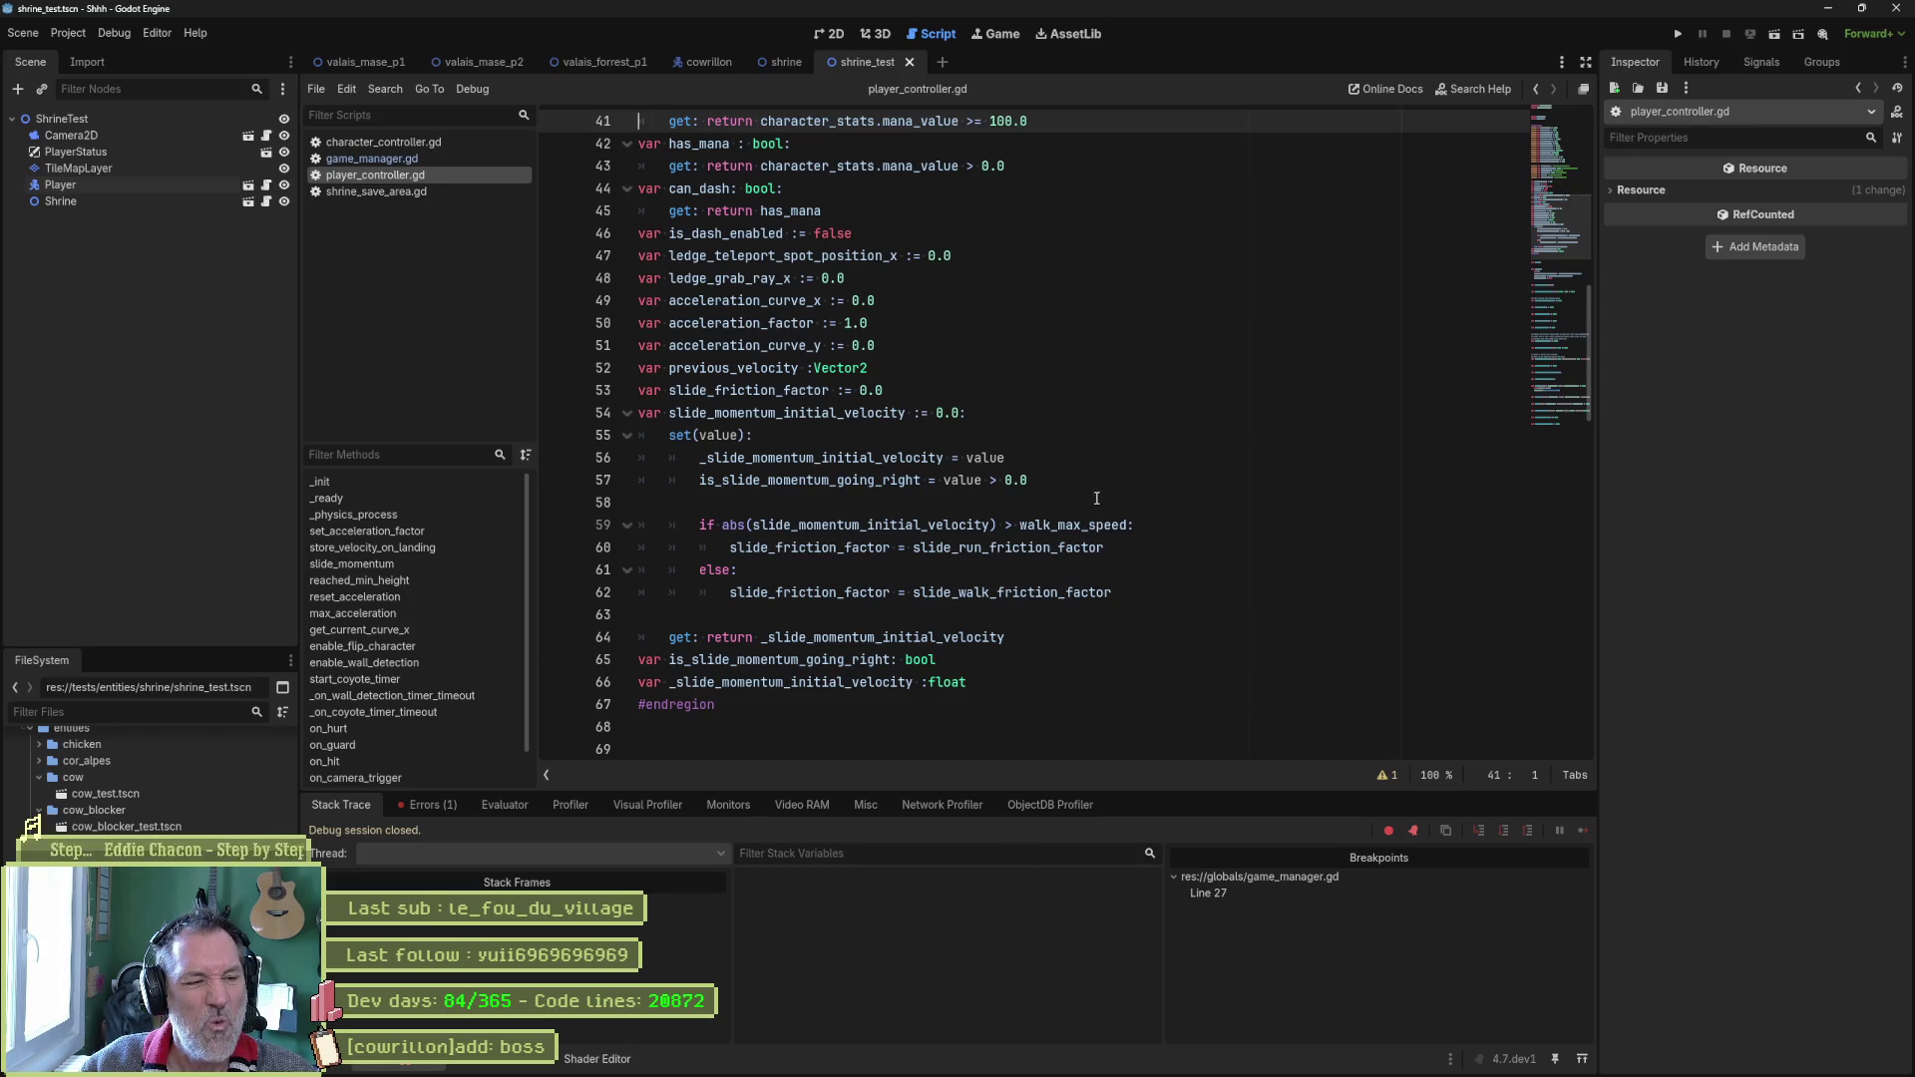
Rerun under the debugger, trace the break to the player's _init frame, continue, then stop.
{"action": "key", "text": "F5"}
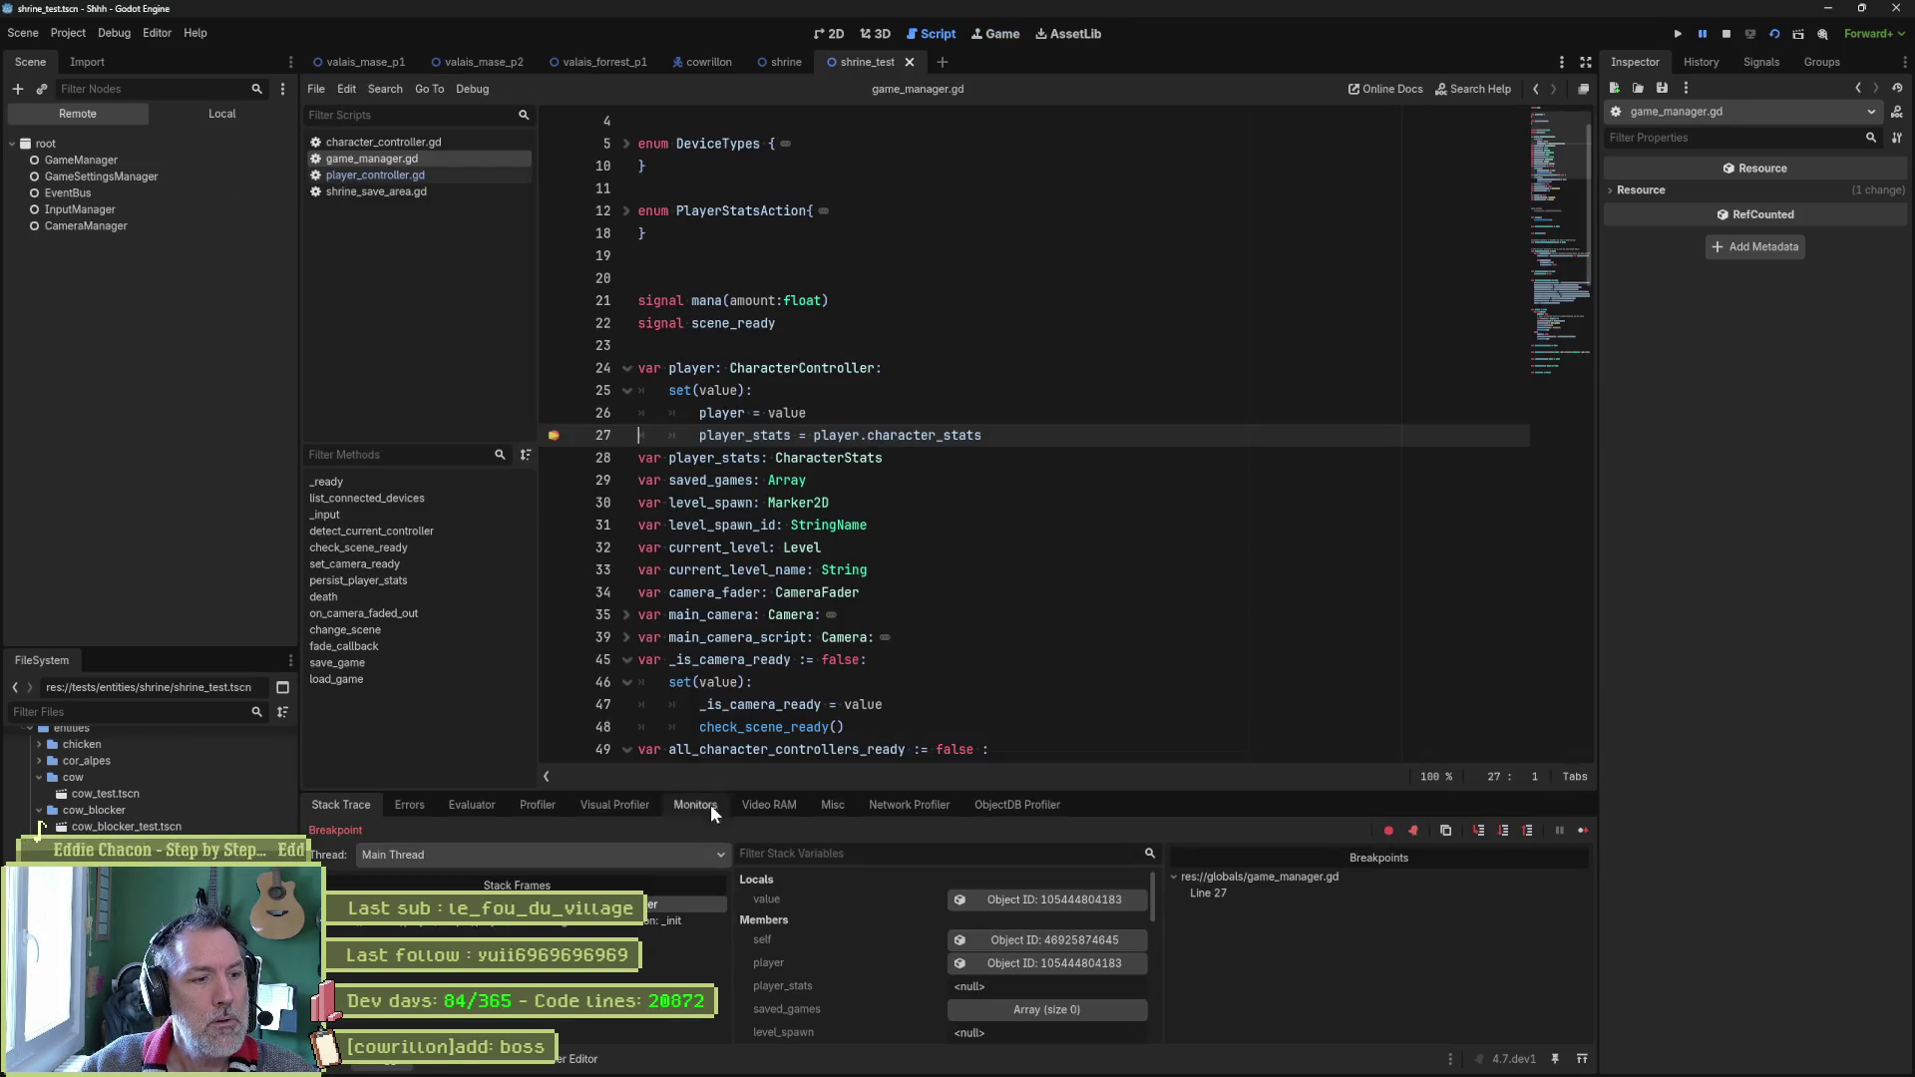
{"action": "left_click", "coordinate": [606, 921]}
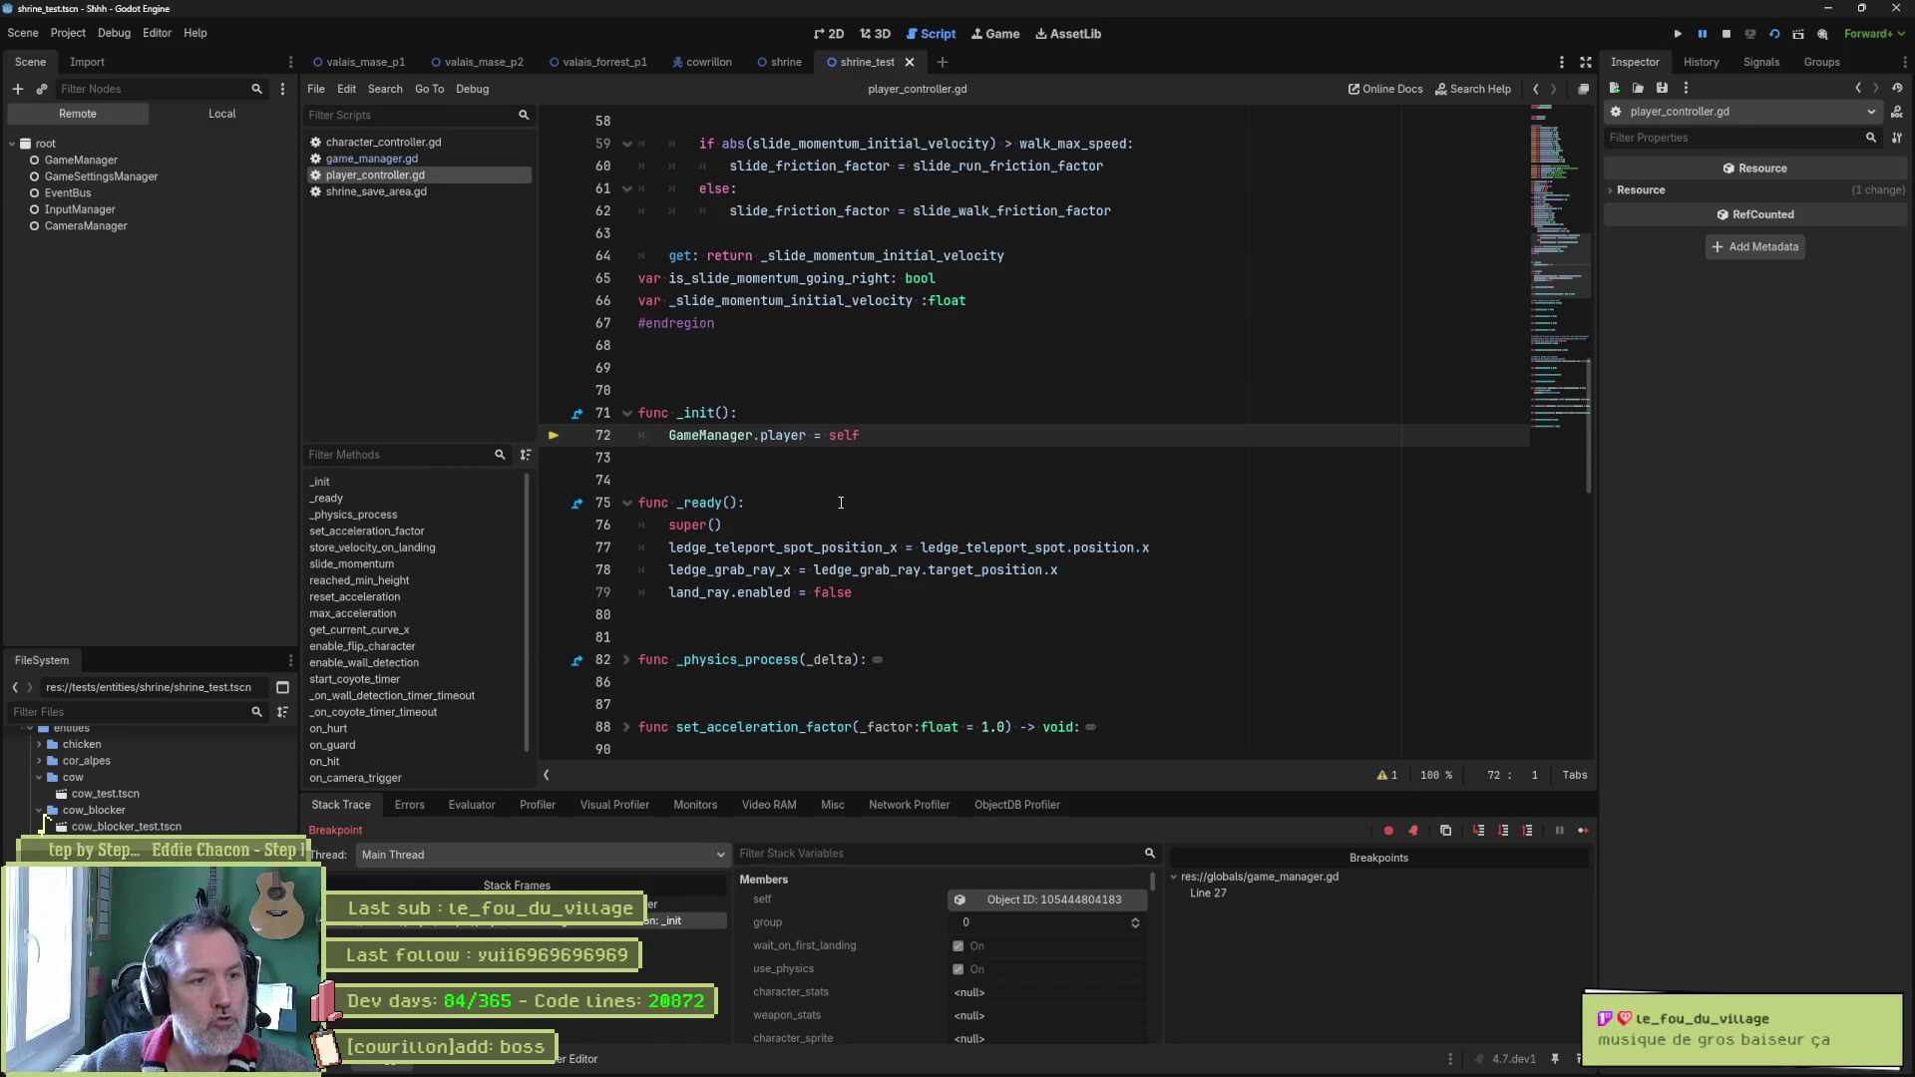
{"action": "mouse_move", "coordinate": [843, 546]}
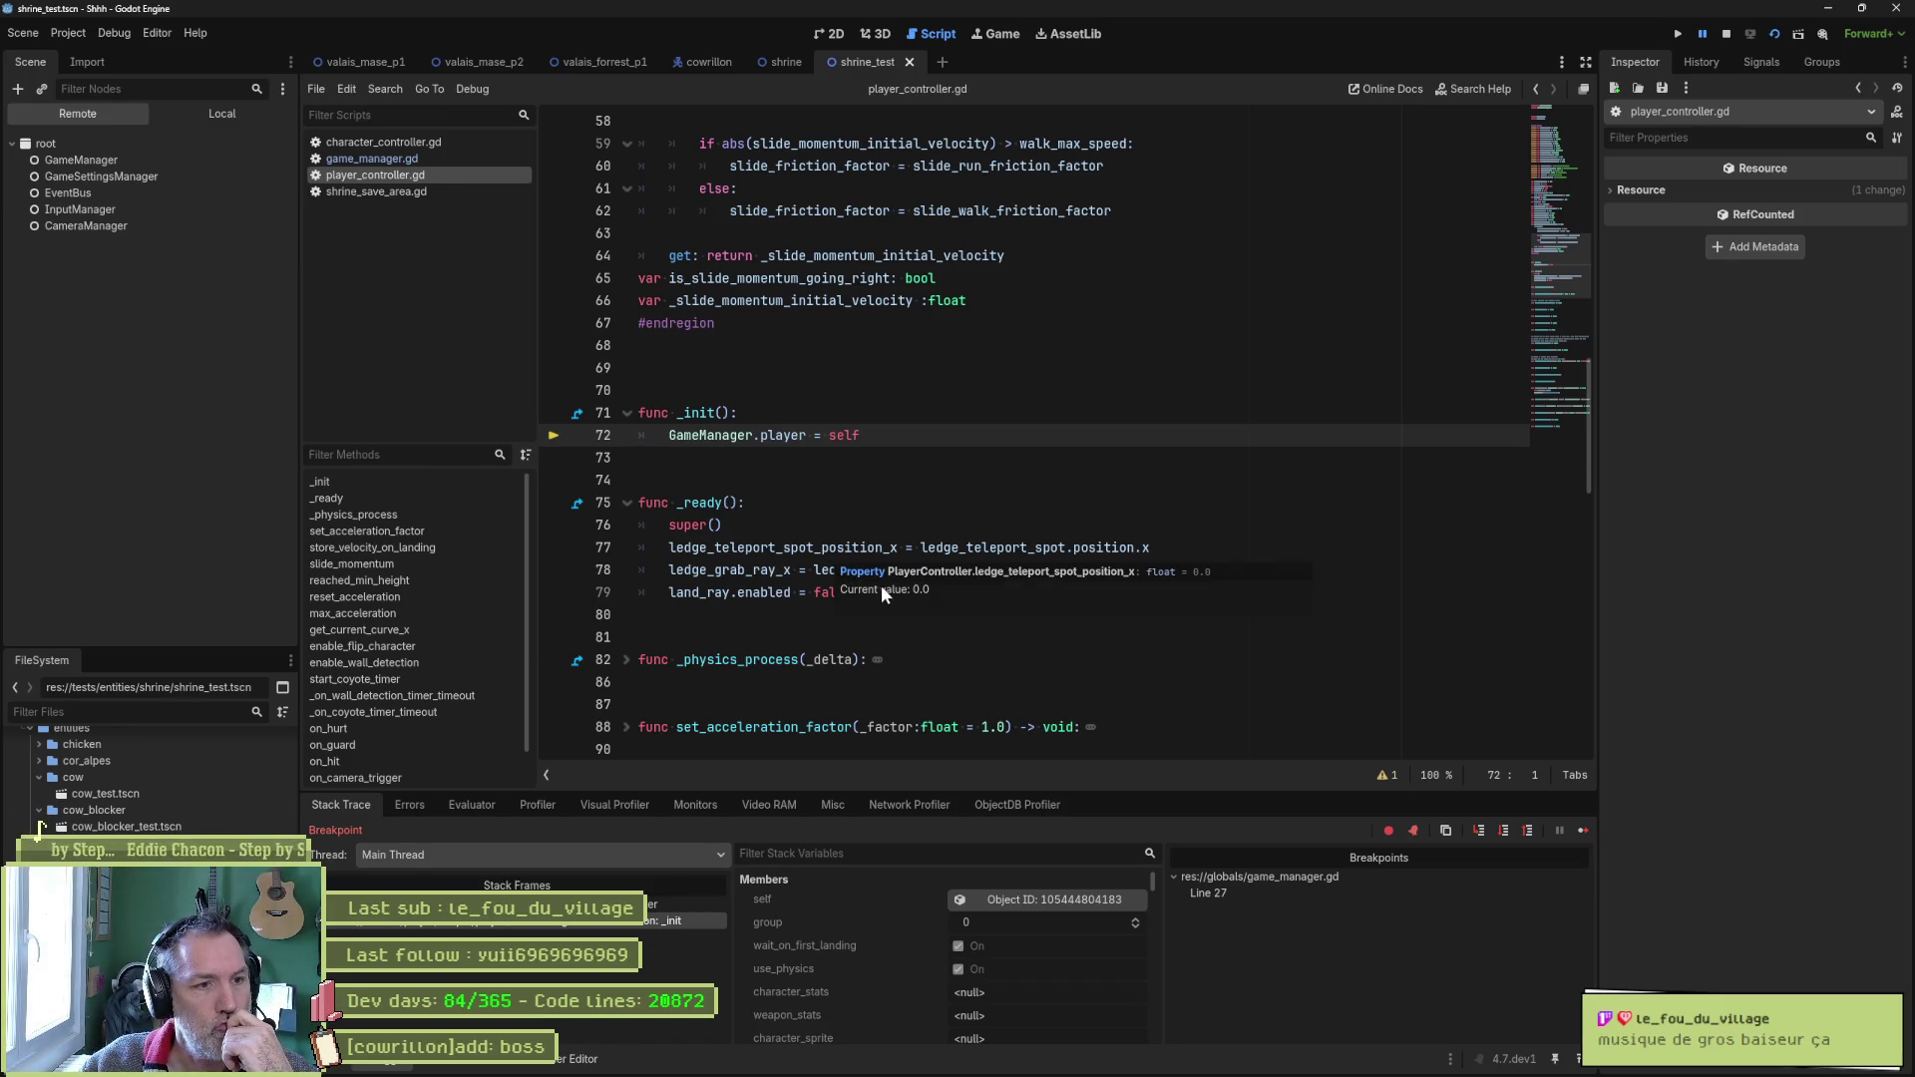
{"action": "scroll", "coordinate": [876, 554], "scroll_direction": "up", "scroll_amount": 2}
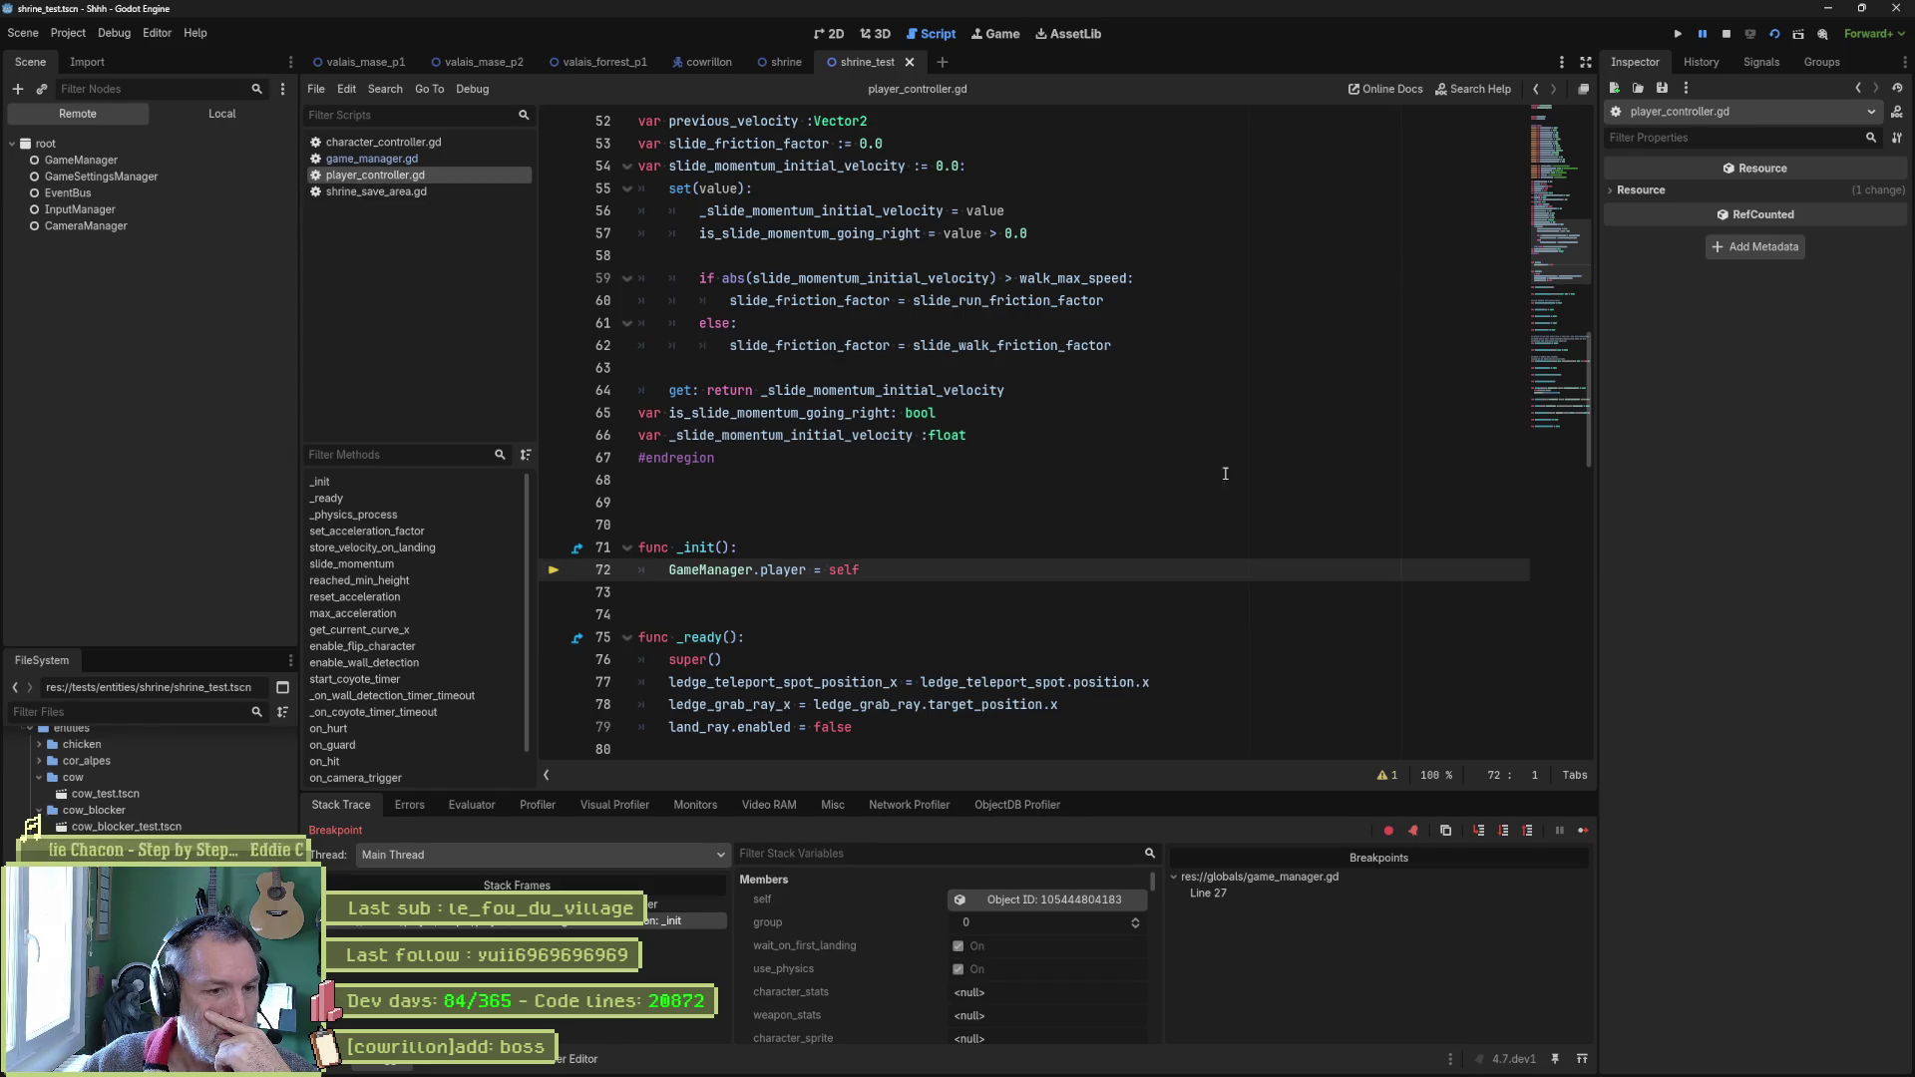
{"action": "key", "text": "F12"}
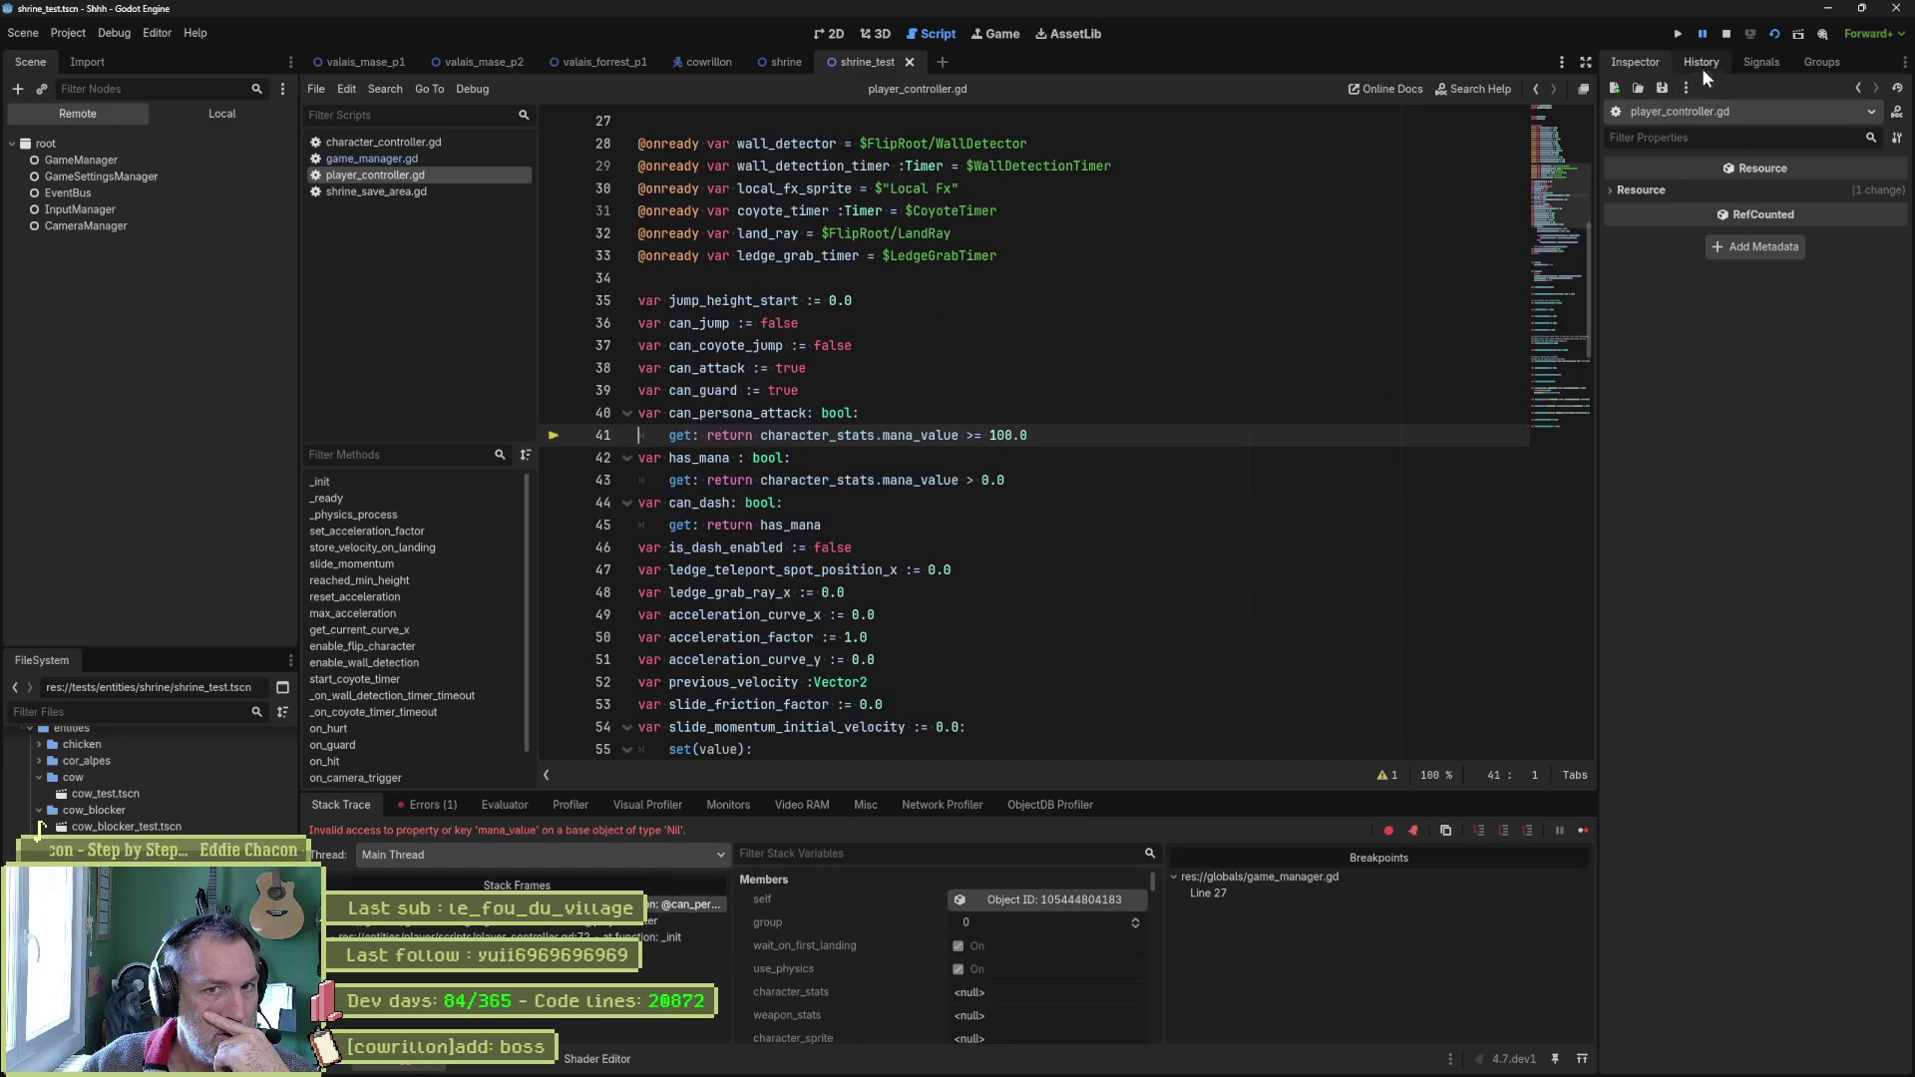
{"action": "left_click", "coordinate": [1726, 36]}
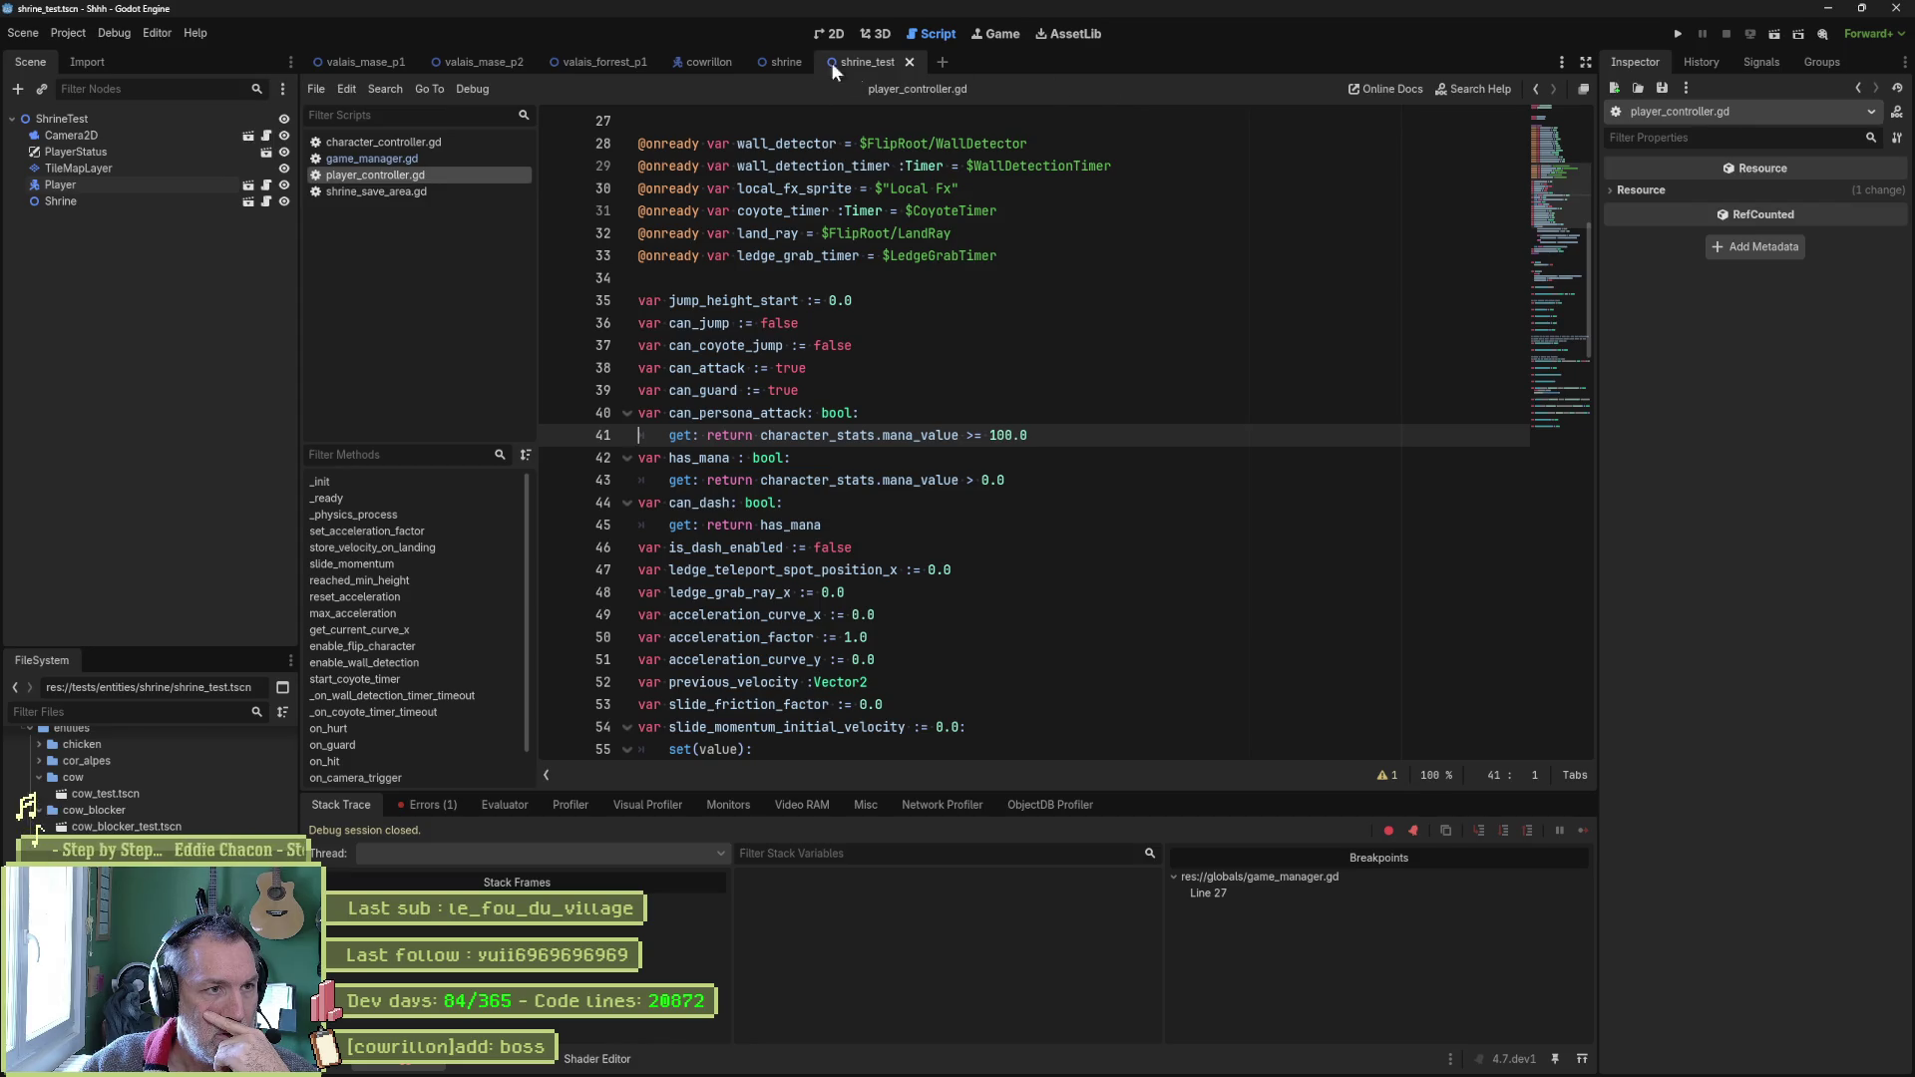
Open Player.tscn, review the Player node's Character Stats resource, then open character_controller.gd.
{"action": "key", "text": "shift+alt+o"}
{"action": "type", "text": "l"}
{"action": "key", "text": "BackSpace"}
{"action": "type", "text": "player."}
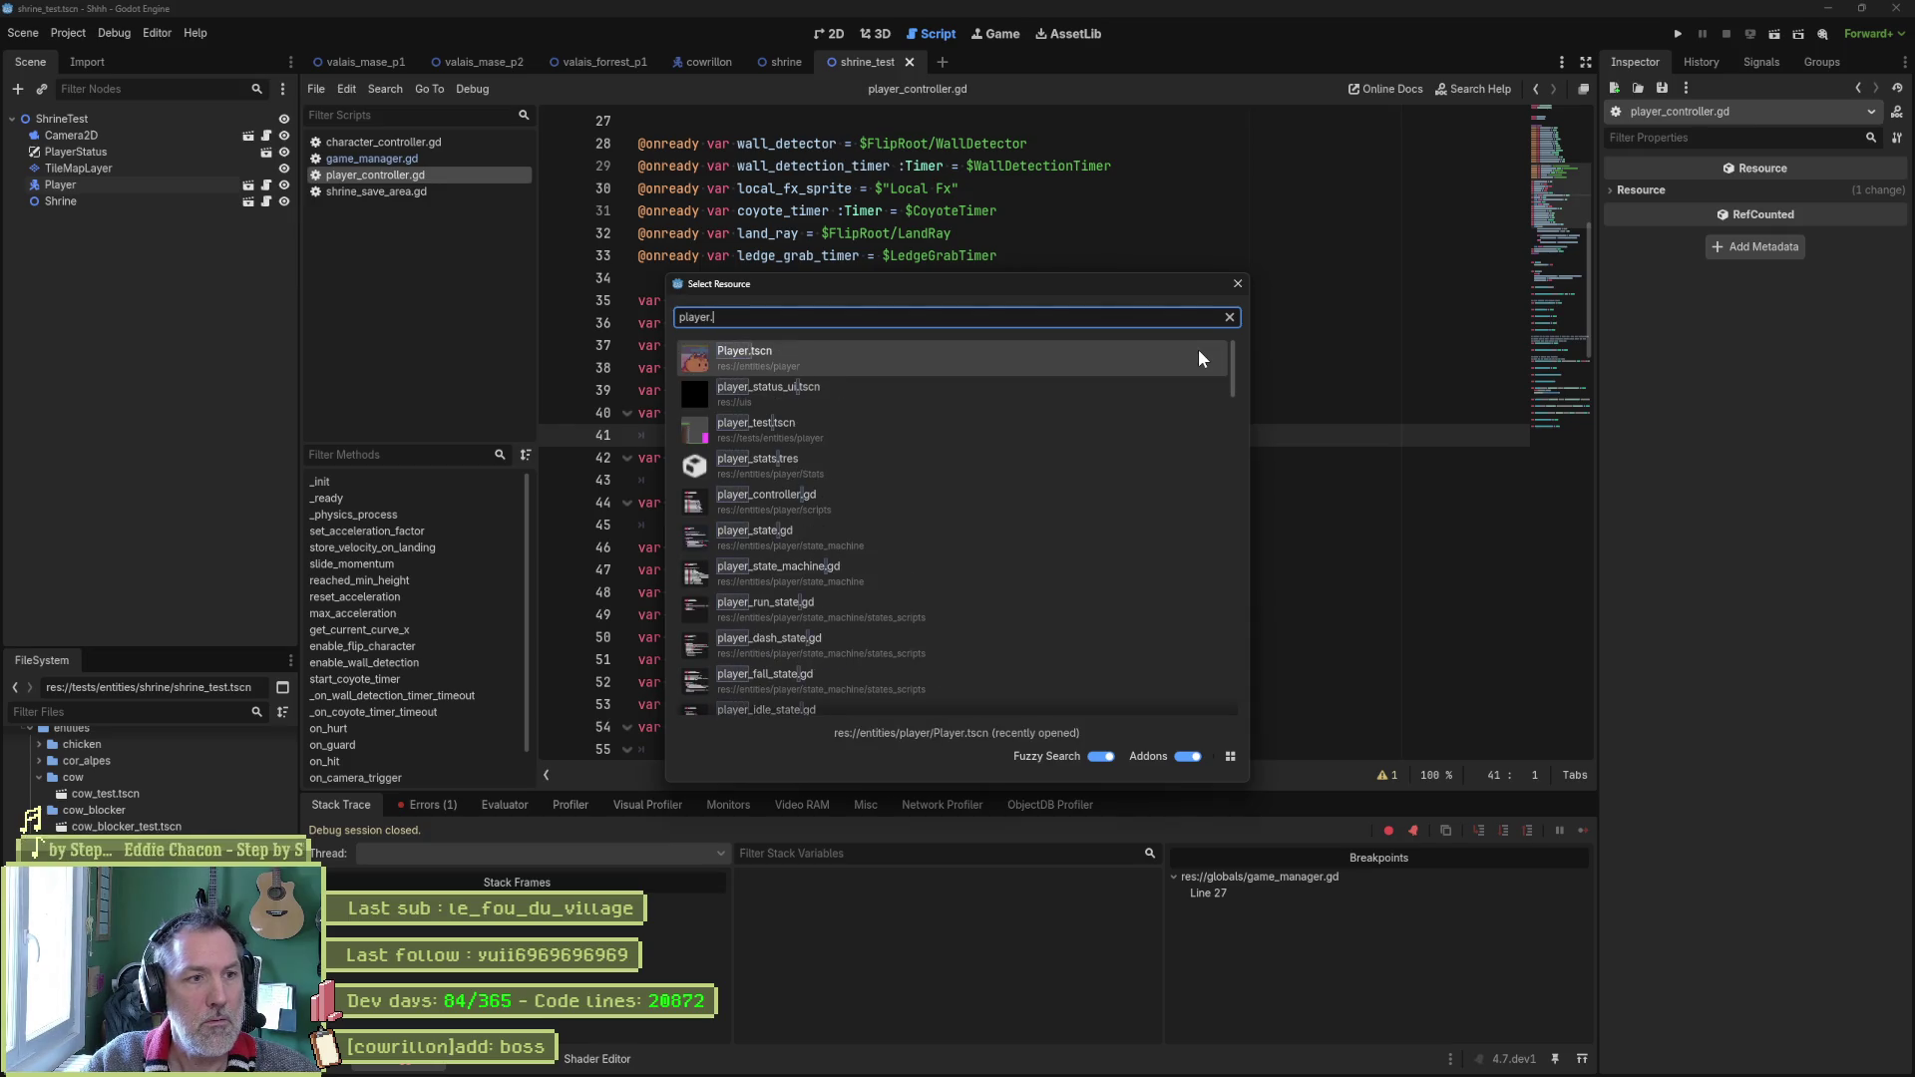
{"action": "key", "text": "Return"}
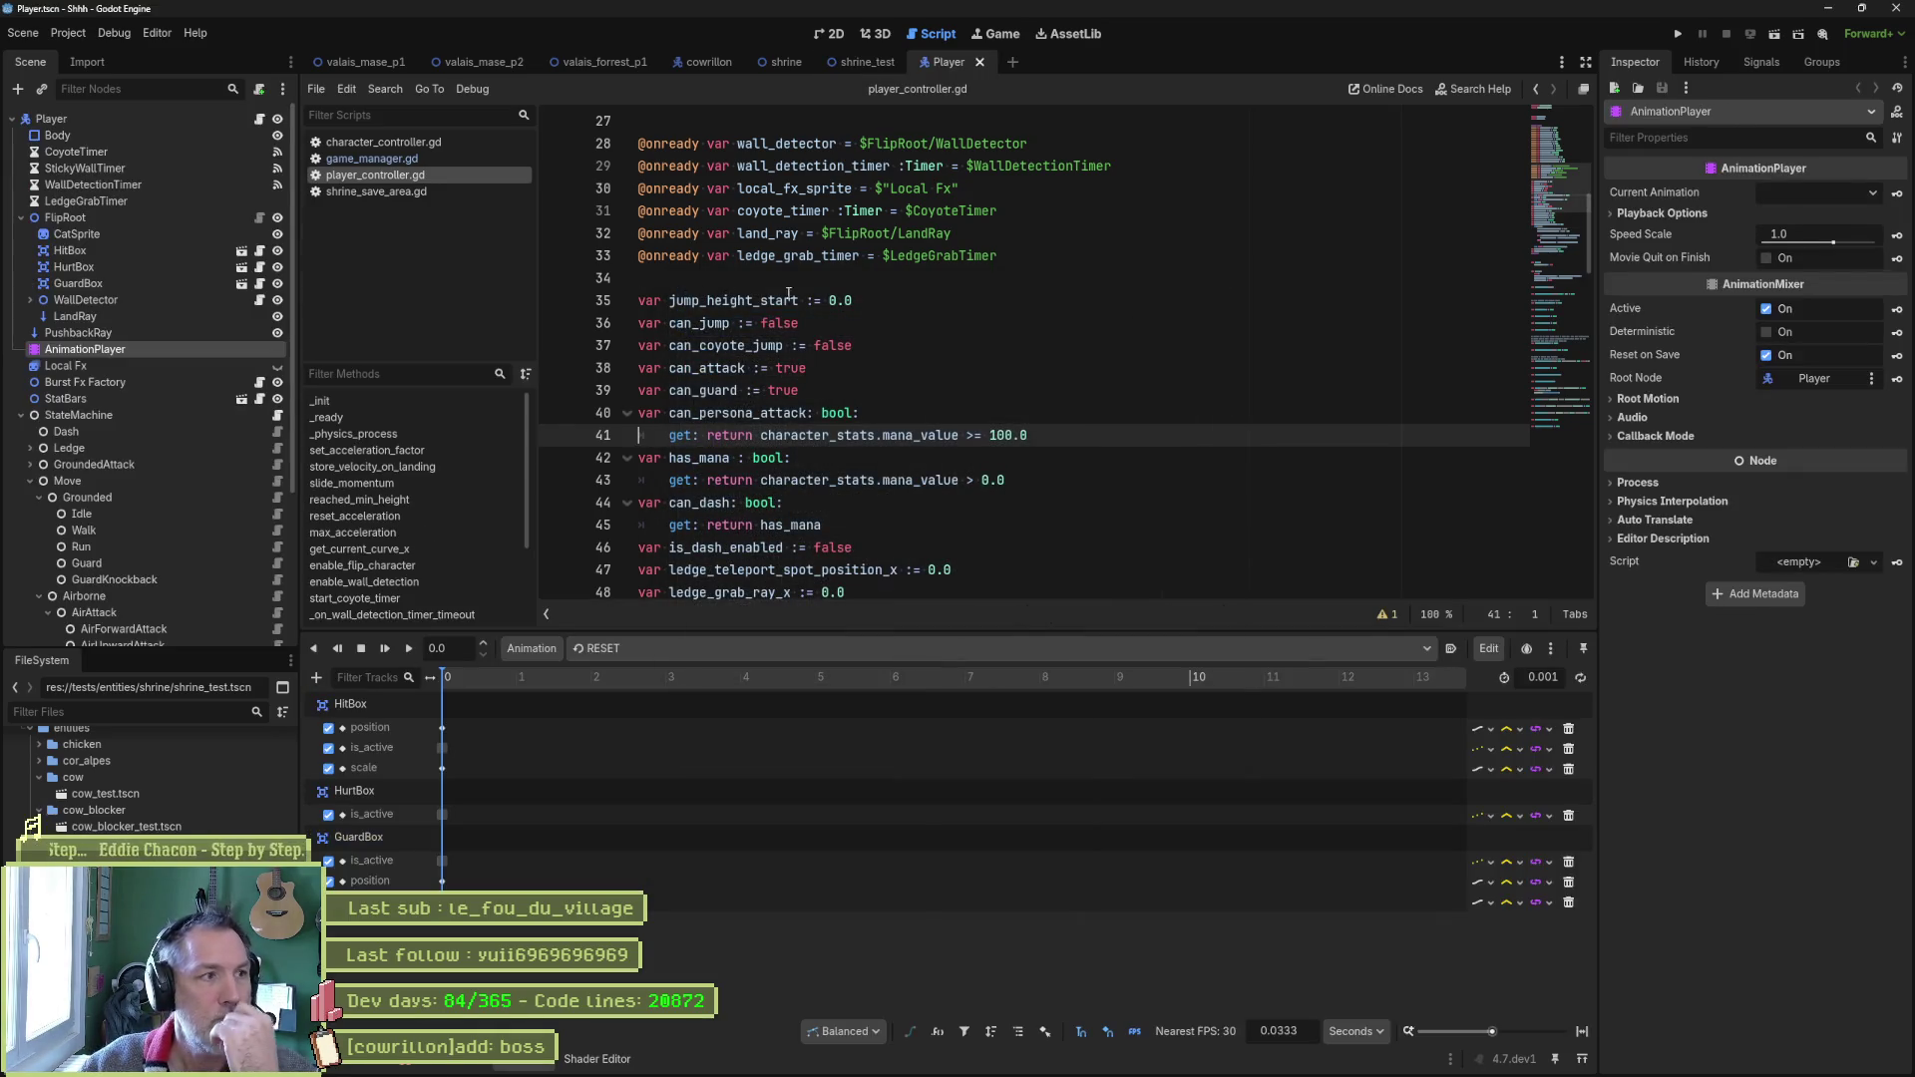
{"action": "left_click", "coordinate": [131, 119]}
{"action": "scroll", "coordinate": [1716, 475], "scroll_direction": "down", "scroll_amount": 15}
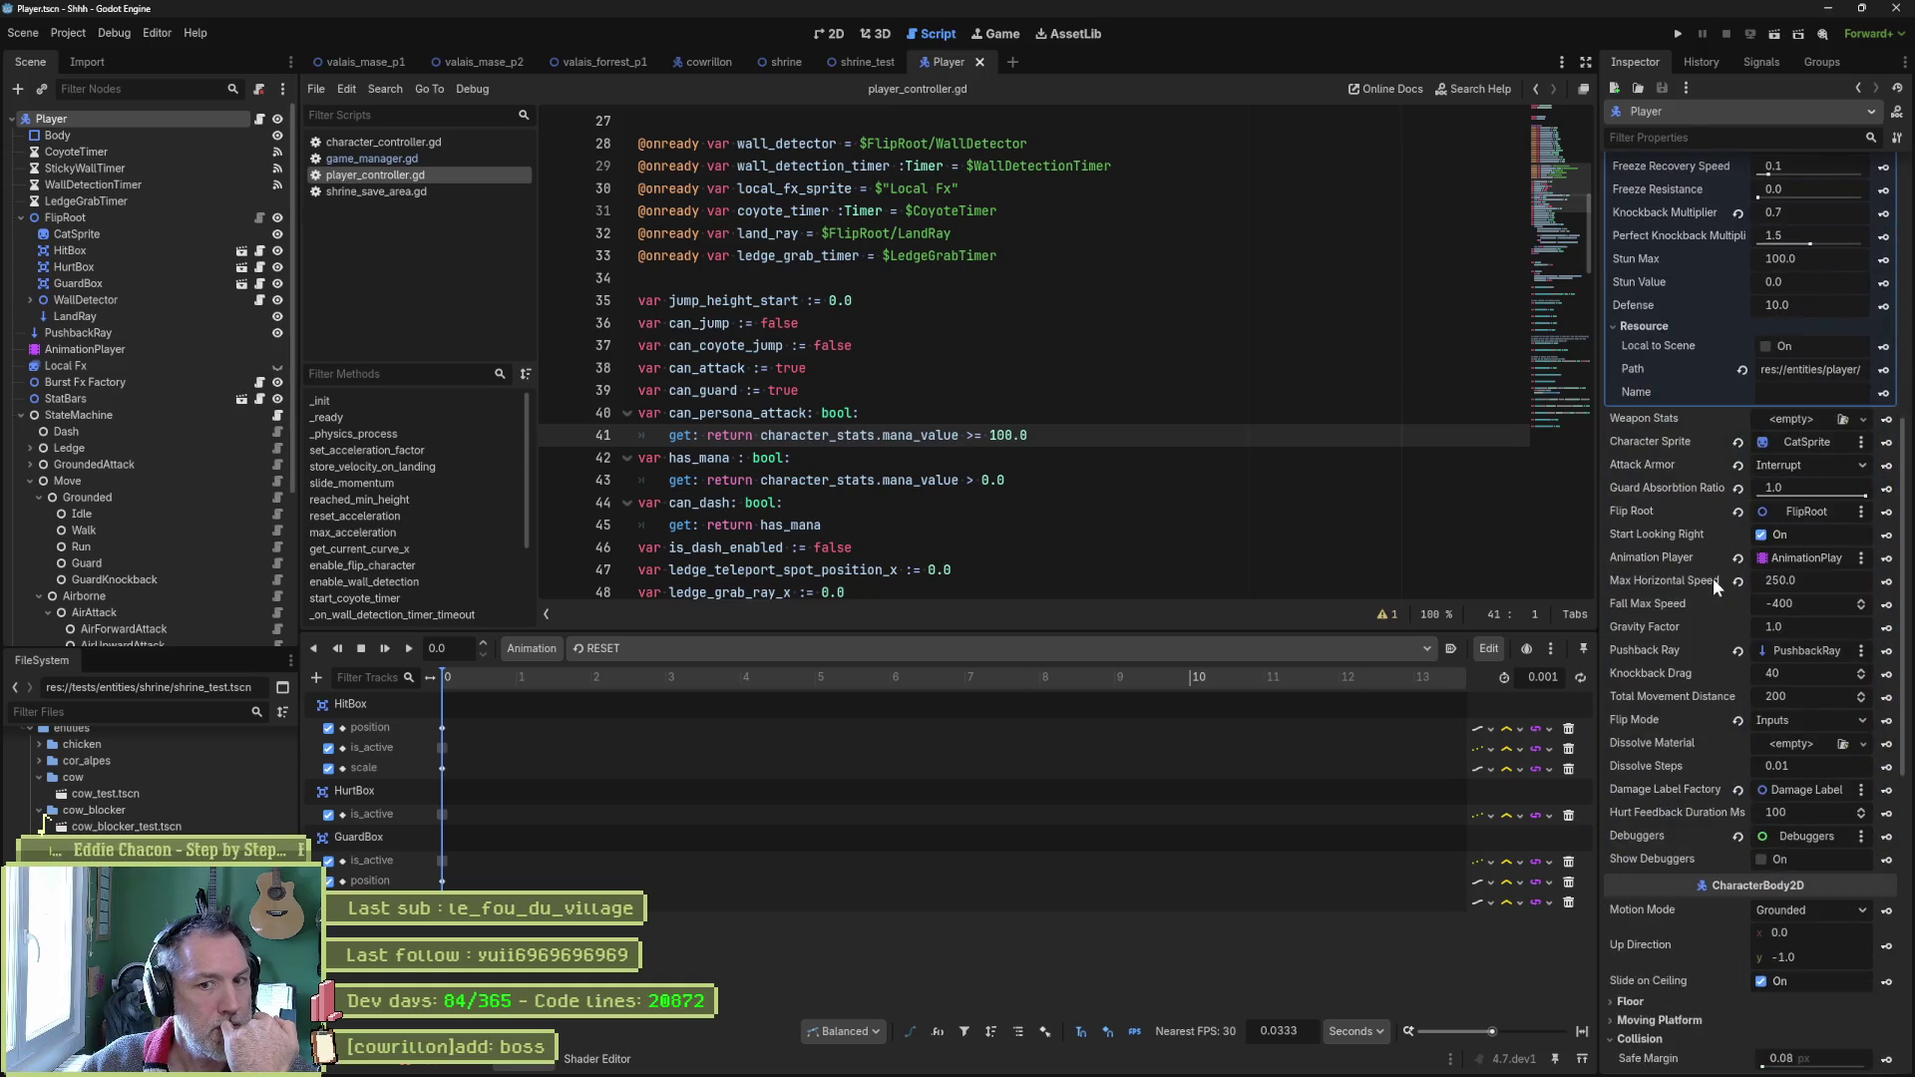
{"action": "scroll", "coordinate": [1726, 587], "scroll_direction": "up", "scroll_amount": 10}
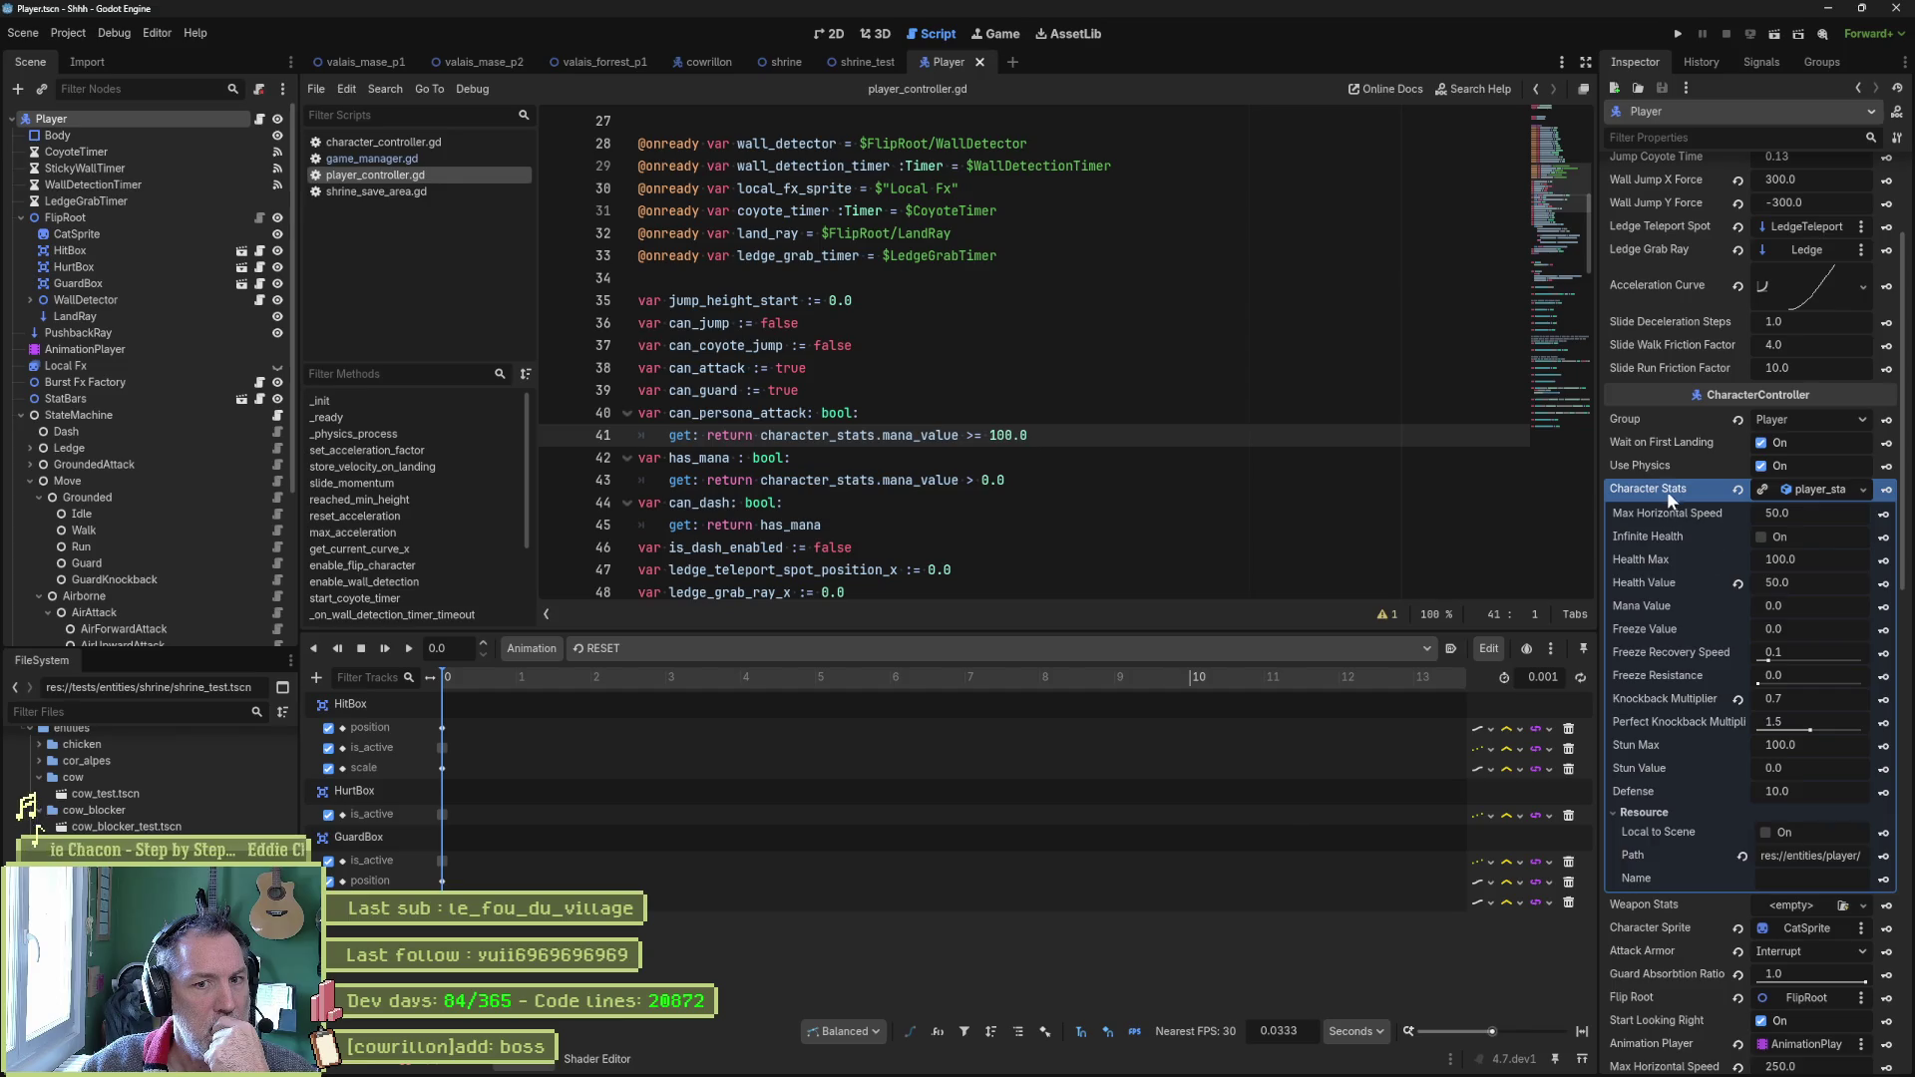
{"action": "left_click", "coordinate": [1811, 488]}
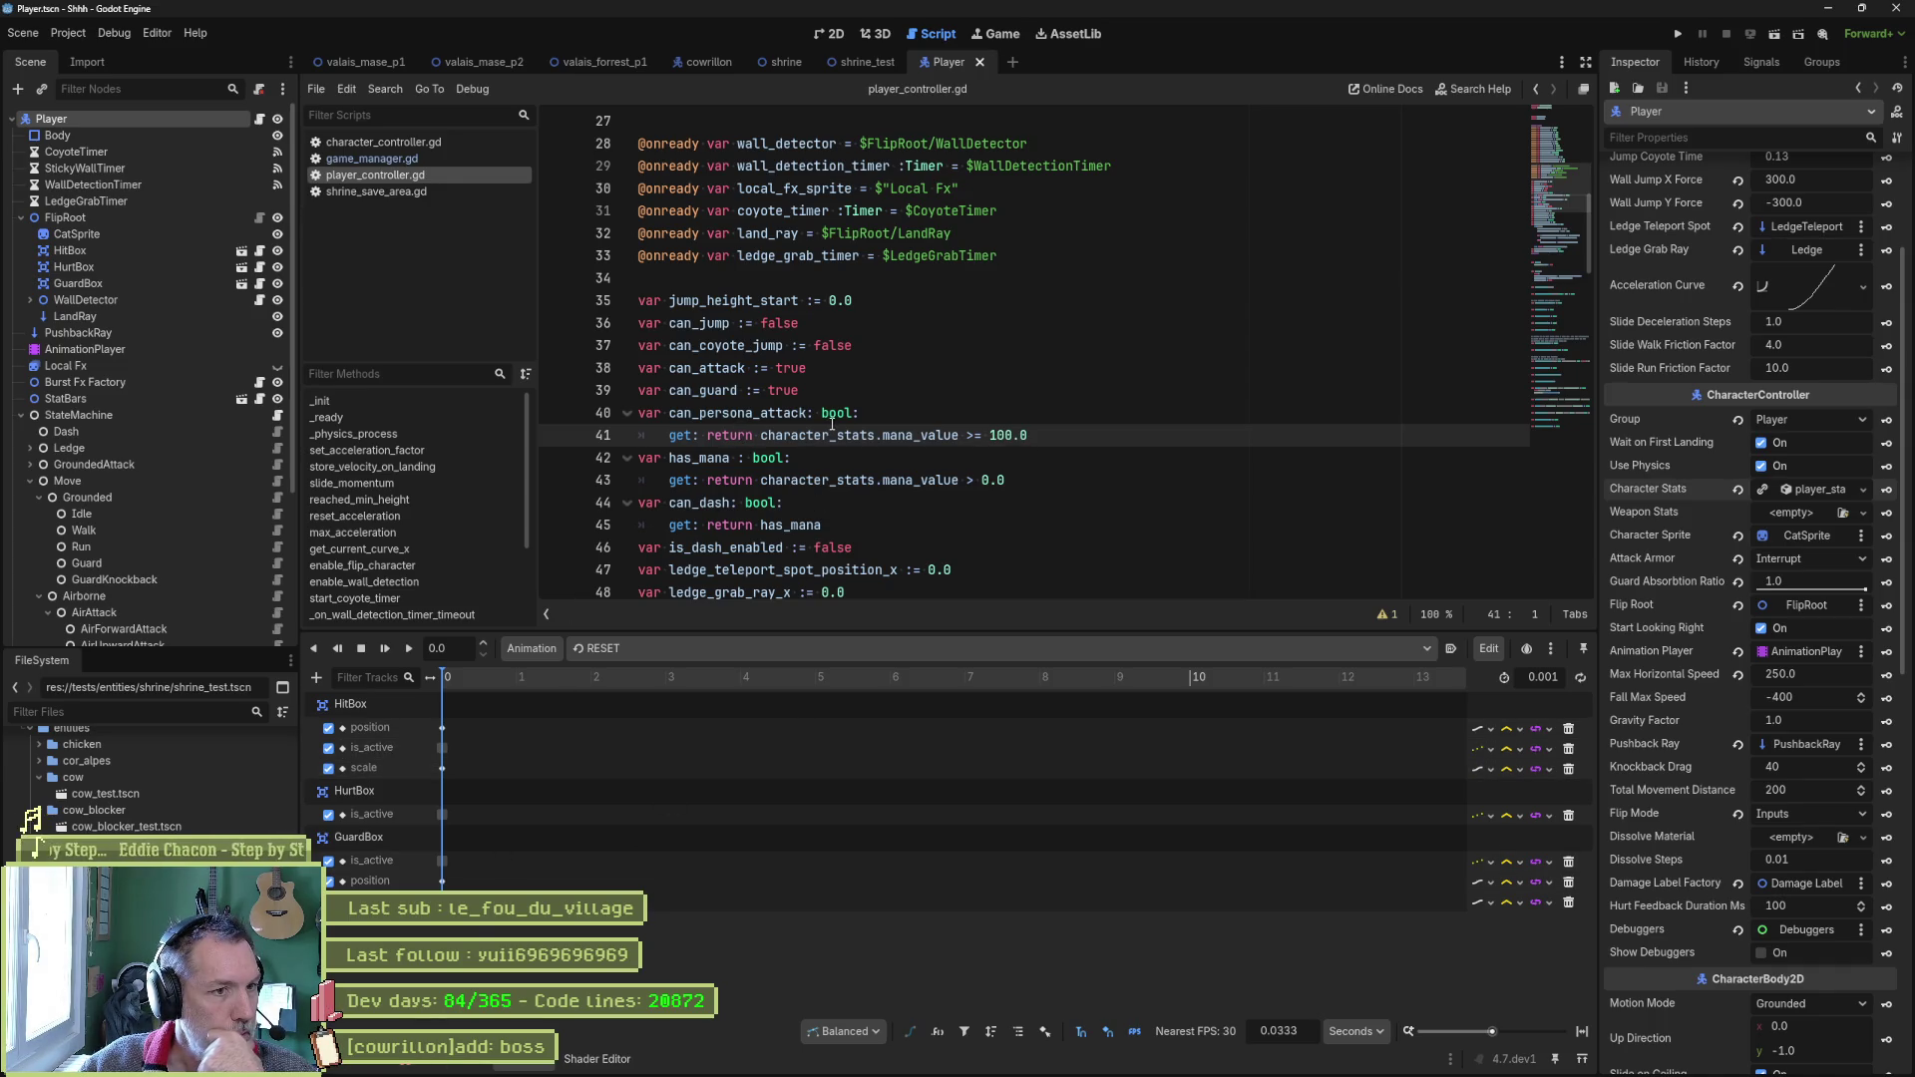
{"action": "left_click", "coordinate": [361, 144]}
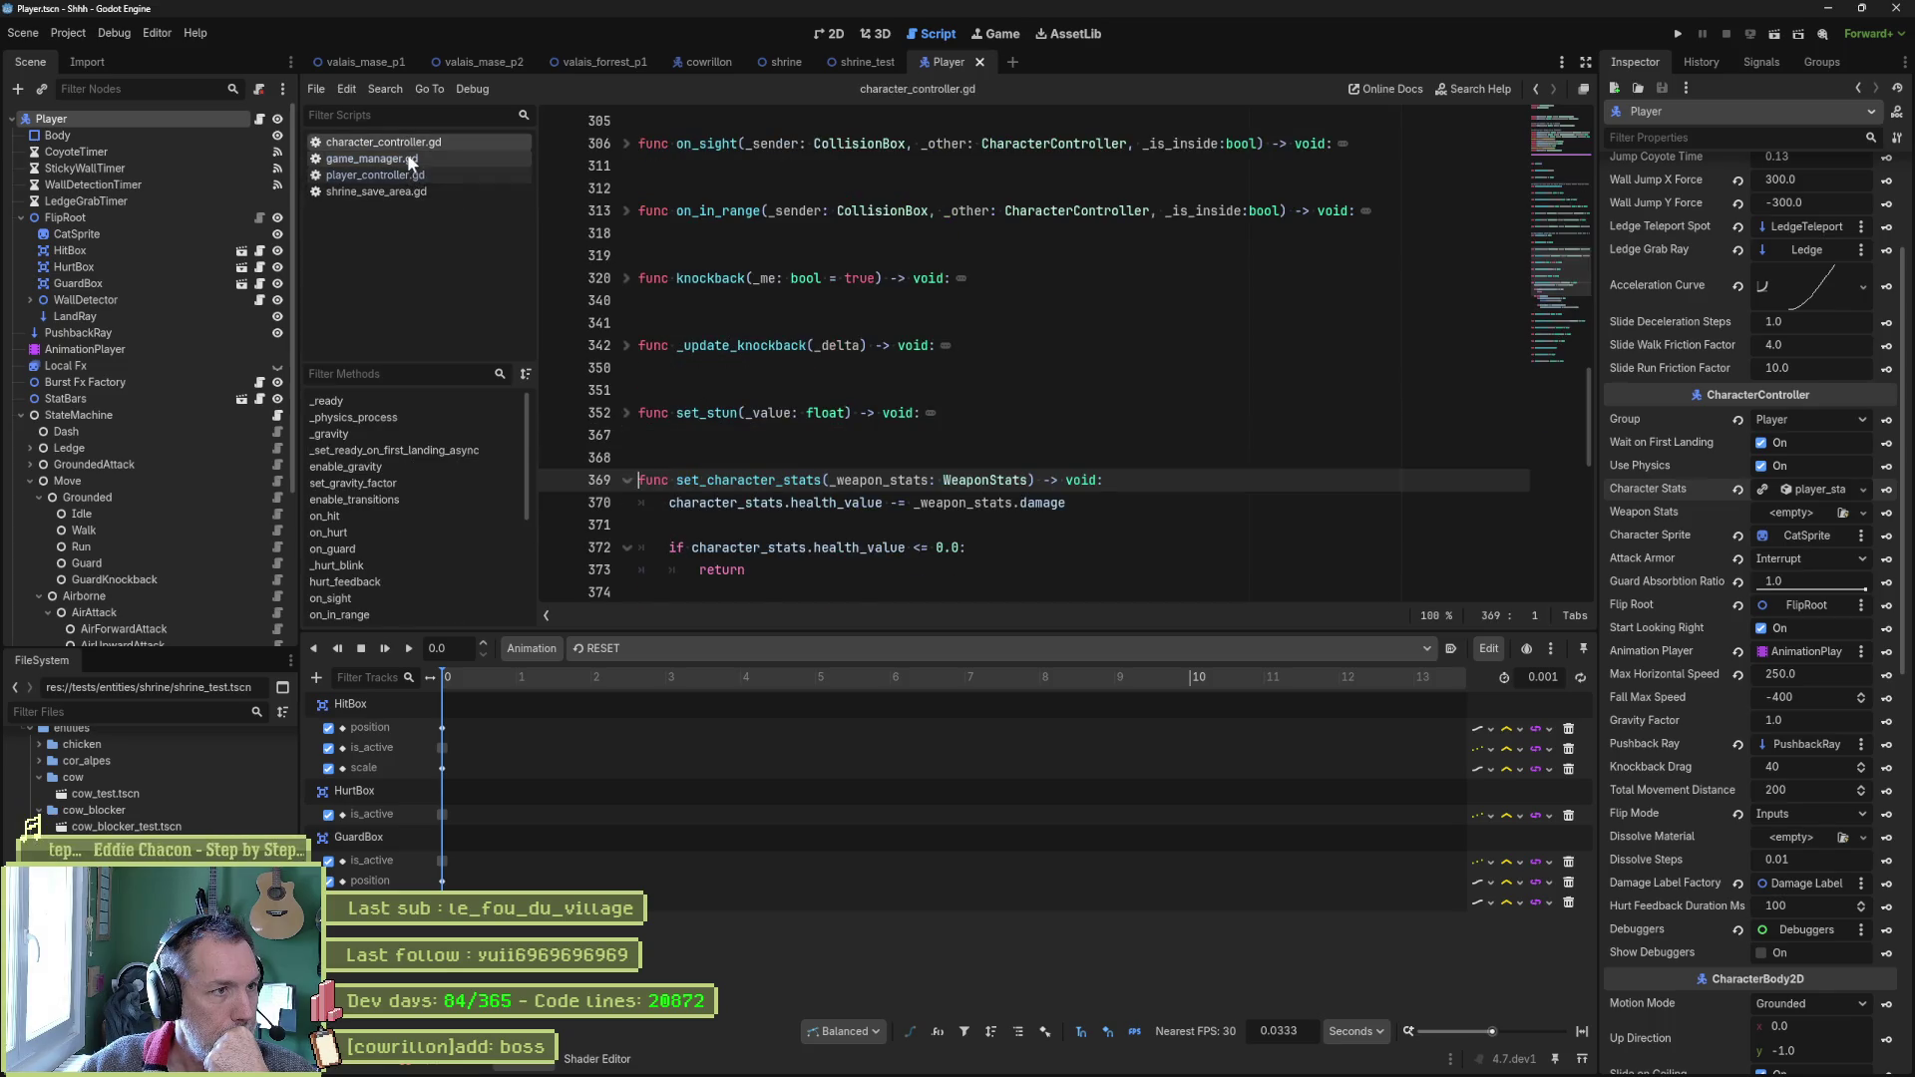
Open game_manager.gd and select character_stats on line 27.
{"action": "left_click", "coordinate": [409, 158]}
{"action": "mouse_move", "coordinate": [926, 436]}
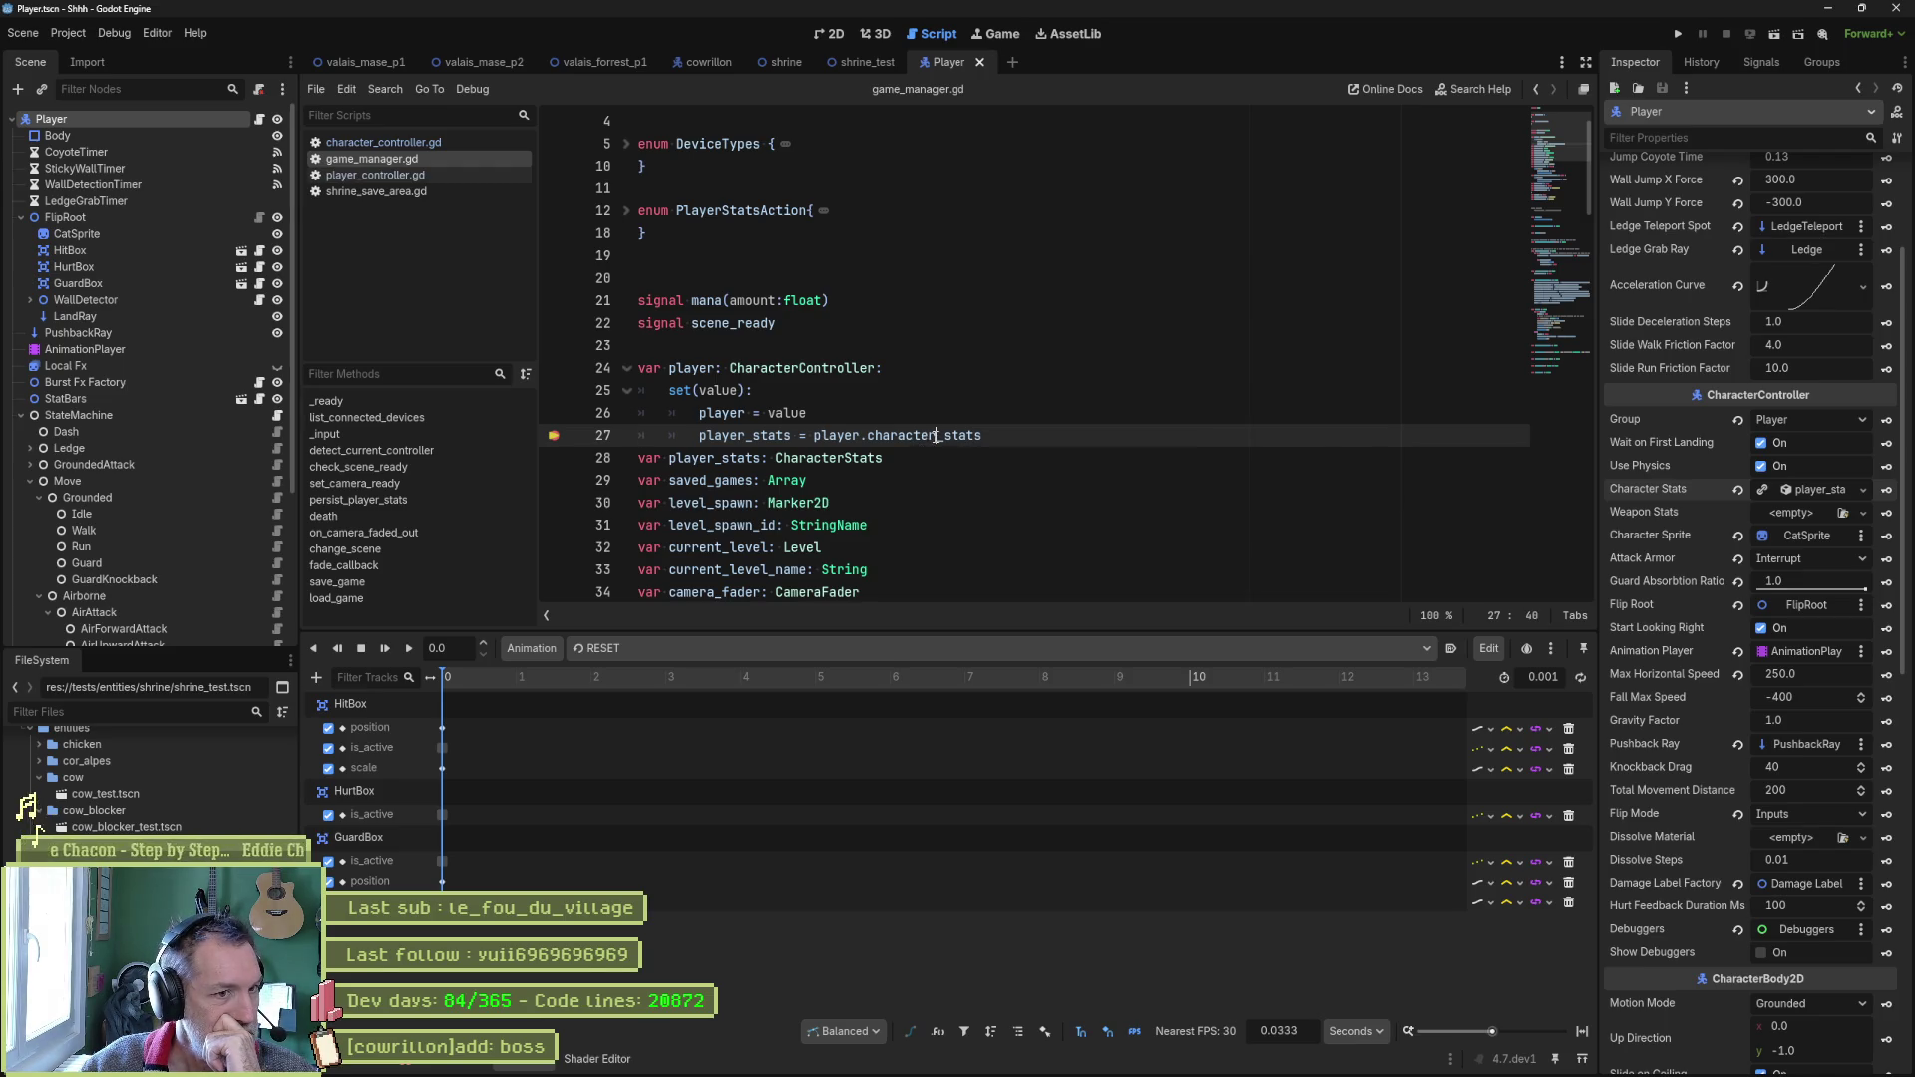
{"action": "double_click", "coordinate": [921, 439]}
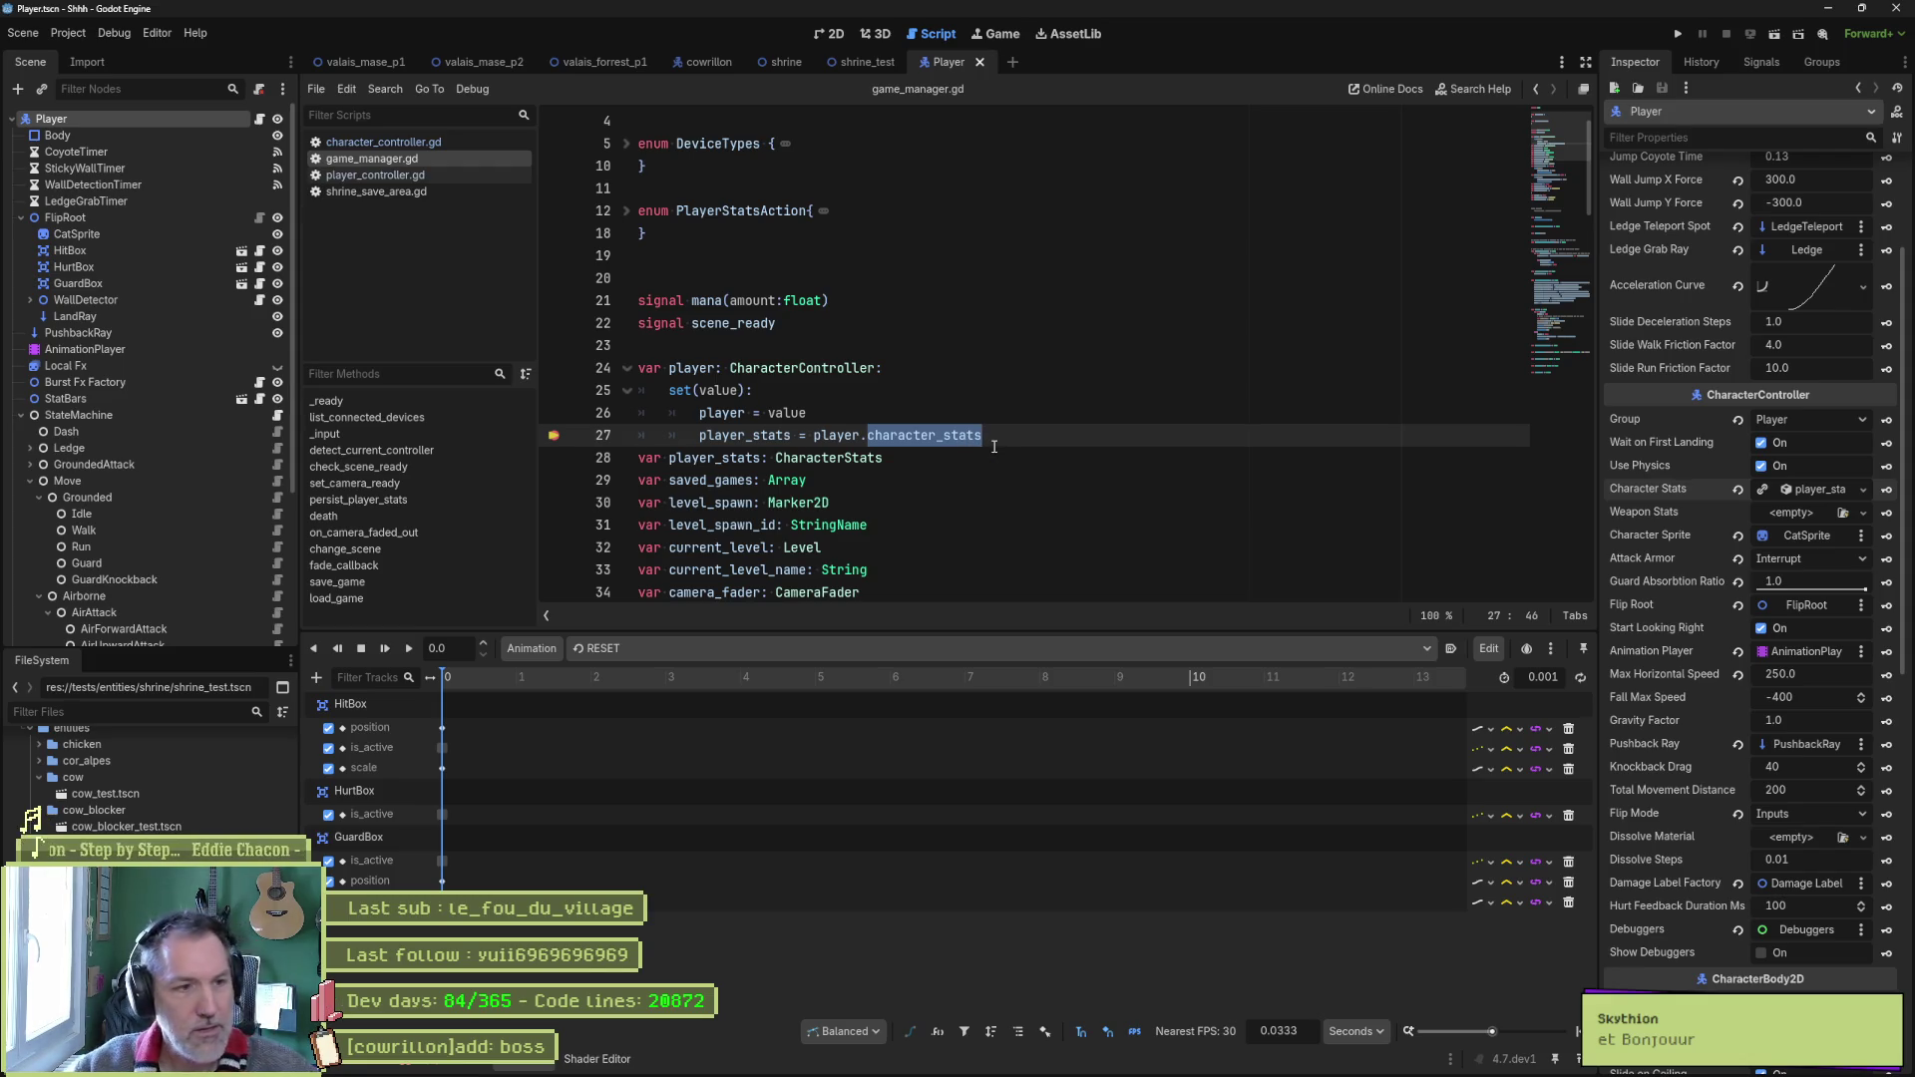
Run the shrine_test scene, continue past line 27, see can_persona_attack is false, then stop.
{"action": "key", "text": "F6"}
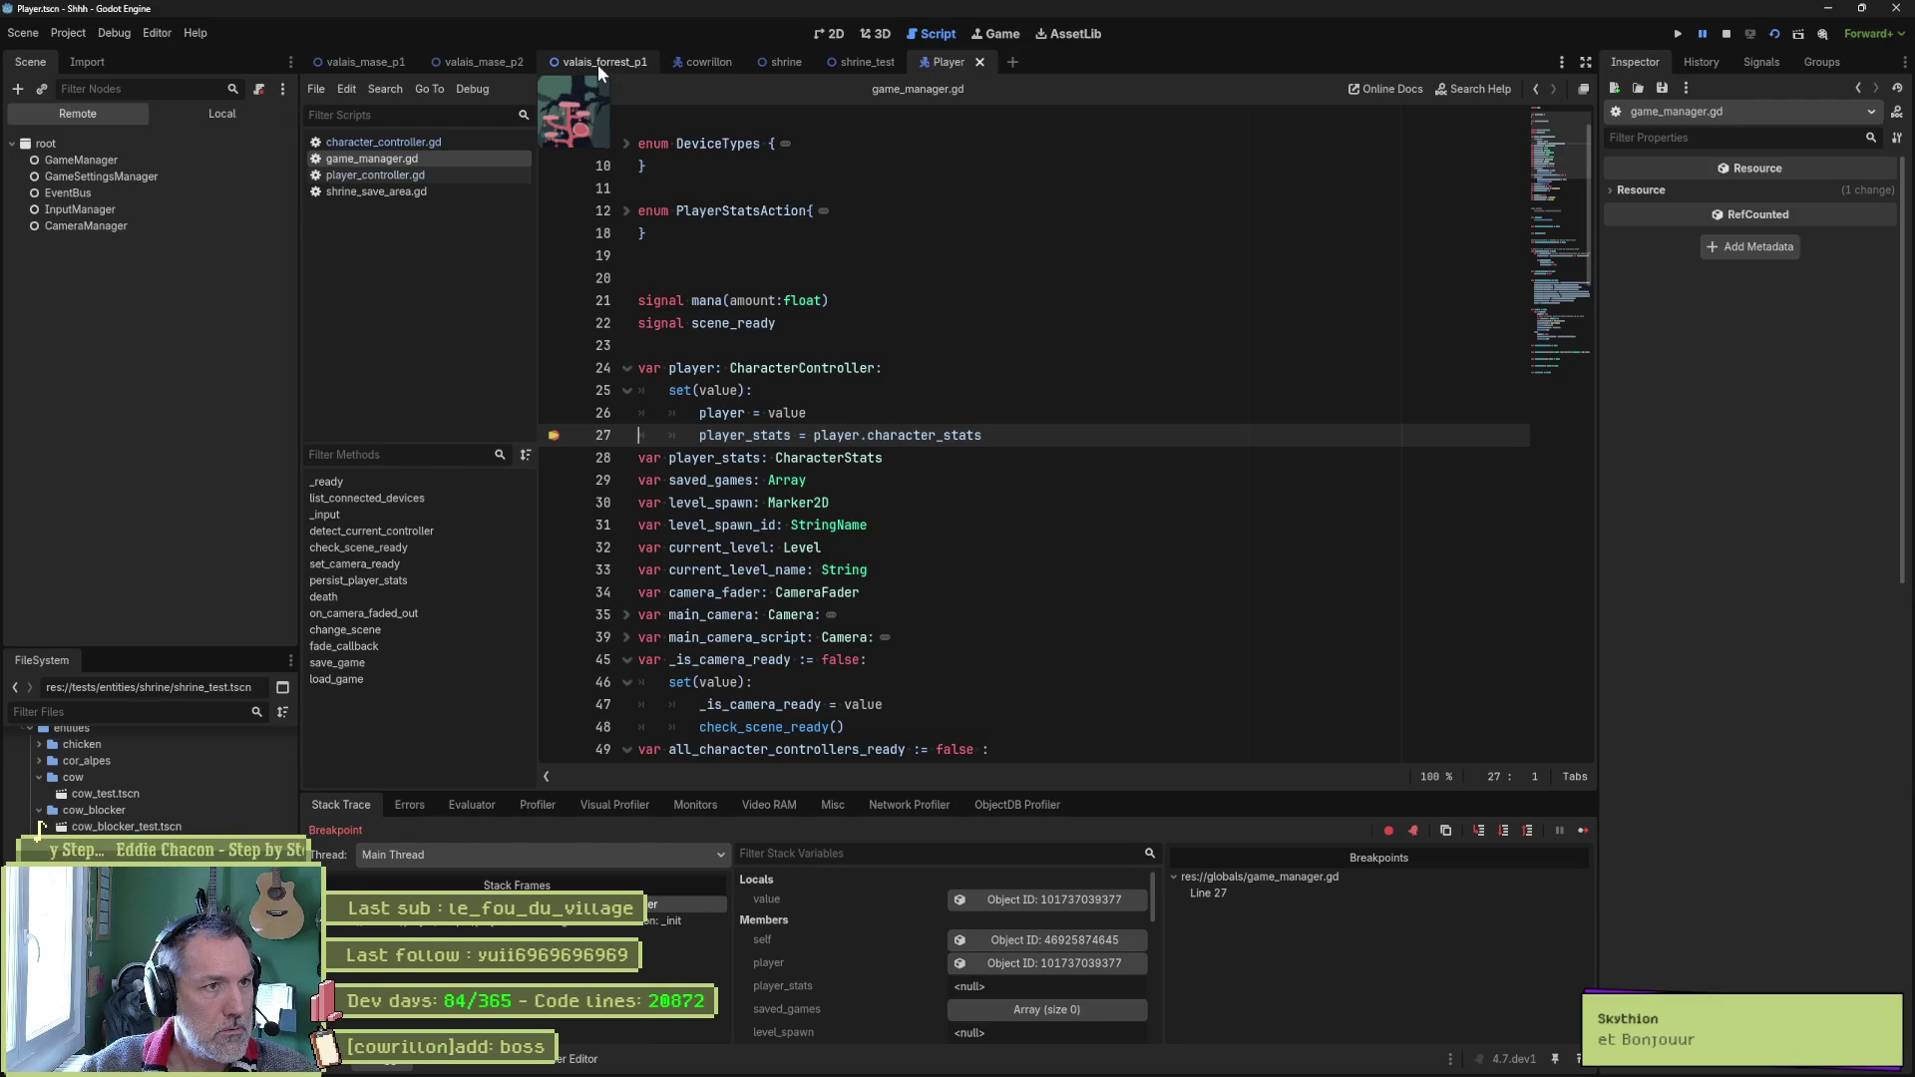
{"action": "left_click", "coordinate": [858, 62]}
{"action": "key", "text": "F6"}
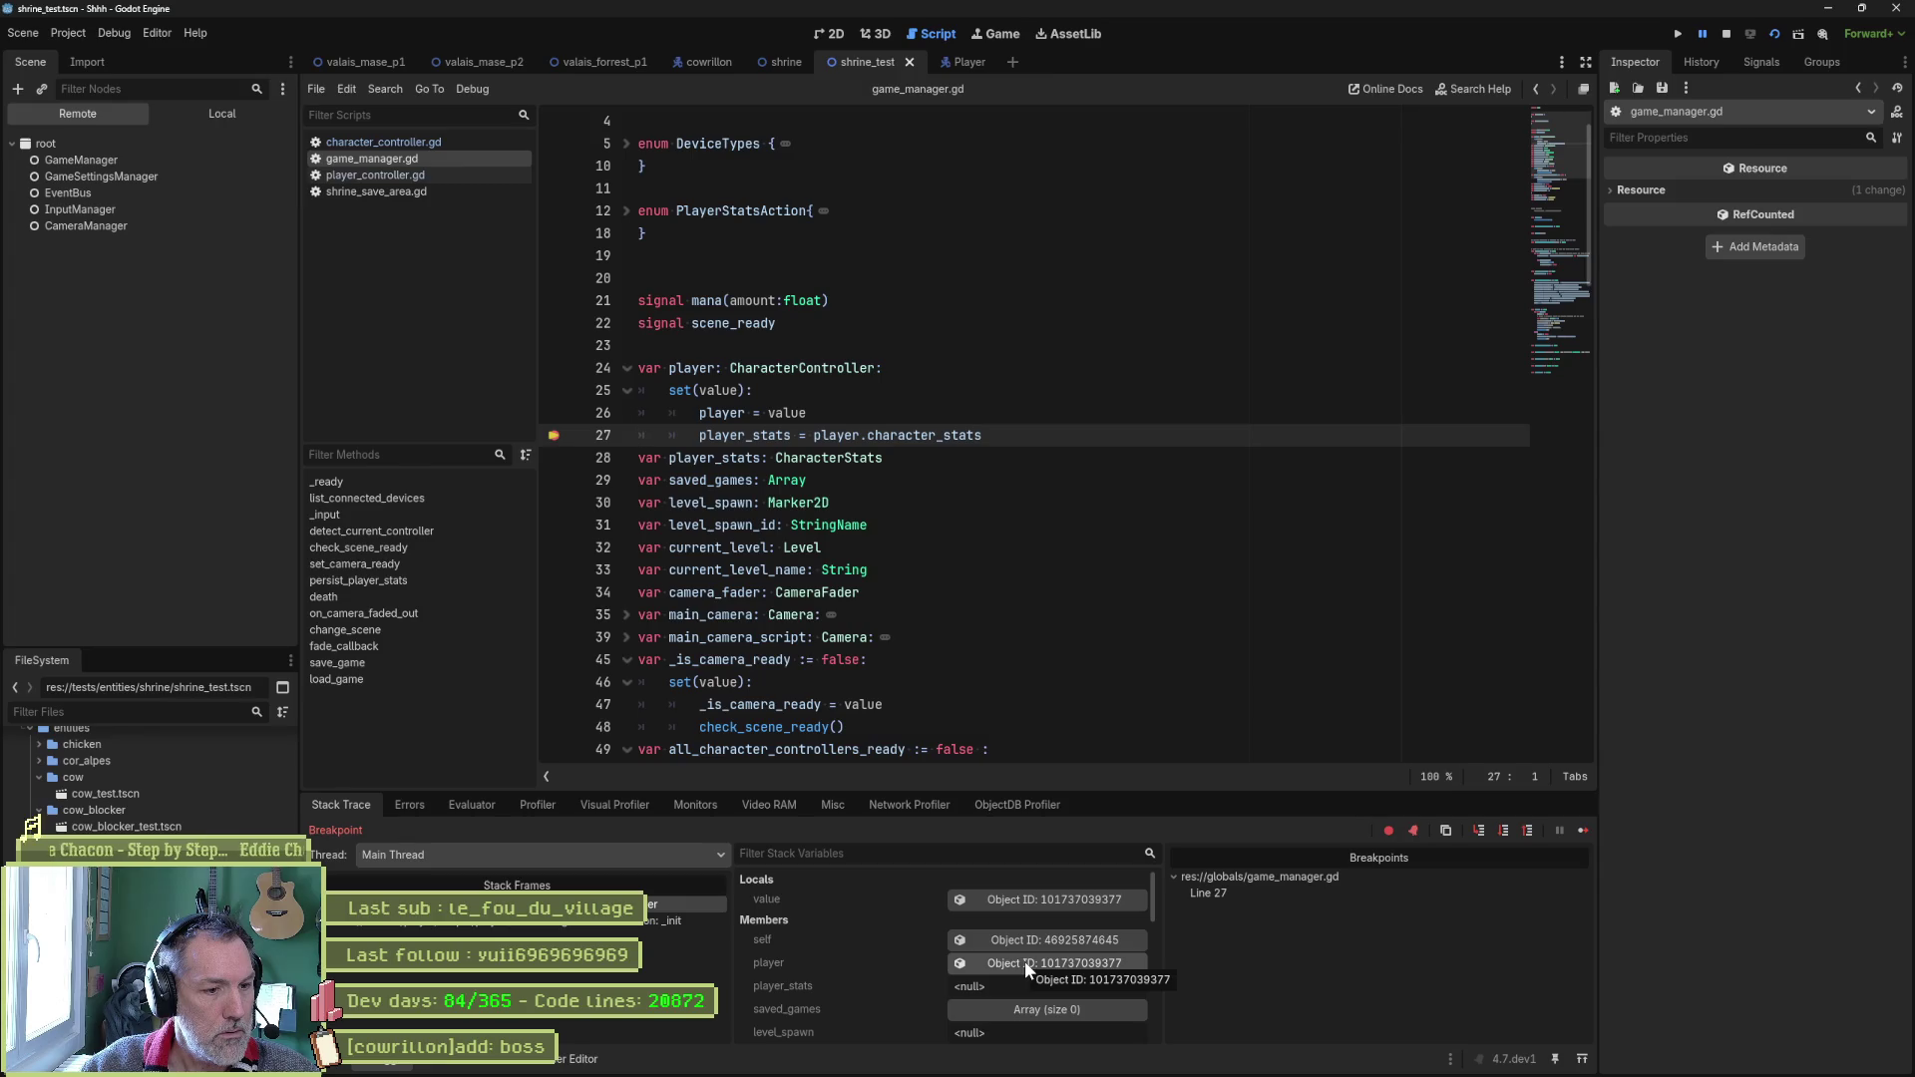
{"action": "key", "text": "F12"}
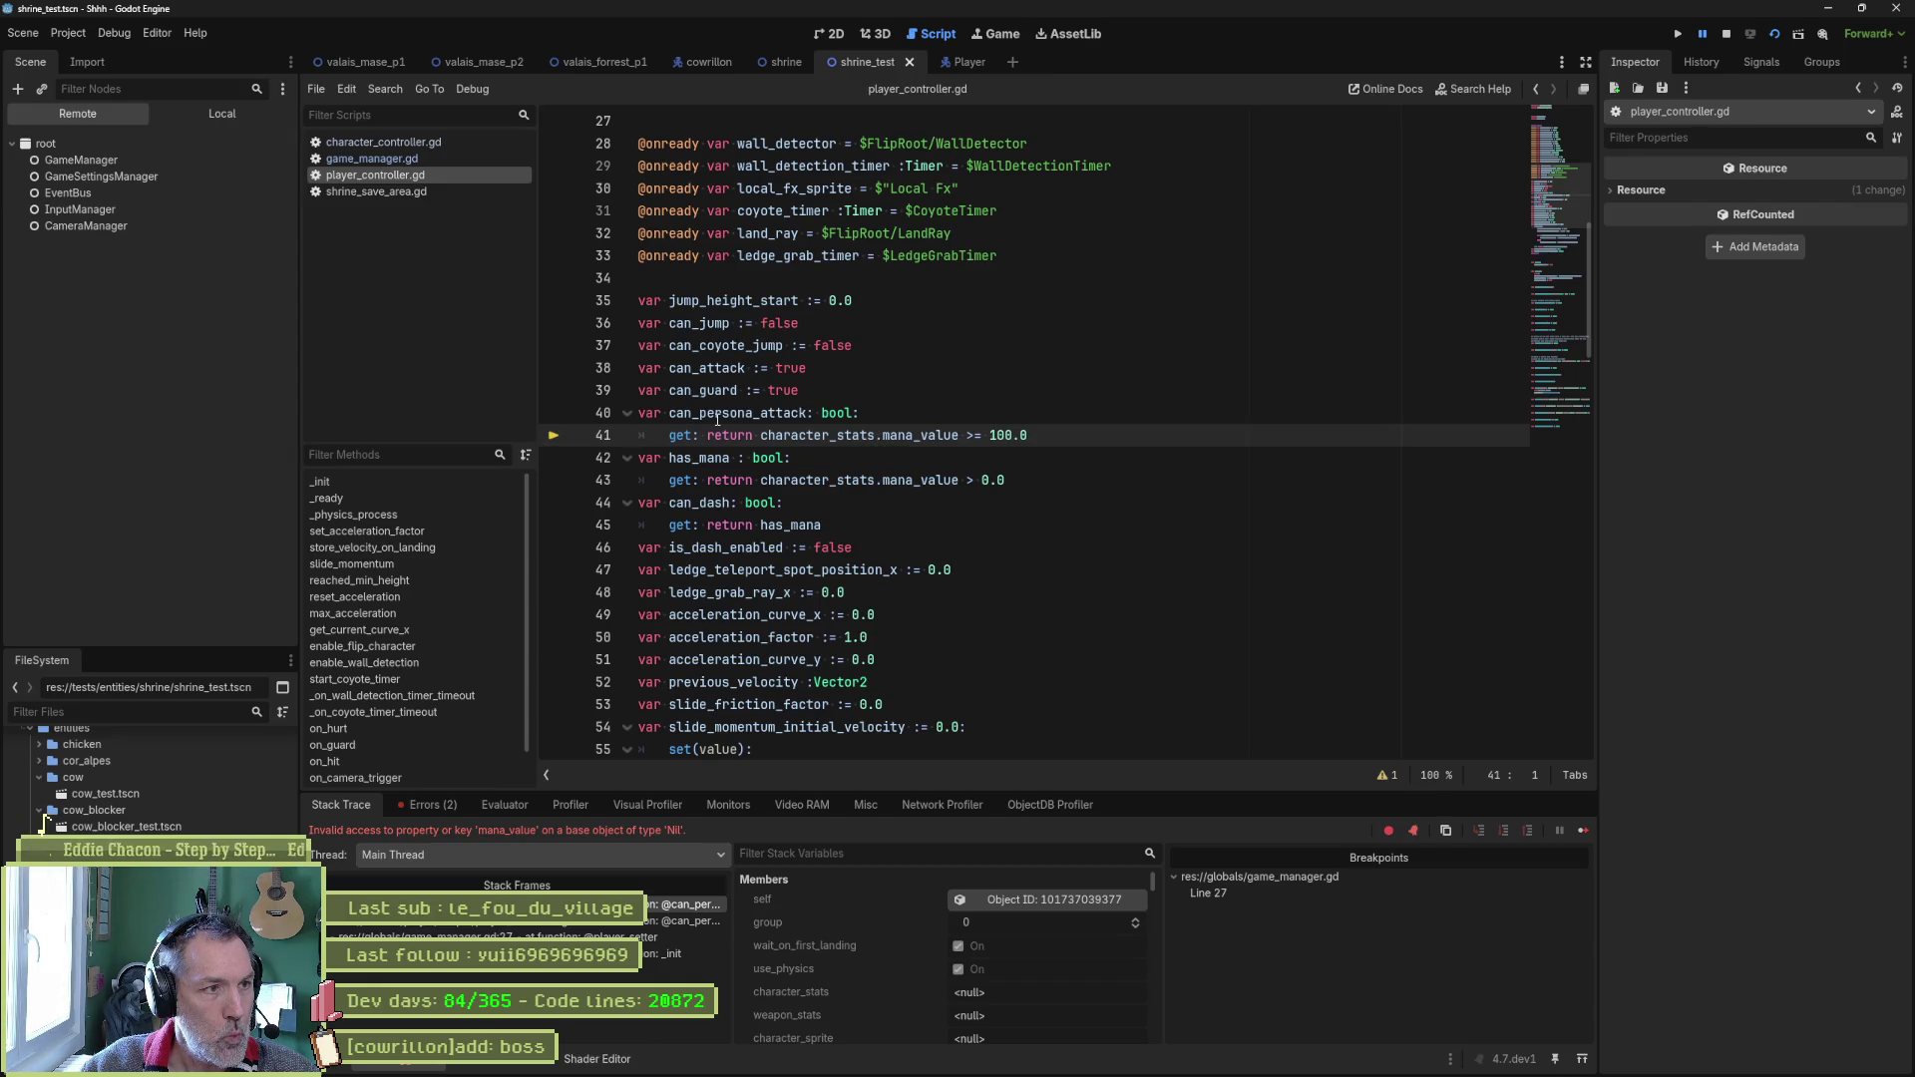
{"action": "mouse_move", "coordinate": [717, 420]}
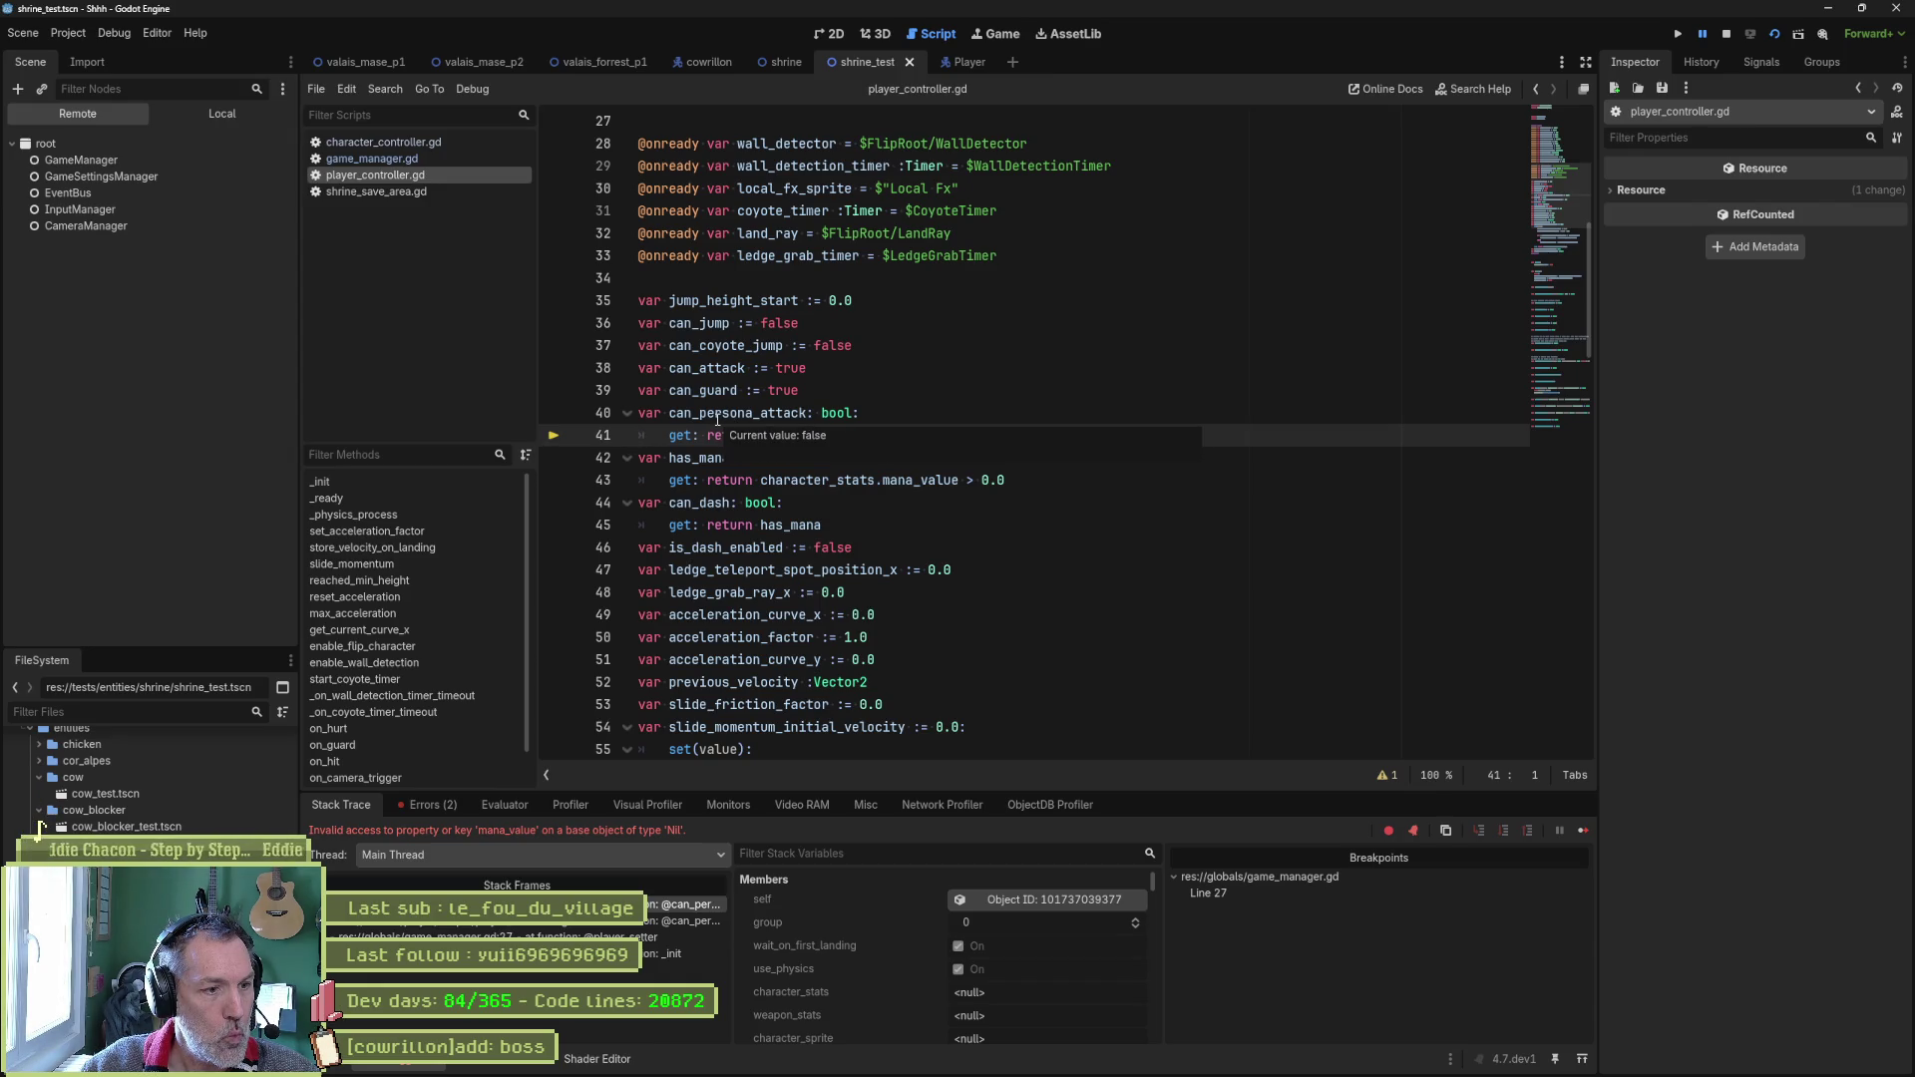
{"action": "key", "text": "F8"}
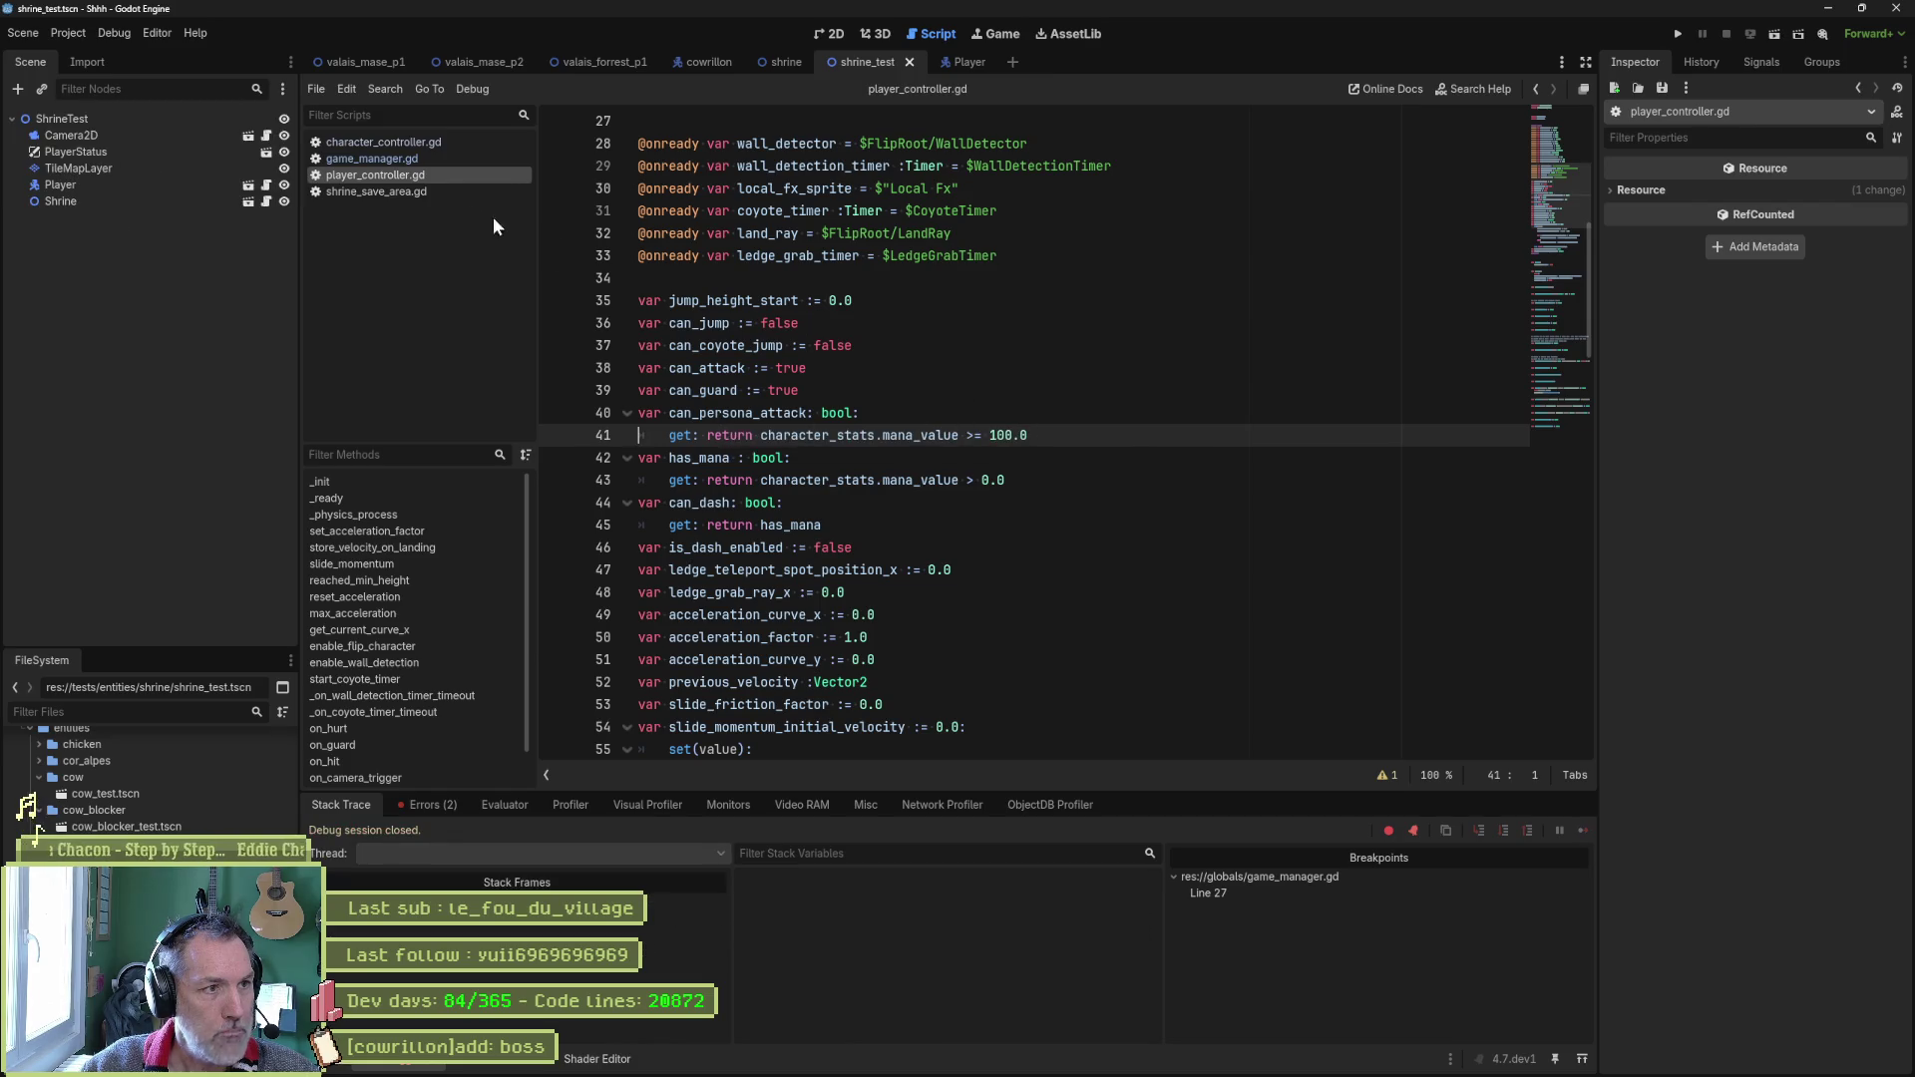
{"action": "left_click", "coordinate": [423, 159]}
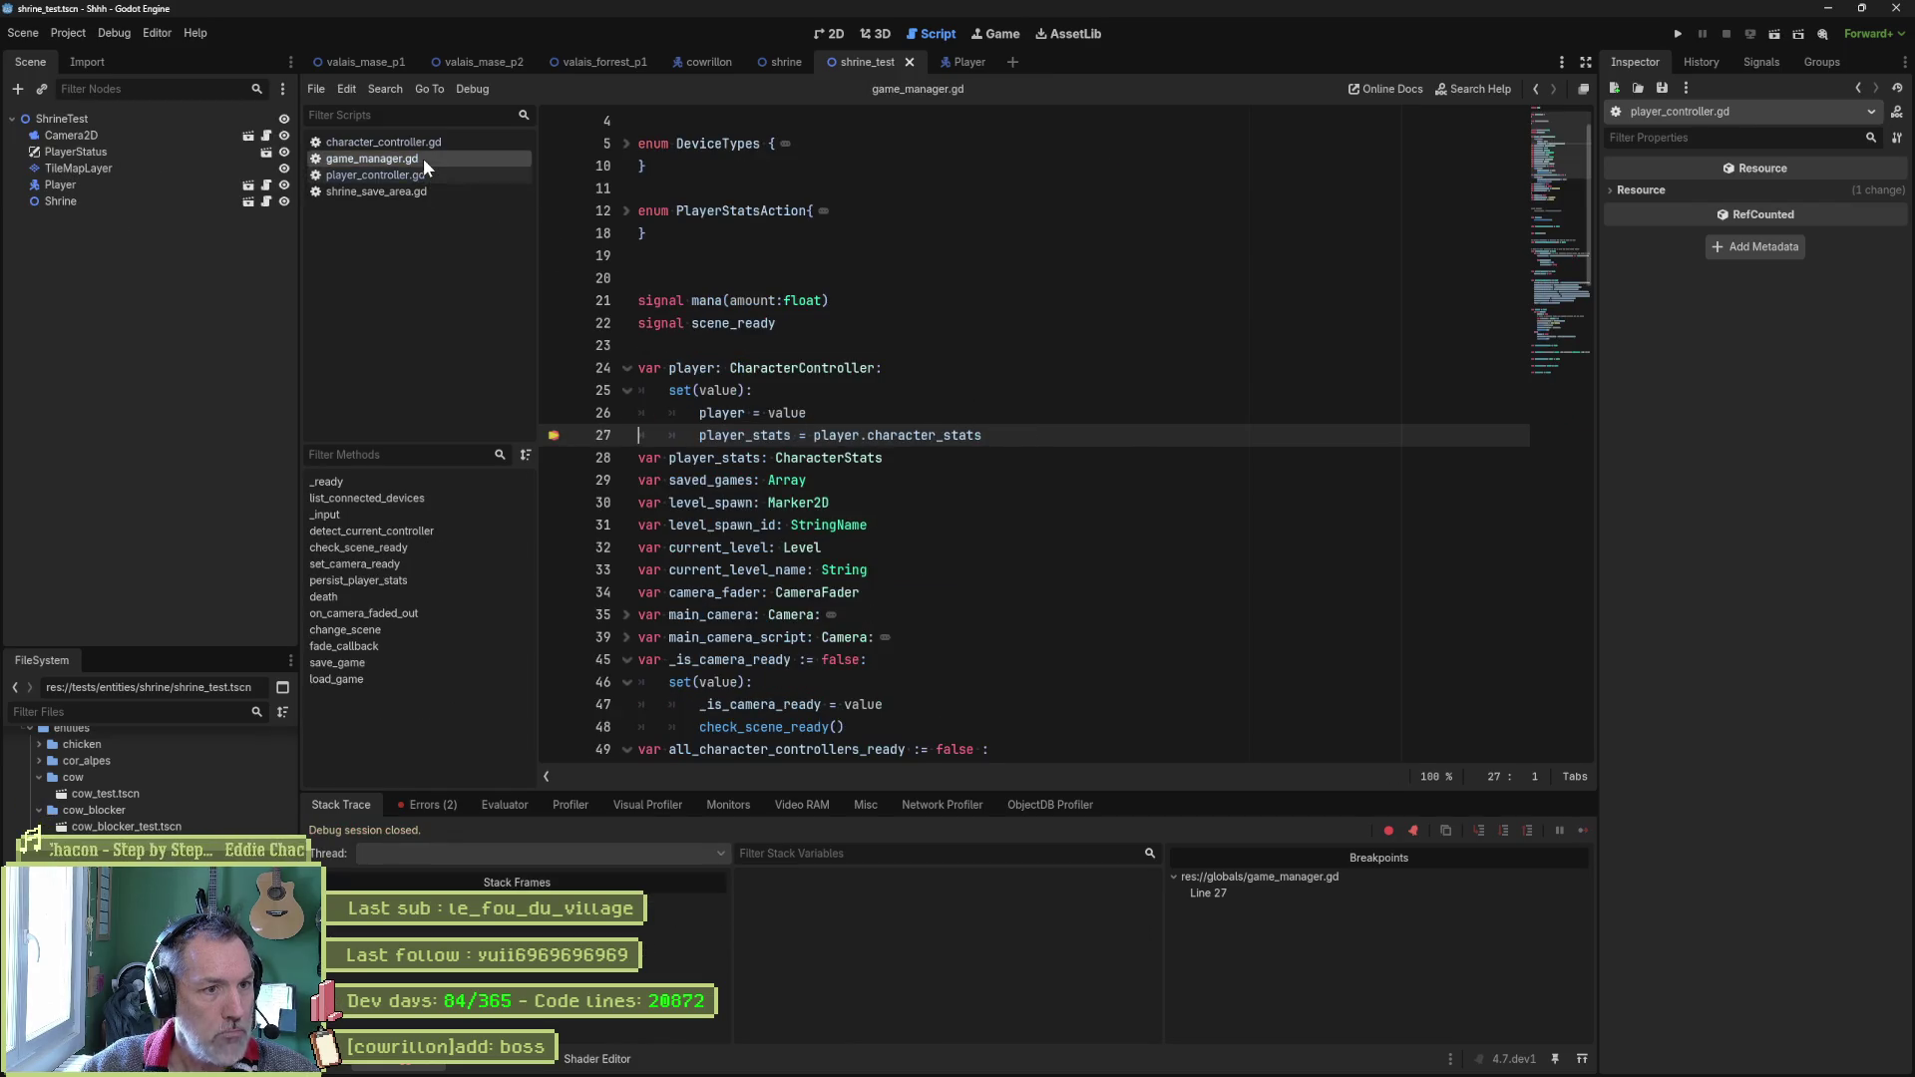
Select the player_stats assignment on line 27 of game_manager.gd.
{"action": "left_click", "coordinate": [861, 412]}
{"action": "left_click", "coordinate": [881, 436]}
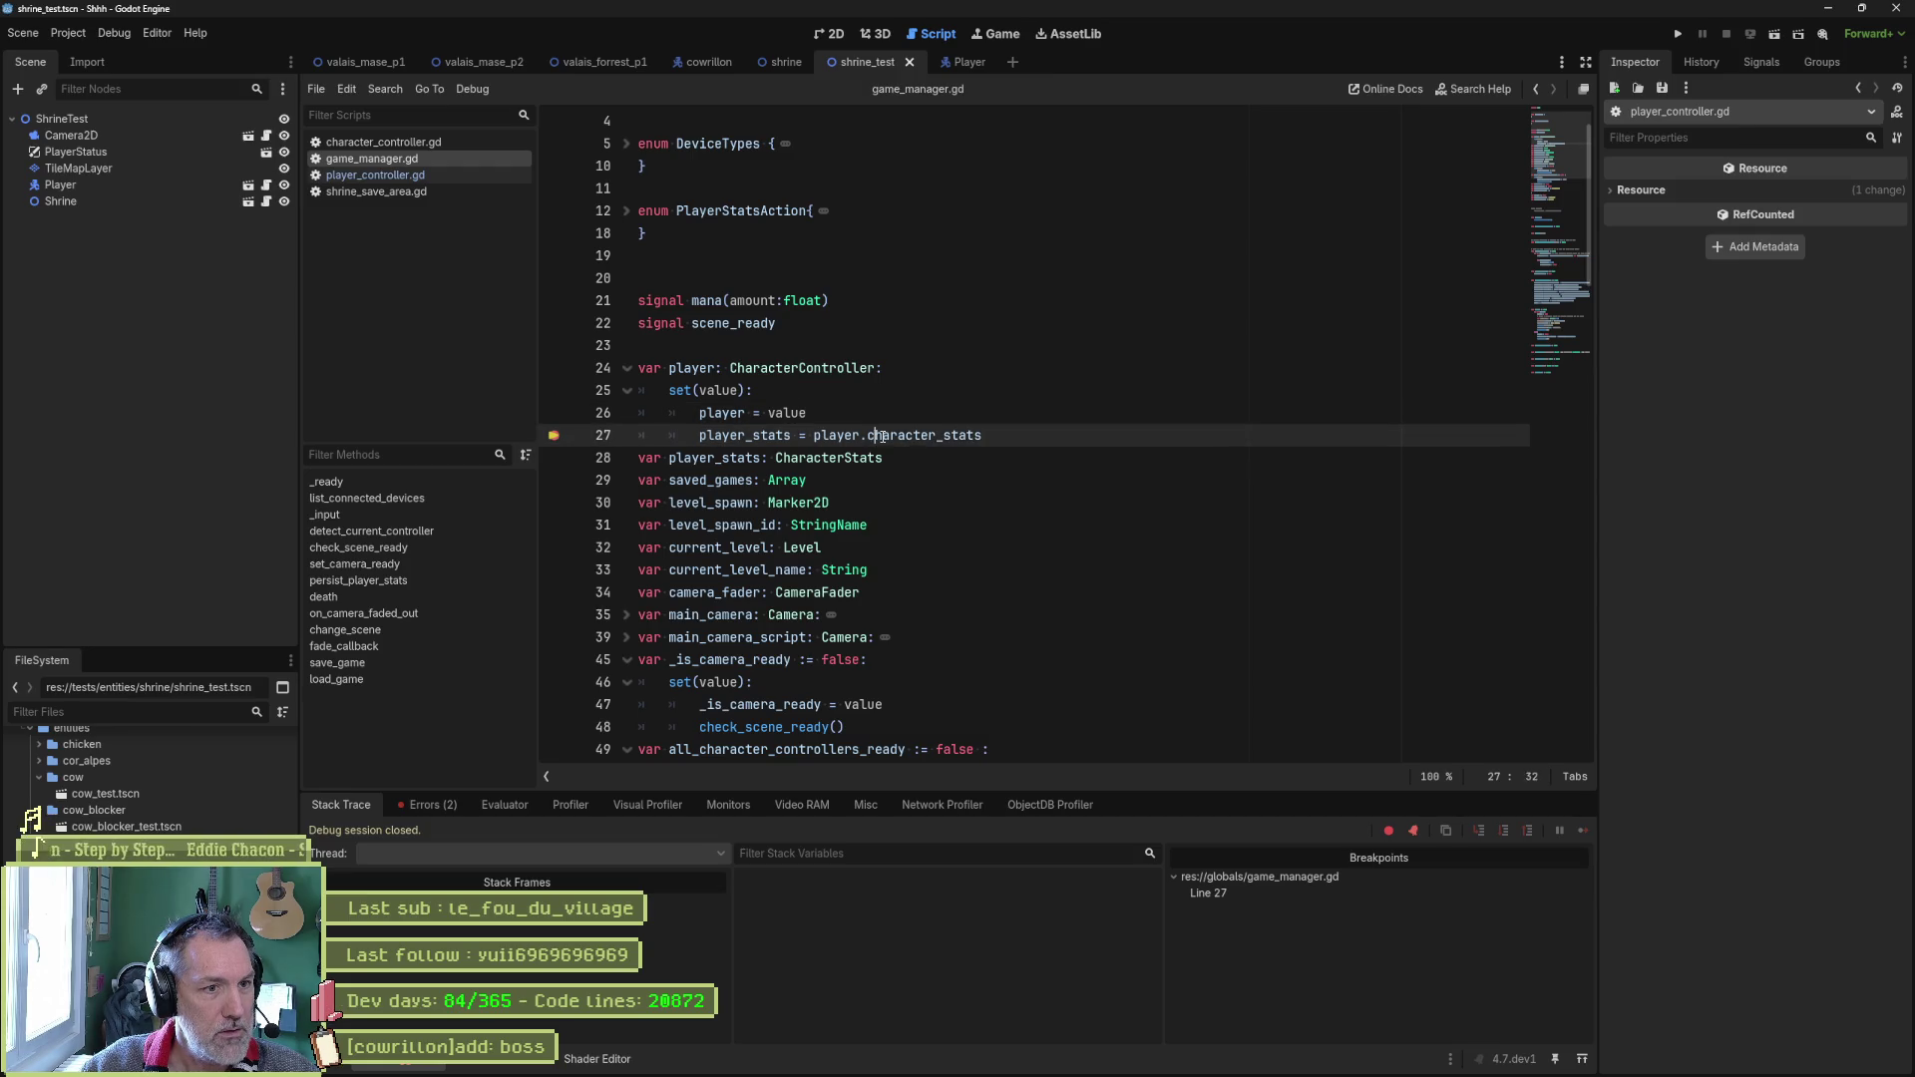
{"action": "left_click_drag", "start_coordinate": [982, 436], "coordinate": [708, 436]}
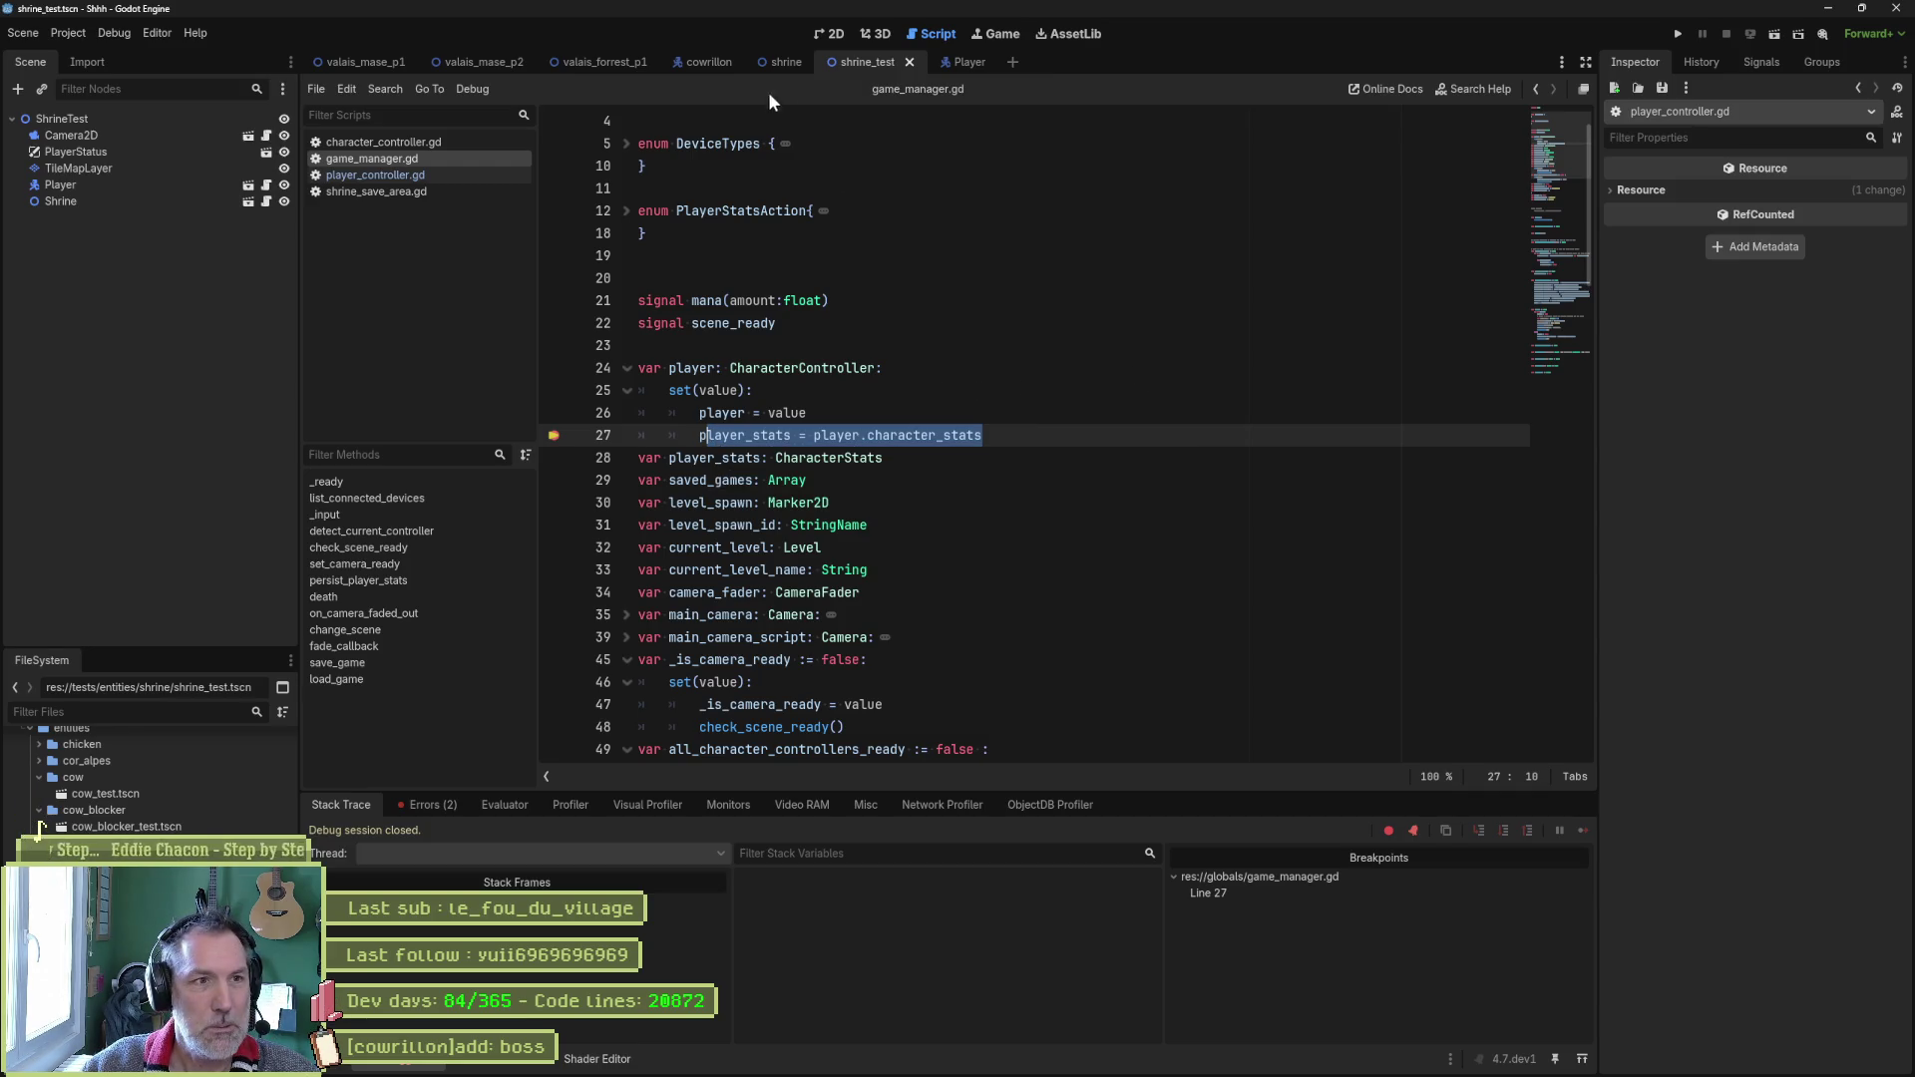
Breakpoint line 72 in the Player's _init, run the scene, confirm character_stats is null, then stop.
{"action": "left_click", "coordinate": [944, 62]}
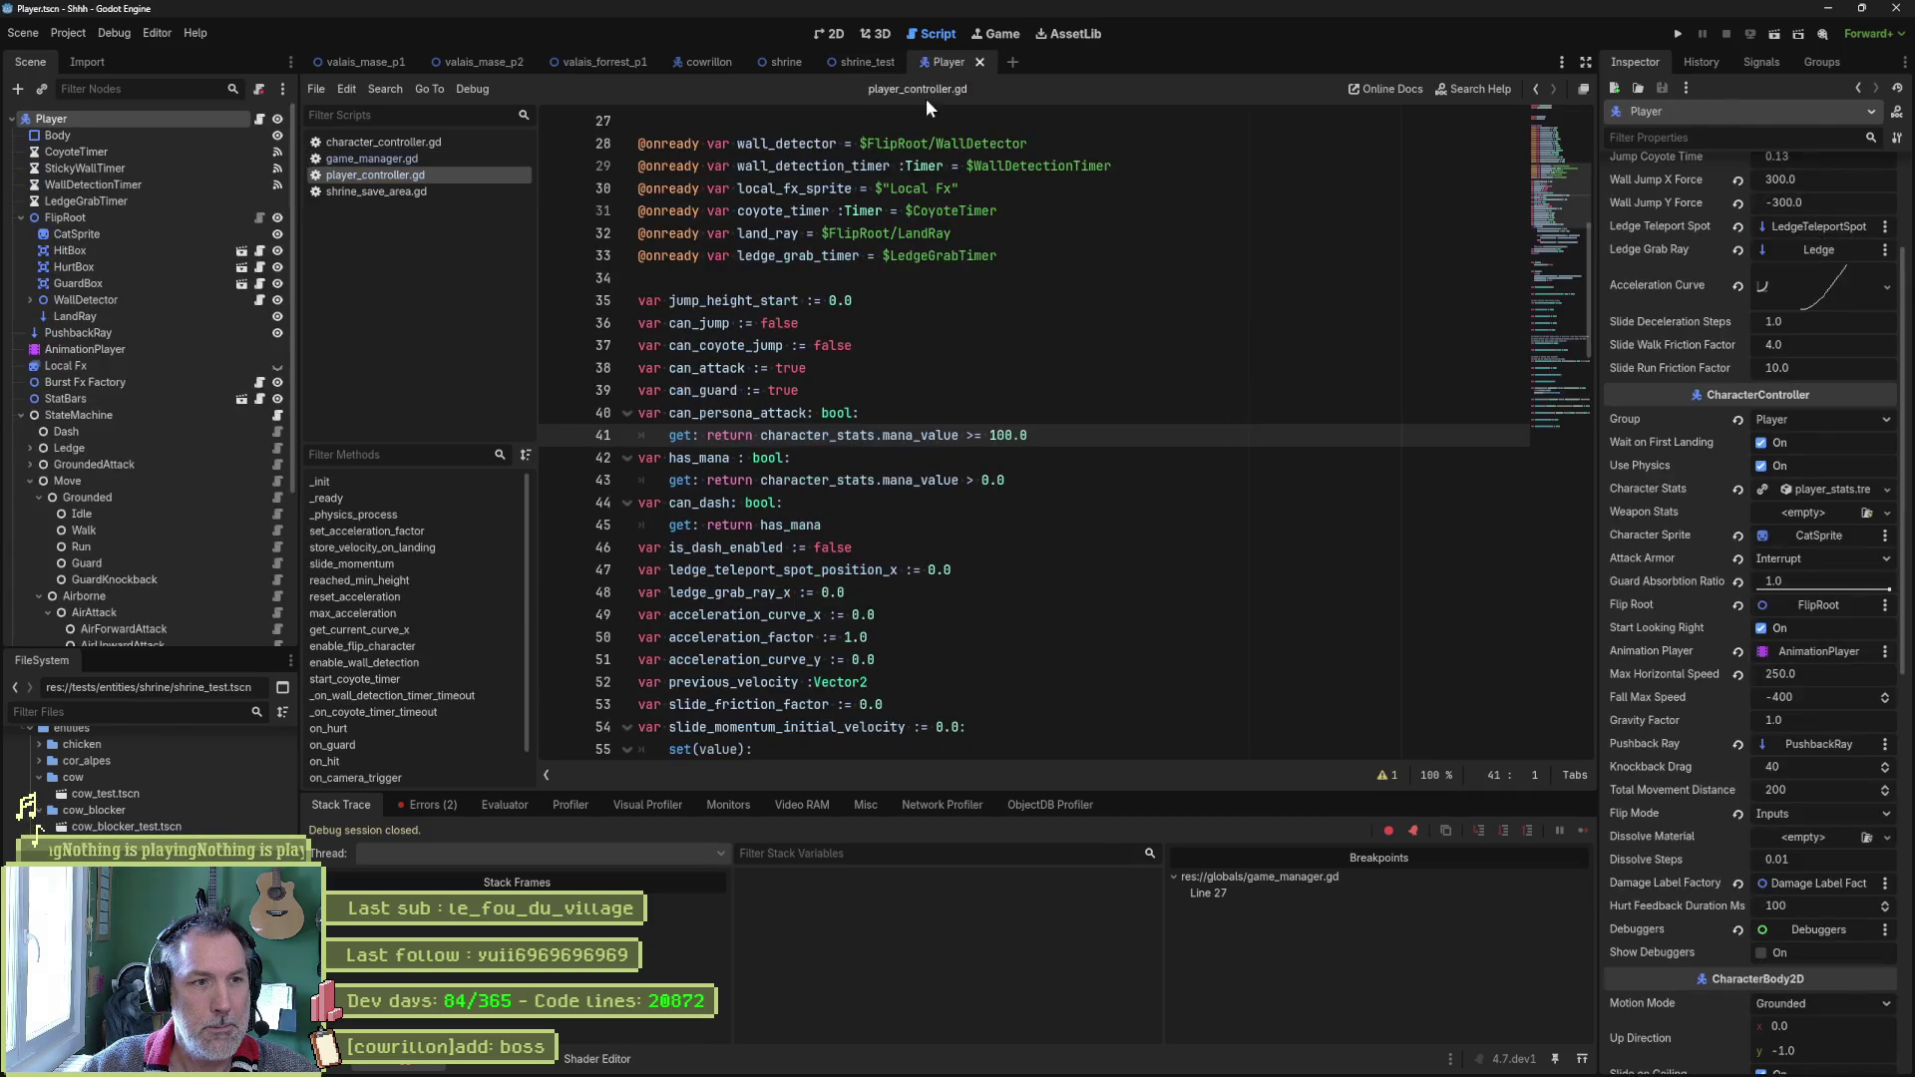
{"action": "left_click", "coordinate": [390, 483]}
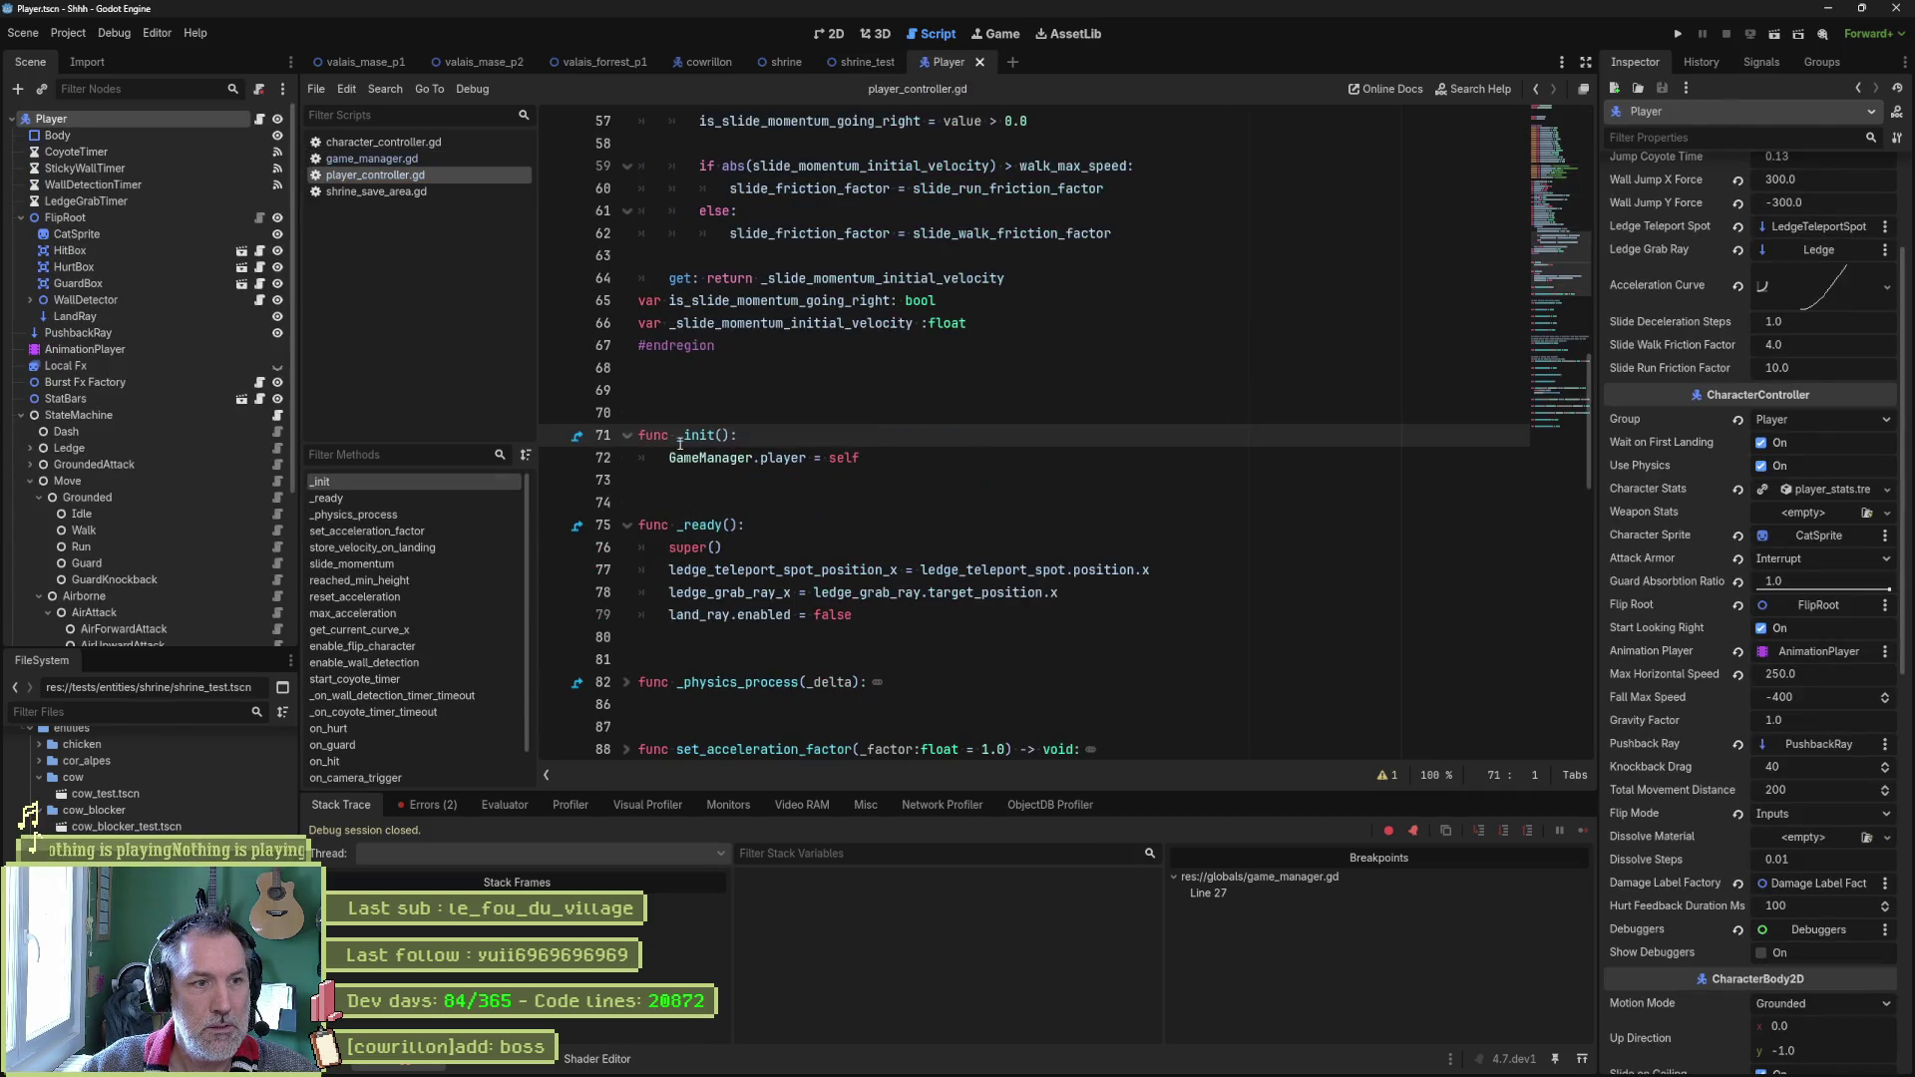
{"action": "left_click", "coordinate": [938, 462]}
{"action": "key", "text": "F9"}
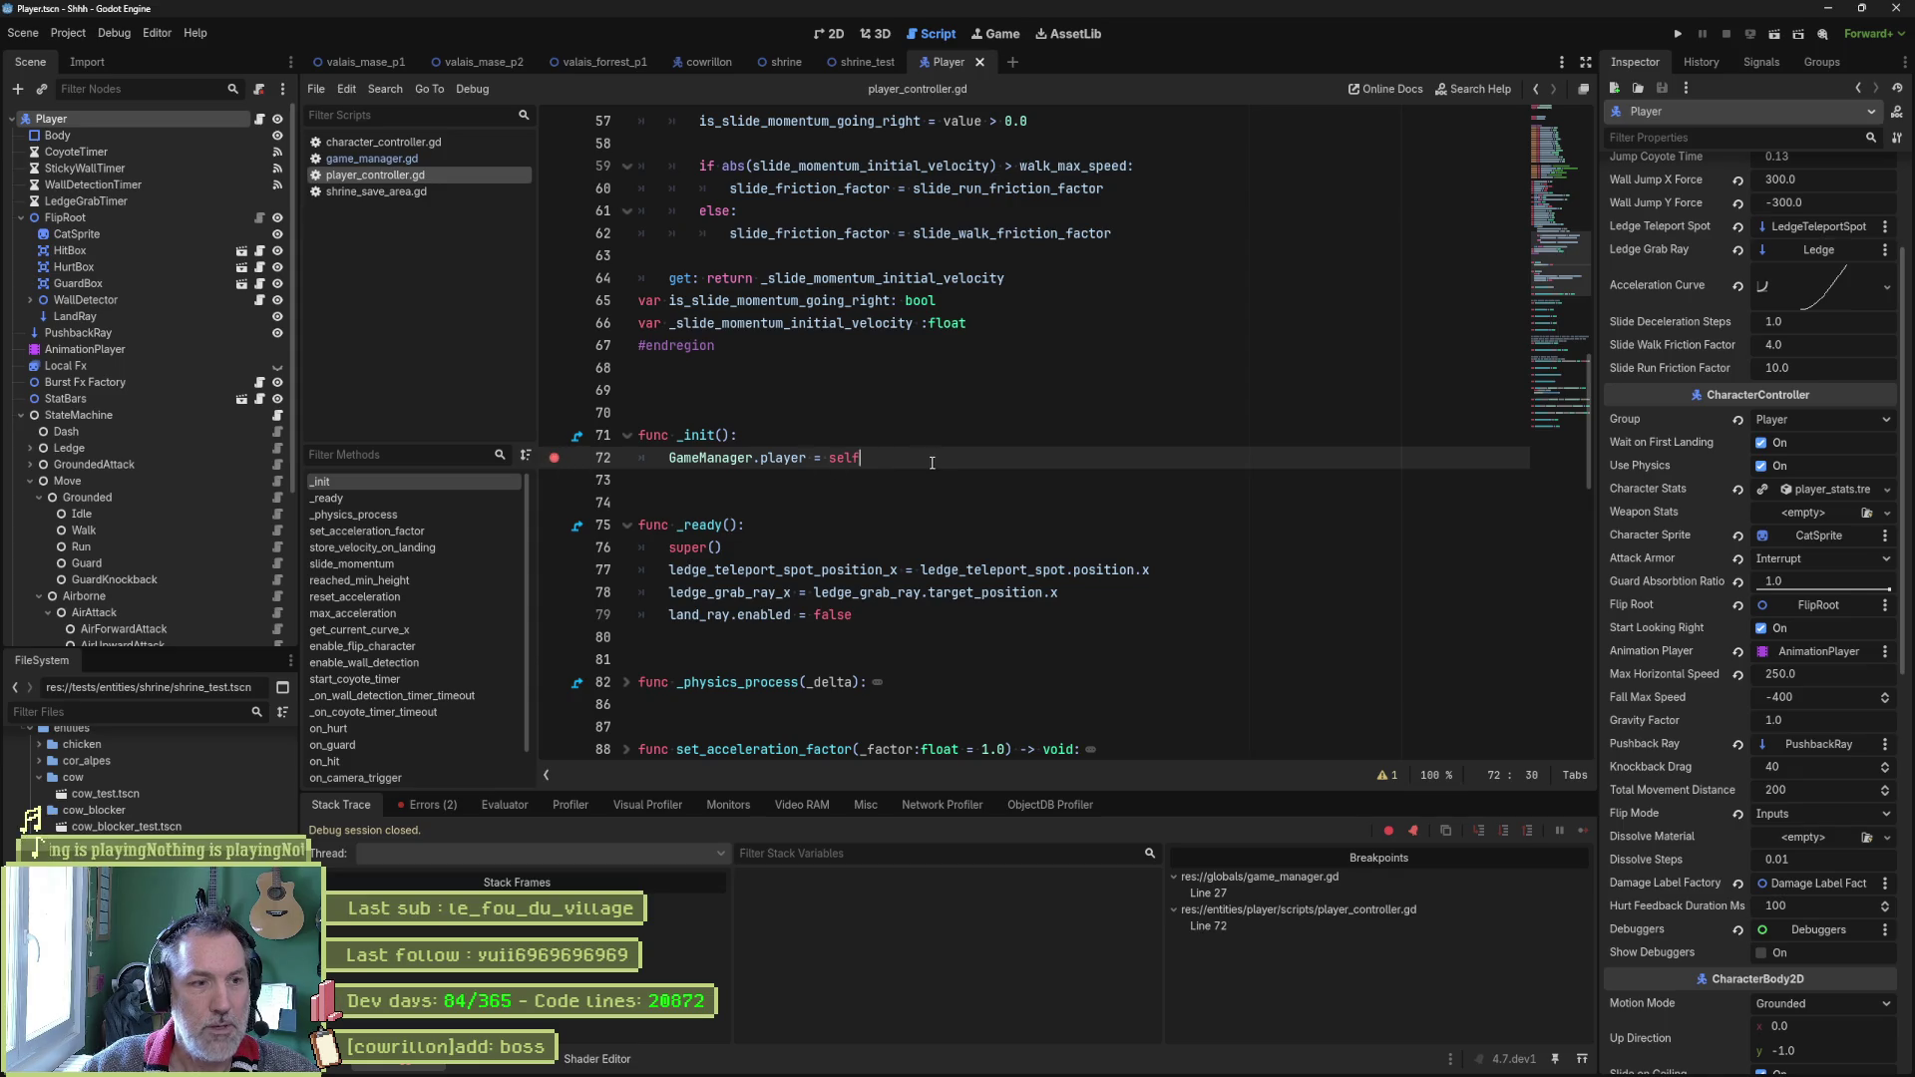
{"action": "key", "text": "F6"}
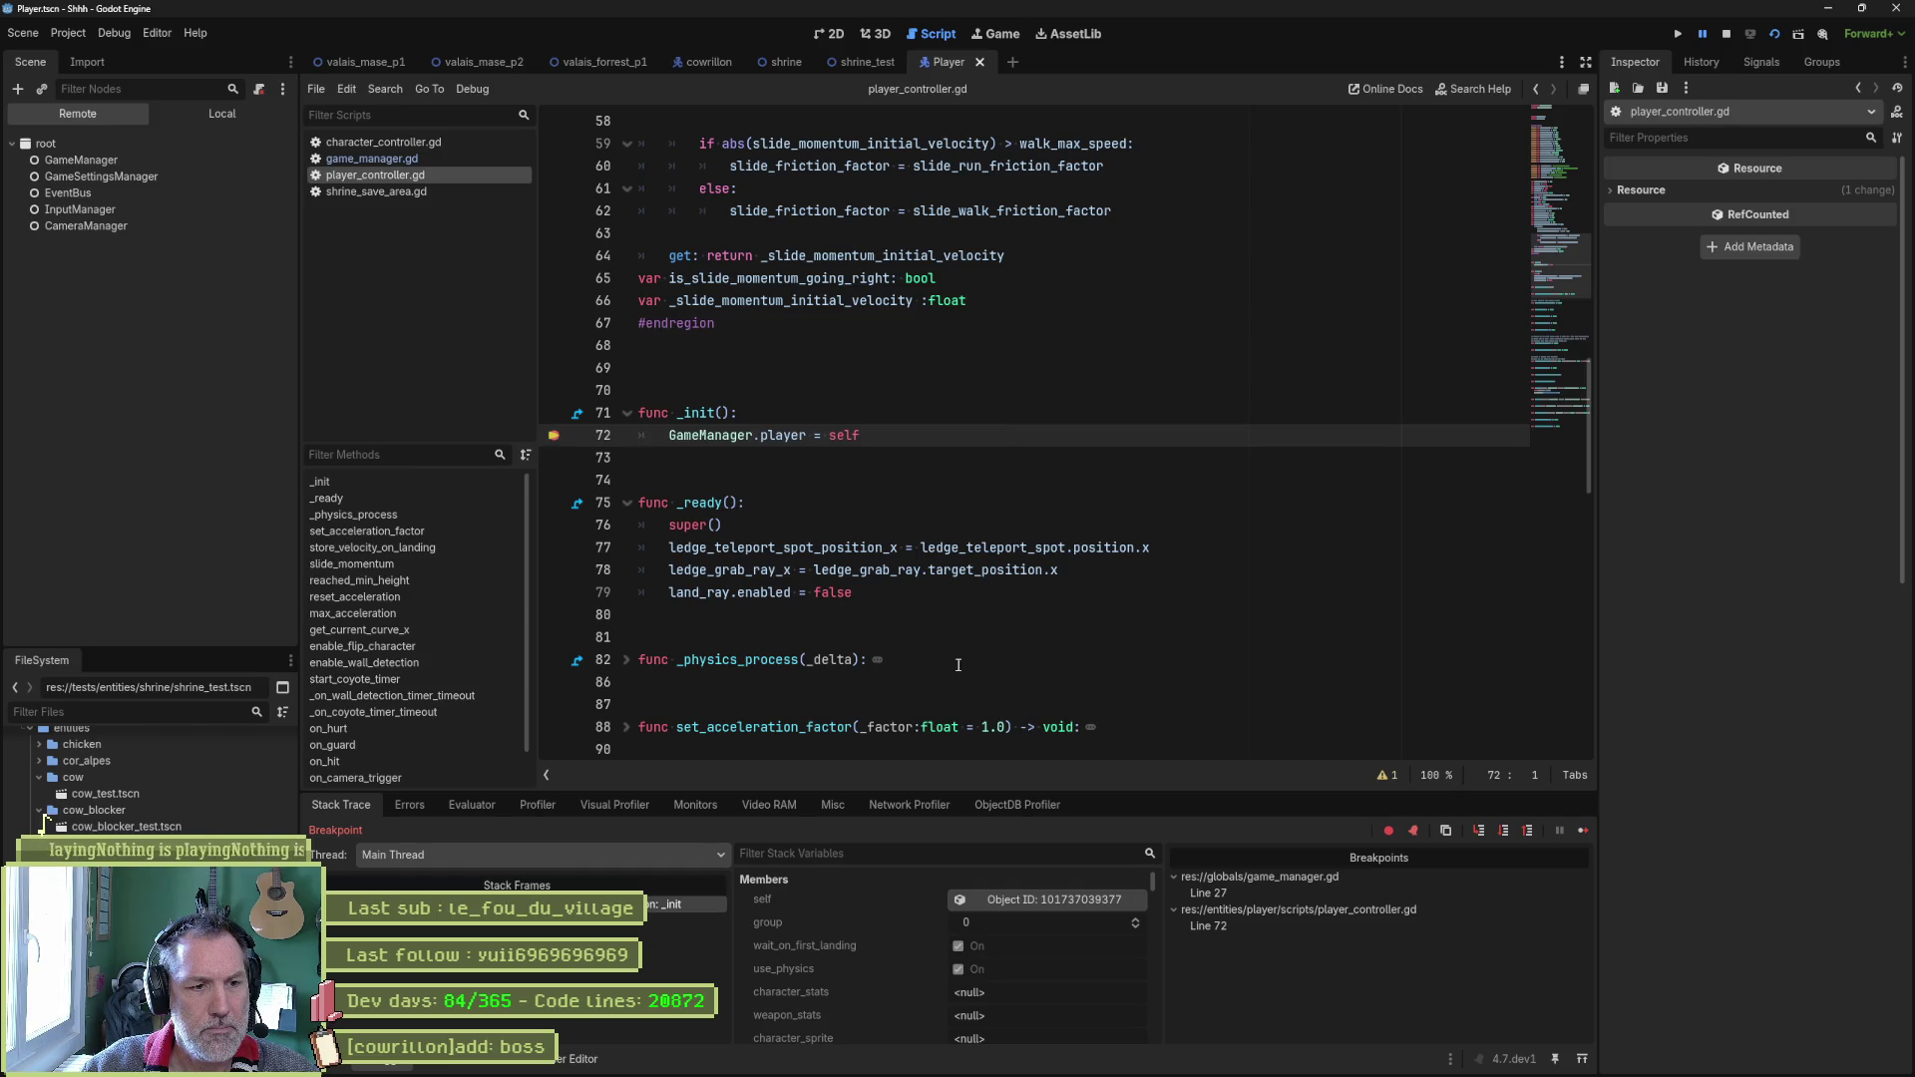
{"action": "scroll", "coordinate": [984, 1002], "scroll_direction": "down", "scroll_amount": 1}
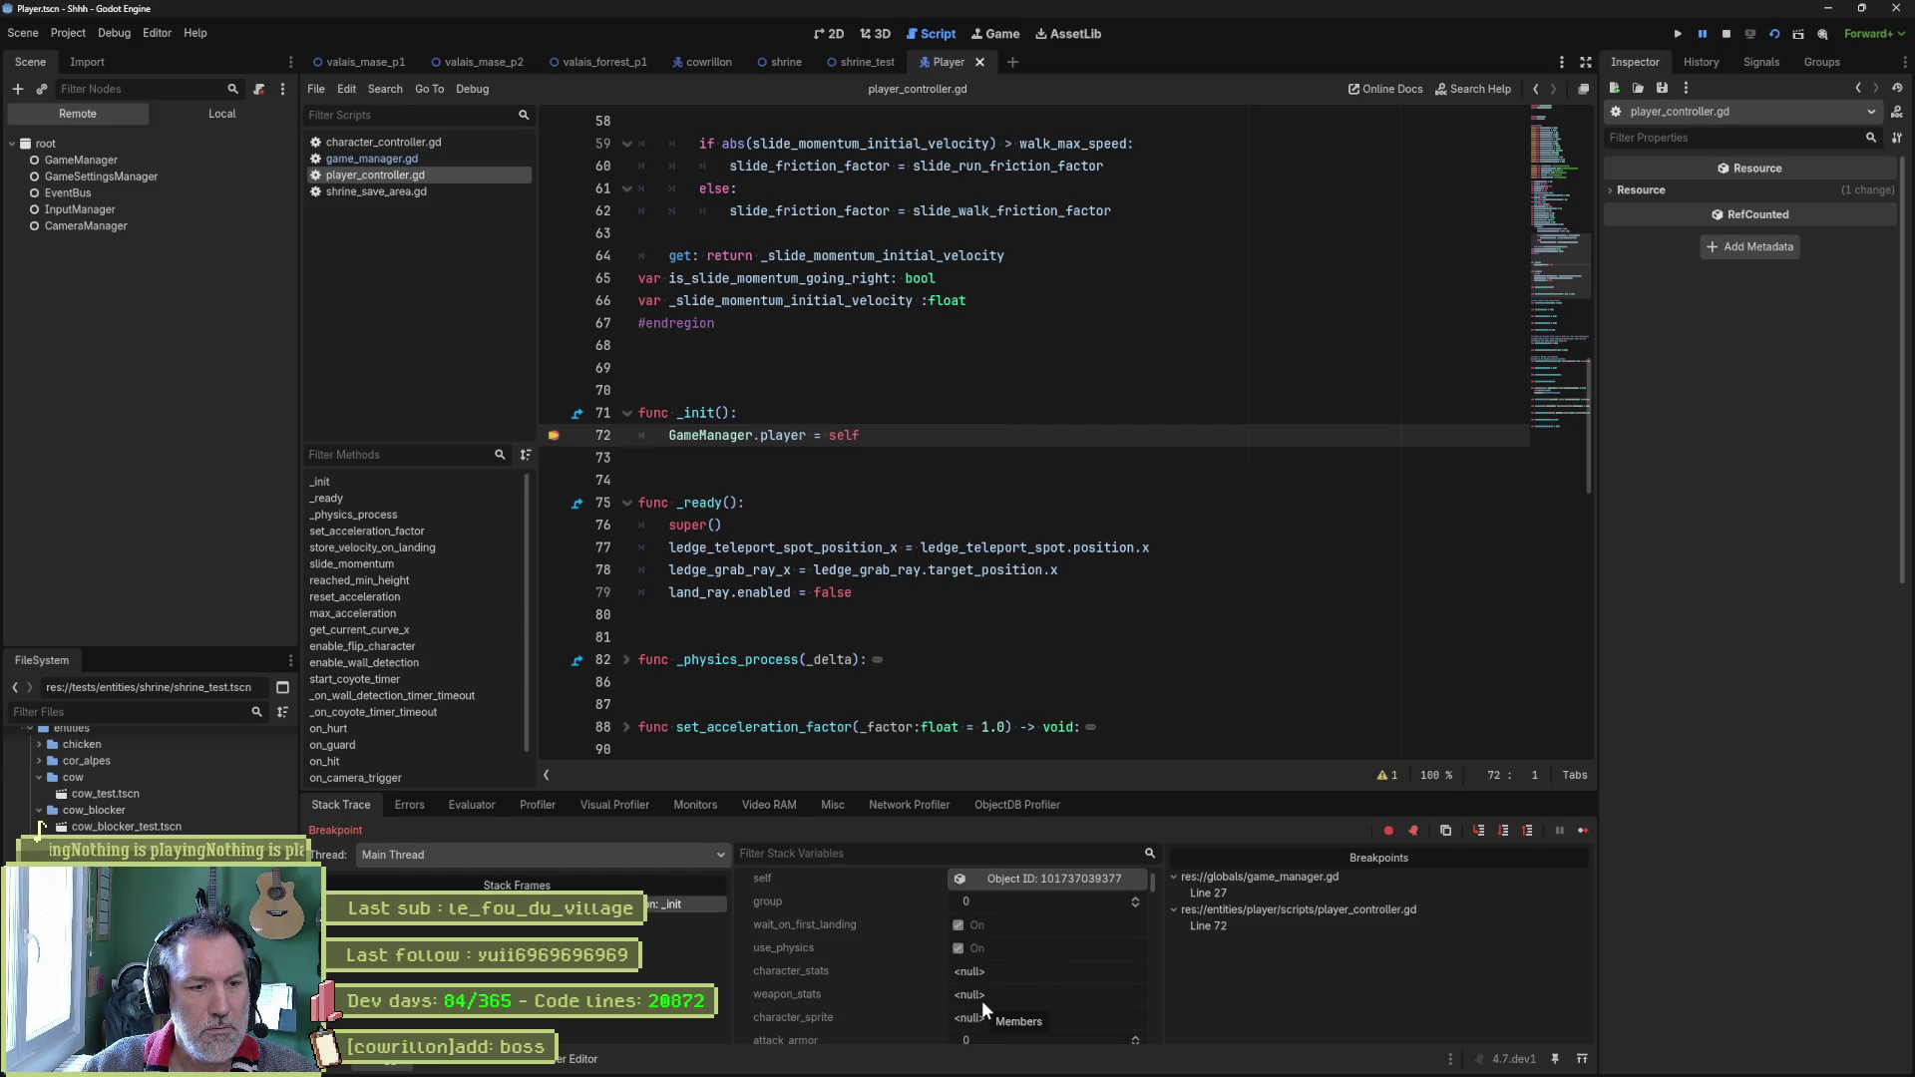
{"action": "scroll", "coordinate": [994, 997], "scroll_direction": "down", "scroll_amount": 10}
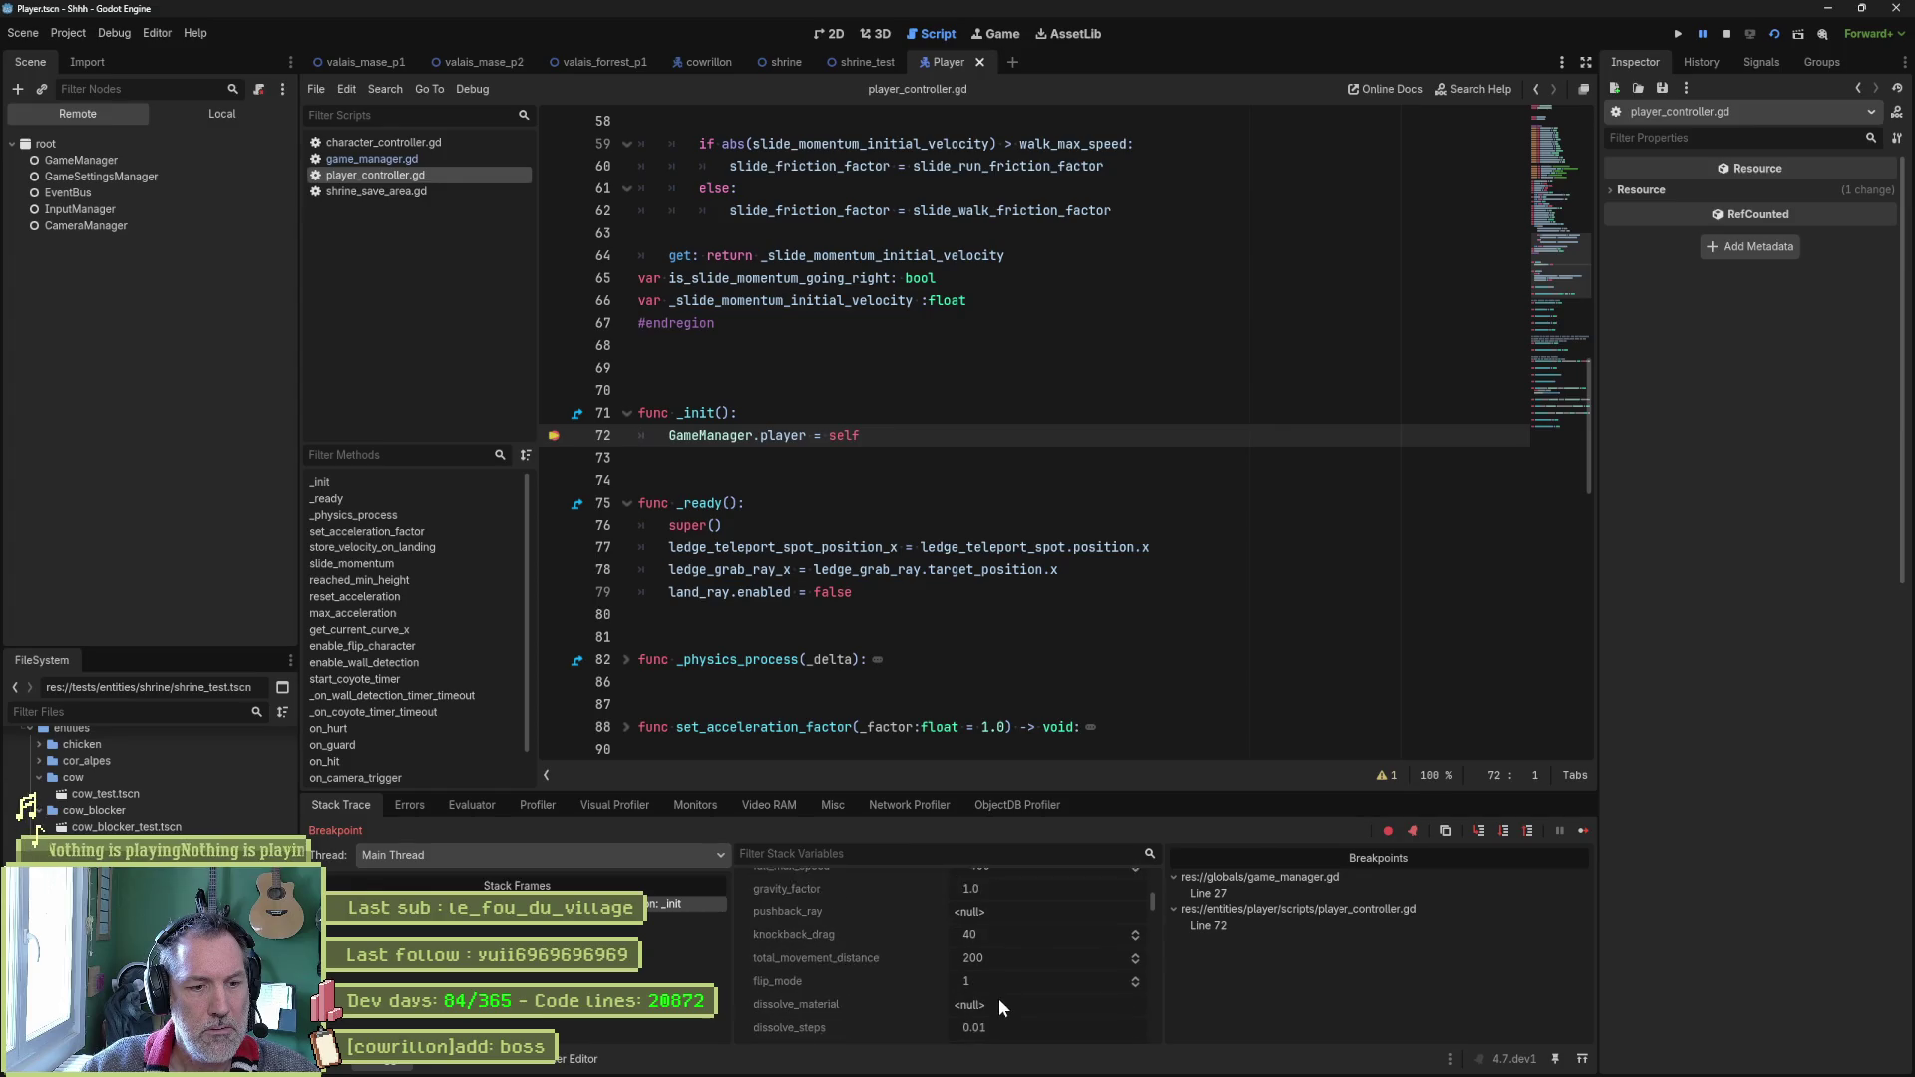
{"action": "scroll", "coordinate": [997, 997], "scroll_direction": "down", "scroll_amount": 5}
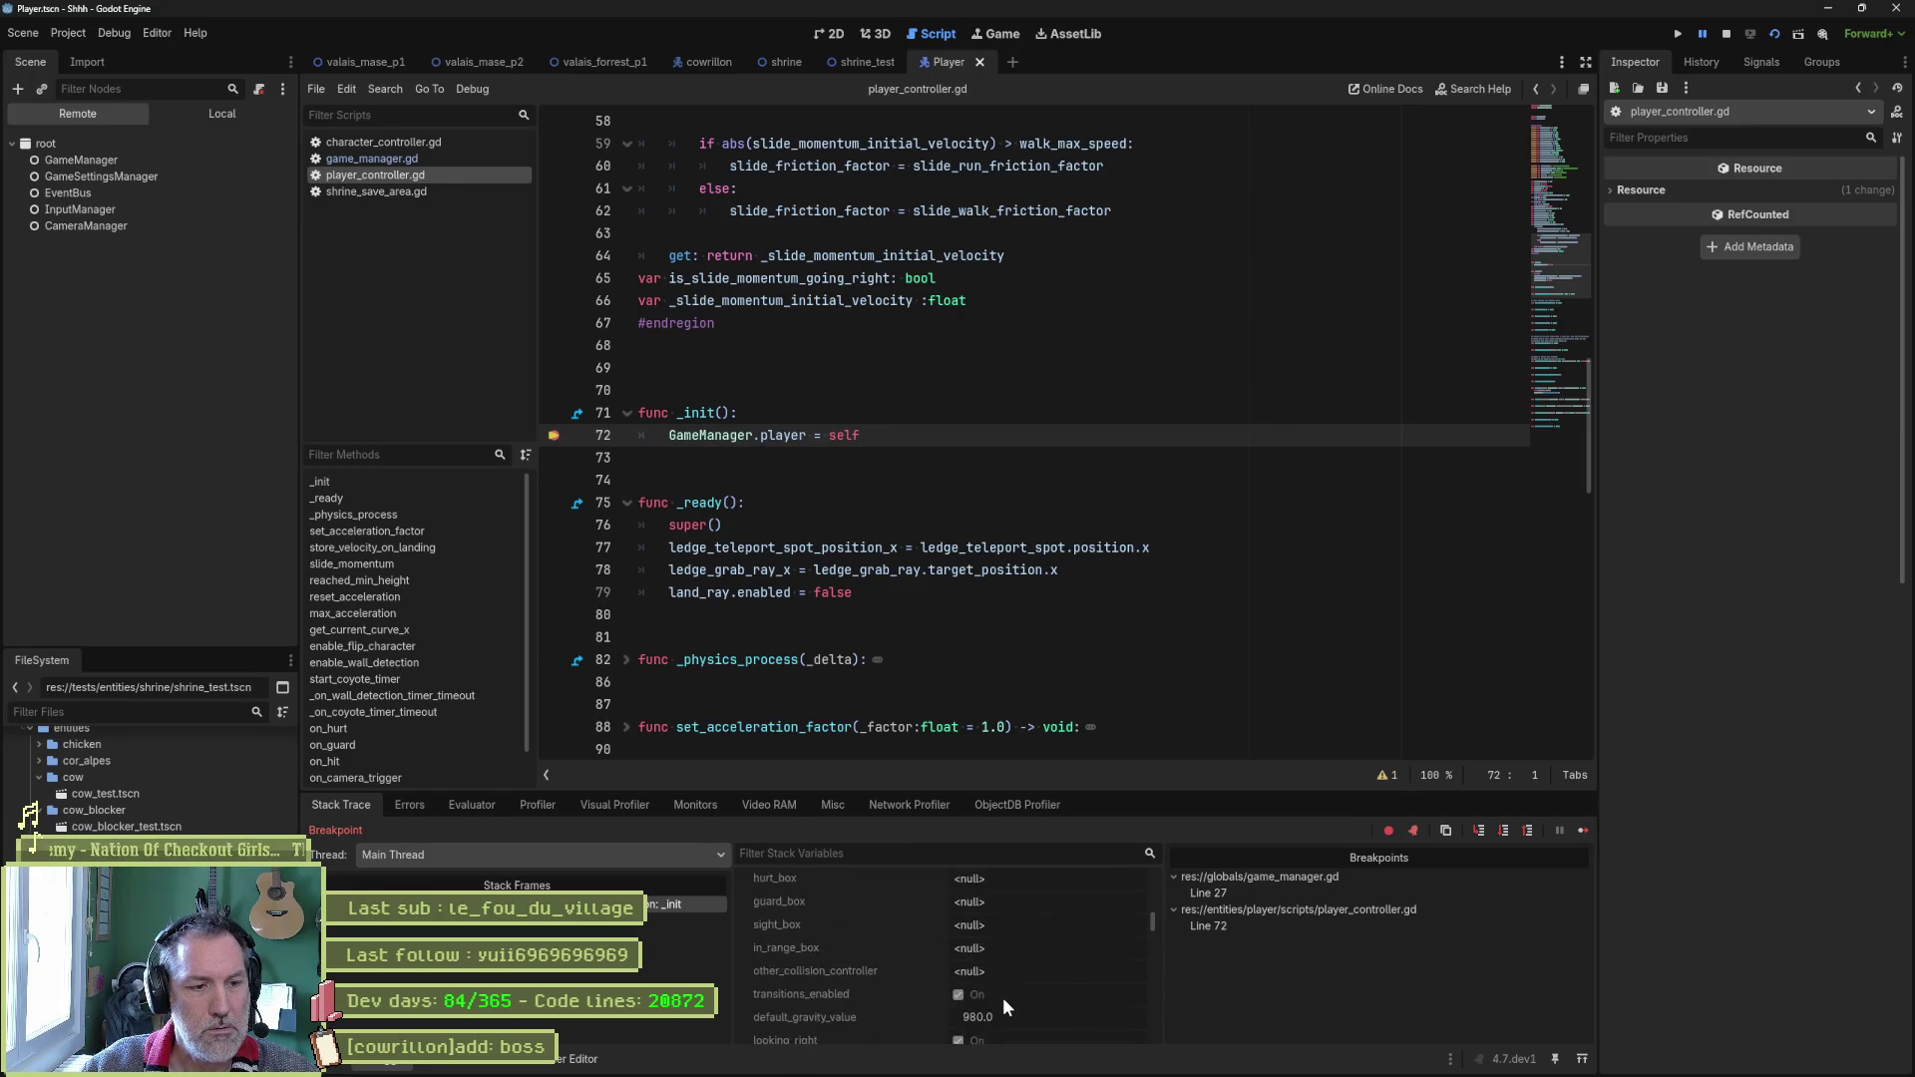
{"action": "scroll", "coordinate": [1016, 991], "scroll_direction": "down", "scroll_amount": 5}
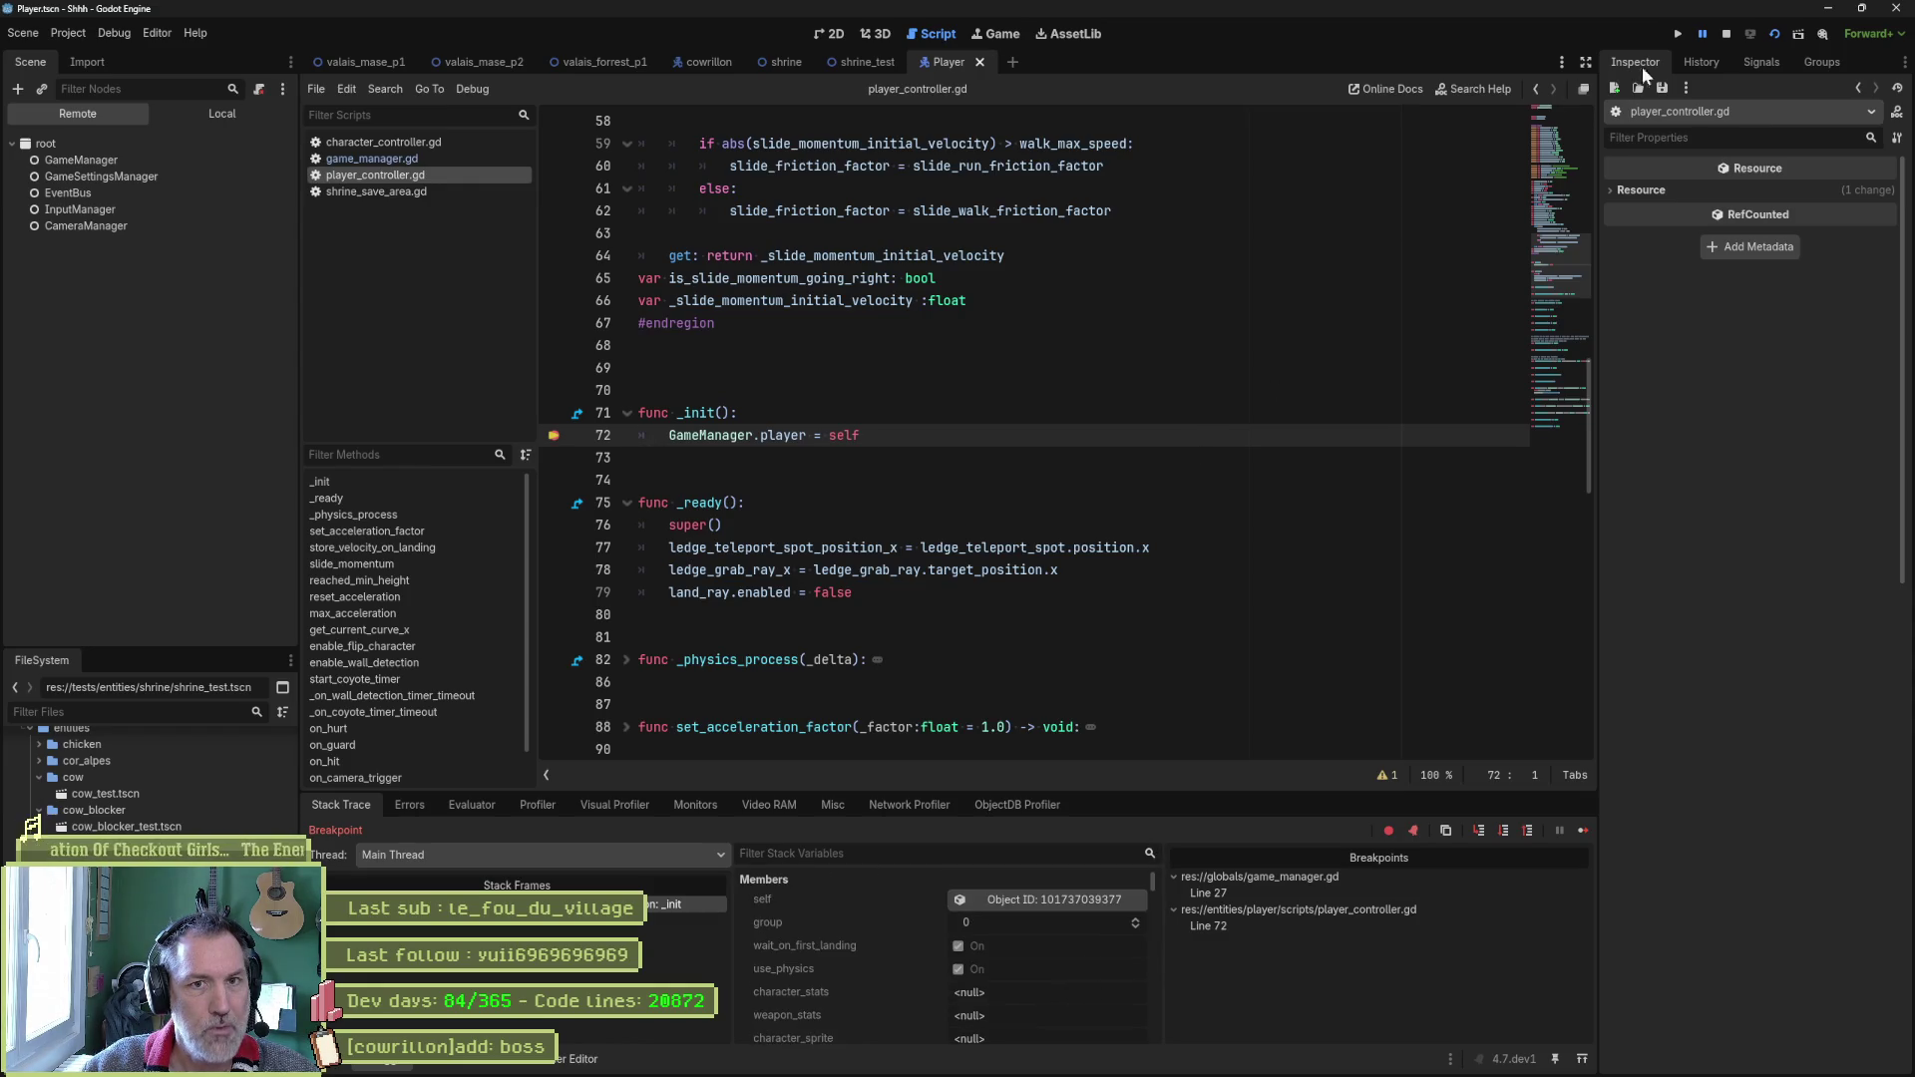
{"action": "left_click", "coordinate": [1727, 34]}
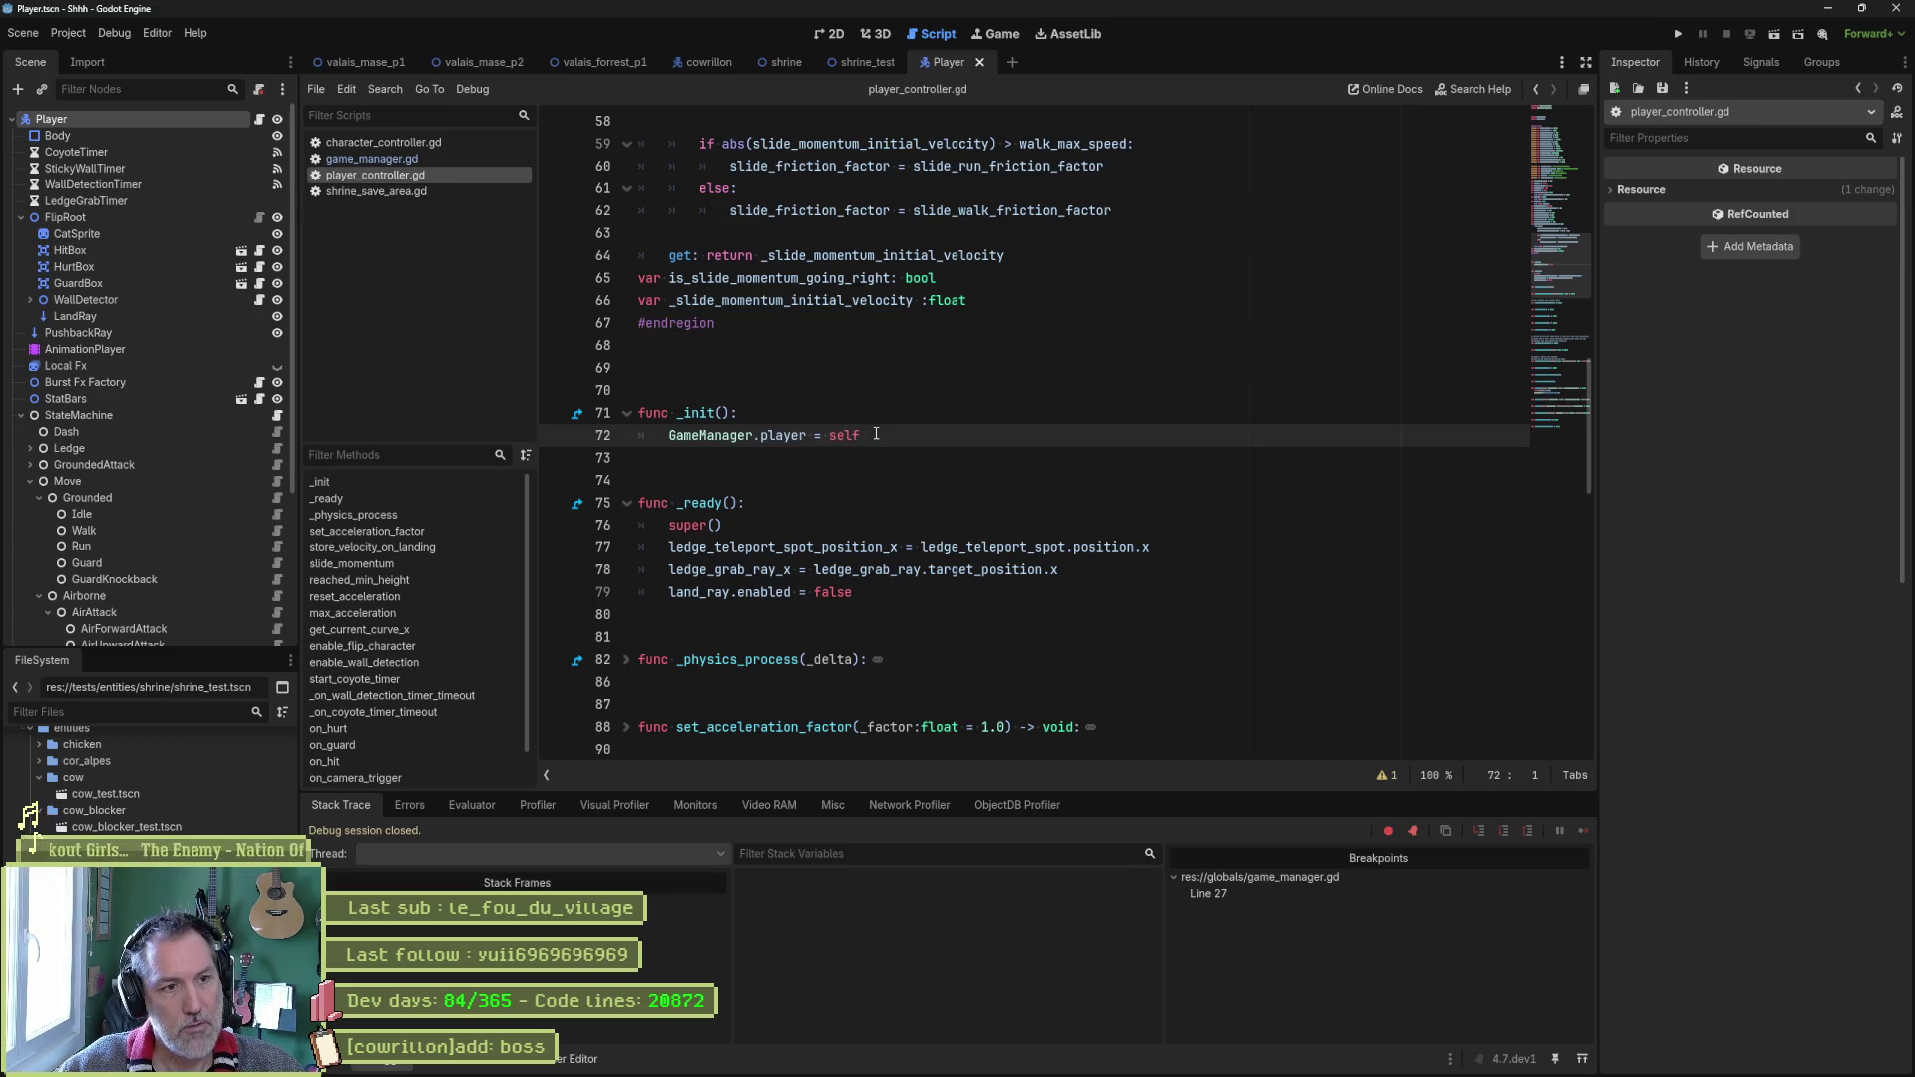
Copy 'GameManager.player = self' onto a new line after super() in _ready, then run with F6.
{"action": "left_click_drag", "start_coordinate": [875, 435], "coordinate": [878, 417]}
{"action": "key", "text": "ctrl+c"}
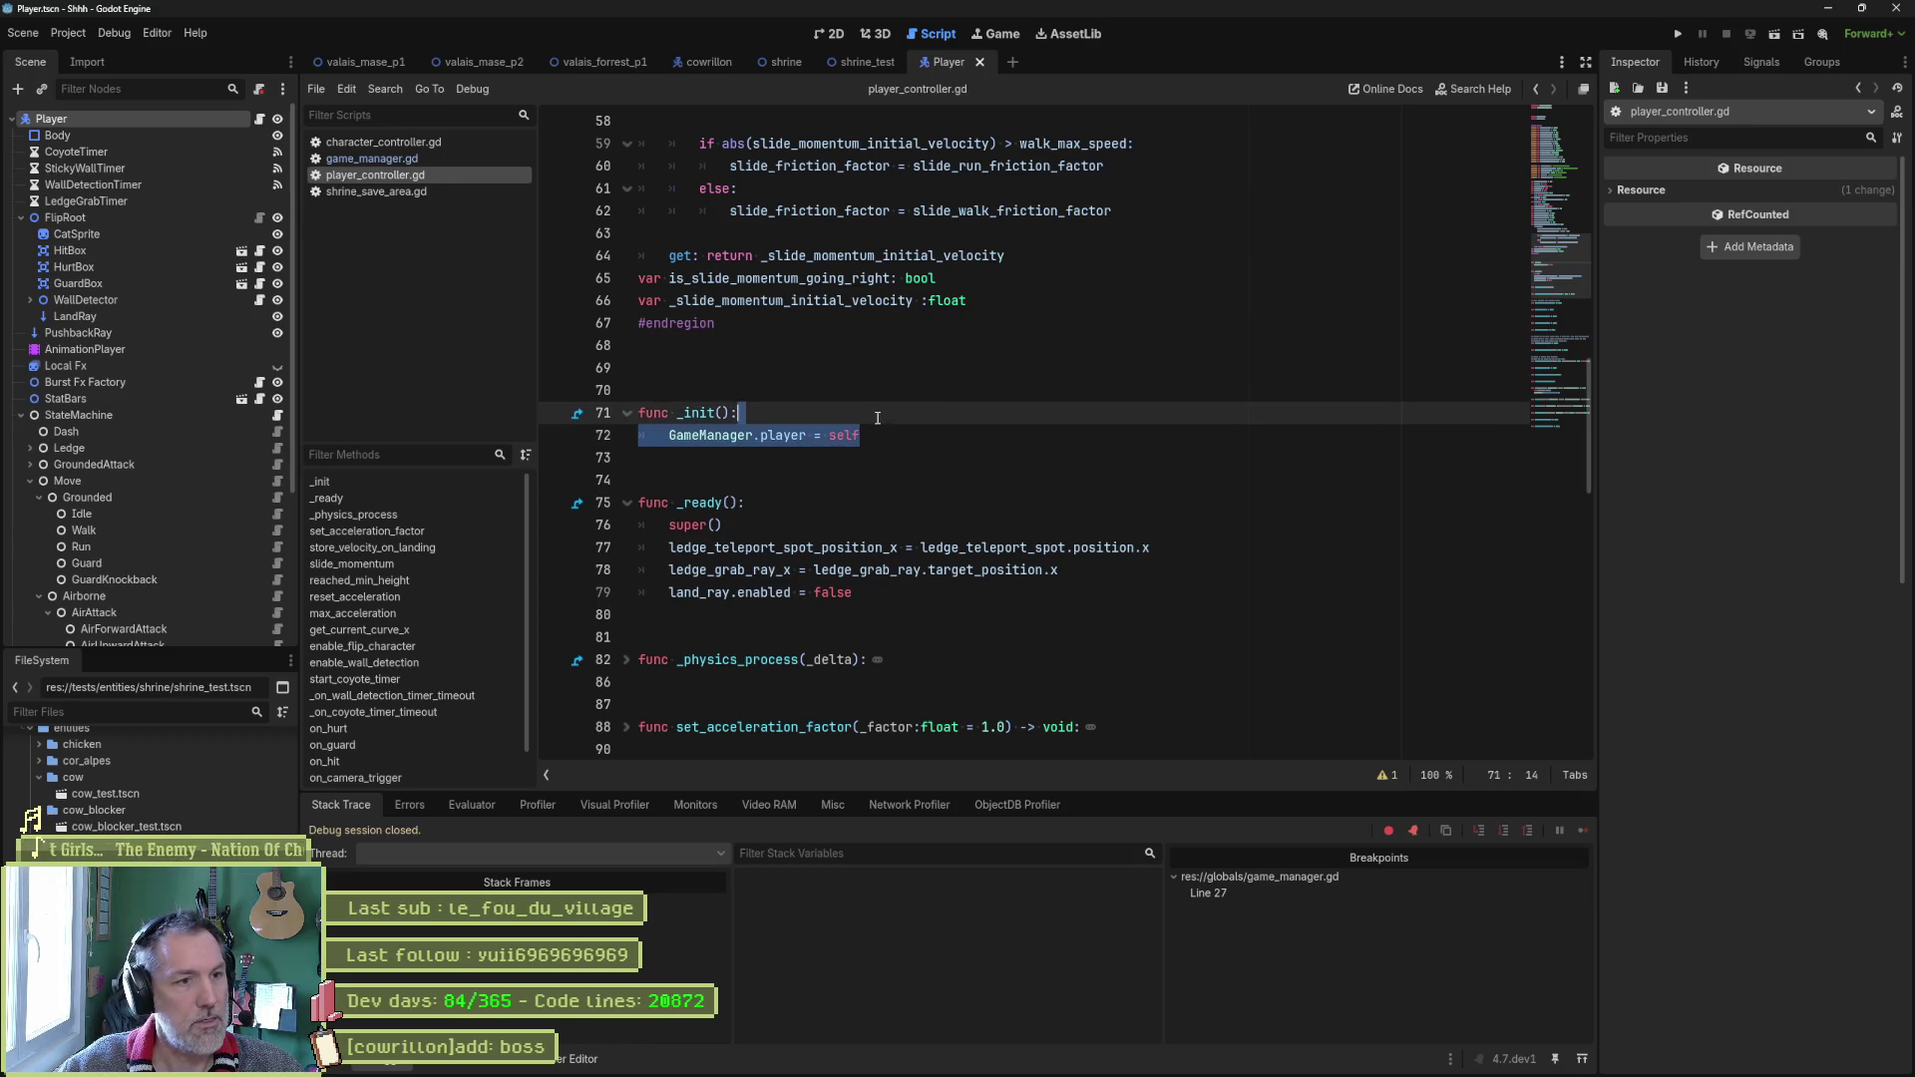
{"action": "left_click", "coordinate": [769, 527]}
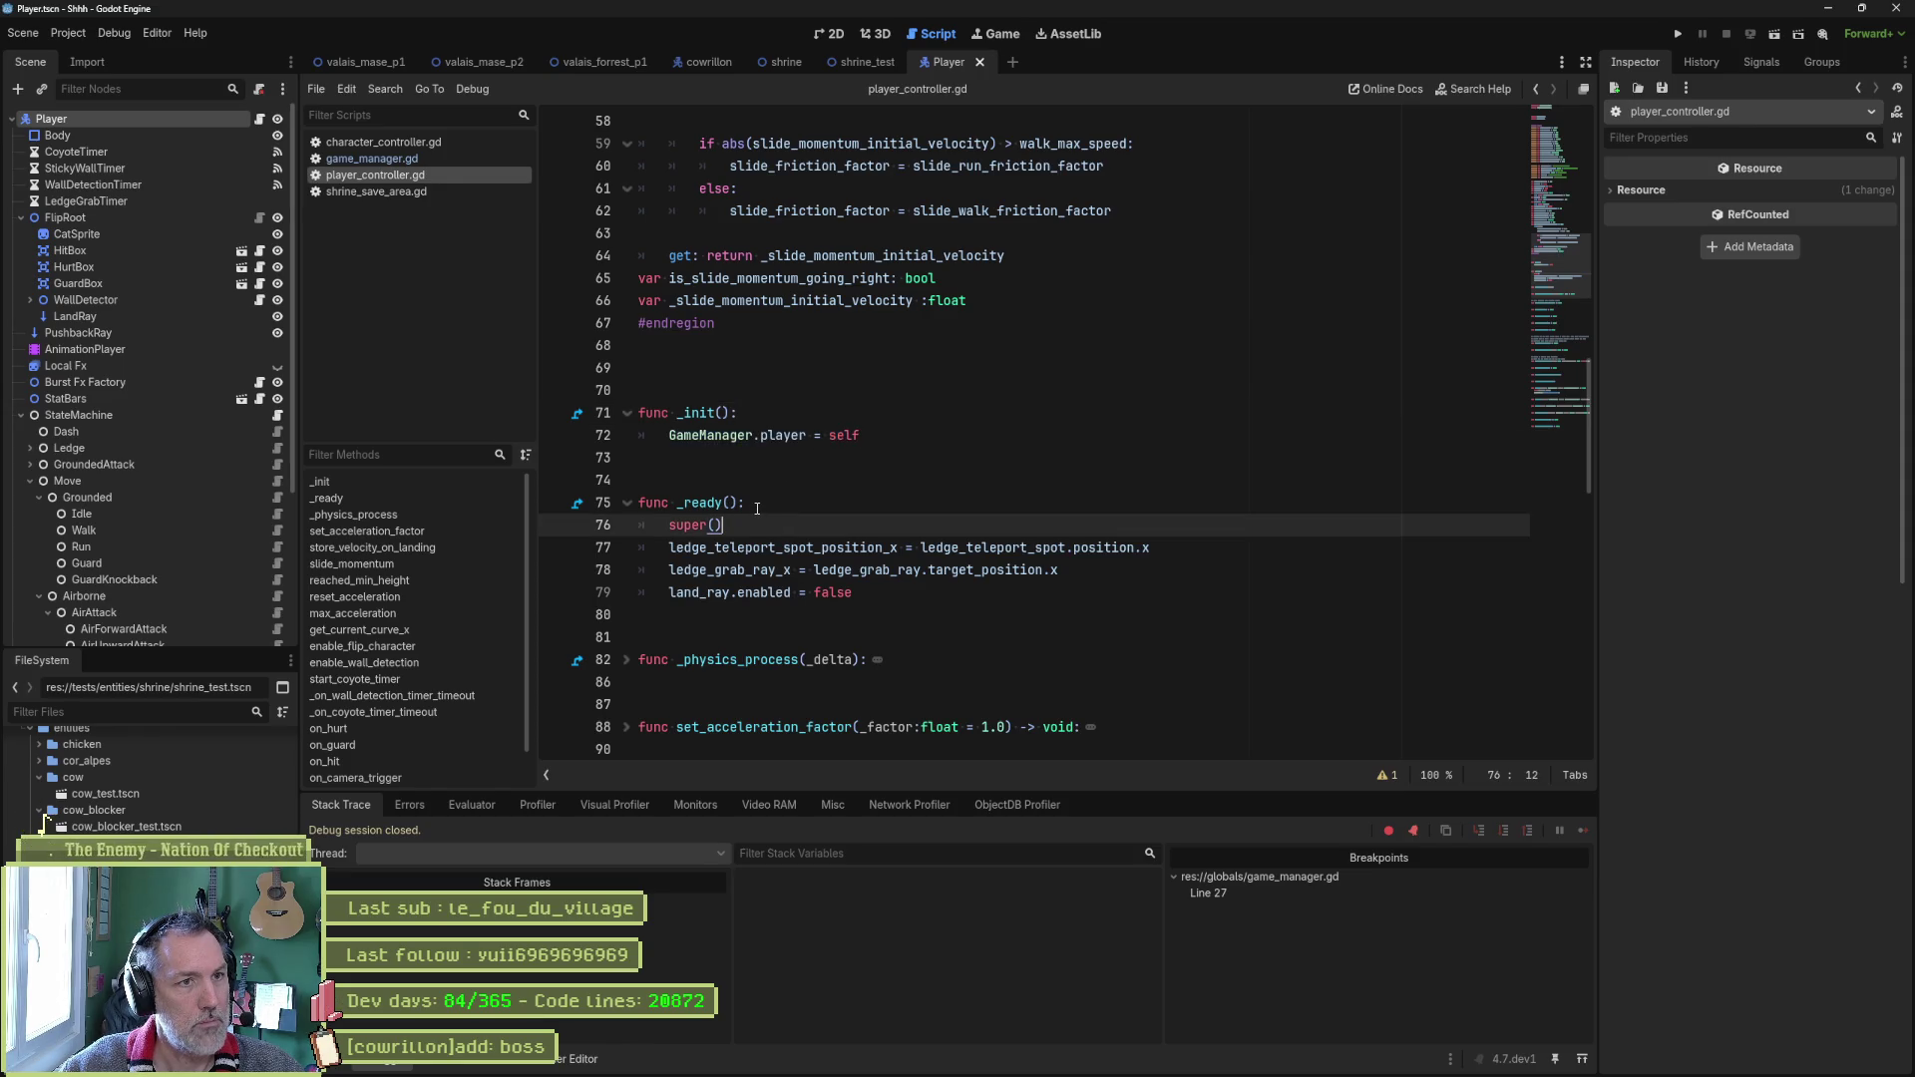
{"action": "mouse_move", "coordinate": [722, 501]}
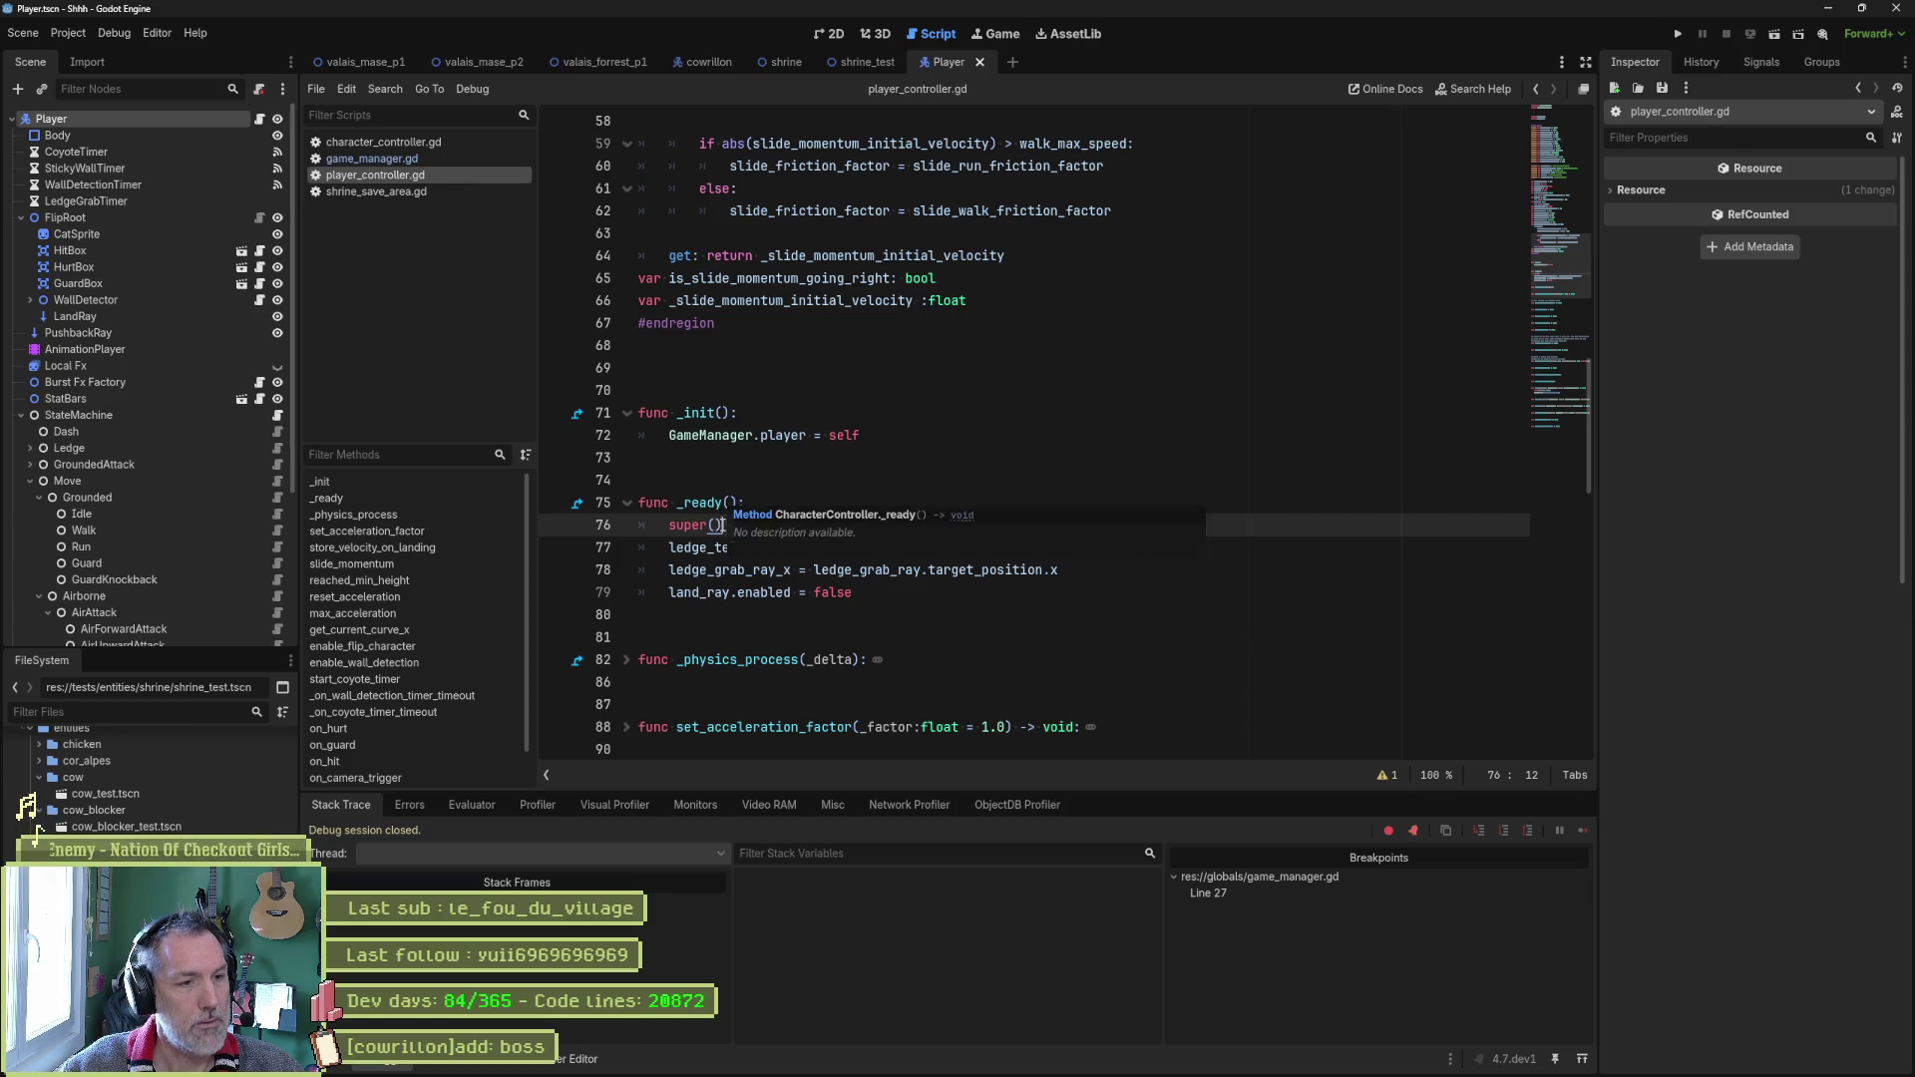
{"action": "key", "text": "Return"}
{"action": "key", "text": "ctrl+v"}
{"action": "left_click_drag", "start_coordinate": [723, 413], "coordinate": [717, 436]}
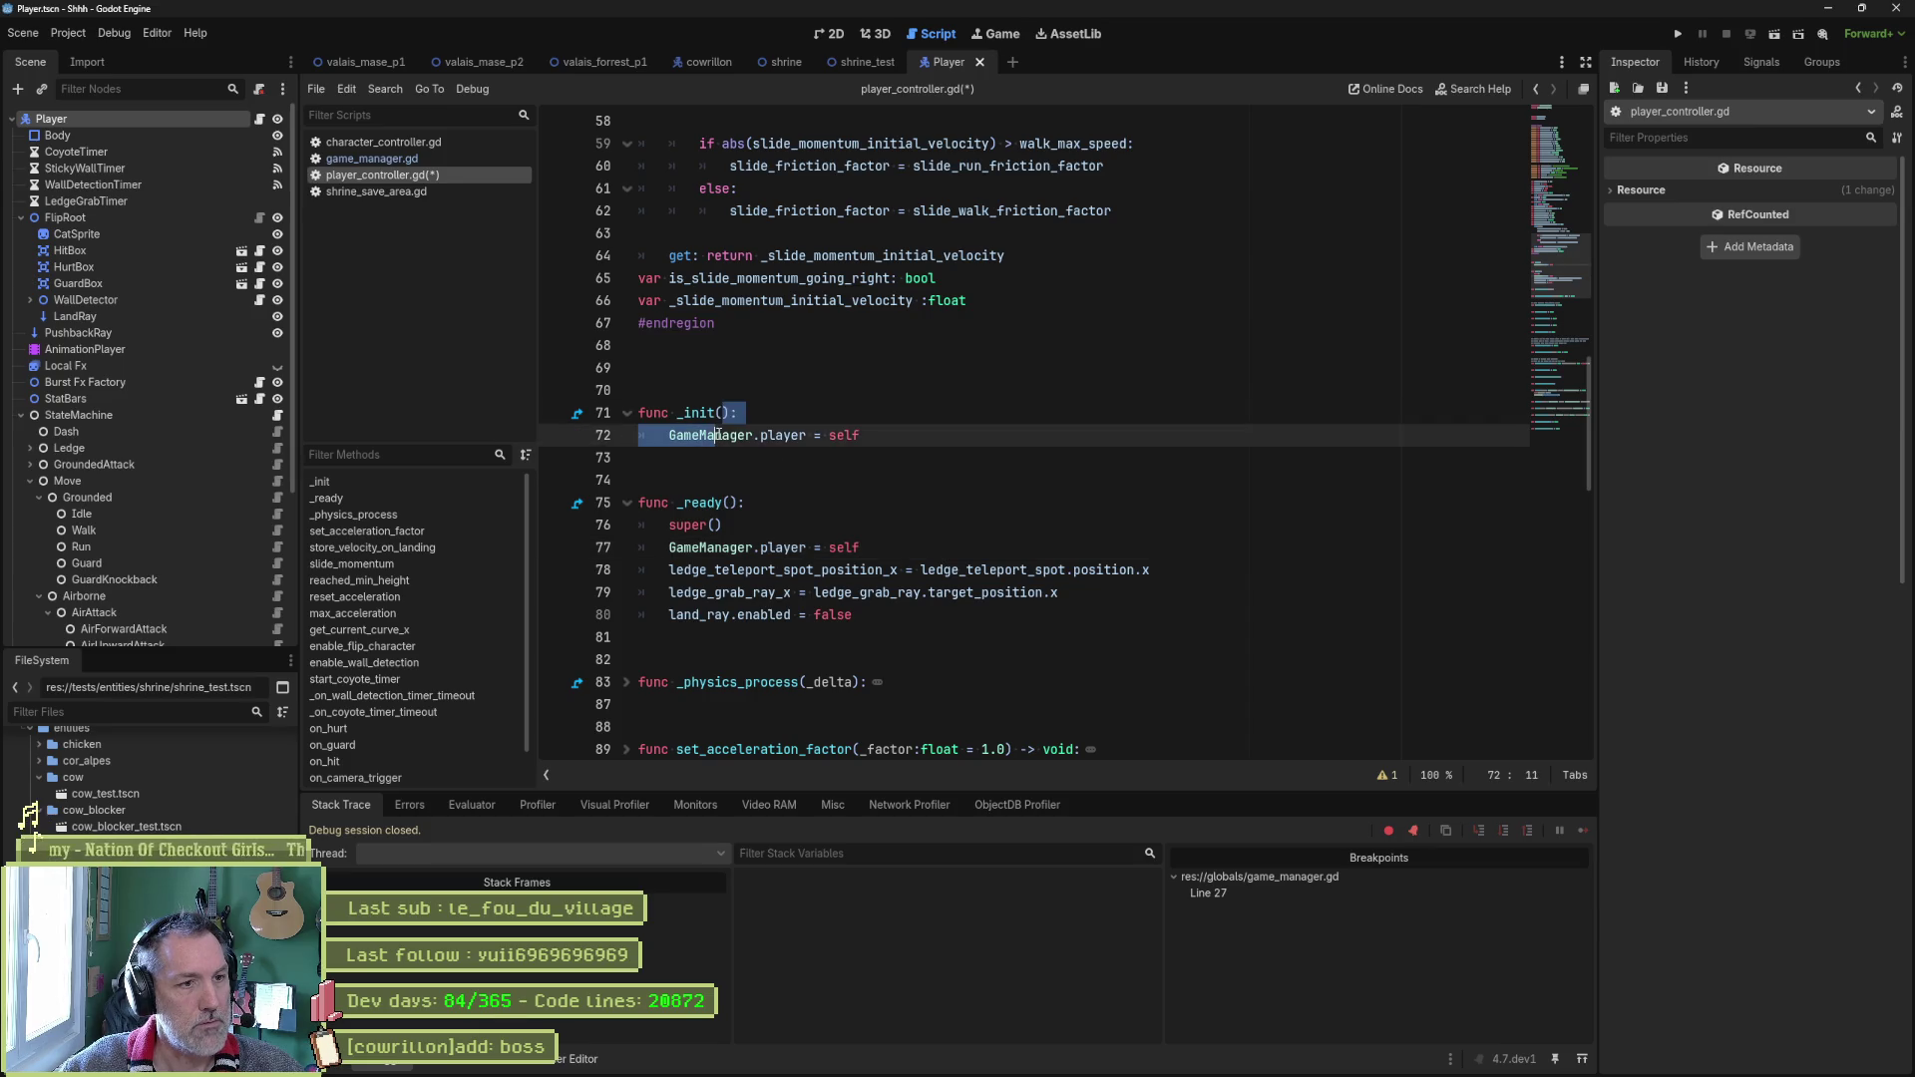
{"action": "key", "text": "F6"}
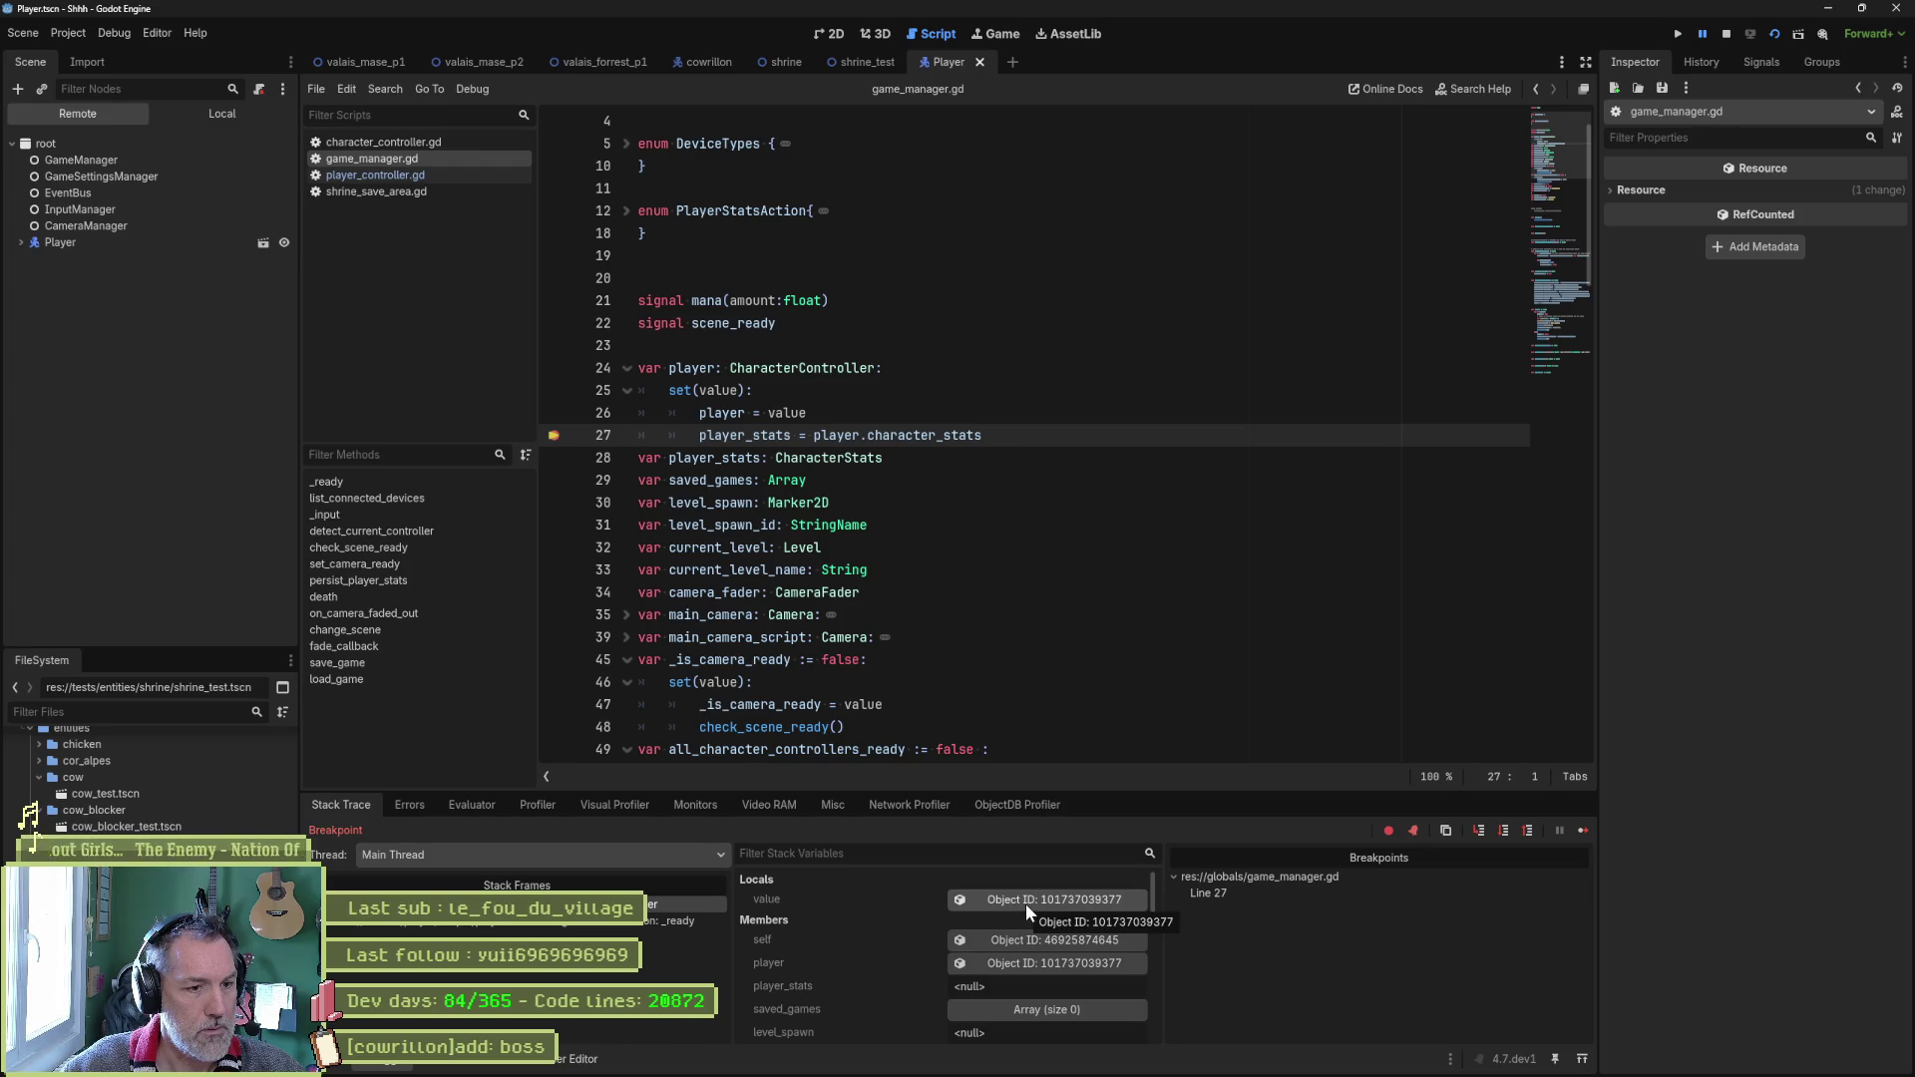
Inspect the paused player object's Character Stats in the Inspector, then resume the run.
{"action": "left_click", "coordinate": [1033, 964]}
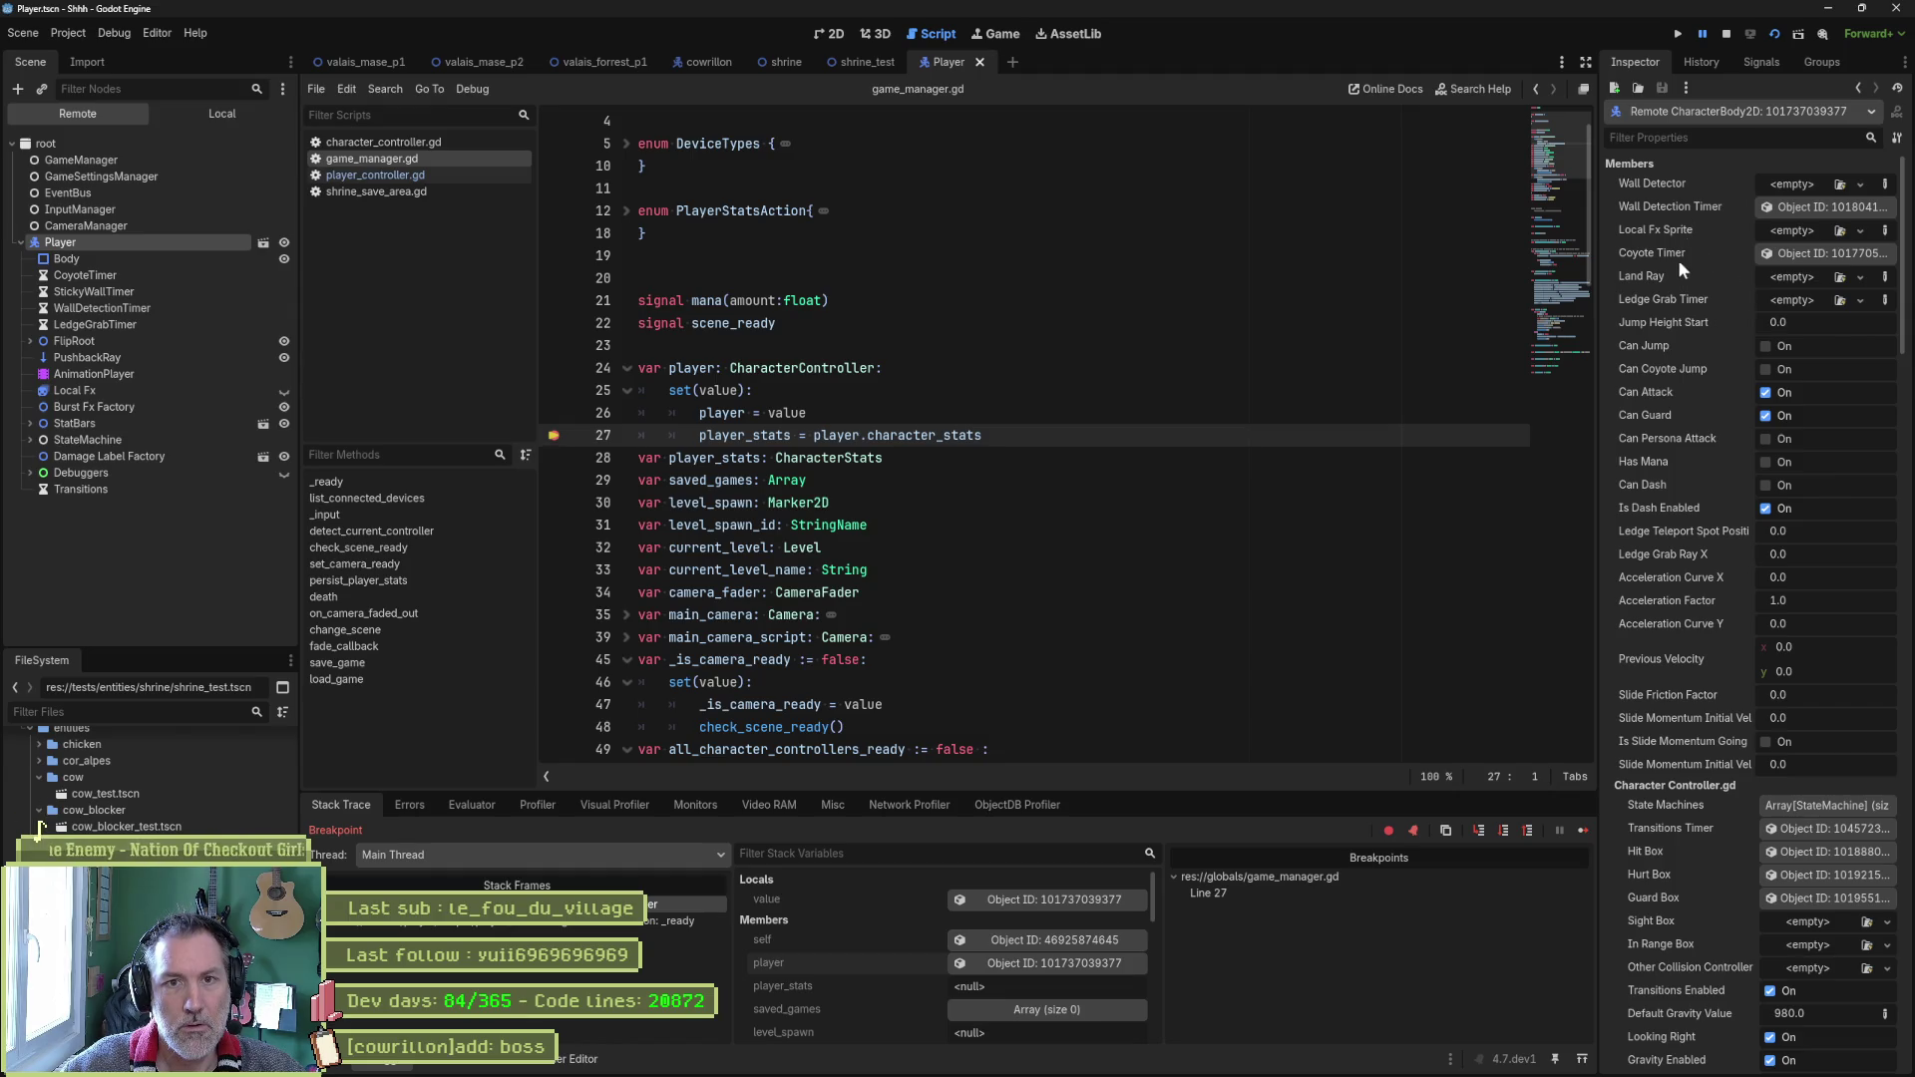
{"action": "scroll", "coordinate": [1682, 728], "scroll_direction": "down", "scroll_amount": 15}
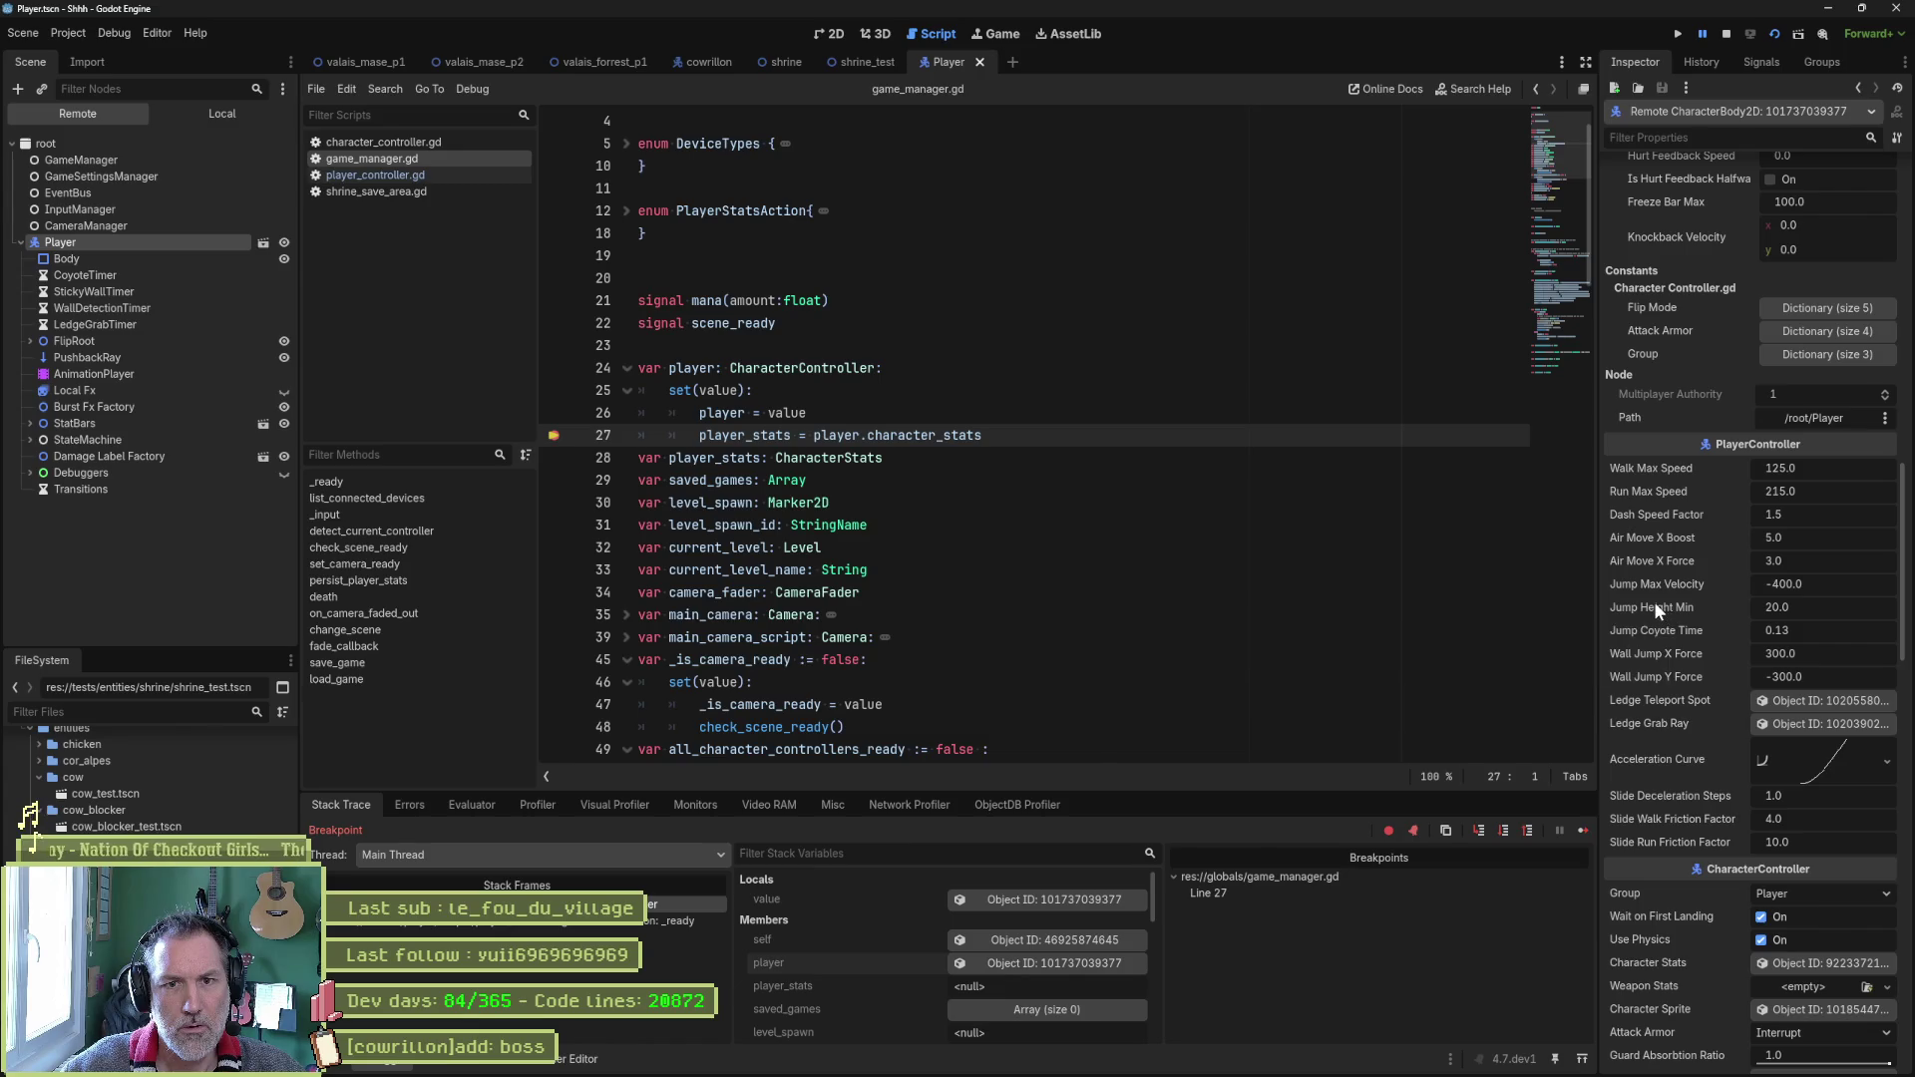
{"action": "scroll", "coordinate": [1642, 596], "scroll_direction": "down", "scroll_amount": 5}
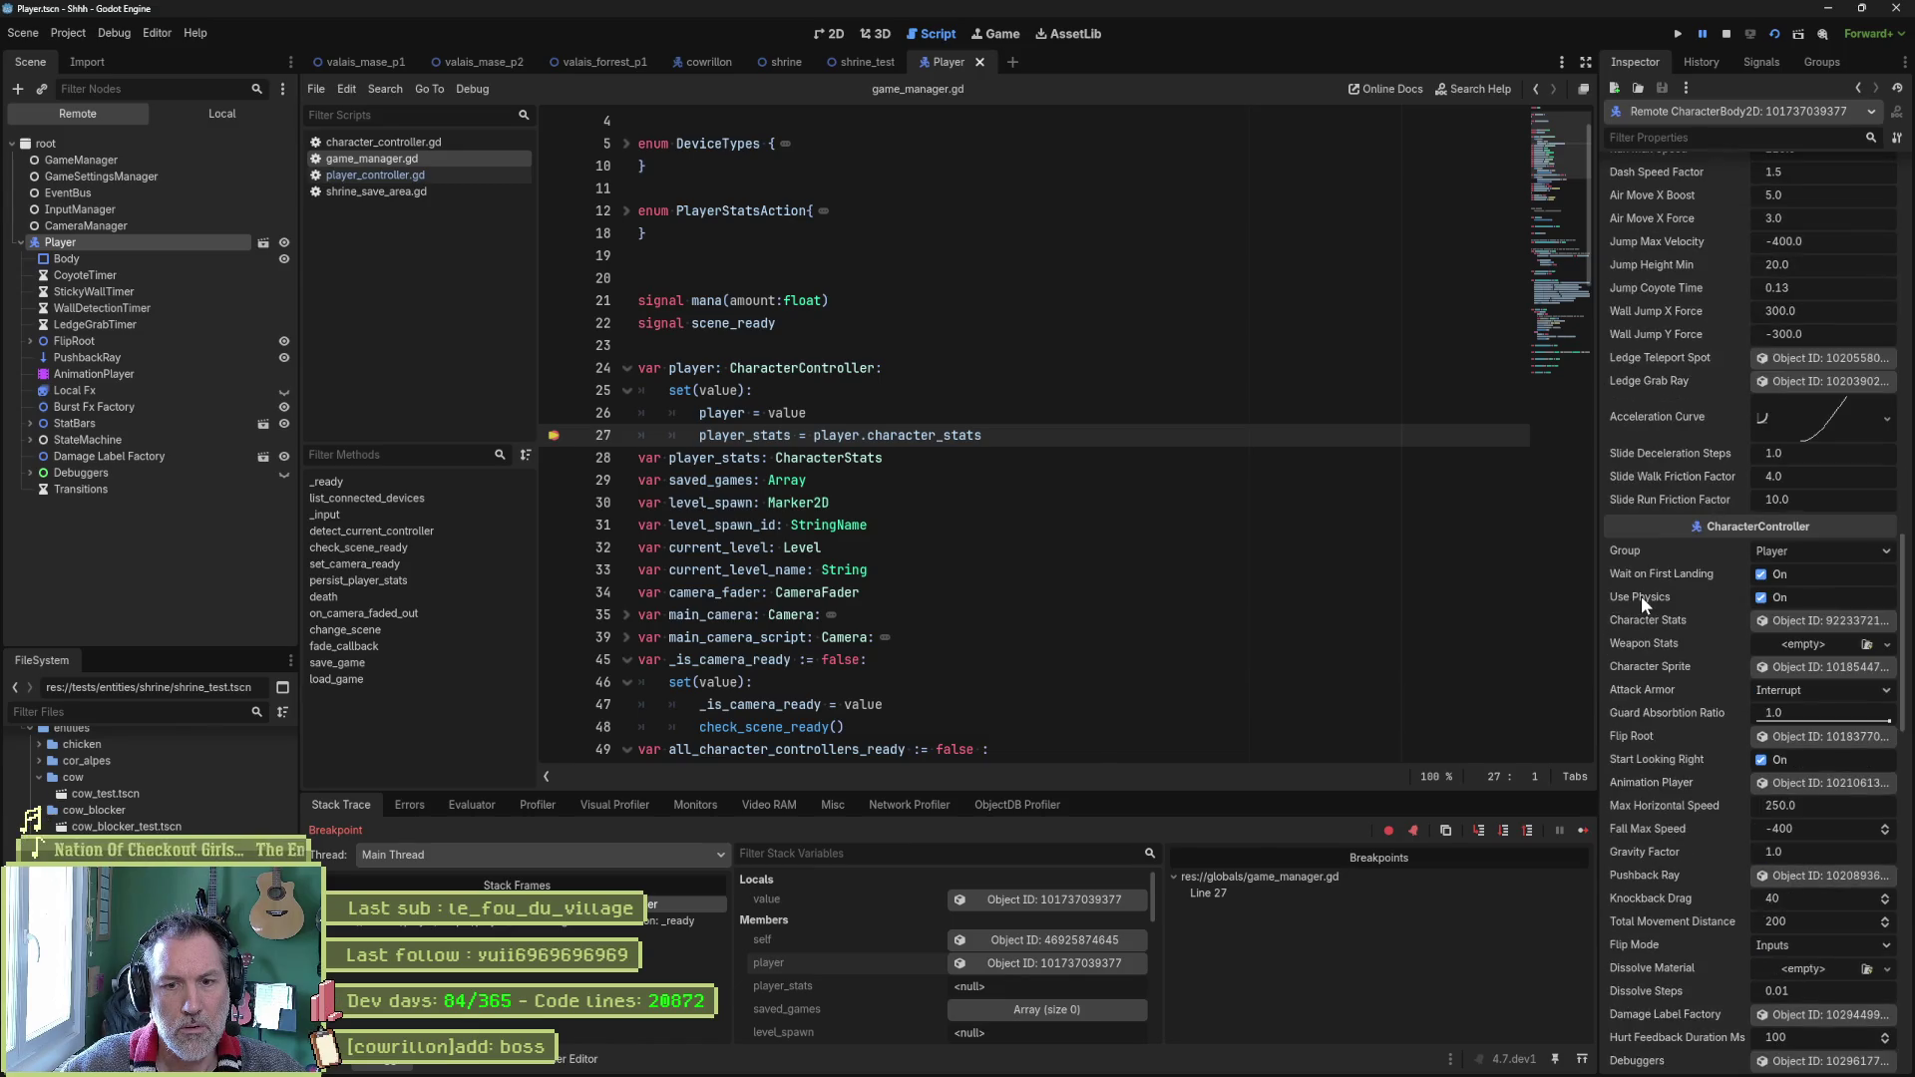
{"action": "left_click", "coordinate": [1584, 830]}
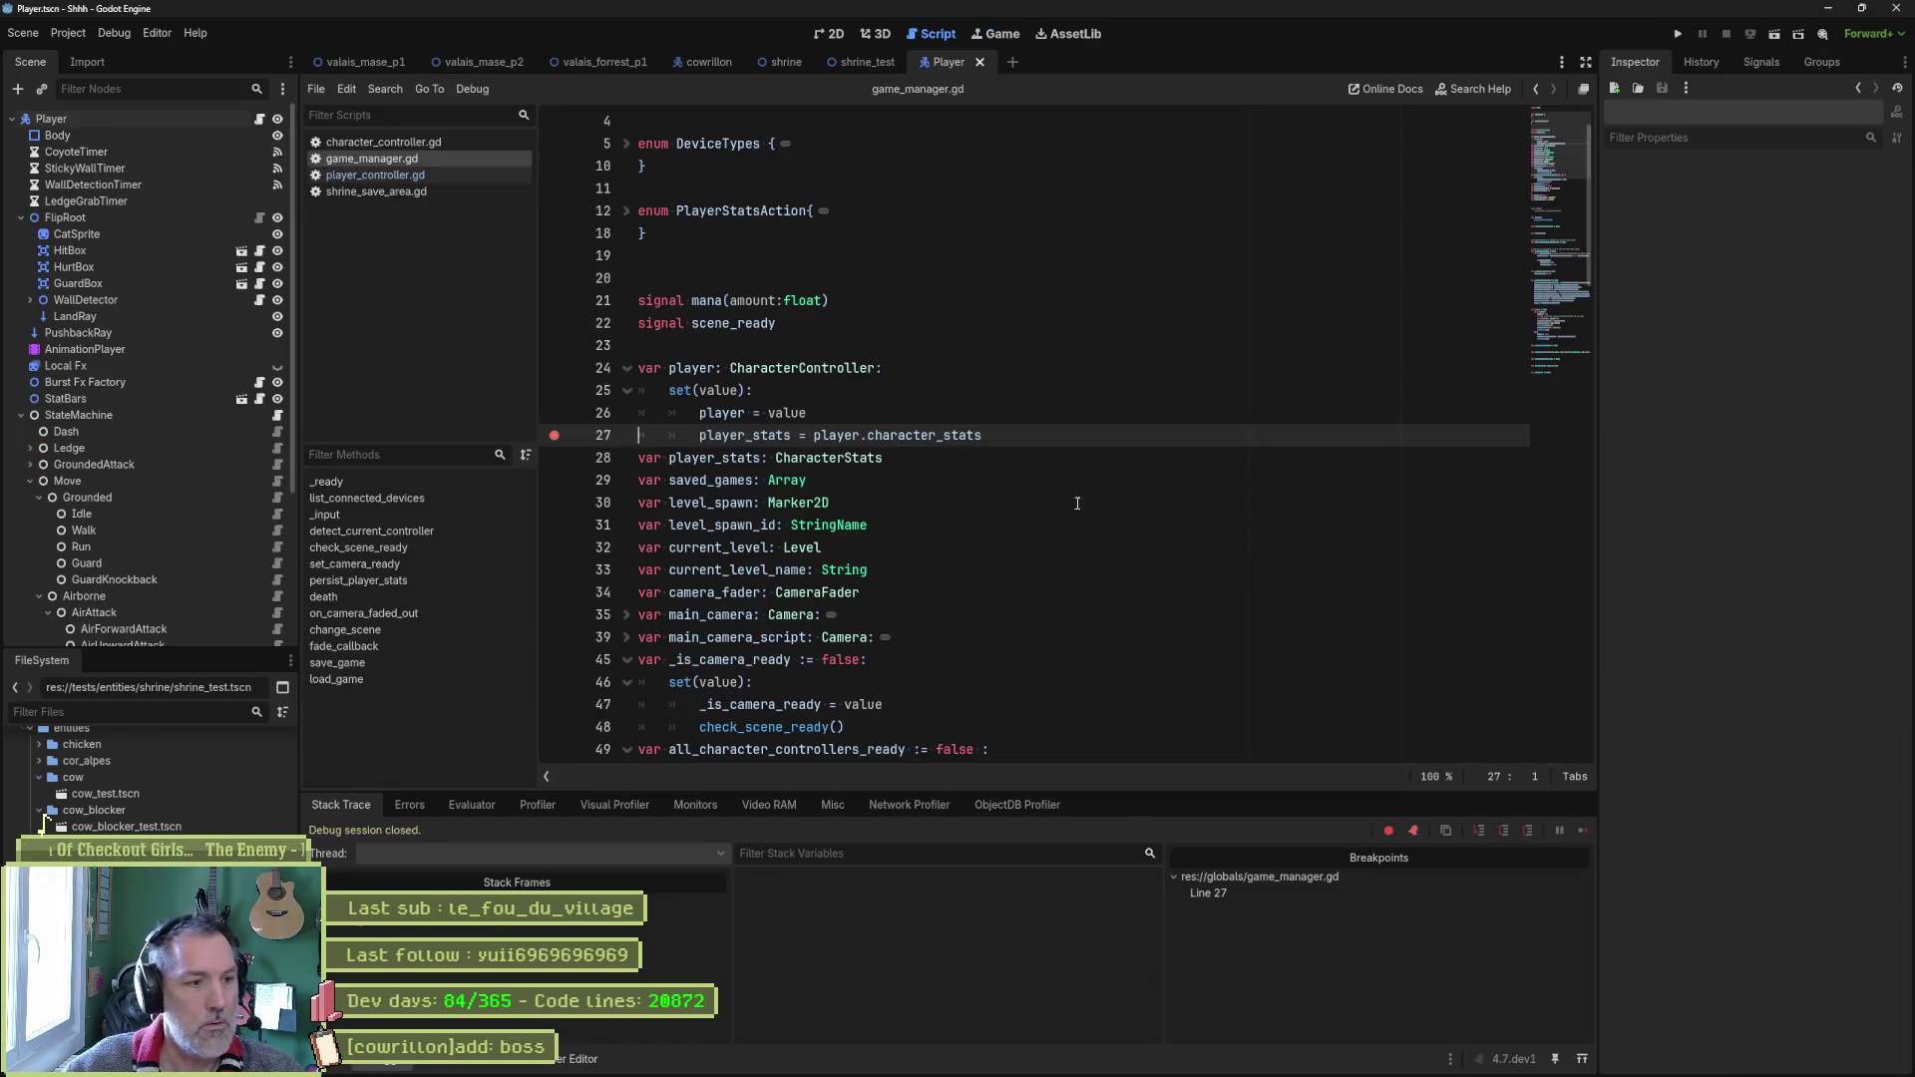
Remove the line-27 breakpoint and run the shrine_test scene.
{"action": "left_click", "coordinate": [556, 435]}
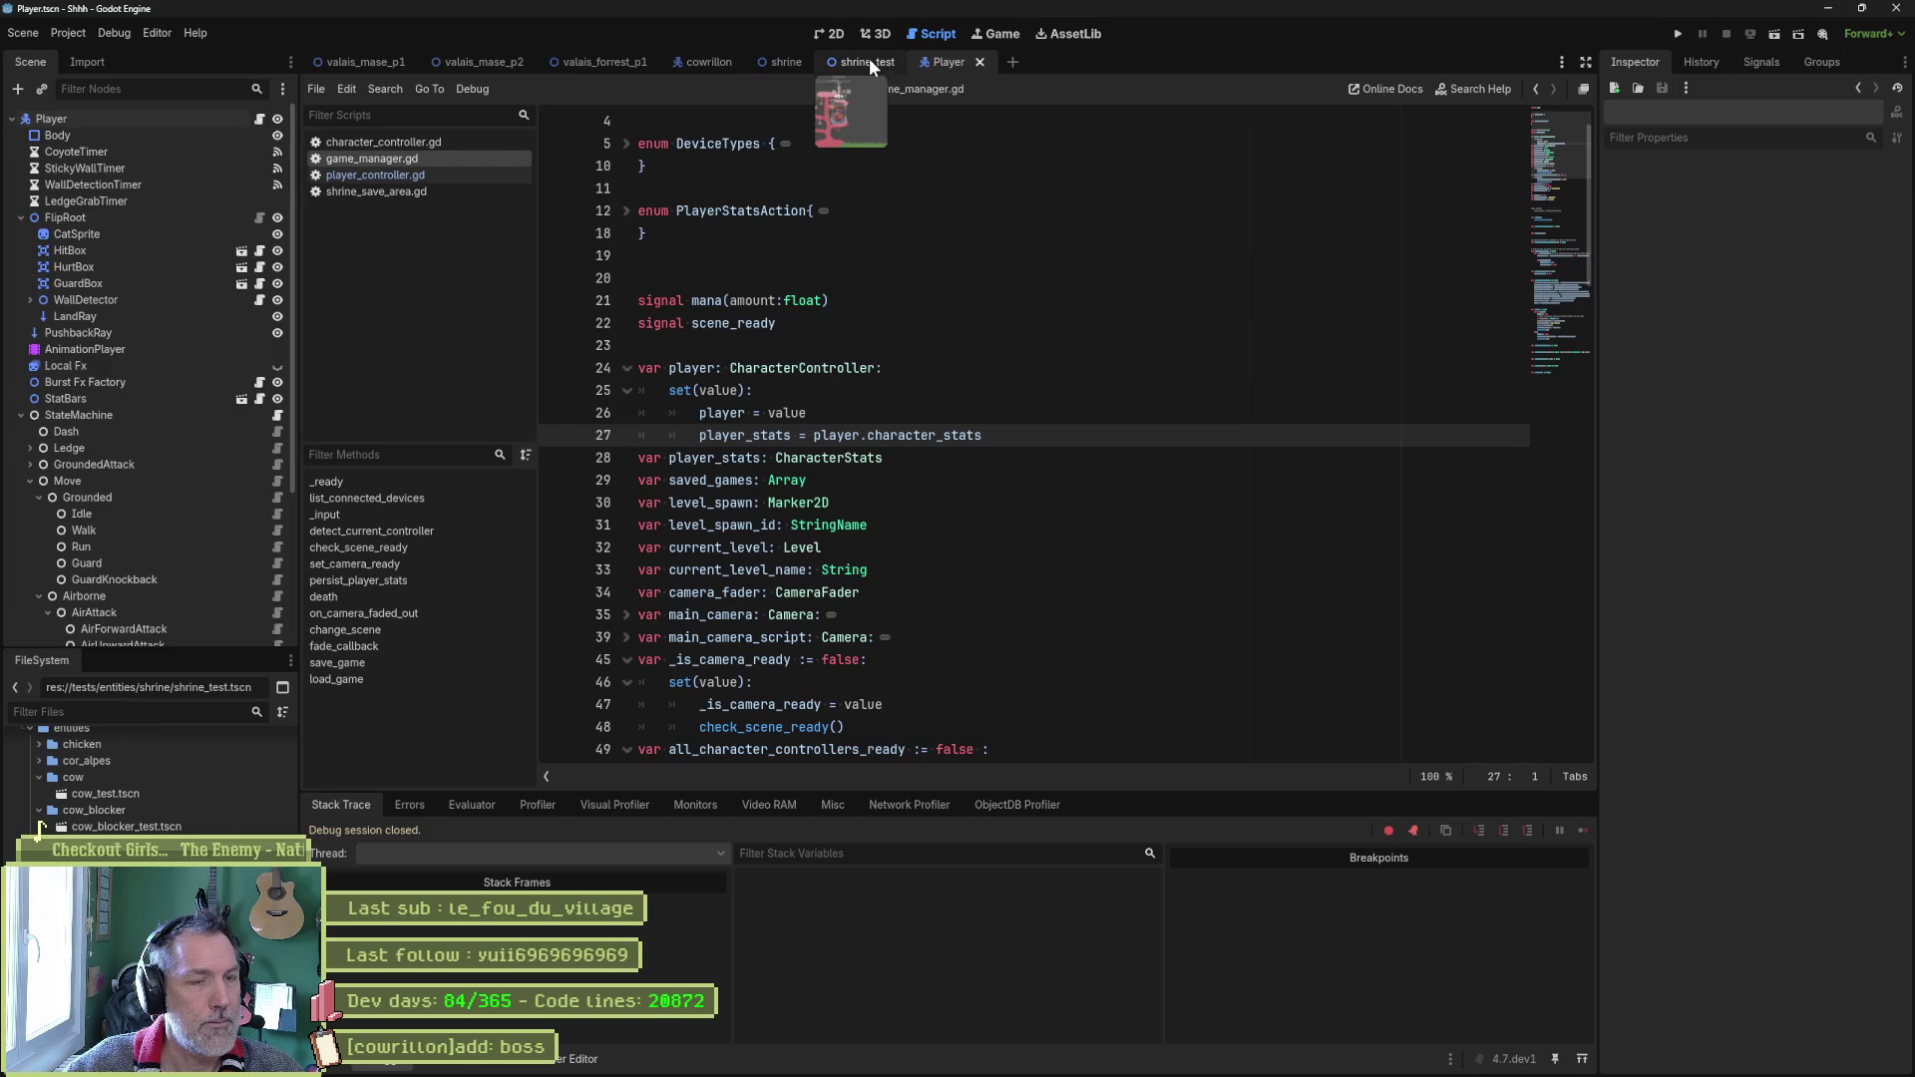
{"action": "left_click", "coordinate": [868, 62]}
{"action": "key", "text": "F6"}
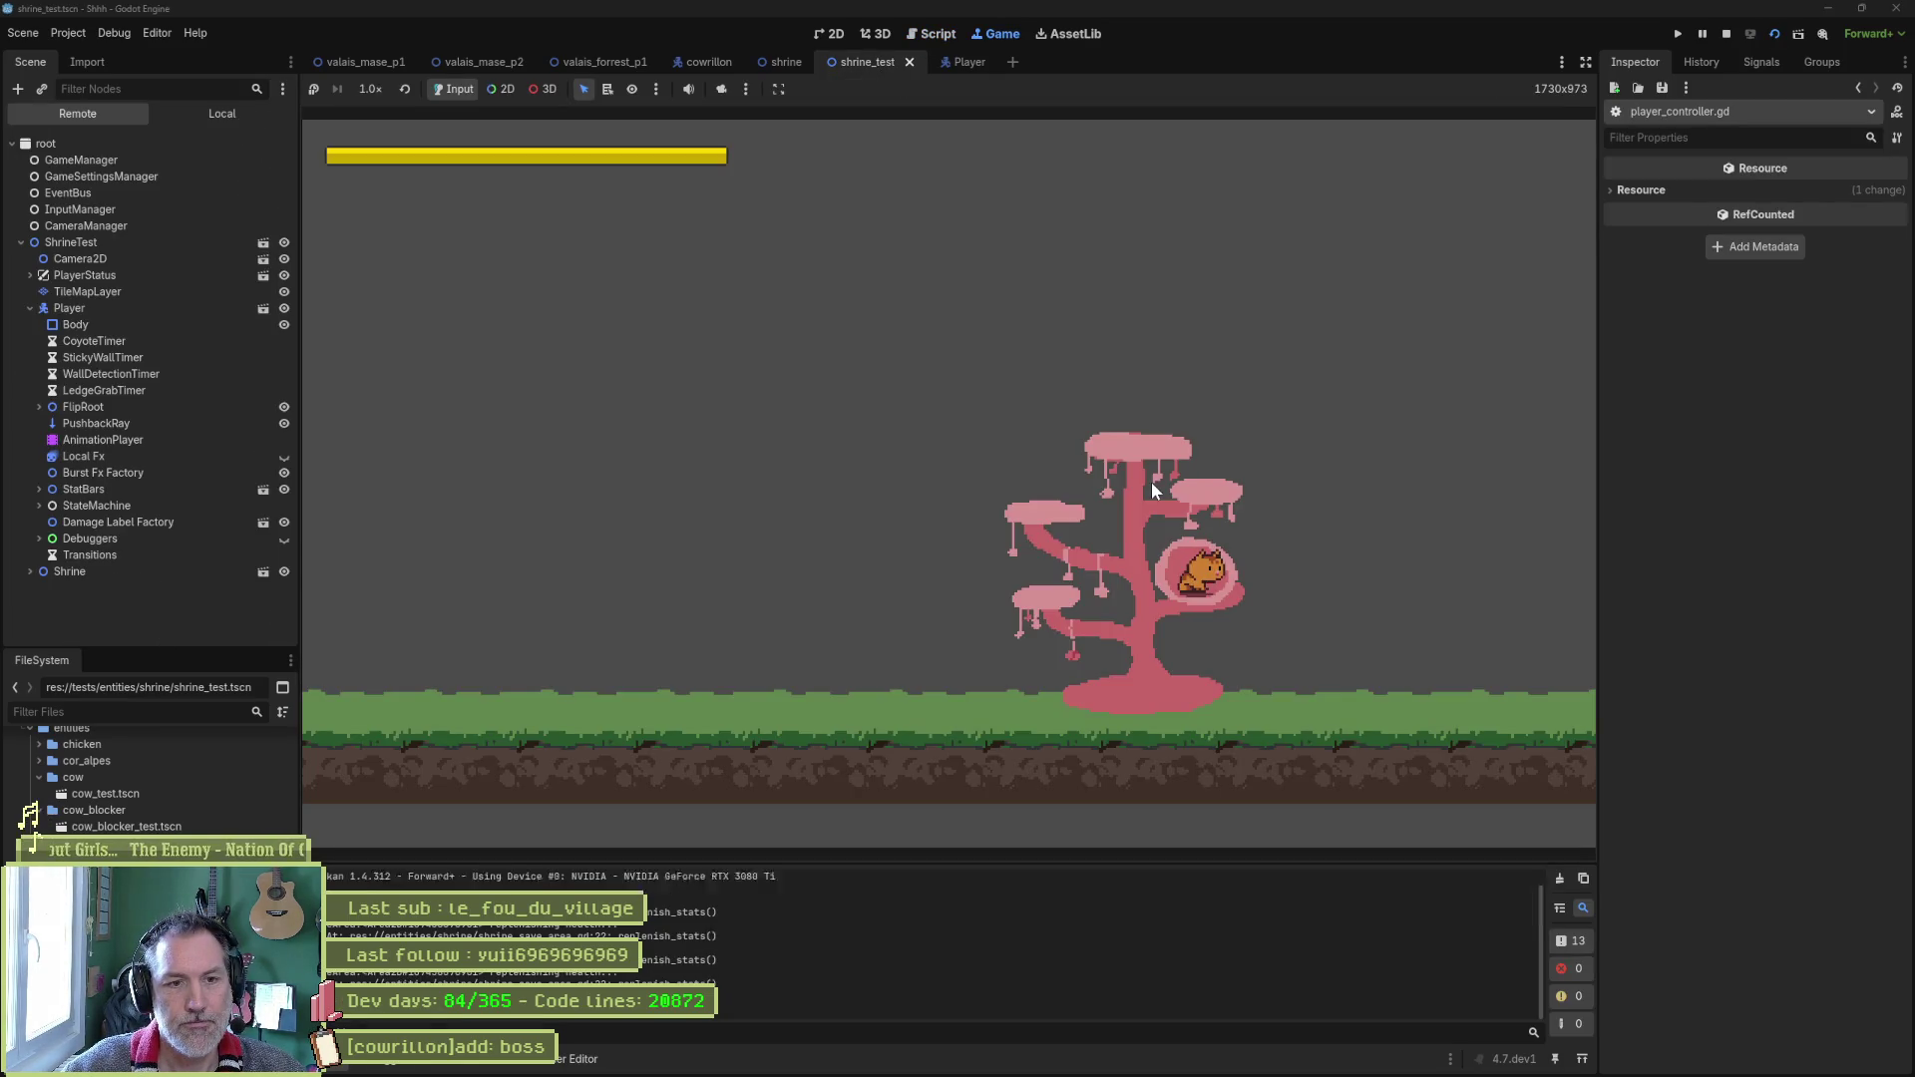
Set the running player's Character Stats Health Value to 50.
{"action": "left_click", "coordinate": [227, 305]}
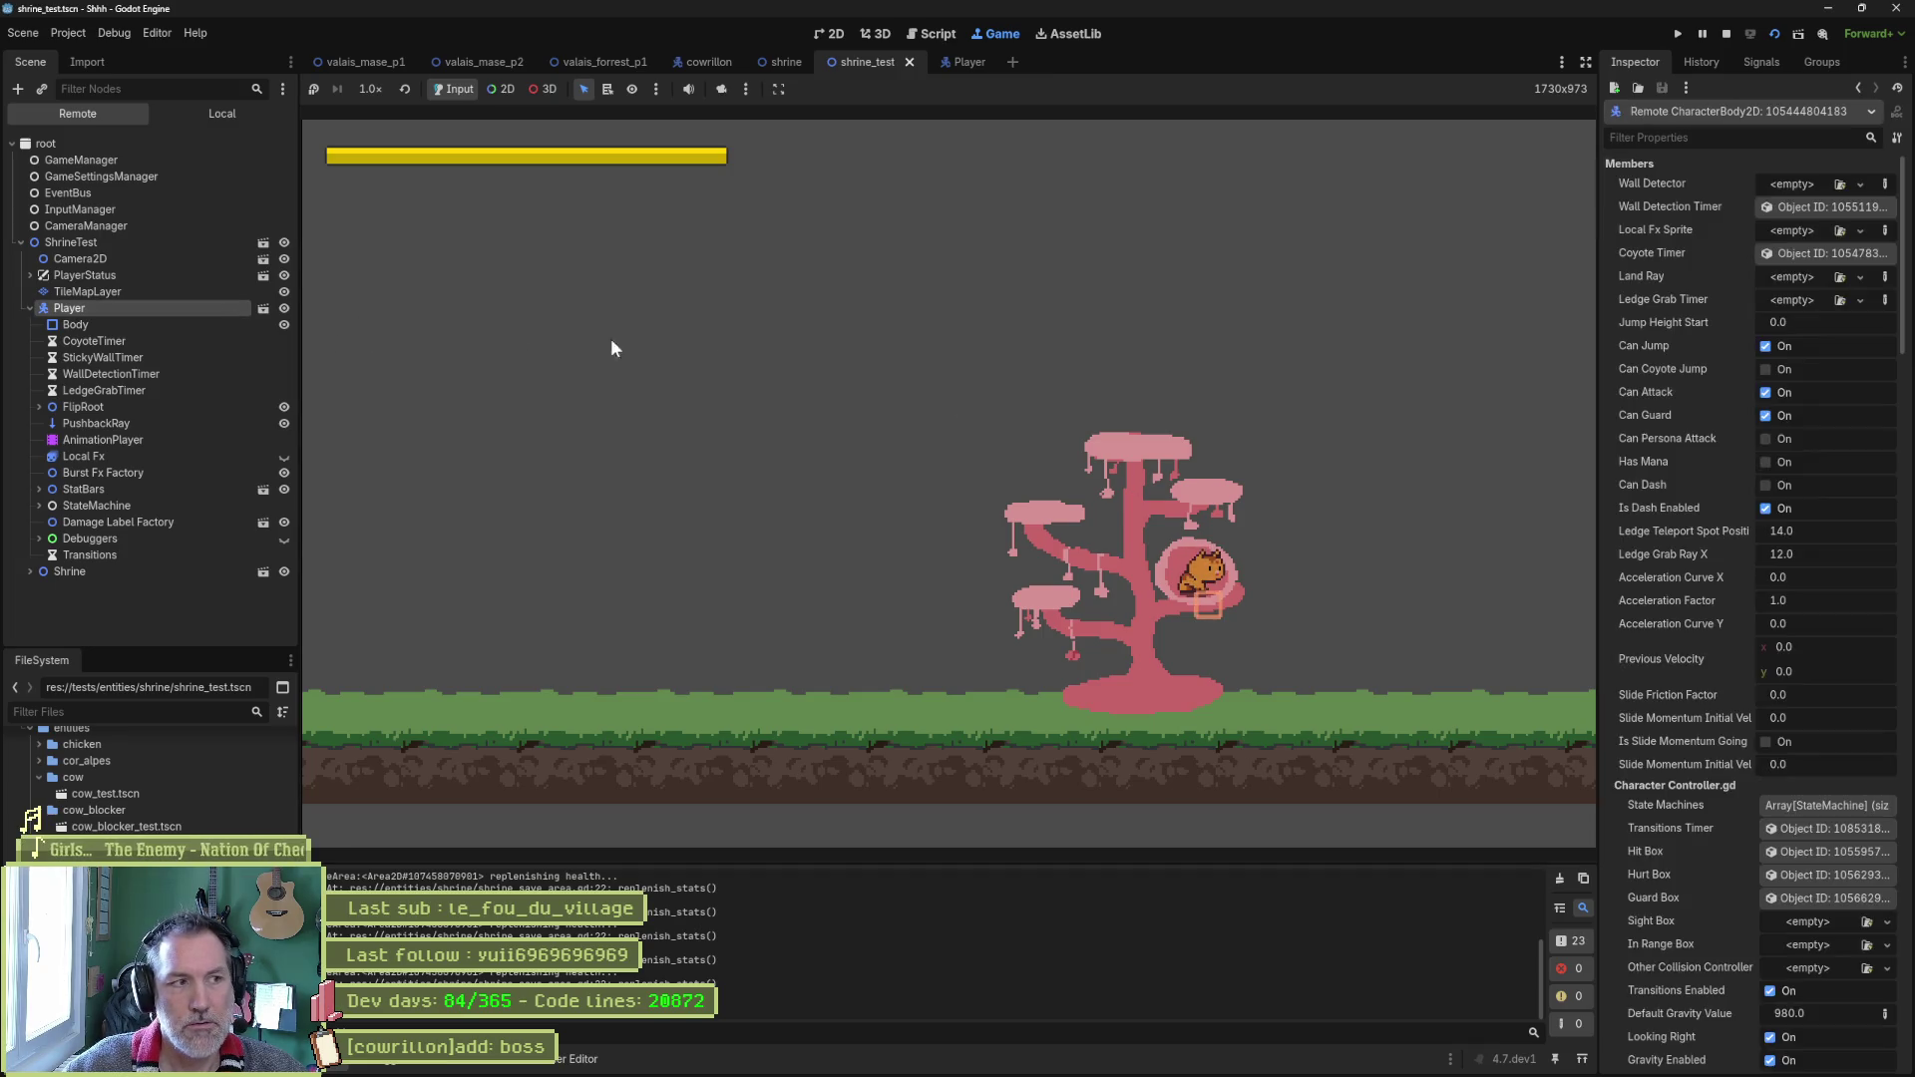
{"action": "scroll", "coordinate": [1746, 629], "scroll_direction": "down", "scroll_amount": 10}
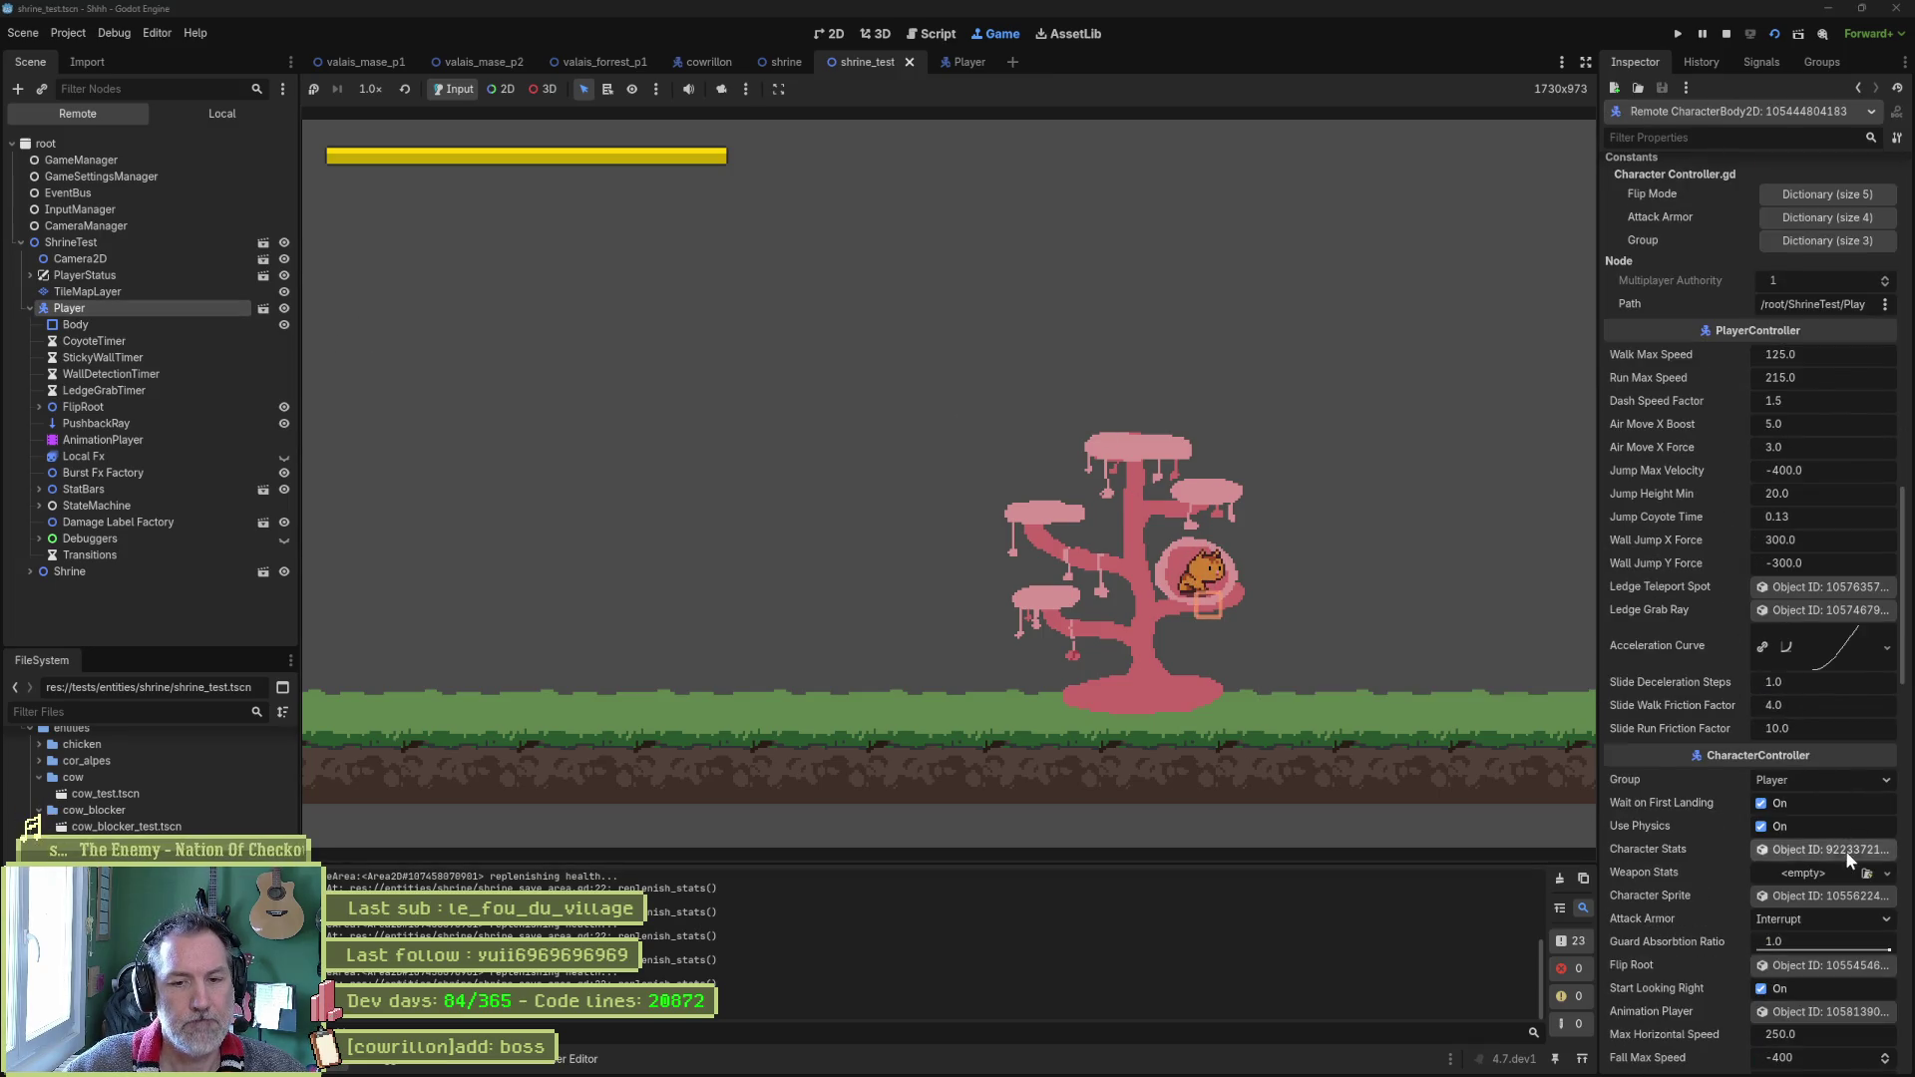
{"action": "left_click", "coordinate": [1846, 849]}
{"action": "left_click", "coordinate": [1872, 263]}
{"action": "type", "text": "50"}
{"action": "key", "text": "Return"}
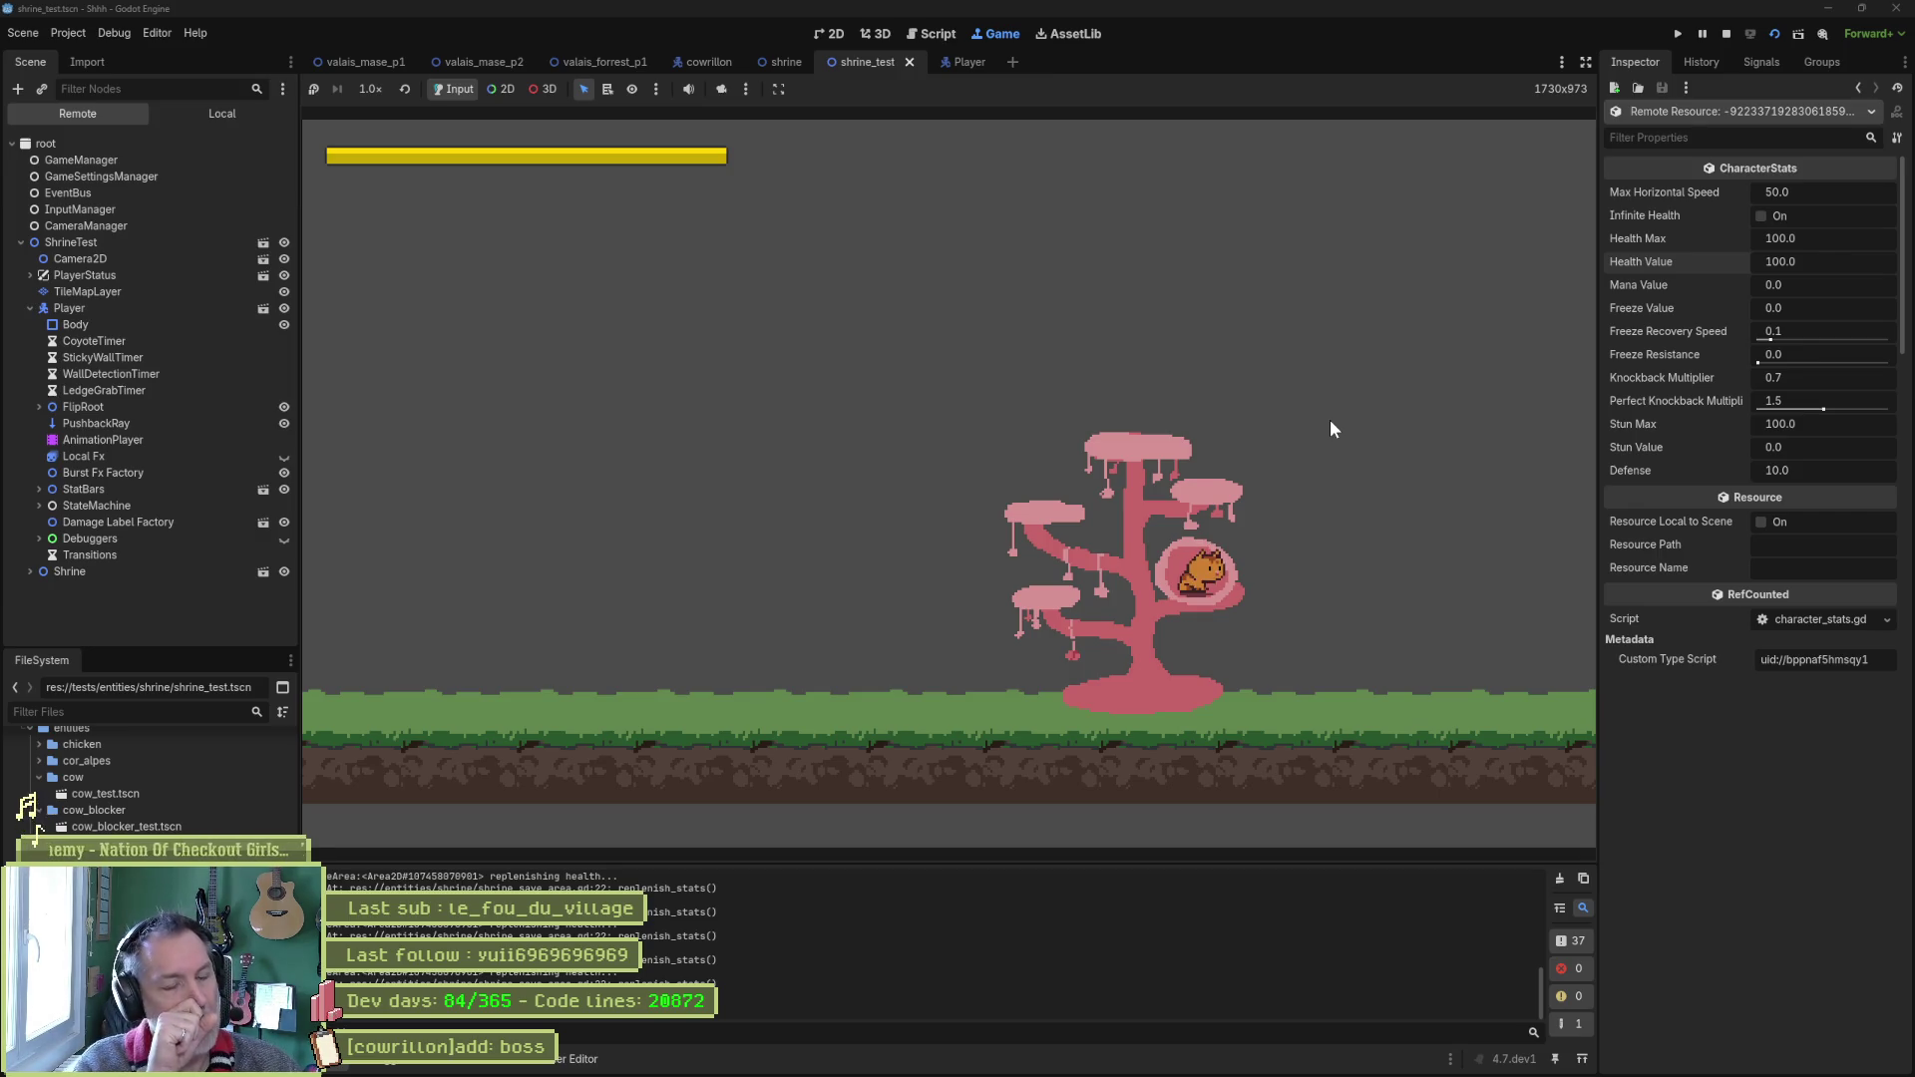
Steer the cat over the tree into the shrine bubble, then stop the game.
{"action": "key", "text": "space"}
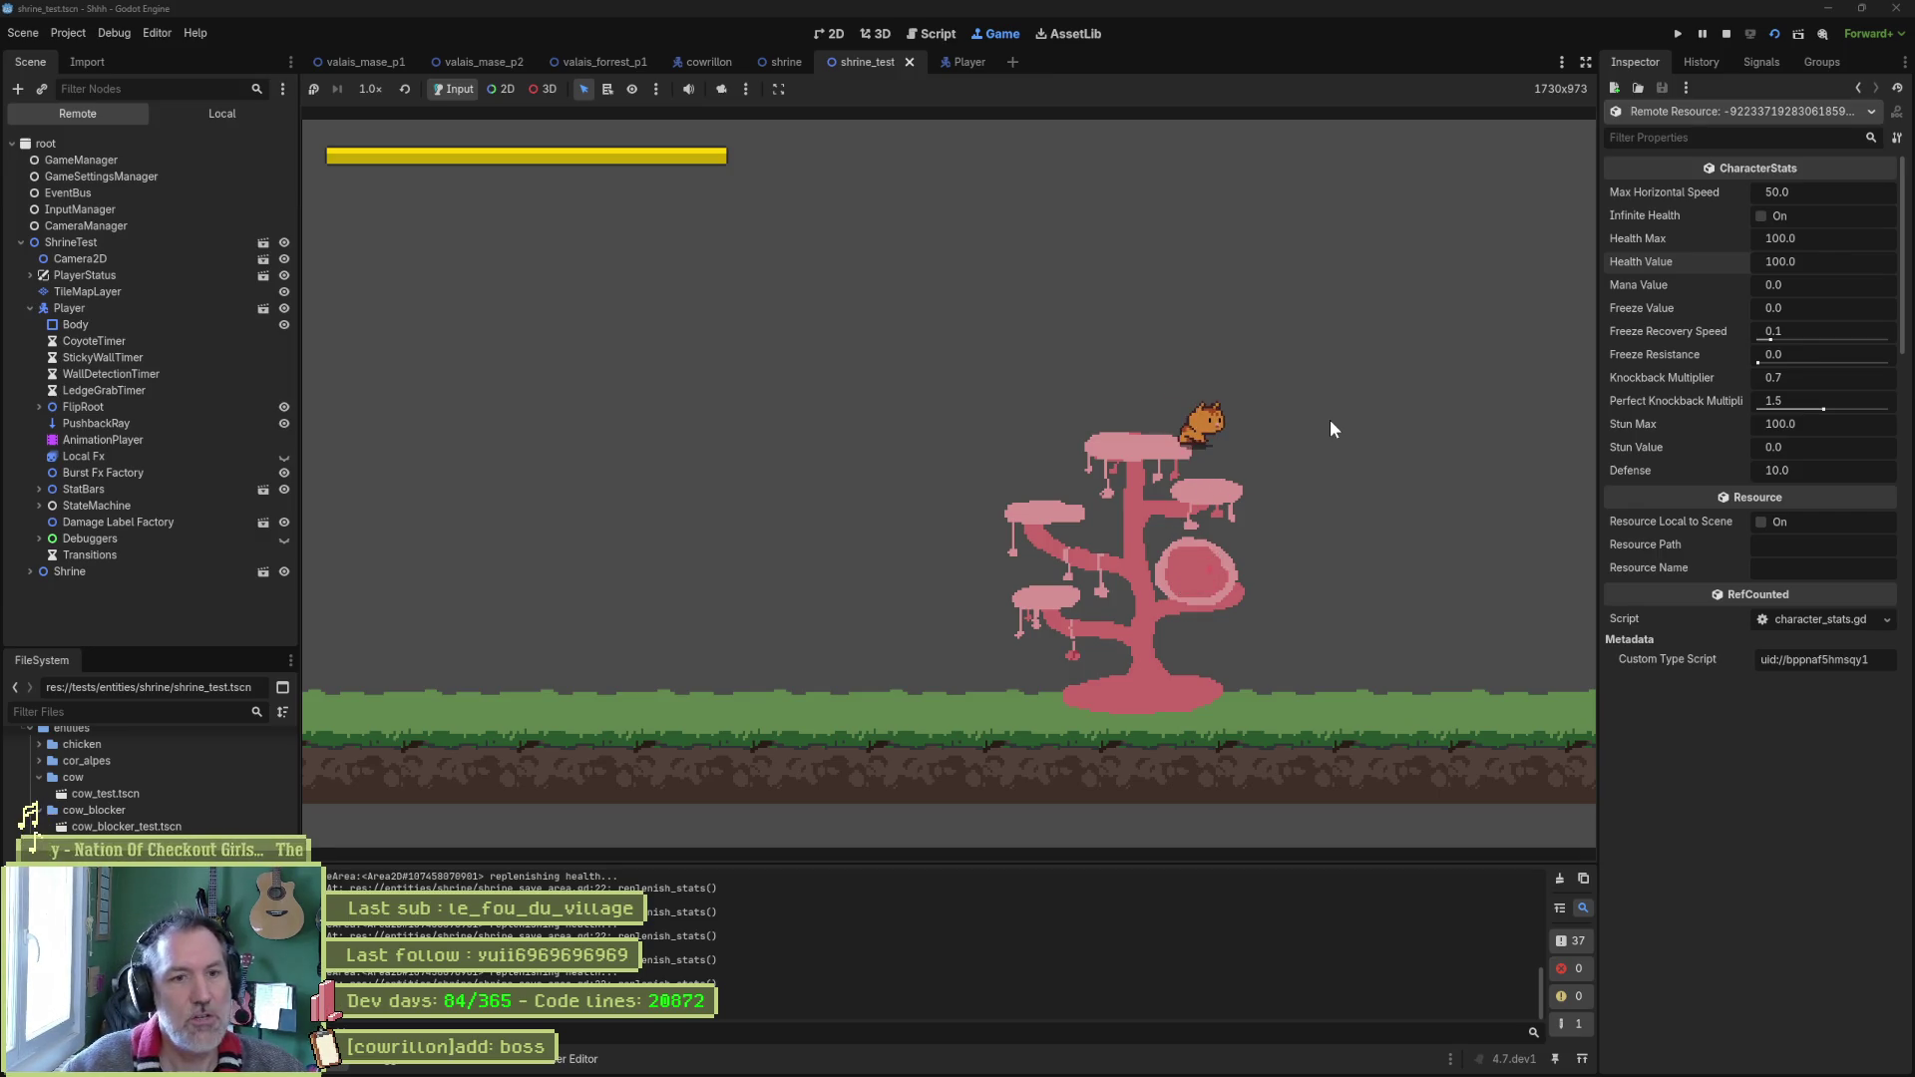
{"action": "key", "text": "Left"}
{"action": "key", "text": "Right"}
{"action": "key", "text": "space"}
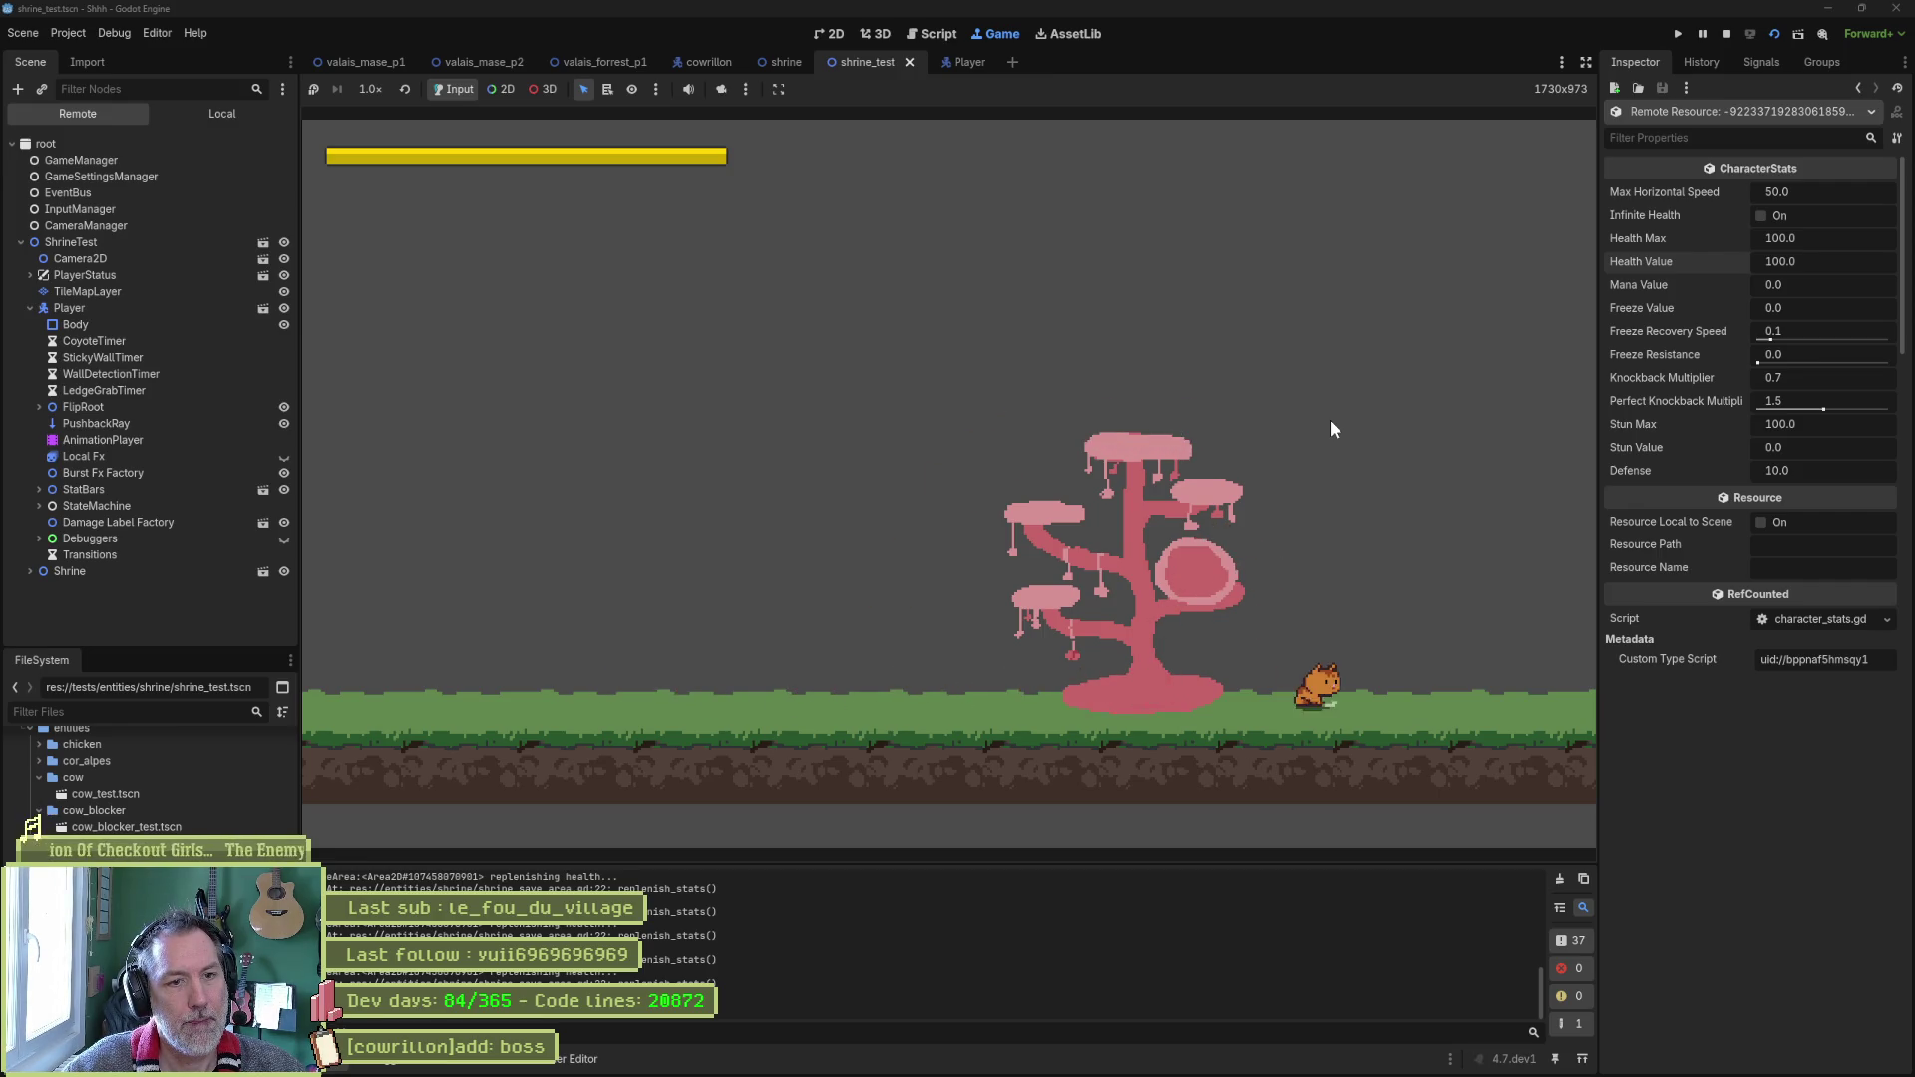
{"action": "key", "text": "Left"}
{"action": "key", "text": "space"}
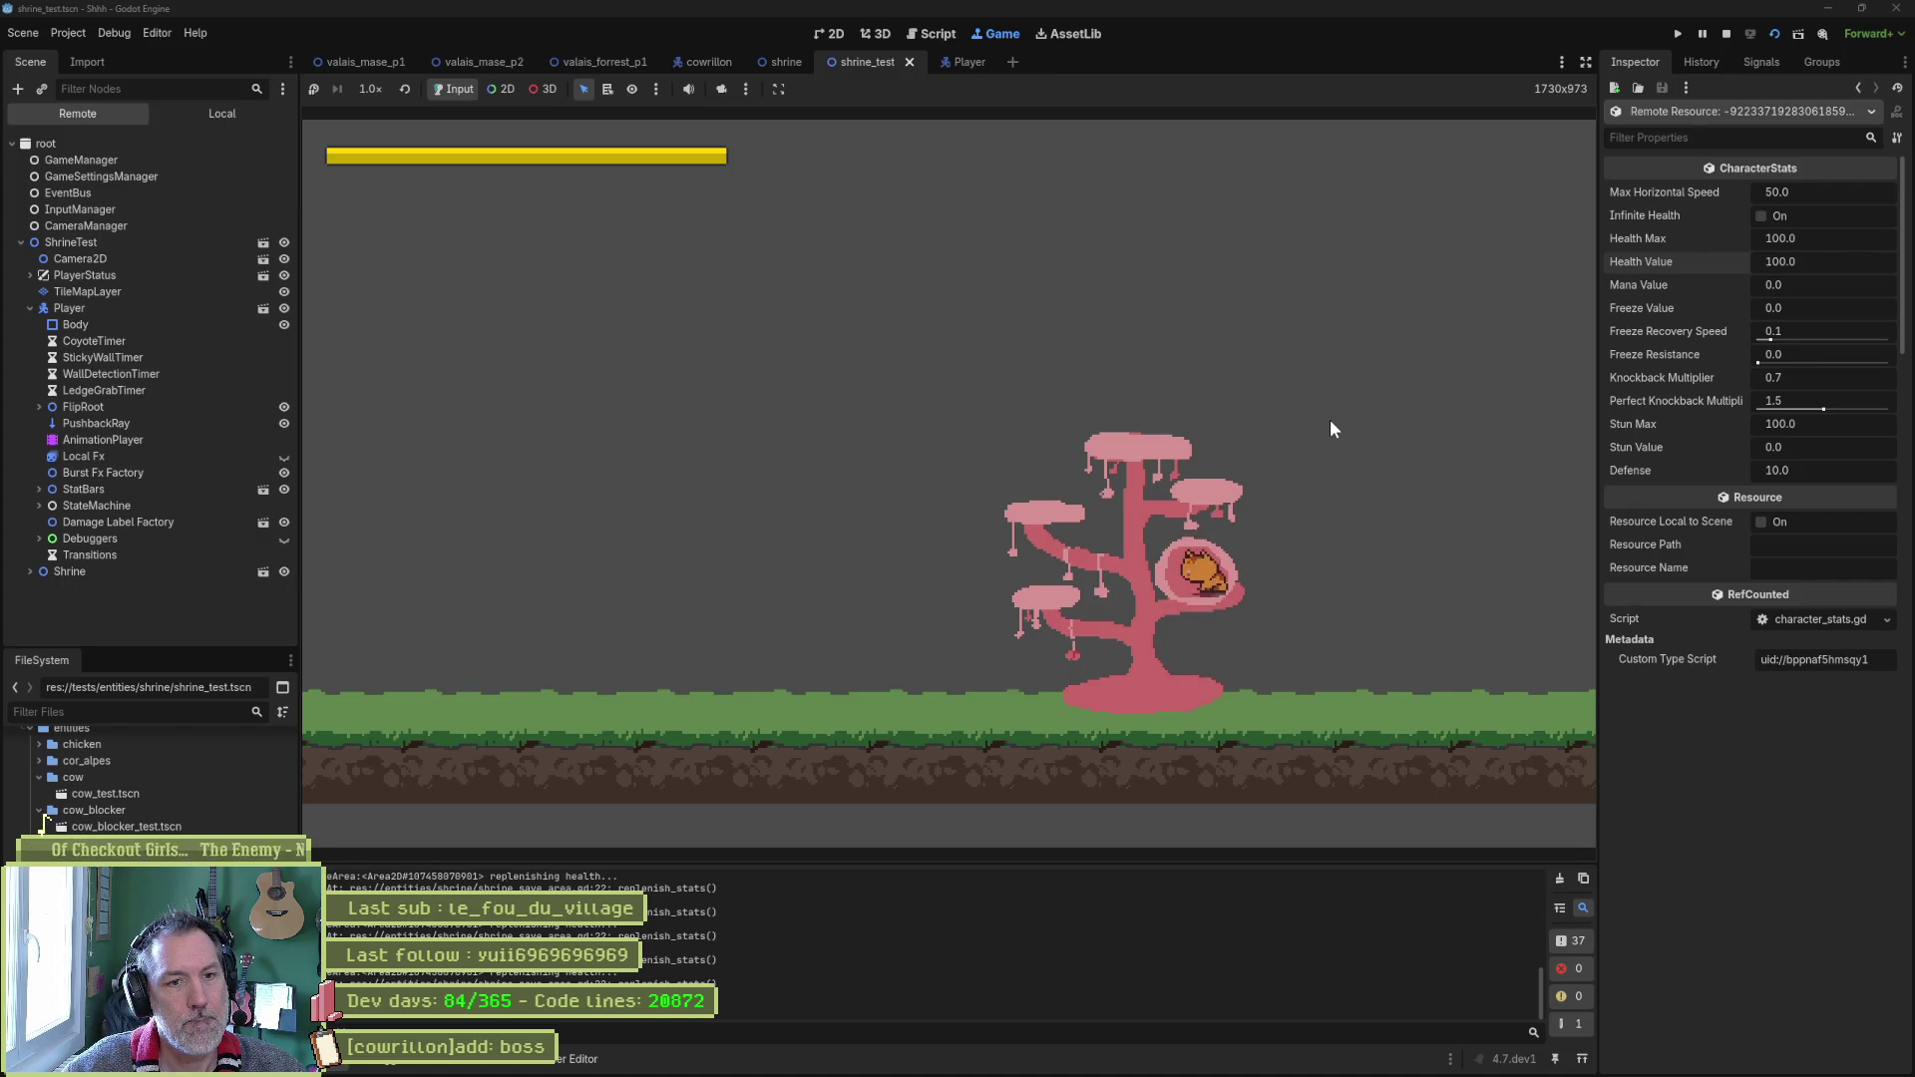
{"action": "key", "text": "F8"}
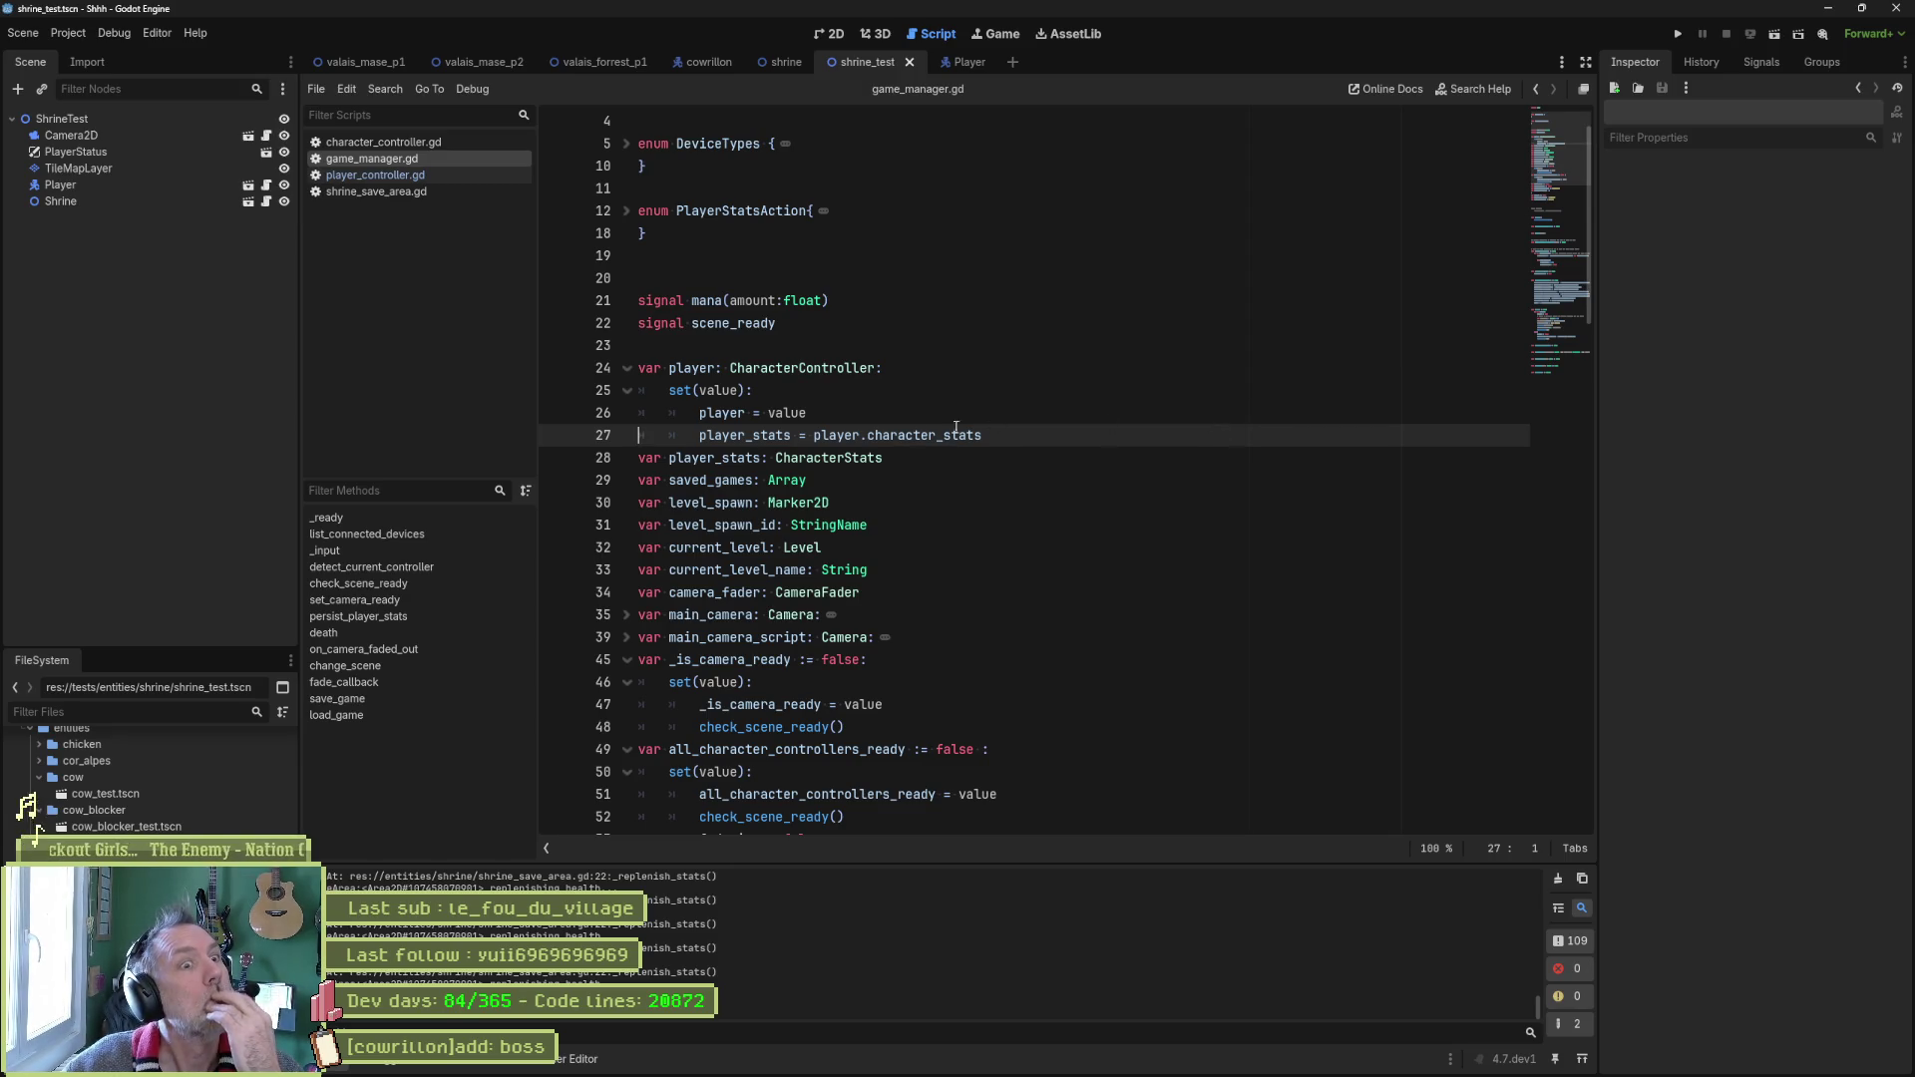
In player_controller.gd, select the GameManager.player reference on line 77.
{"action": "left_click", "coordinate": [451, 176]}
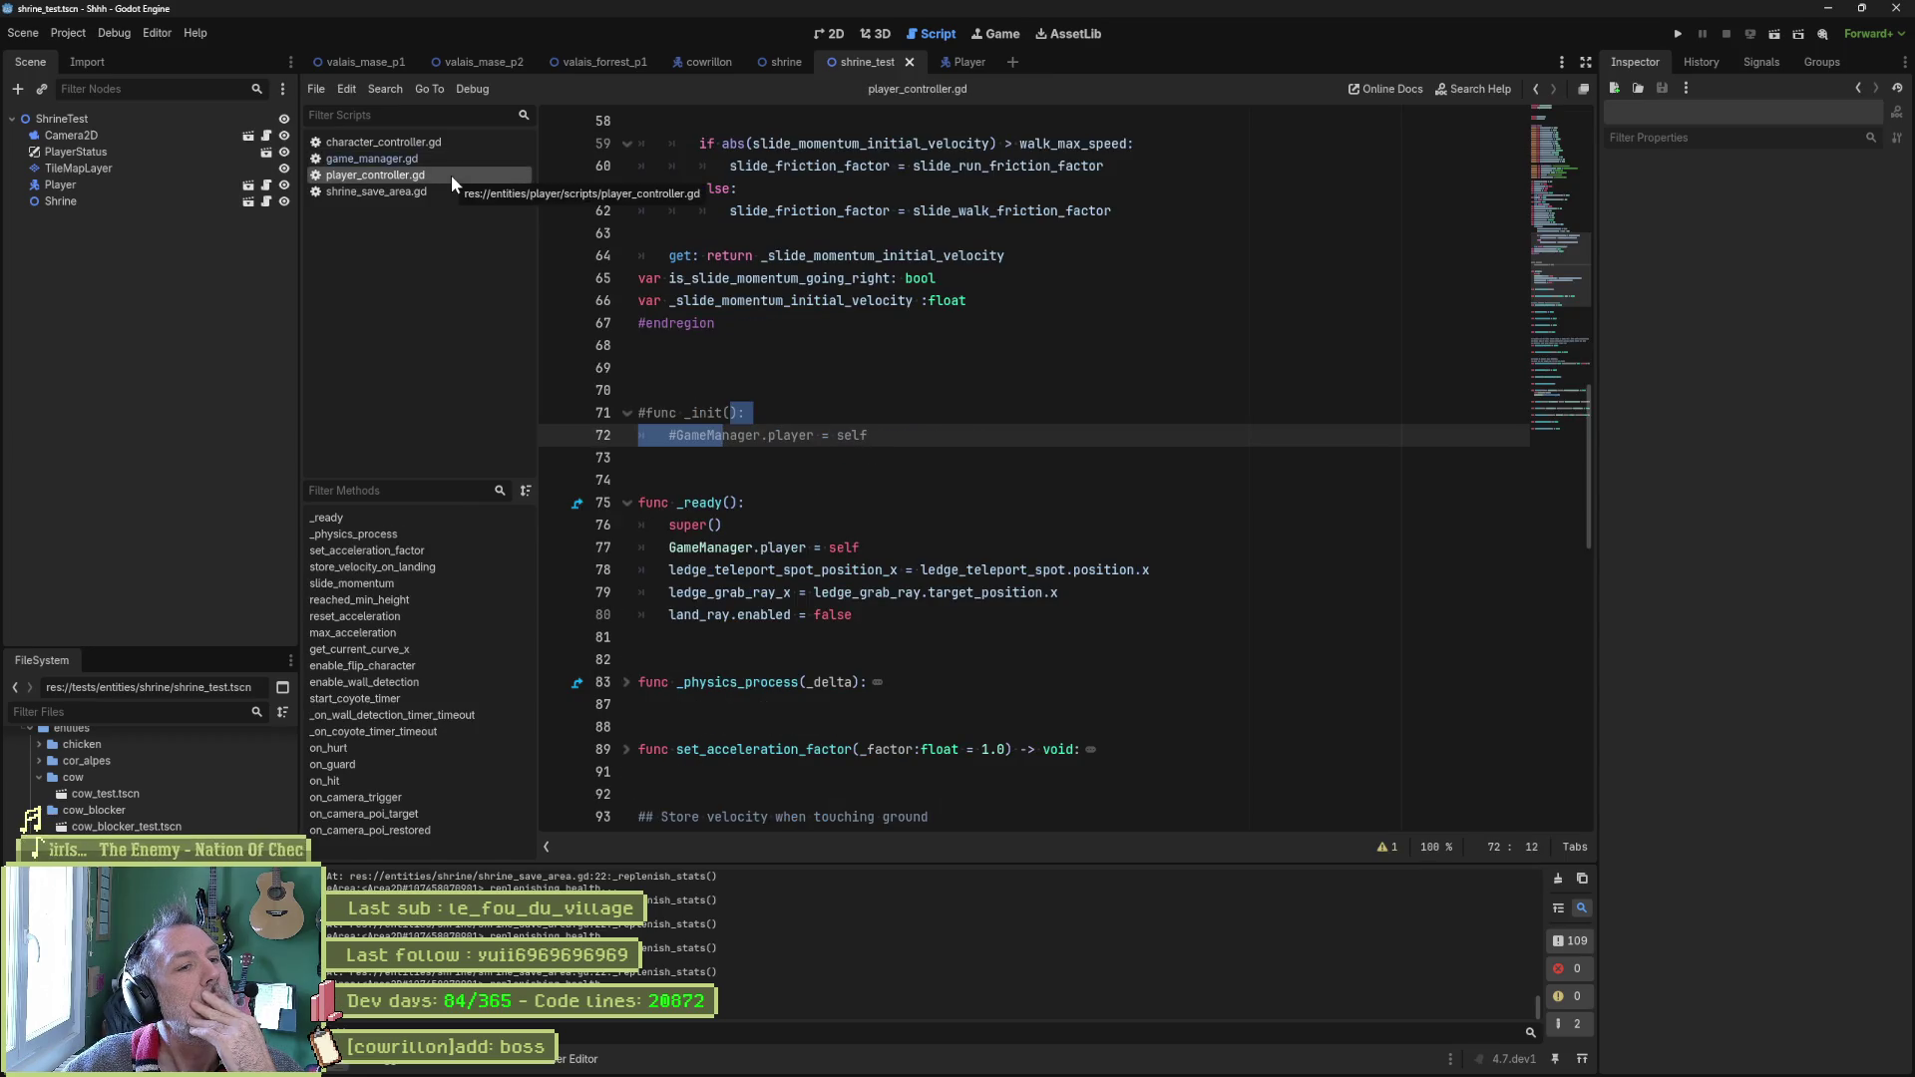
{"action": "left_click_drag", "start_coordinate": [864, 548], "coordinate": [871, 483]}
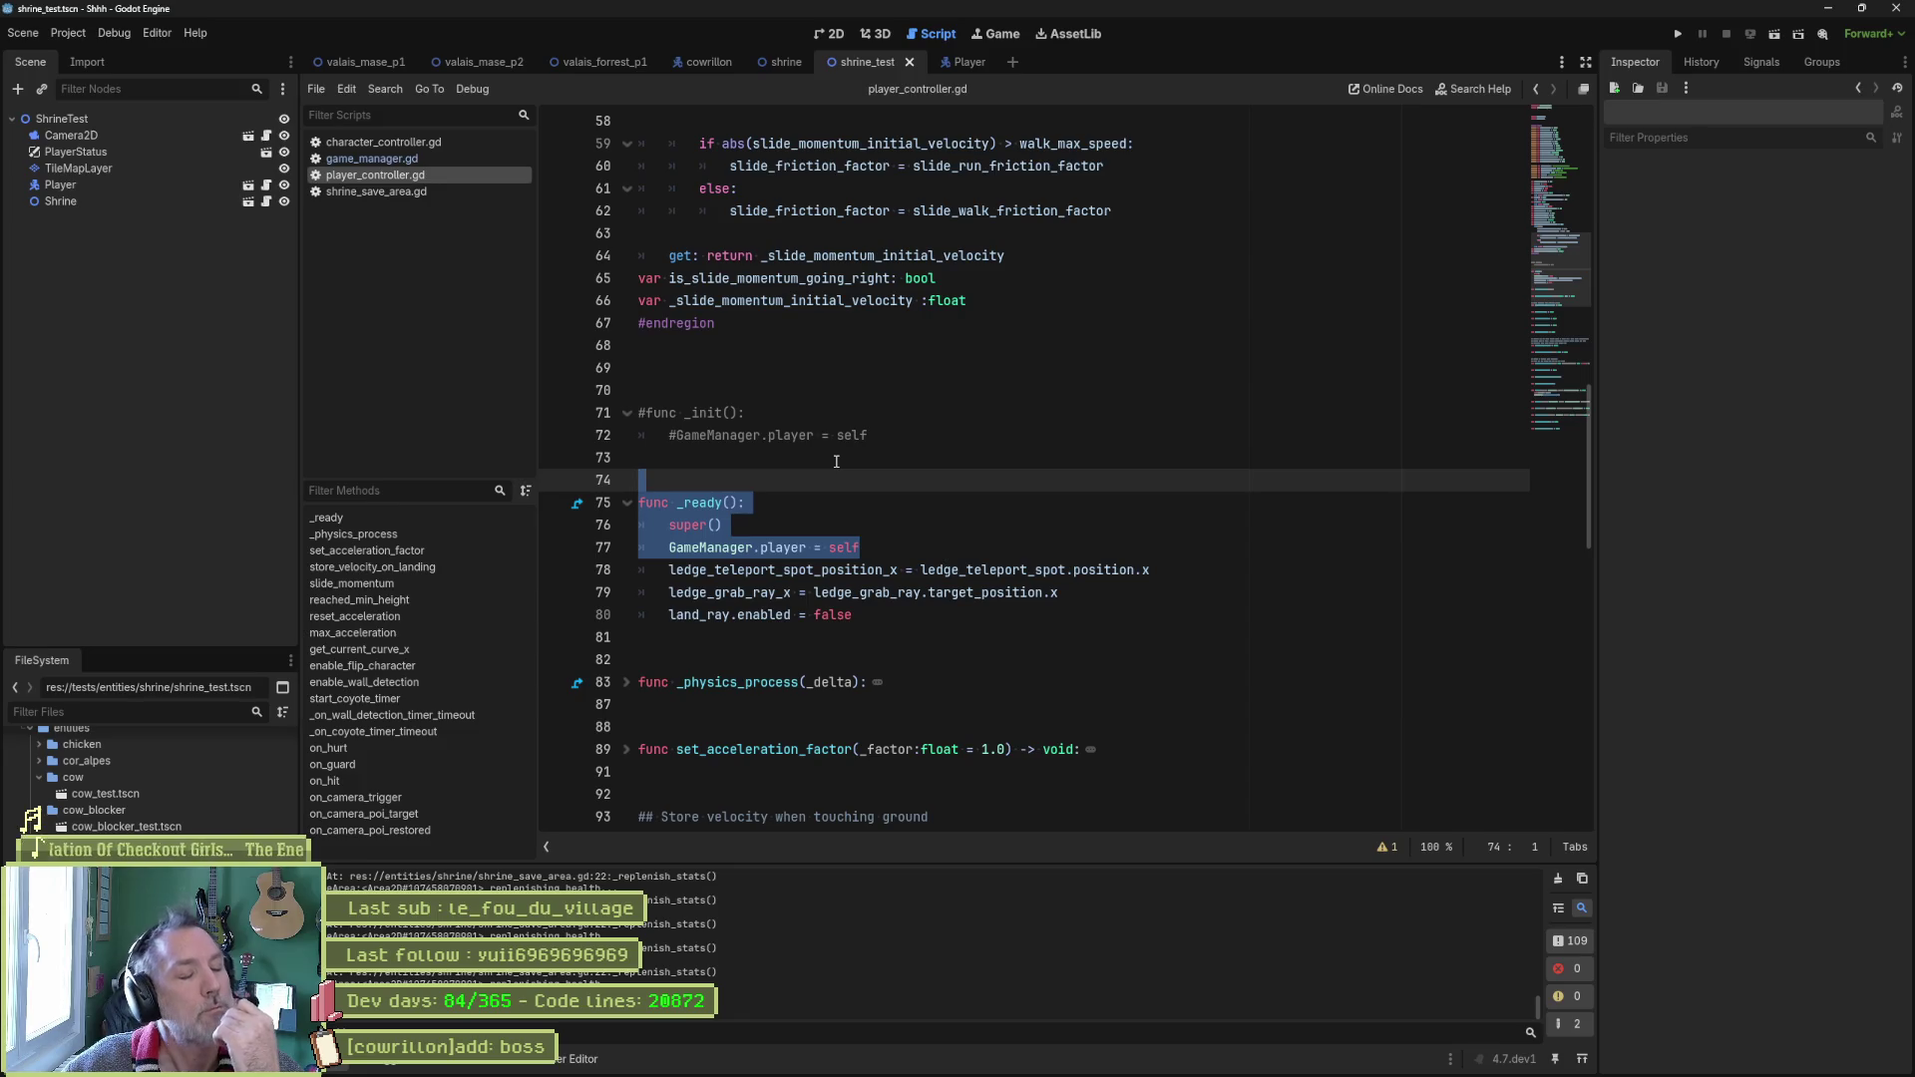
{"action": "left_click", "coordinate": [792, 547]}
{"action": "left_click_drag", "start_coordinate": [671, 547], "coordinate": [806, 548]}
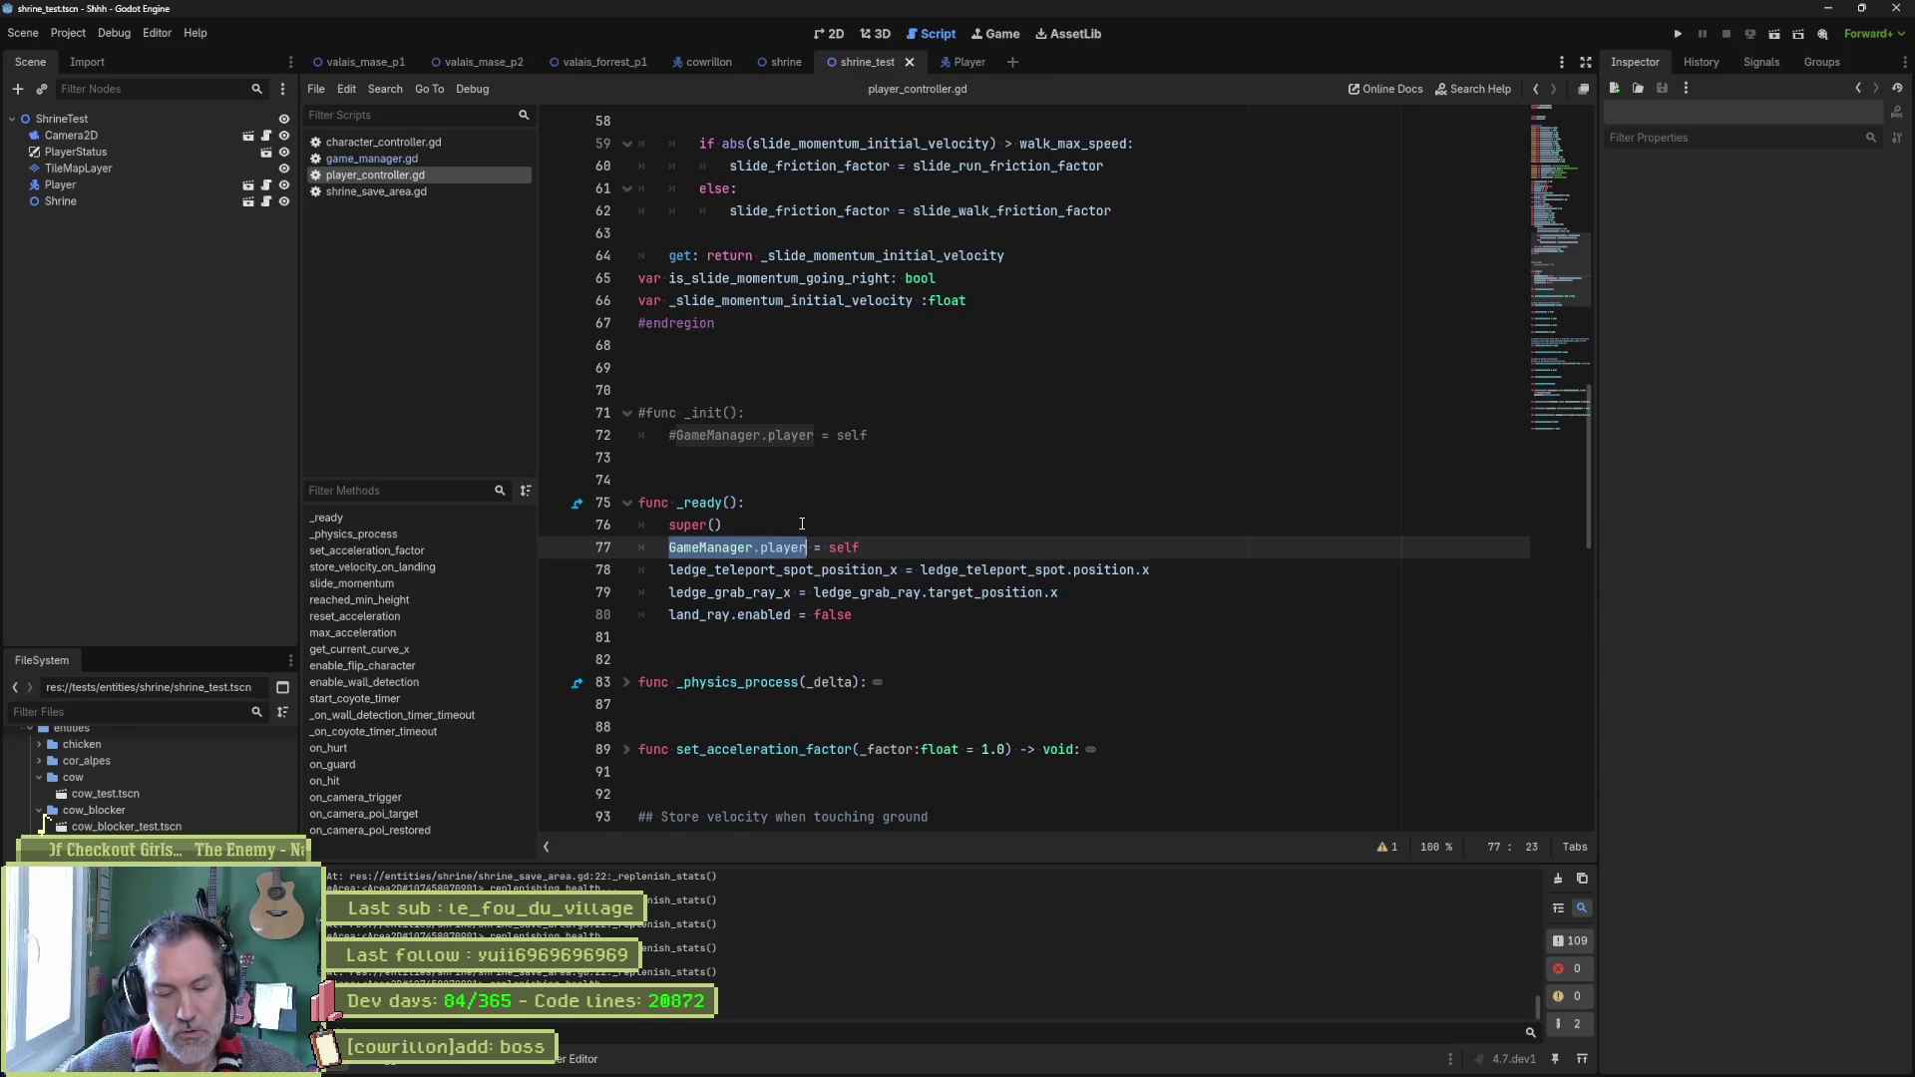
Find GameManager.player across the project and open the camera_poi.gd match at line 419.
{"action": "key", "text": "ctrl+shift+f"}
{"action": "key", "text": "Return"}
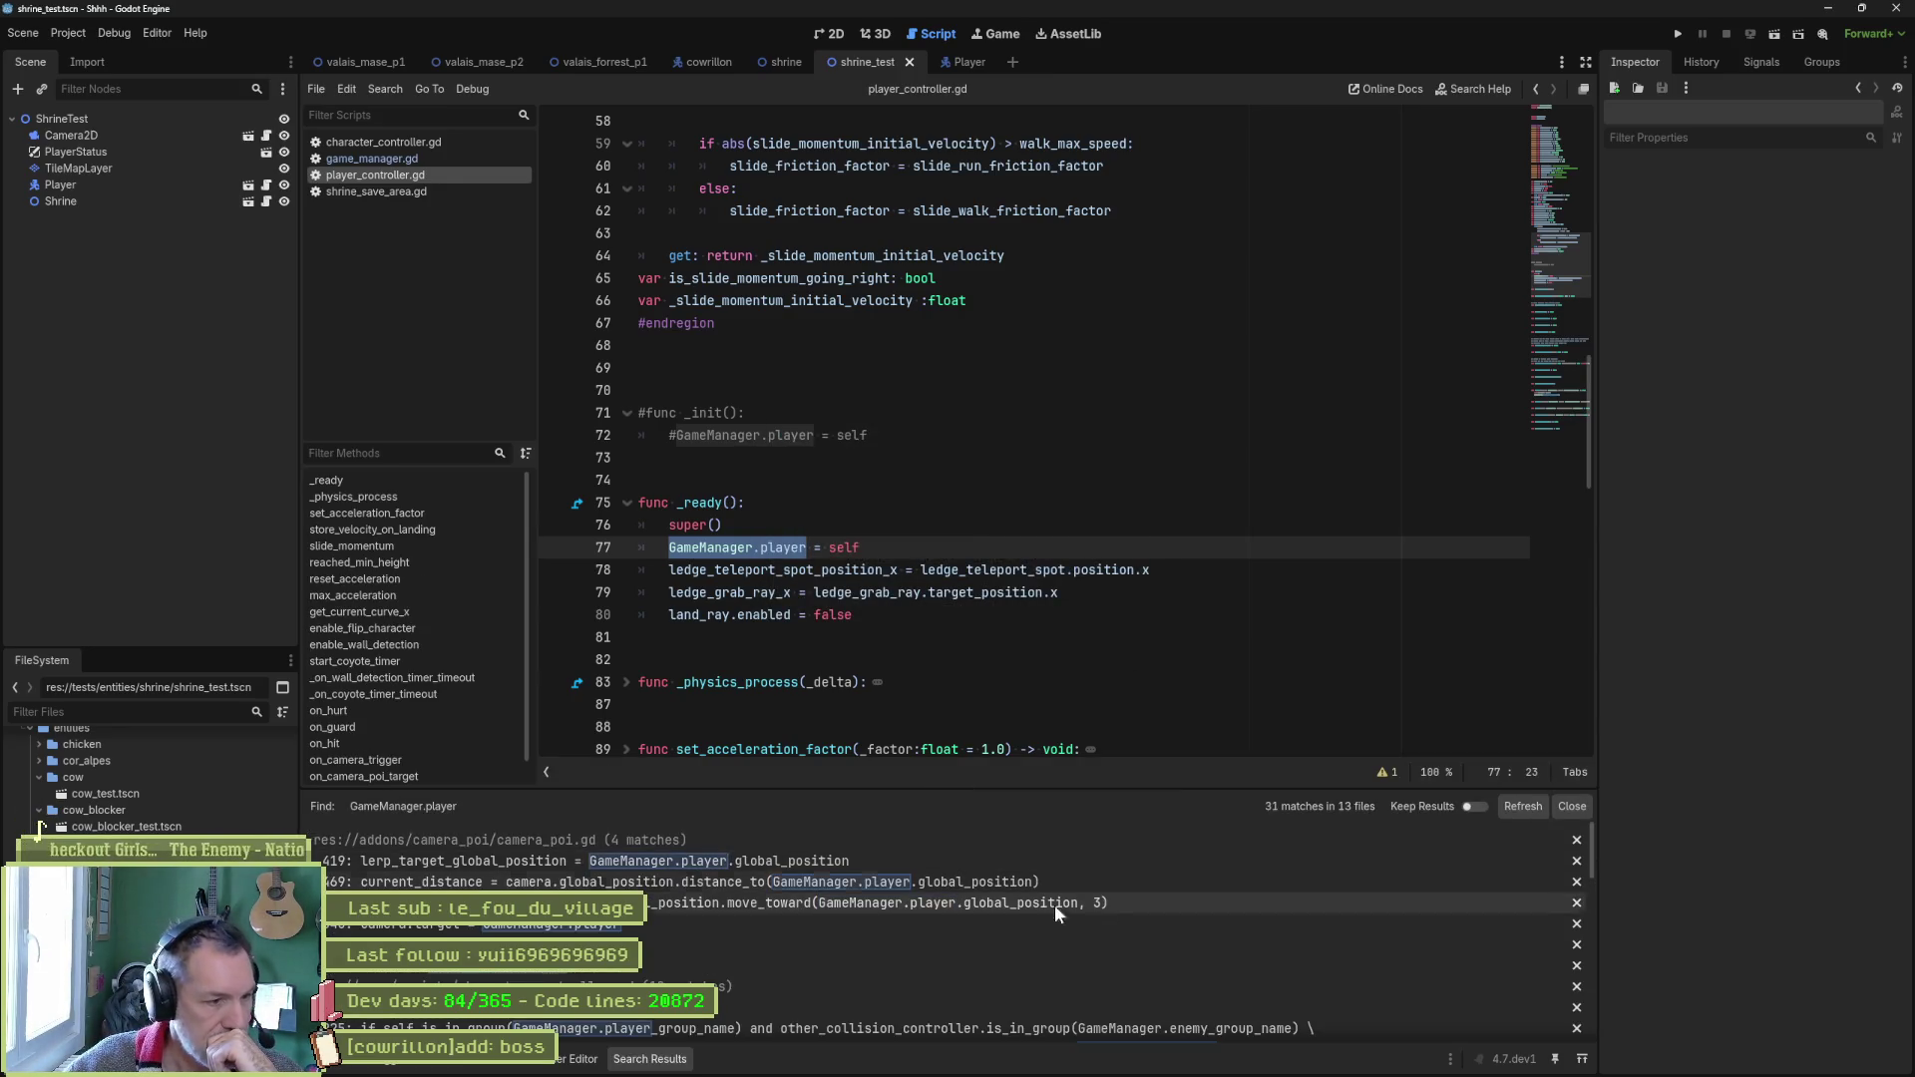
{"action": "left_click", "coordinate": [920, 860]}
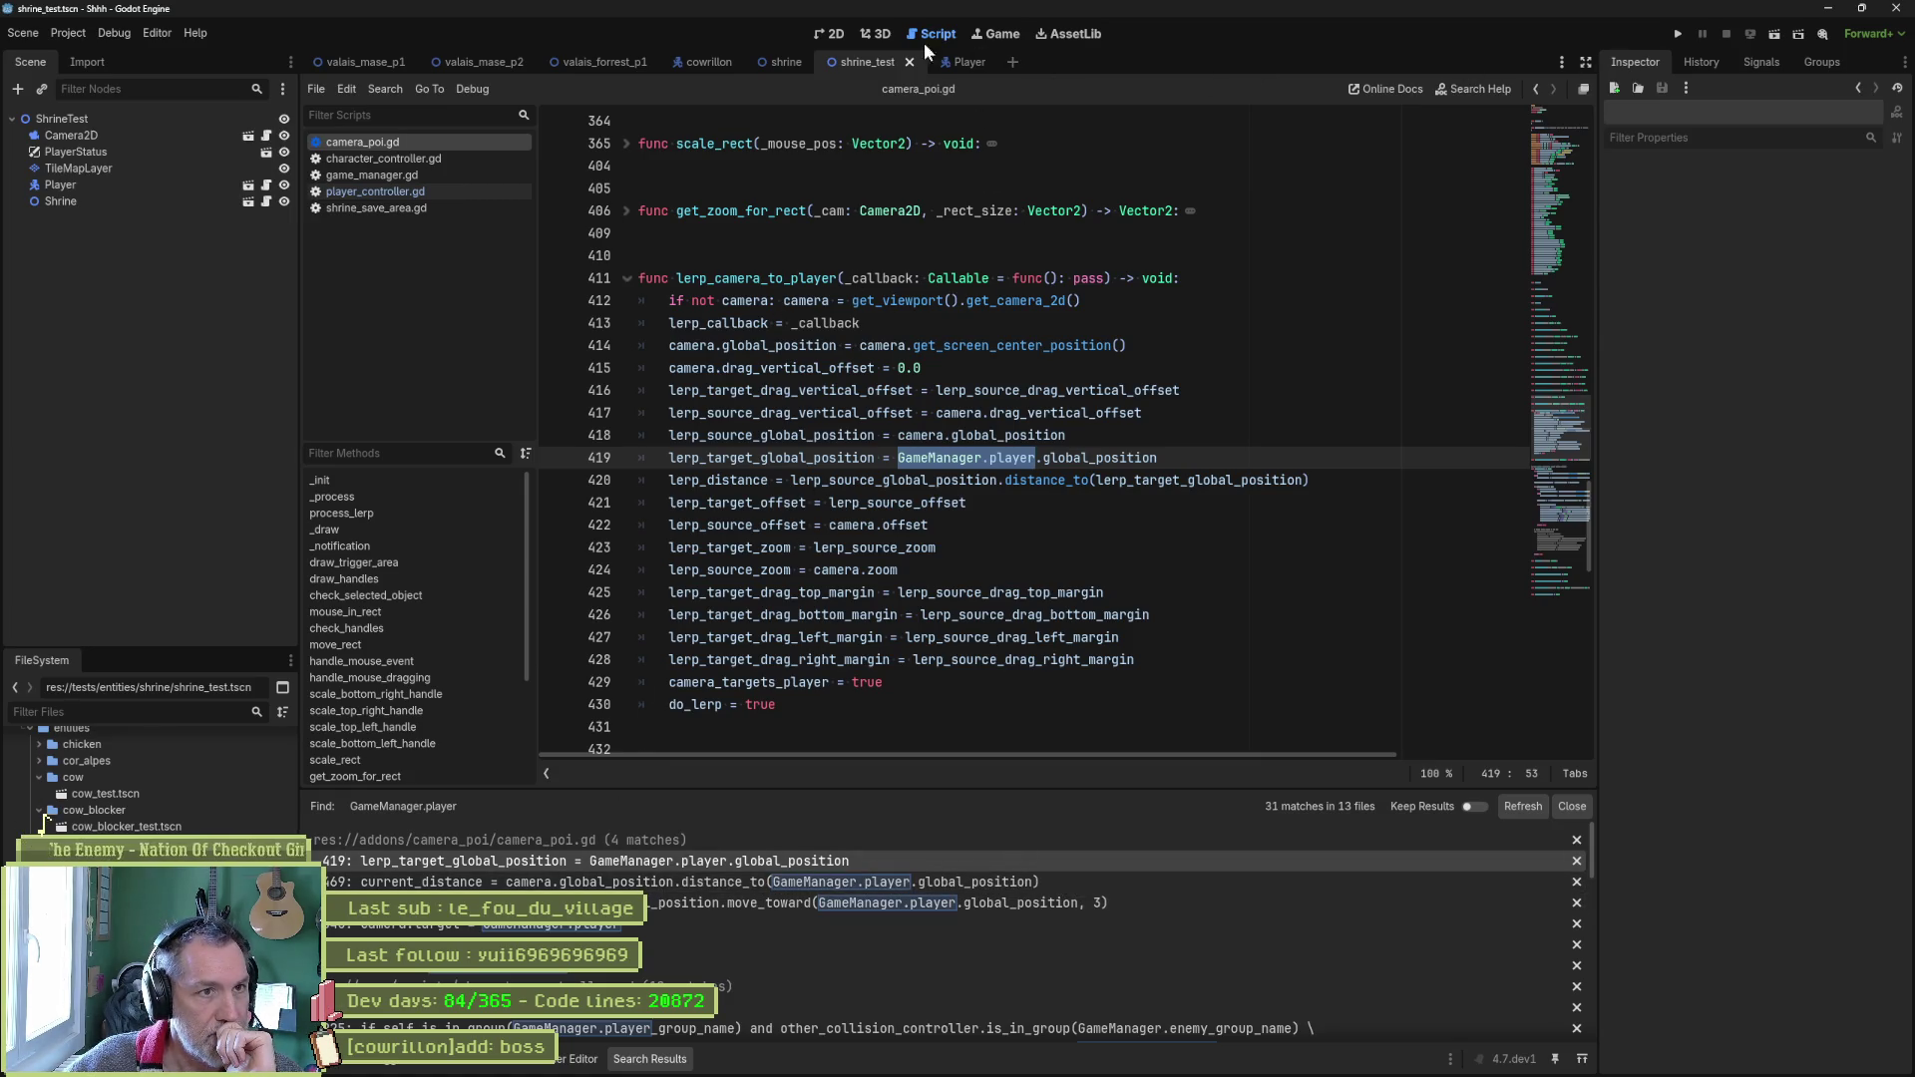
{"action": "left_click", "coordinate": [988, 38]}
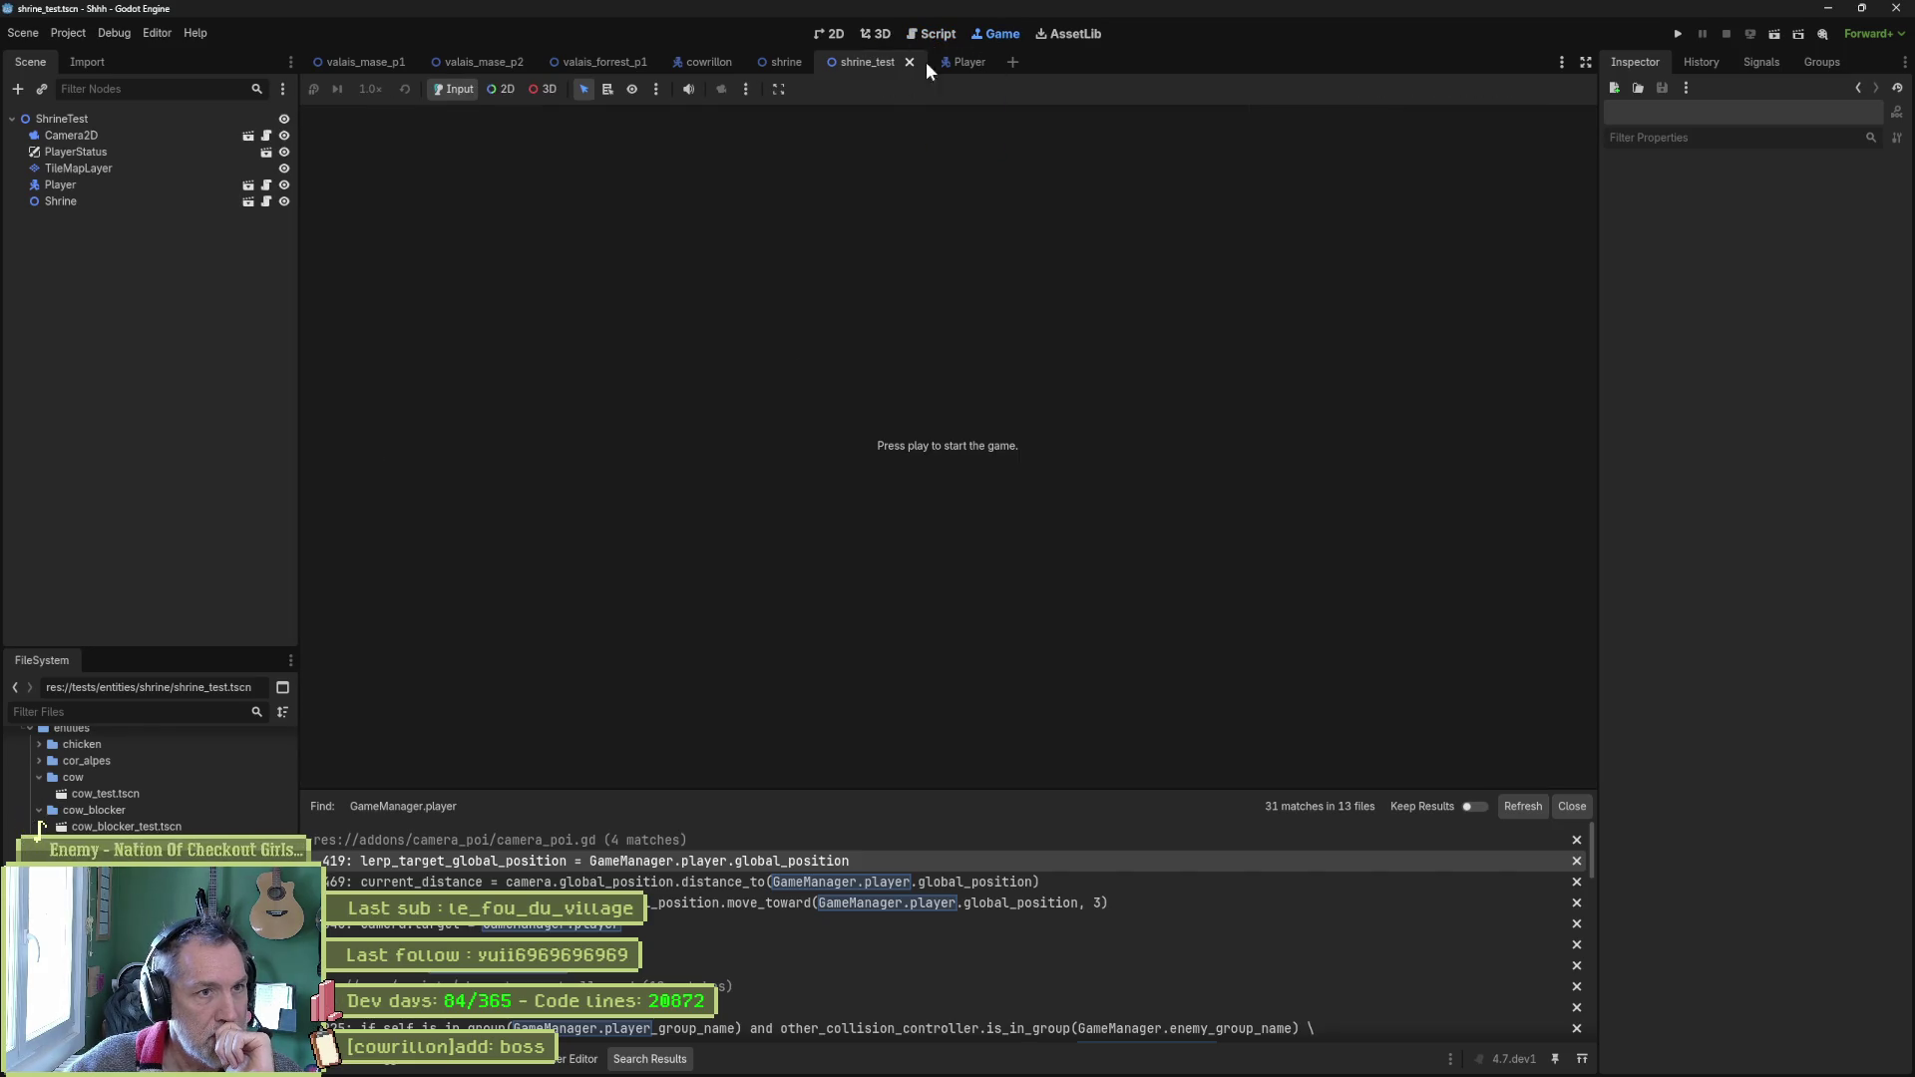
Add a CameraPOI node in the 2D view, drag its area right of the tree, and run the scene.
{"action": "left_click", "coordinate": [835, 35]}
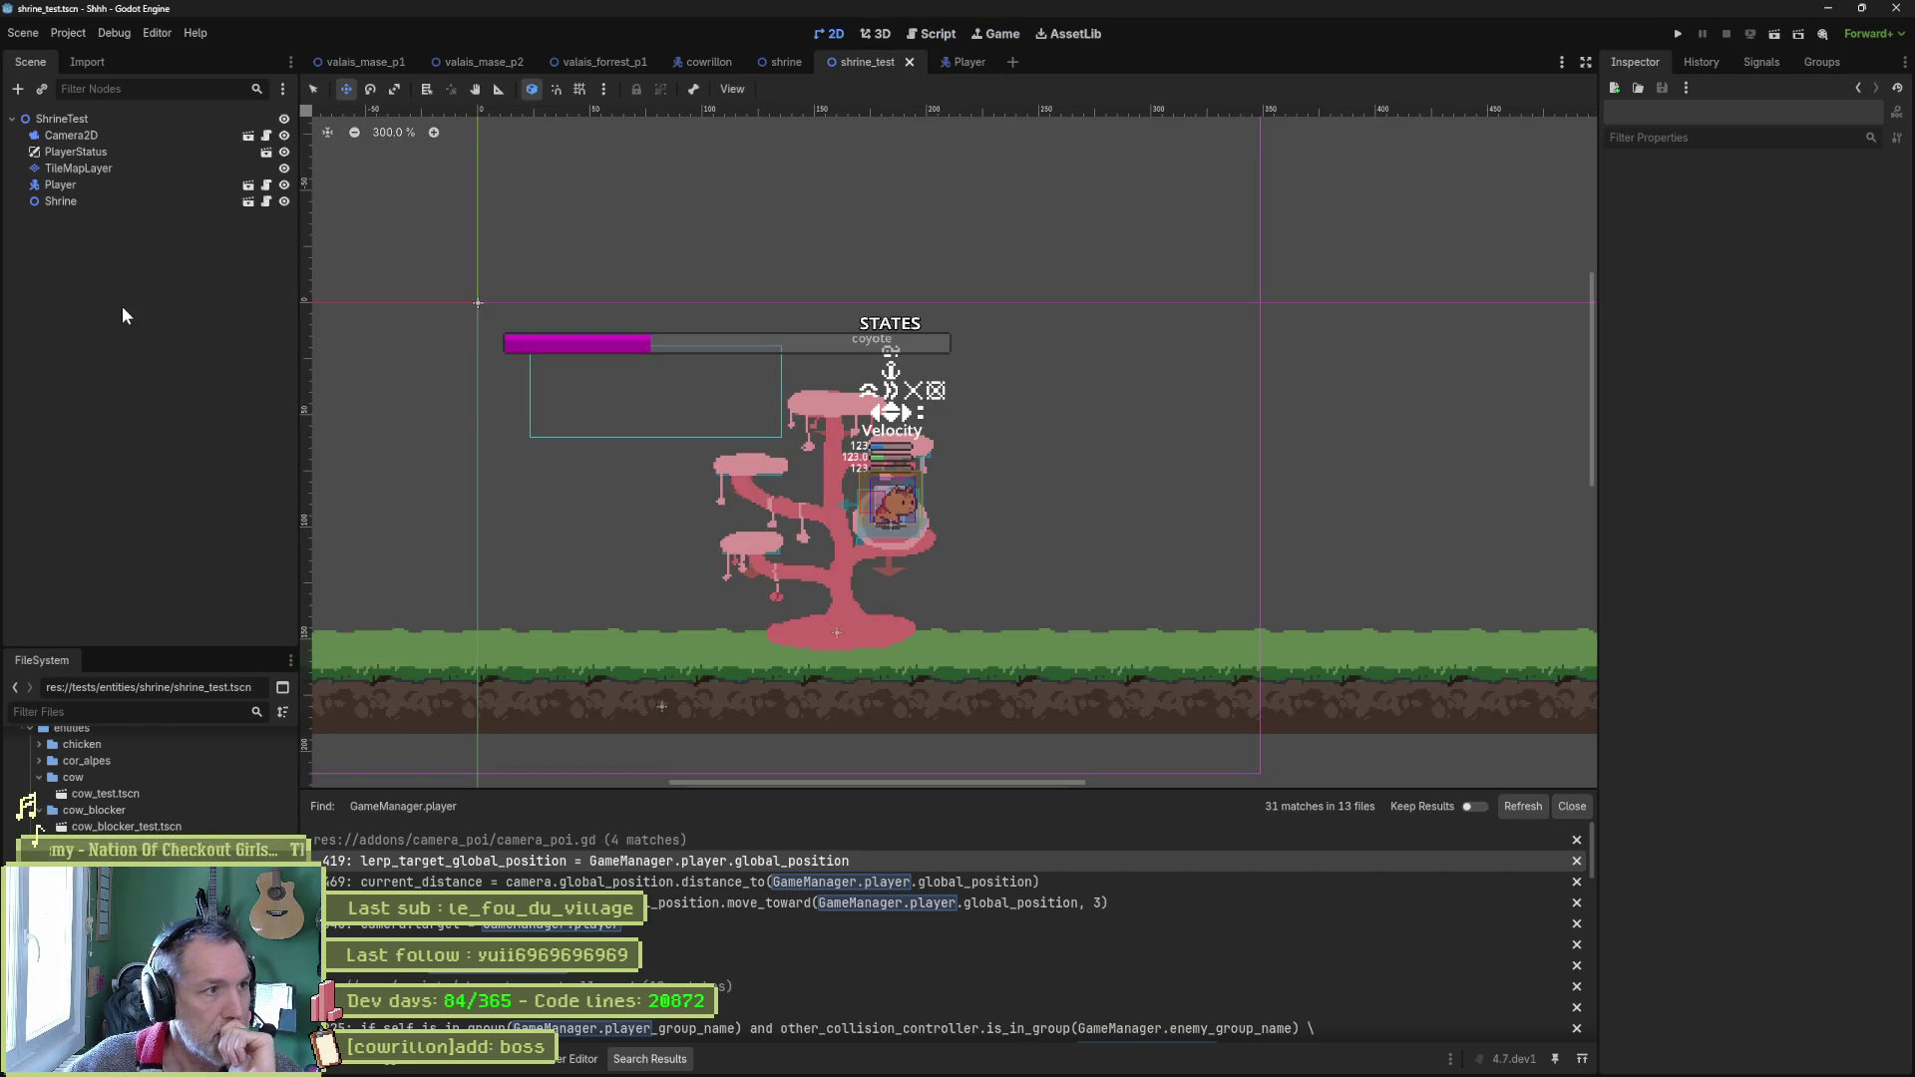
{"action": "key", "text": "ctrl+a"}
{"action": "type", "text": "poi"}
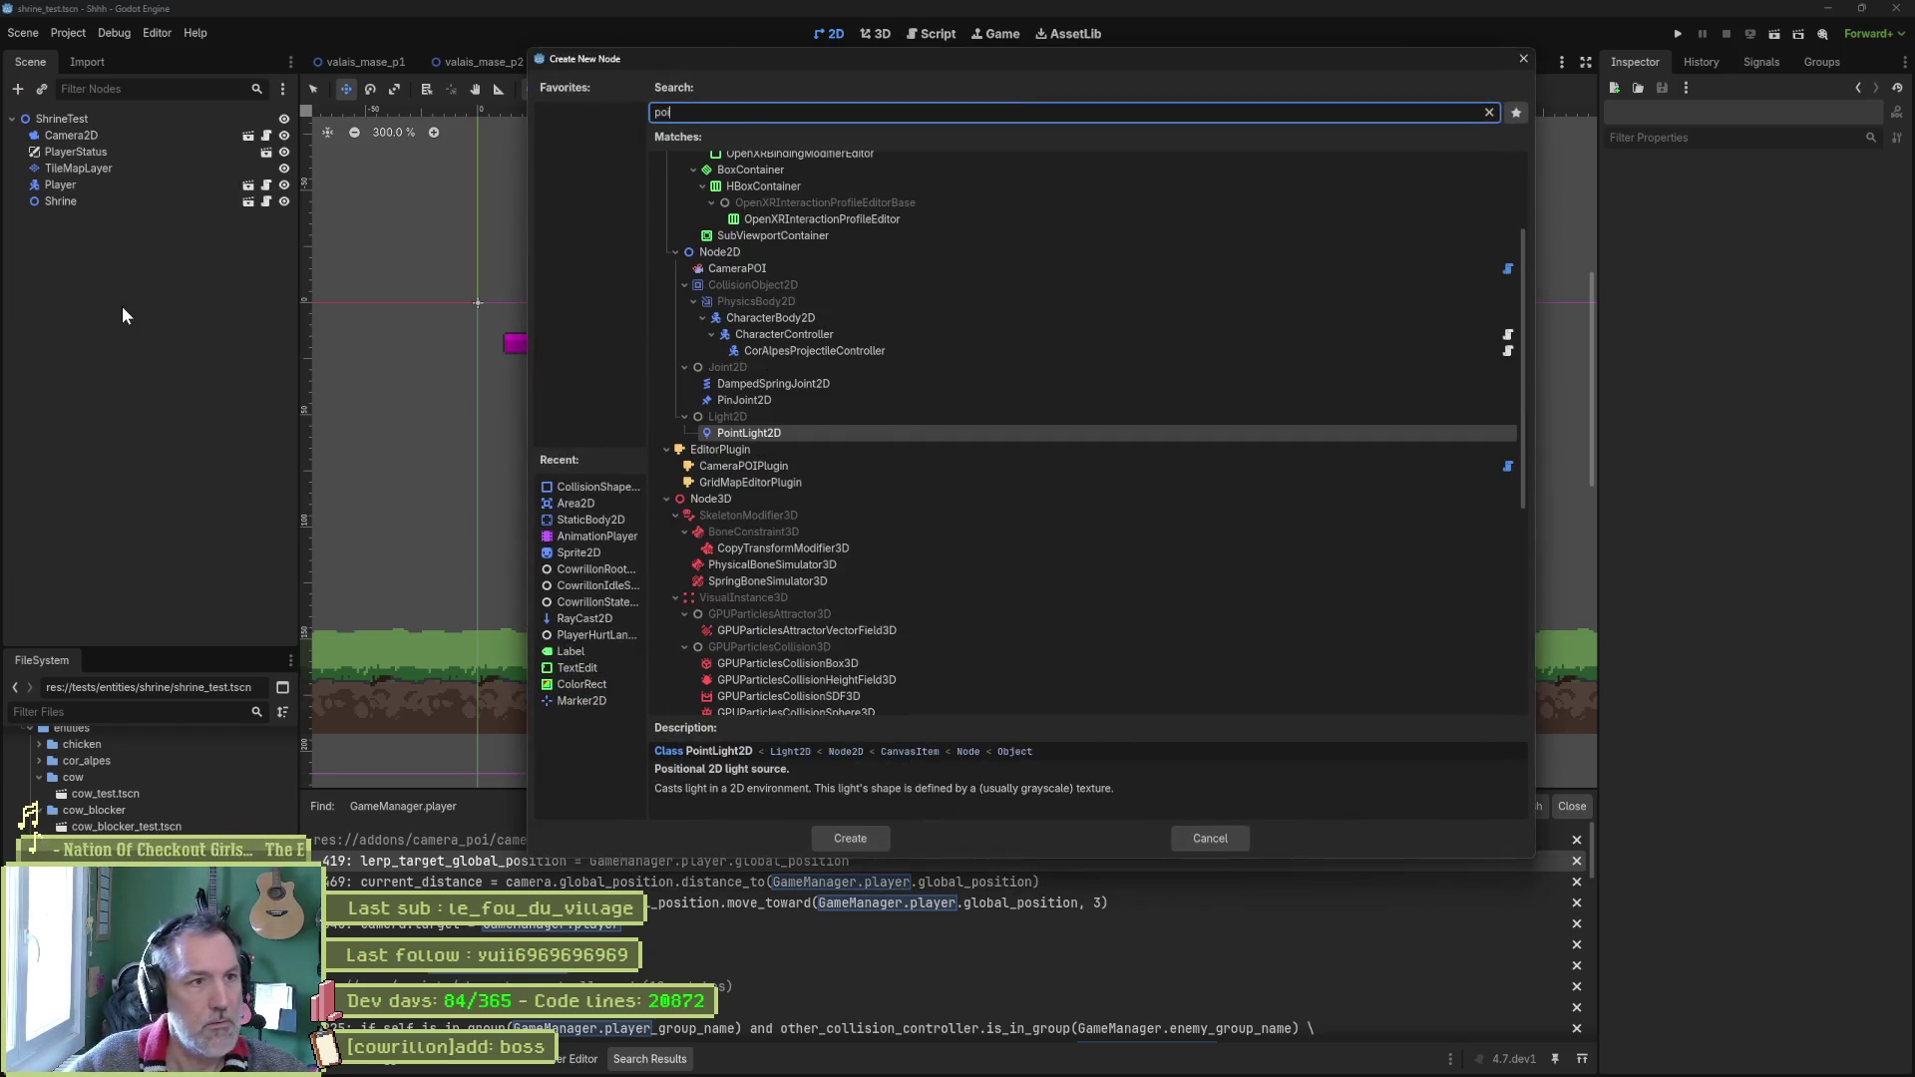
{"action": "key", "text": "Up"}
{"action": "key", "text": "Up"}
{"action": "key", "text": "Up"}
{"action": "key", "text": "Return"}
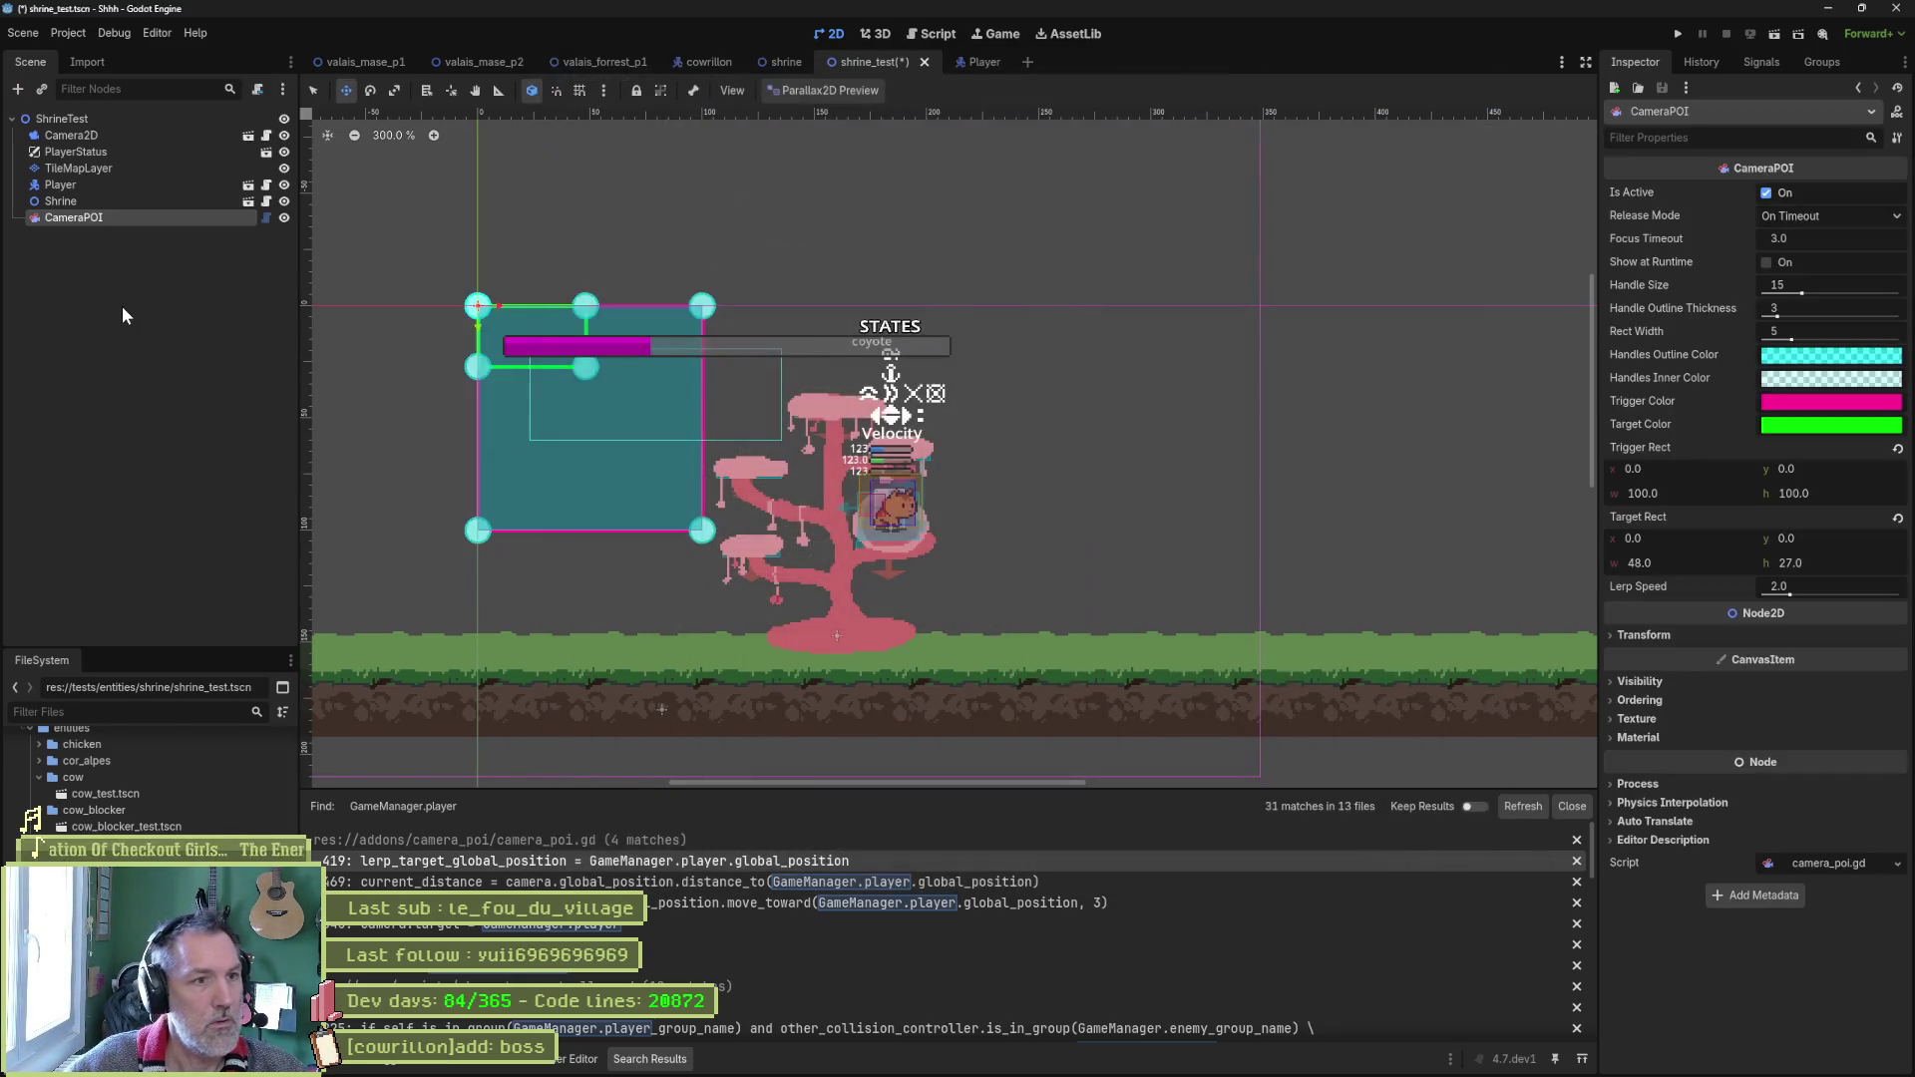
{"action": "mouse_move", "coordinate": [424, 379]}
{"action": "left_mouse_down"}
{"action": "mouse_move", "coordinate": [454, 414]}
{"action": "mouse_move", "coordinate": [1004, 522]}
{"action": "mouse_move", "coordinate": [734, 473]}
{"action": "mouse_move", "coordinate": [704, 530]}
{"action": "mouse_move", "coordinate": [536, 590]}
{"action": "left_mouse_up"}
{"action": "key", "text": "F6"}
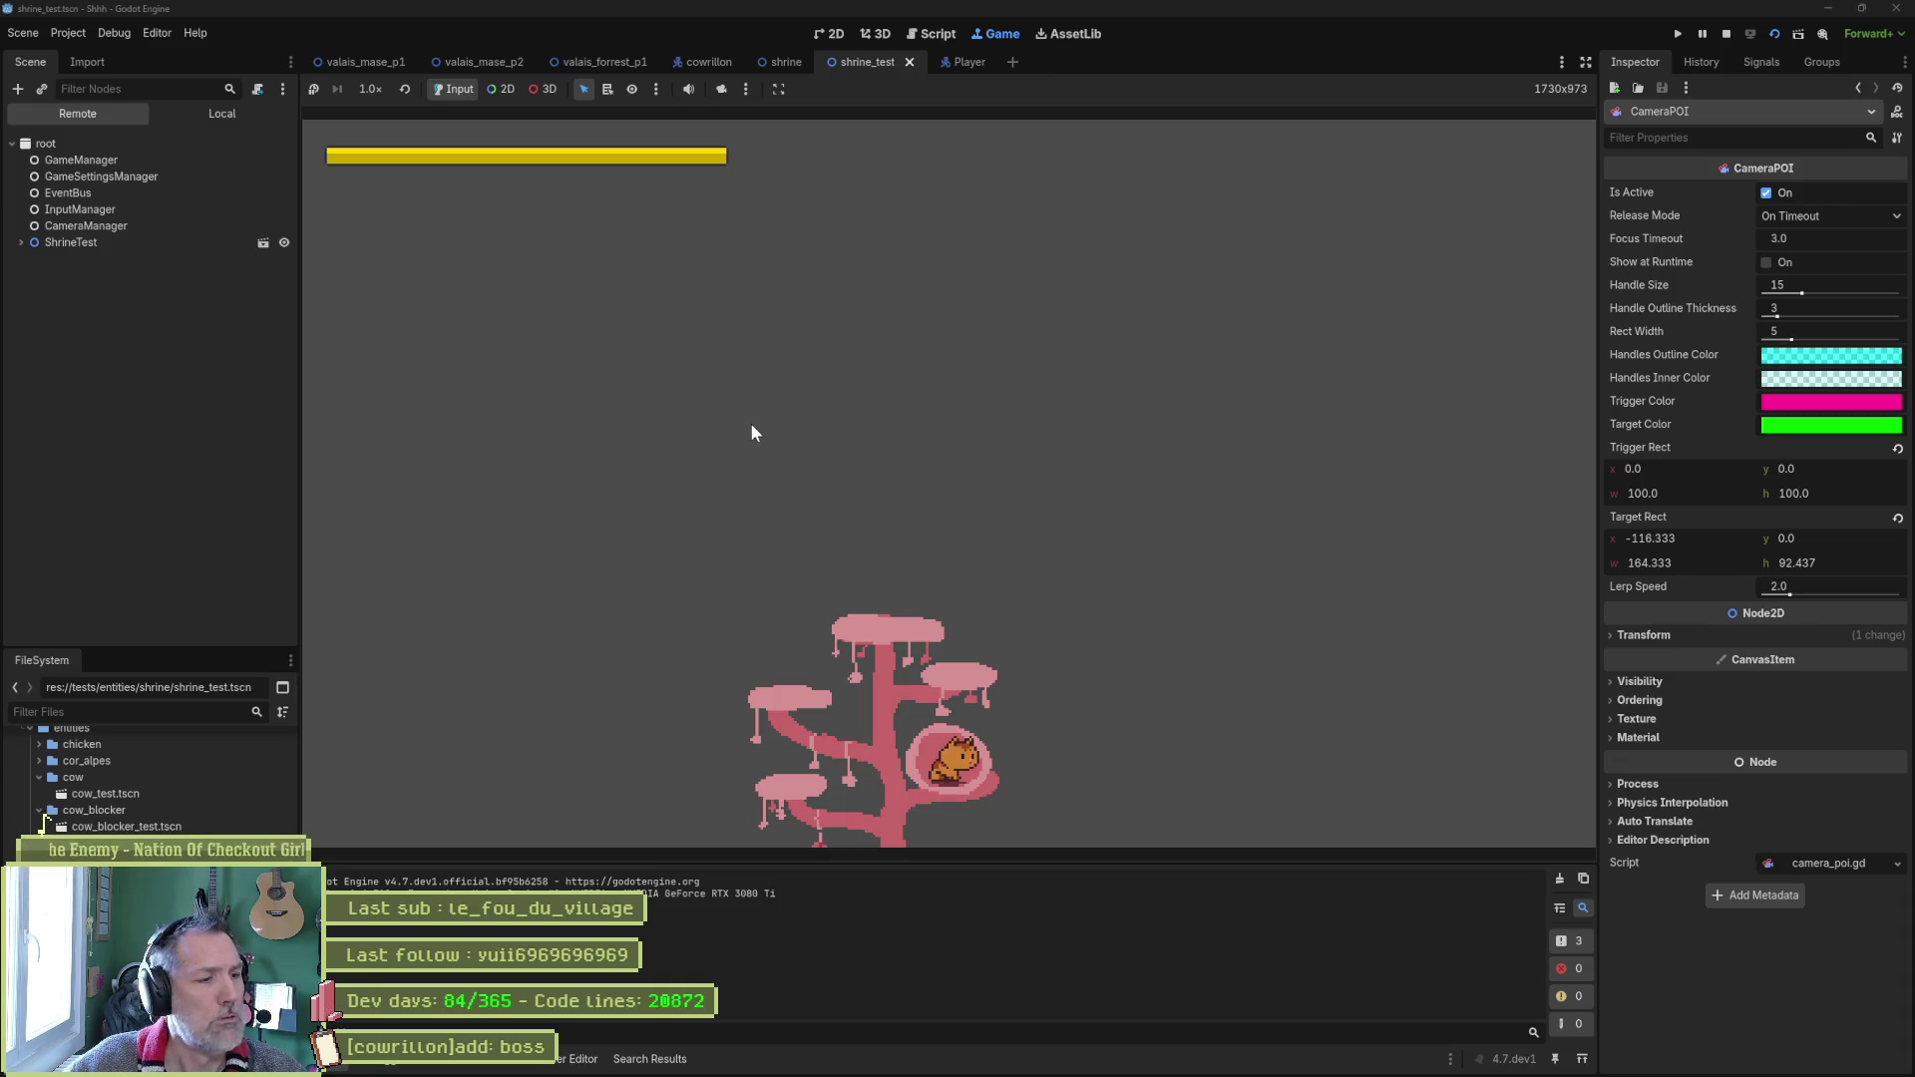
Move and enlarge the CameraPOI target rect to 186 × 104.625 over the tree, then test-run it.
{"action": "key", "text": "F8"}
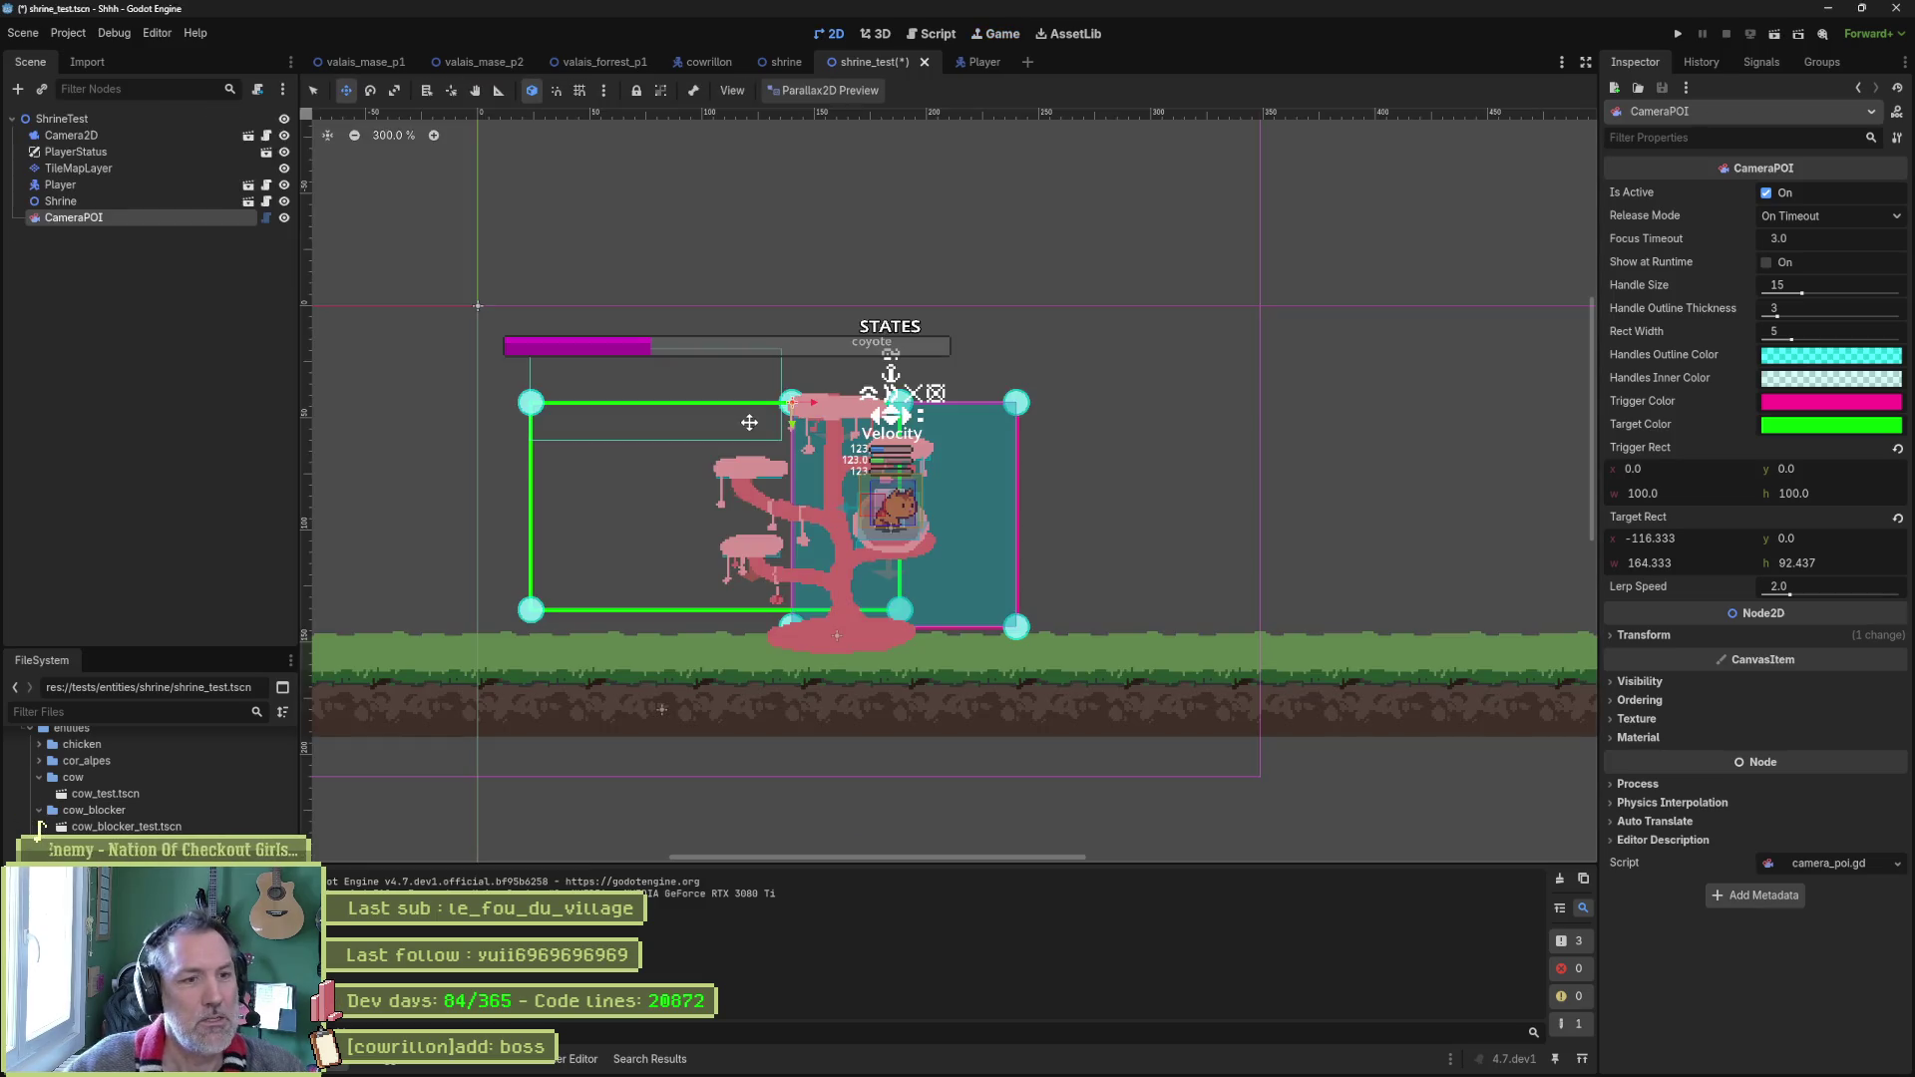
{"action": "left_click_drag", "start_coordinate": [663, 436], "coordinate": [756, 408]}
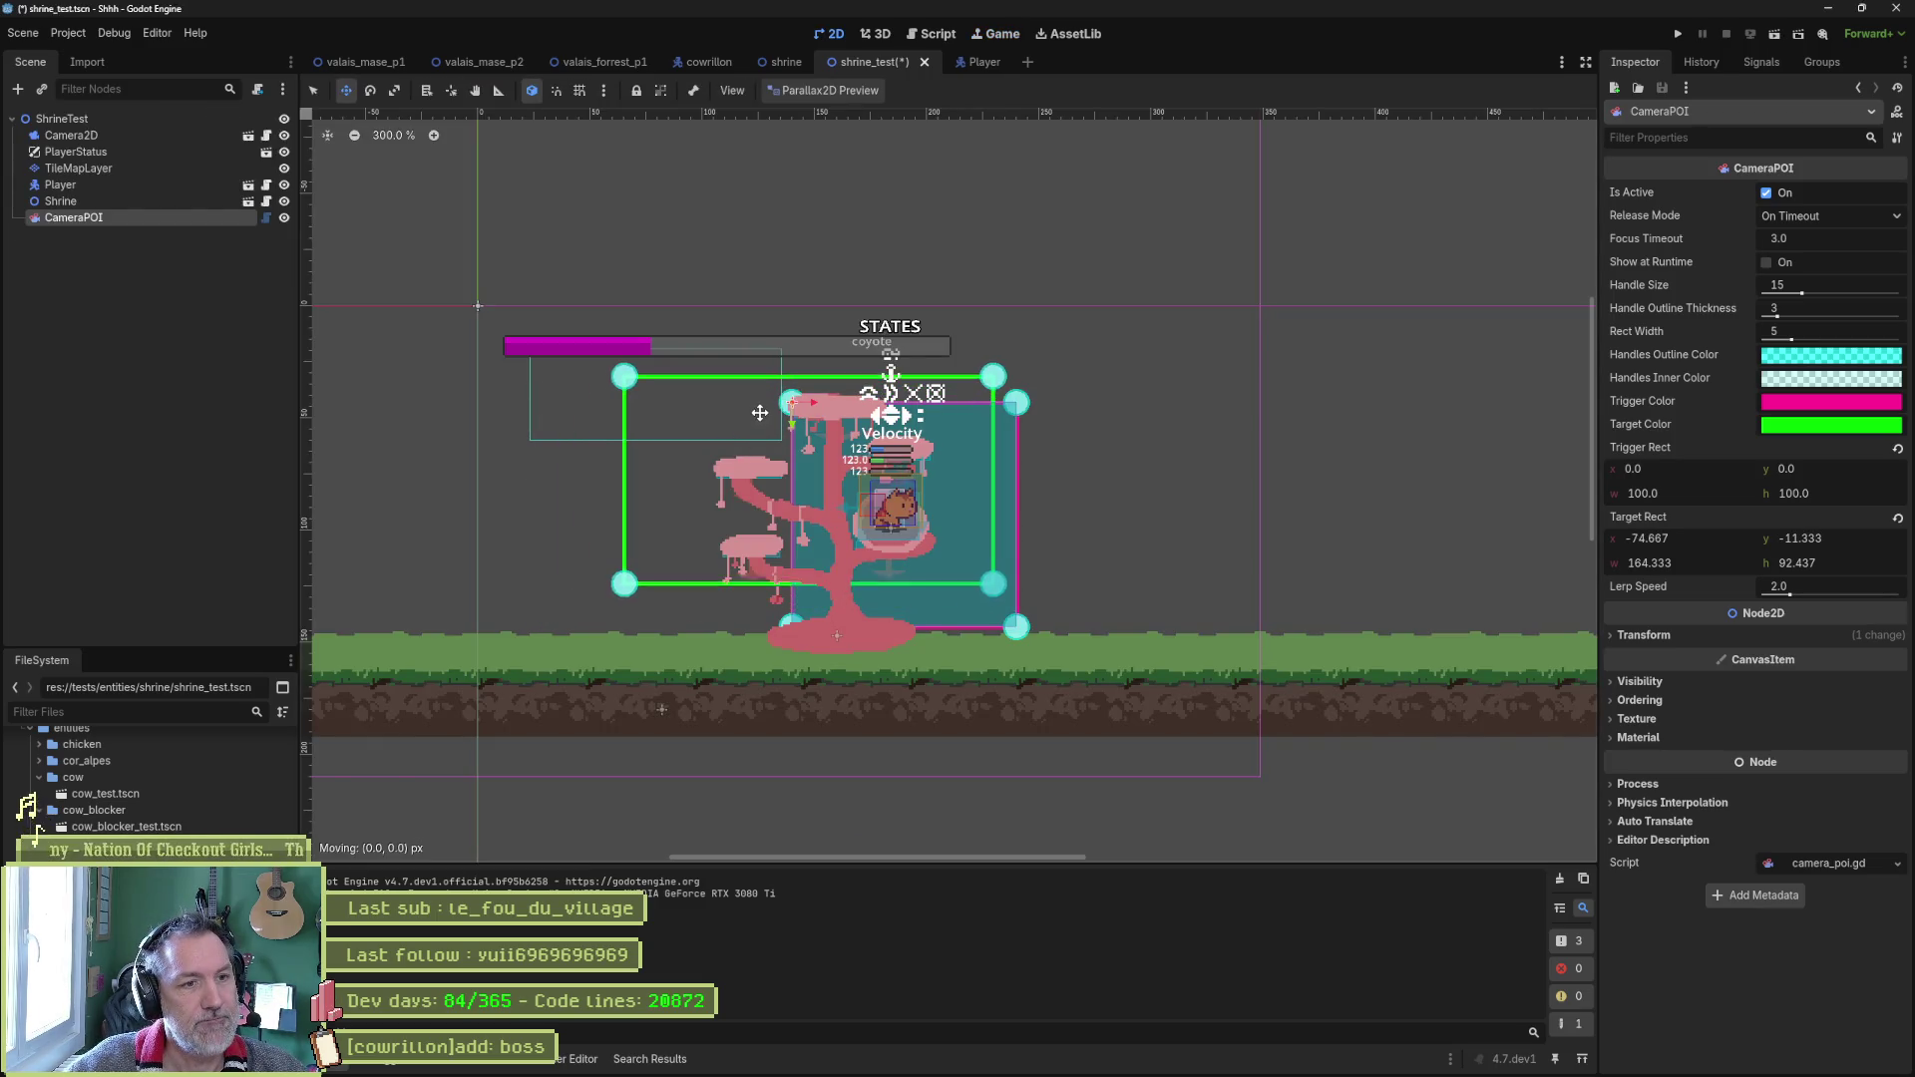
{"action": "left_click_drag", "start_coordinate": [992, 582], "coordinate": [1040, 609]}
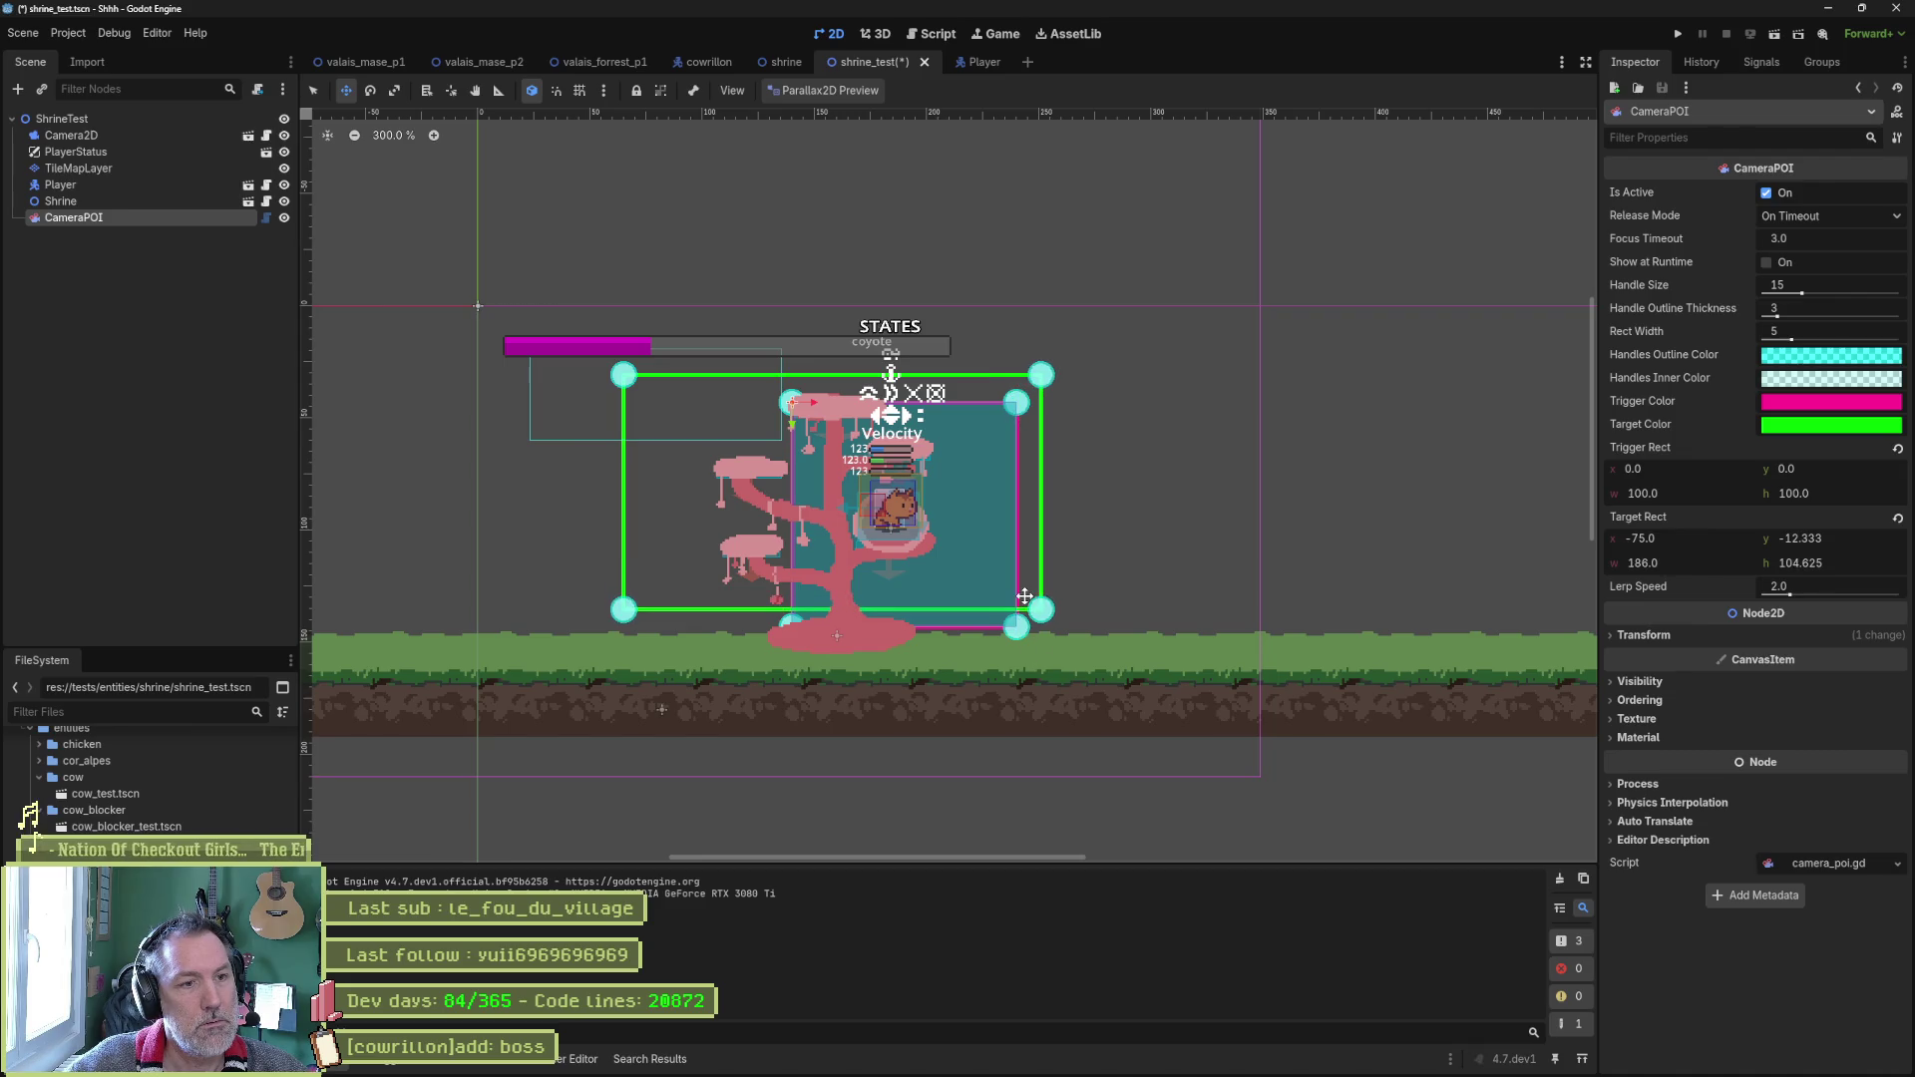
{"action": "key", "text": "F6"}
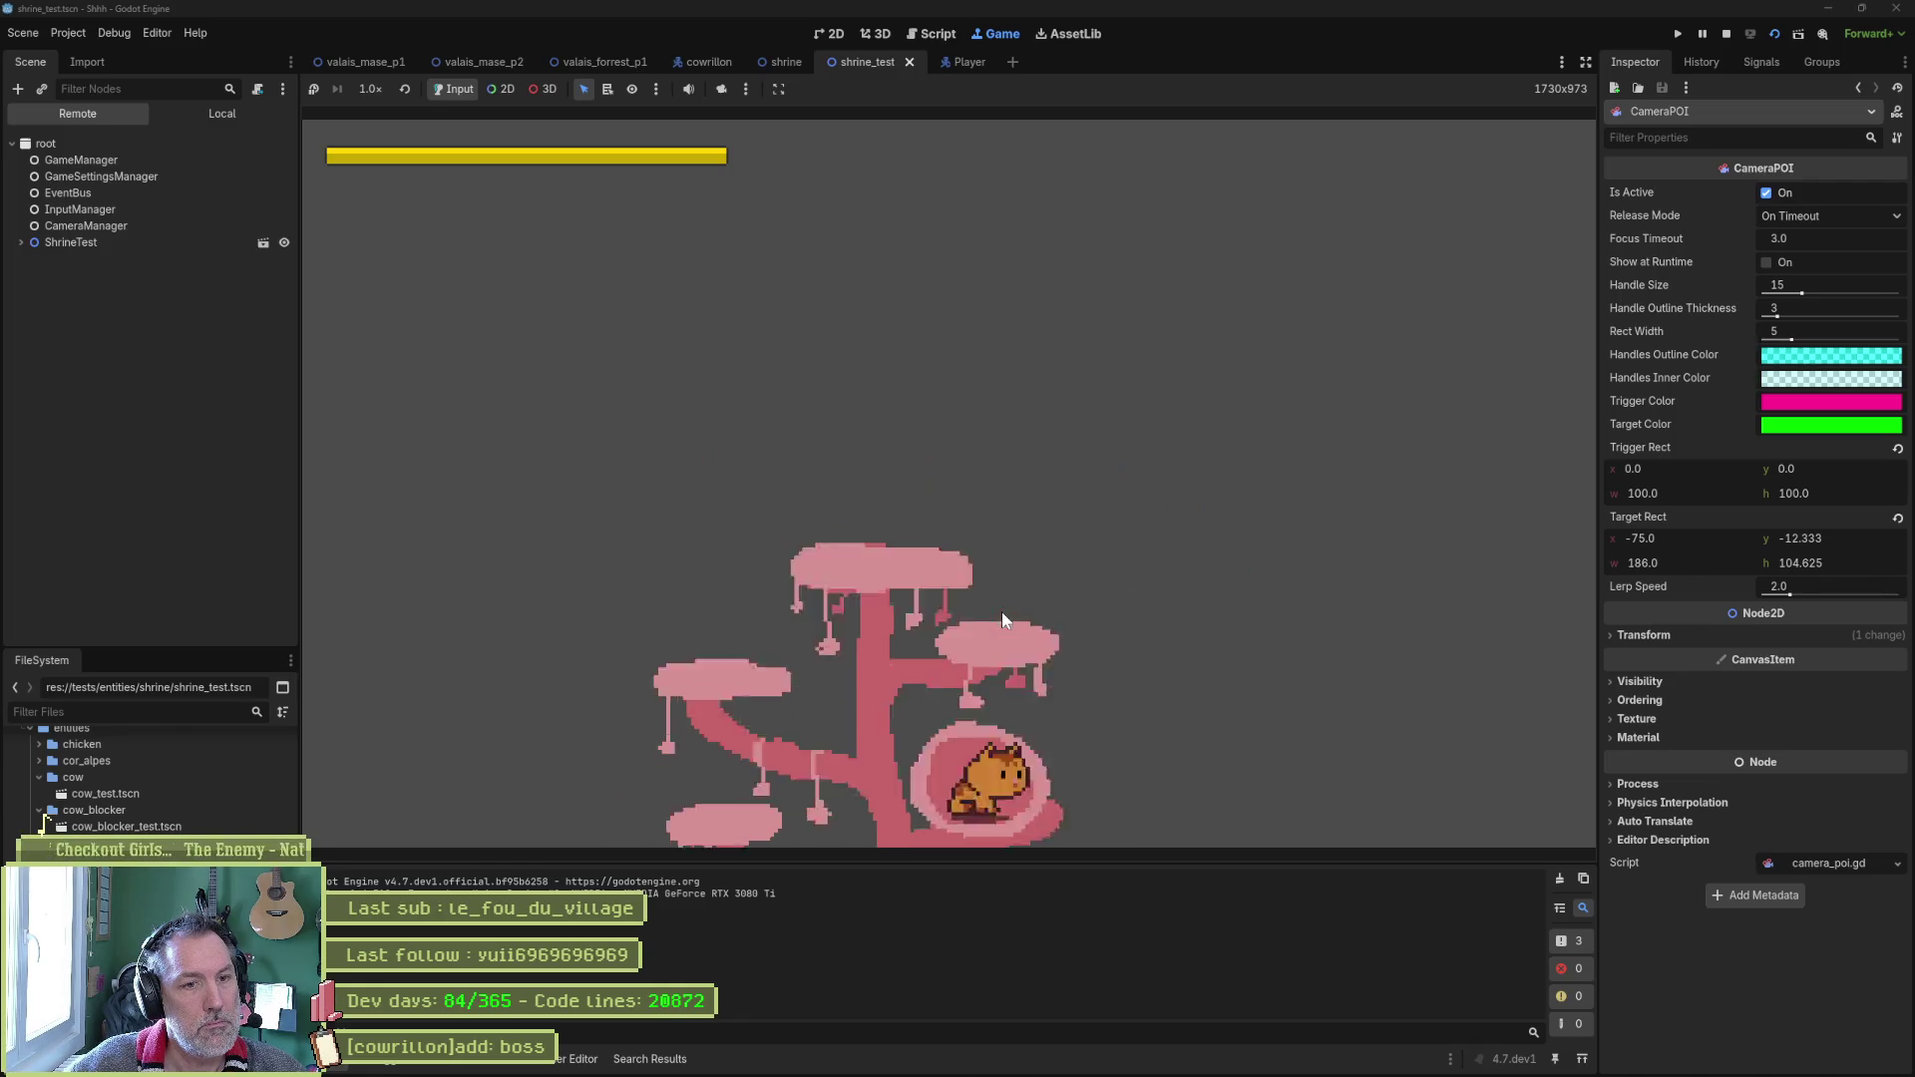
{"action": "key", "text": "F8"}
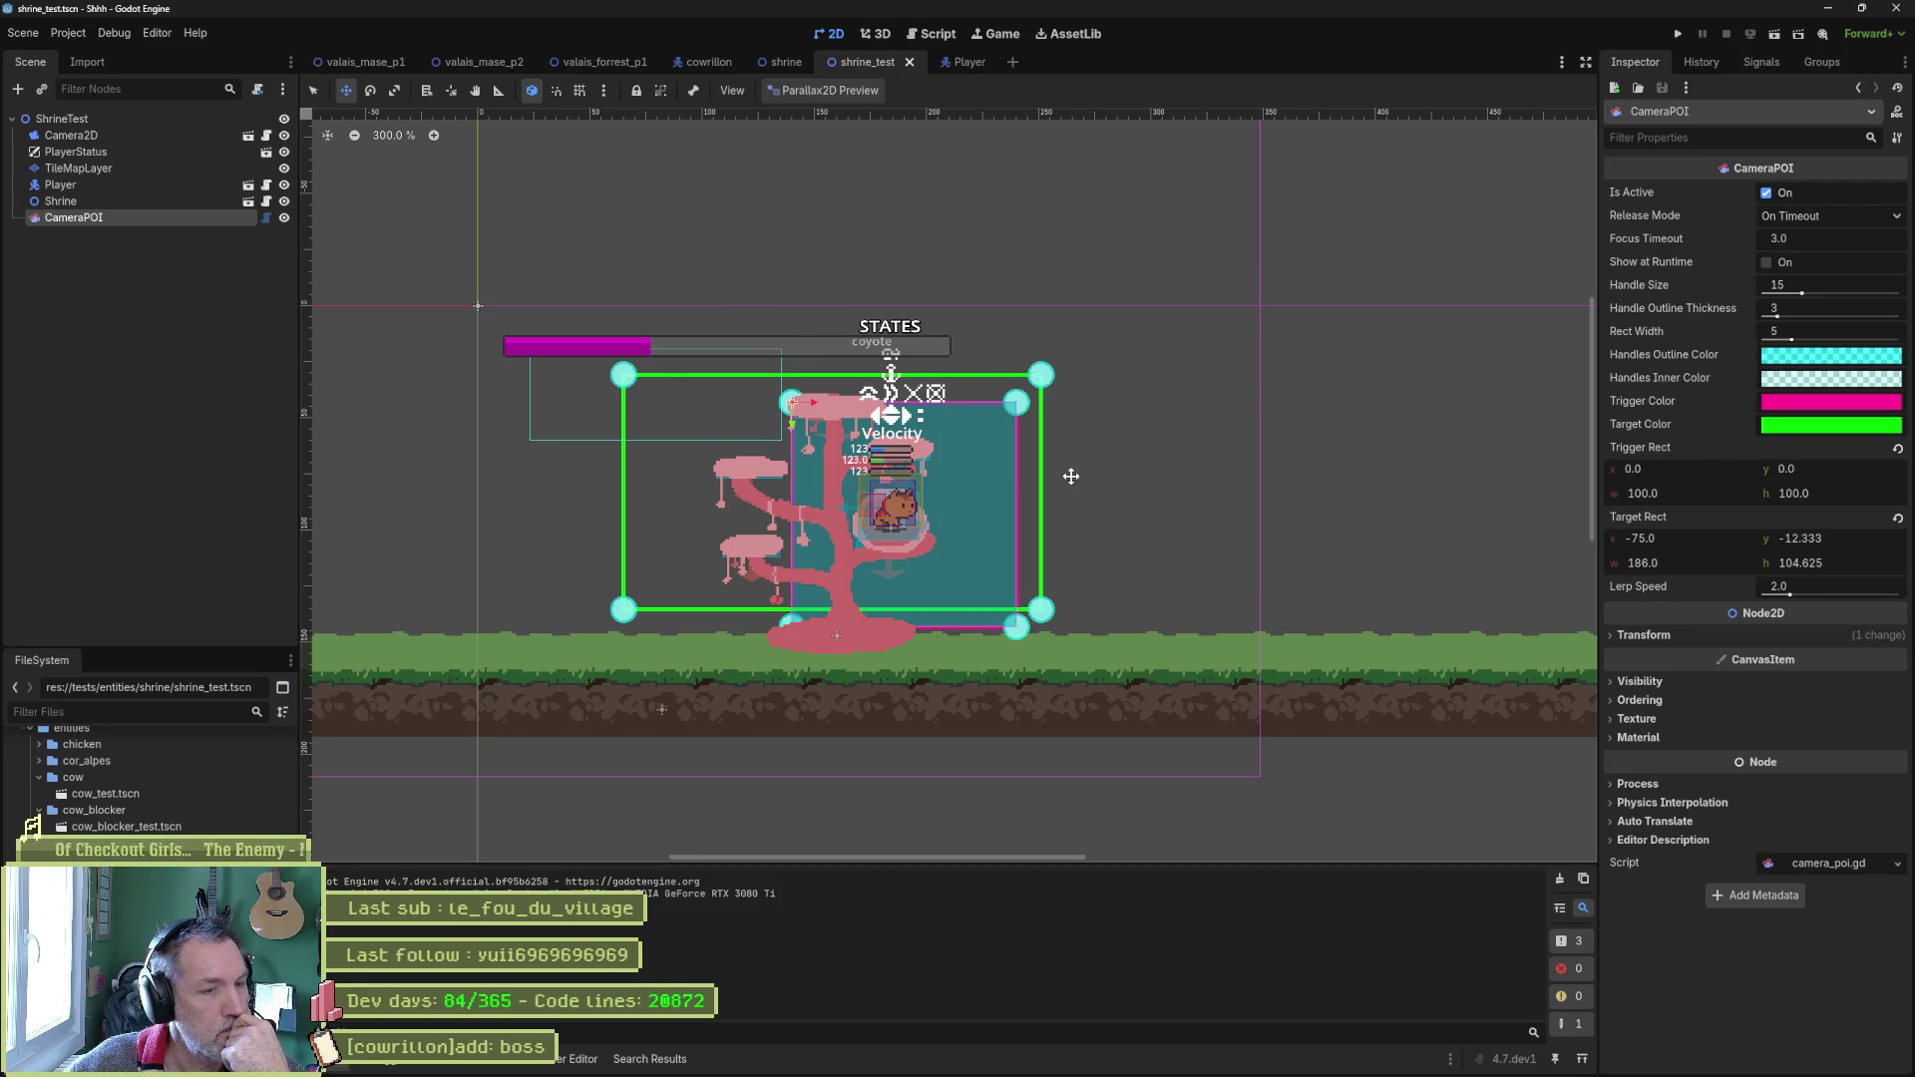
Delete the commented-out _init block (lines 70–74) from player_controller.gd.
{"action": "mouse_move", "coordinate": [995, 60]}
{"action": "left_click", "coordinate": [933, 33]}
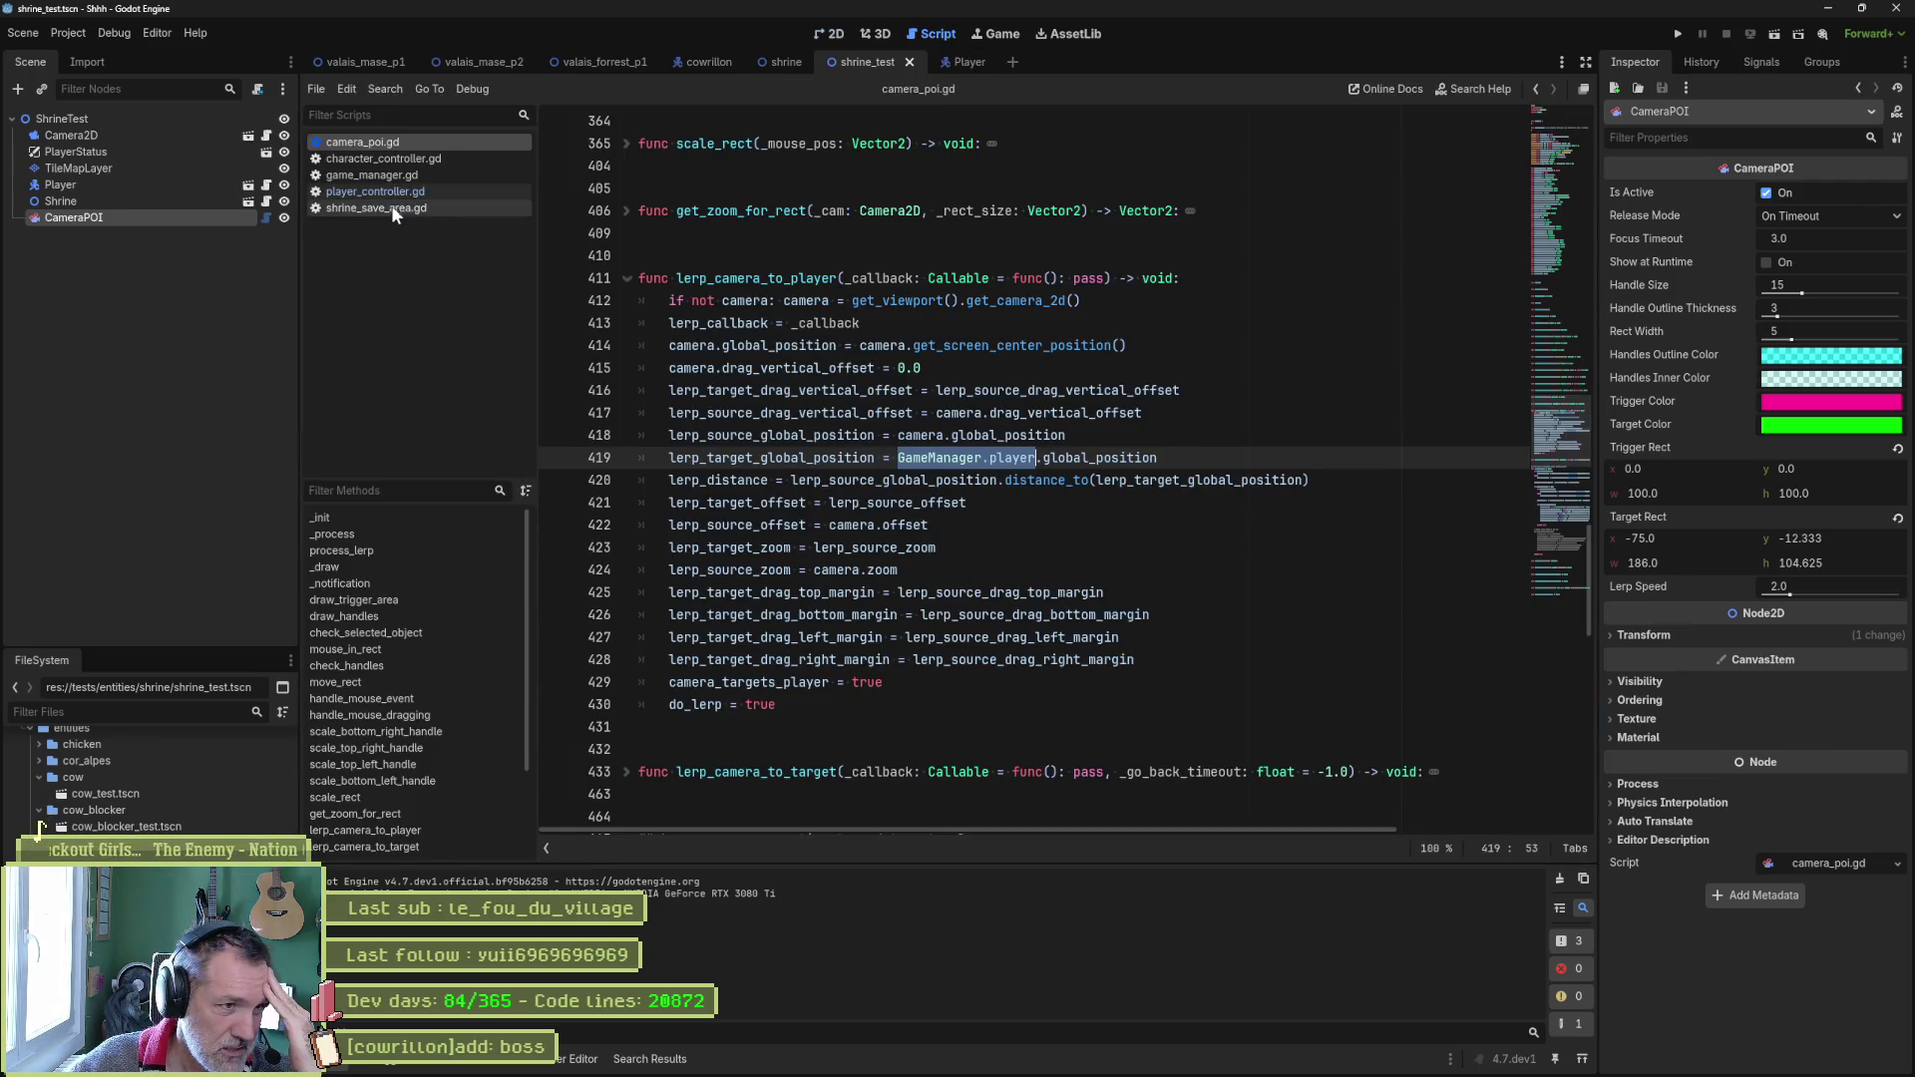
{"action": "left_click", "coordinate": [409, 177]}
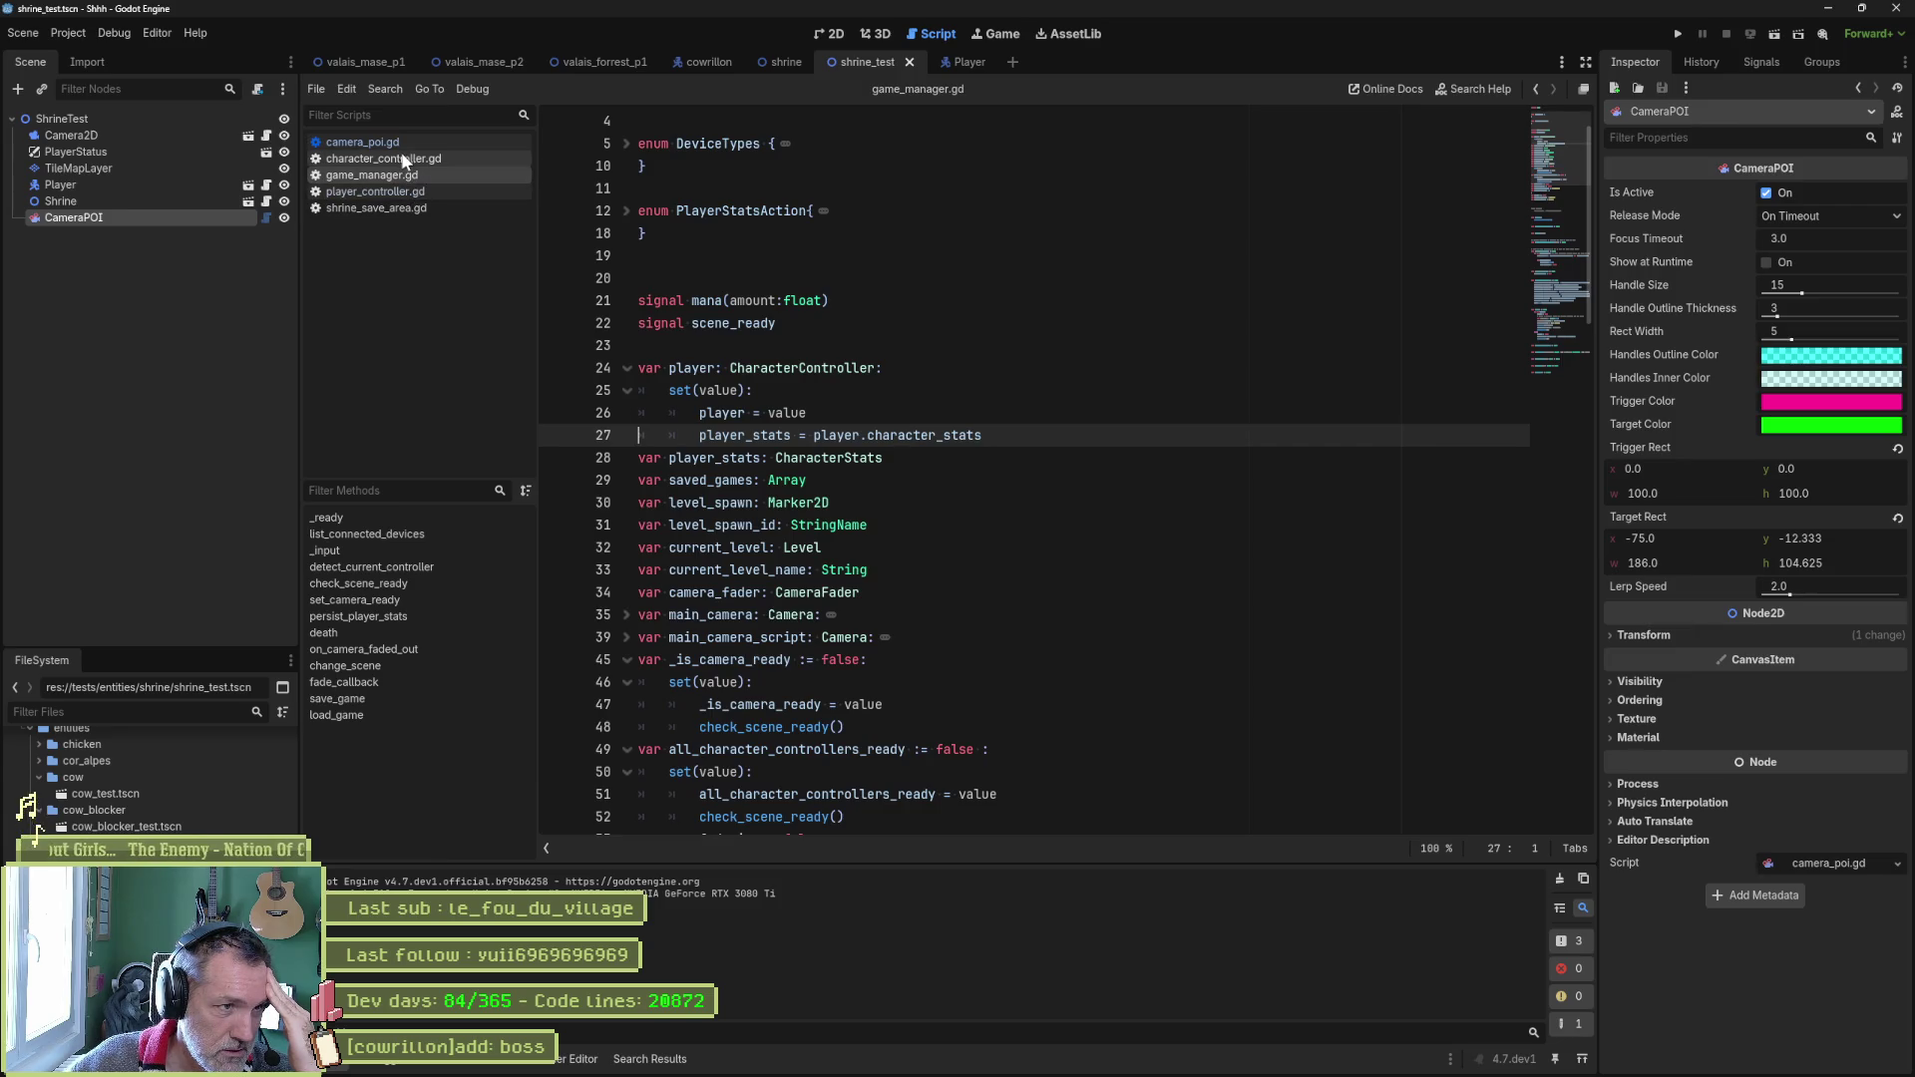
{"action": "left_click", "coordinate": [405, 189]}
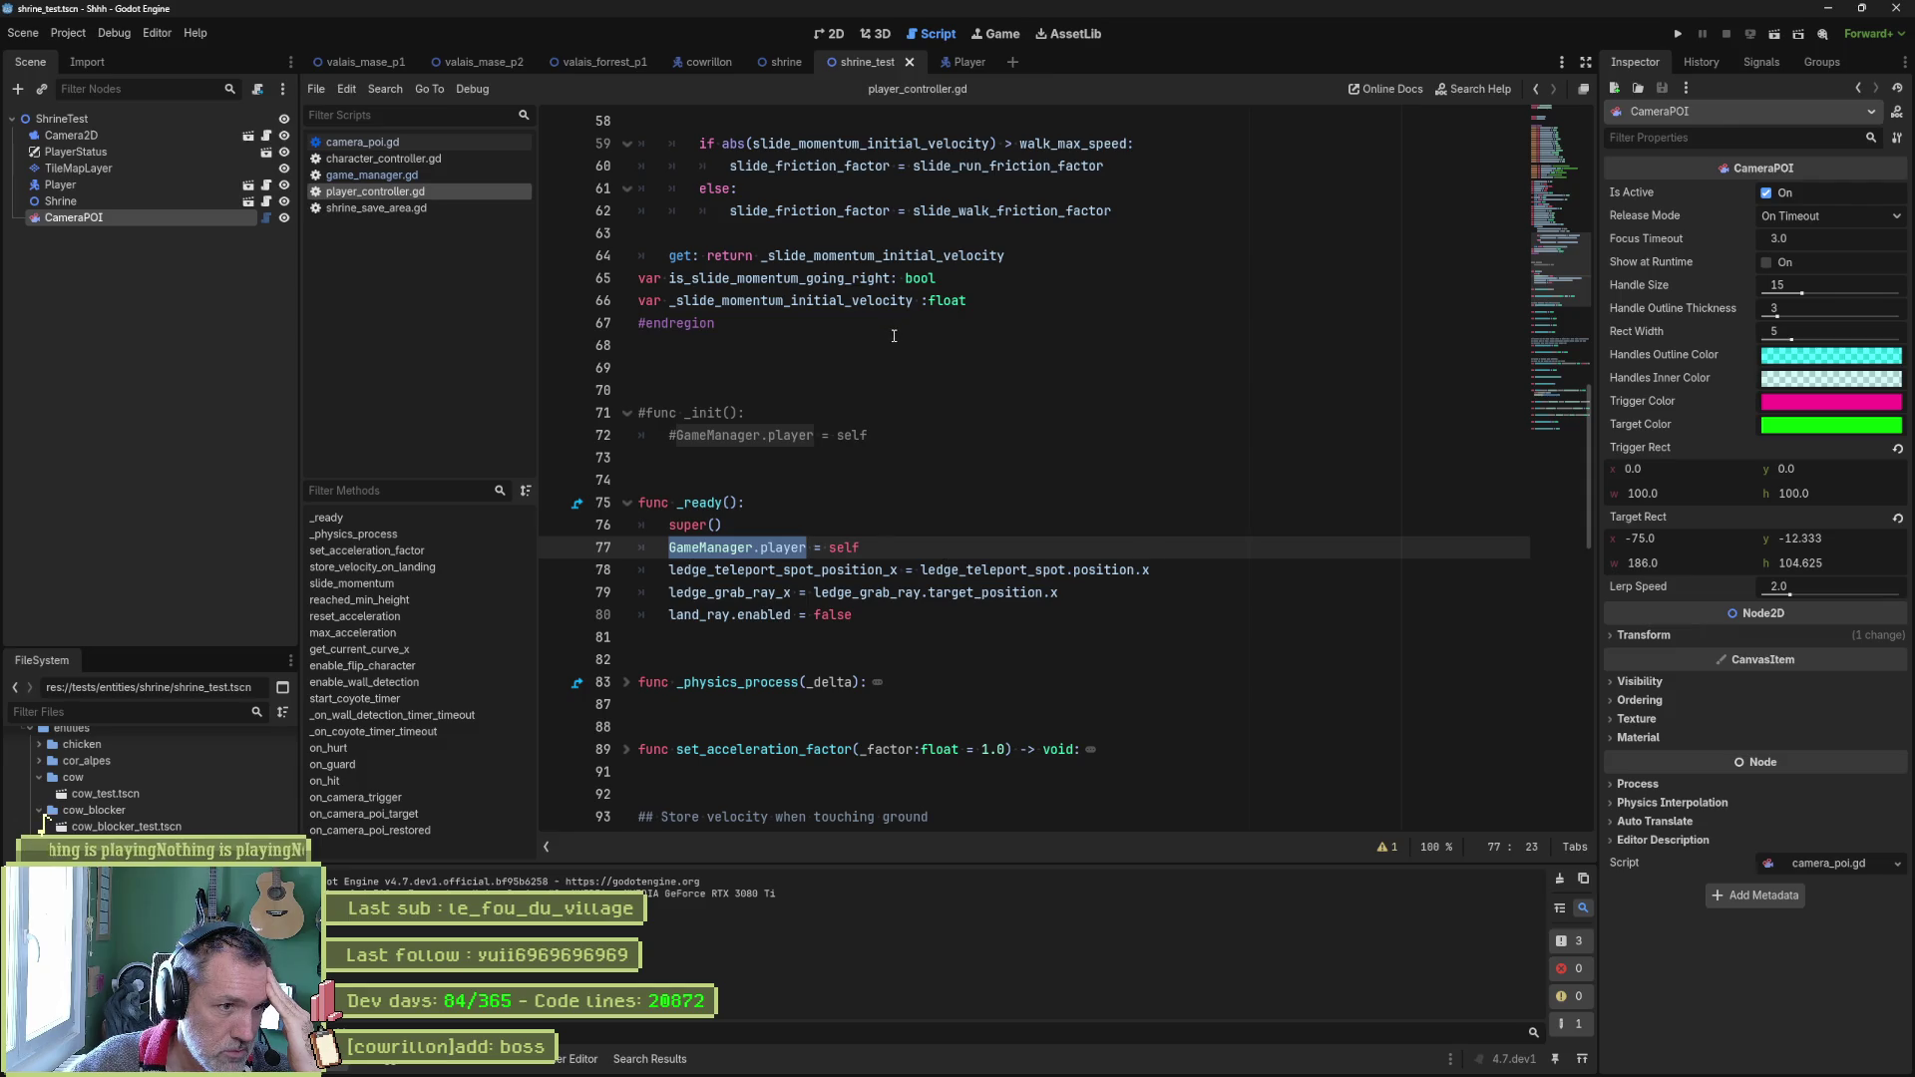
{"action": "left_click", "coordinate": [817, 483]}
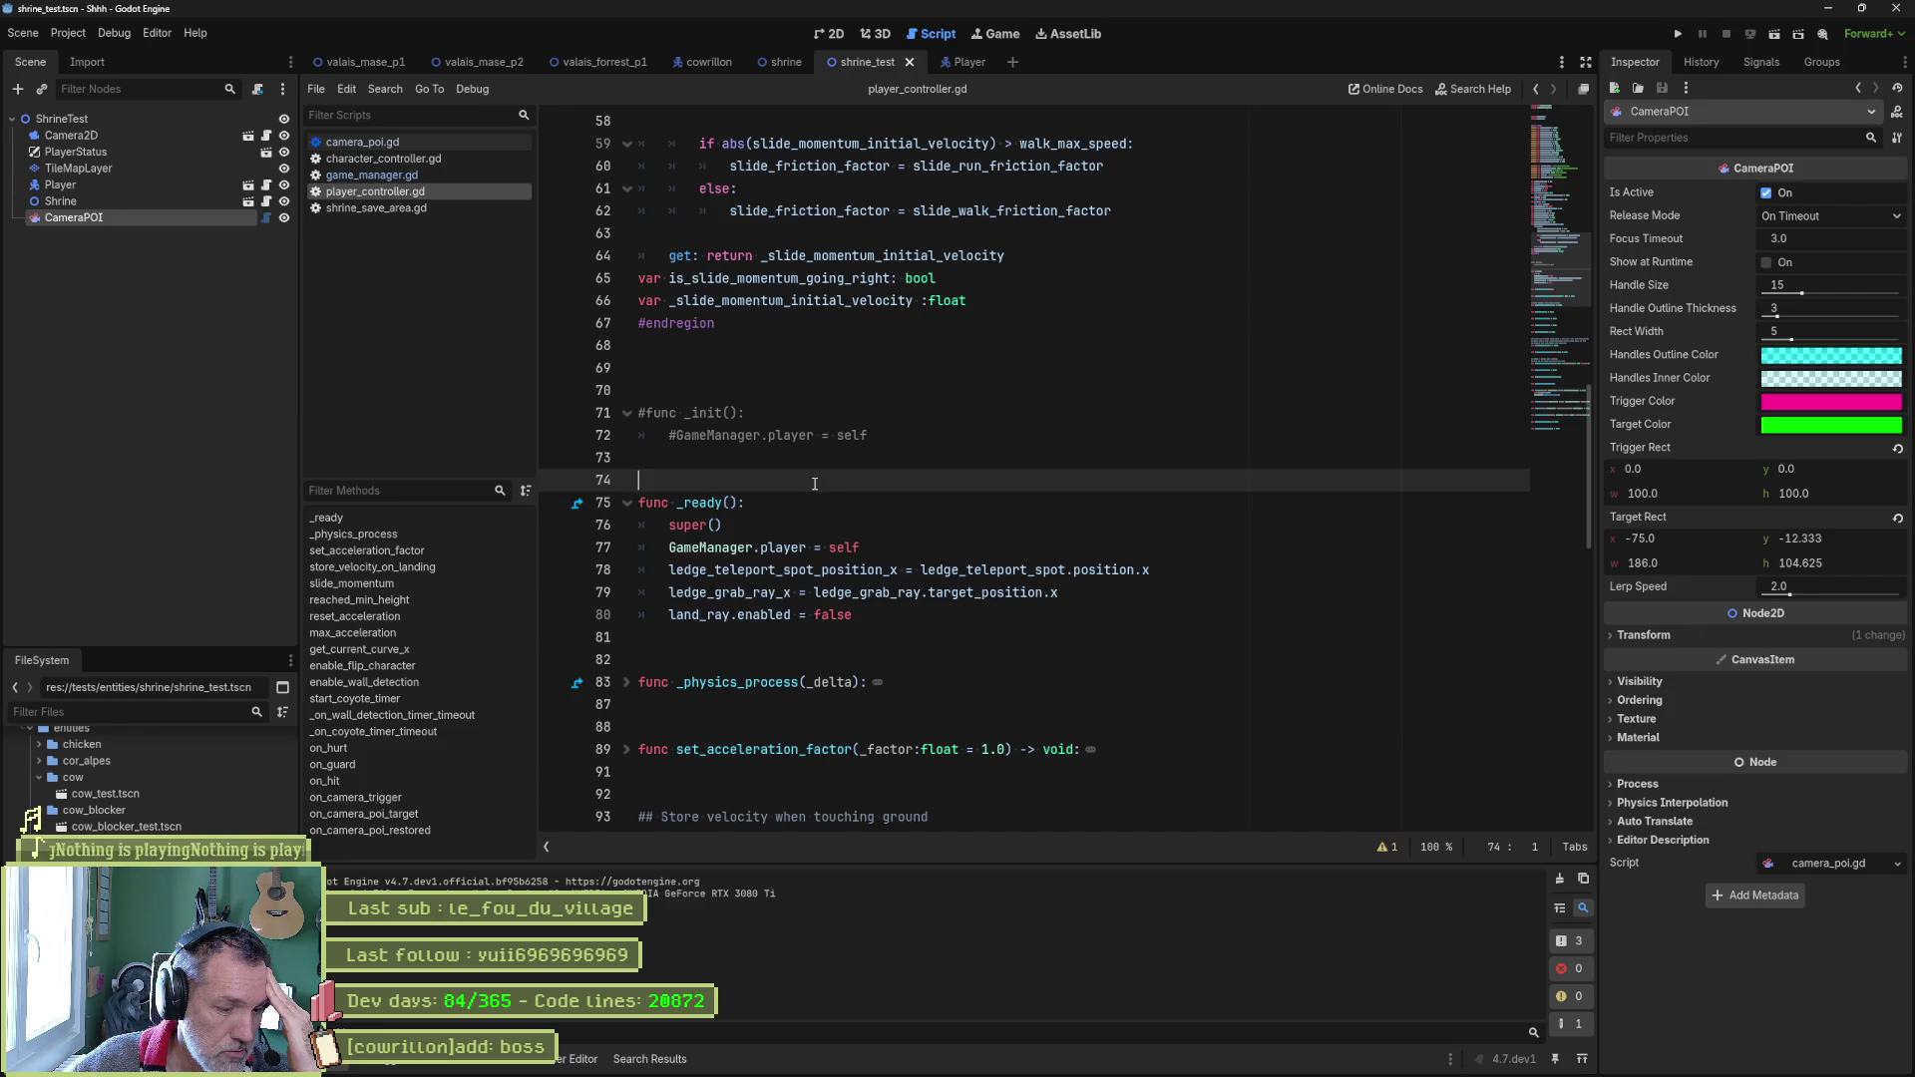
{"action": "left_click_drag", "start_coordinate": [815, 484], "coordinate": [806, 377]}
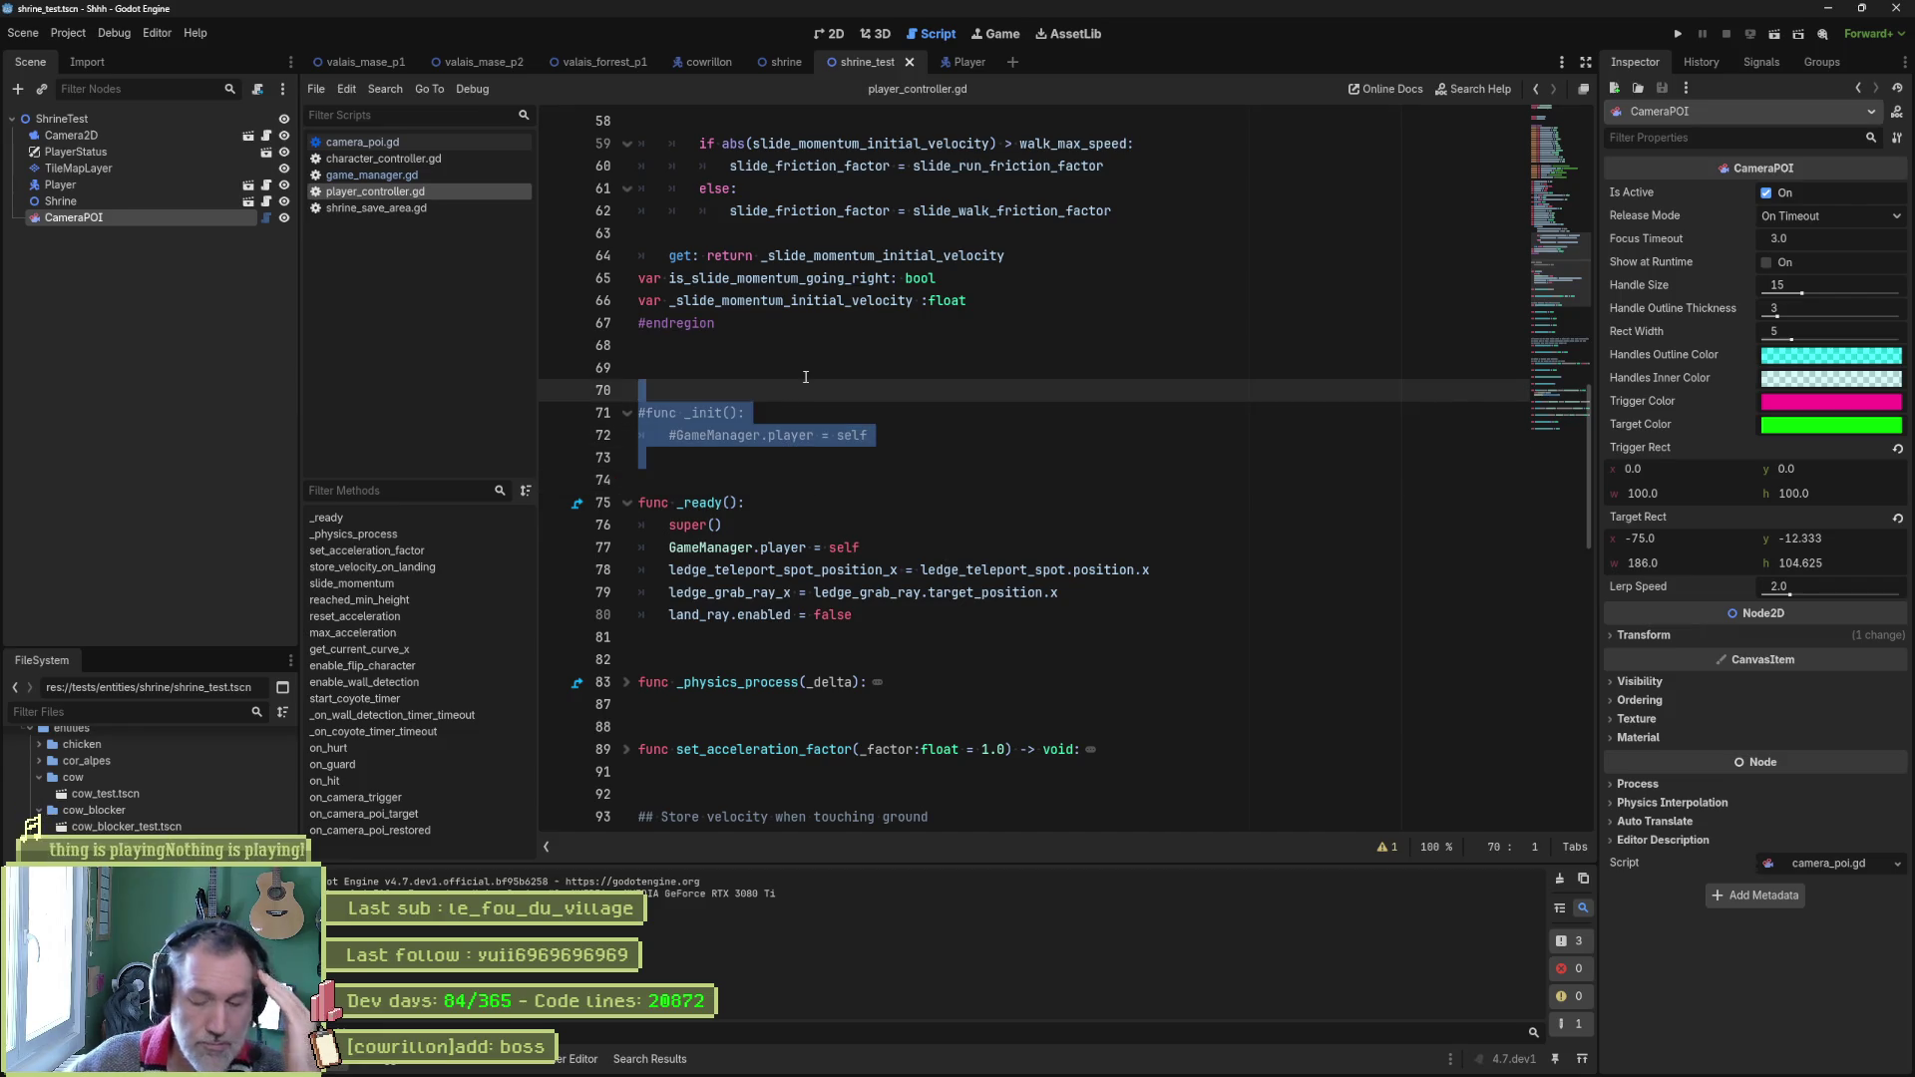
{"action": "key", "text": "BackSpace"}
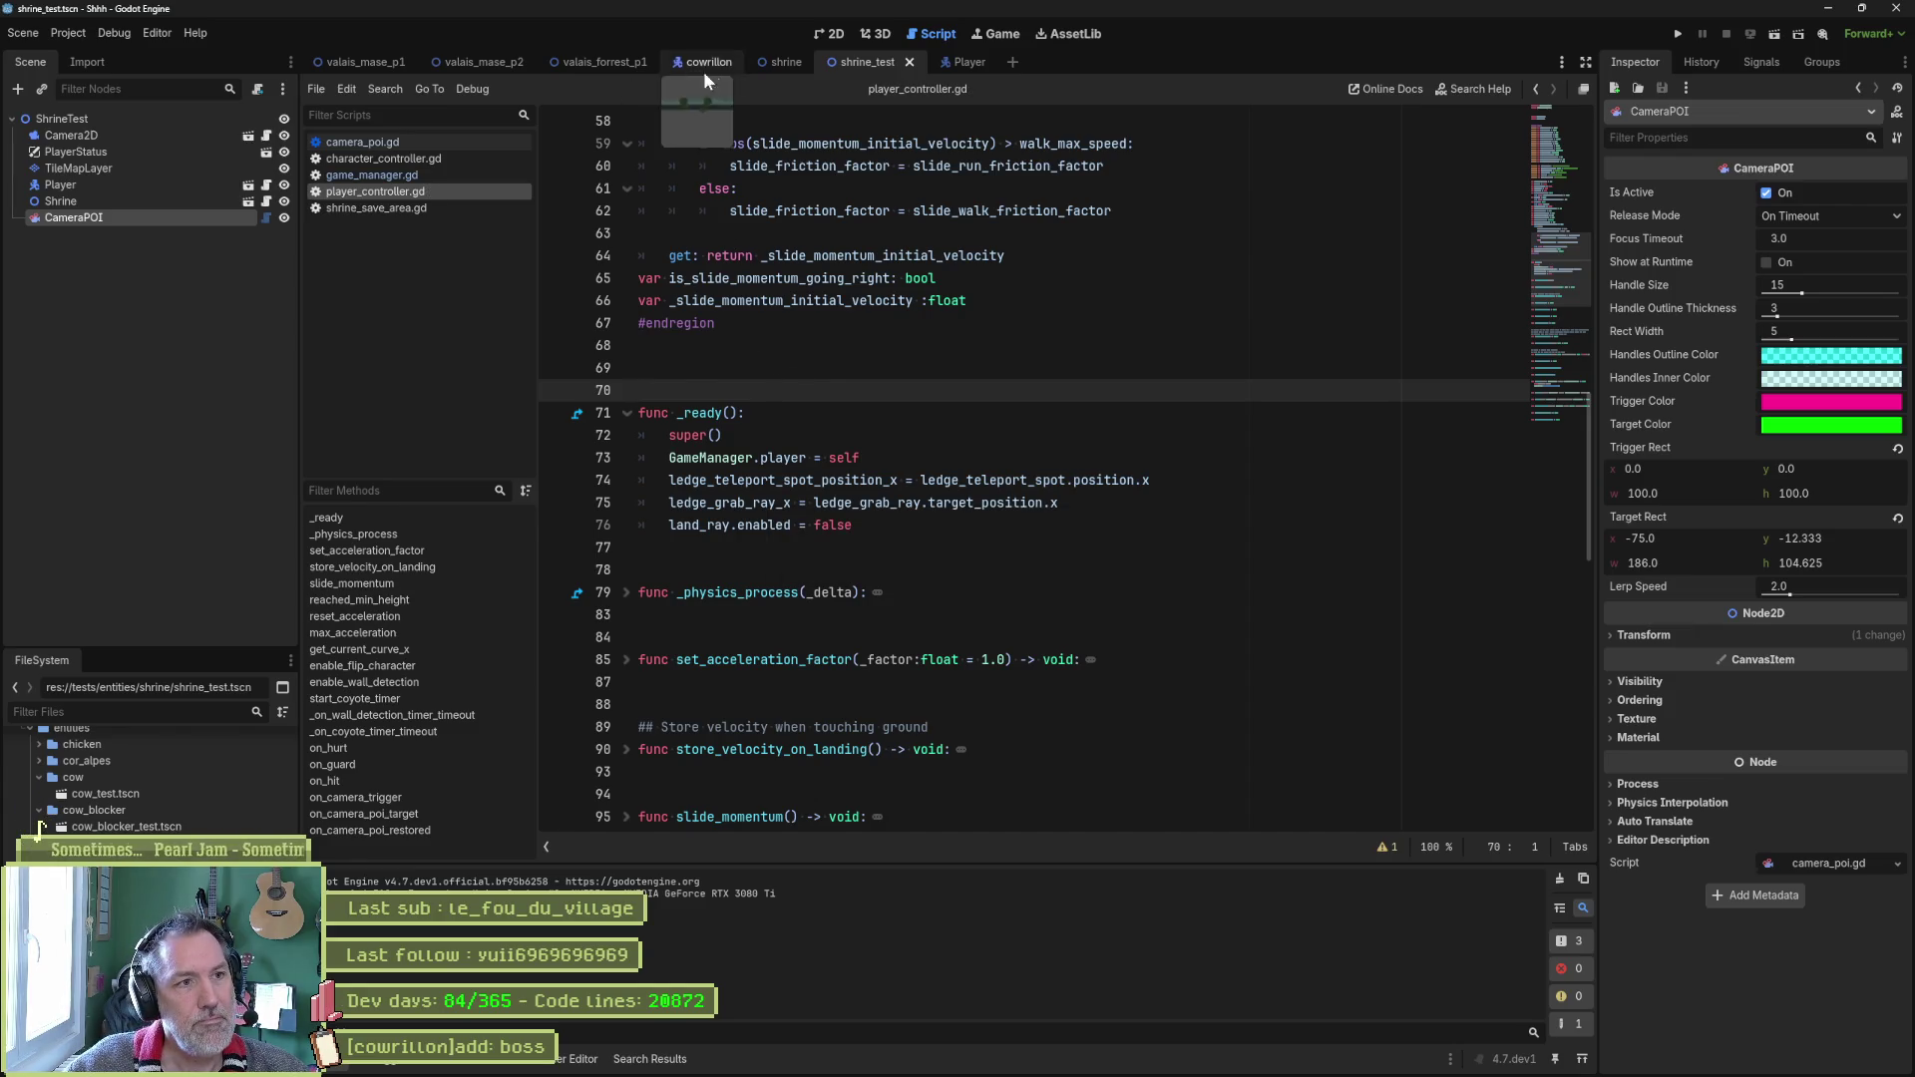
{"action": "left_click", "coordinate": [788, 64]}
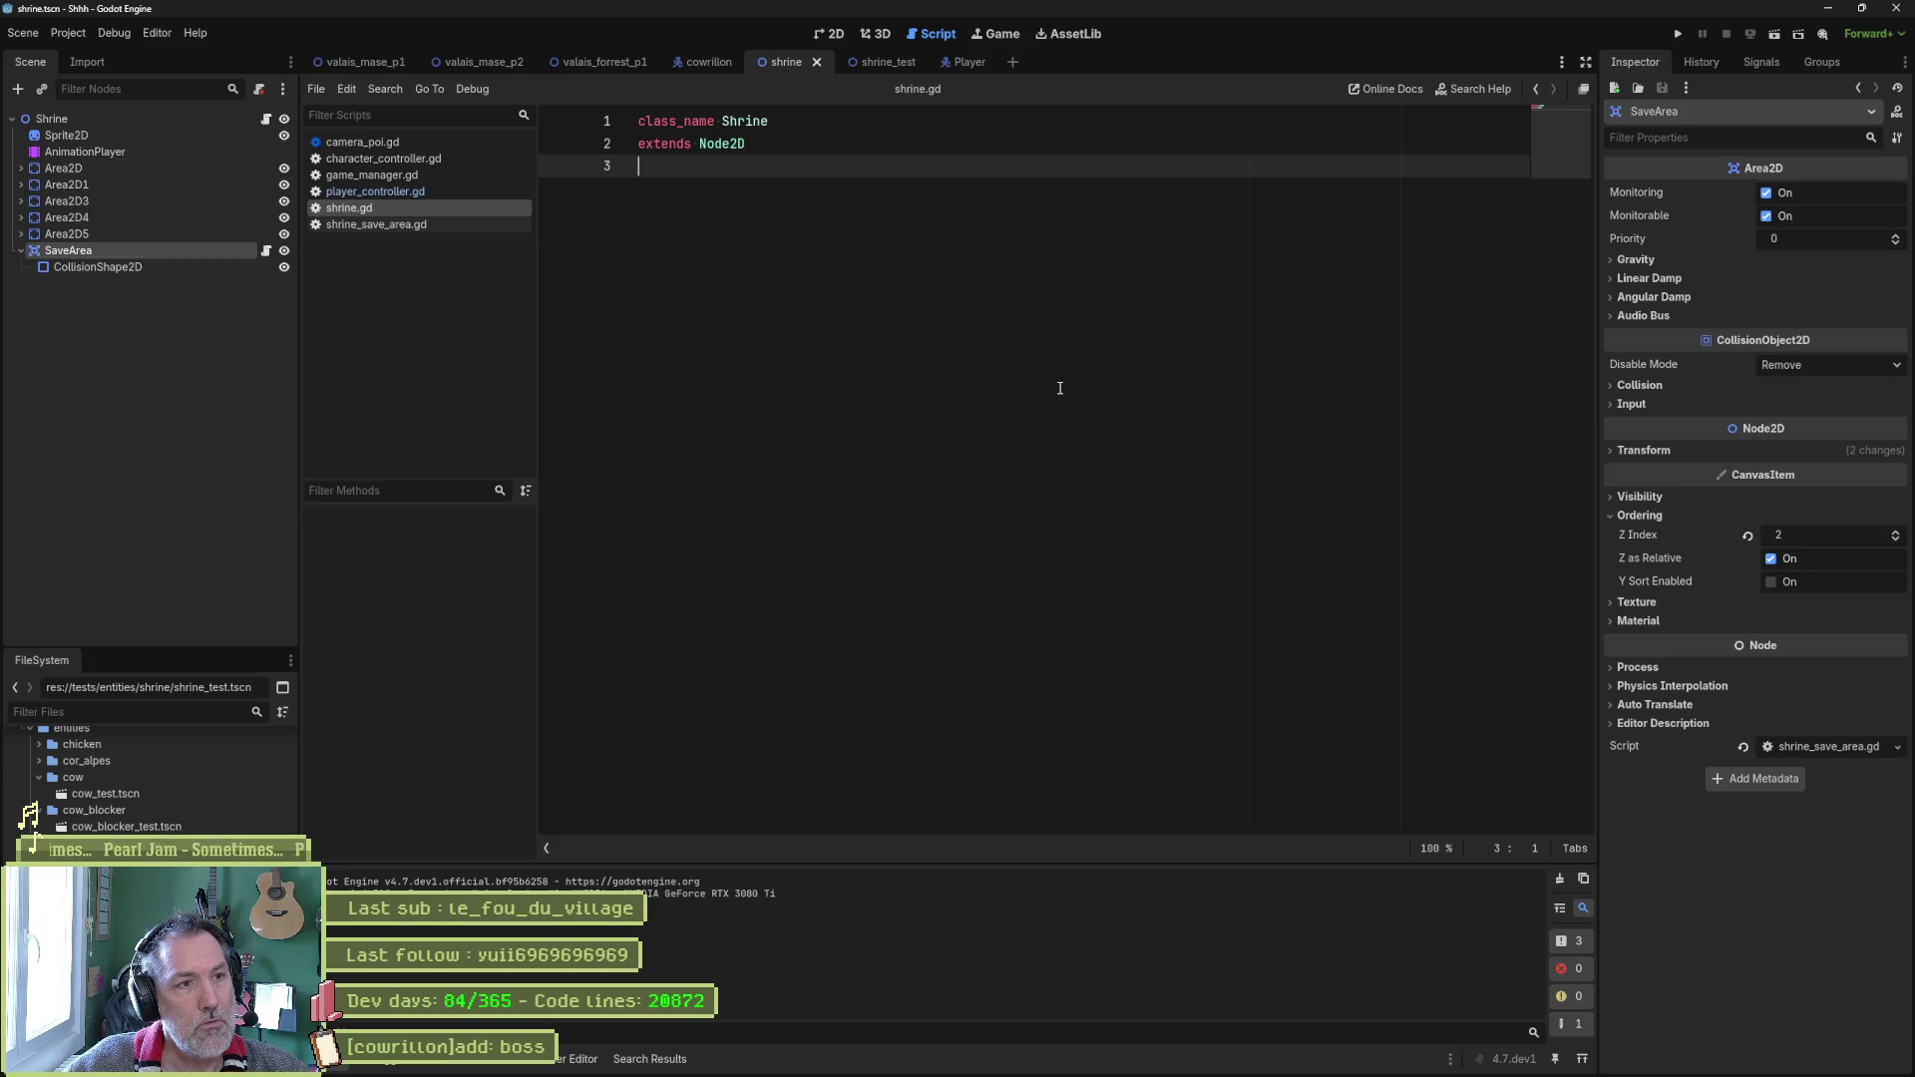
In shrine.gd, add a _ready setting GameManager.player.character_stats.health_value = 50.0, and save.
{"action": "key", "text": "Return"}
{"action": "key", "text": "Return"}
{"action": "key", "text": "Return"}
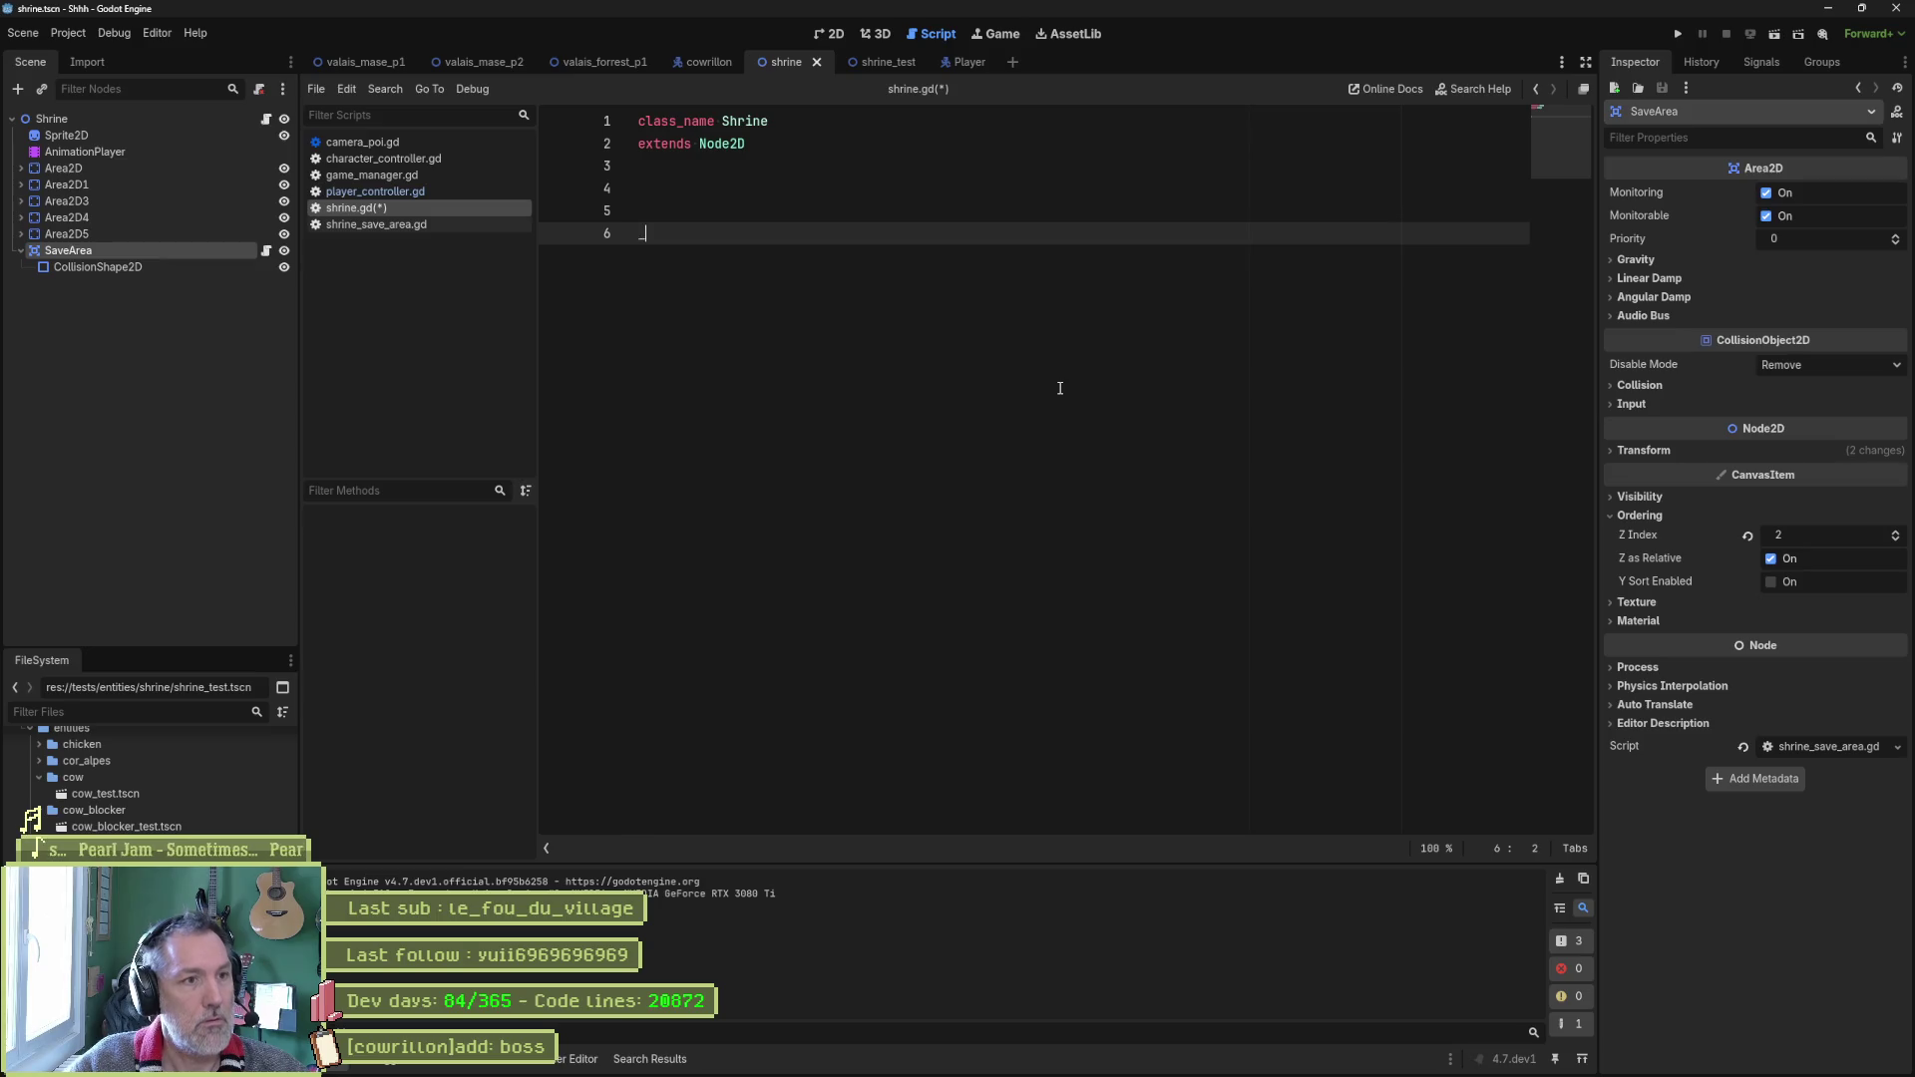
{"action": "type", "text": "func"}
{"action": "key", "text": "Return"}
{"action": "key", "text": "Return"}
{"action": "type", "text": "Game"}
{"action": "key", "text": "Down"}
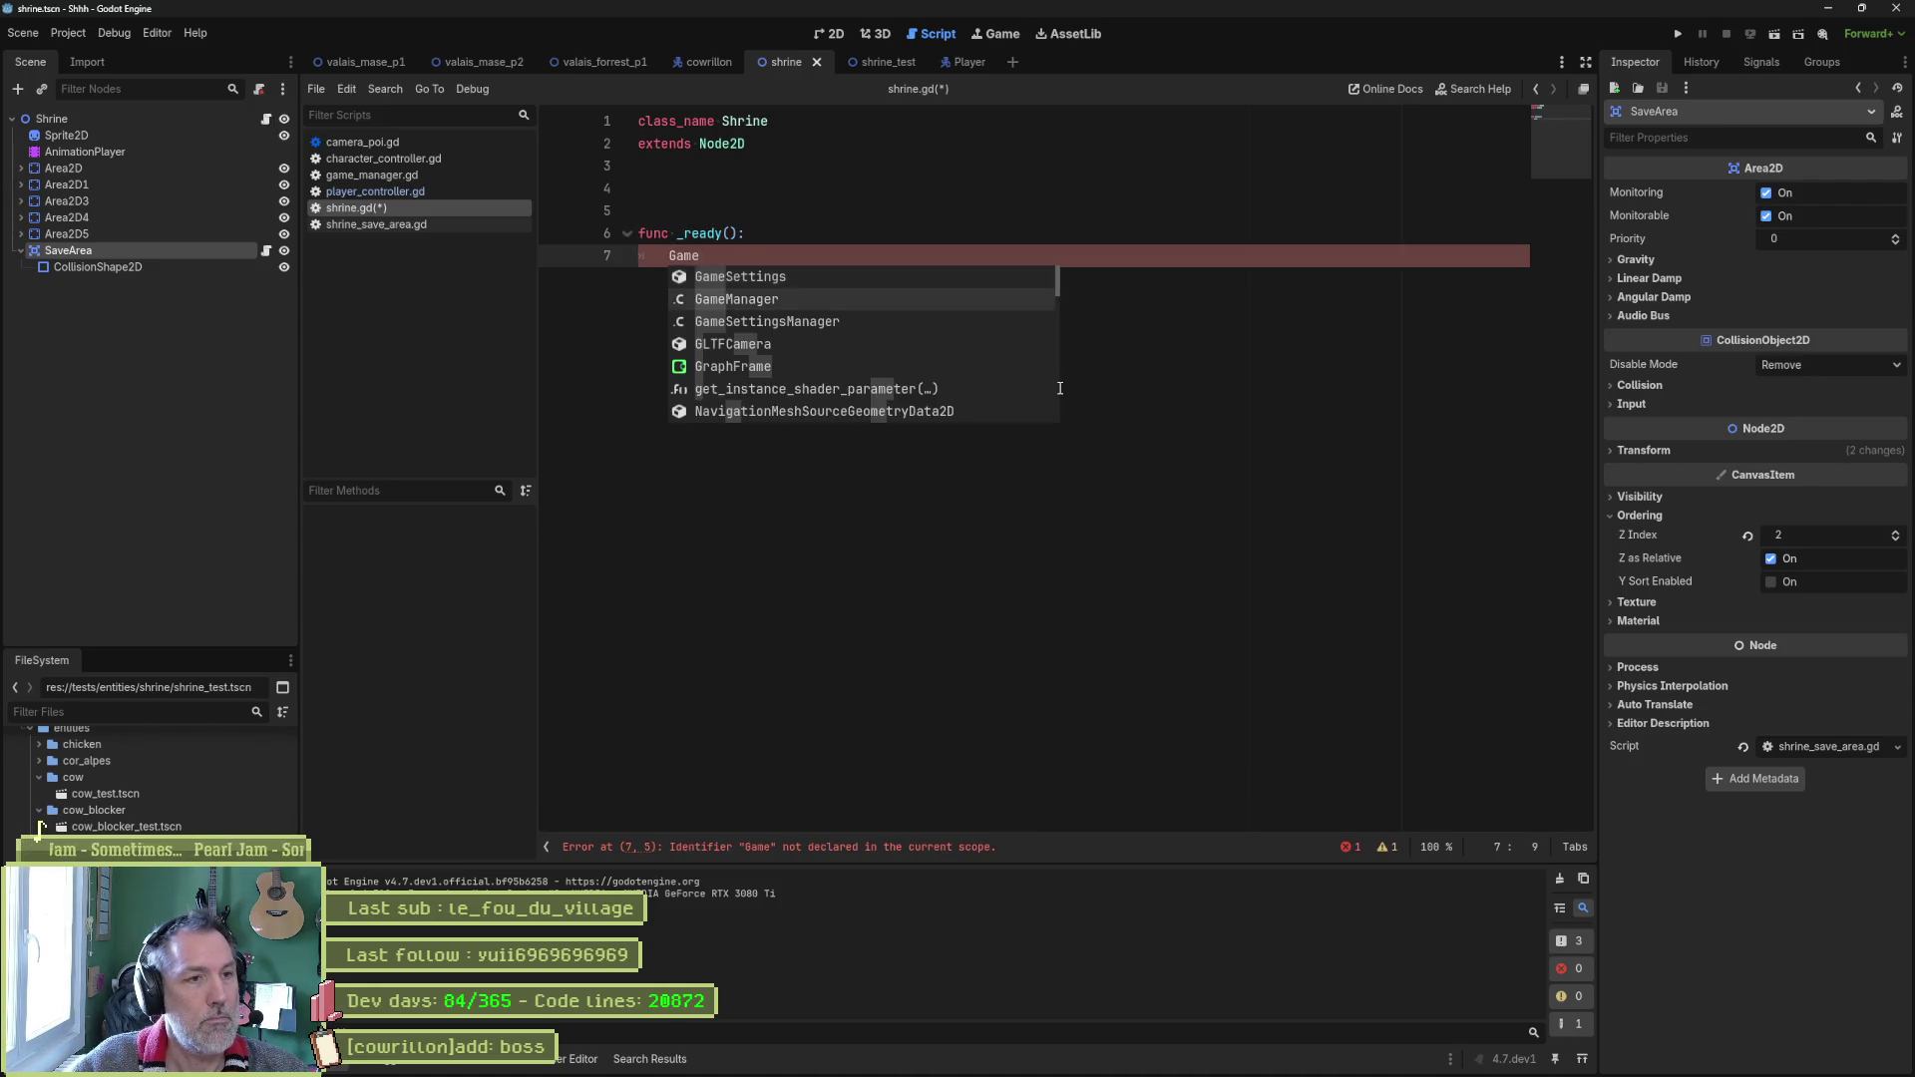
{"action": "key", "text": "Return"}
{"action": "type", "text": ".pla"}
{"action": "key", "text": "Return"}
{"action": "type", "text": "."}
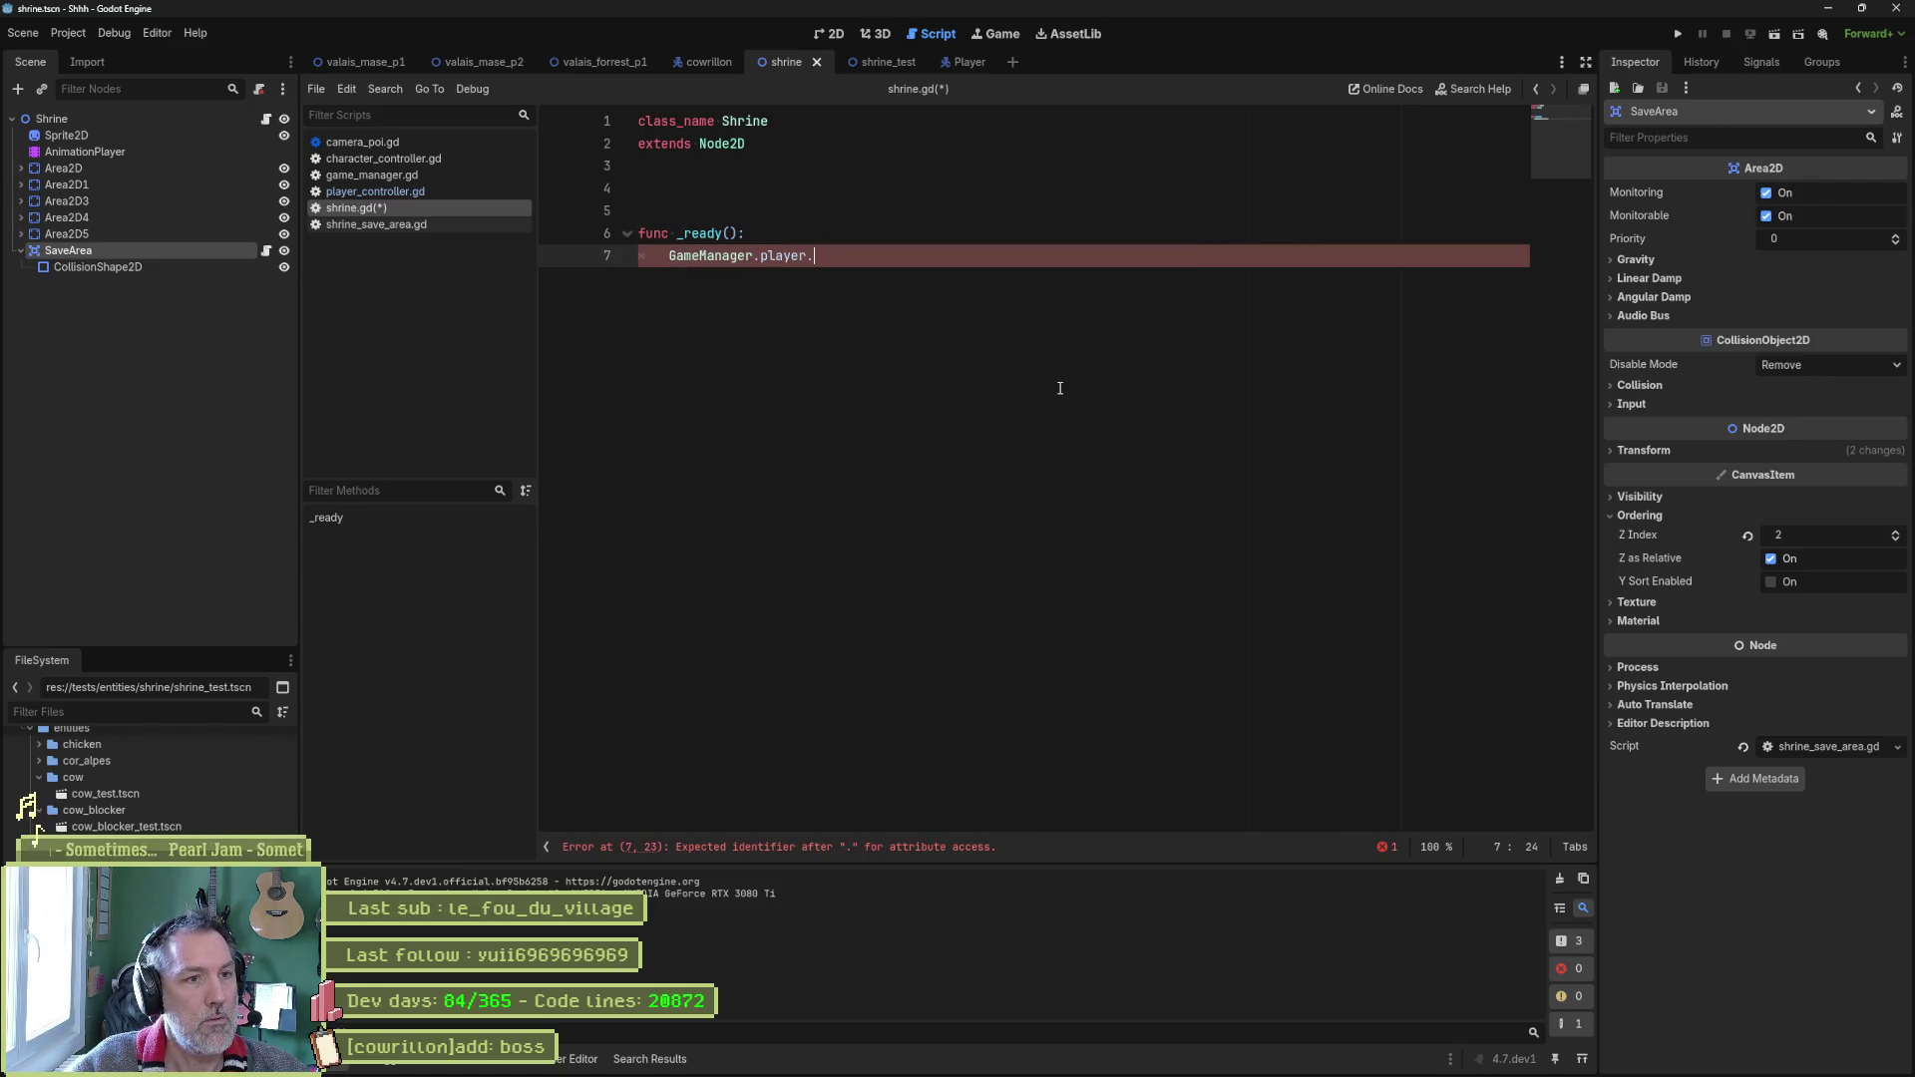
{"action": "type", "text": "cha"}
{"action": "key", "text": "Return"}
{"action": "type", "text": ".heal"}
{"action": "key", "text": "Return"}
{"action": "type", "text": "= 50.0"}
{"action": "key", "text": "ctrl+s"}
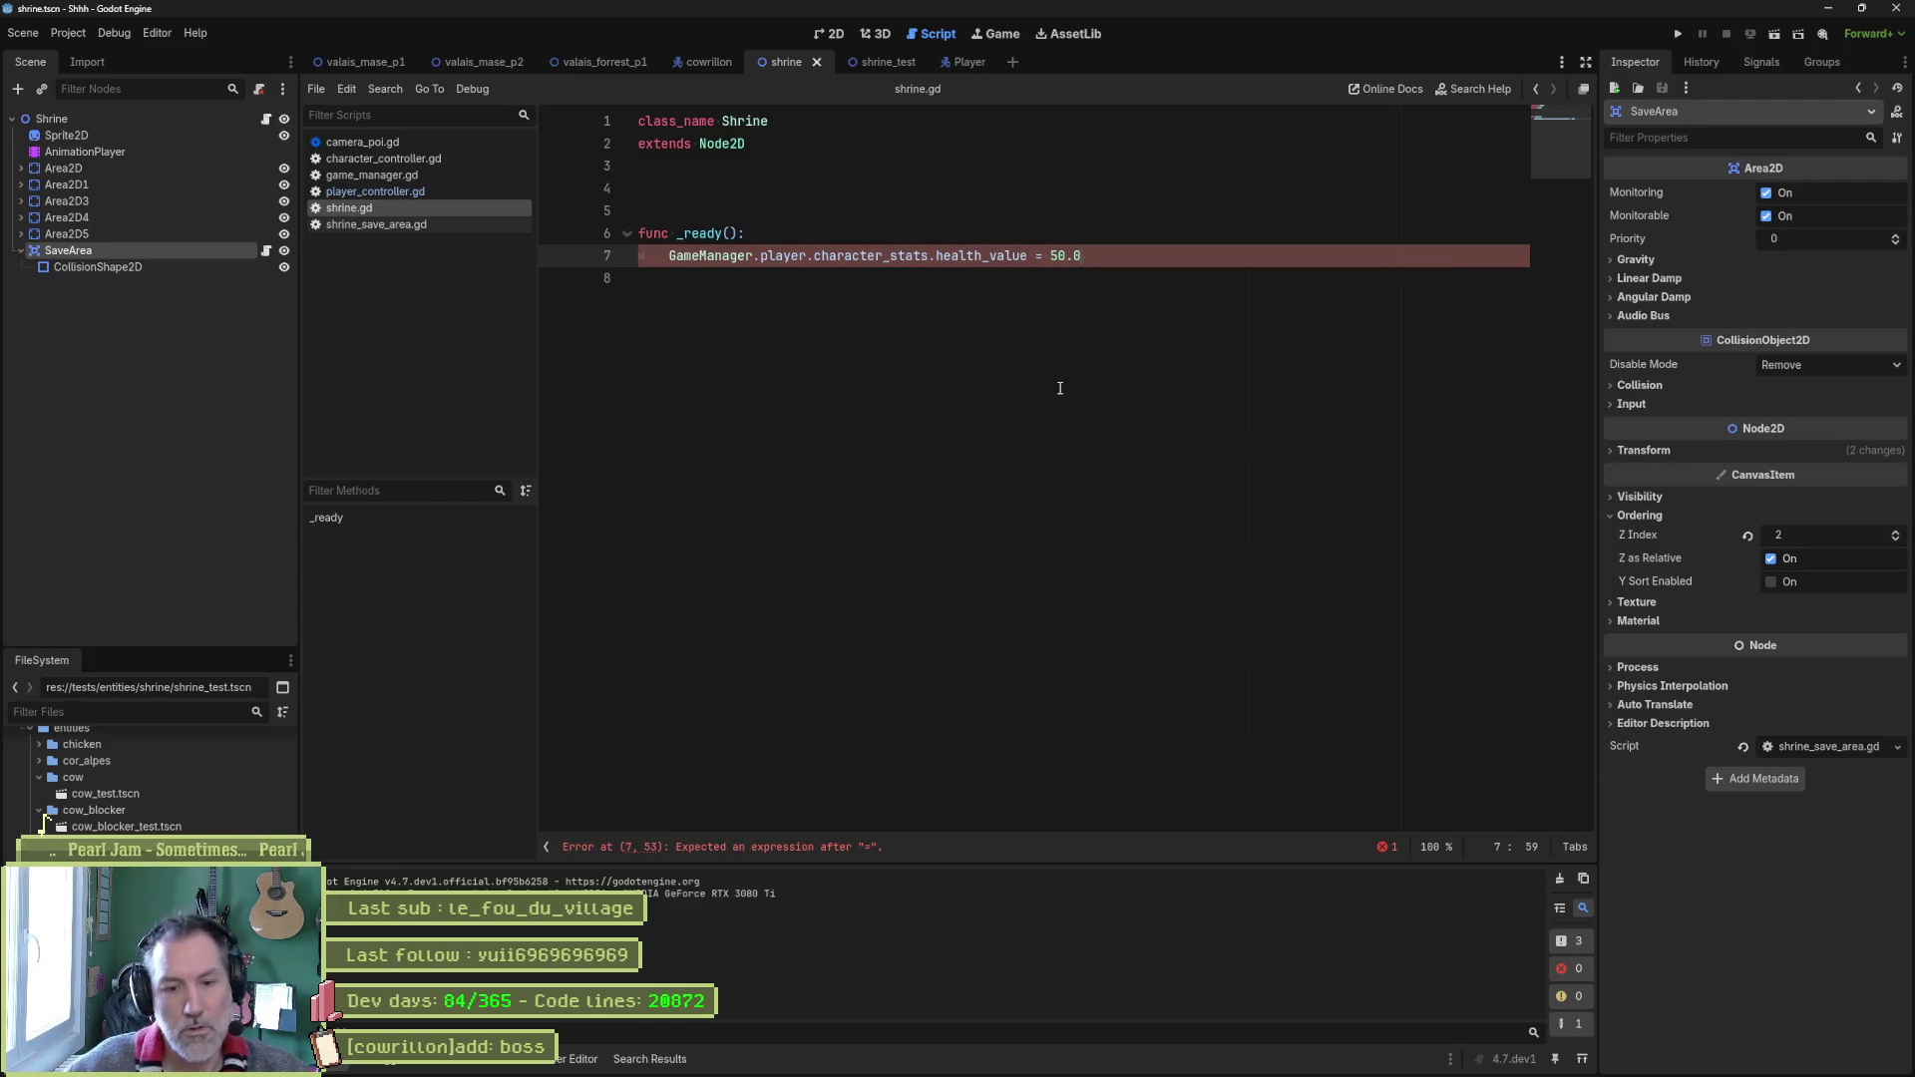
Run the shrine_test scene to check the reduced health, then stop it.
{"action": "left_click", "coordinate": [882, 66]}
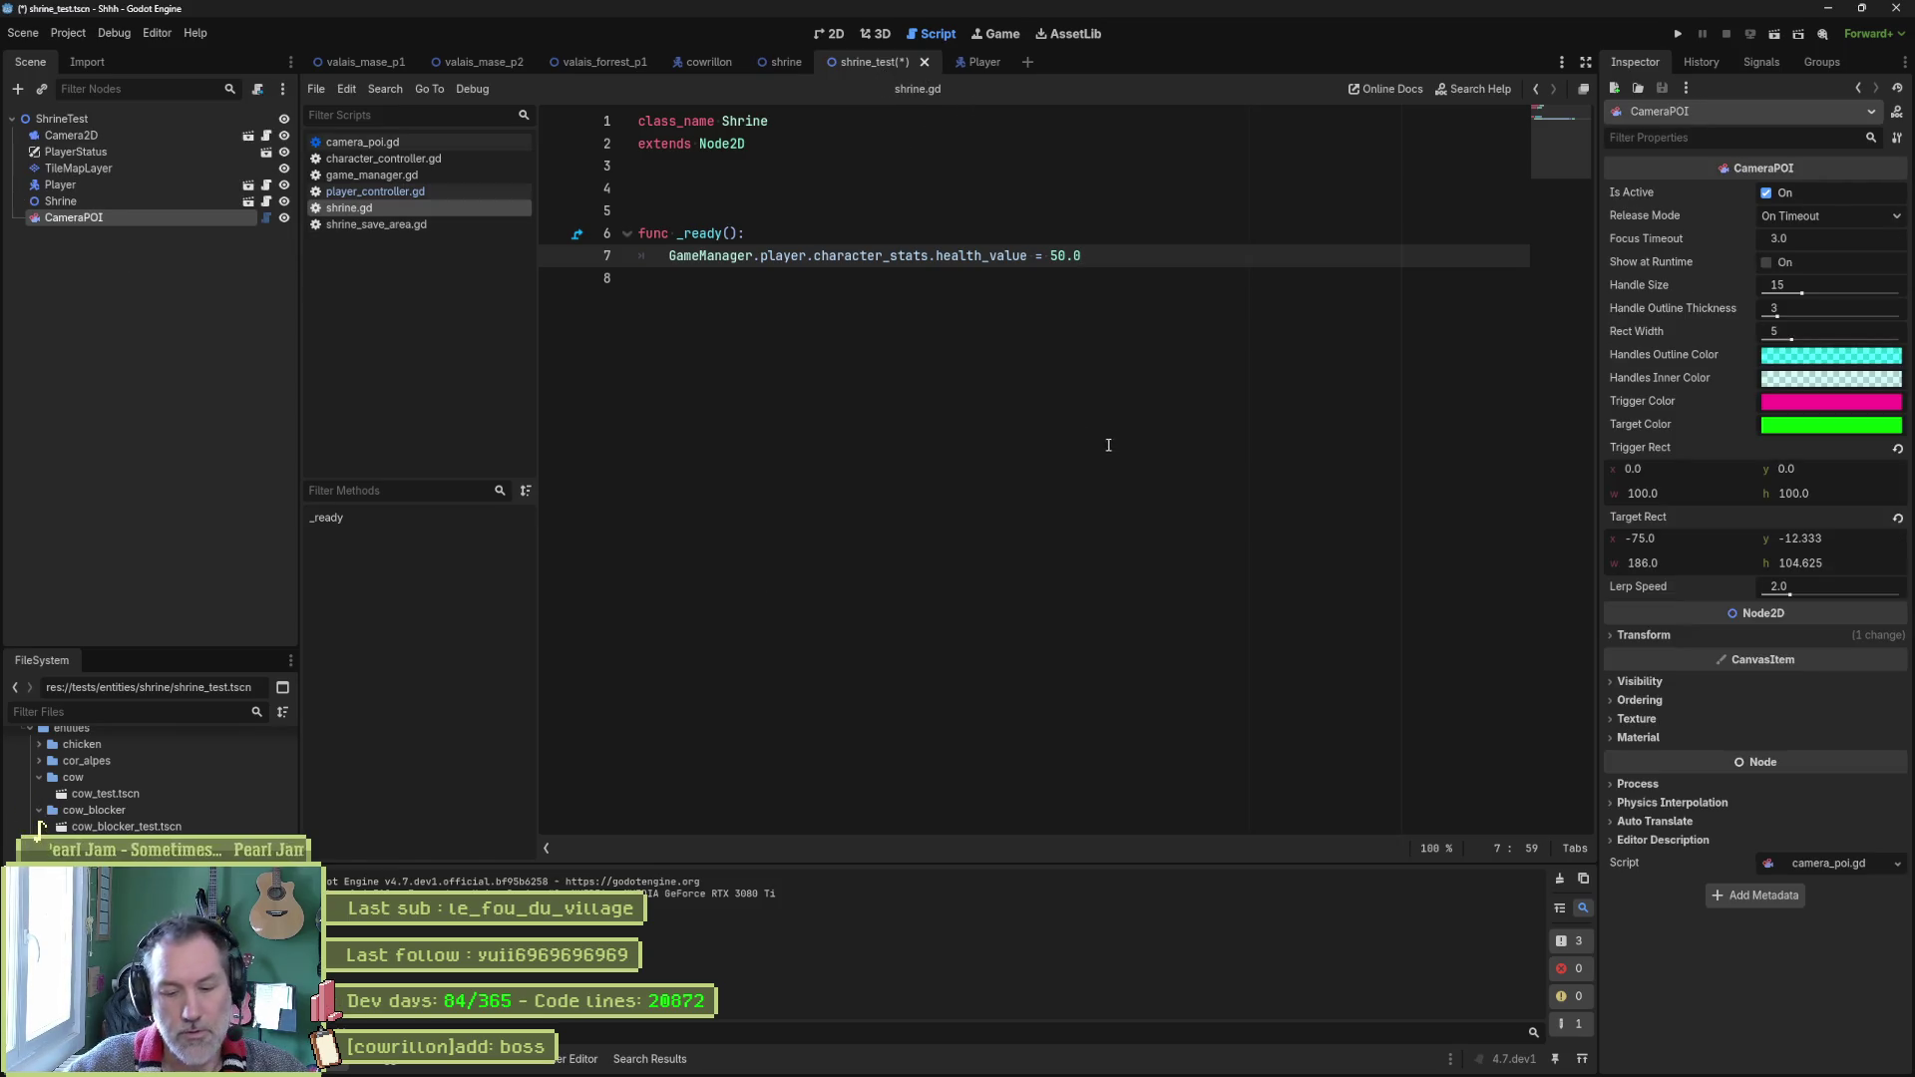
{"action": "key", "text": "F6"}
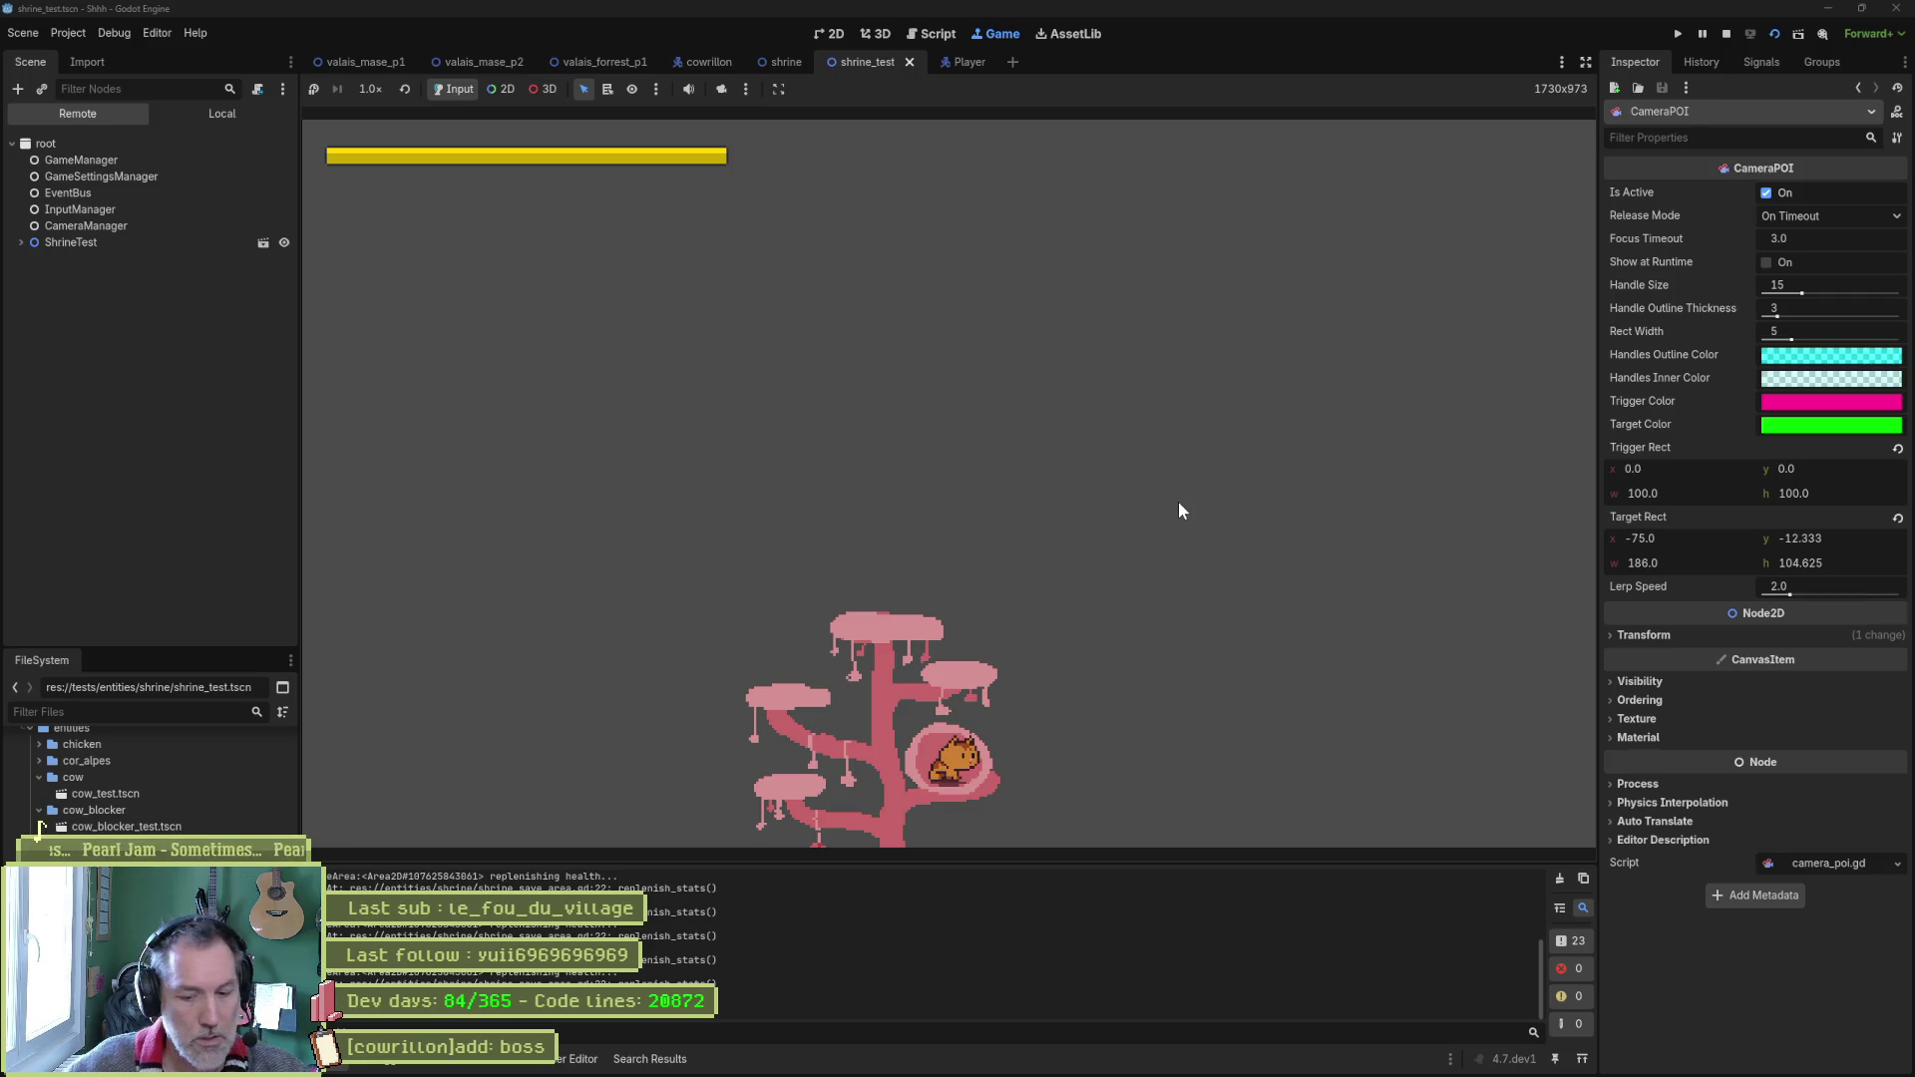
{"action": "key", "text": "F8"}
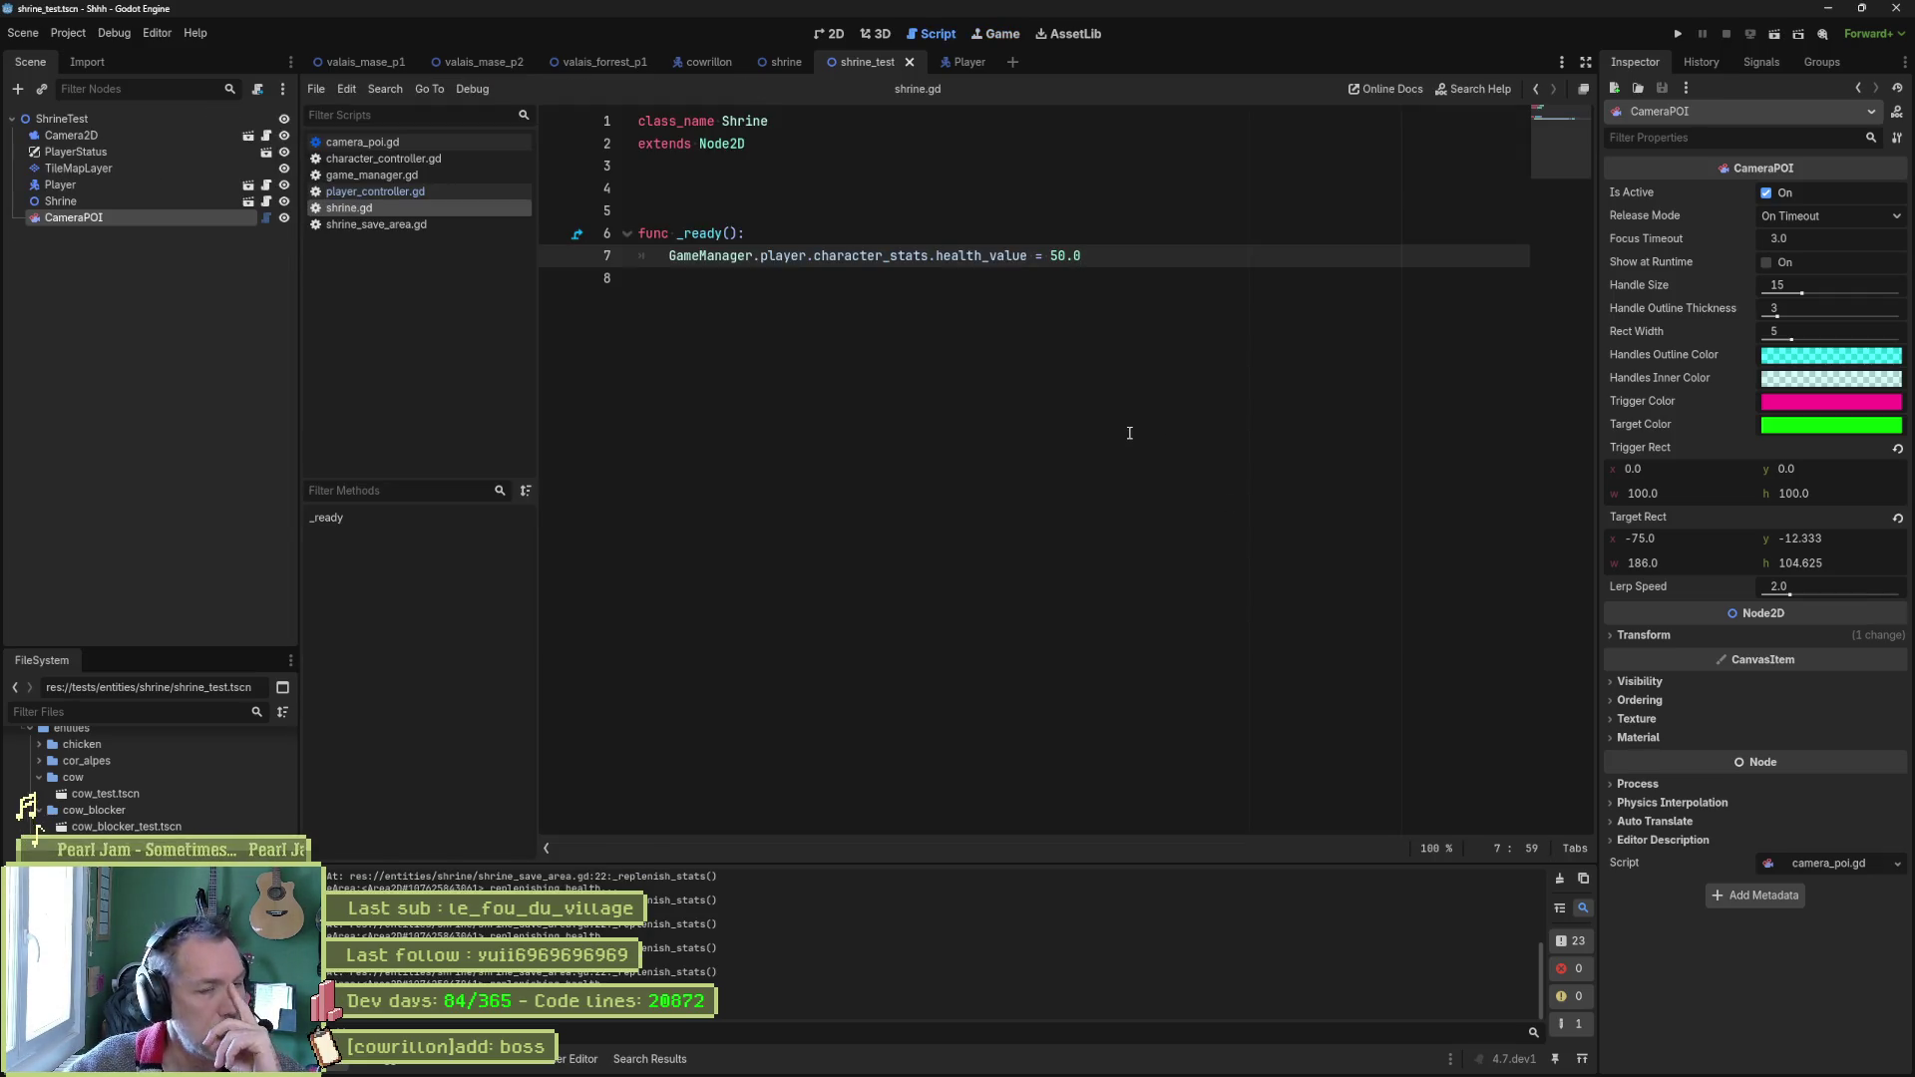
{"action": "left_click", "coordinate": [1206, 1063]}
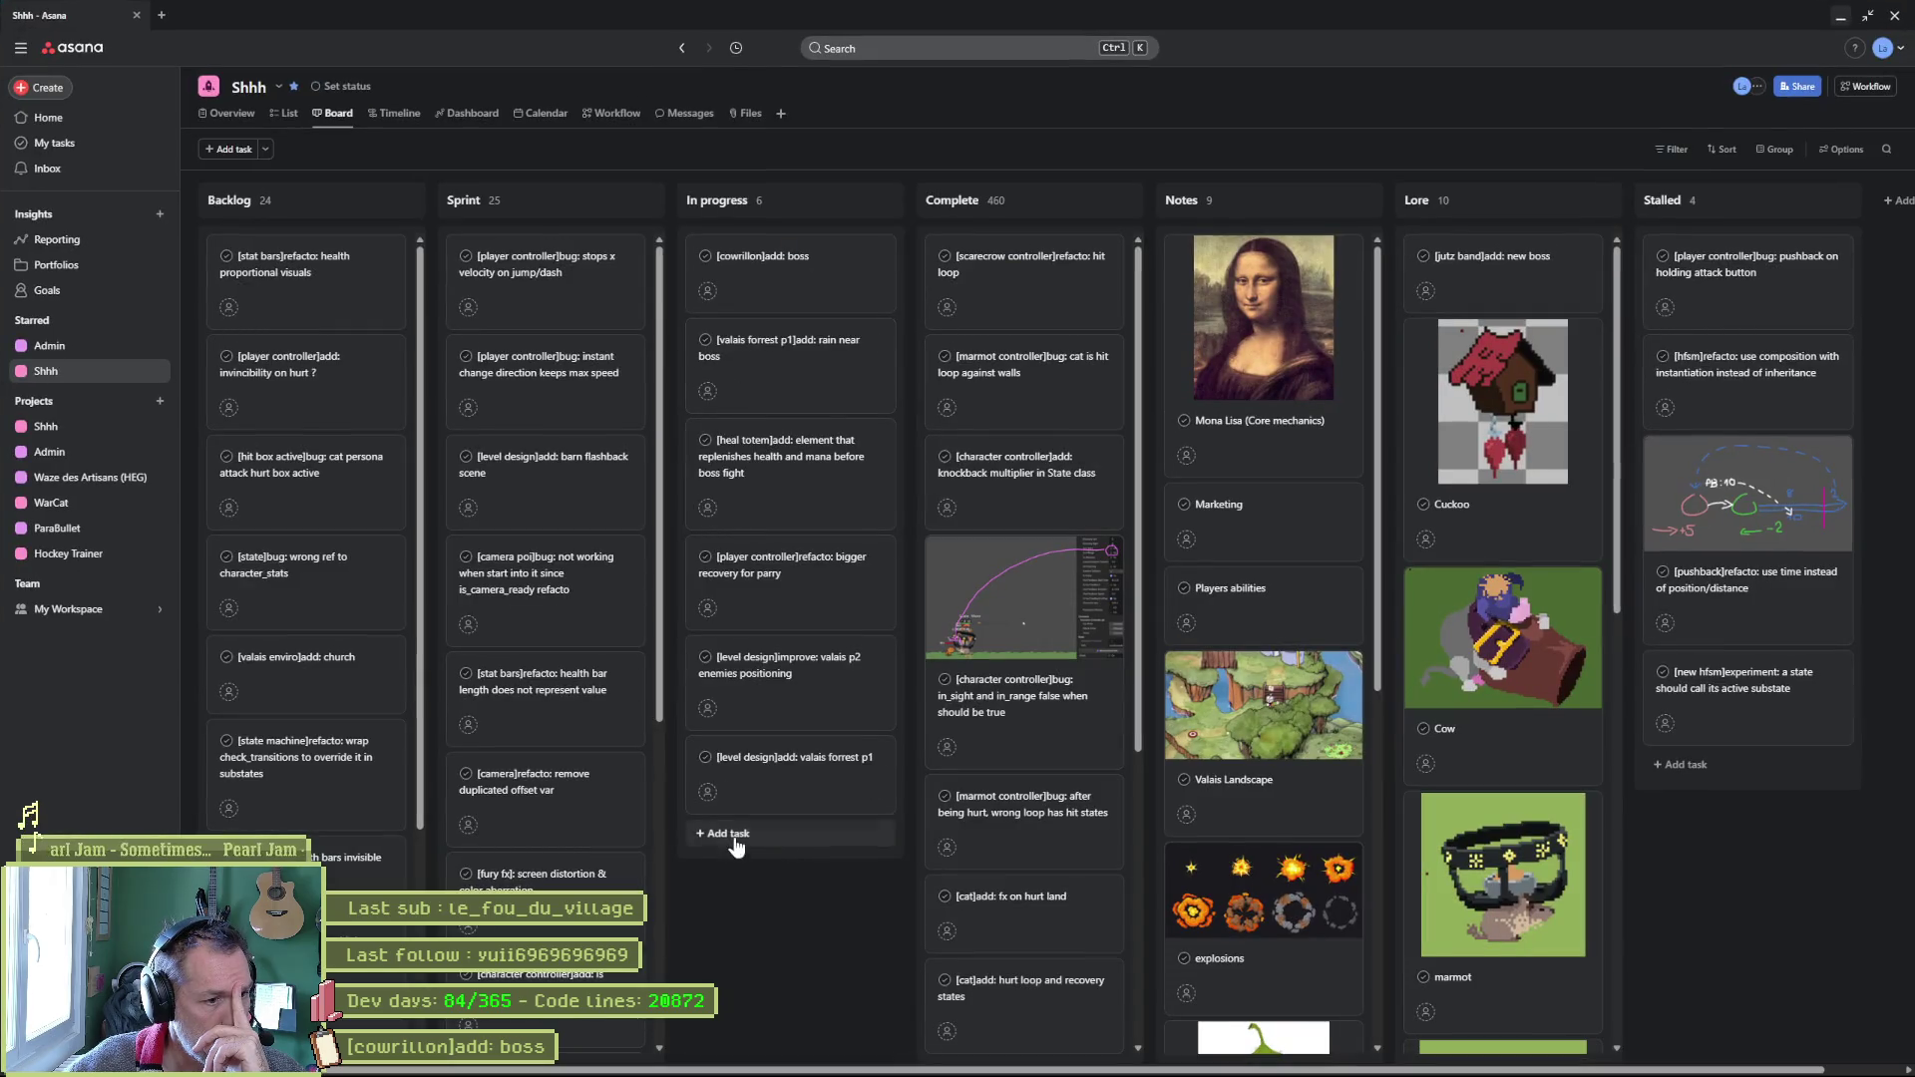
Add an In progress task named '[player sprite]add: shrine replenish stats'.
{"action": "left_click", "coordinate": [734, 841]}
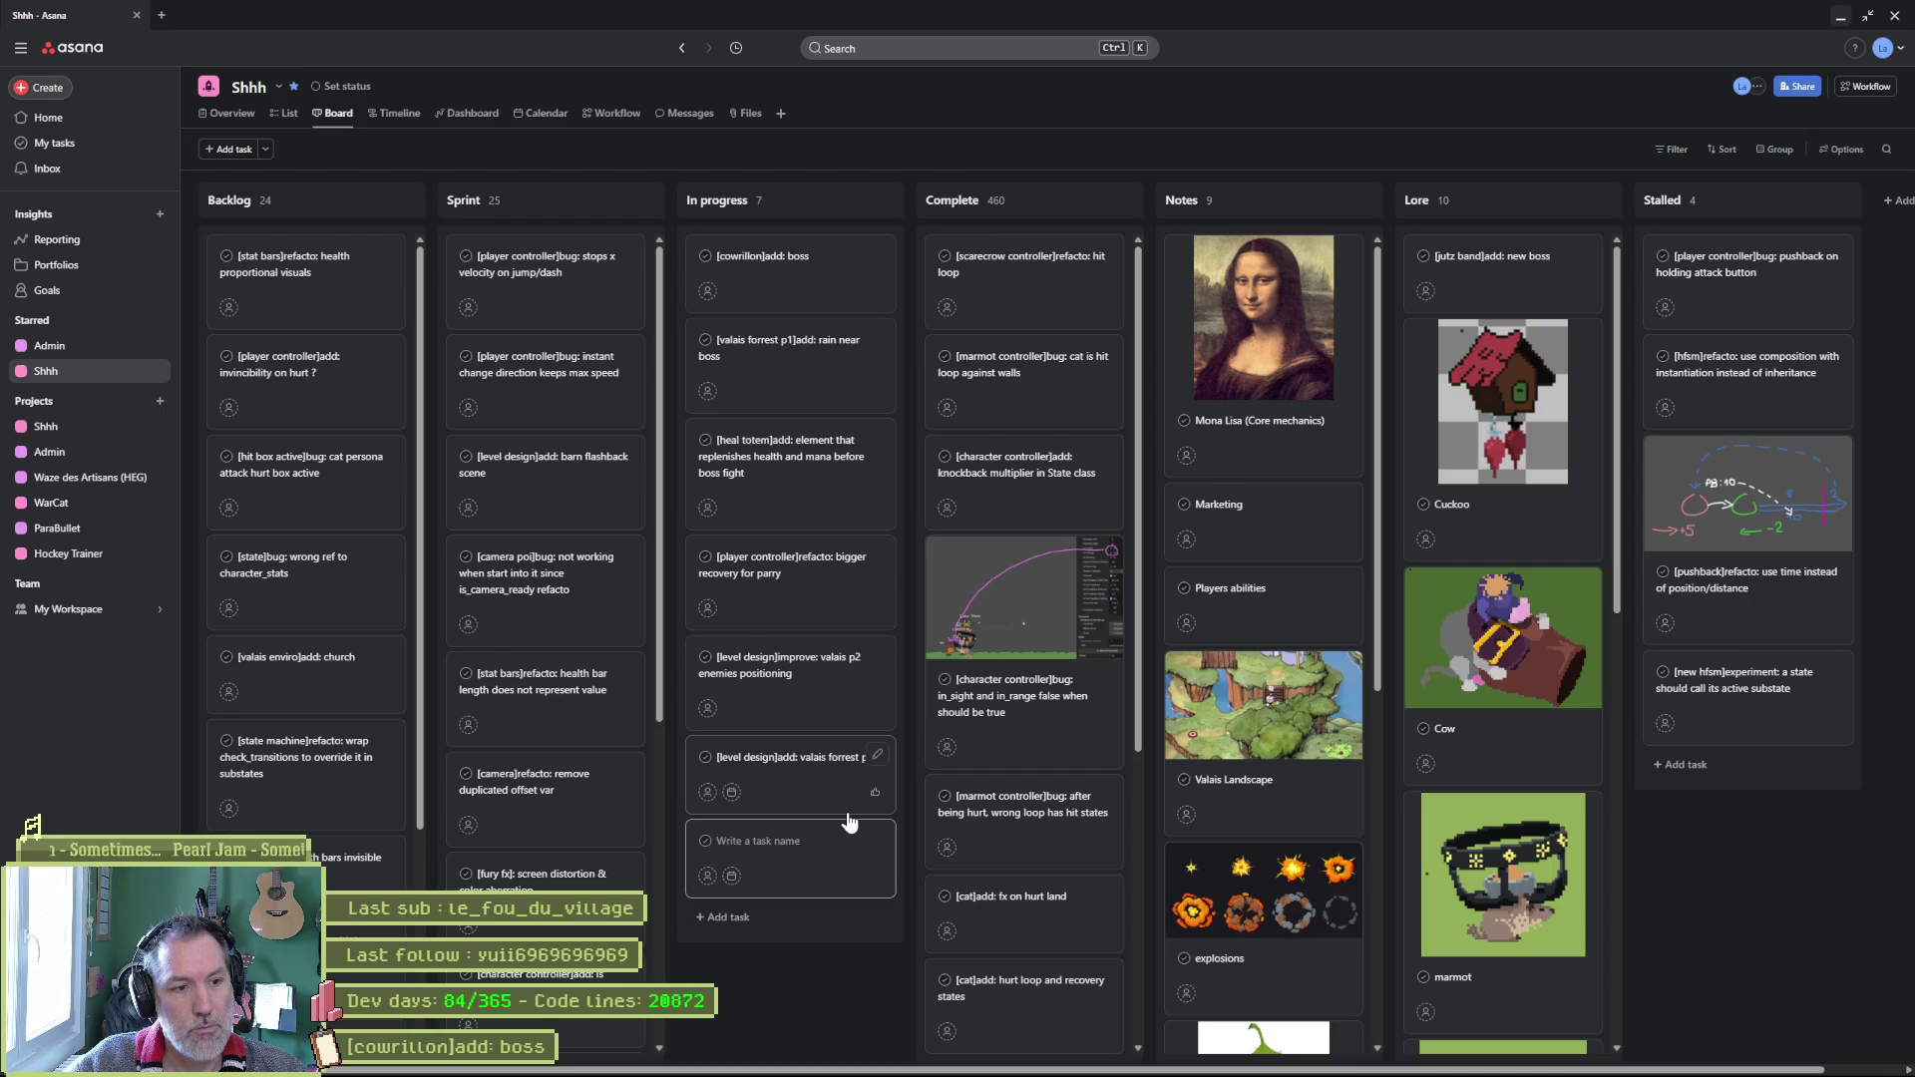
{"action": "type", "text": "[player controller]add:"}
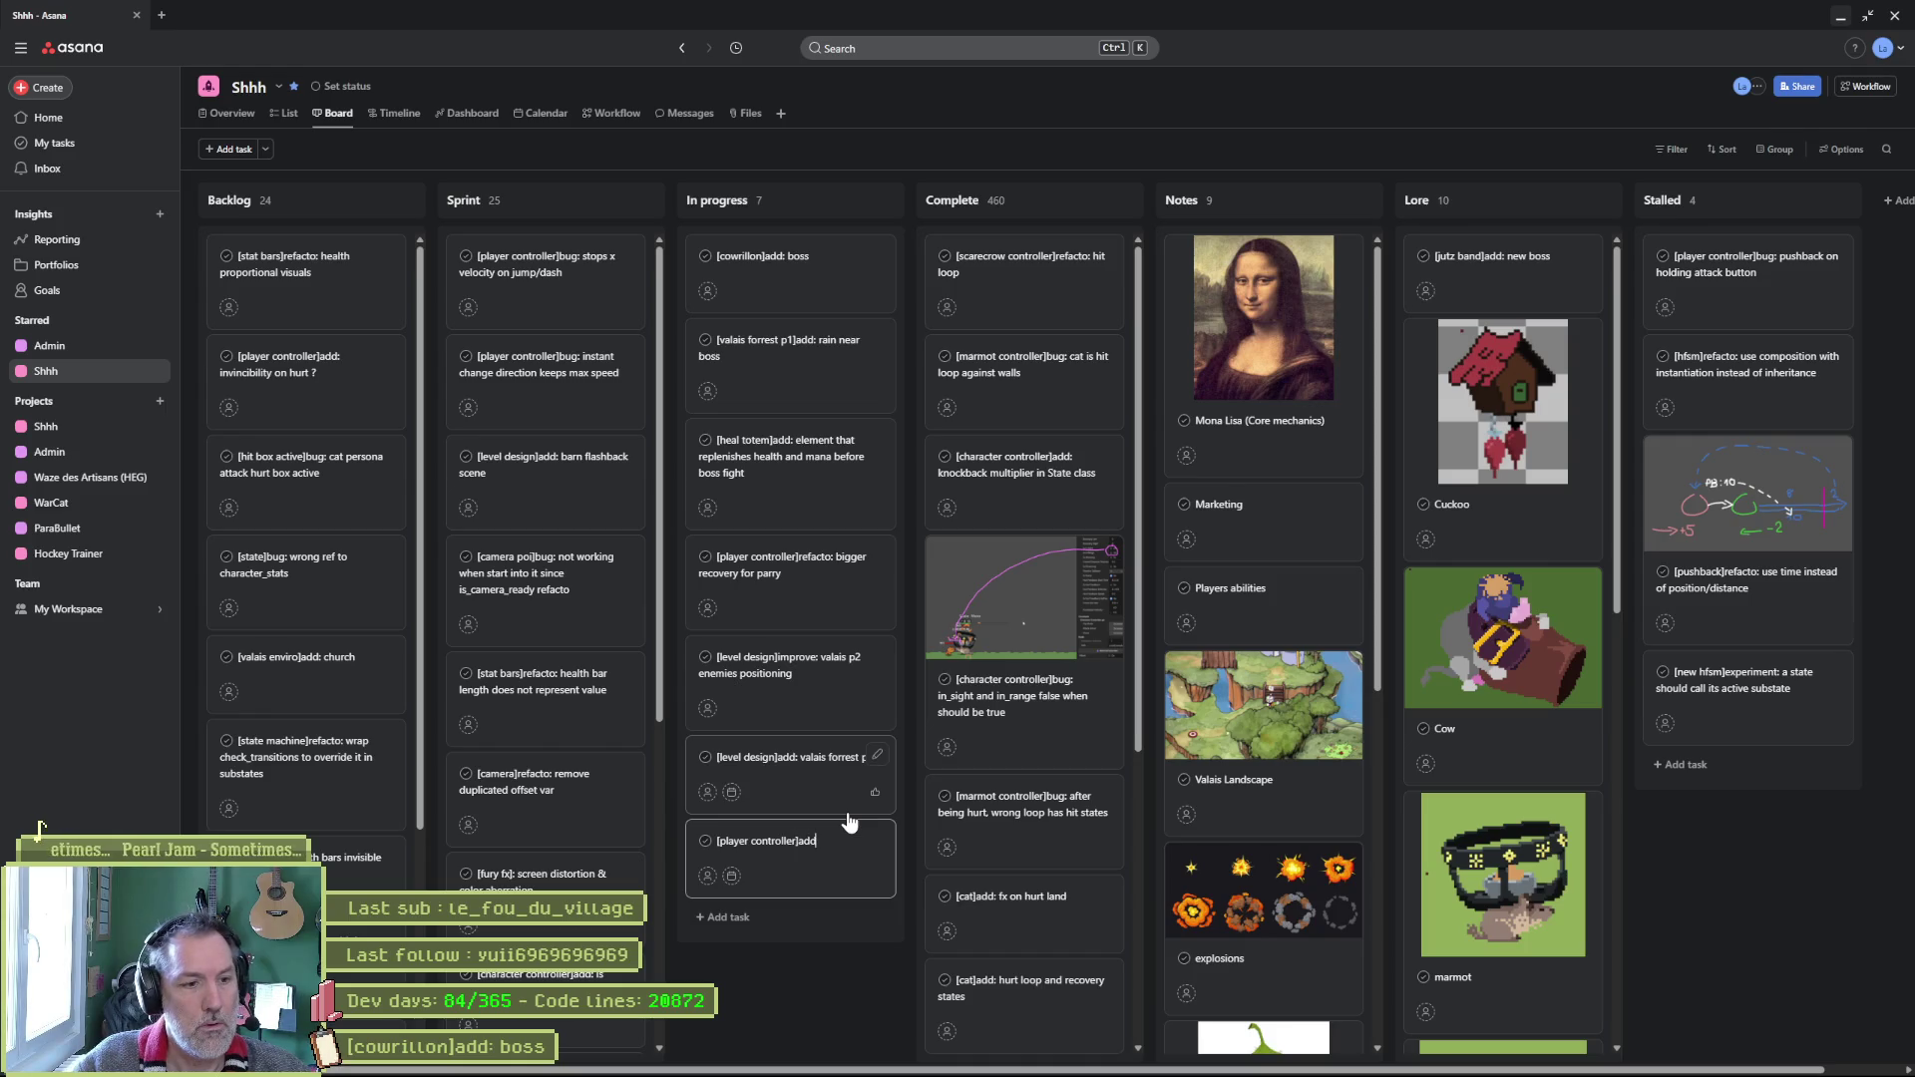
{"action": "type", "text": " shrine replen"}
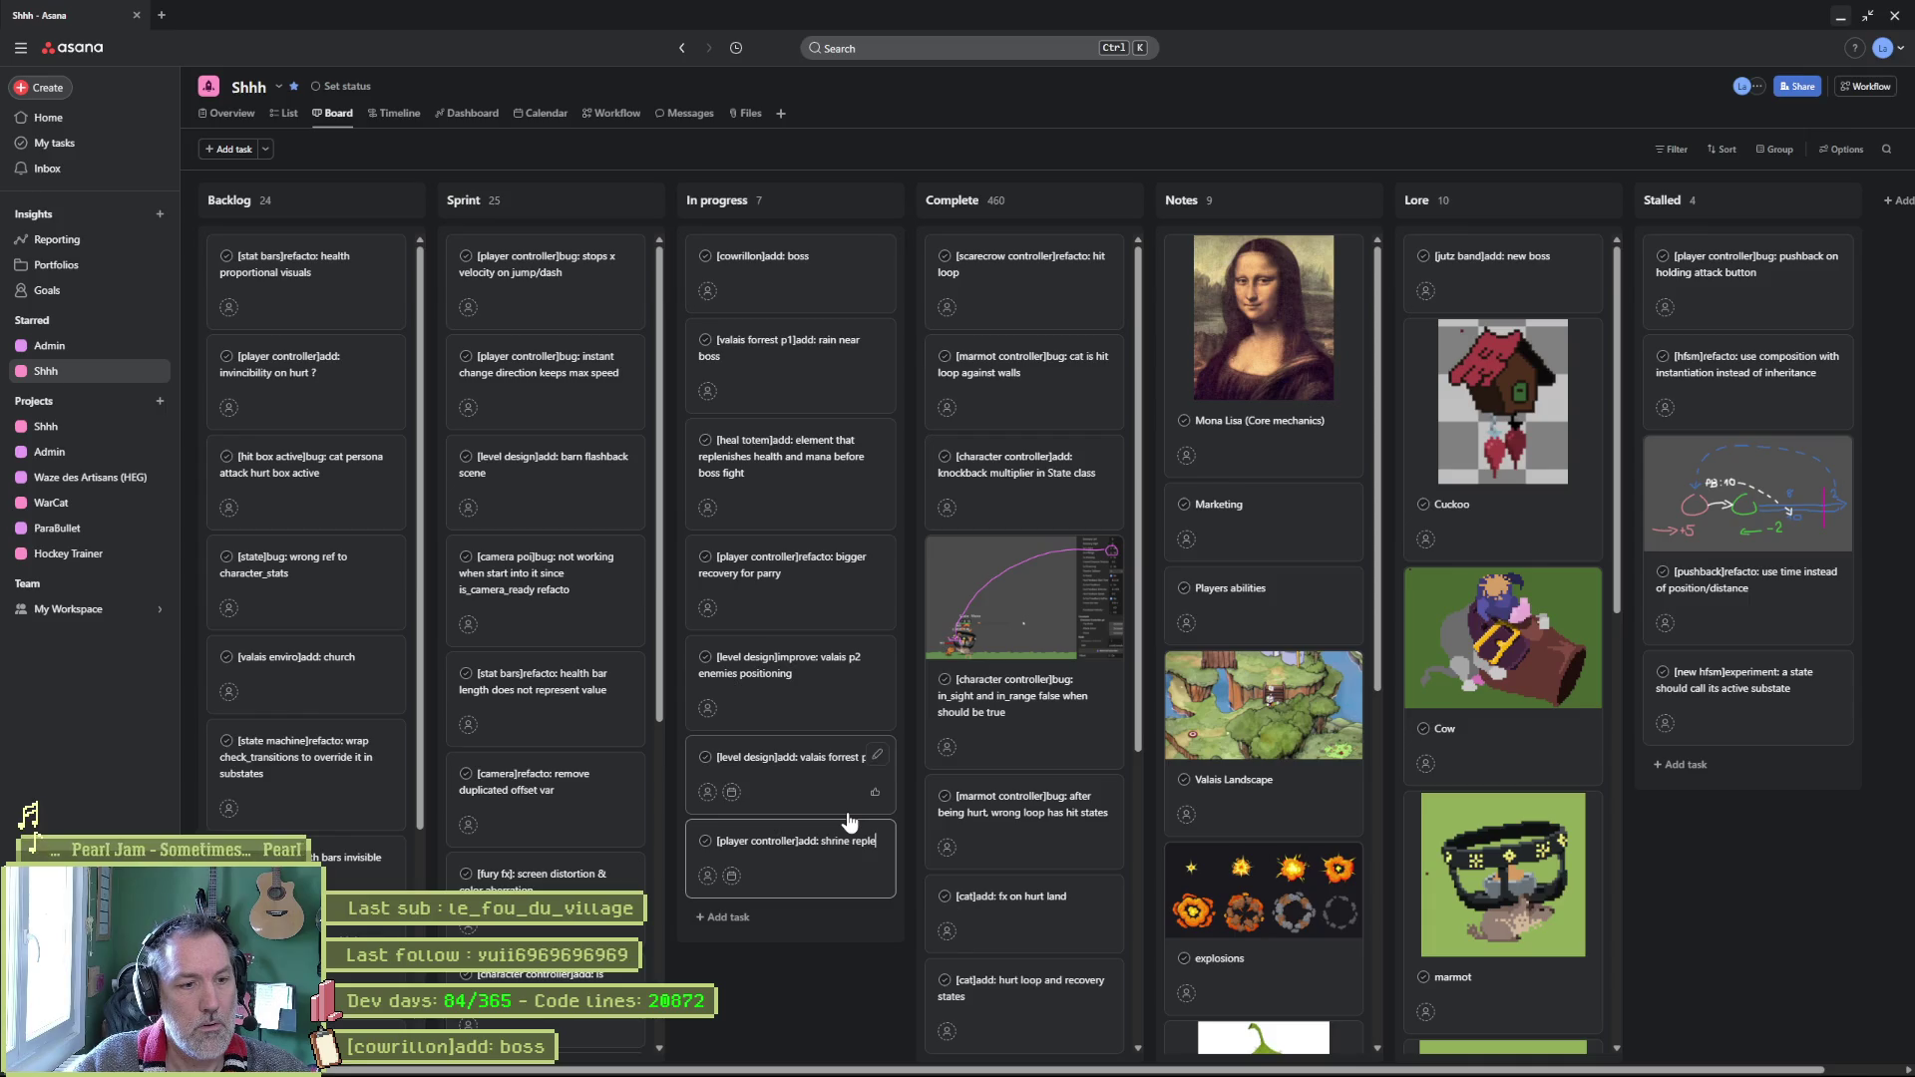
{"action": "type", "text": "ish stats"}
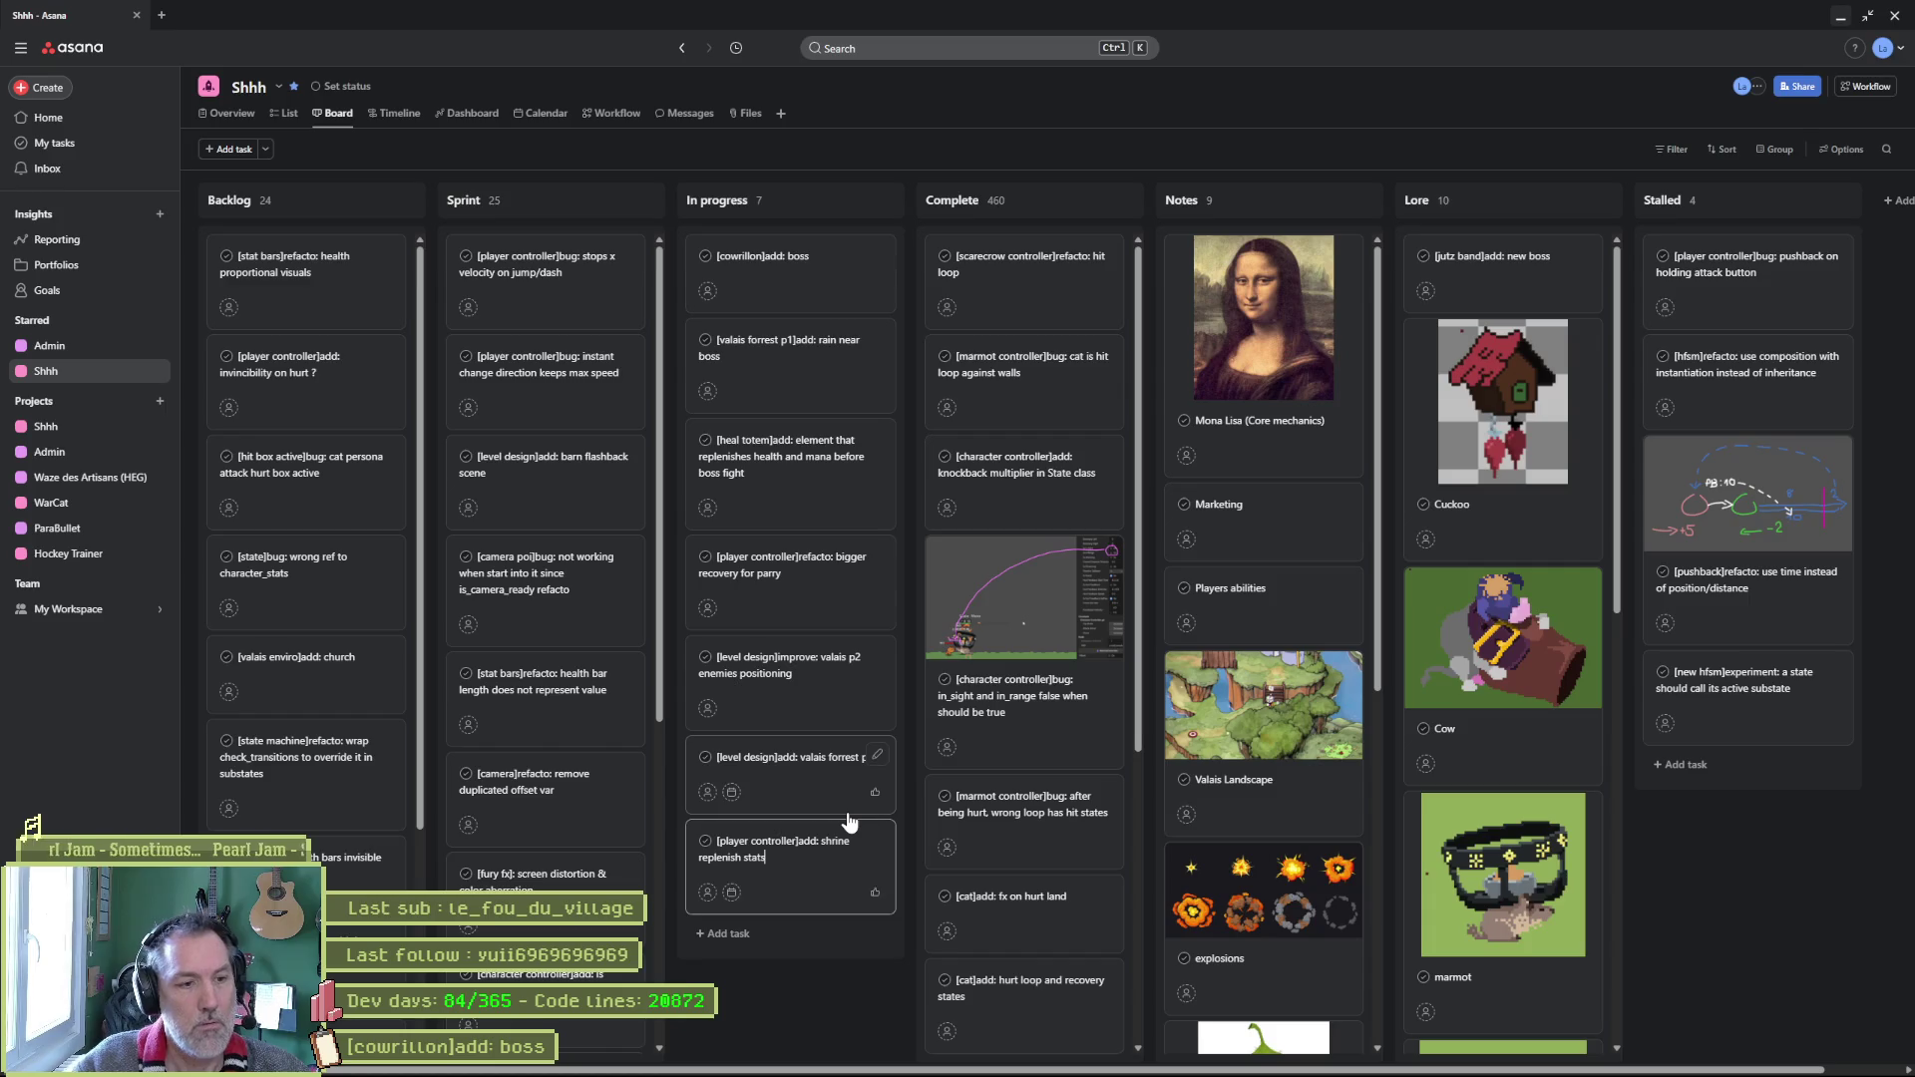
{"action": "key", "text": "Return"}
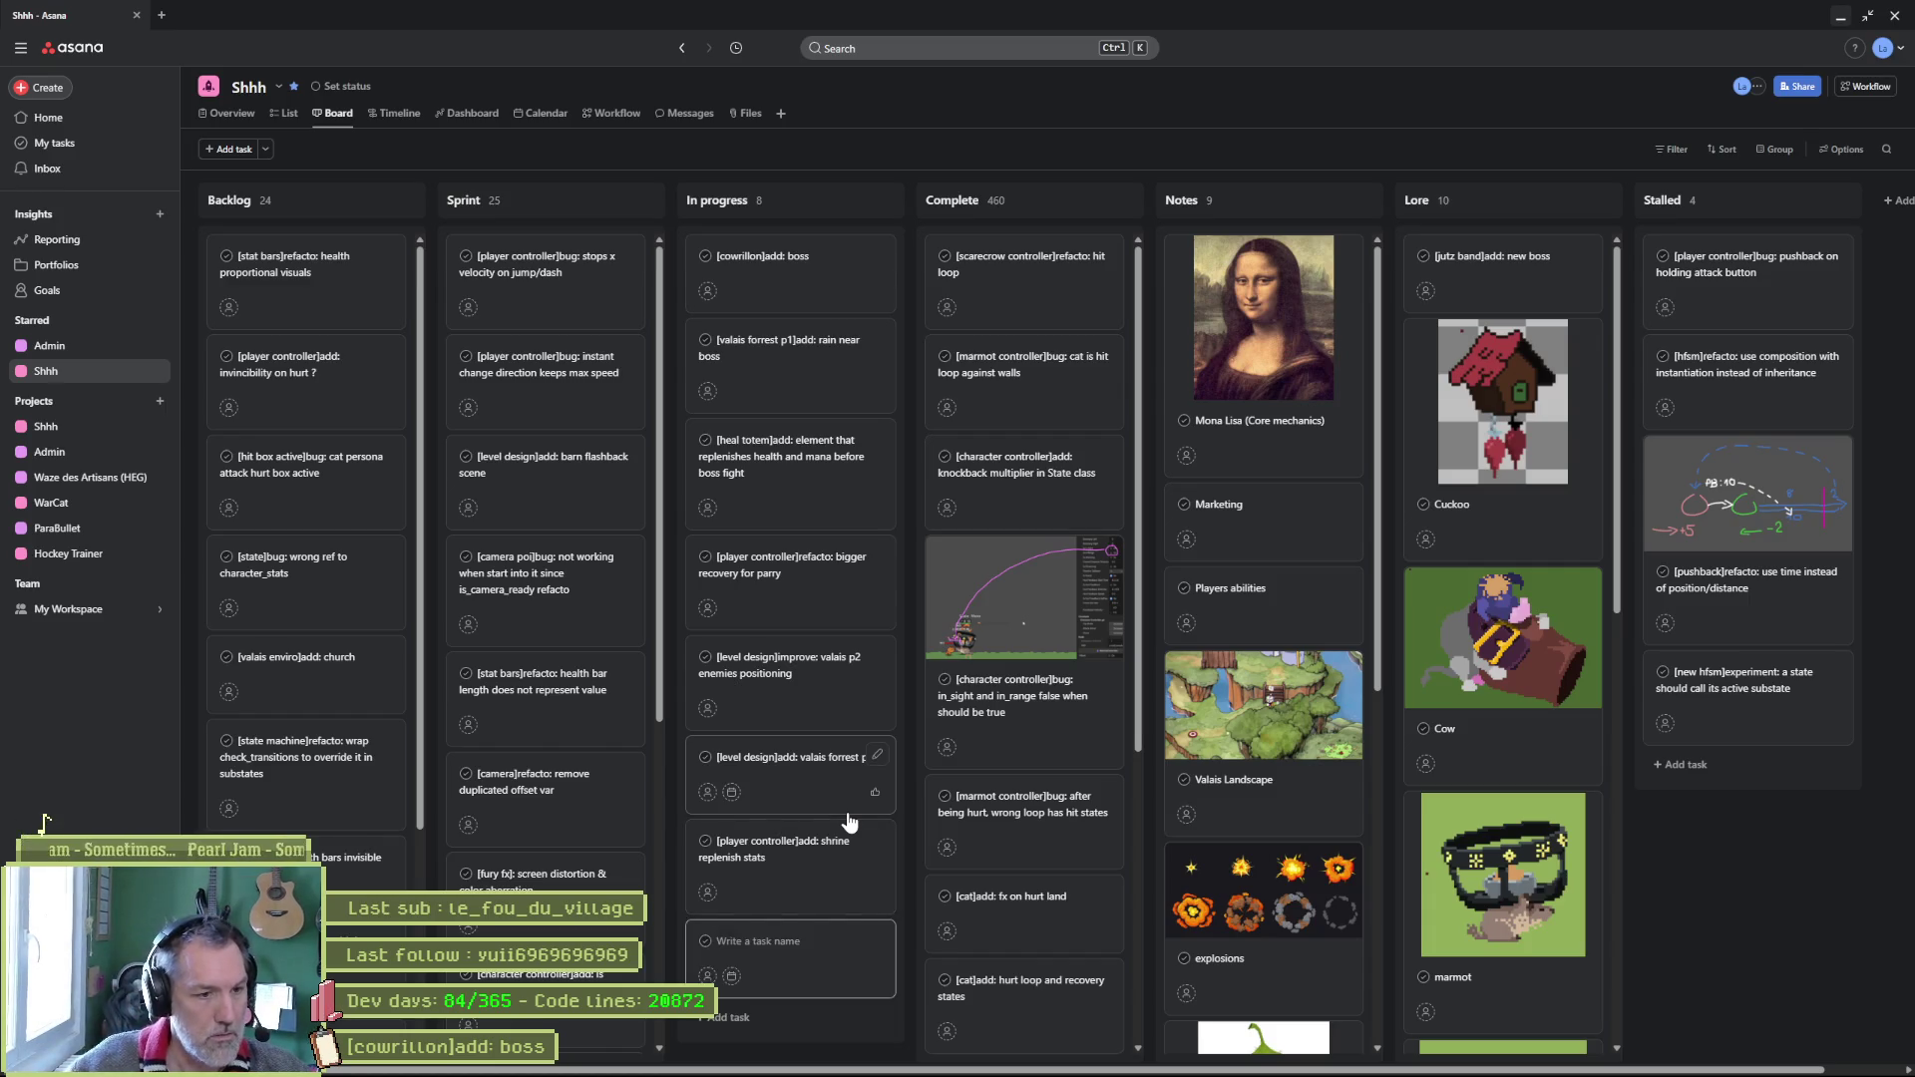
{"action": "left_click", "coordinate": [803, 858]}
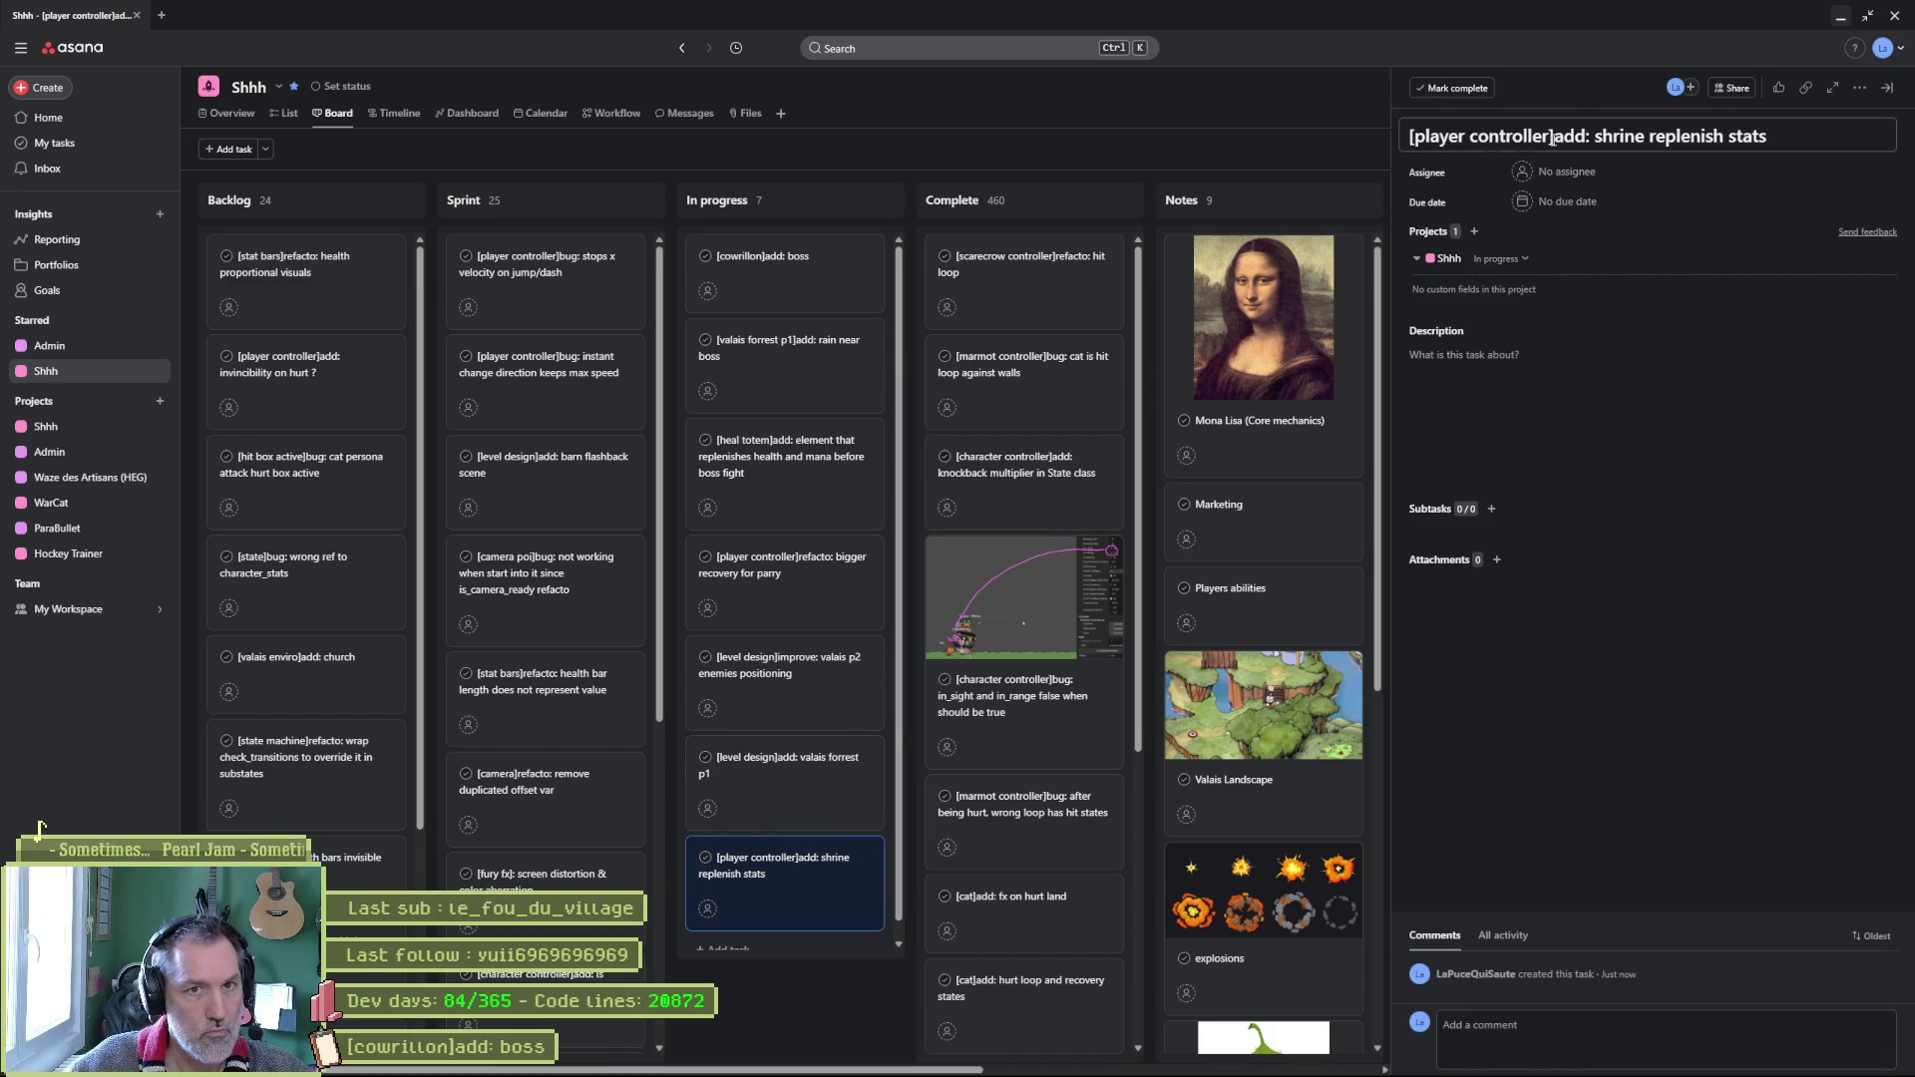
{"action": "left_click_drag", "start_coordinate": [1551, 135], "coordinate": [1470, 136]}
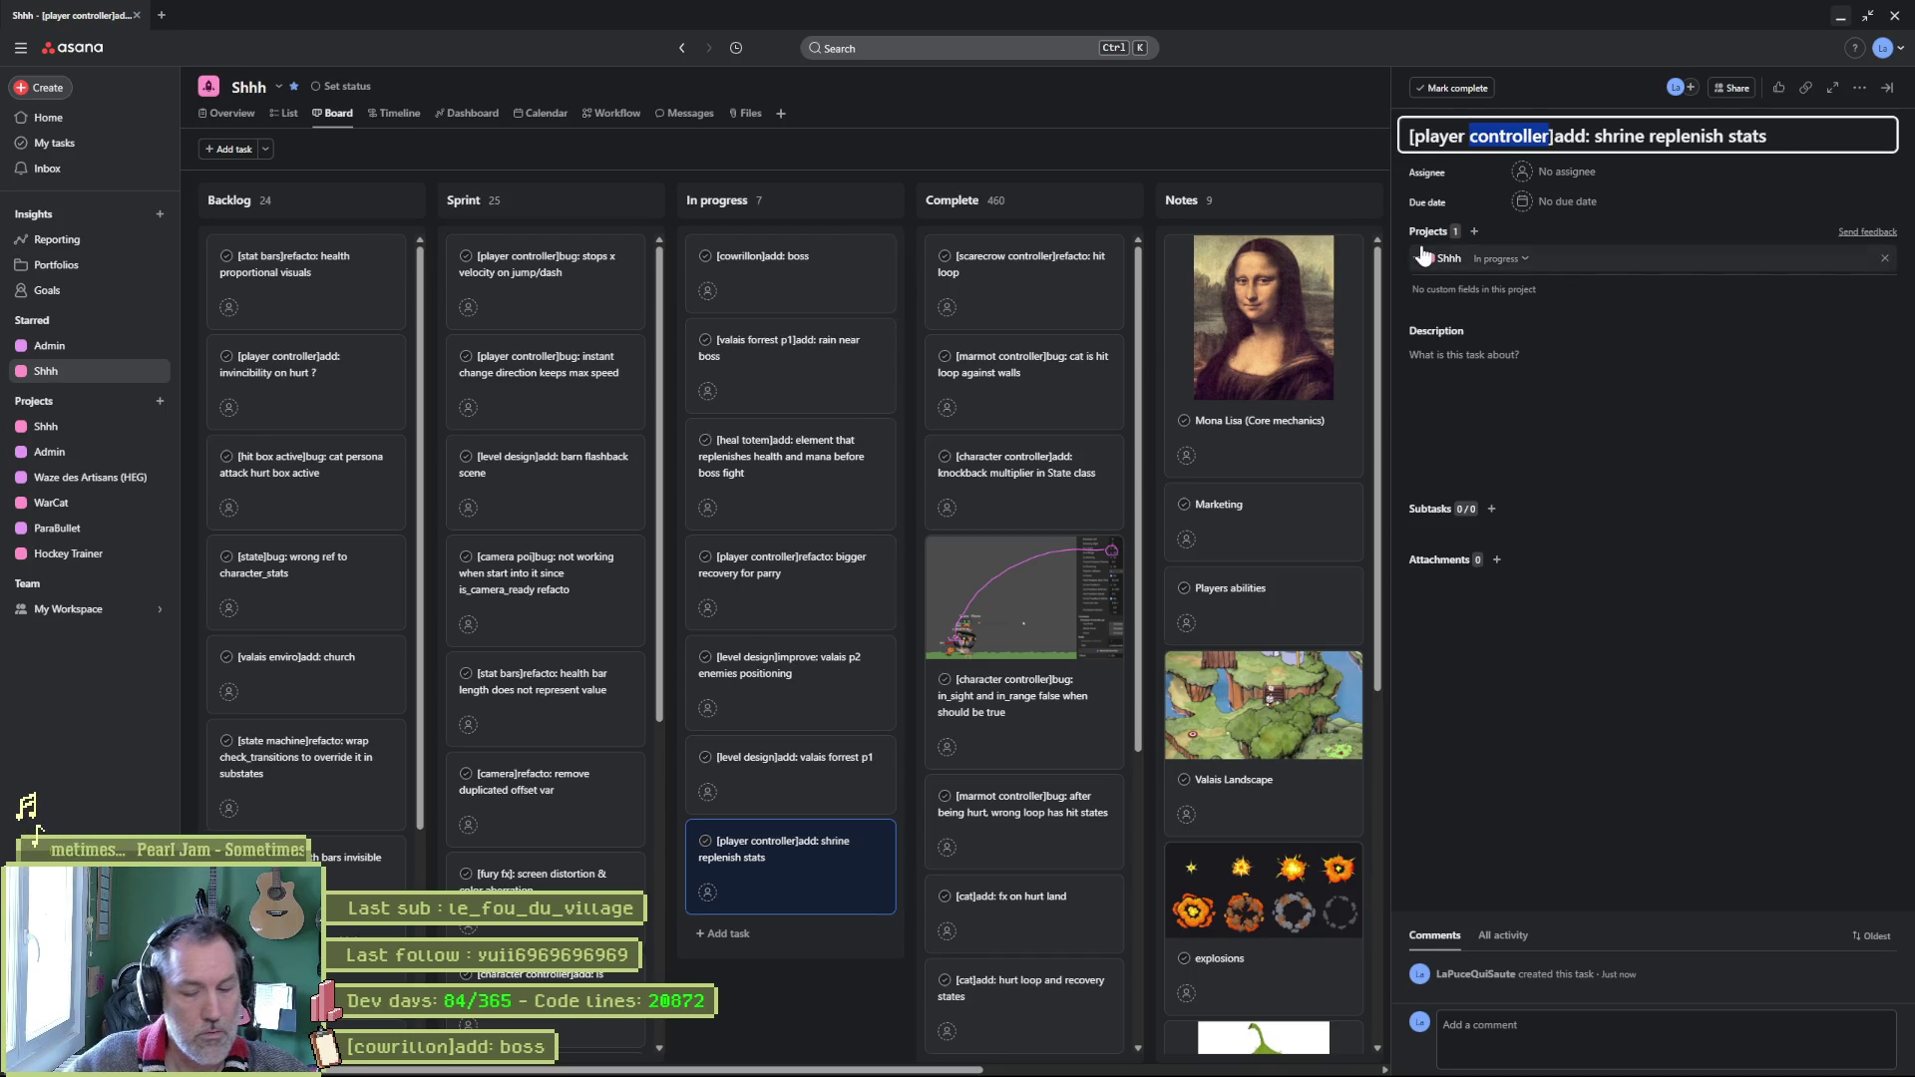
{"action": "type", "text": "sprite"}
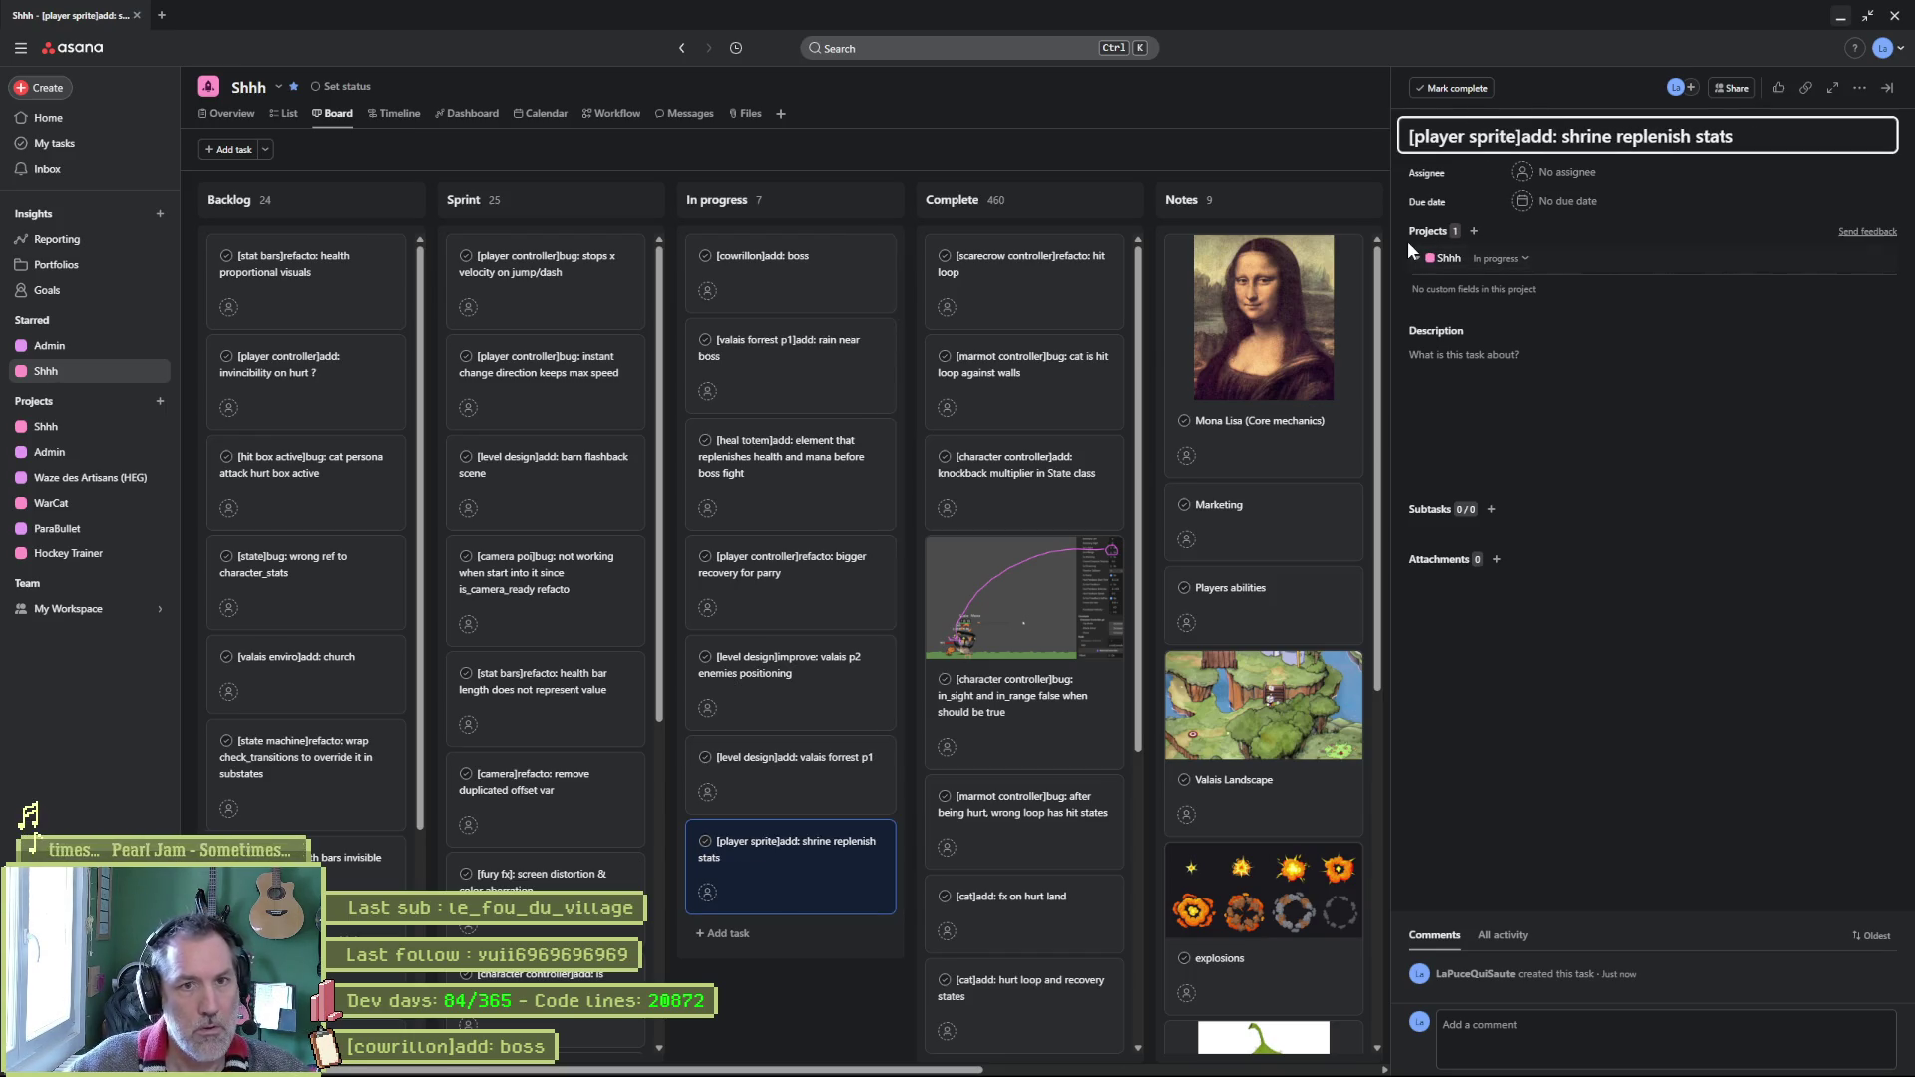
{"action": "left_click", "coordinate": [792, 864]}
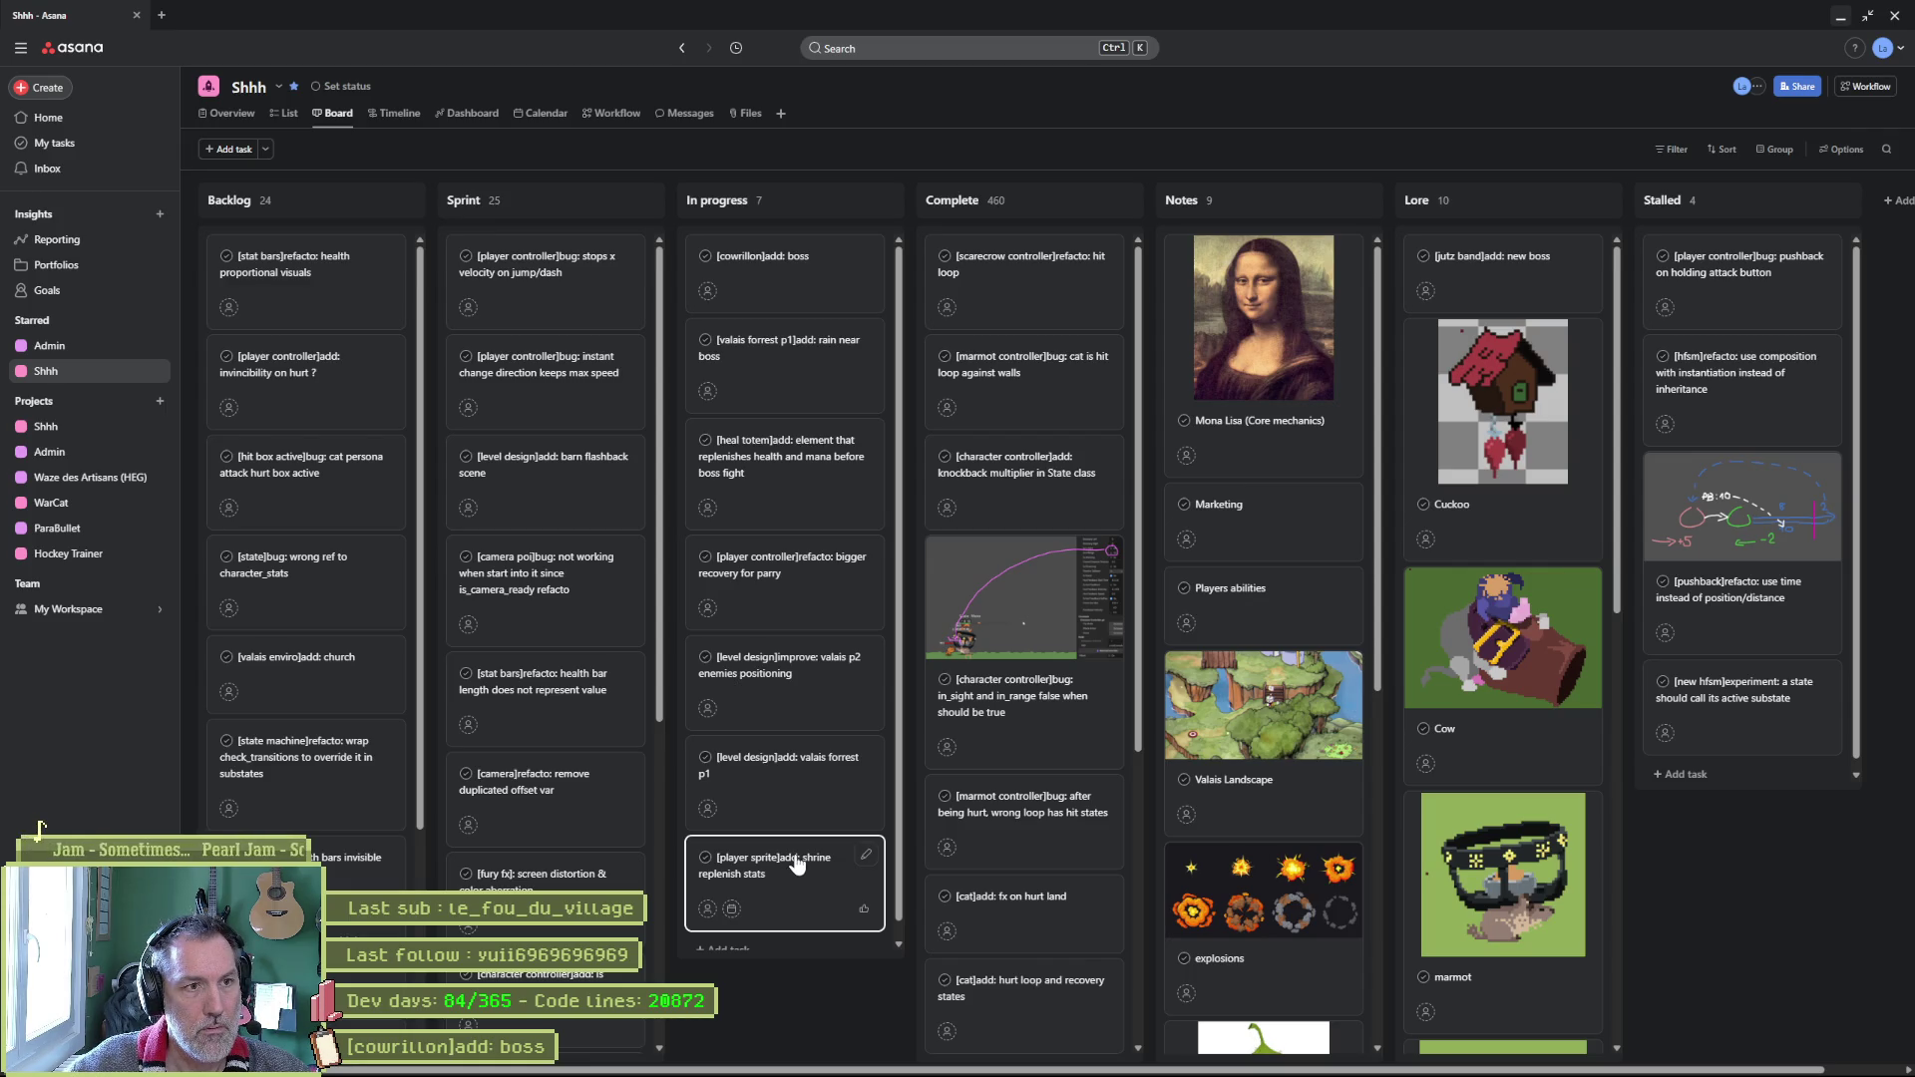
Reorder the In progress cards so the shrine task sits just below the heal totem task.
{"action": "mouse_move", "coordinate": [797, 864]}
{"action": "left_mouse_down"}
{"action": "mouse_move", "coordinate": [793, 464]}
{"action": "mouse_move", "coordinate": [780, 748]}
{"action": "mouse_move", "coordinate": [850, 564]}
{"action": "mouse_move", "coordinate": [822, 464]}
{"action": "left_mouse_up"}
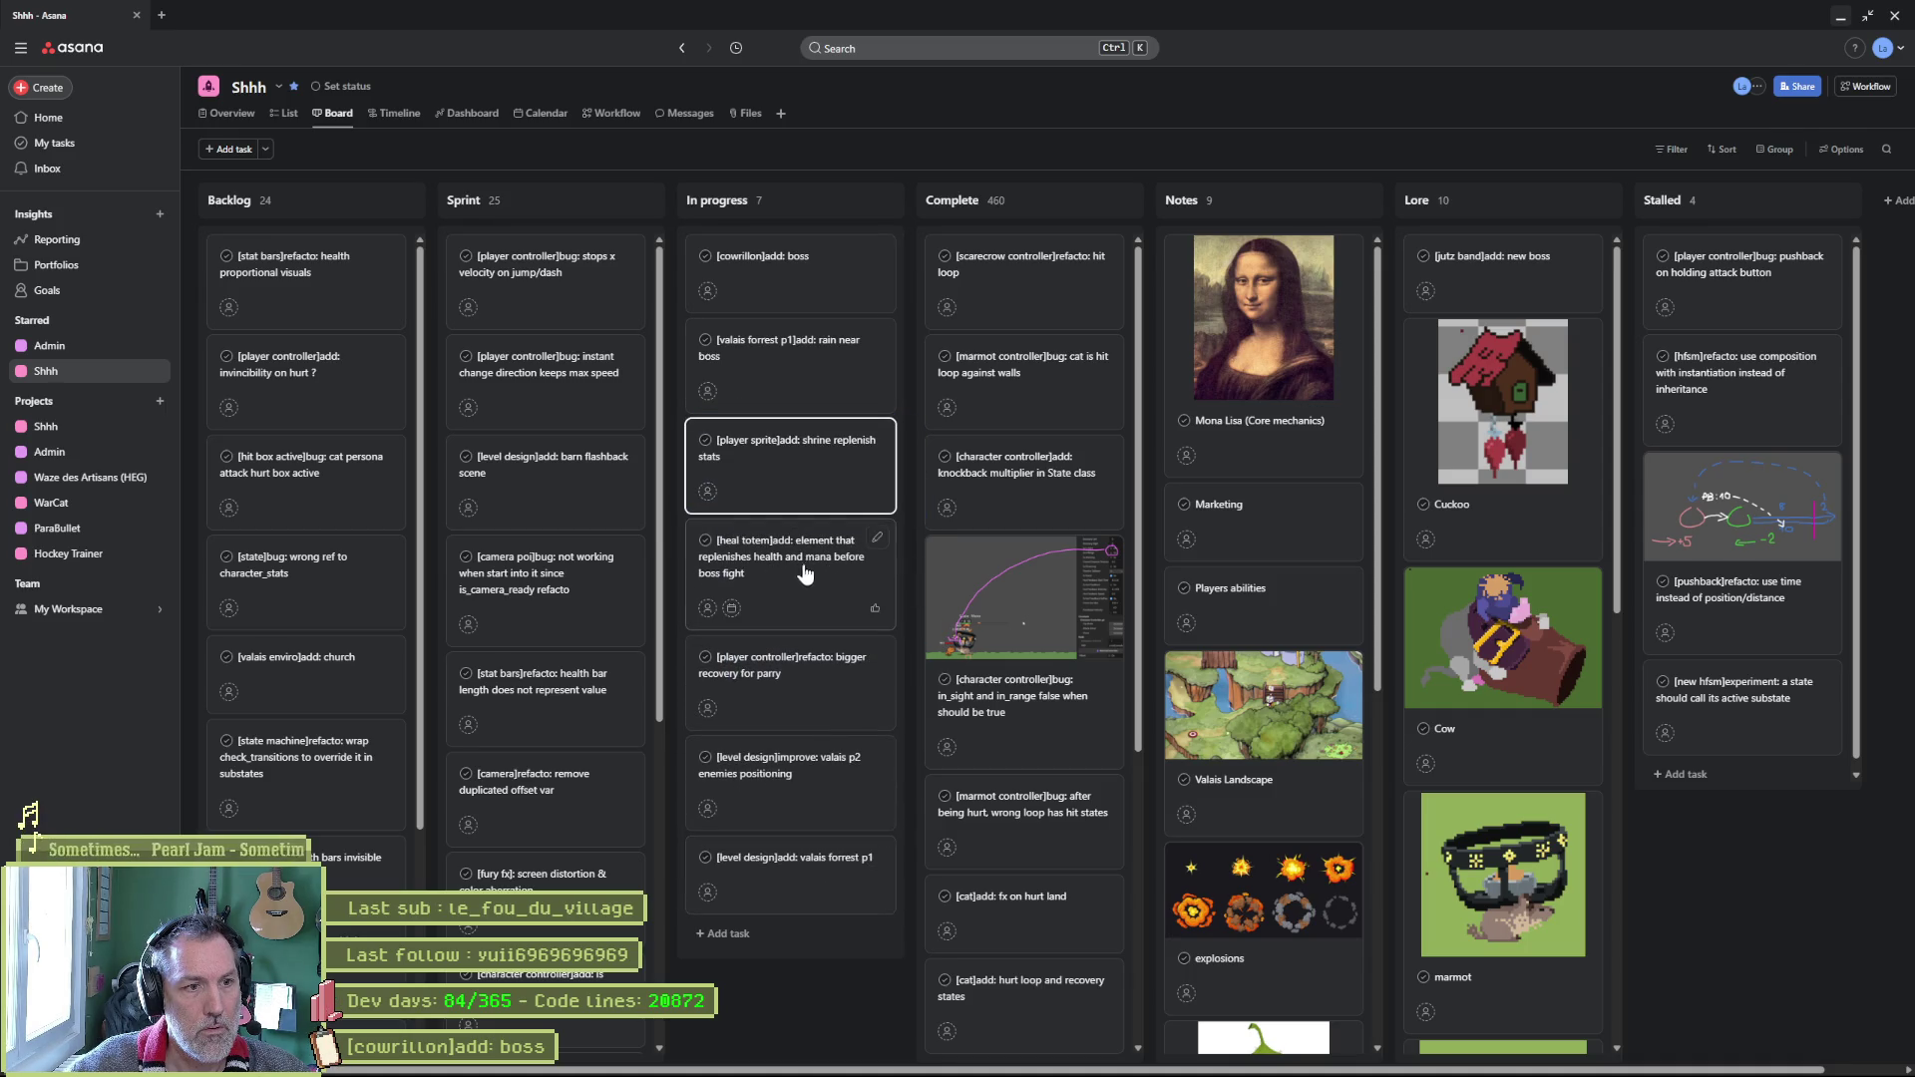
{"action": "mouse_move", "coordinate": [823, 575]}
{"action": "left_mouse_down"}
{"action": "mouse_move", "coordinate": [813, 499]}
{"action": "mouse_move", "coordinate": [783, 519]}
{"action": "left_mouse_up"}
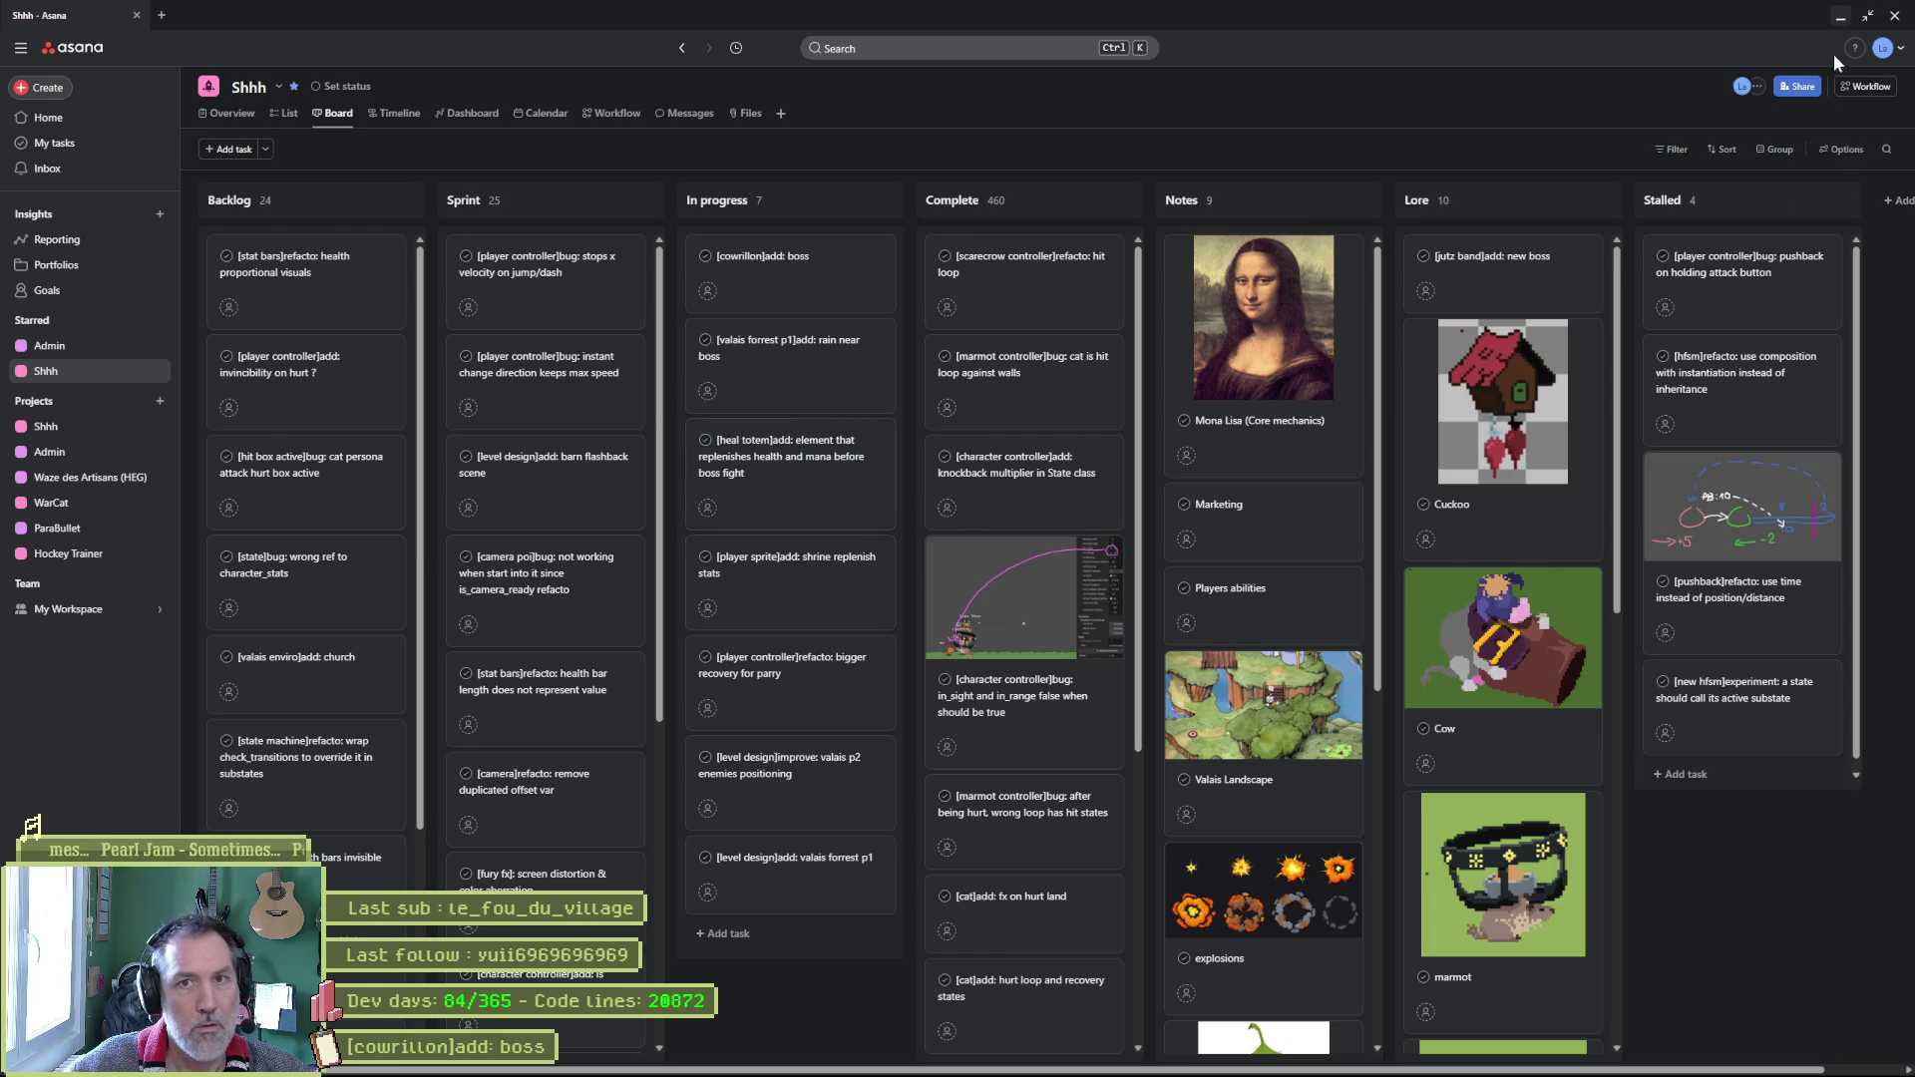
{"action": "left_click", "coordinate": [1842, 24]}
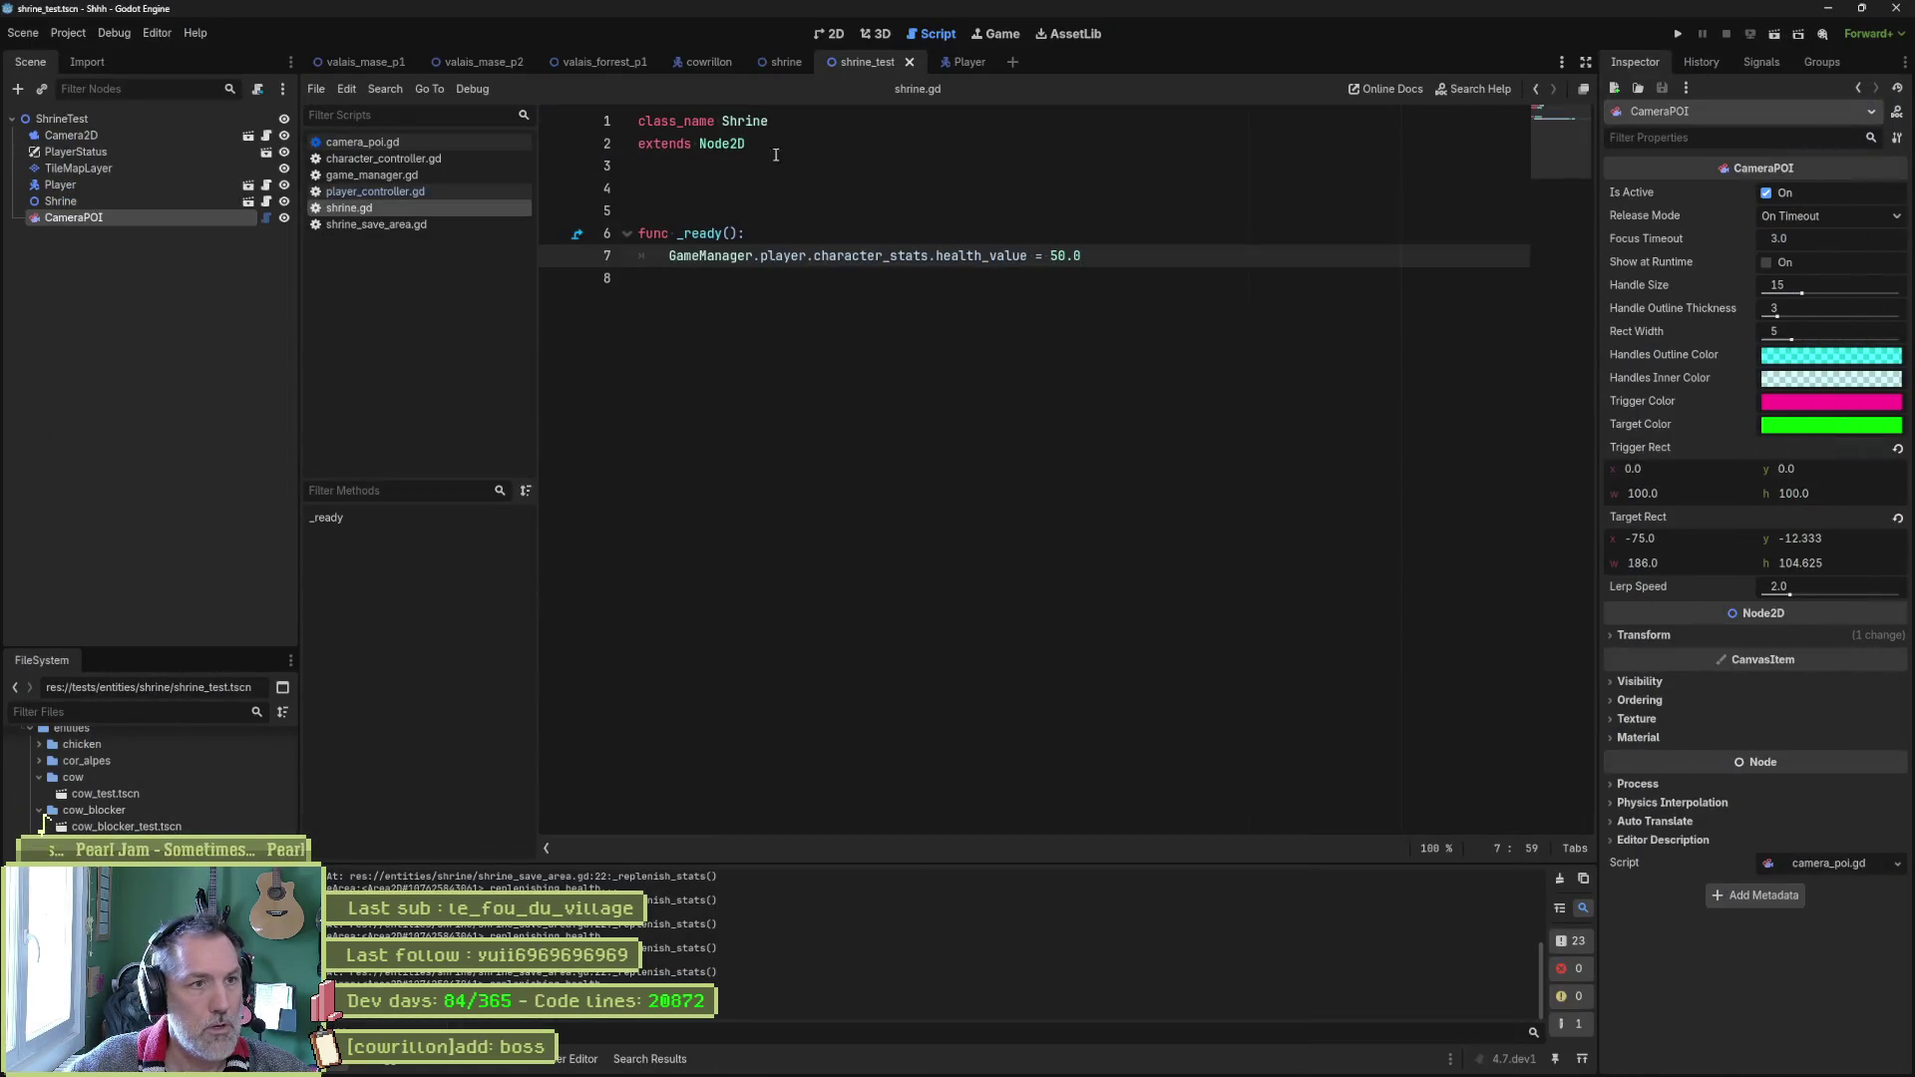
Run the shrine_test scene from the 2D view to check health 50.0, then stop it.
{"action": "left_click", "coordinate": [834, 33]}
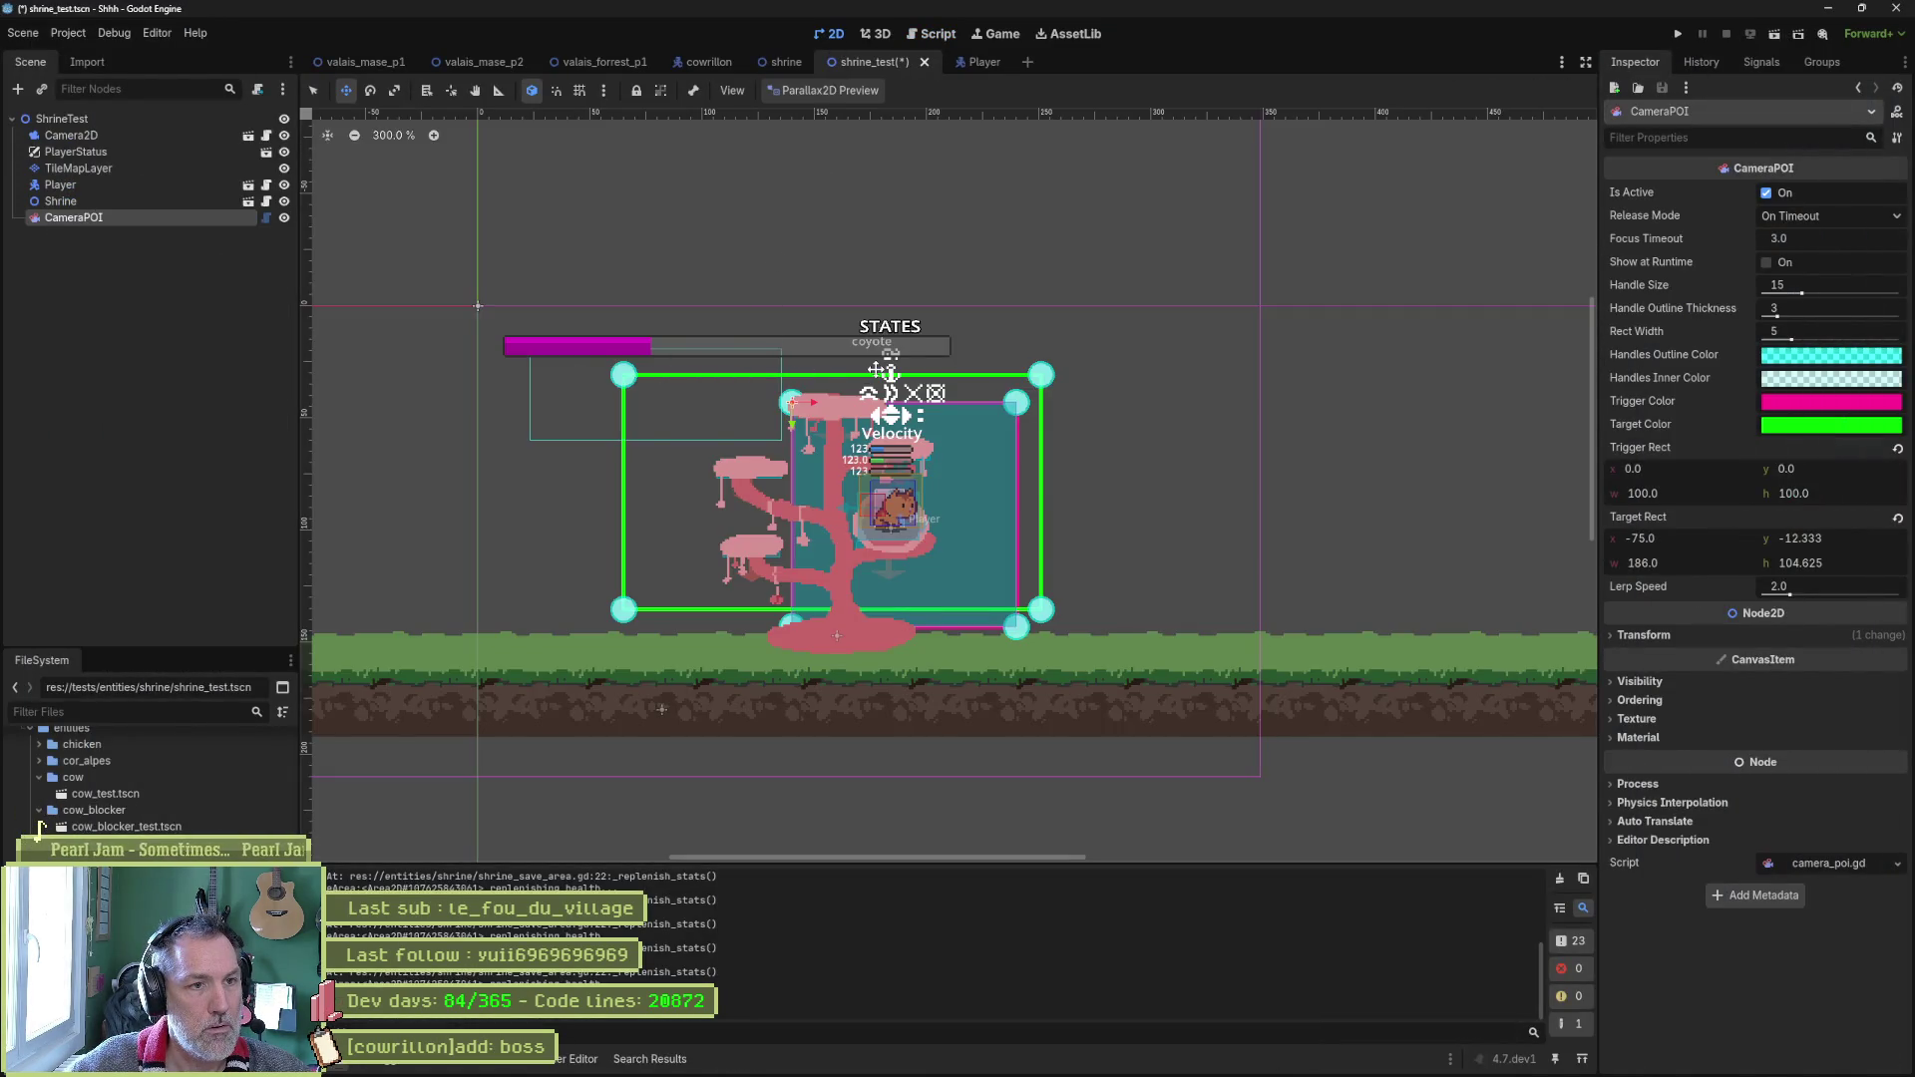
{"action": "key", "text": "F6"}
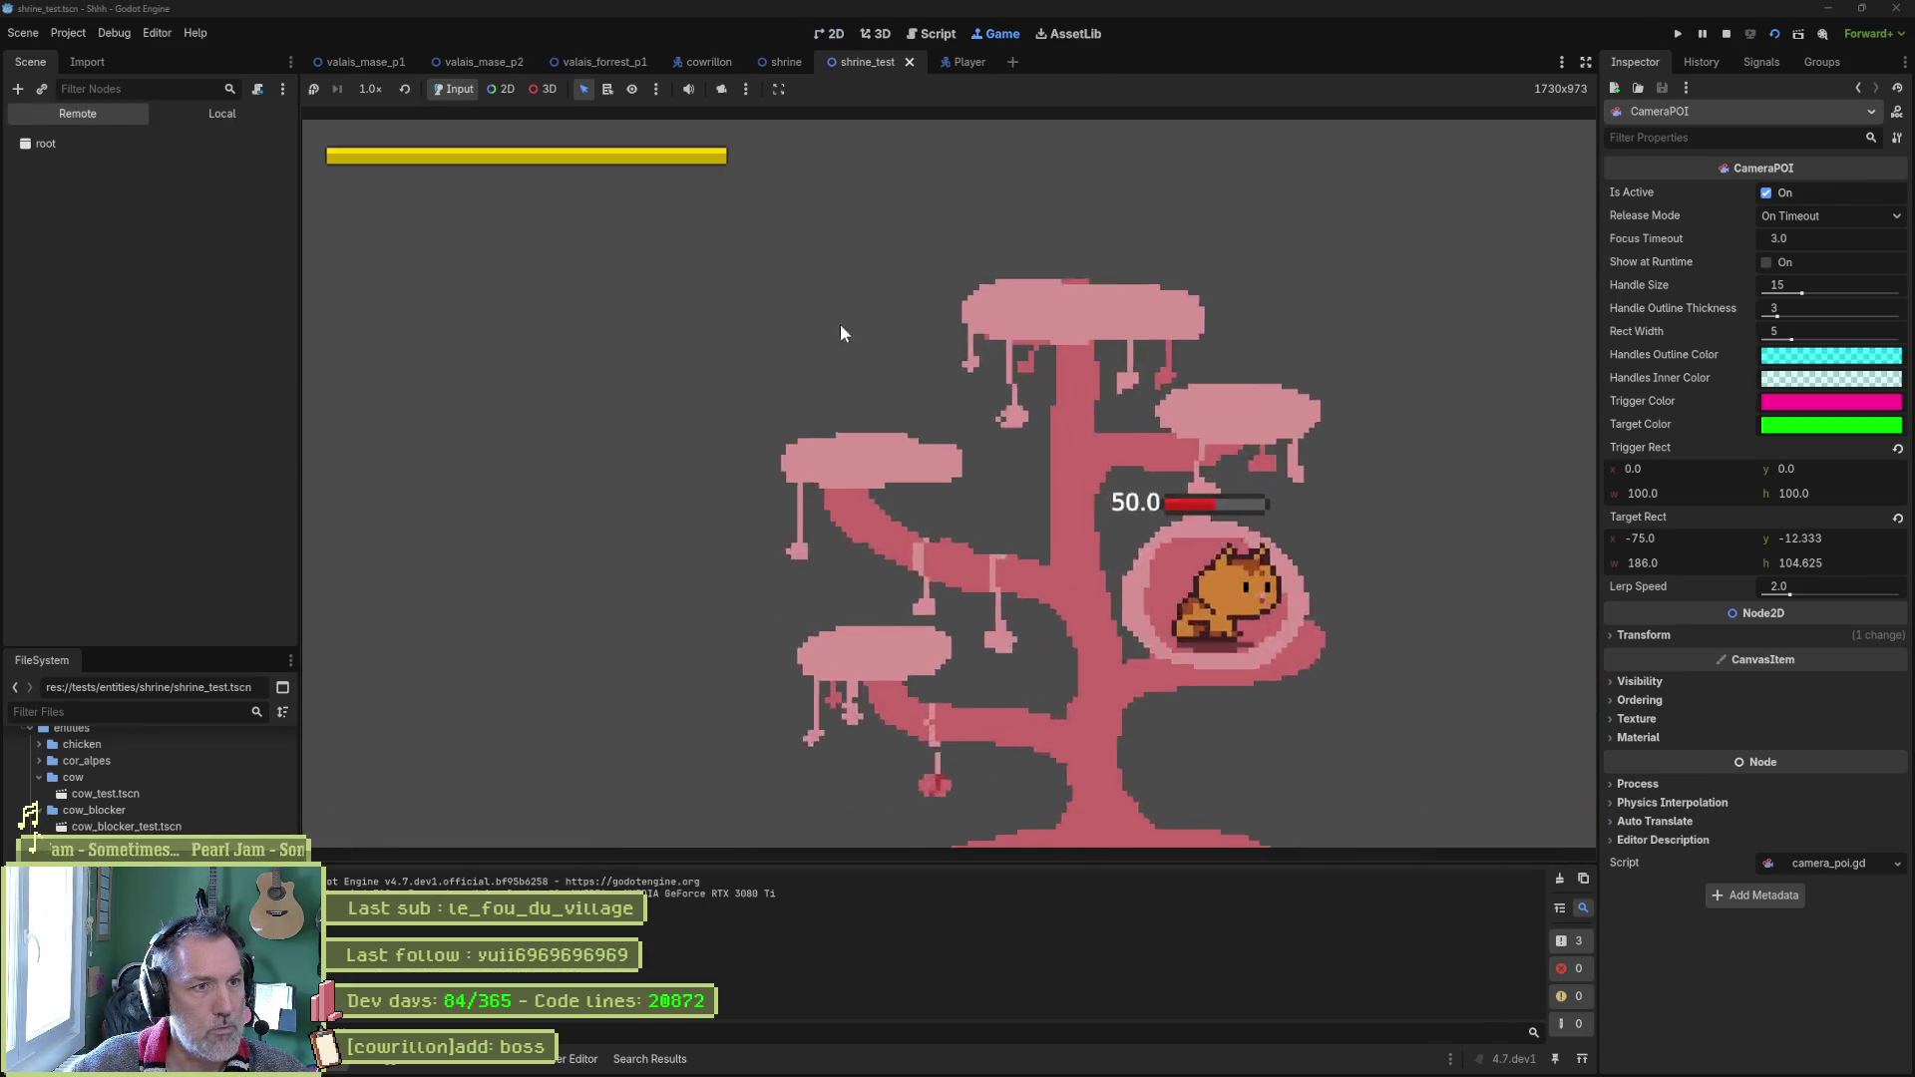
{"action": "key", "text": "F8"}
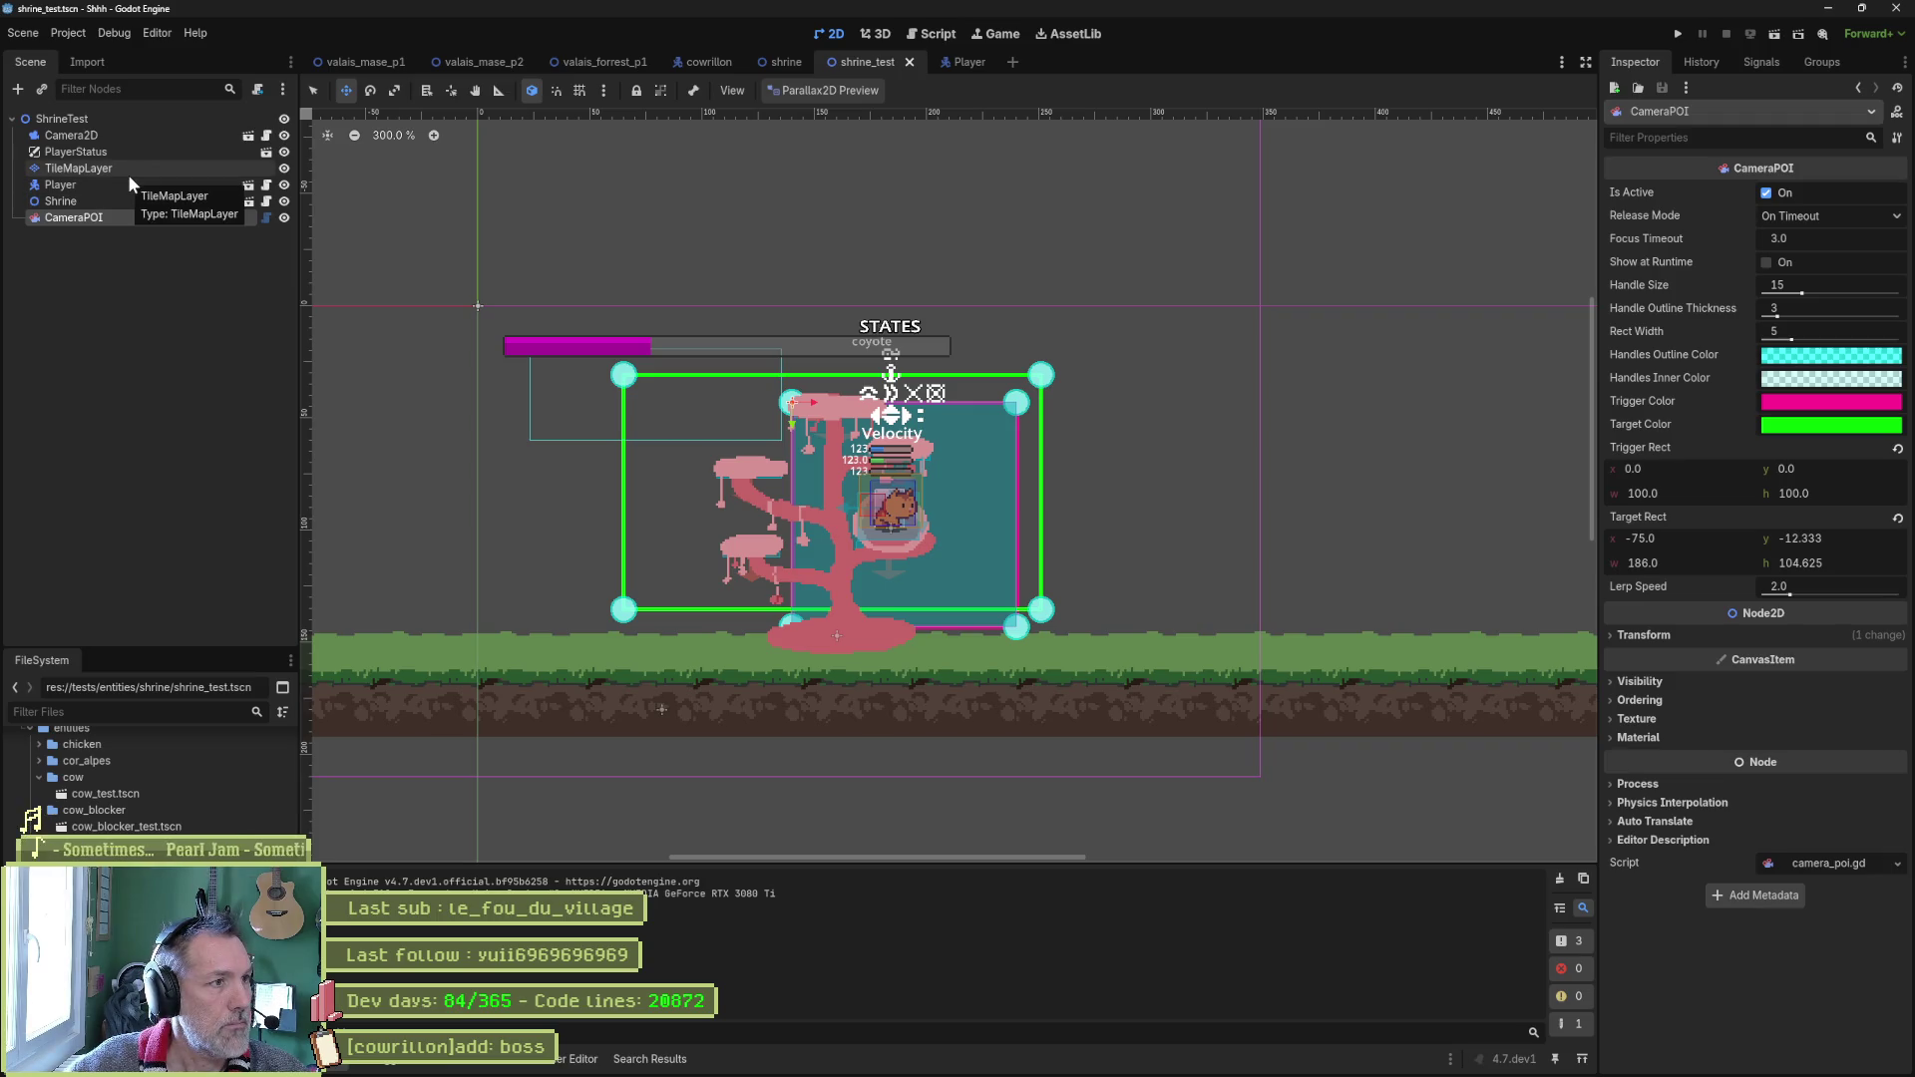
Switch off Infinite Mana in PlayerStatus's game_settings.tres and run the scene again.
{"action": "left_click", "coordinate": [148, 155]}
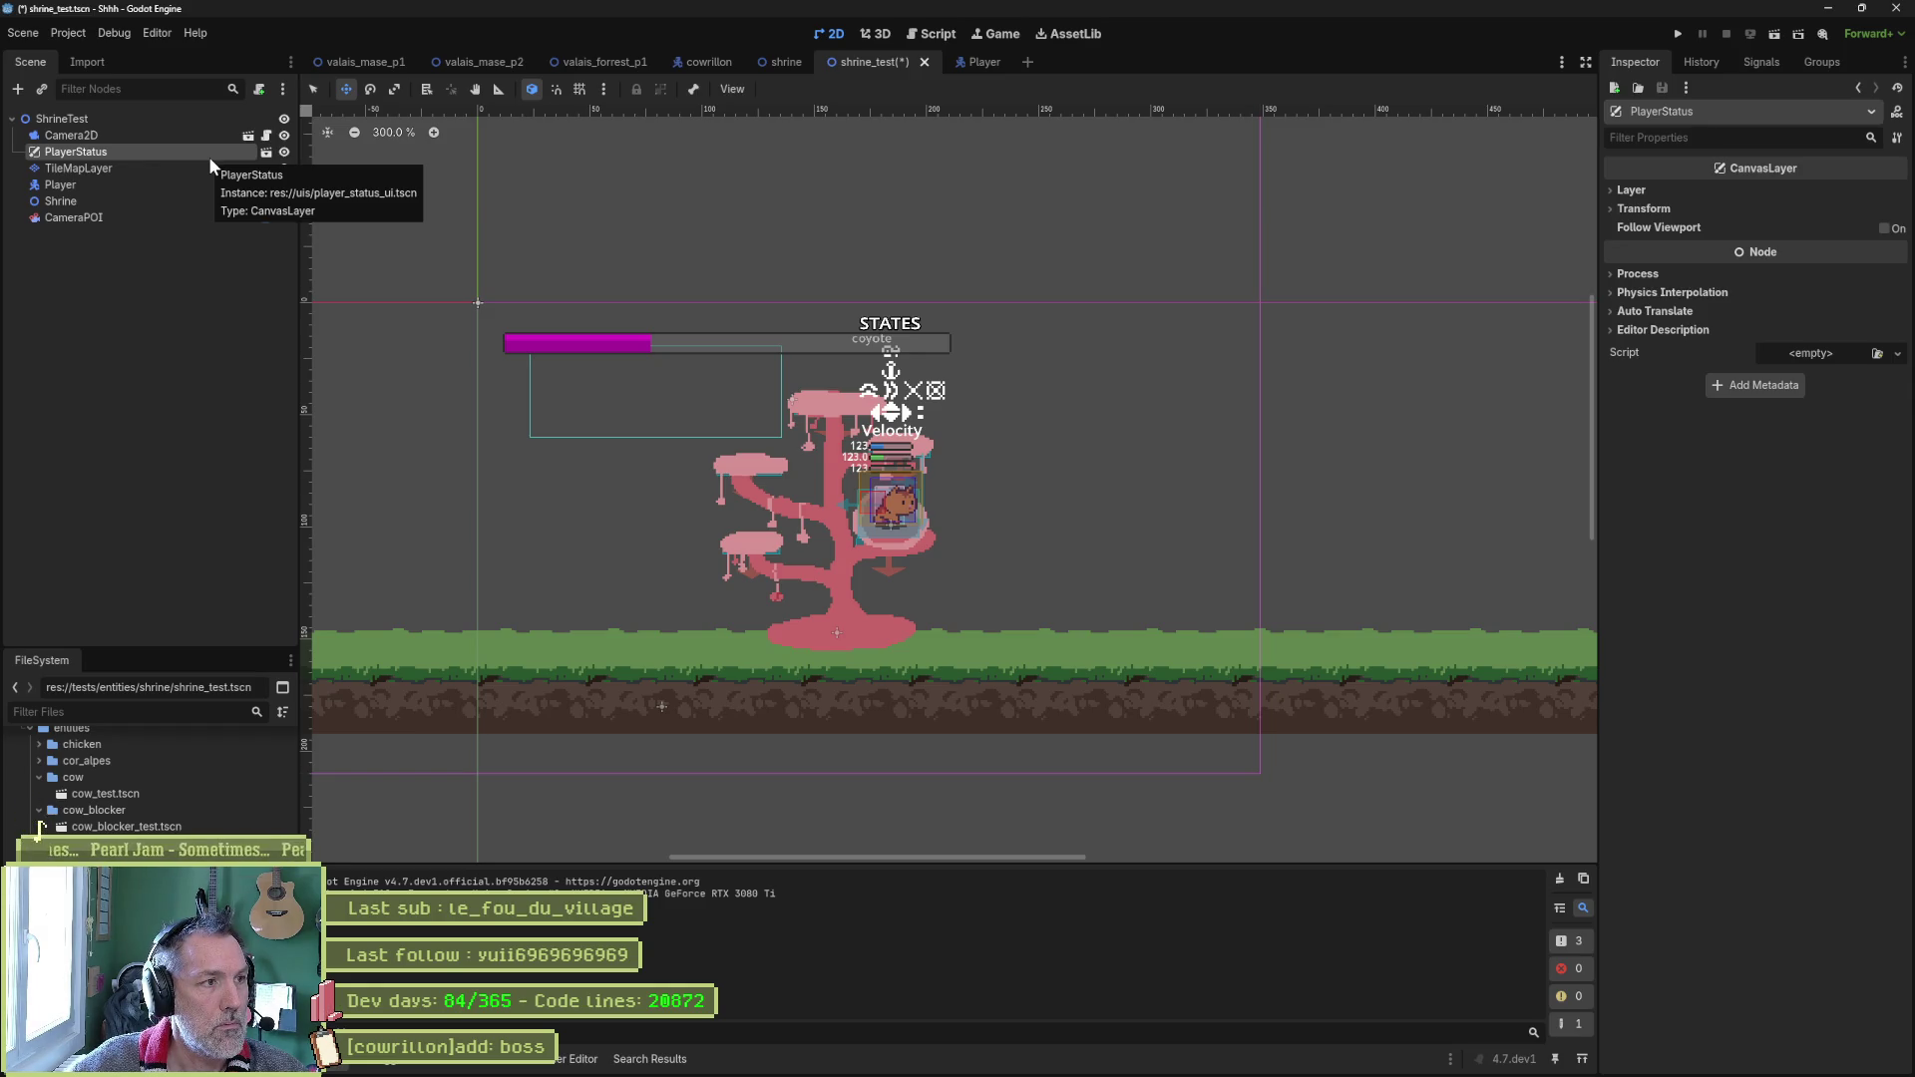
{"action": "scroll", "coordinate": [40, 826], "scroll_direction": "down", "scroll_amount": 5}
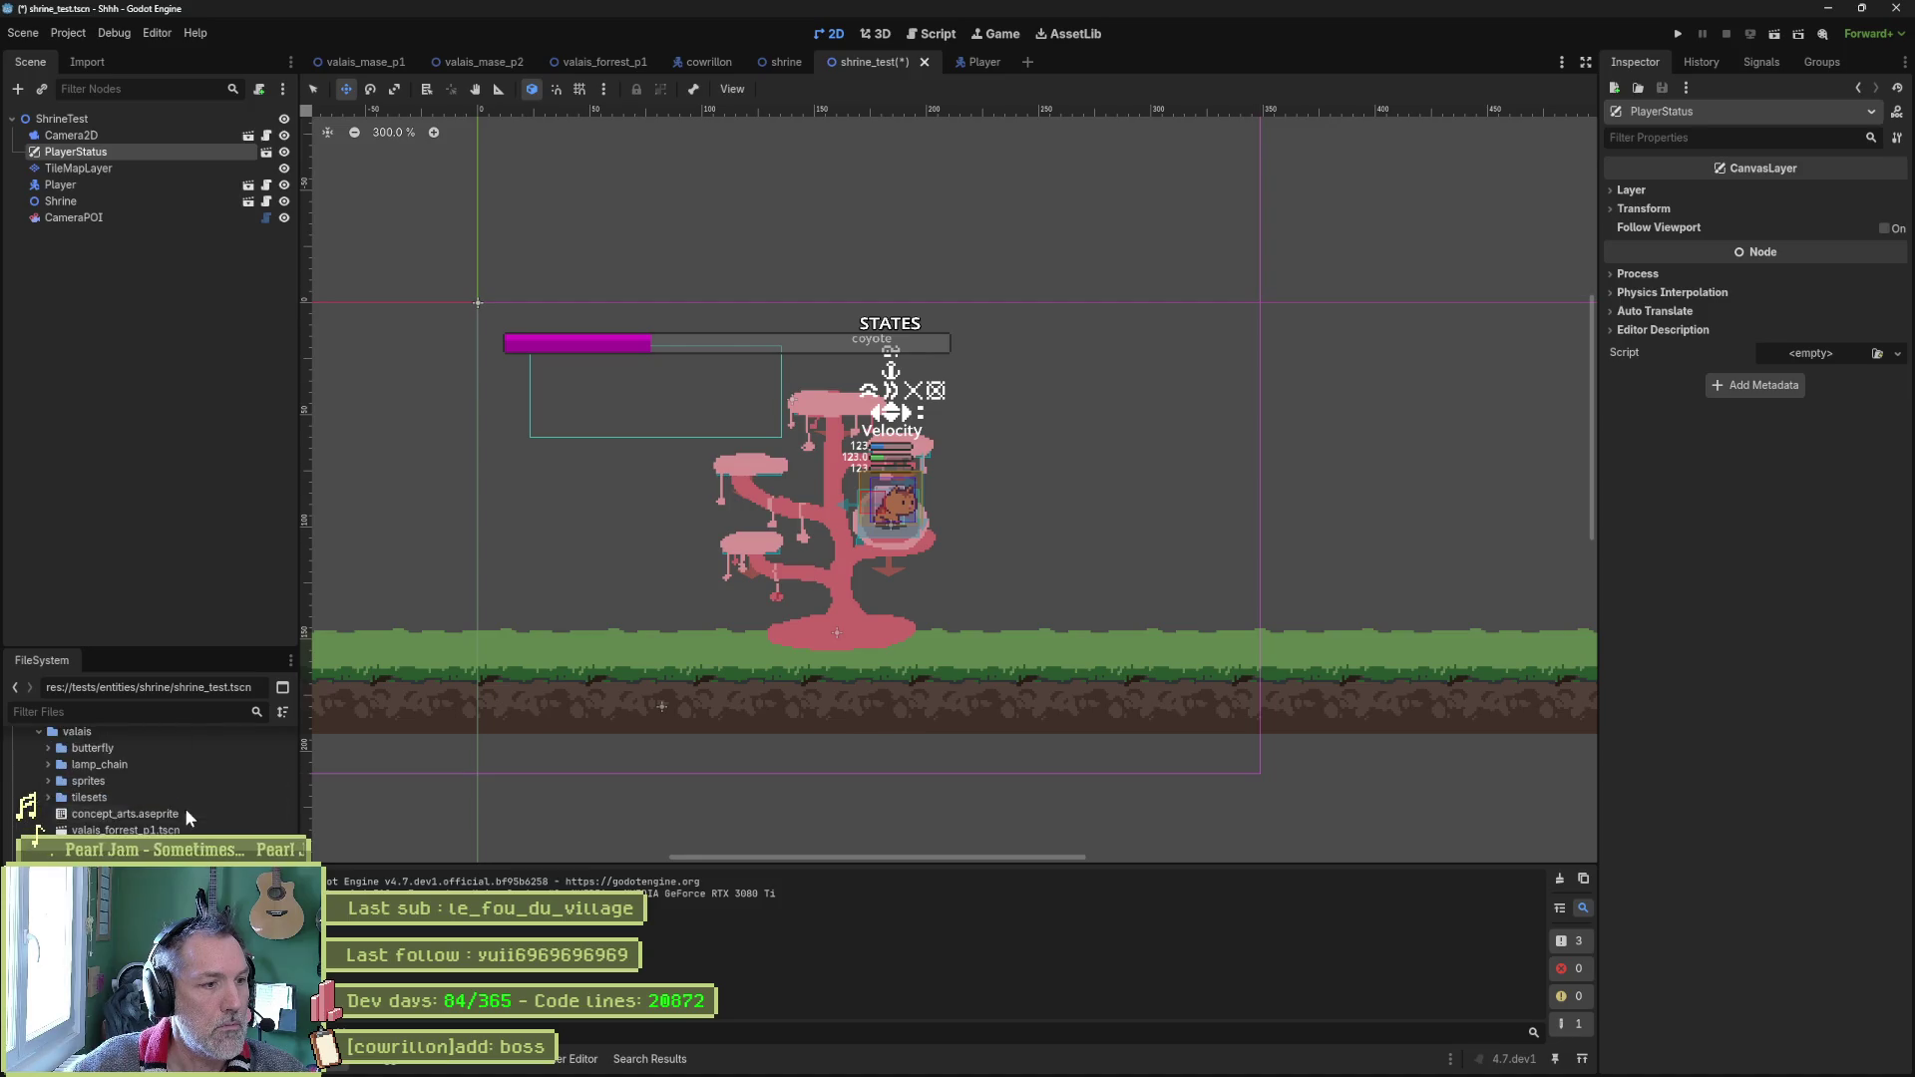
{"action": "scroll", "coordinate": [77, 766], "scroll_direction": "up", "scroll_amount": 15}
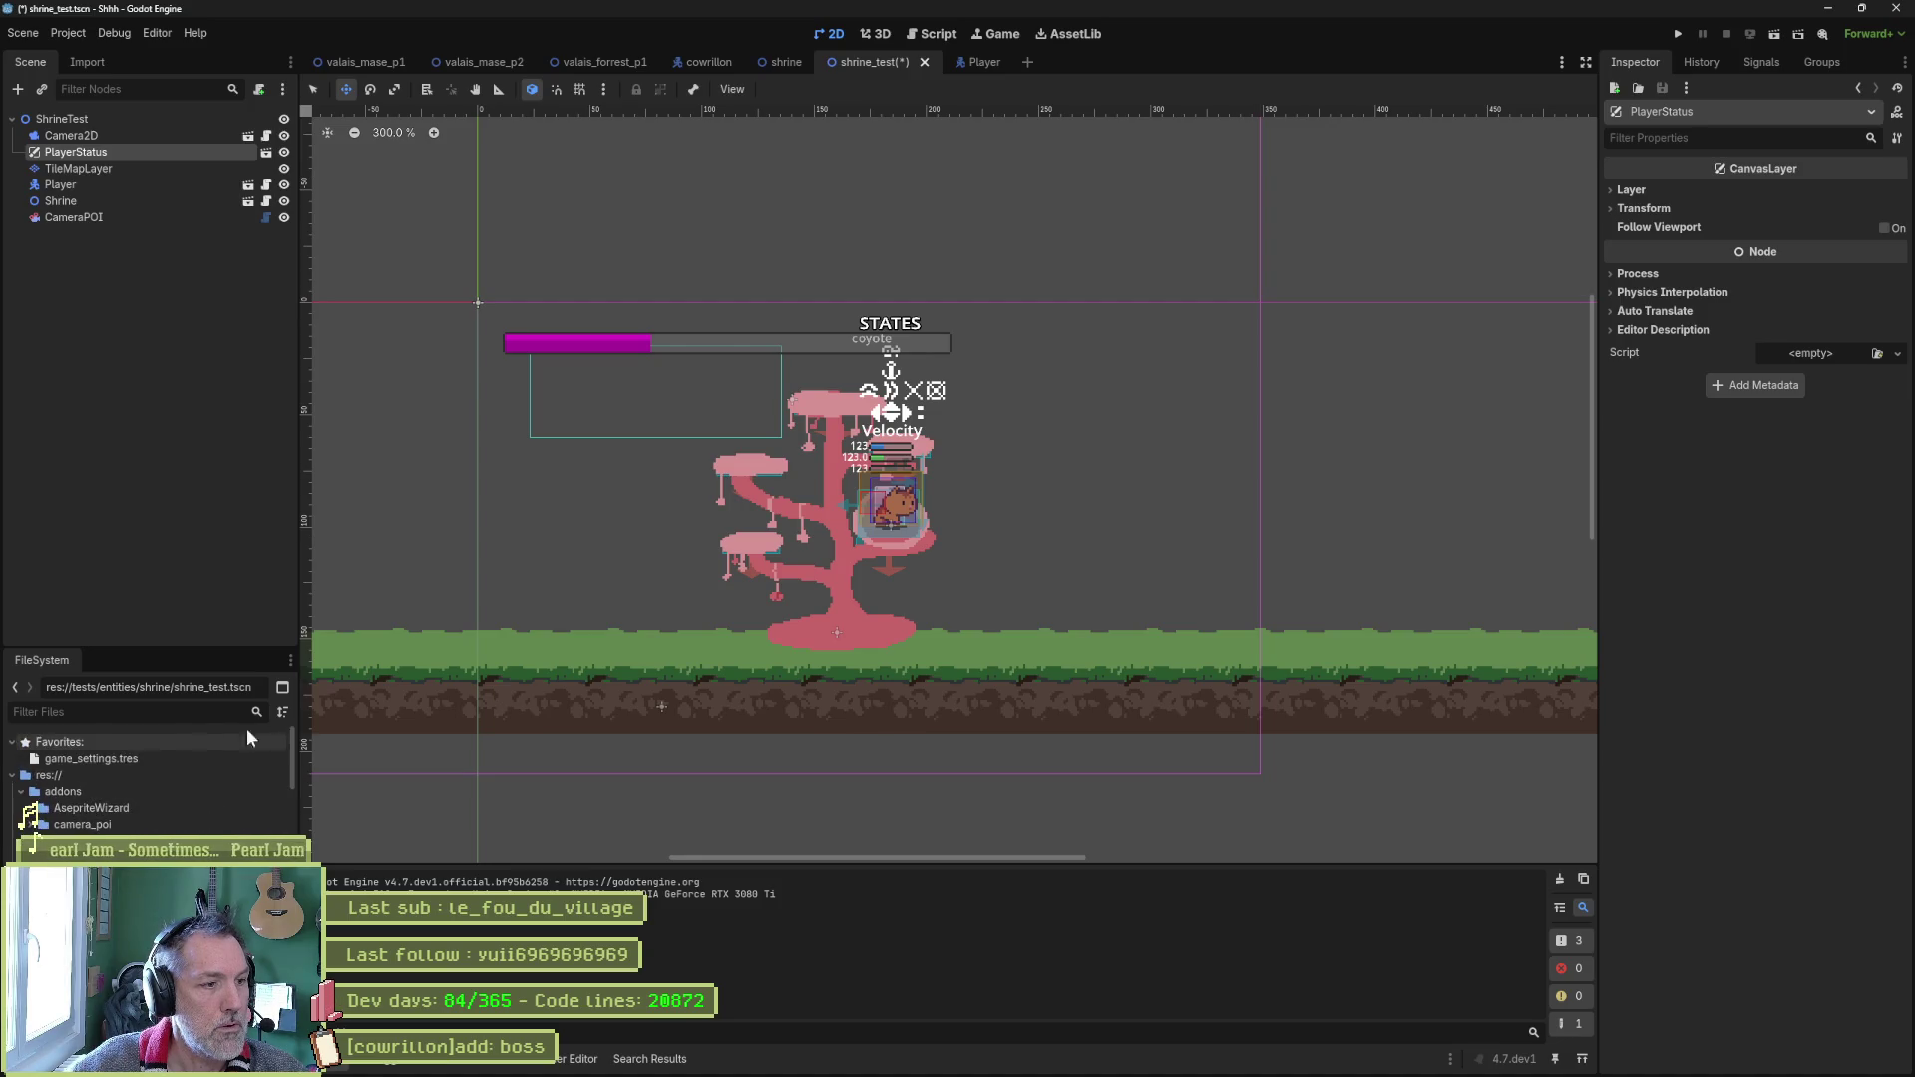
{"action": "left_click", "coordinate": [76, 760]}
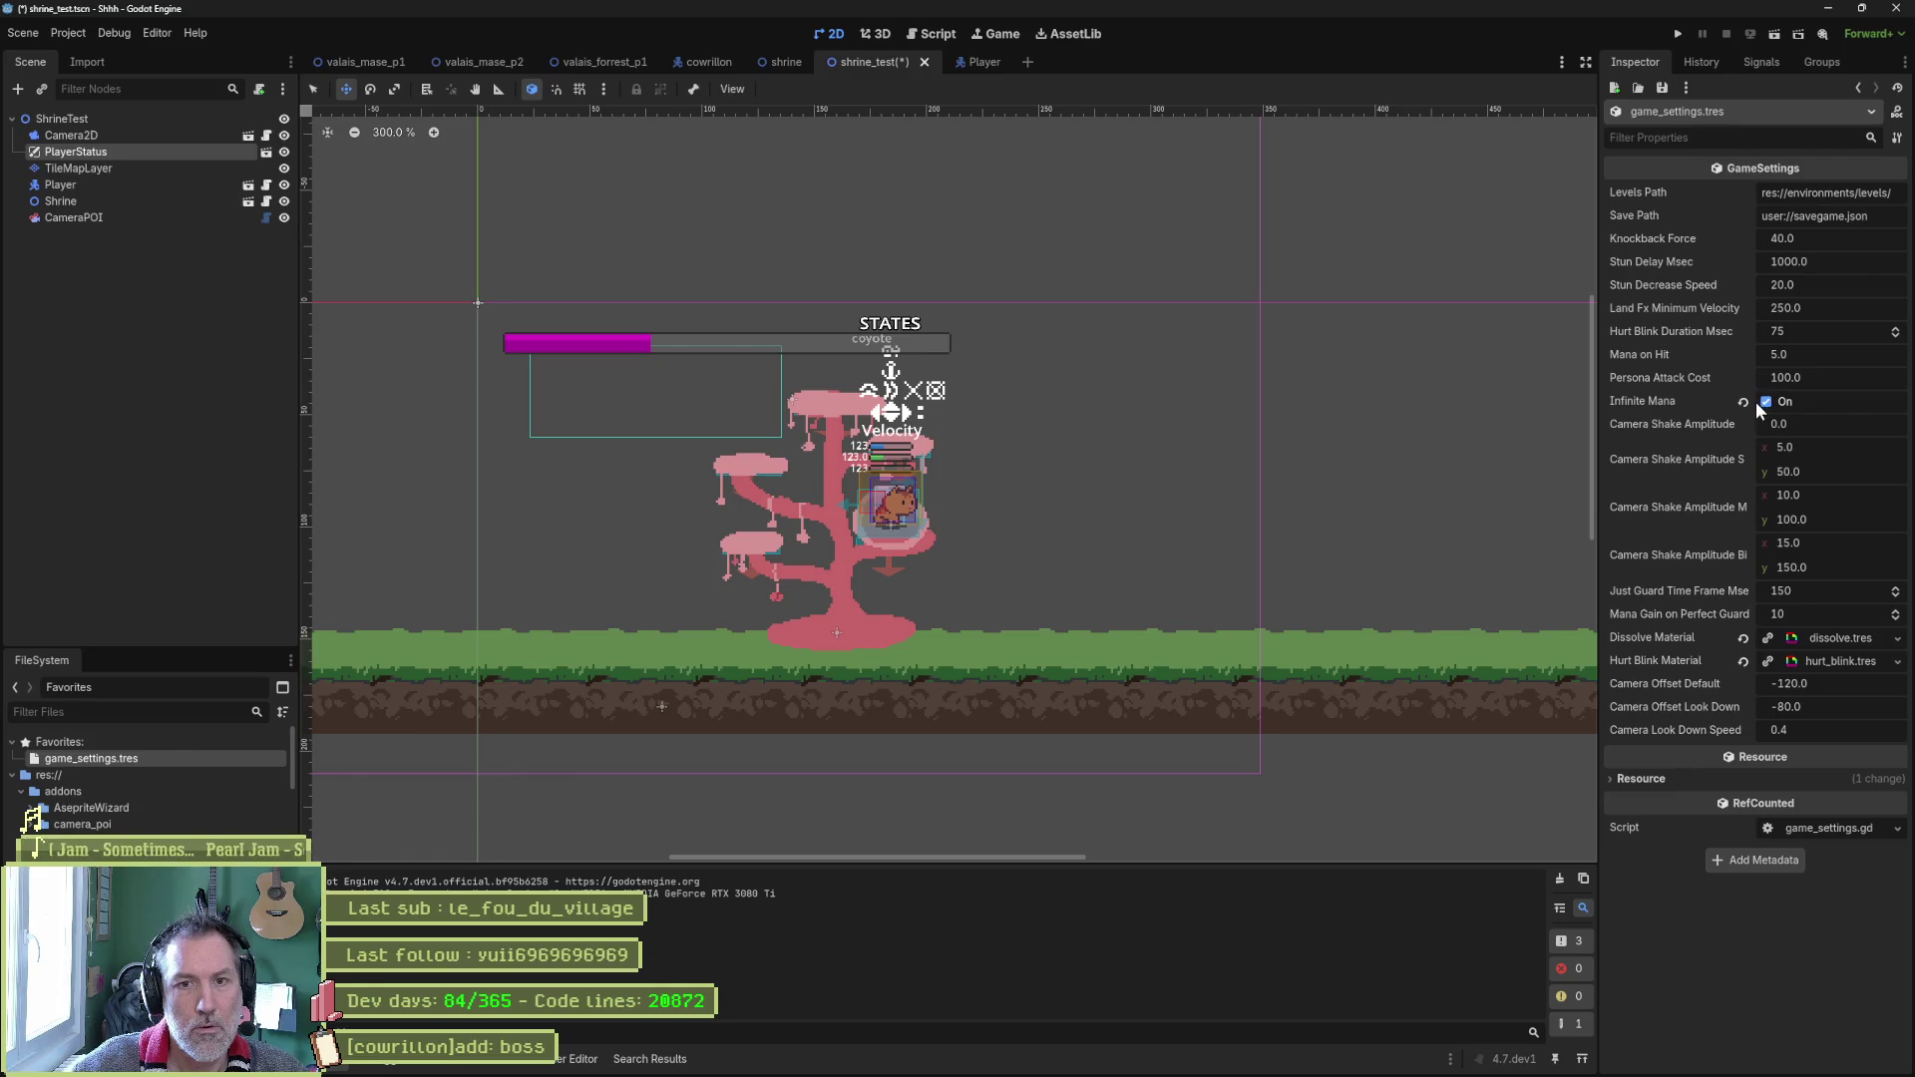
{"action": "key", "text": "F6"}
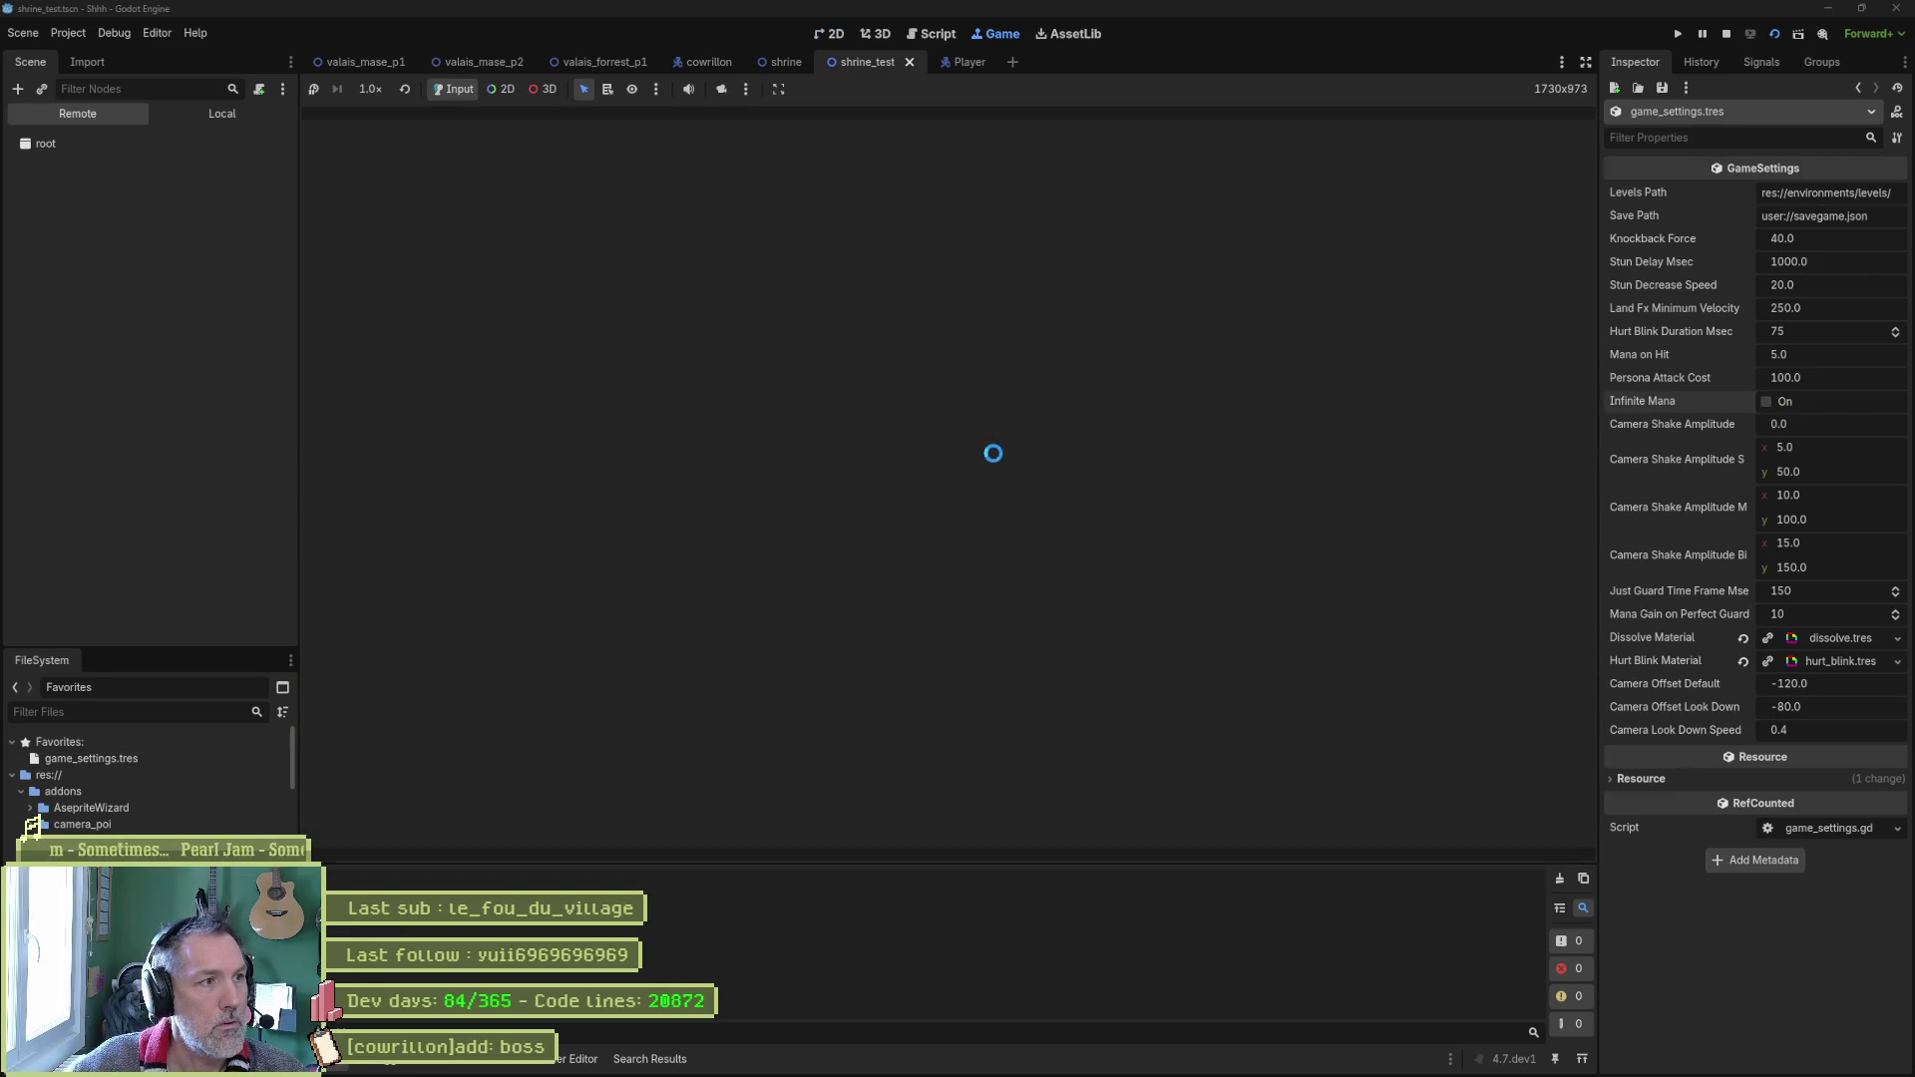
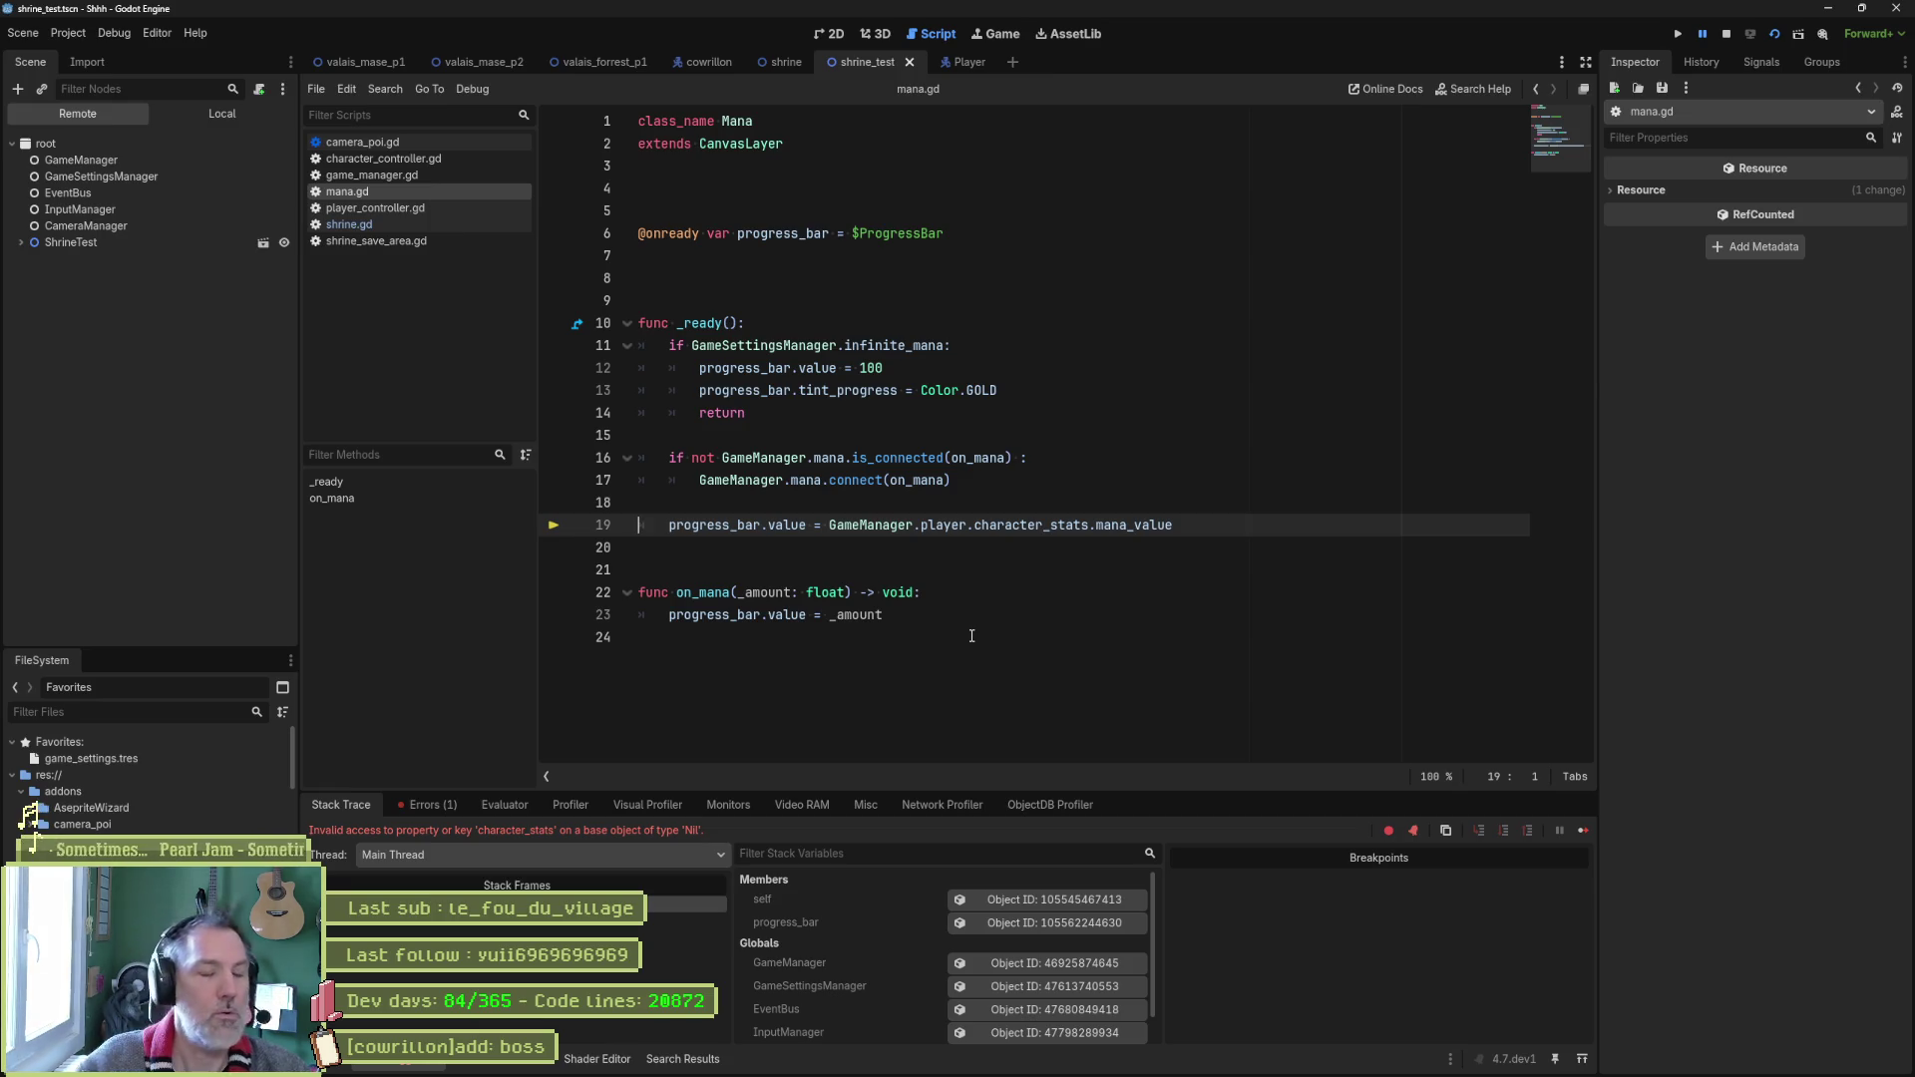
Stop the debug session and open a new indented line inside mana.gd's _ready.
{"action": "left_click", "coordinate": [1728, 32]}
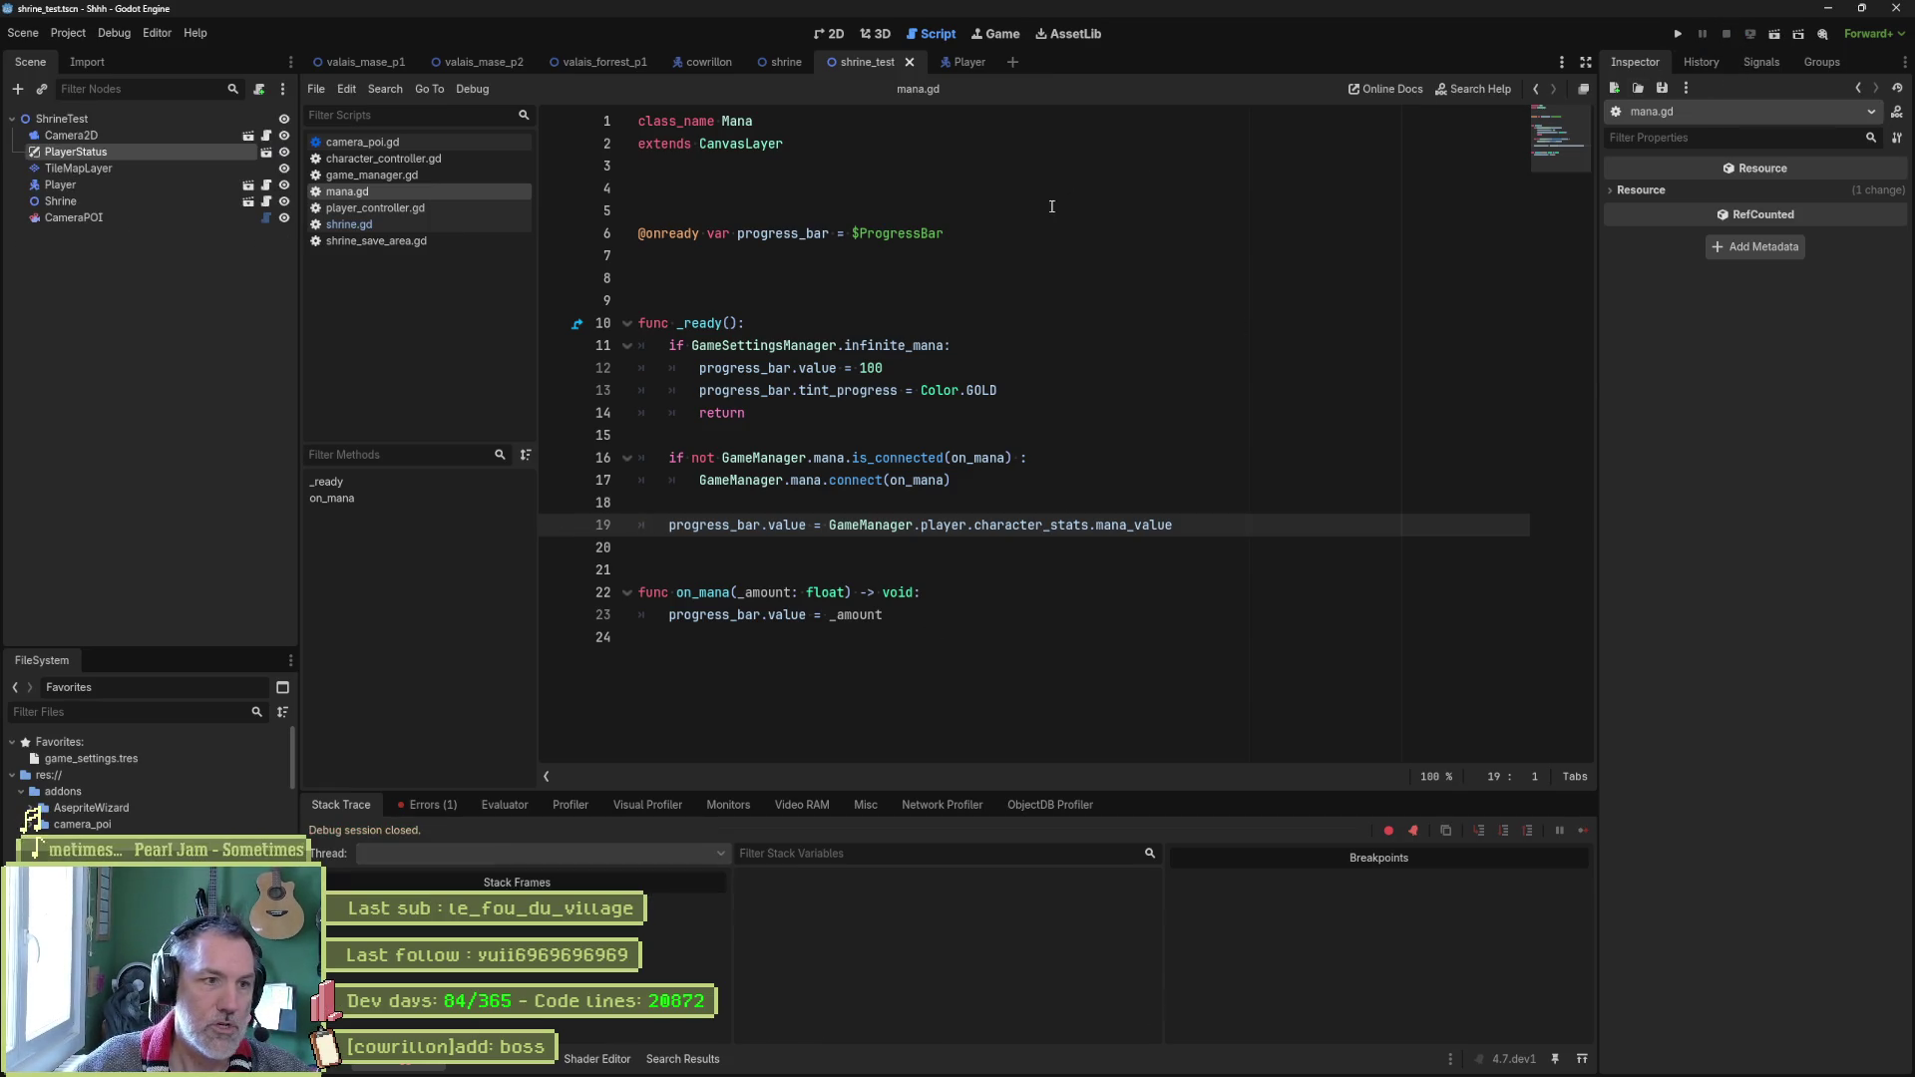
{"action": "left_click", "coordinate": [907, 299]}
{"action": "key", "text": "Return"}
{"action": "key", "text": "Return"}
{"action": "key", "text": "Return"}
{"action": "key", "text": "Up"}
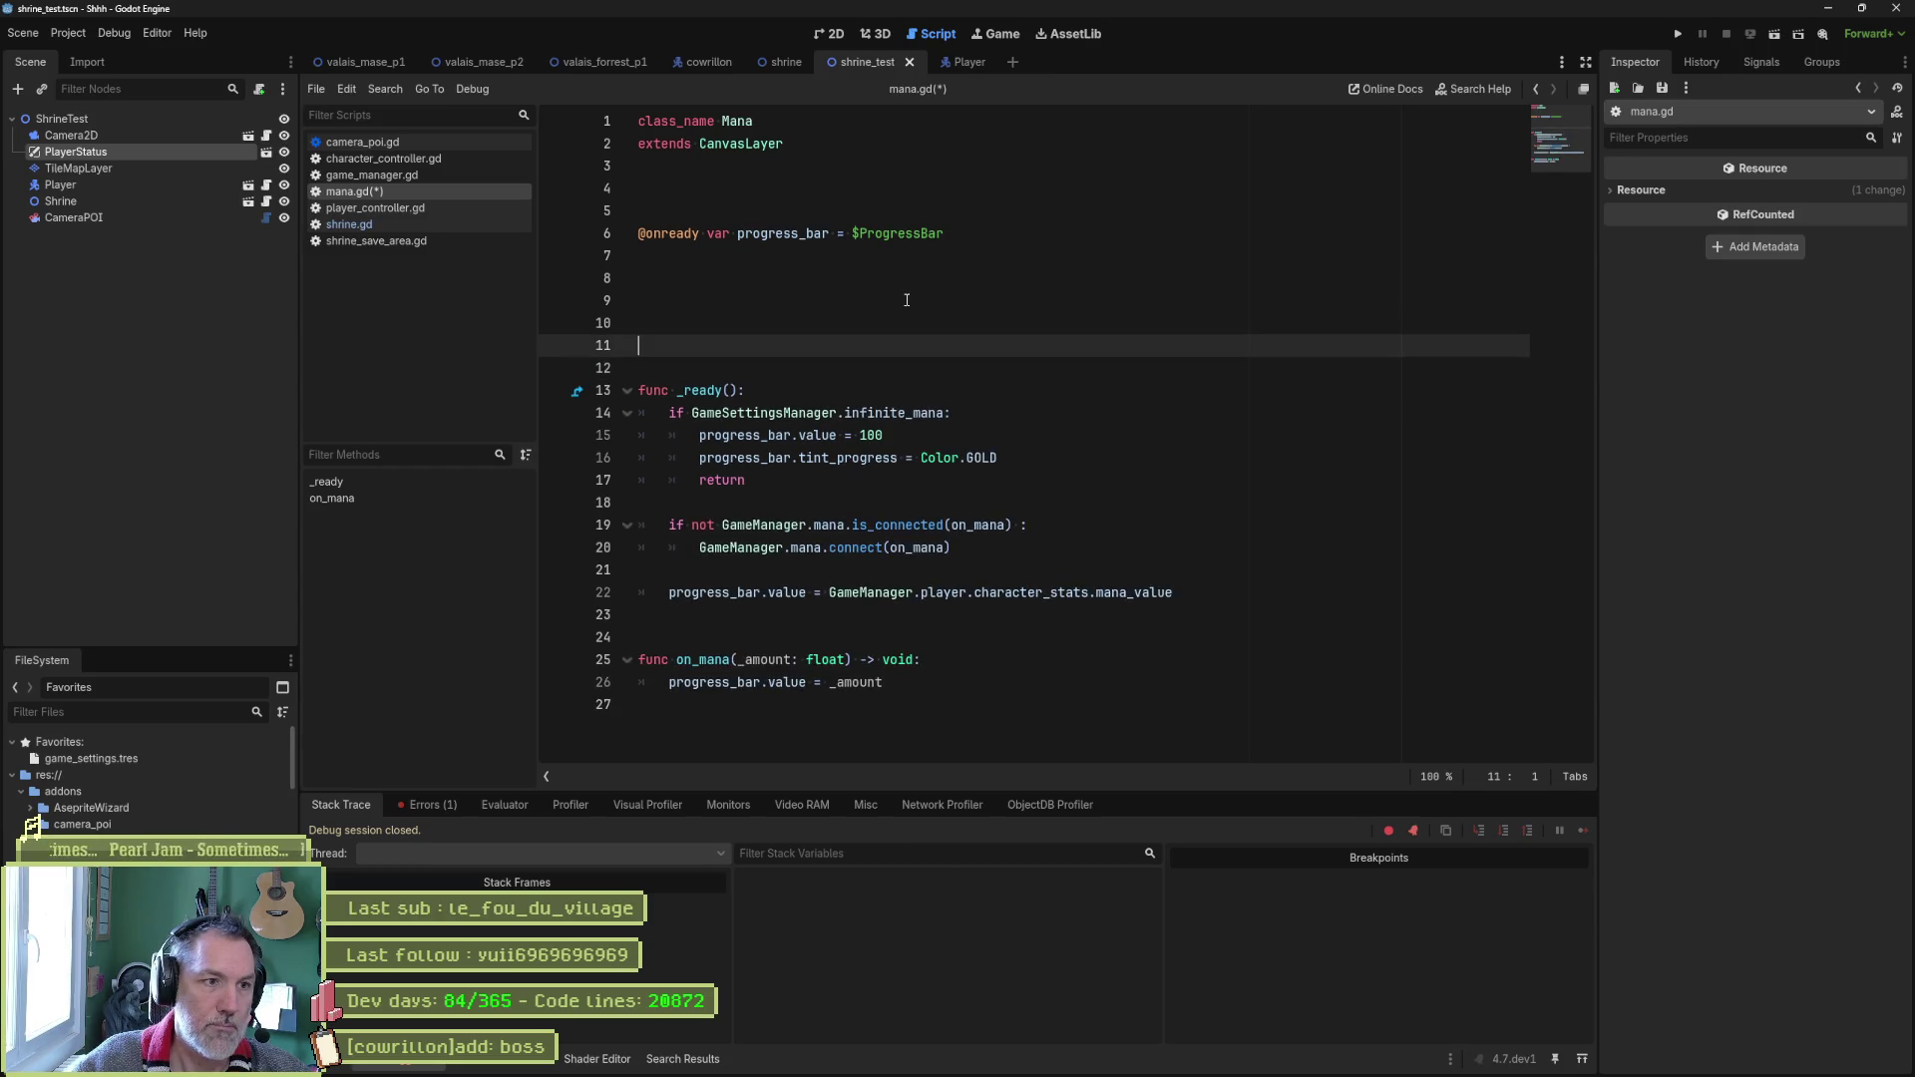
{"action": "key", "text": "Down"}
{"action": "key", "text": "Down"}
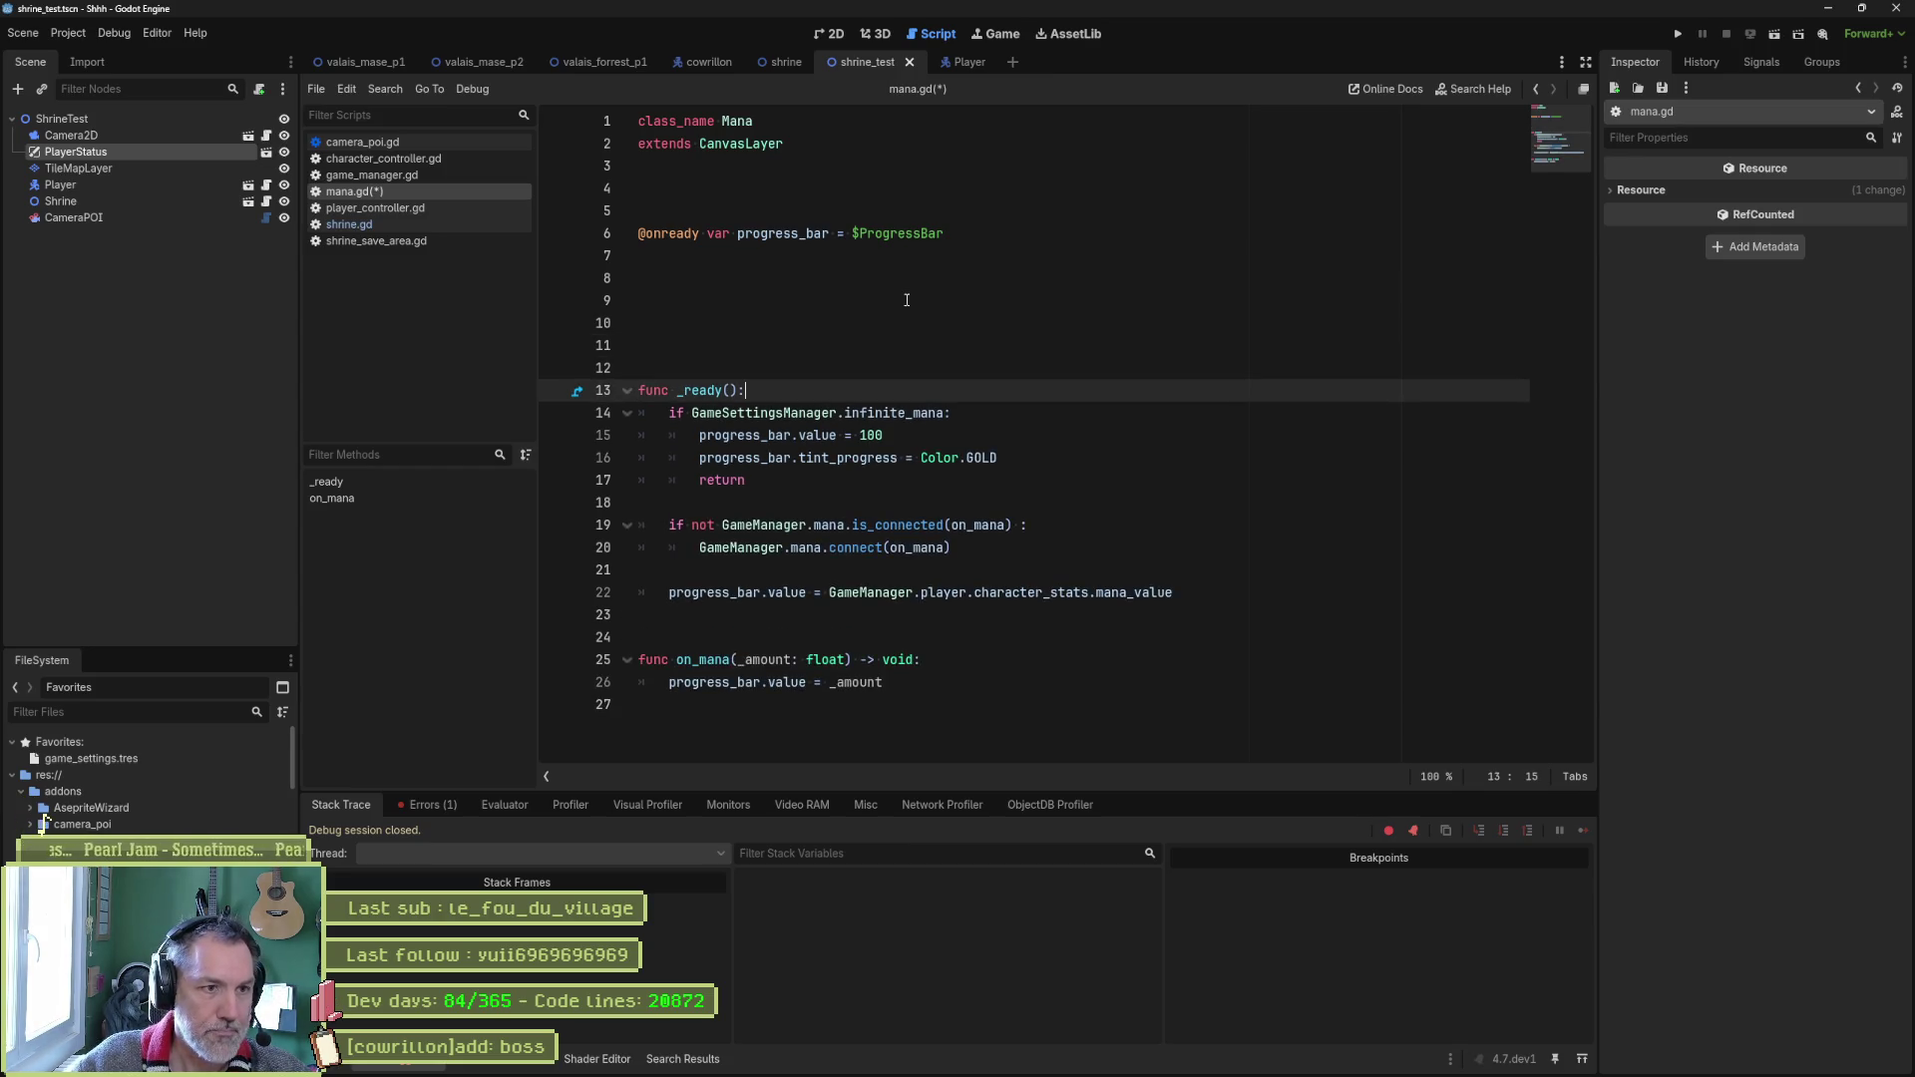
{"action": "key", "text": "Return"}
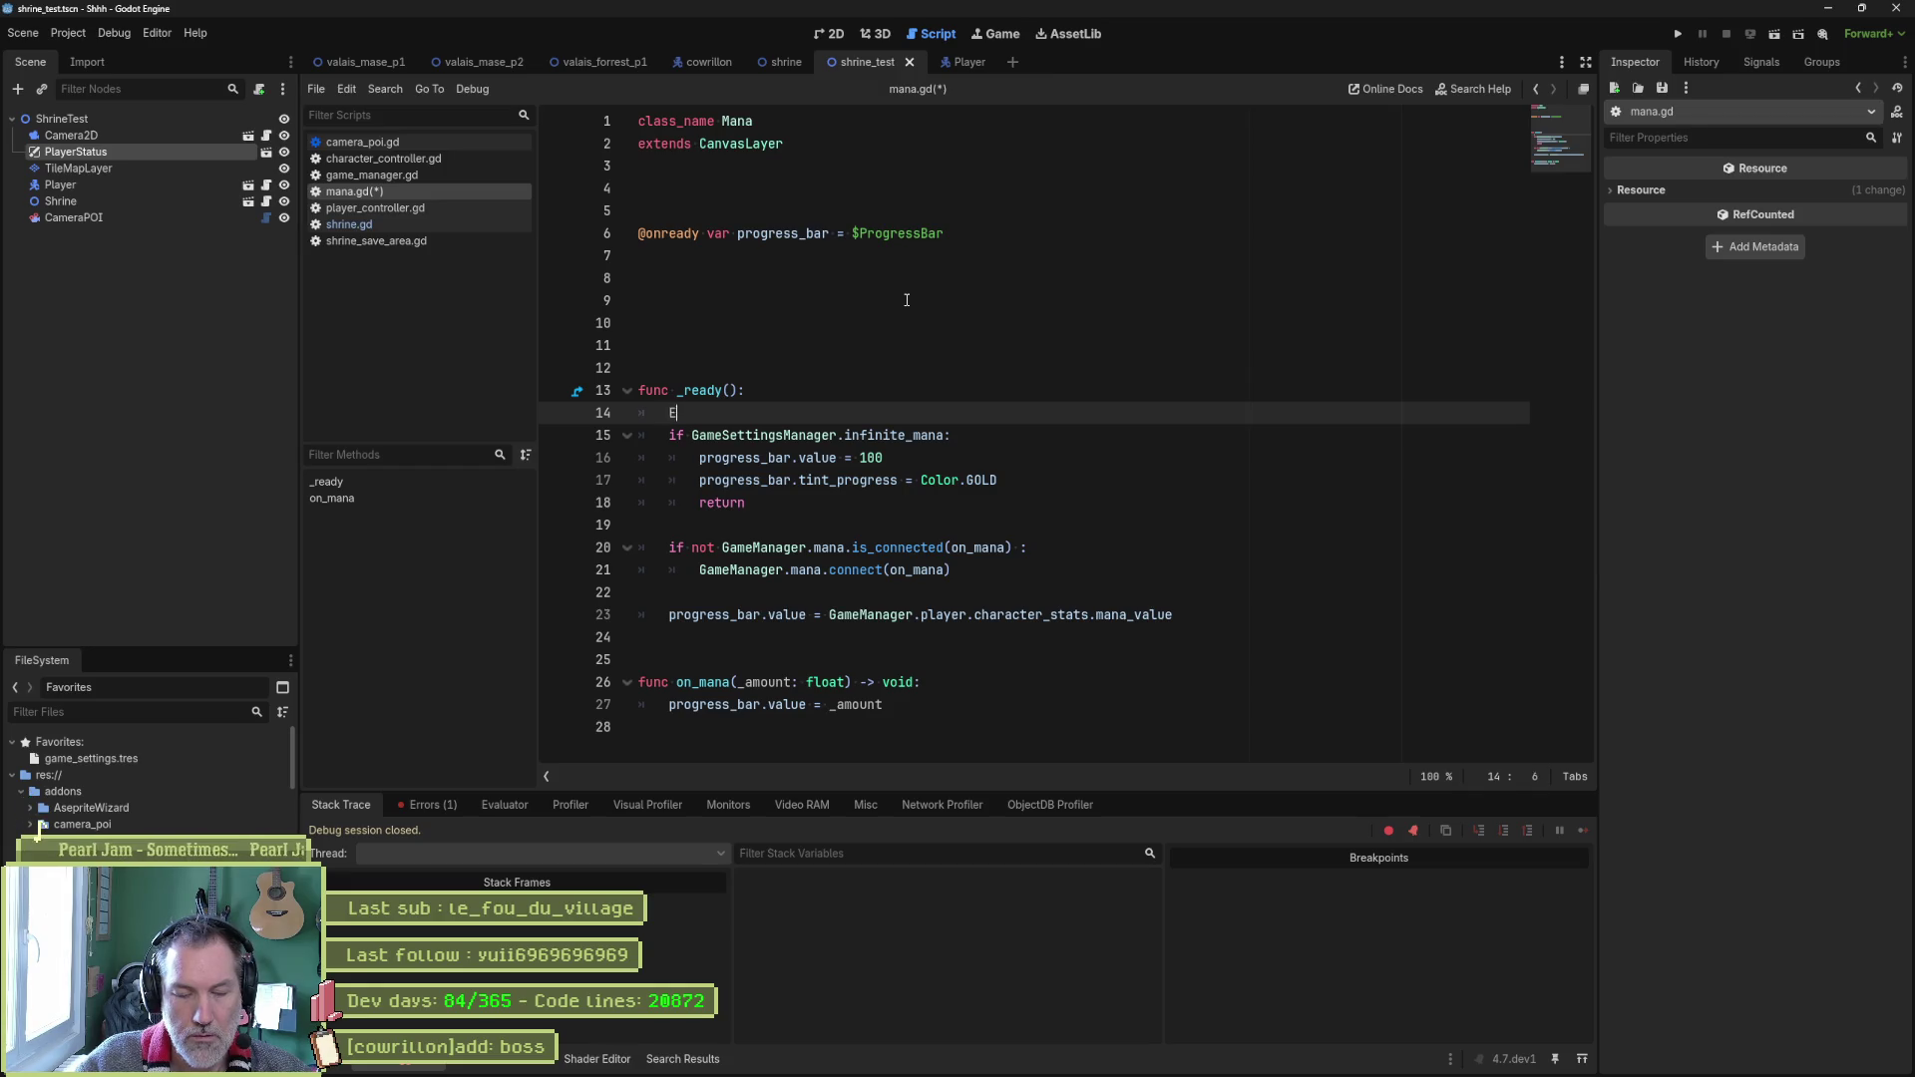
In _ready, connect EventBus.levels.player_ready to _on_player_ready.
{"action": "type", "text": "vent"}
{"action": "key", "text": "Return"}
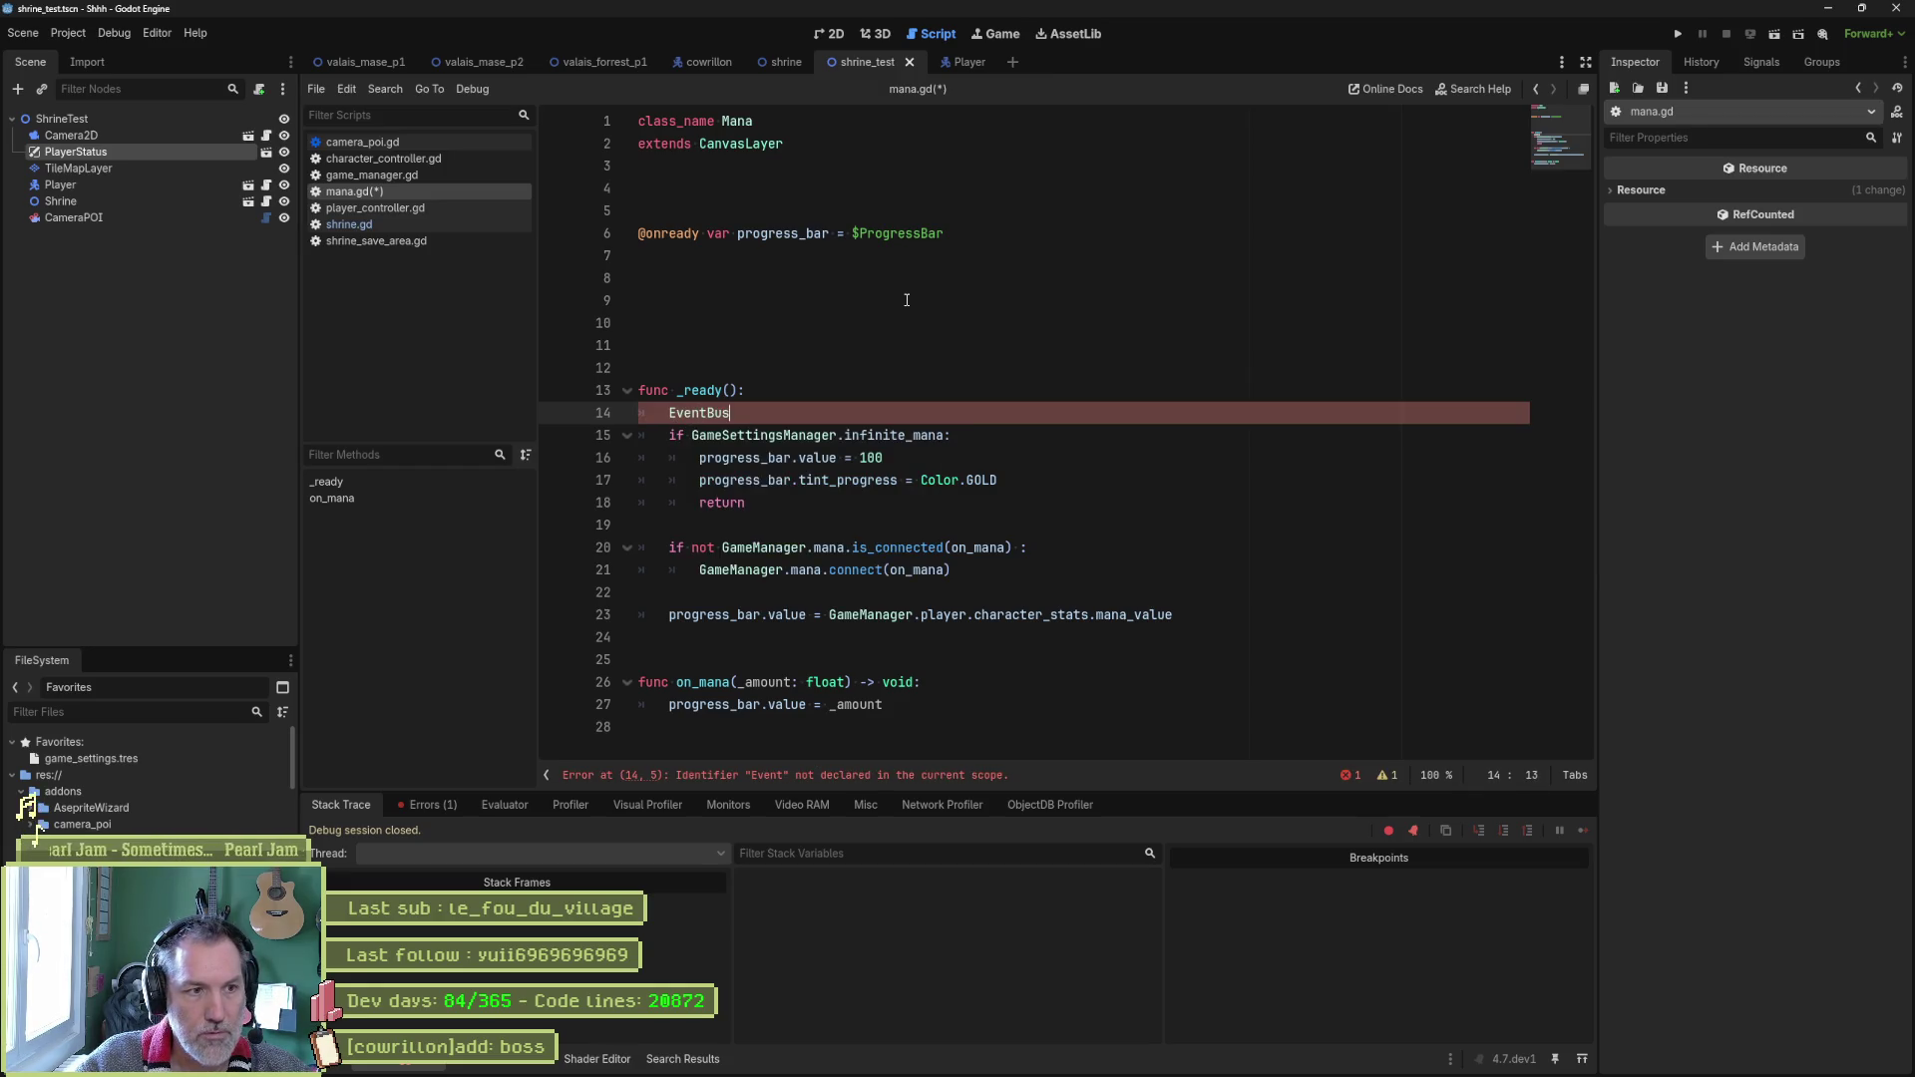
{"action": "type", "text": "."}
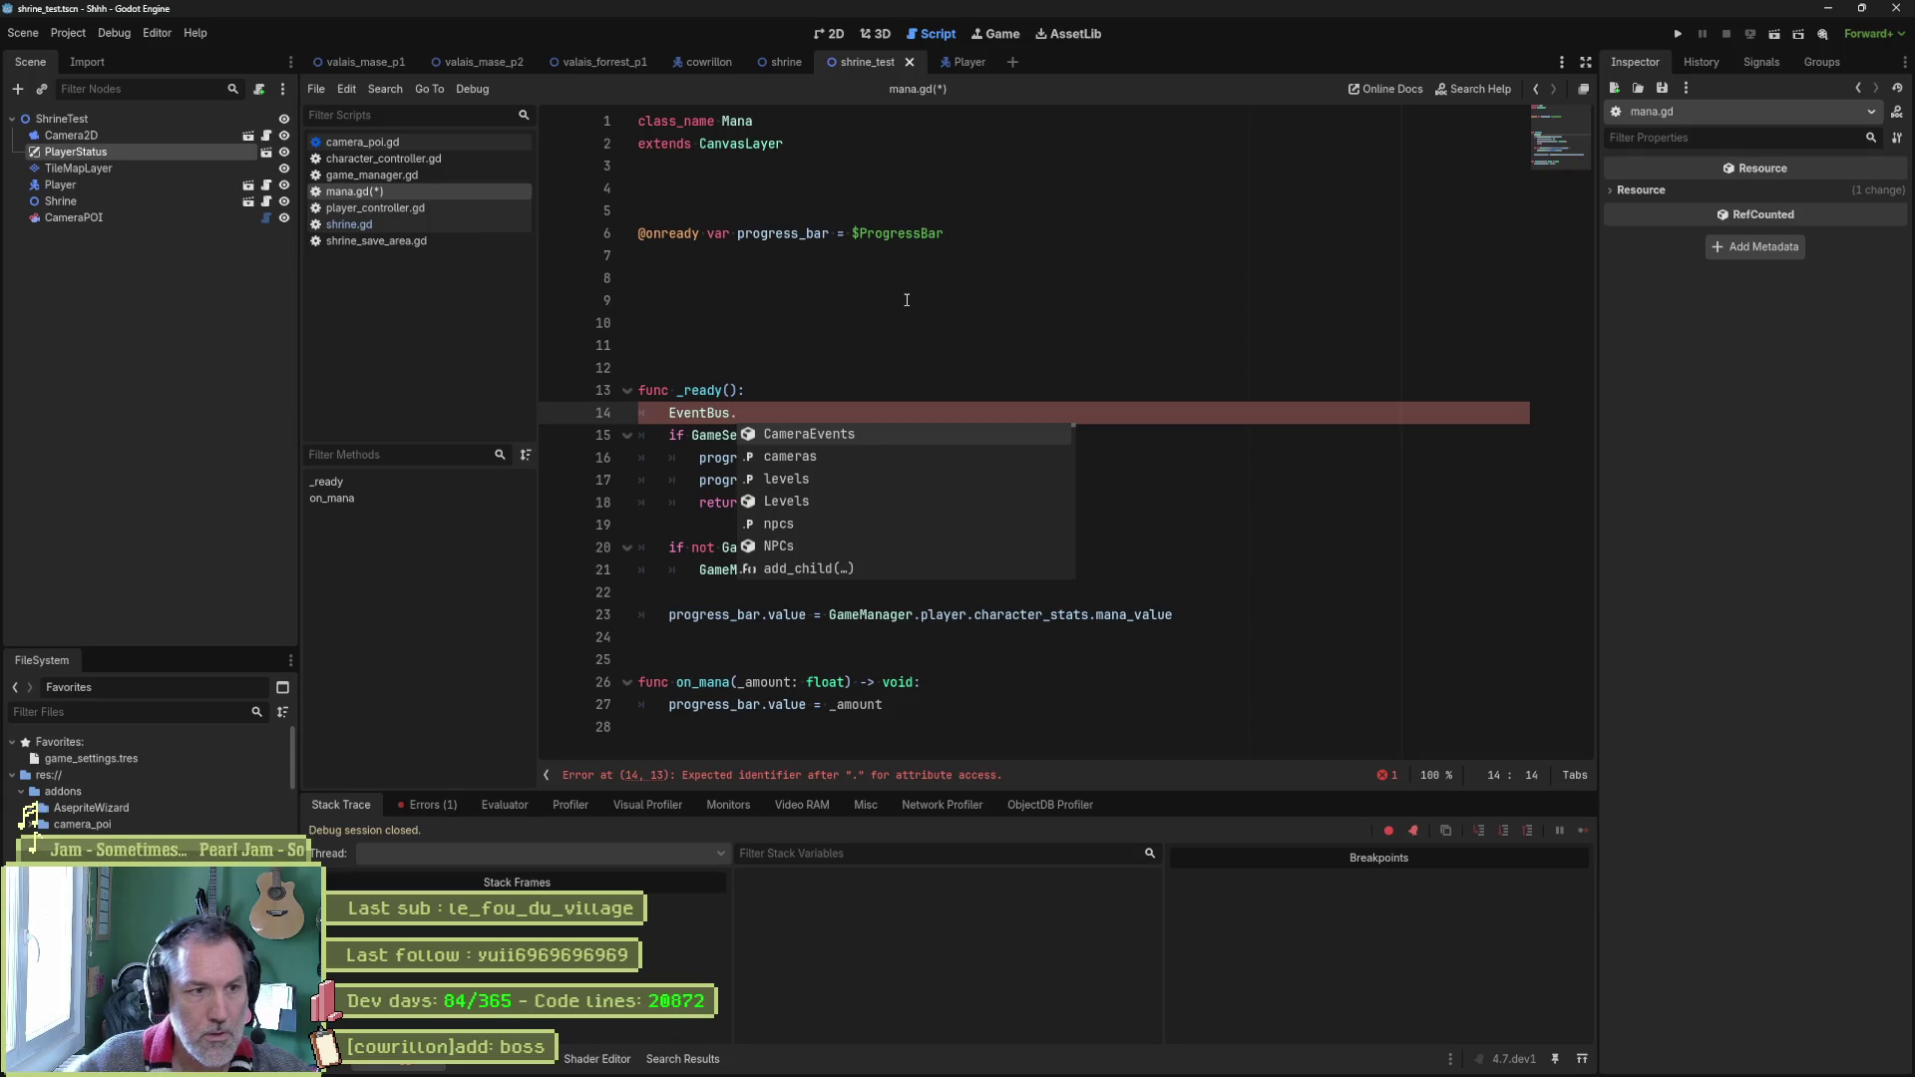
{"action": "key", "text": "Down"}
{"action": "key", "text": "Down"}
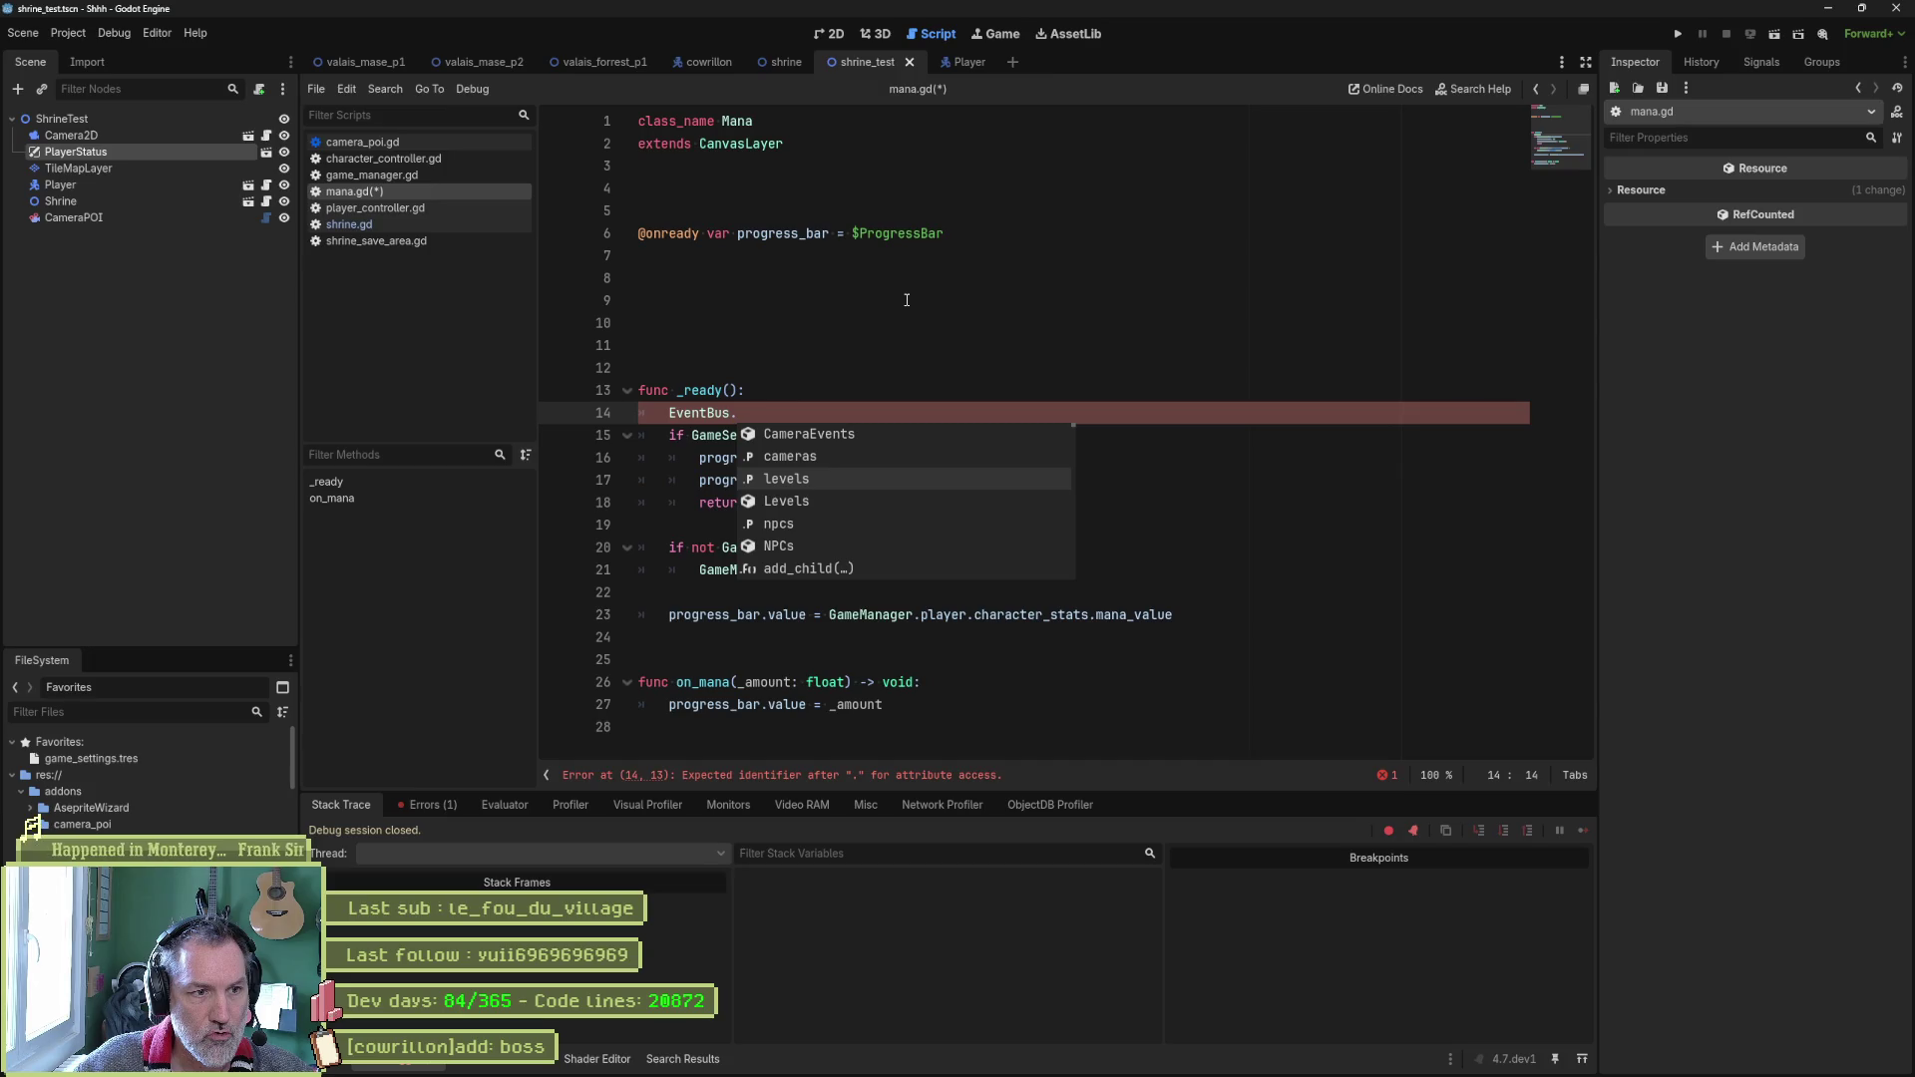
{"action": "key", "text": "Down"}
{"action": "key", "text": "Down"}
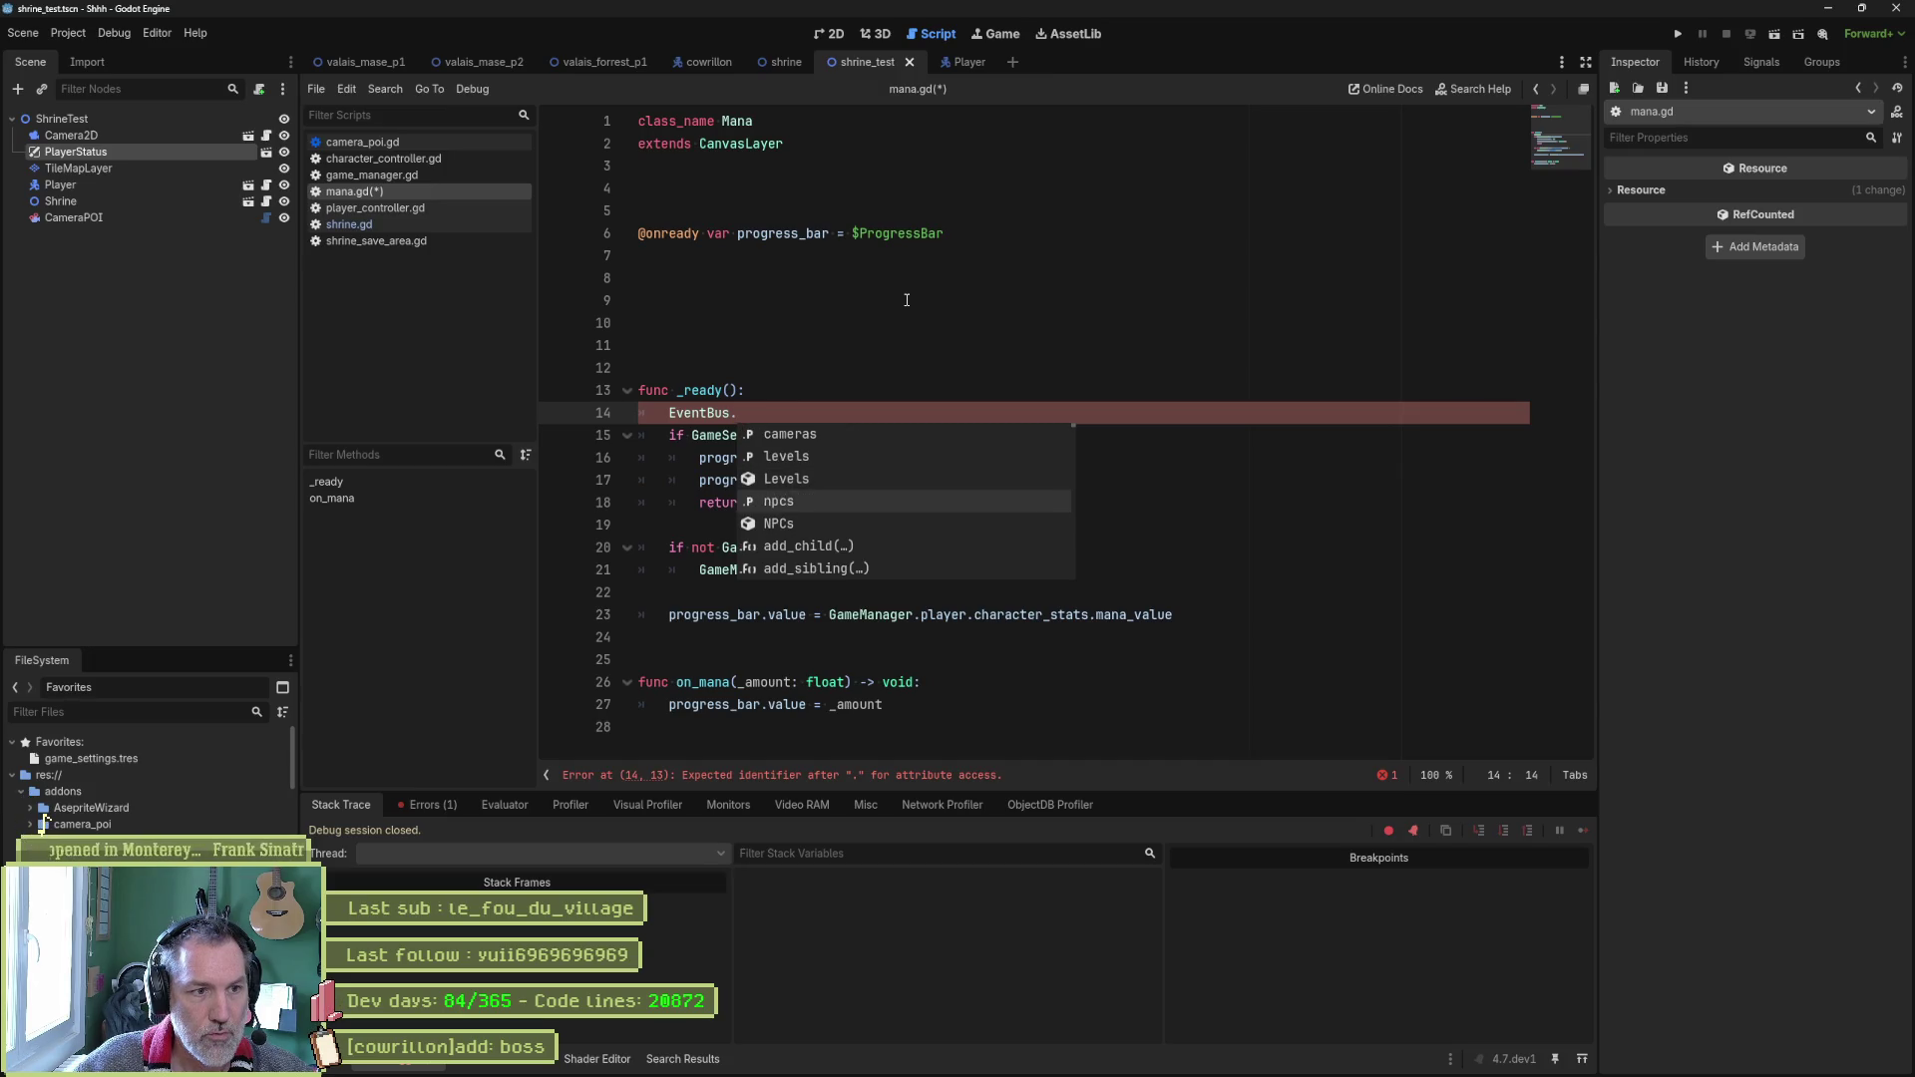
{"action": "key", "text": "Up"}
{"action": "key", "text": "Up"}
{"action": "key", "text": "Return"}
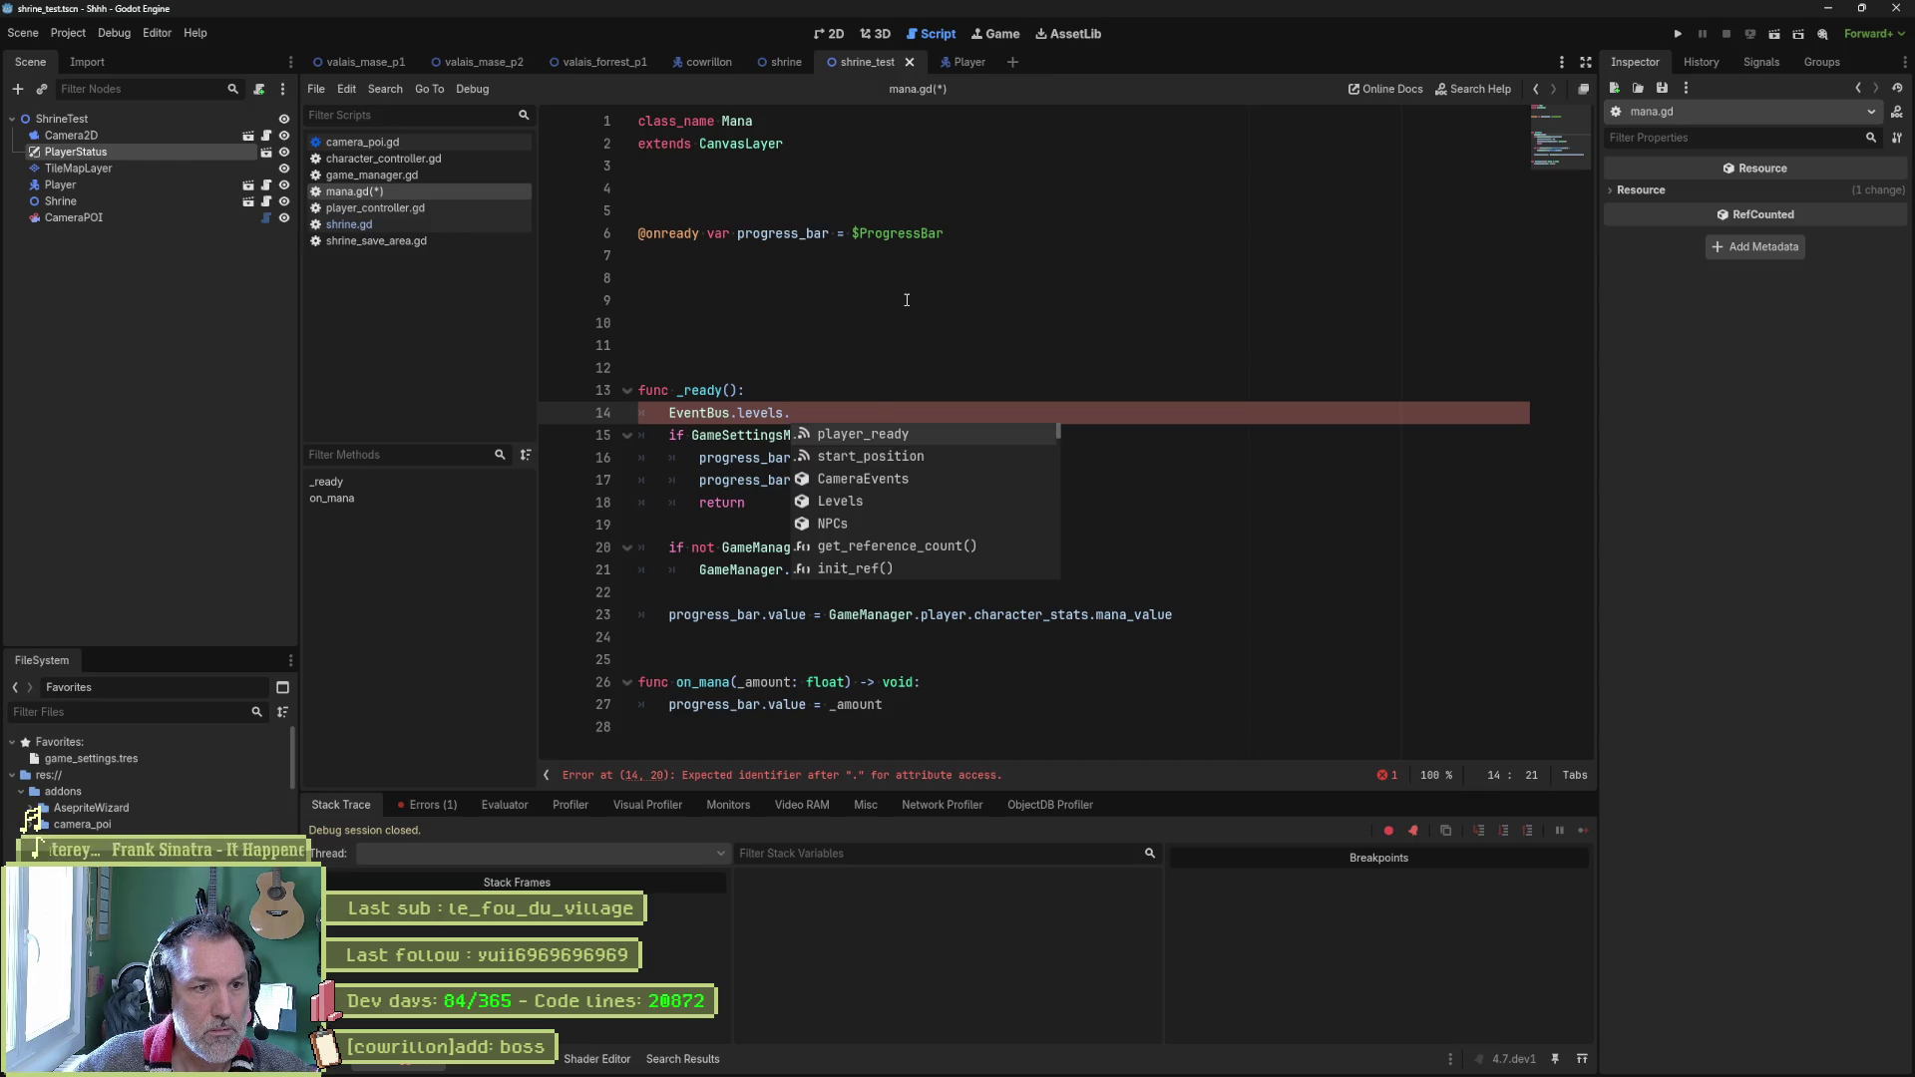
{"action": "key", "text": "Return"}
{"action": "type", "text": ".conn"}
{"action": "key", "text": "Return"}
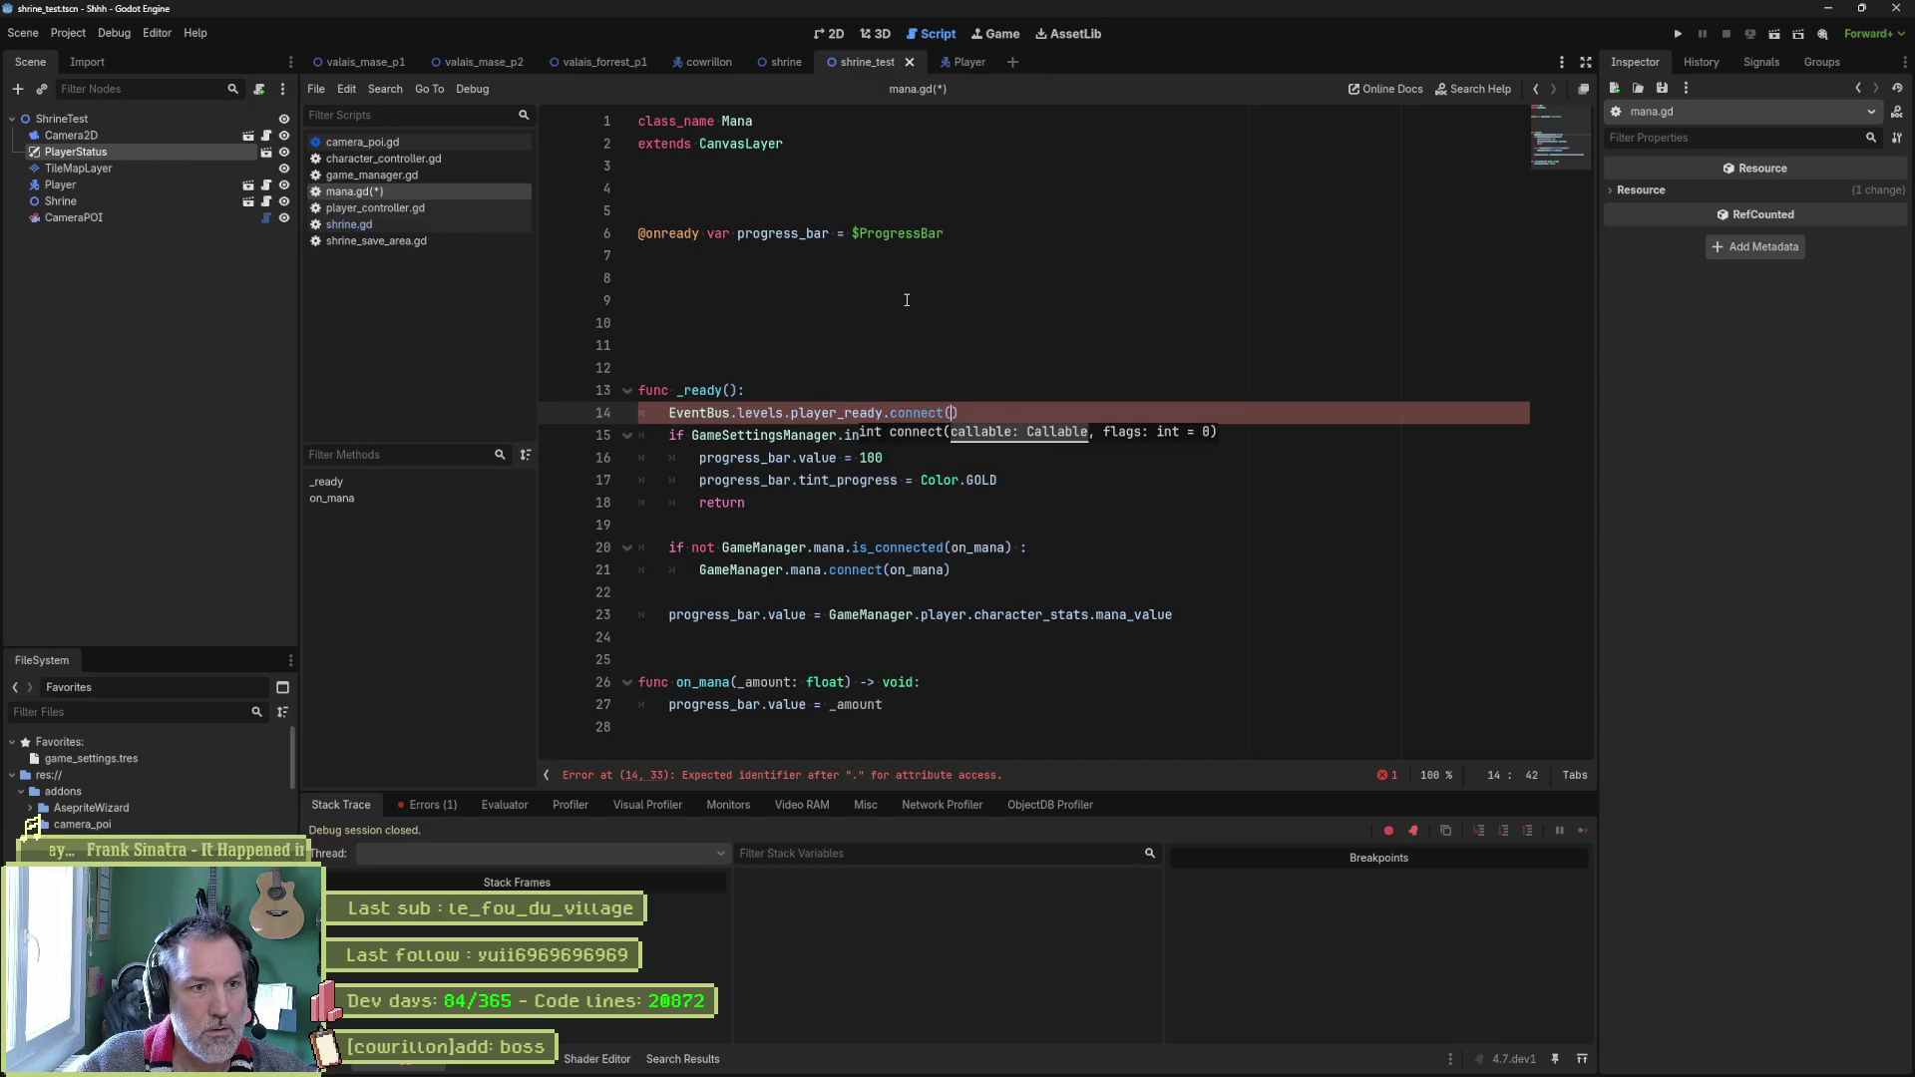
{"action": "type", "text": "_on_player_ready"}
{"action": "key", "text": "Down"}
{"action": "key", "text": "Down"}
{"action": "key", "text": "Down"}
{"action": "key", "text": "Down"}
Declare a new function 'func _on_player_ready() -> void:' in mana.gd.
{"action": "key", "text": "Up"}
{"action": "key", "text": "Up"}
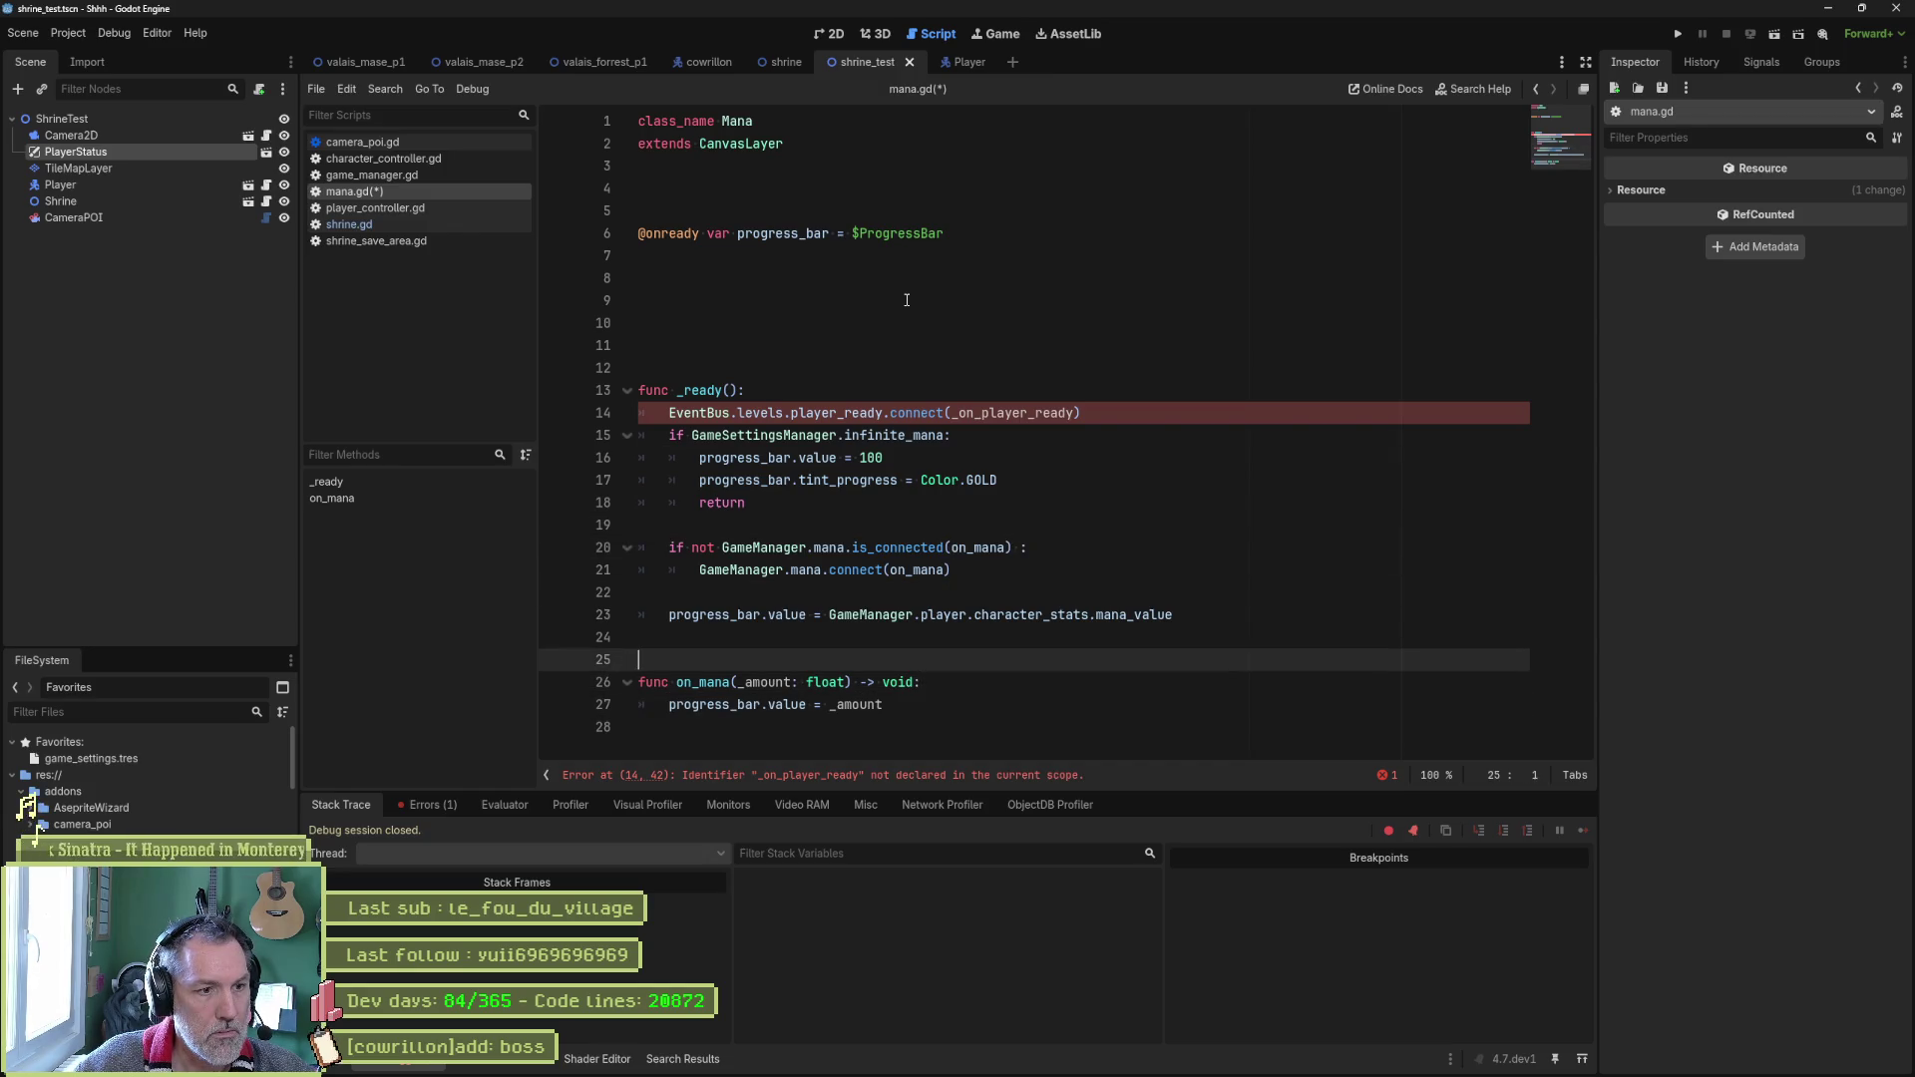
{"action": "key", "text": "Return"}
{"action": "key", "text": "Return"}
{"action": "key", "text": "Return"}
{"action": "key", "text": "Up"}
{"action": "key", "text": "Up"}
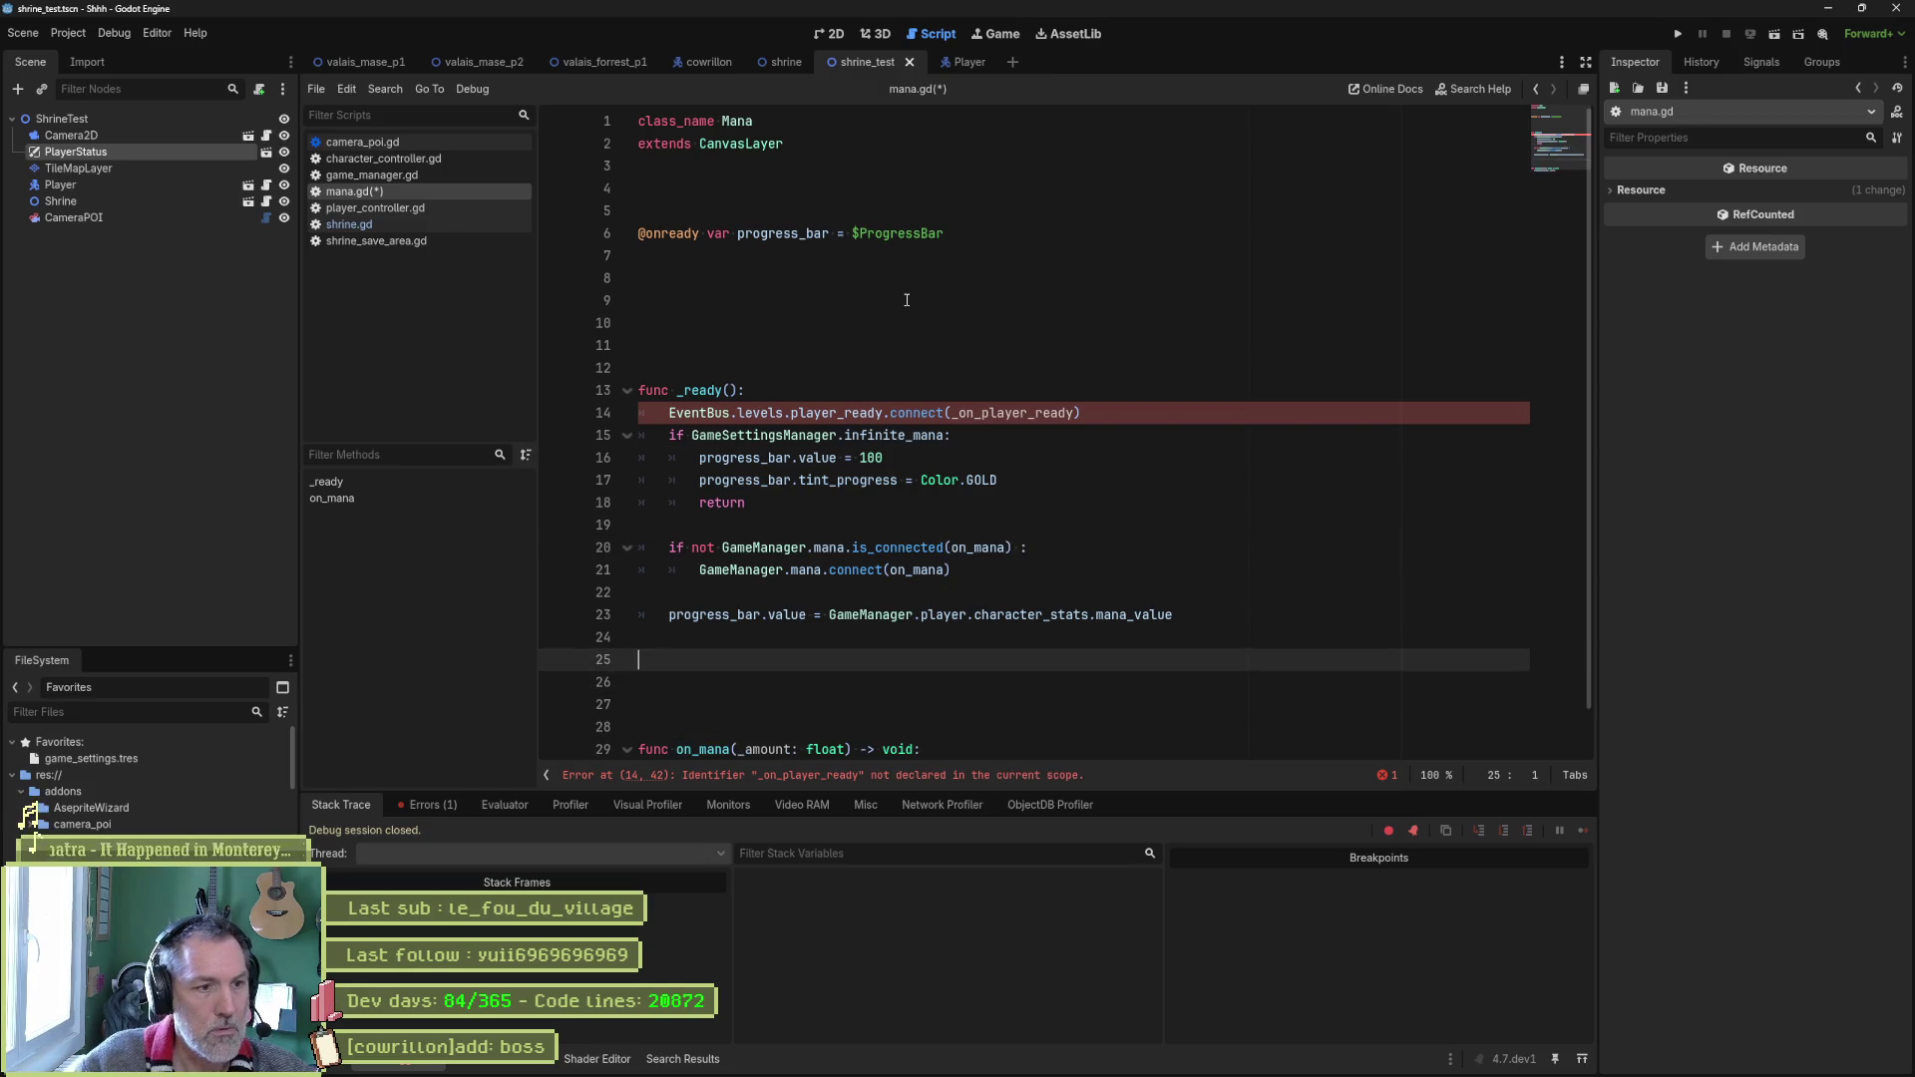
{"action": "type", "text": "func _on_player_ready"}
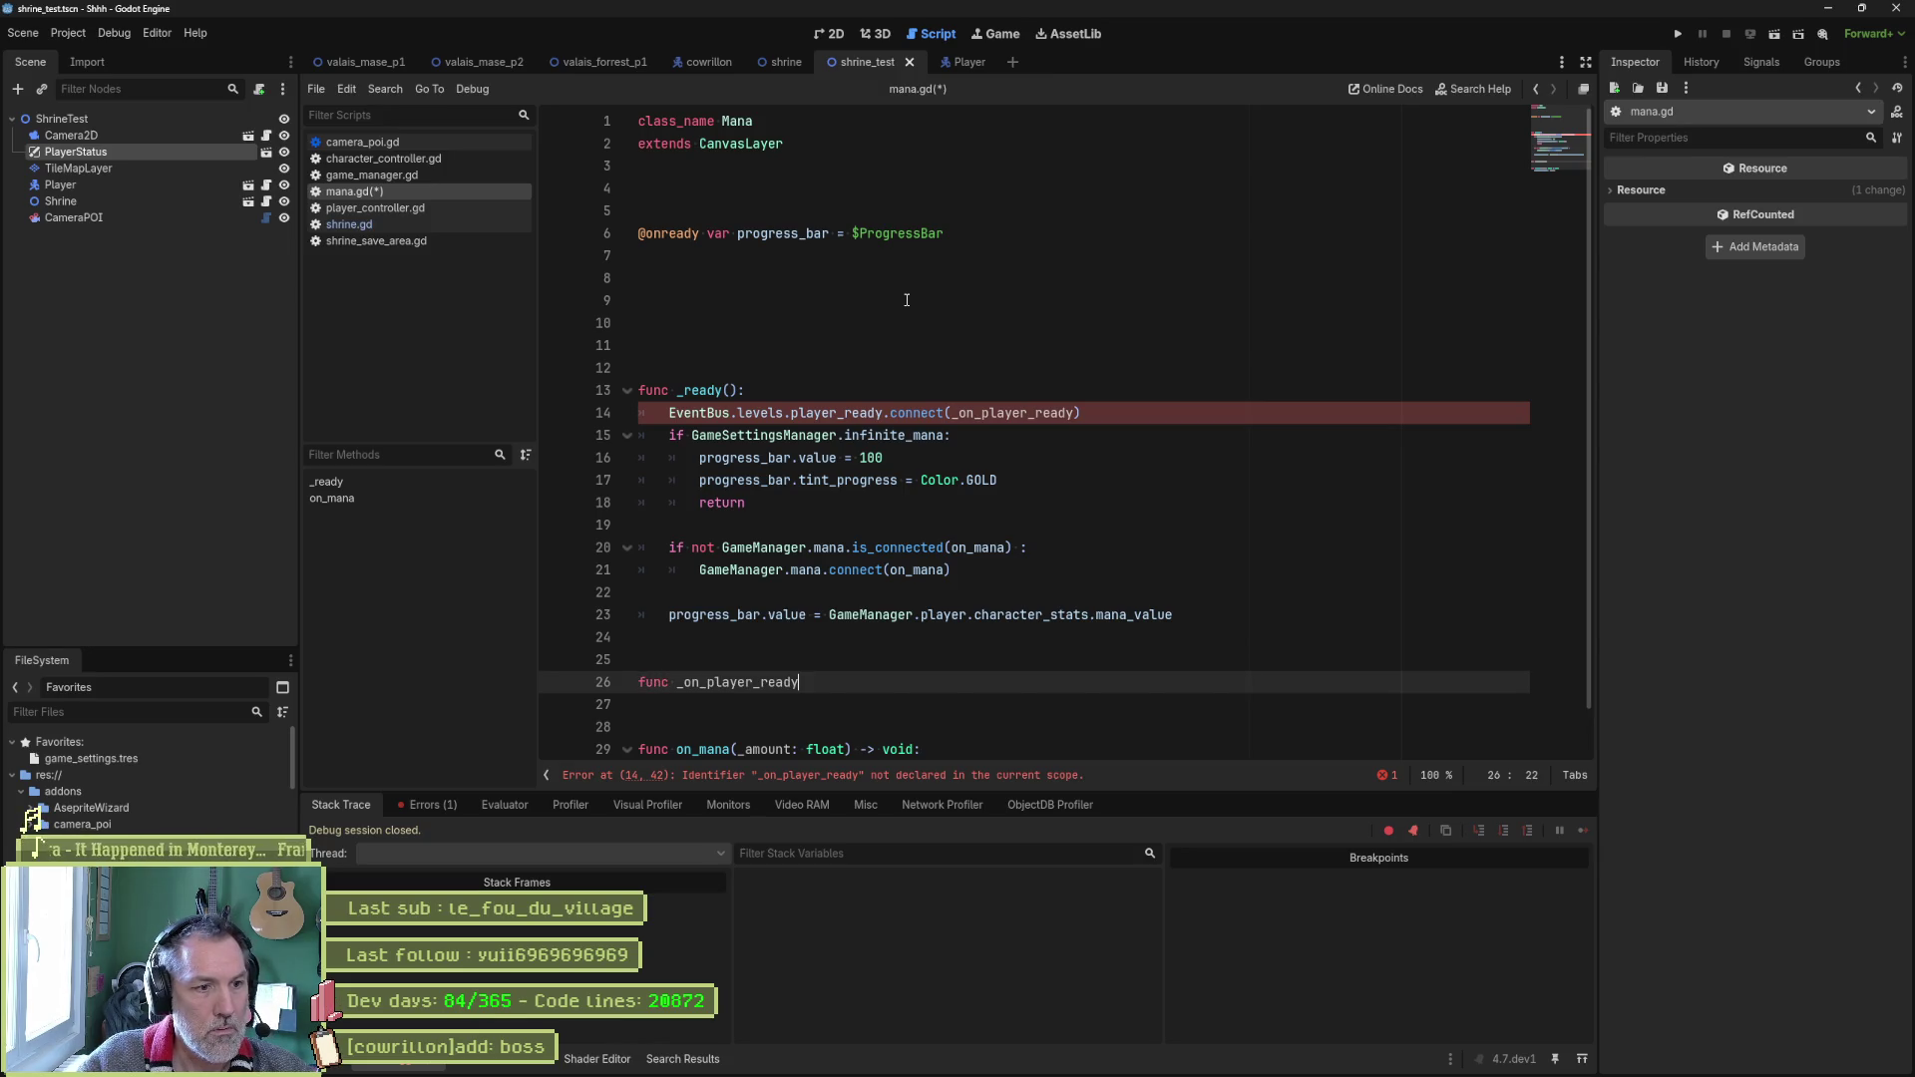
{"action": "type", "text": "() -> void:"}
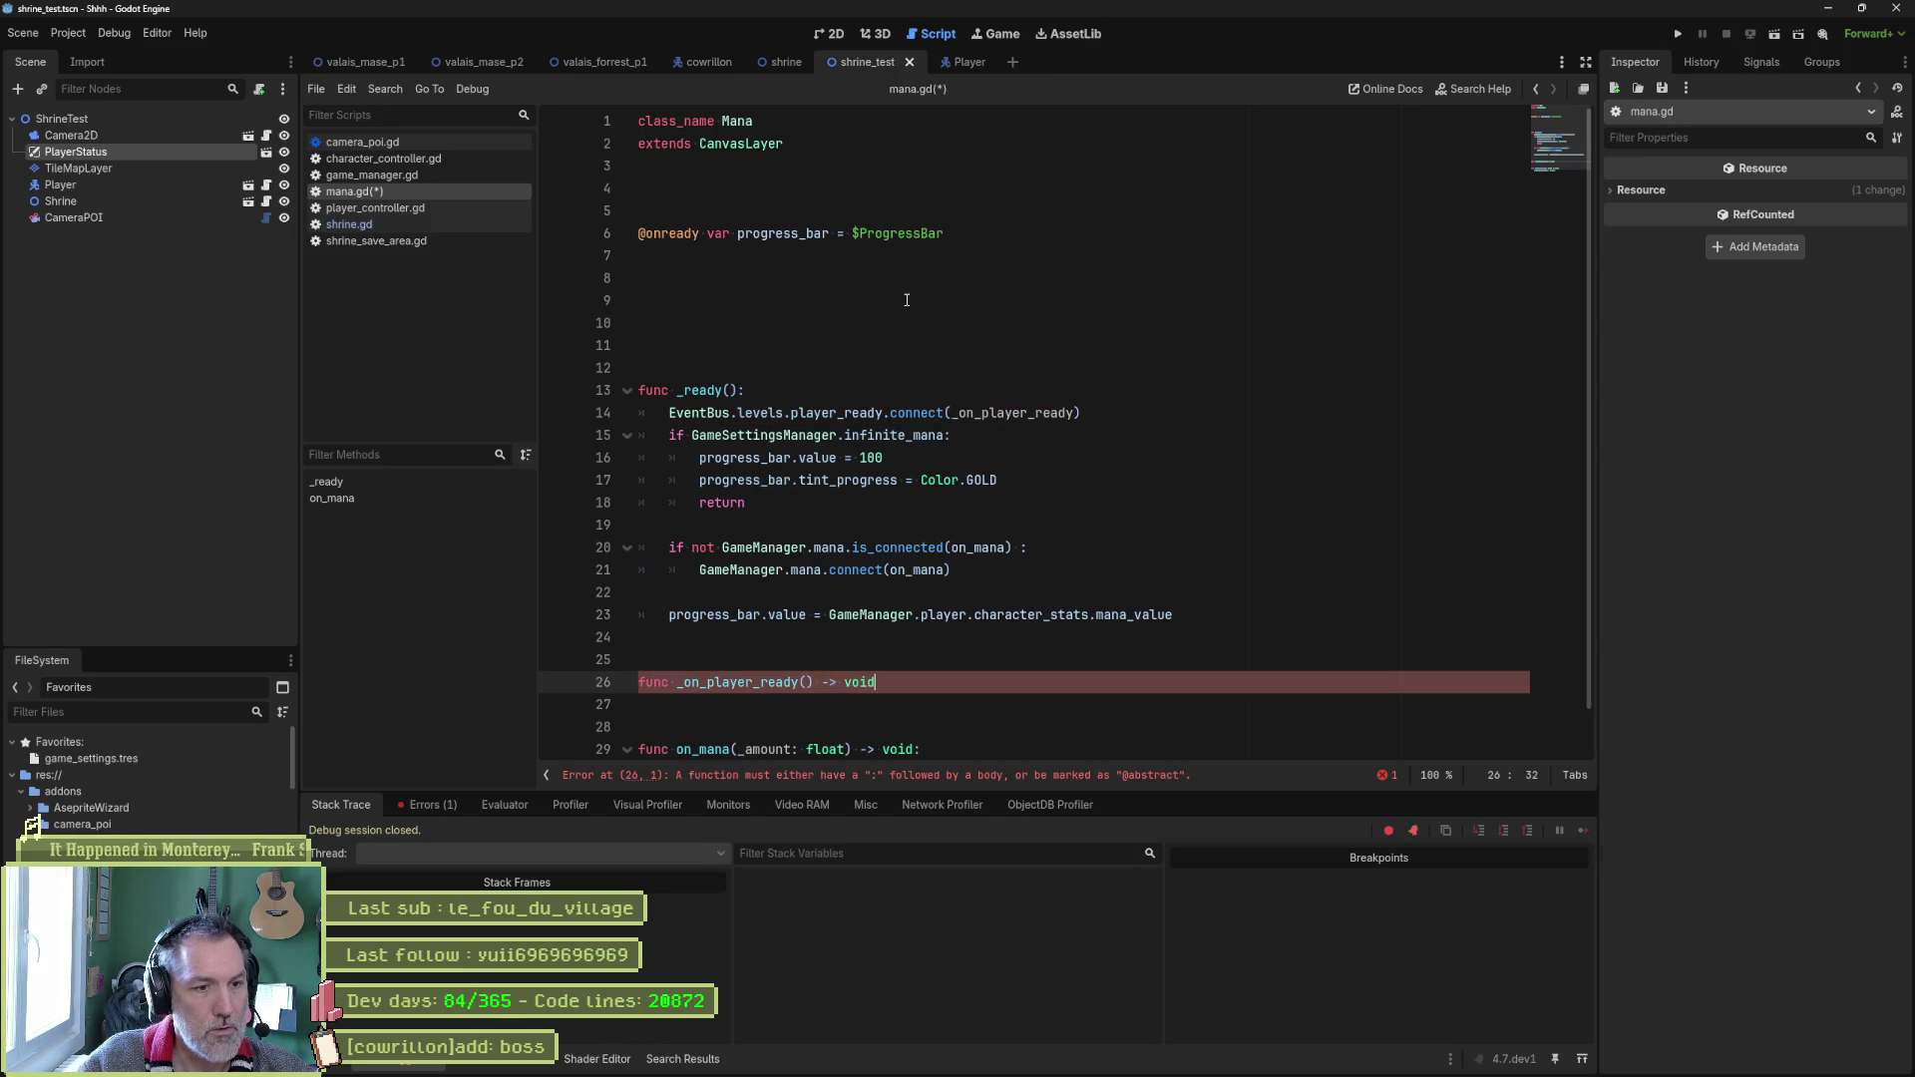
{"action": "key", "text": "Return"}
Move the mana bar setup code from _ready into _on_player_ready and run the project.
{"action": "mouse_move", "coordinate": [1174, 615]}
{"action": "left_mouse_down"}
{"action": "mouse_move", "coordinate": [997, 483]}
{"action": "mouse_move", "coordinate": [1083, 413]}
{"action": "left_mouse_up"}
{"action": "key", "text": "BackSpace"}
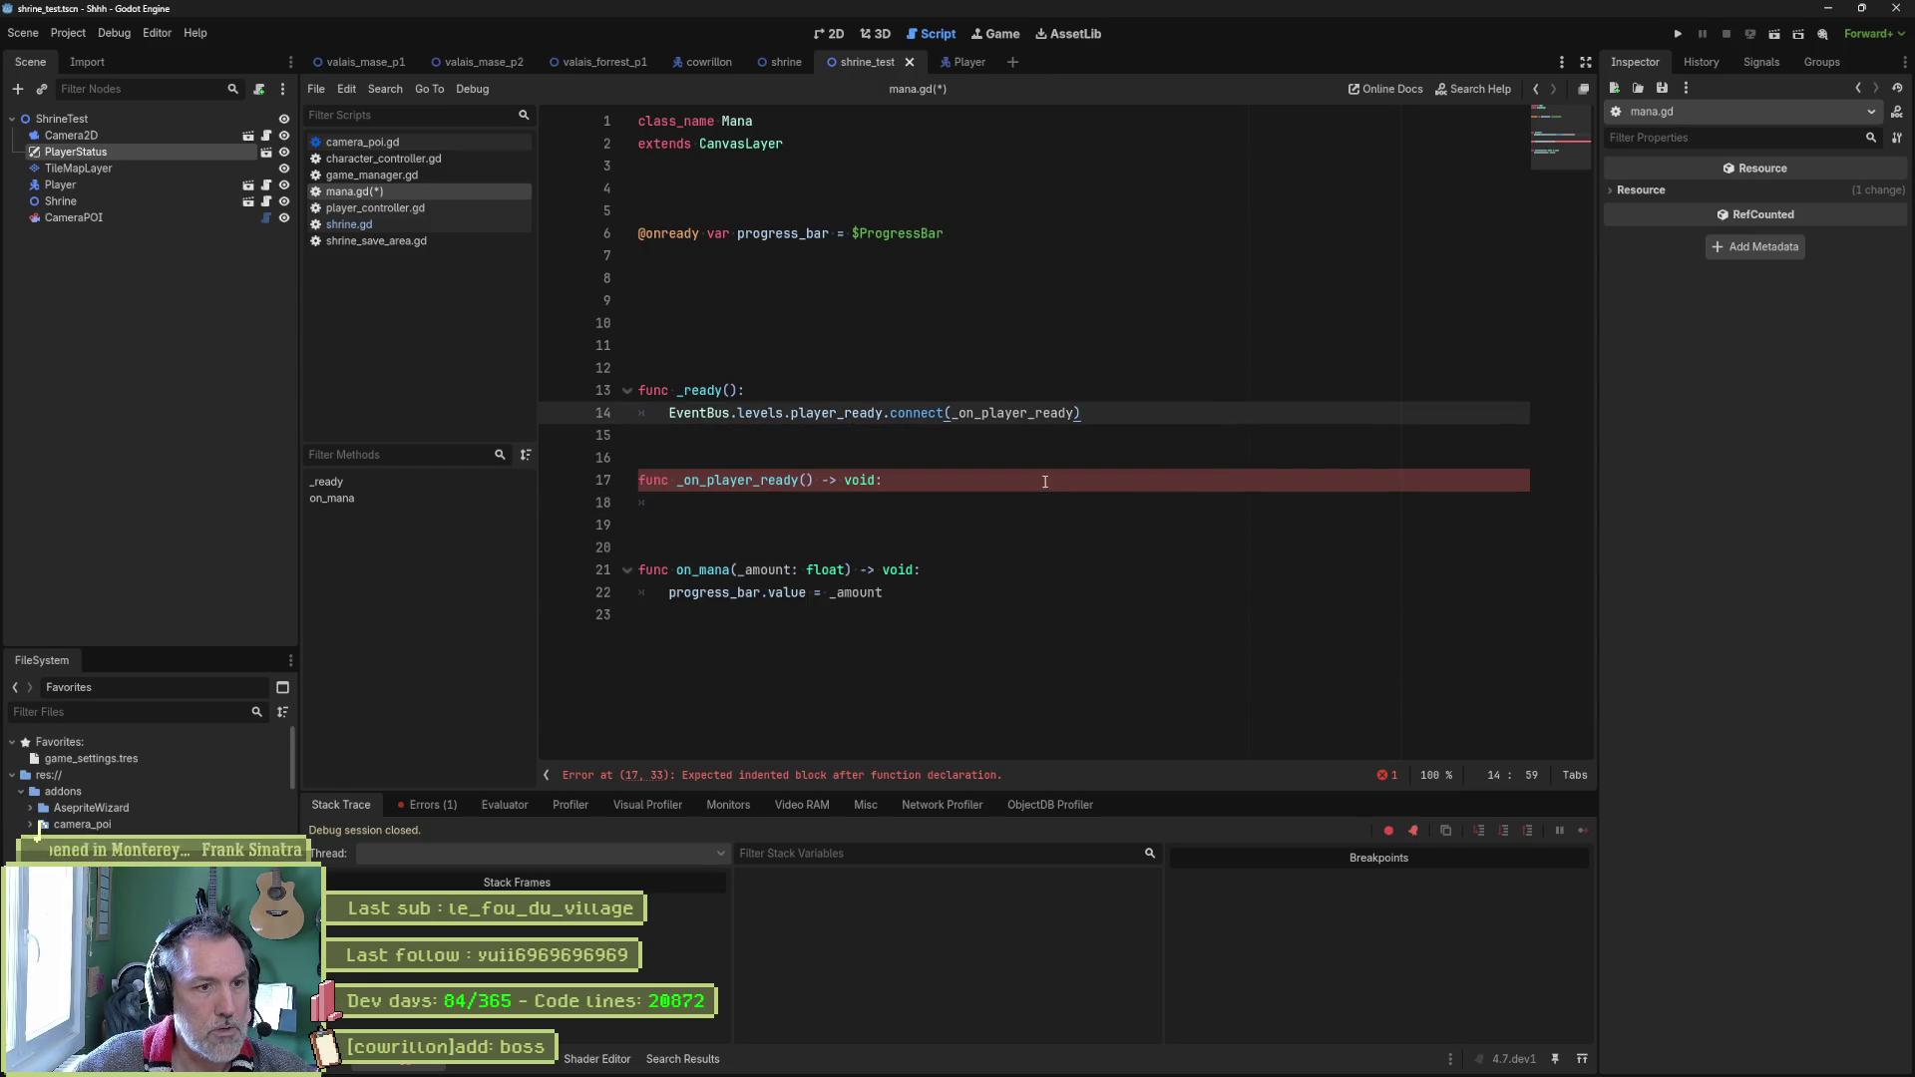
{"action": "key", "text": "ctrl+z"}
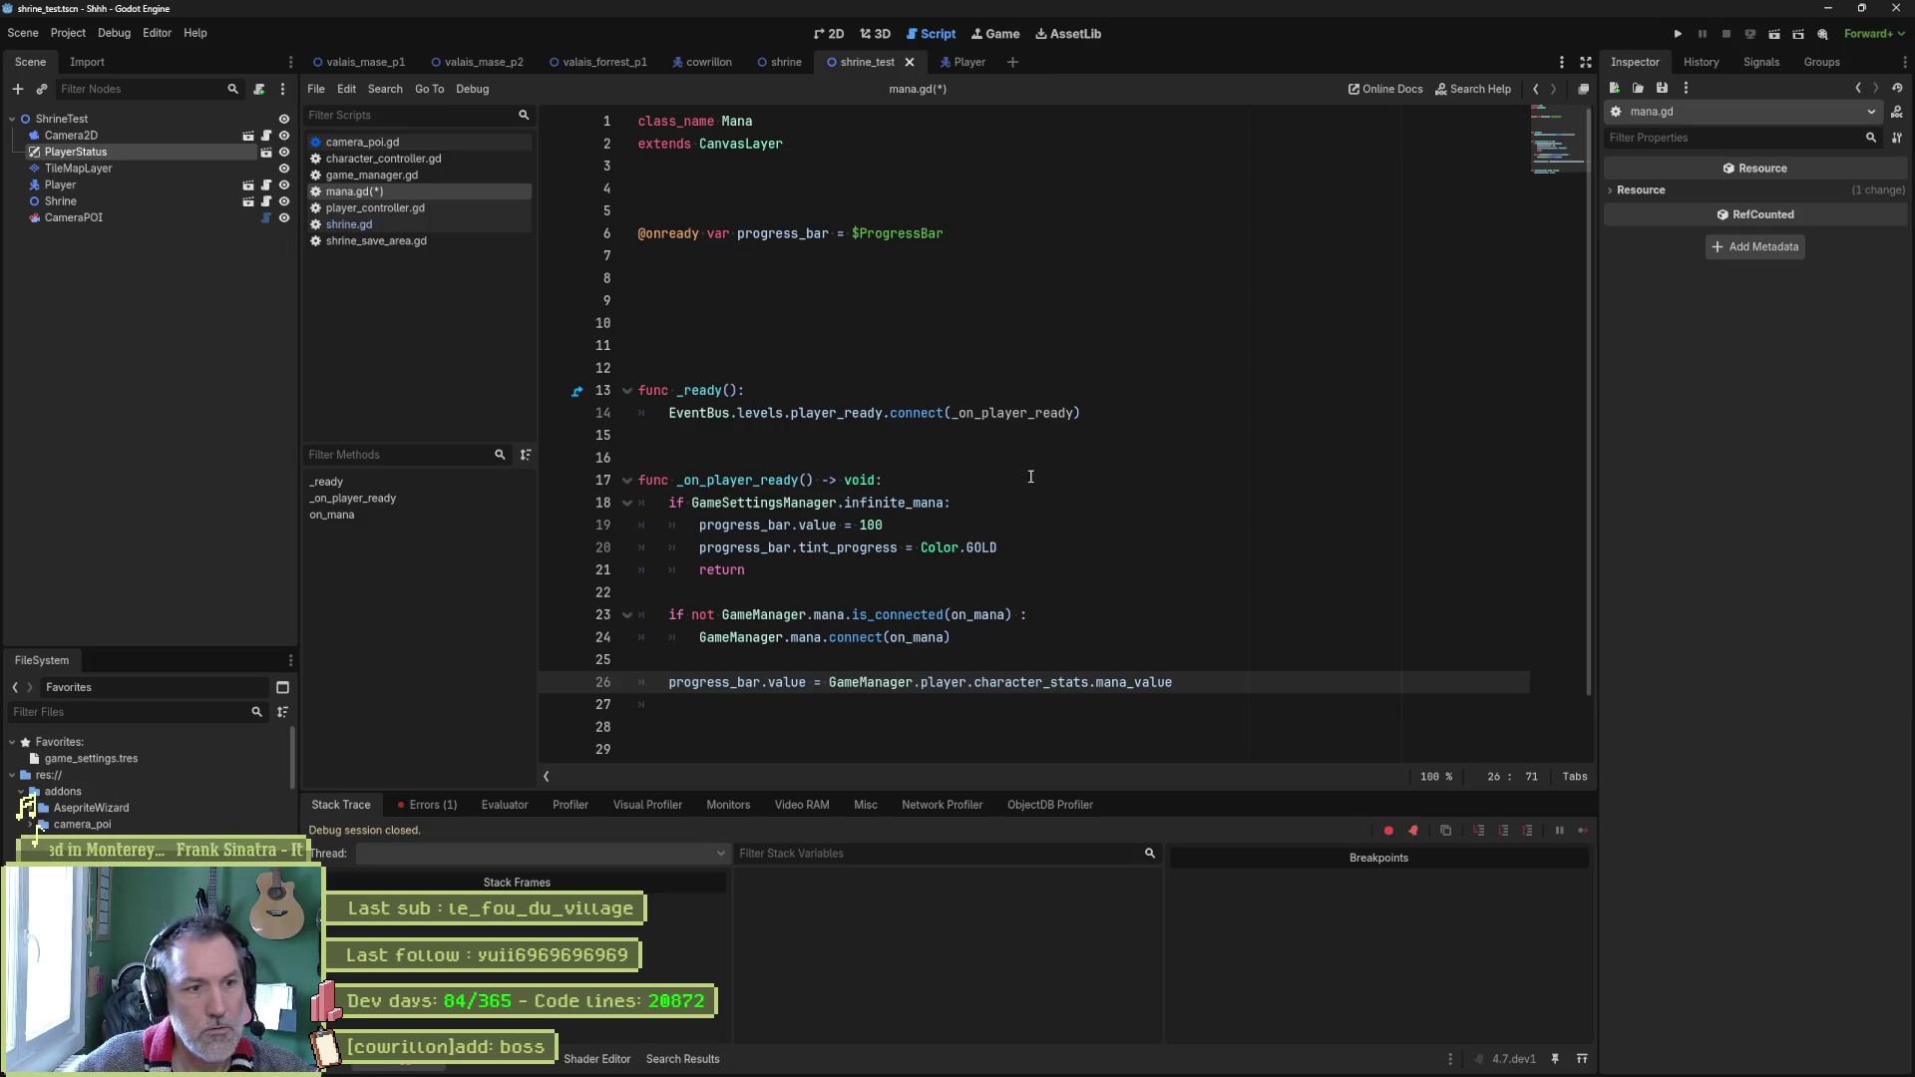
{"action": "key", "text": "ctrl+z"}
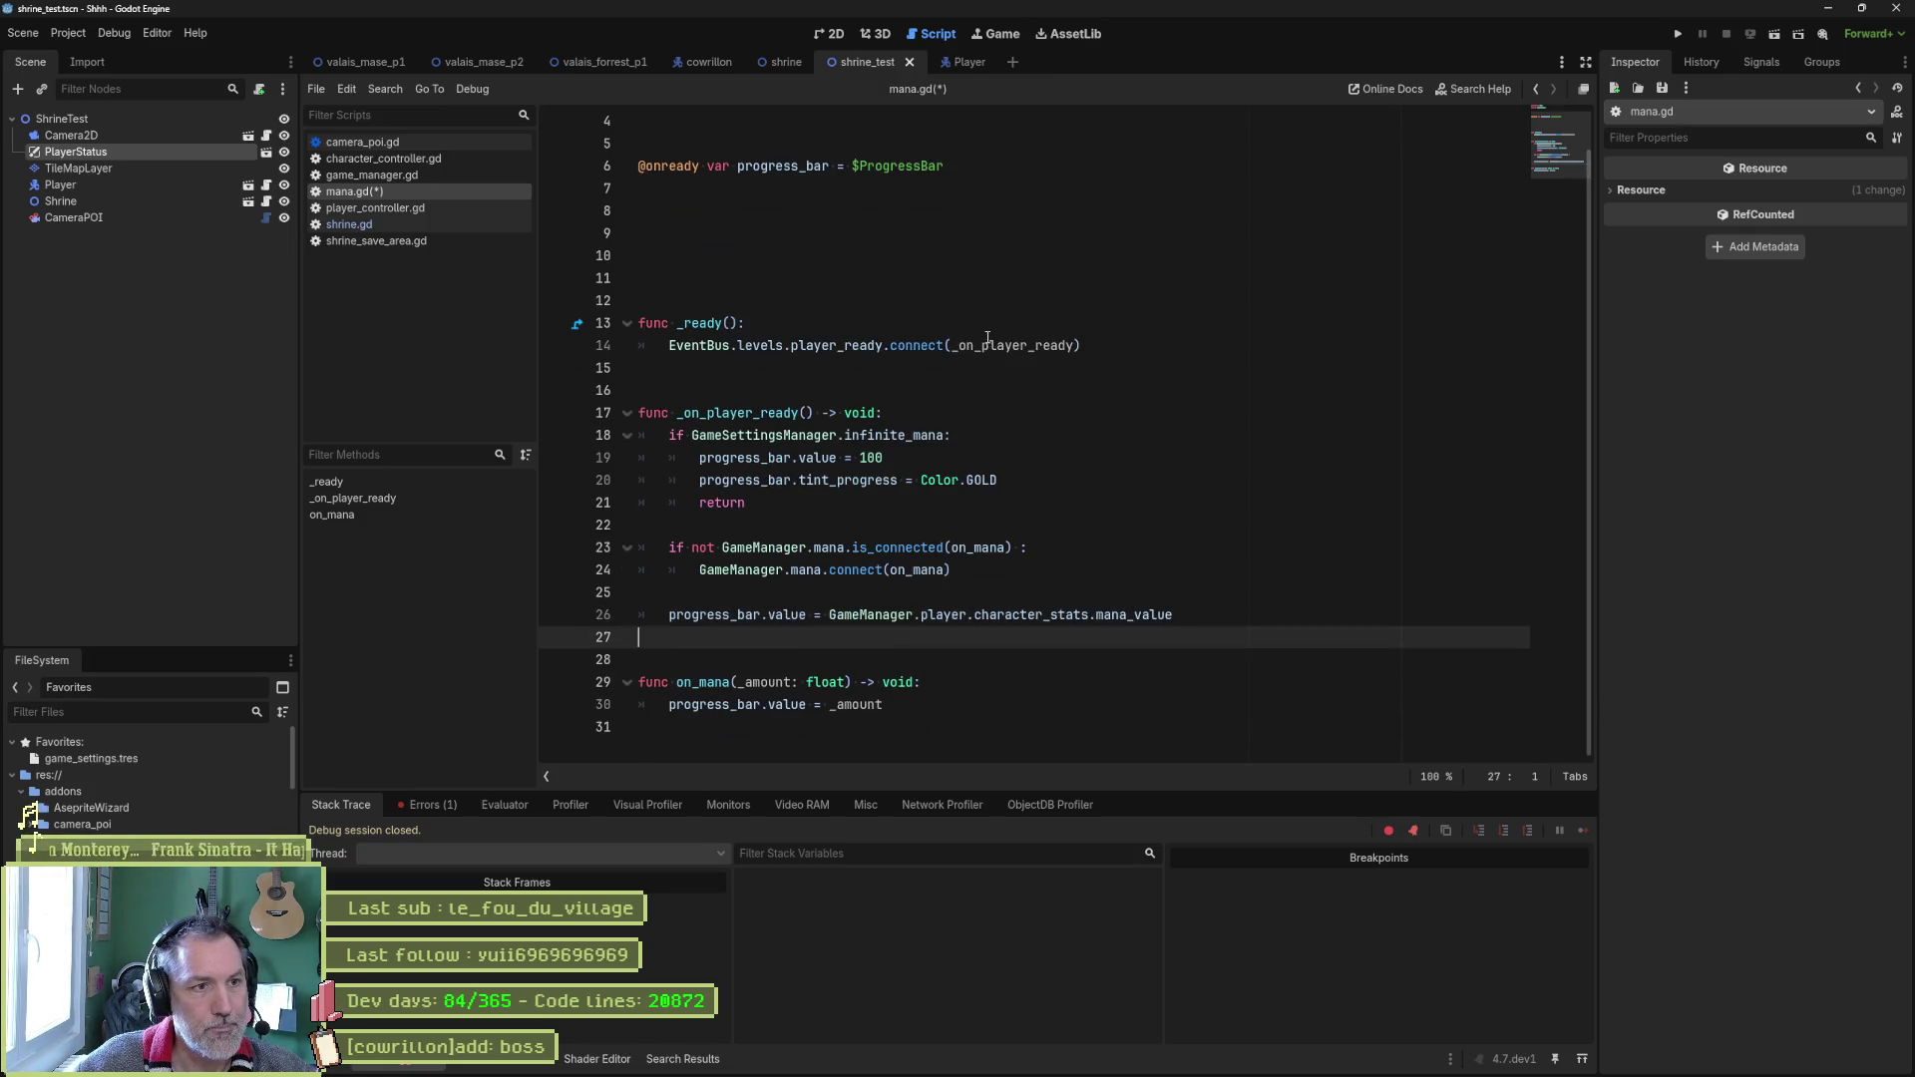
{"action": "key", "text": "ctrl+z"}
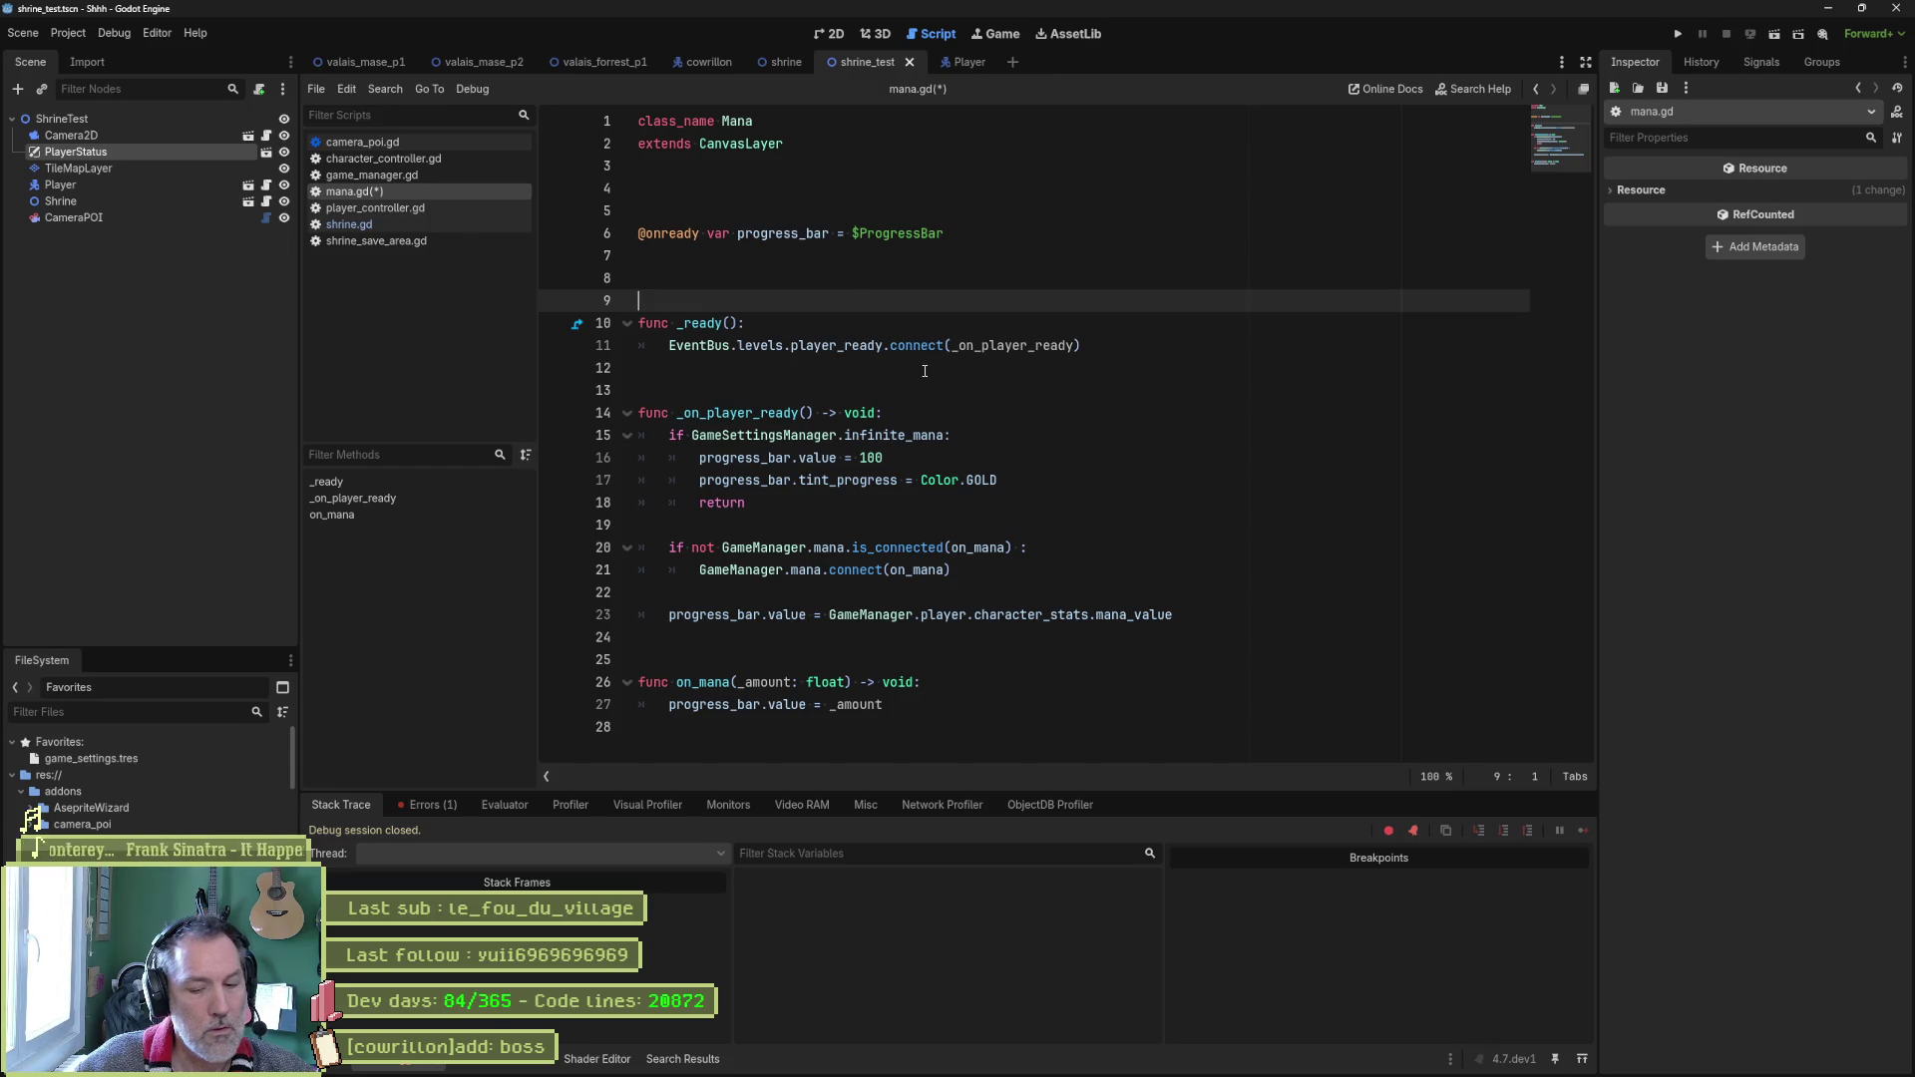
{"action": "key", "text": "F6"}
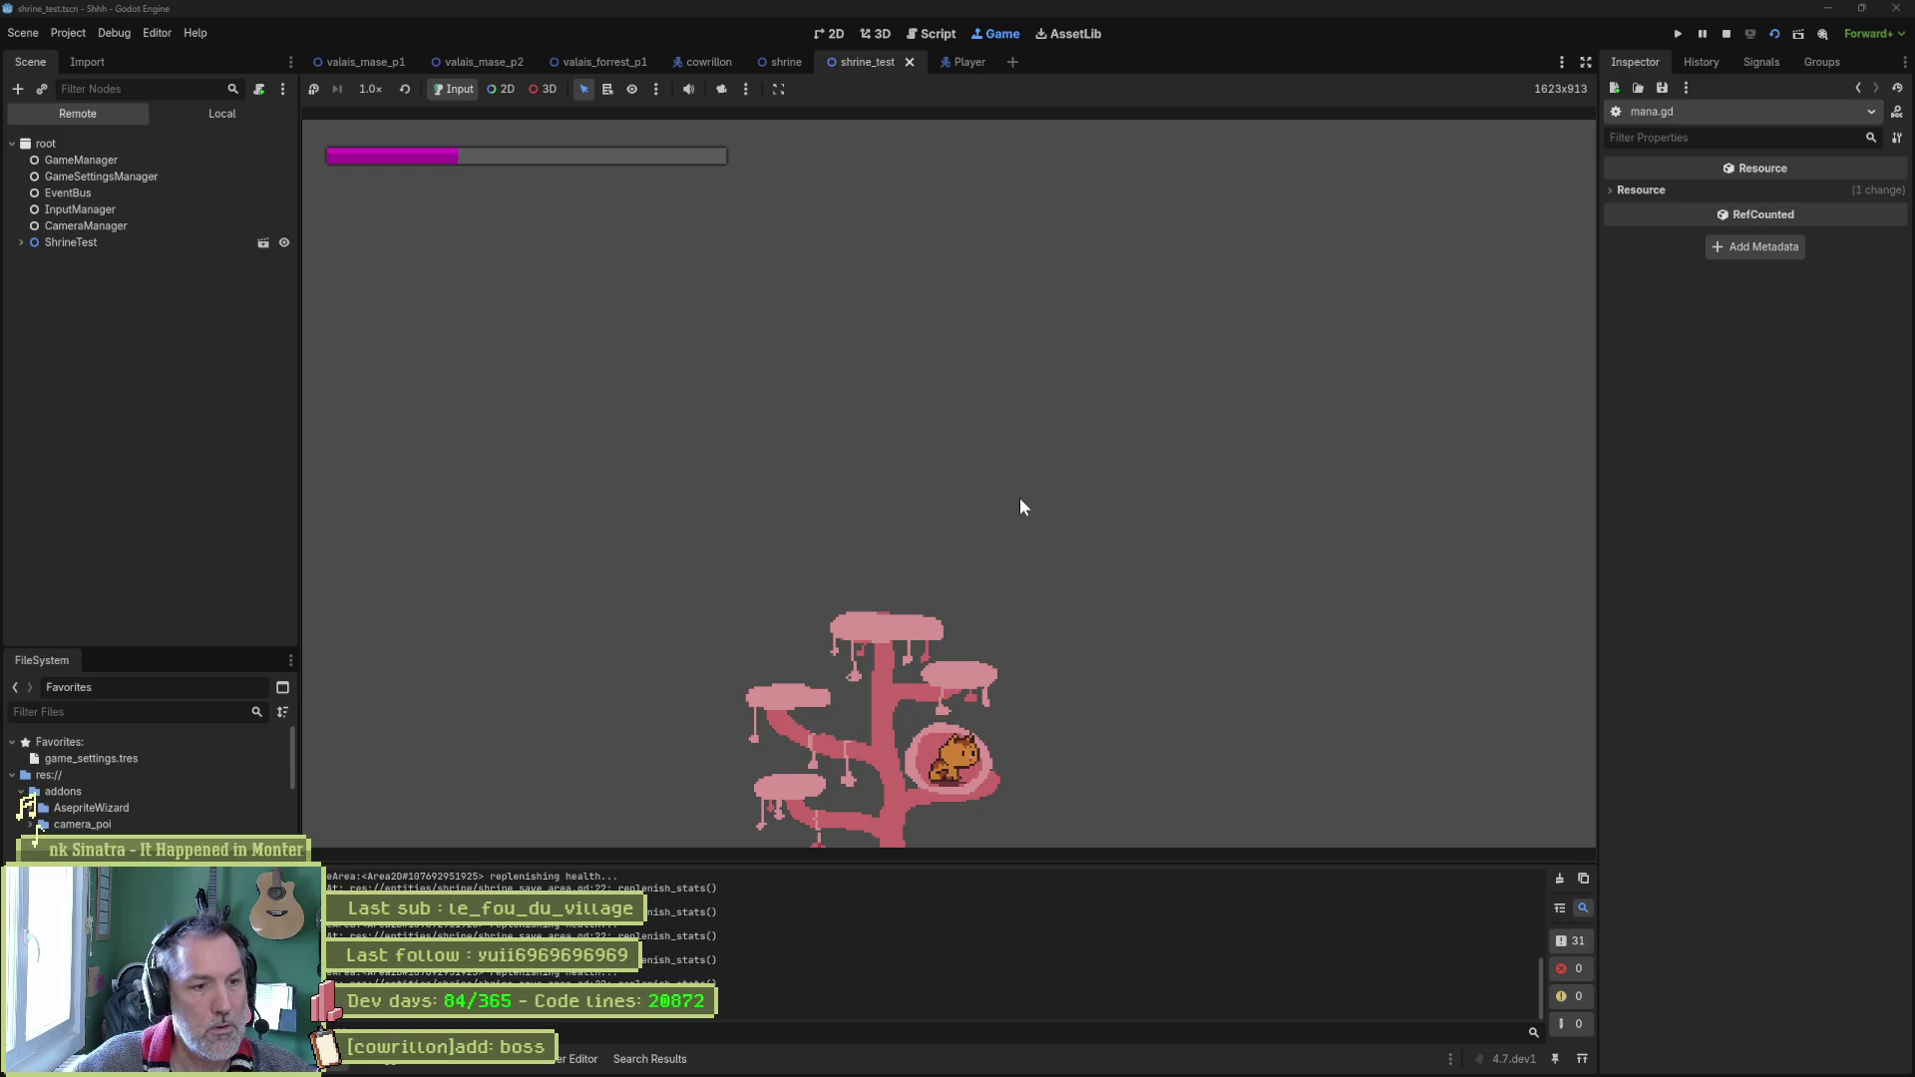
Stop the running shrine test game to return to mana.gd.
{"action": "key", "text": "F8"}
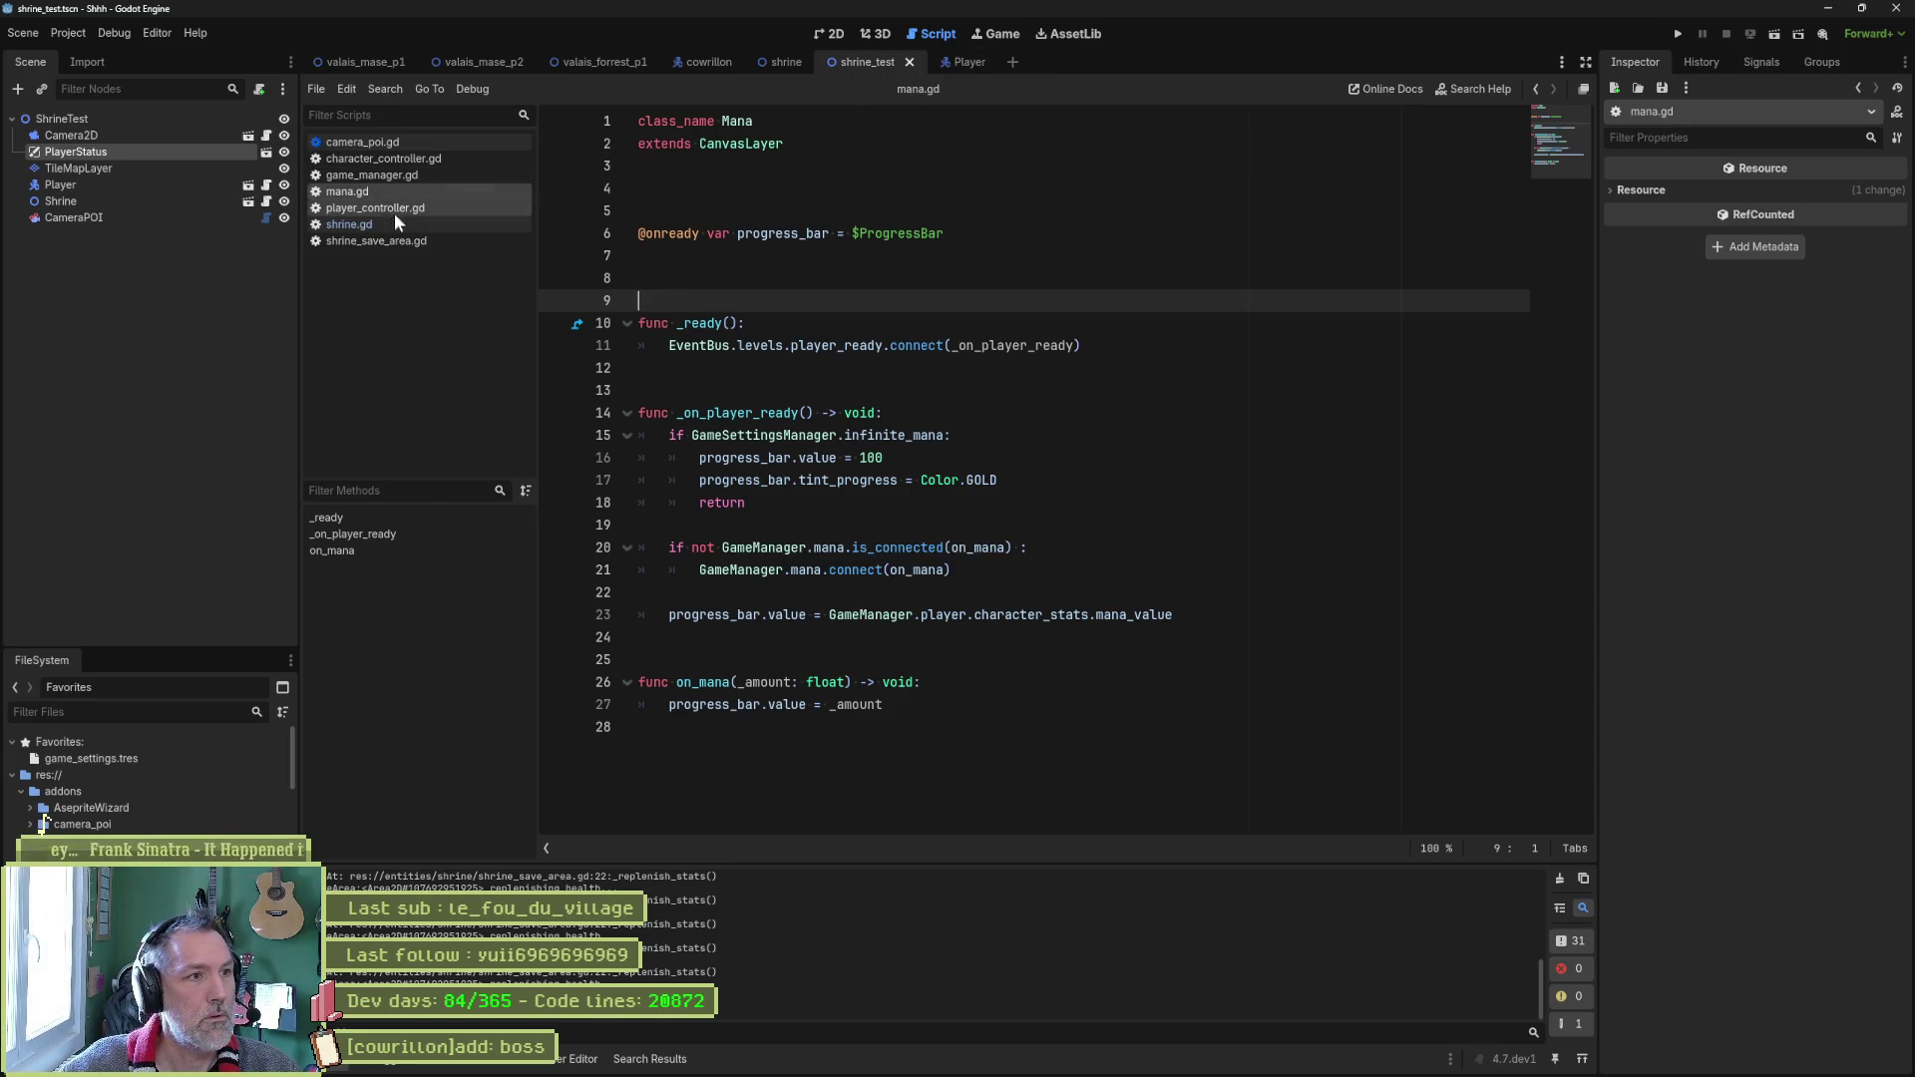
Open shrine_save_area.gd and paste, then remove, a duplicate of _replenish_stats.
{"action": "left_click", "coordinate": [393, 243]}
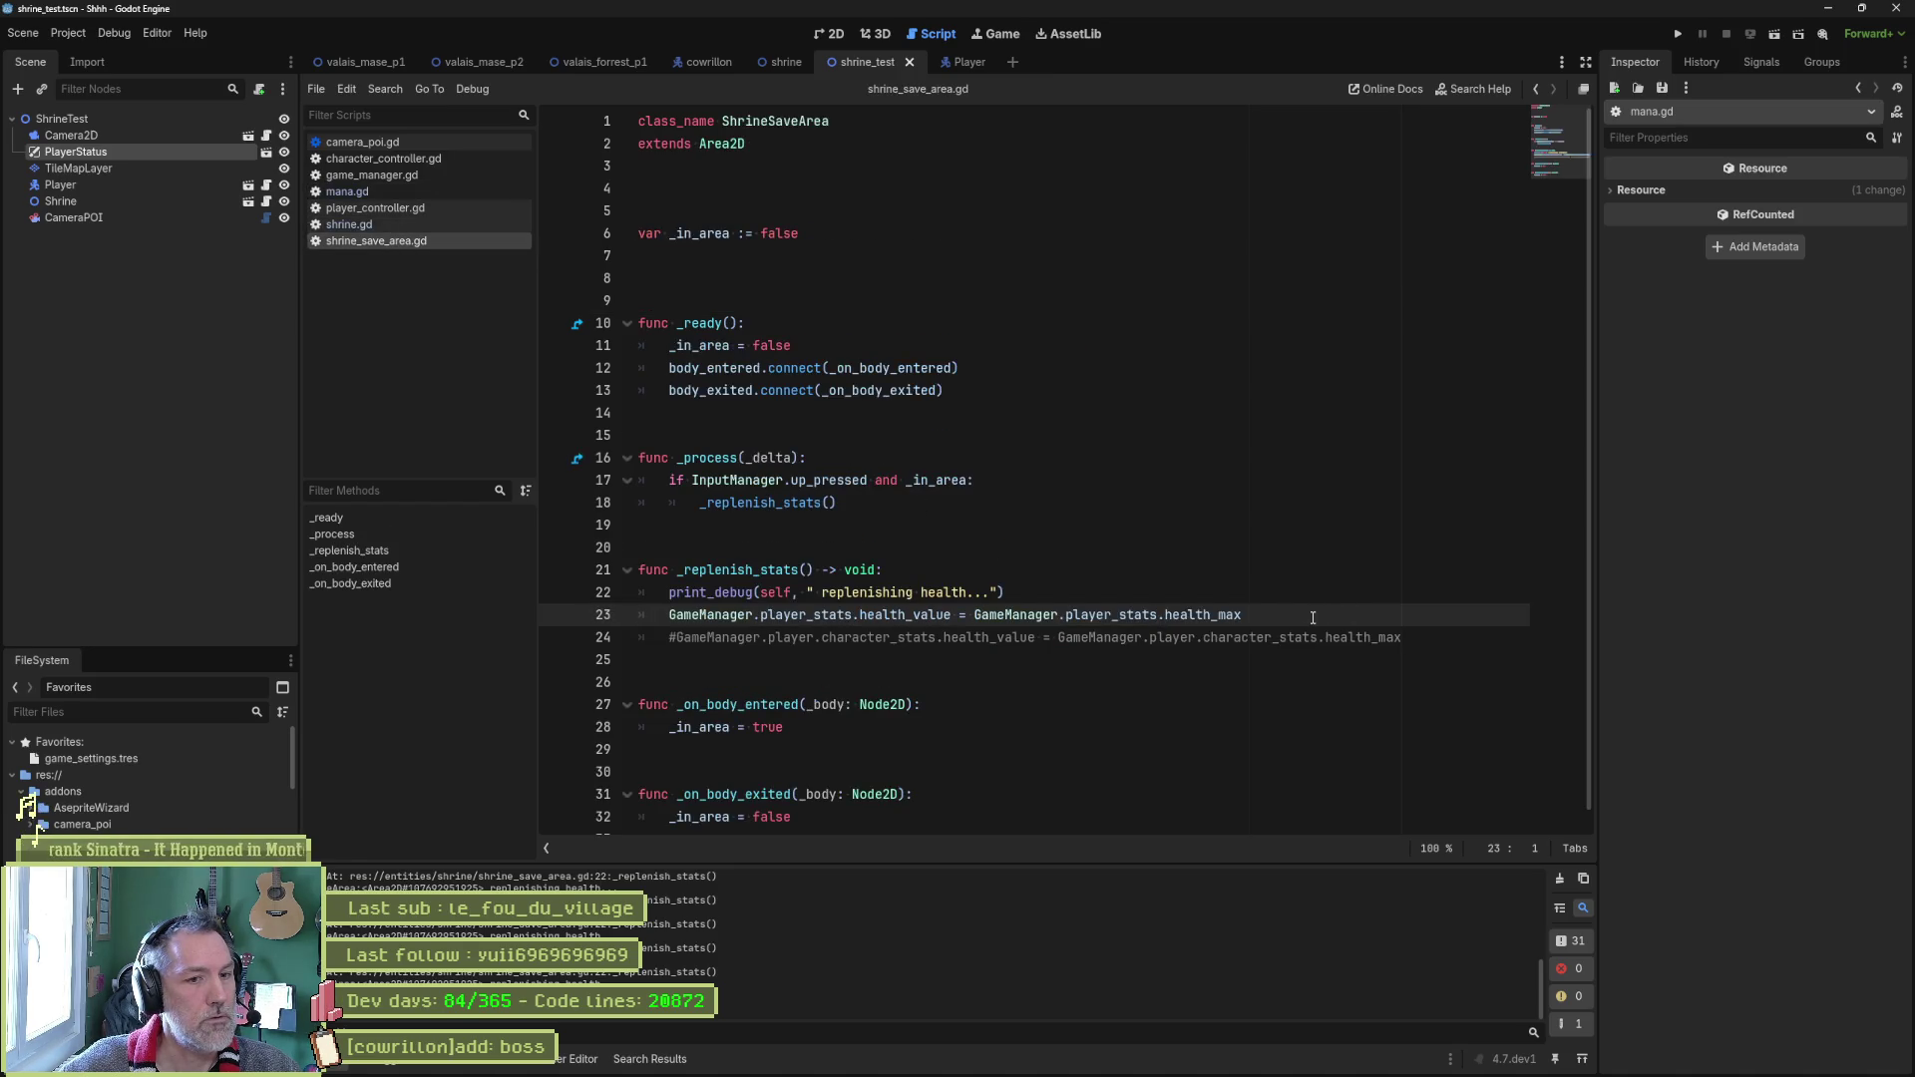
{"action": "left_click_drag", "start_coordinate": [1303, 616], "coordinate": [1295, 513]}
{"action": "key", "text": "ctrl+c"}
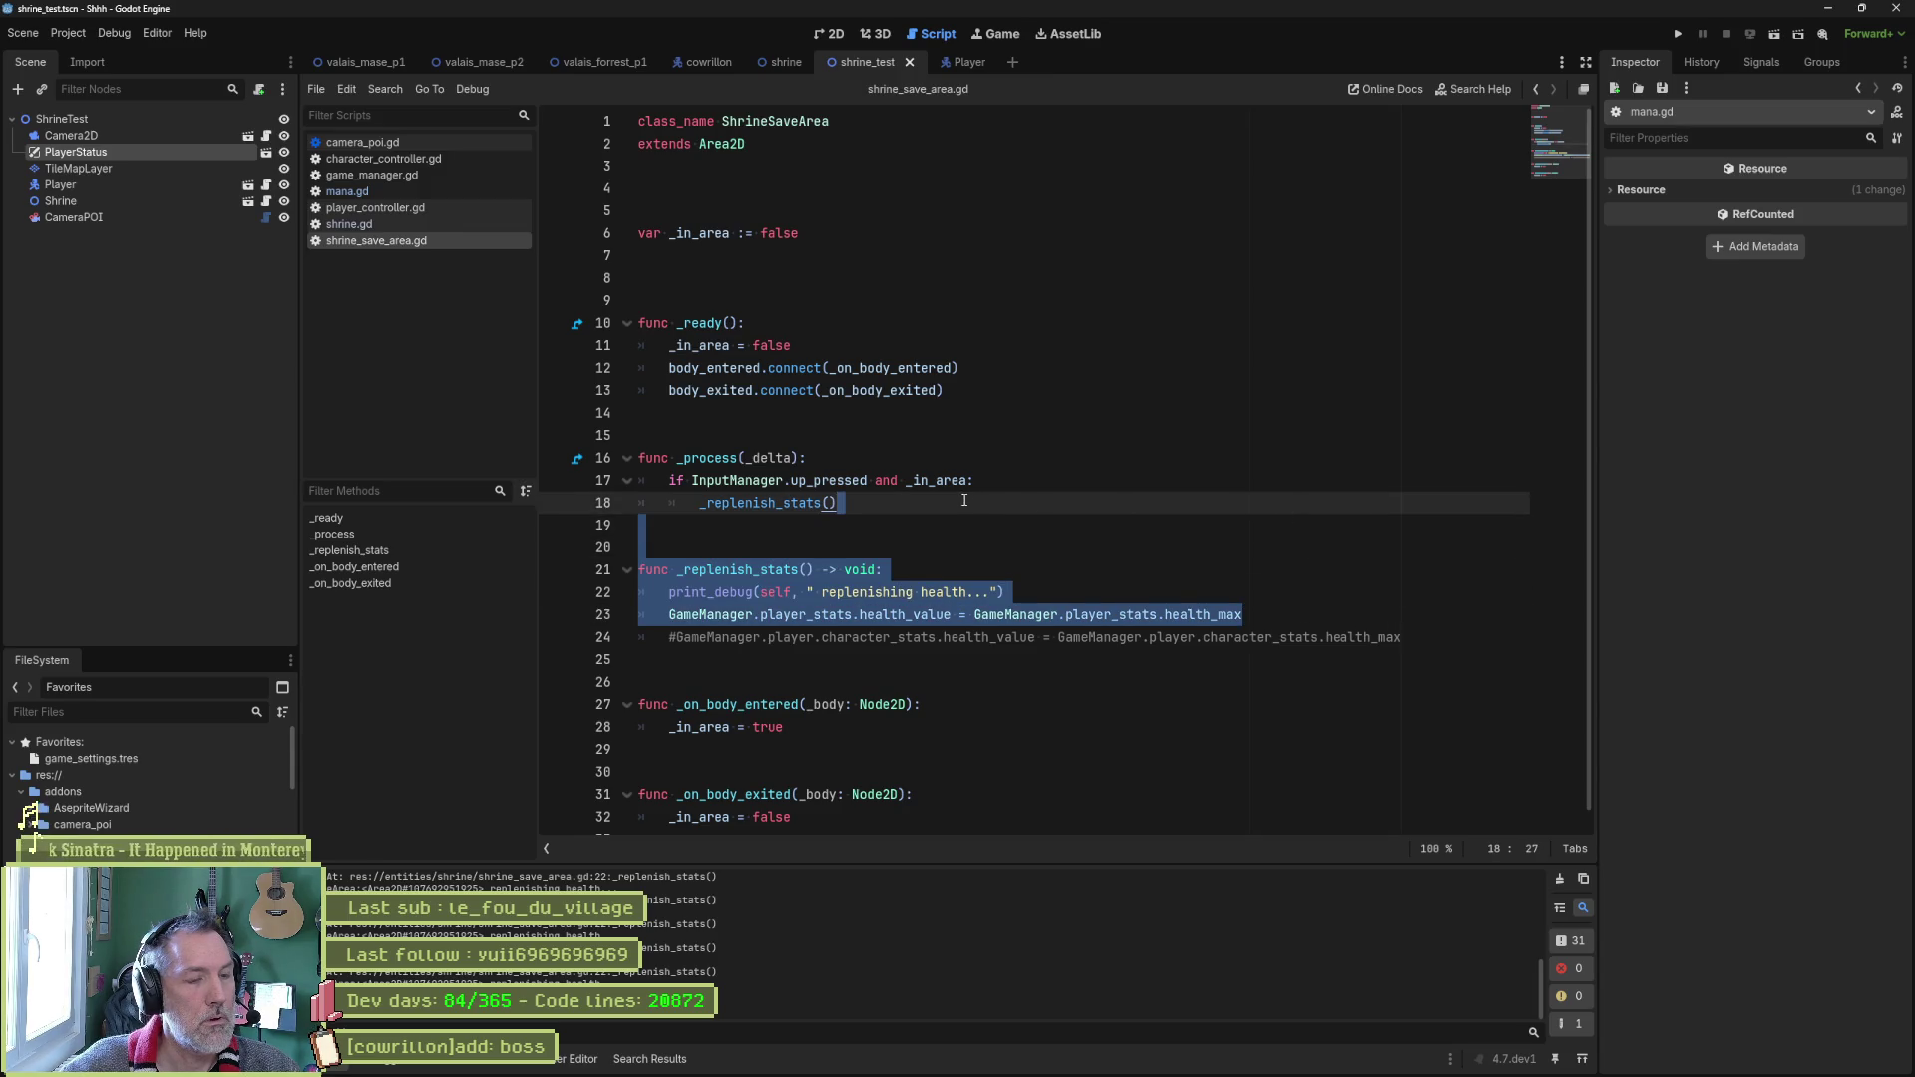
{"action": "left_click", "coordinate": [1419, 643]}
{"action": "key", "text": "ctrl+v"}
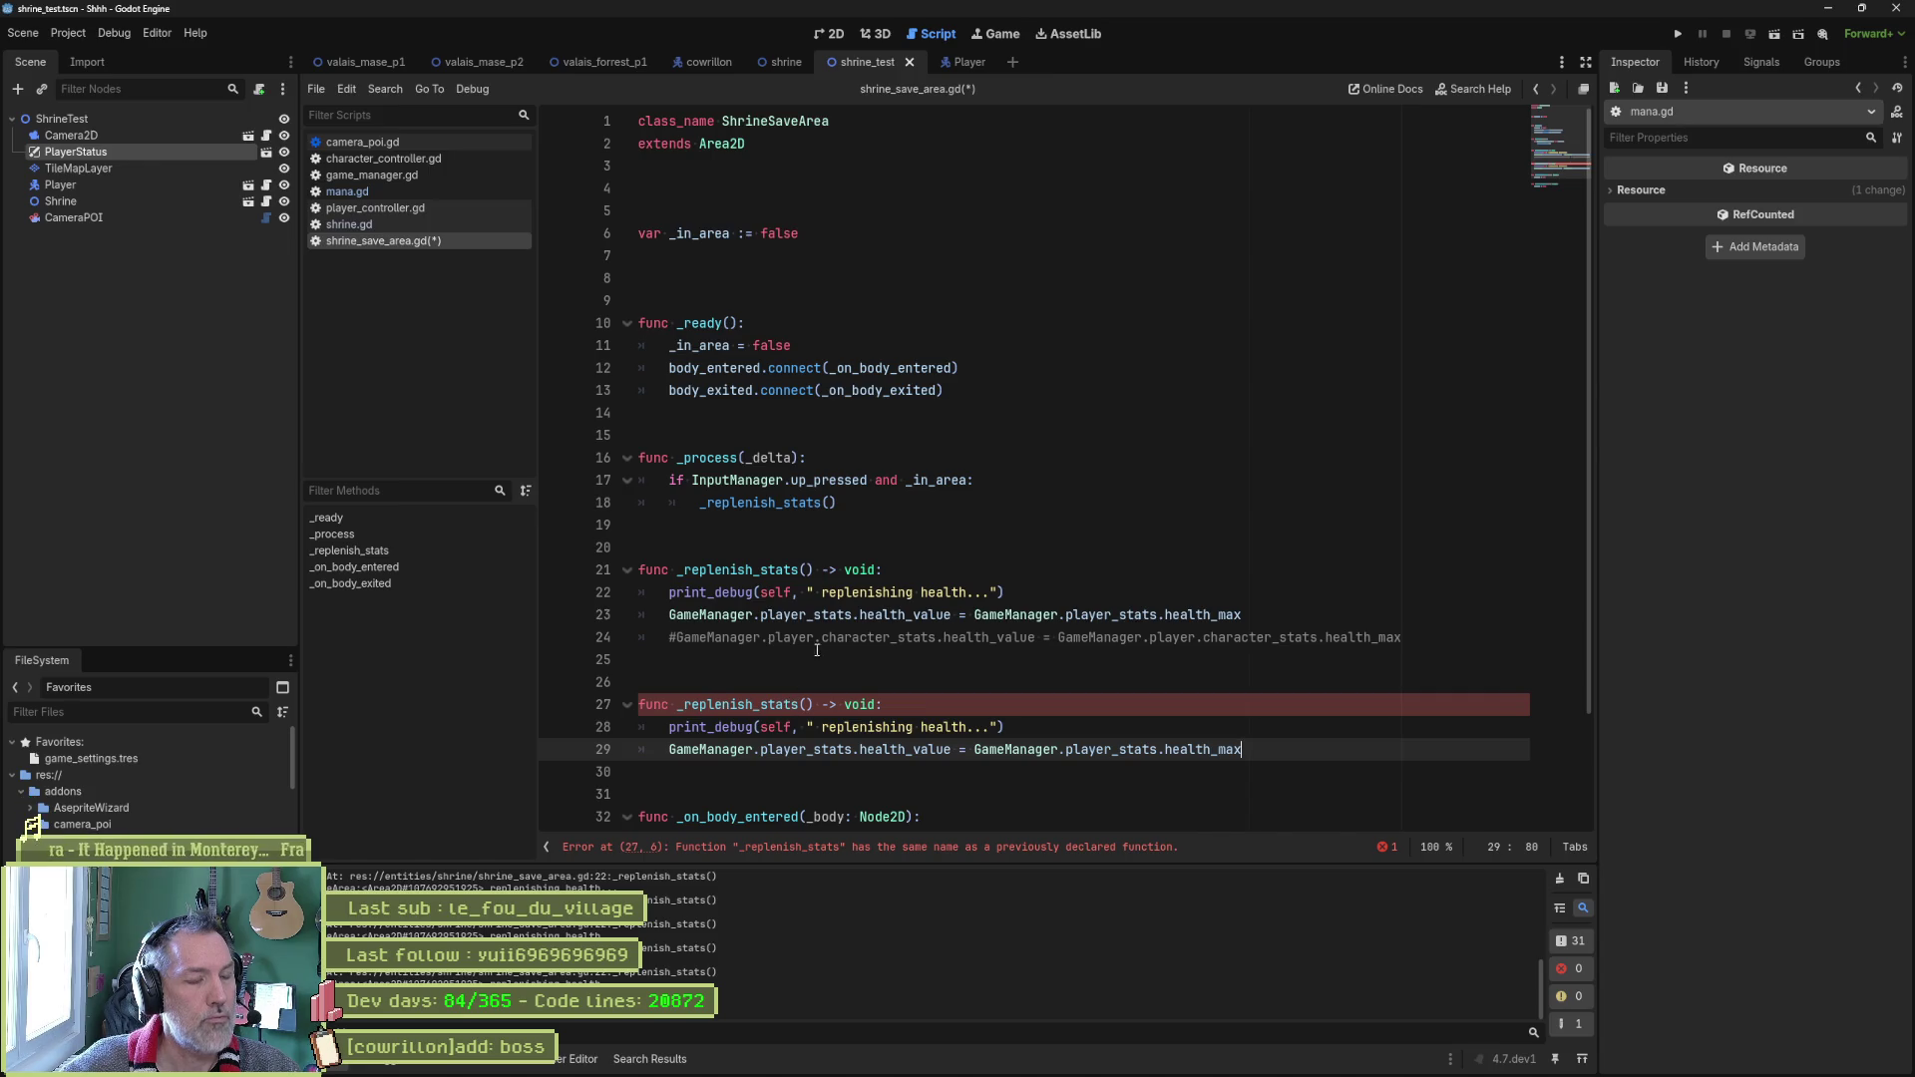
{"action": "left_click", "coordinate": [806, 691]}
{"action": "key", "text": "ctrl+shift+k"}
{"action": "key", "text": "ctrl+shift+k"}
{"action": "key", "text": "ctrl+shift+k"}
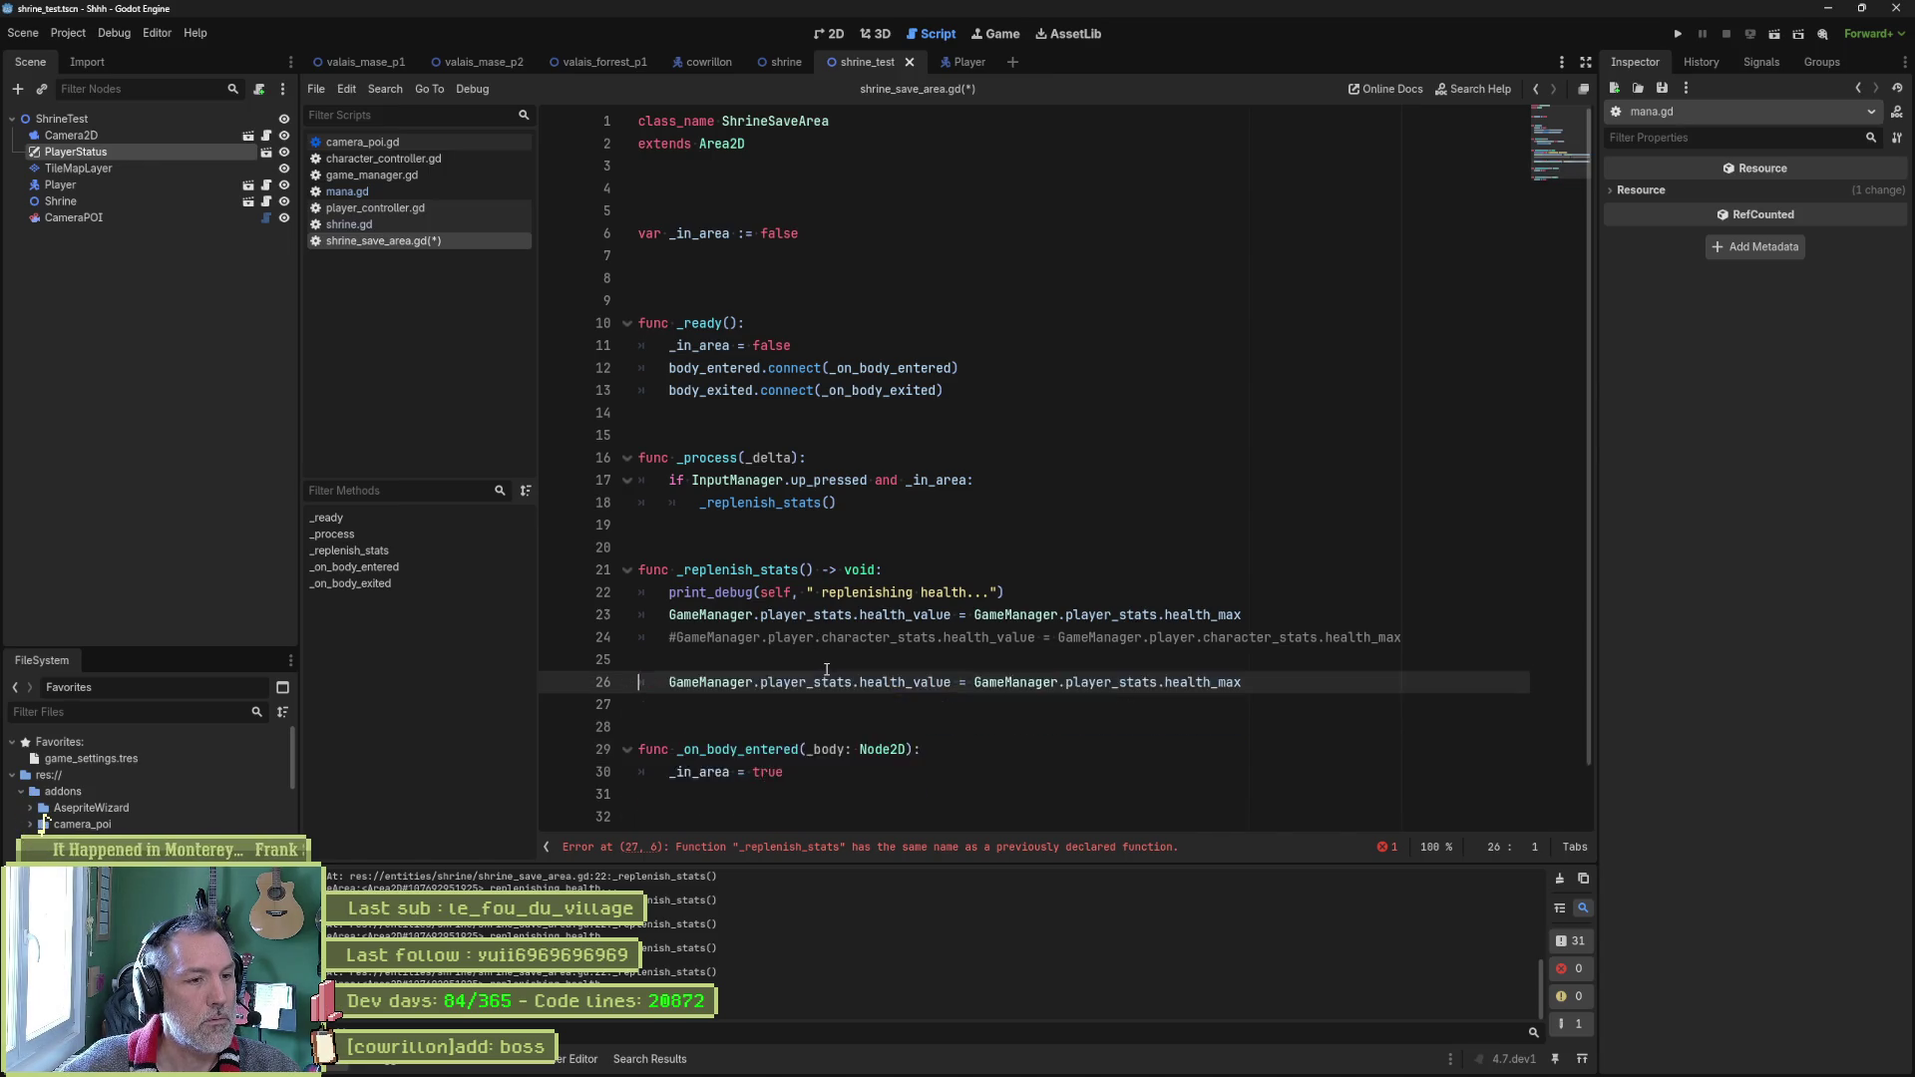
Add a 'mana_value = mana_max' line by duplicating the health refill line.
{"action": "left_click", "coordinate": [1237, 617]}
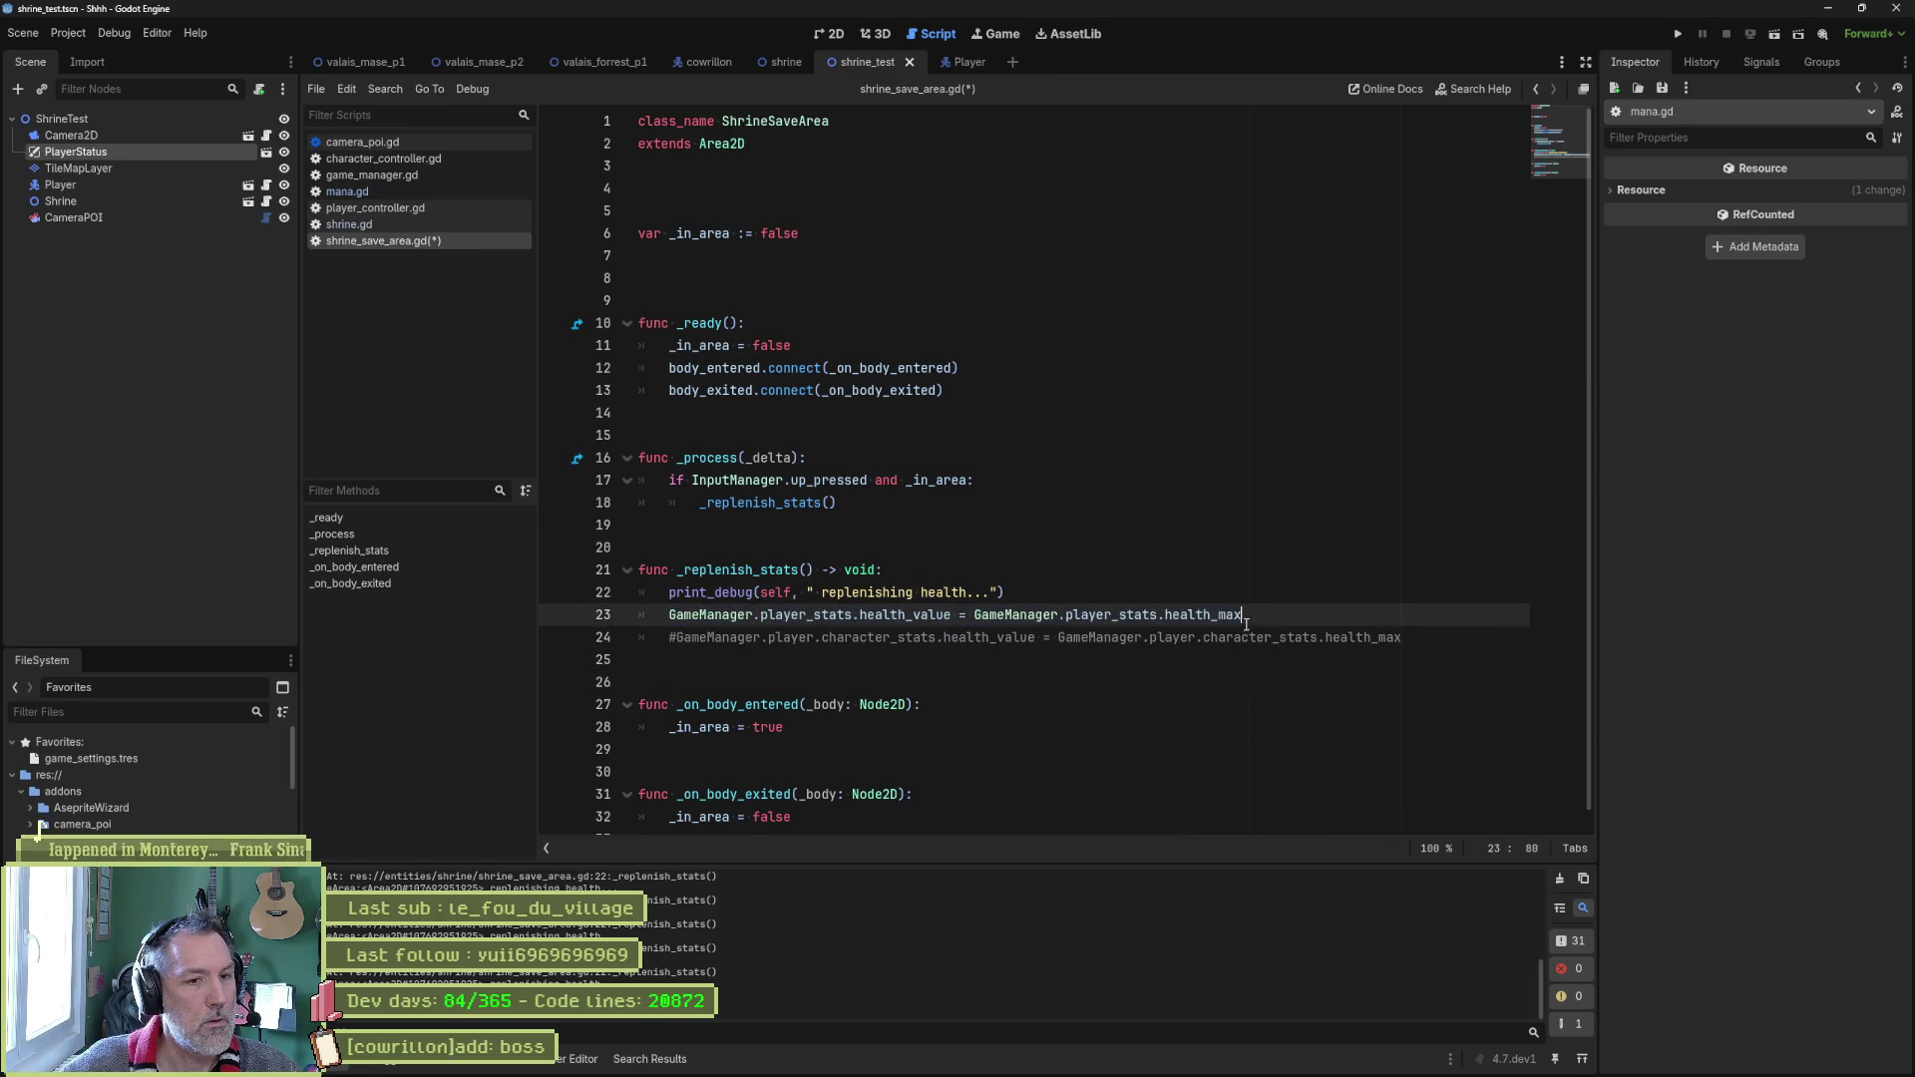
{"action": "key", "text": "ctrl+shift+d"}
{"action": "left_click_drag", "start_coordinate": [905, 639], "coordinate": [862, 639]}
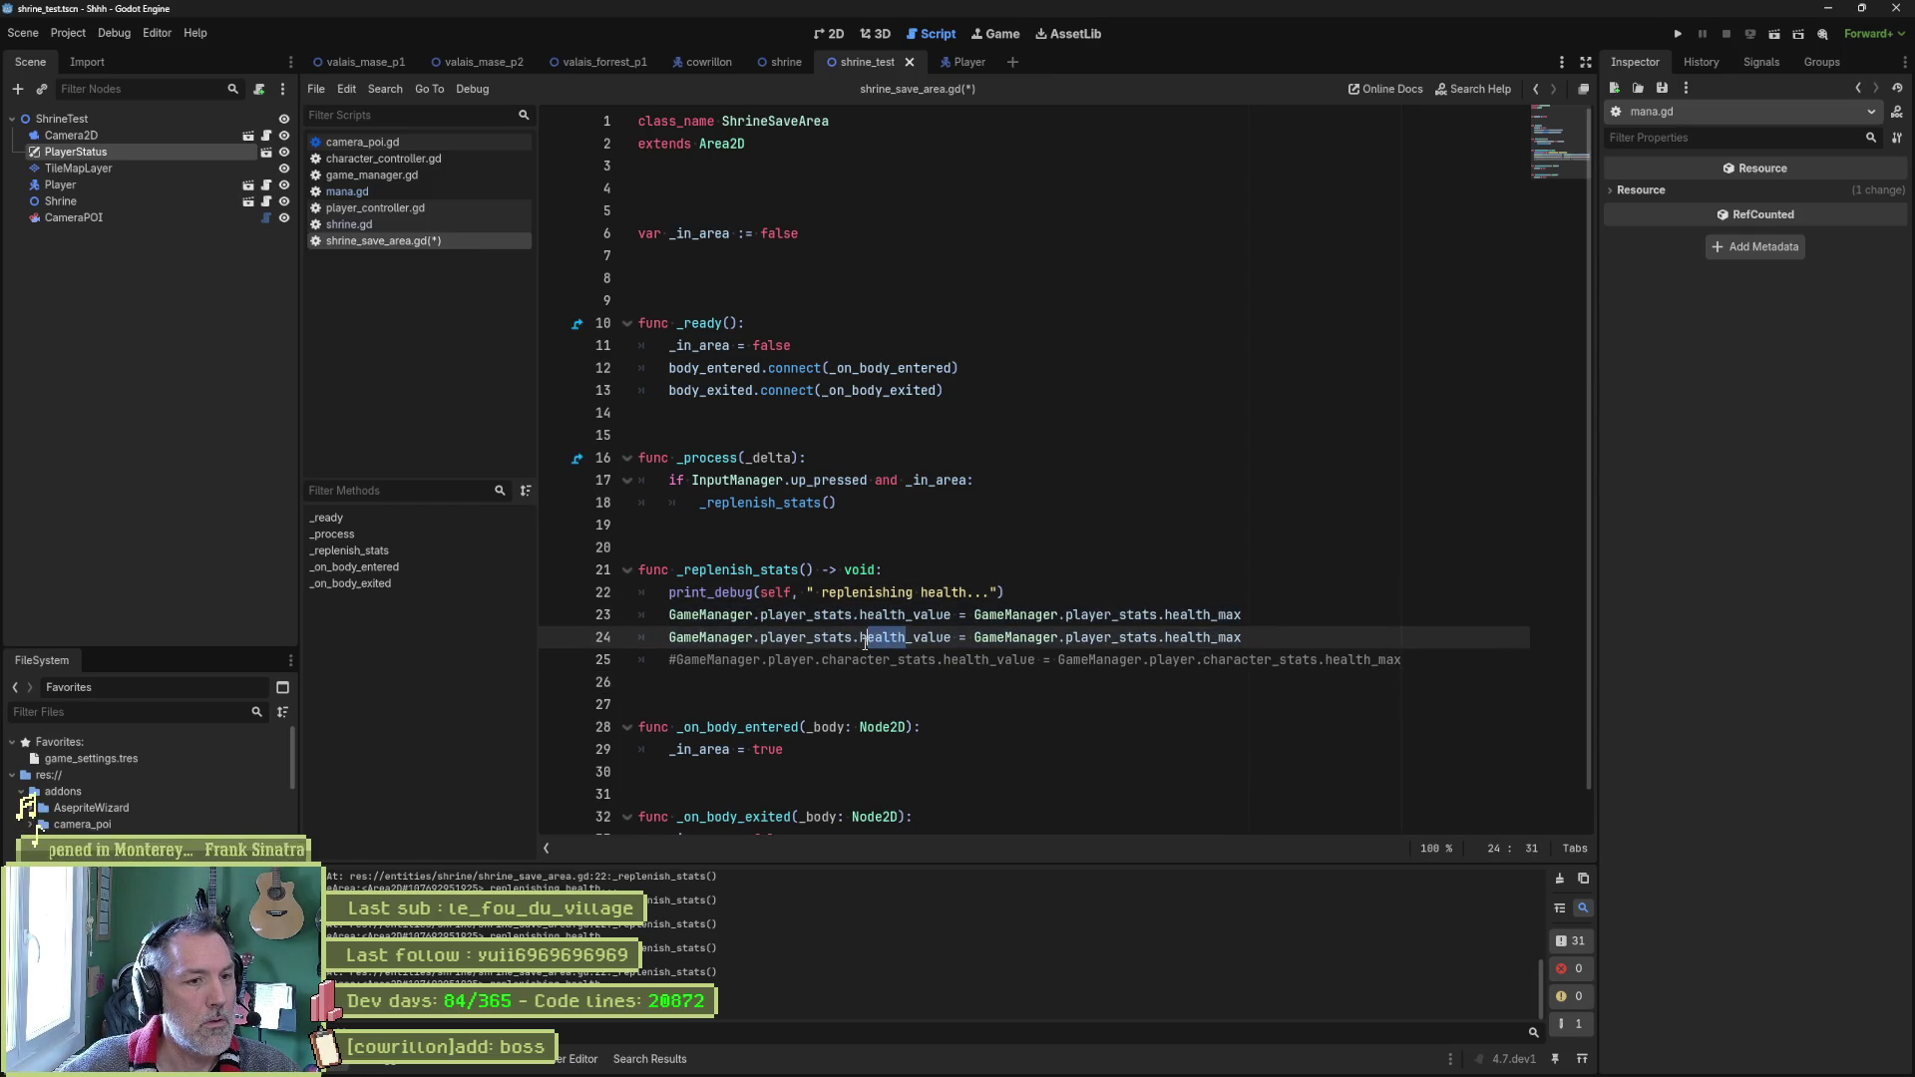
{"action": "type", "text": "mana"}
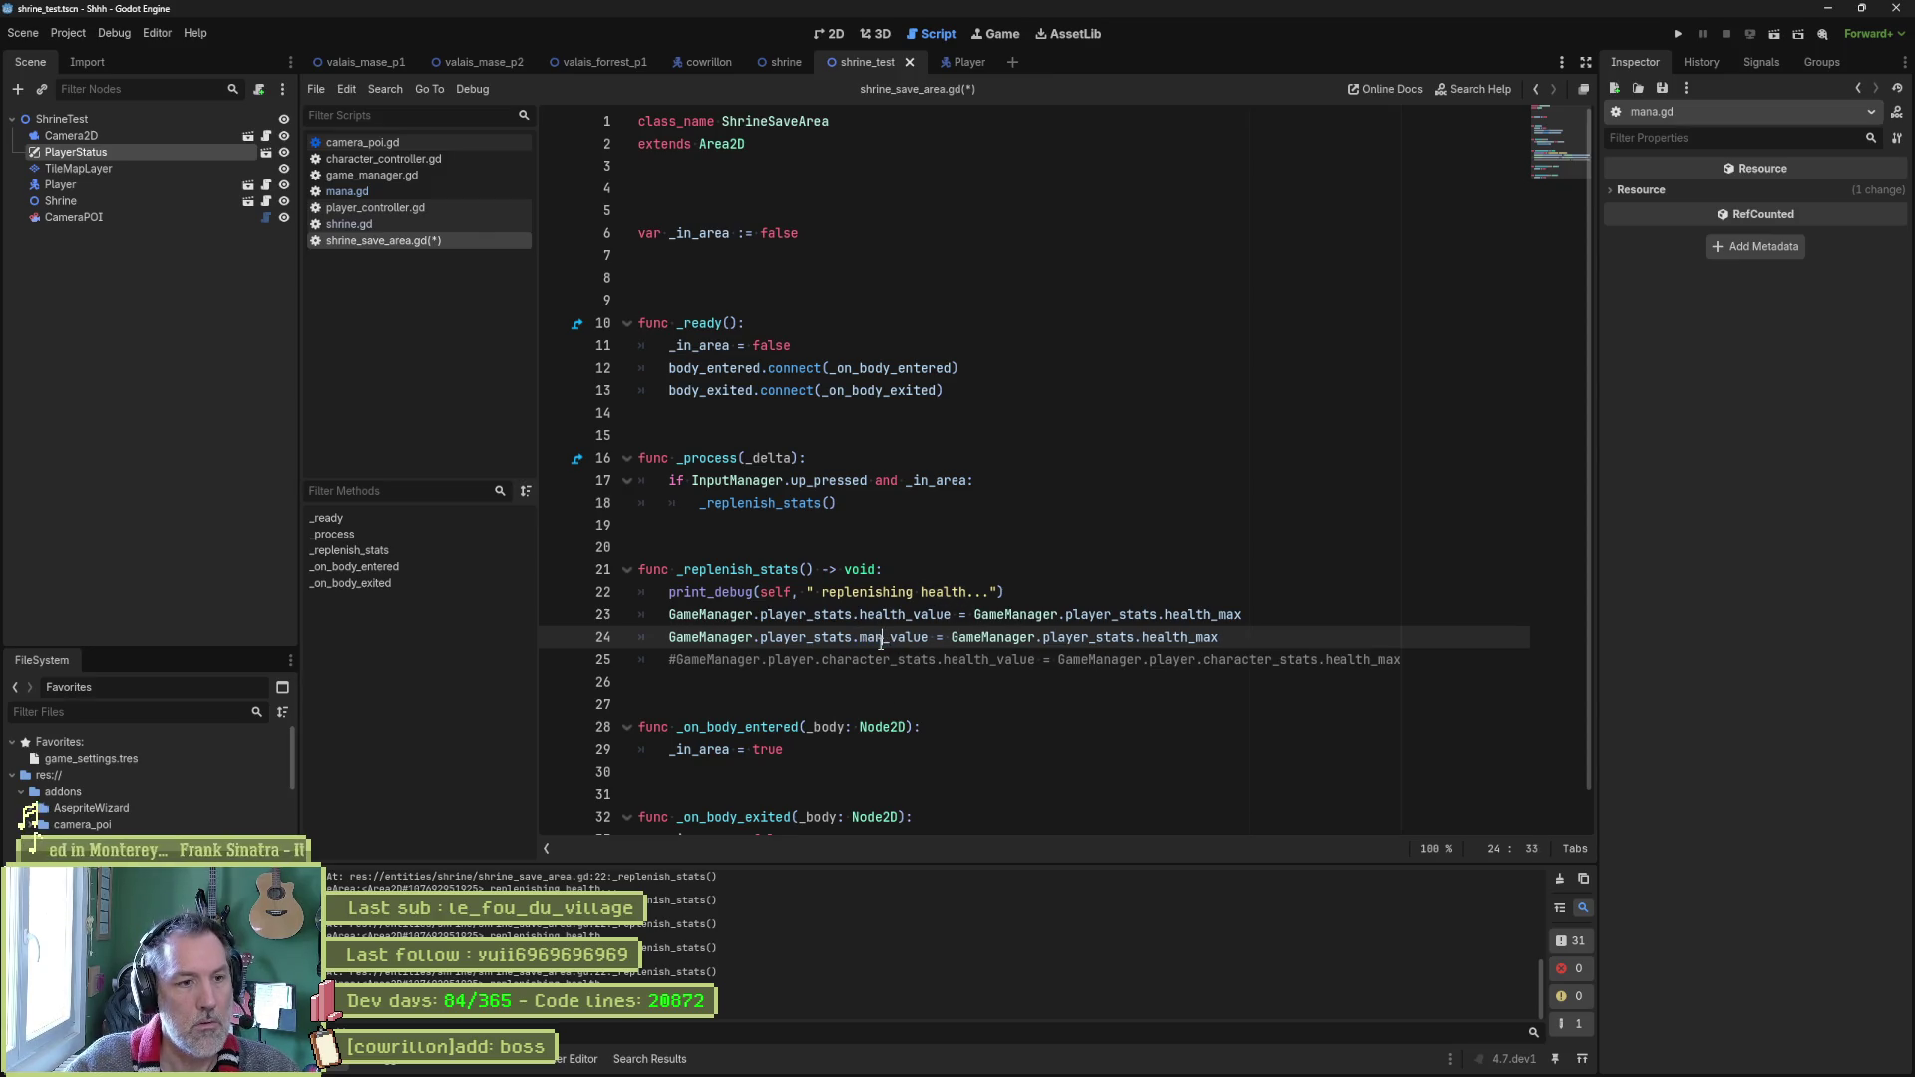
{"action": "left_click_drag", "start_coordinate": [1149, 638], "coordinate": [1196, 640]}
{"action": "type", "text": "mana"}
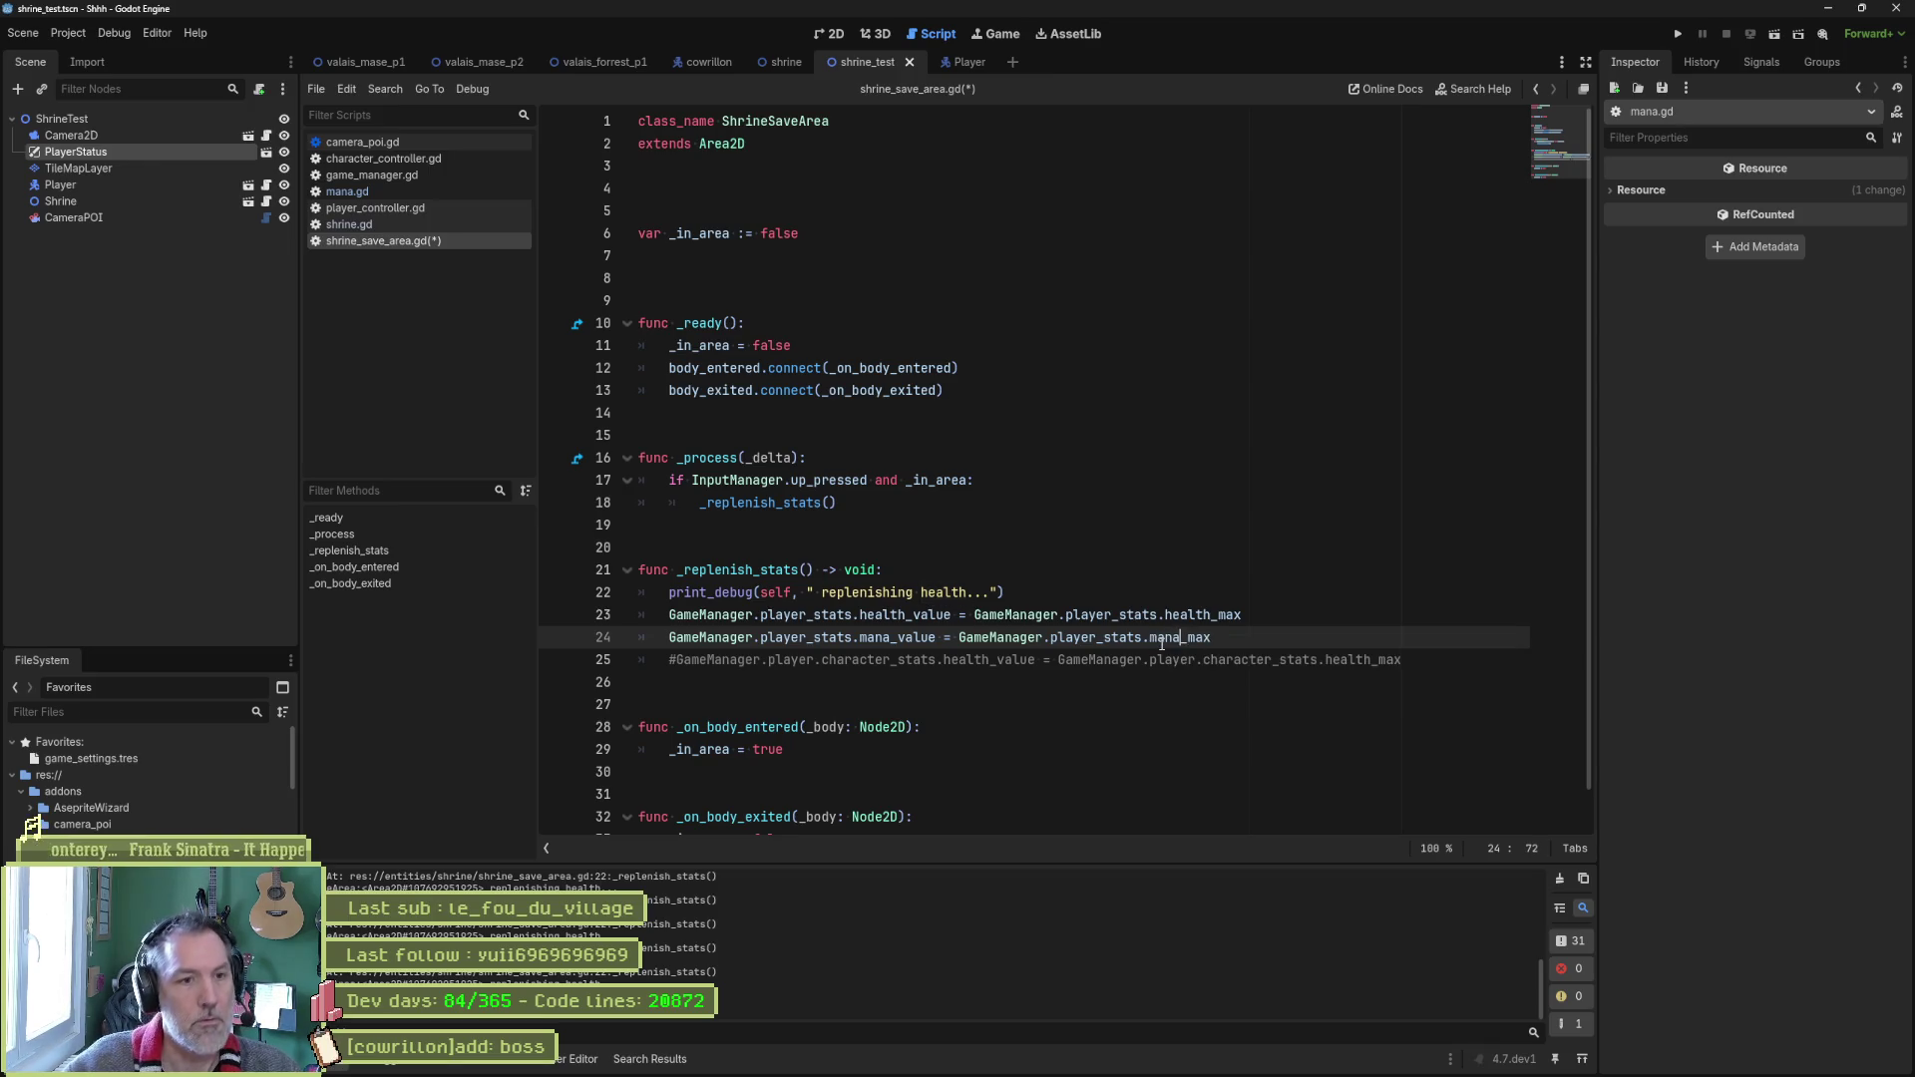
{"action": "key", "text": "Escape"}
Delete the debug print and commented-out line, save, and run the scene.
{"action": "key", "text": "Up"}
{"action": "key", "text": "Up"}
{"action": "key", "text": "ctrl+shift+k"}
{"action": "key", "text": "Down"}
{"action": "key", "text": "Down"}
{"action": "key", "text": "ctrl+shift+k"}
{"action": "key", "text": "ctrl+s"}
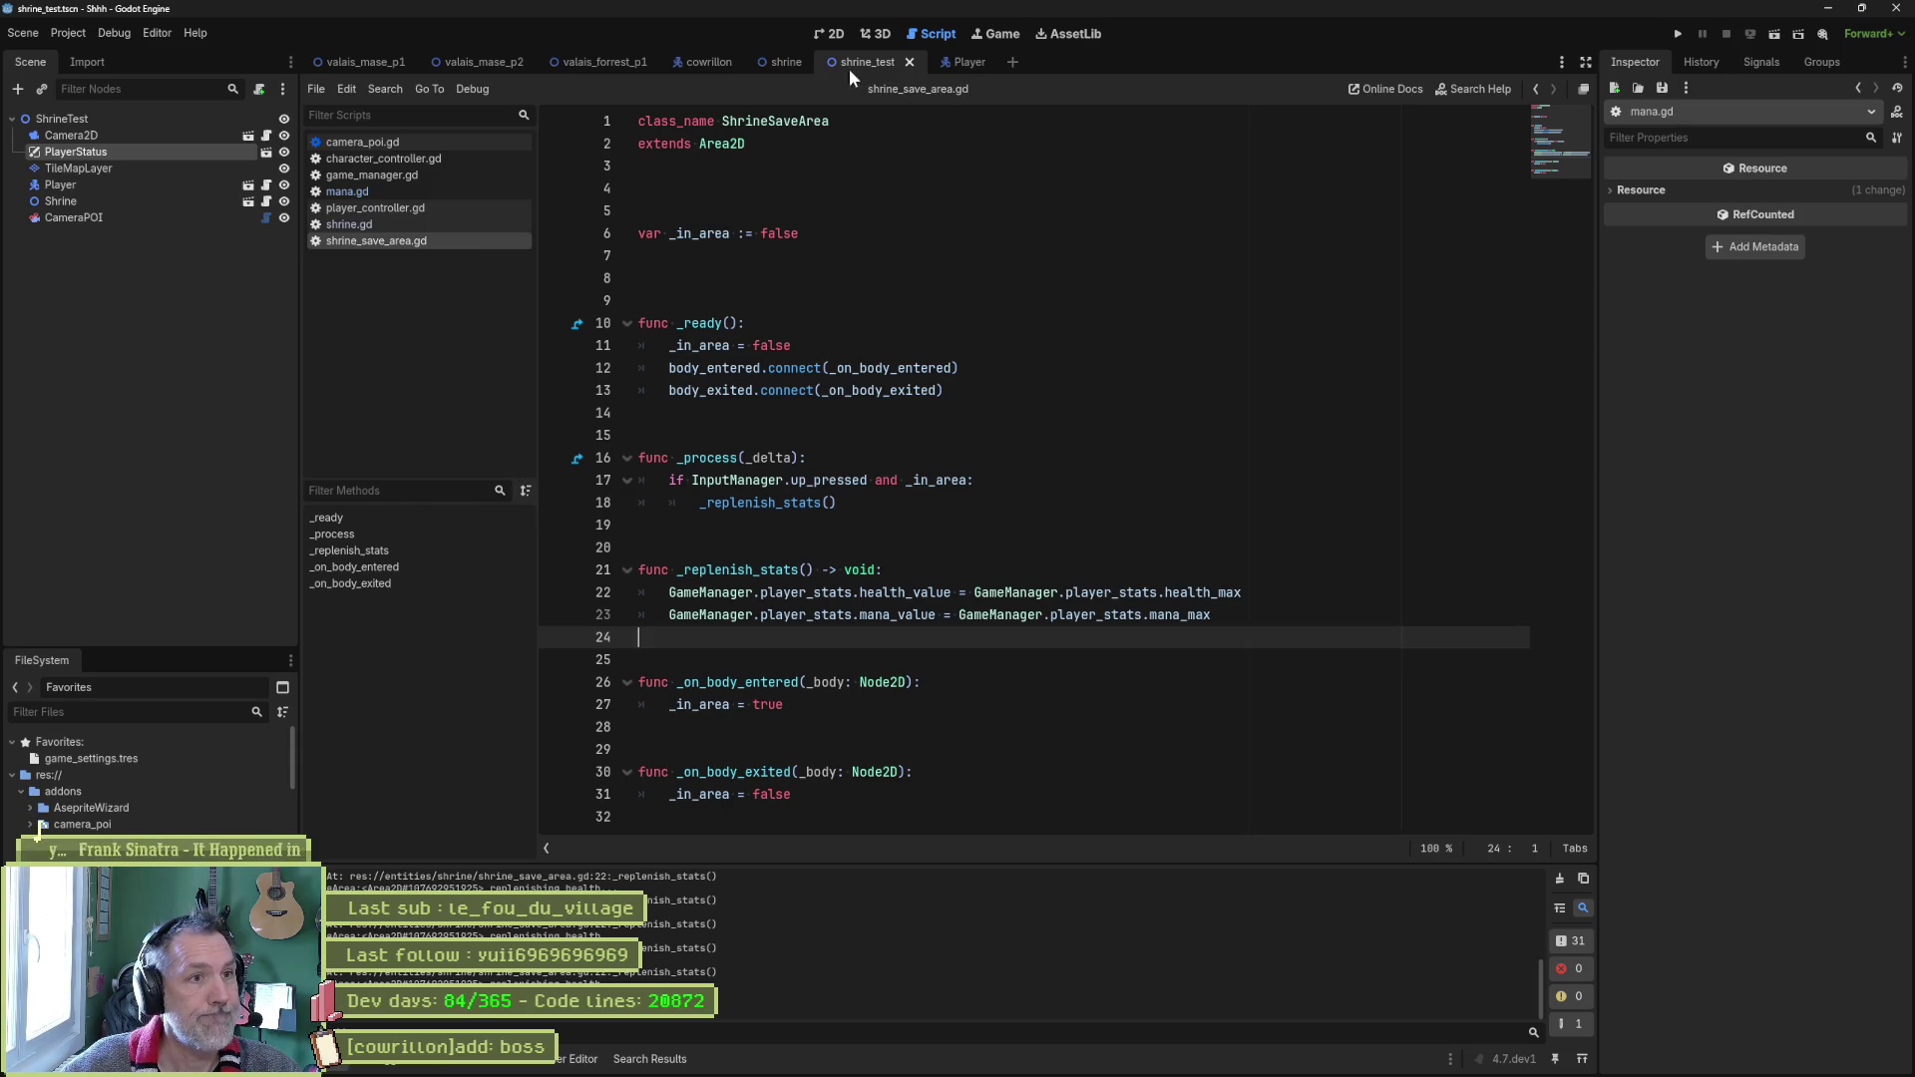
{"action": "key", "text": "F6"}
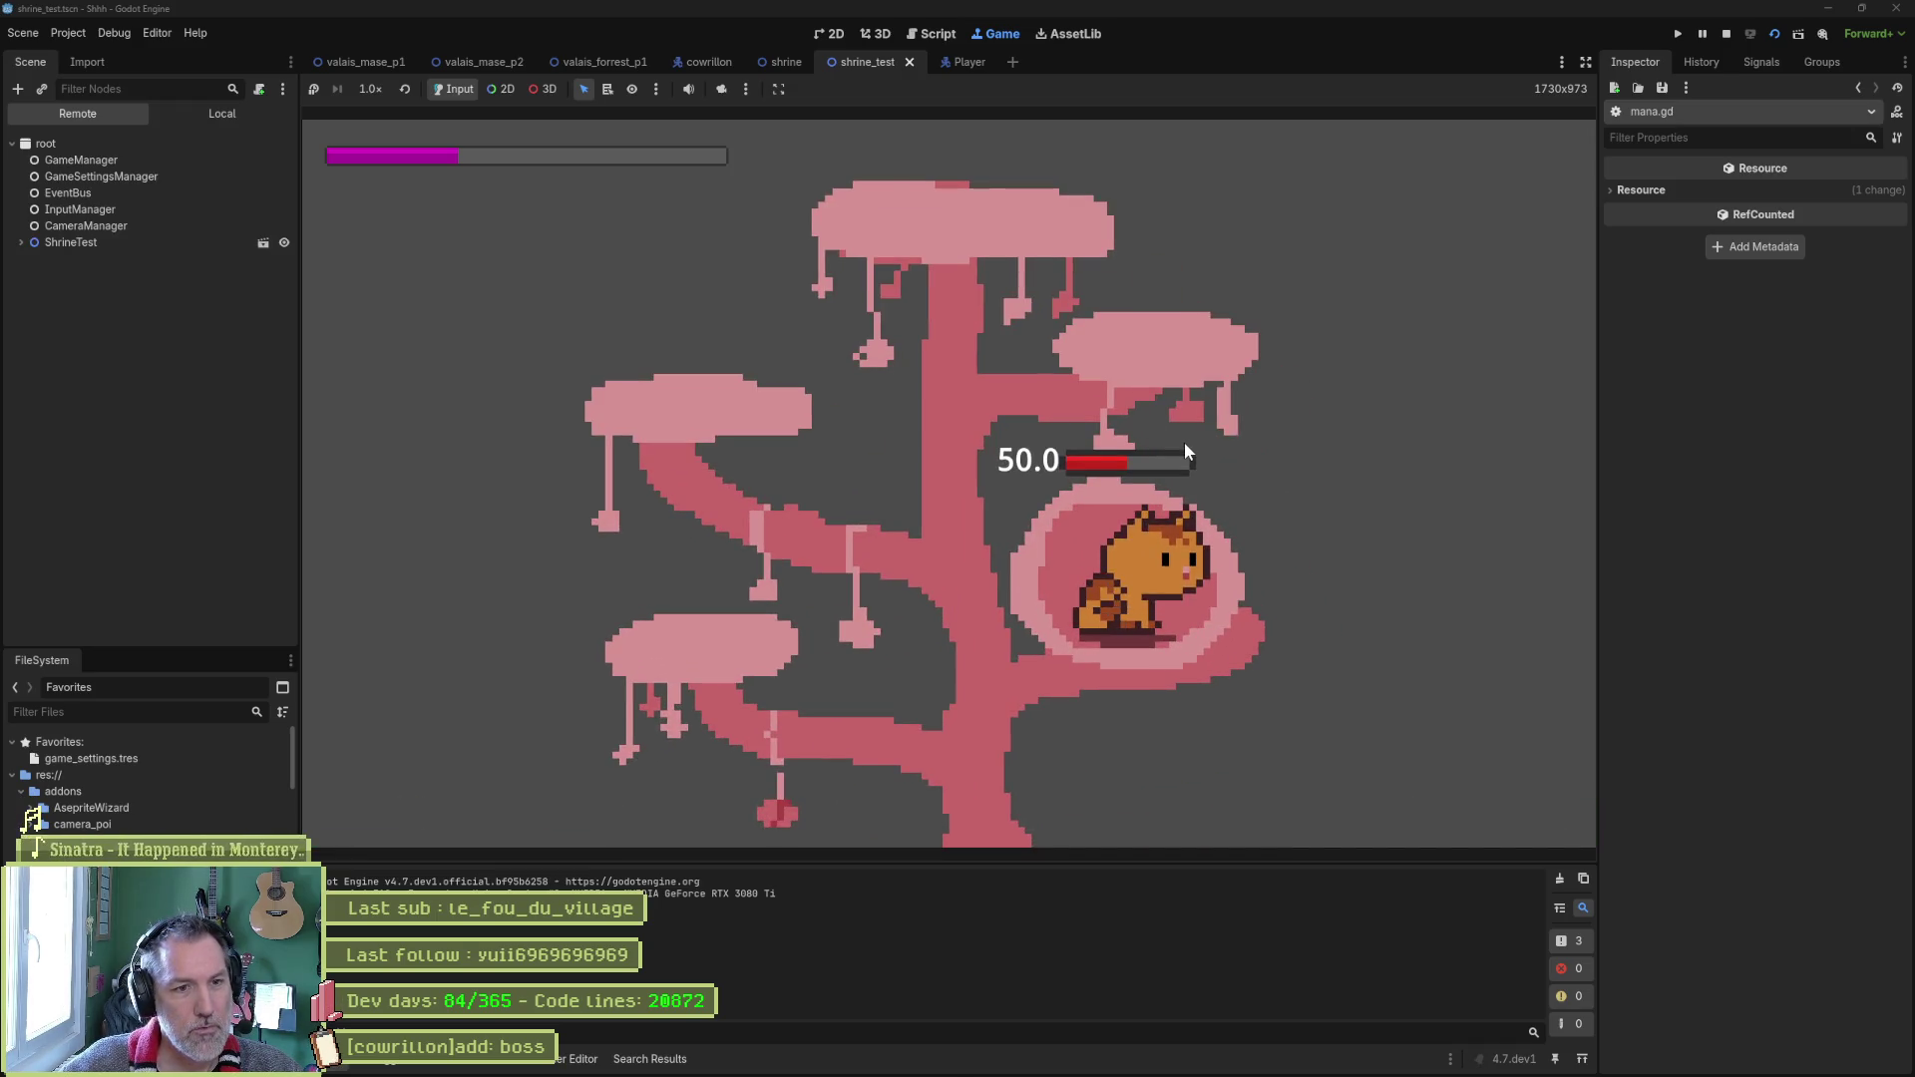
Trigger the shrine refill in game, stop the crashed run, and retype mana_value on line 23.
{"action": "key", "text": "Up"}
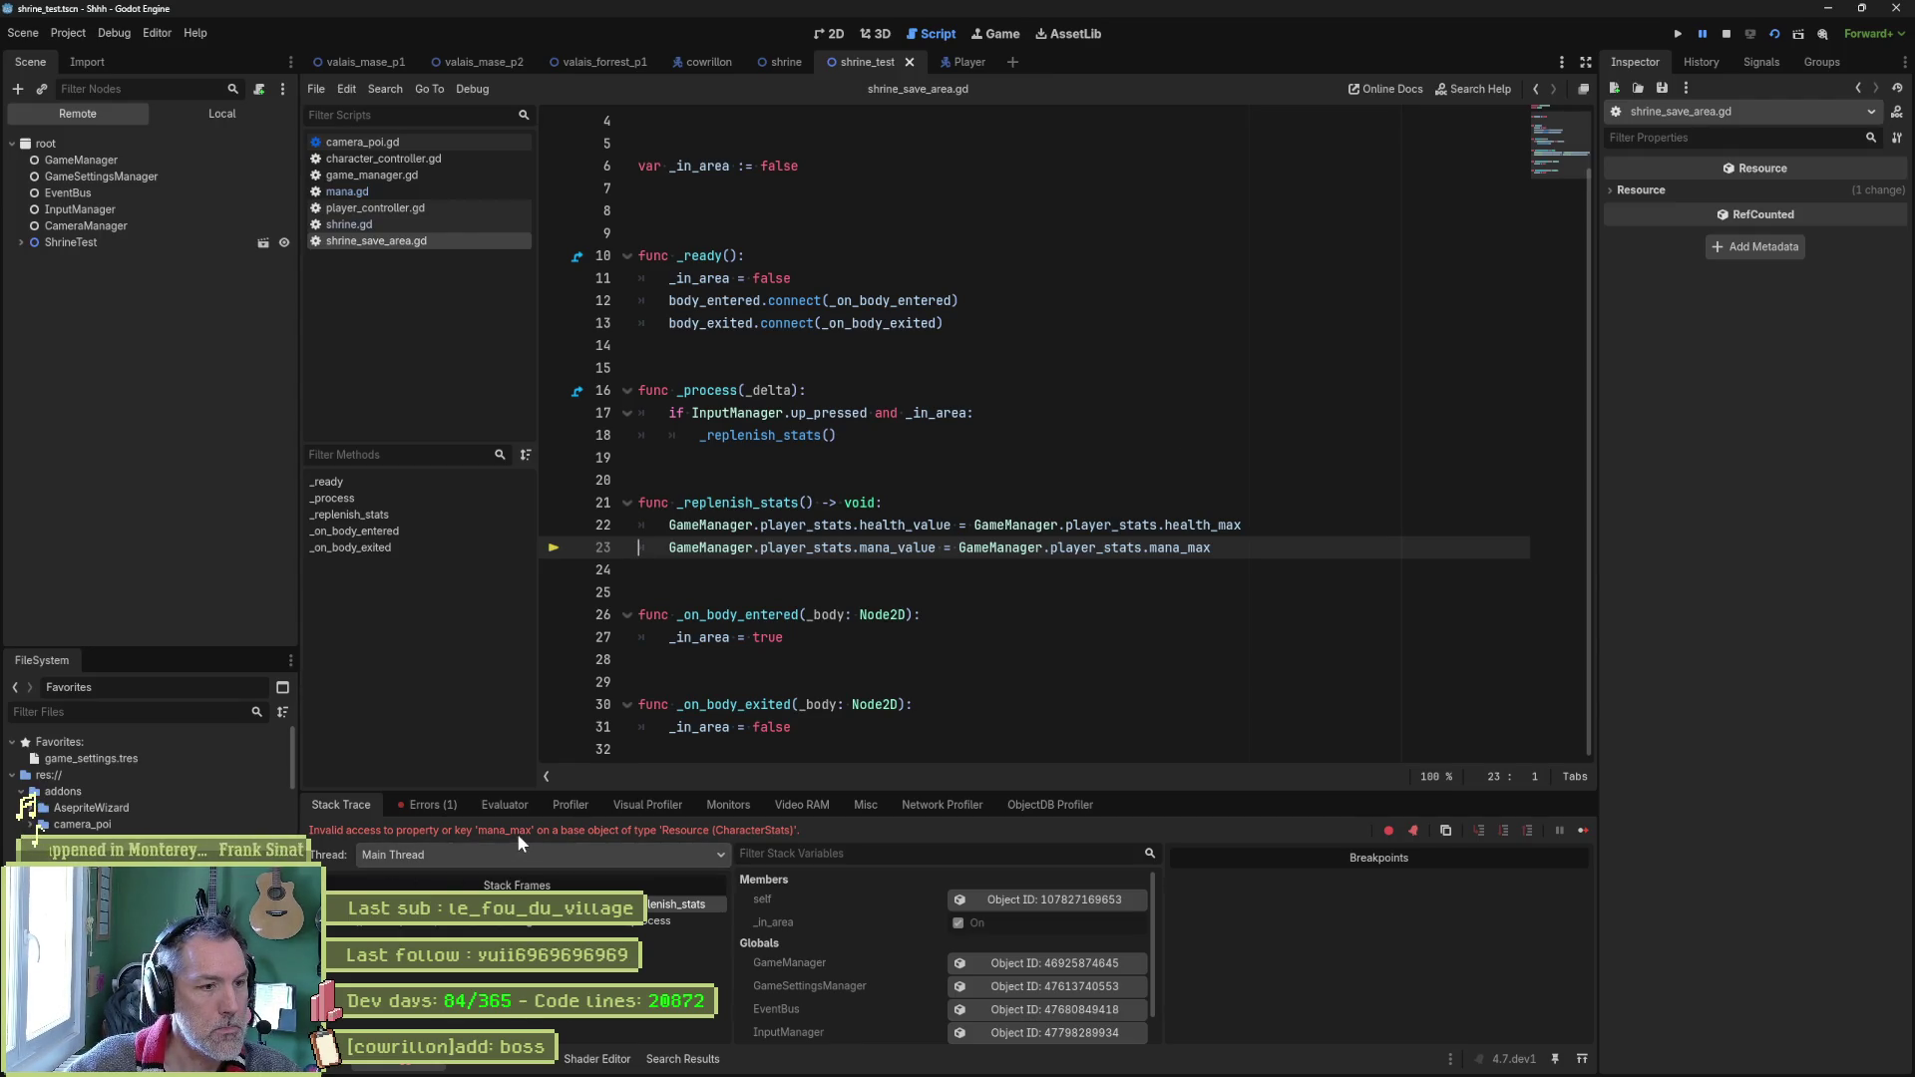
{"action": "key", "text": "F8"}
{"action": "left_click", "coordinate": [756, 612]}
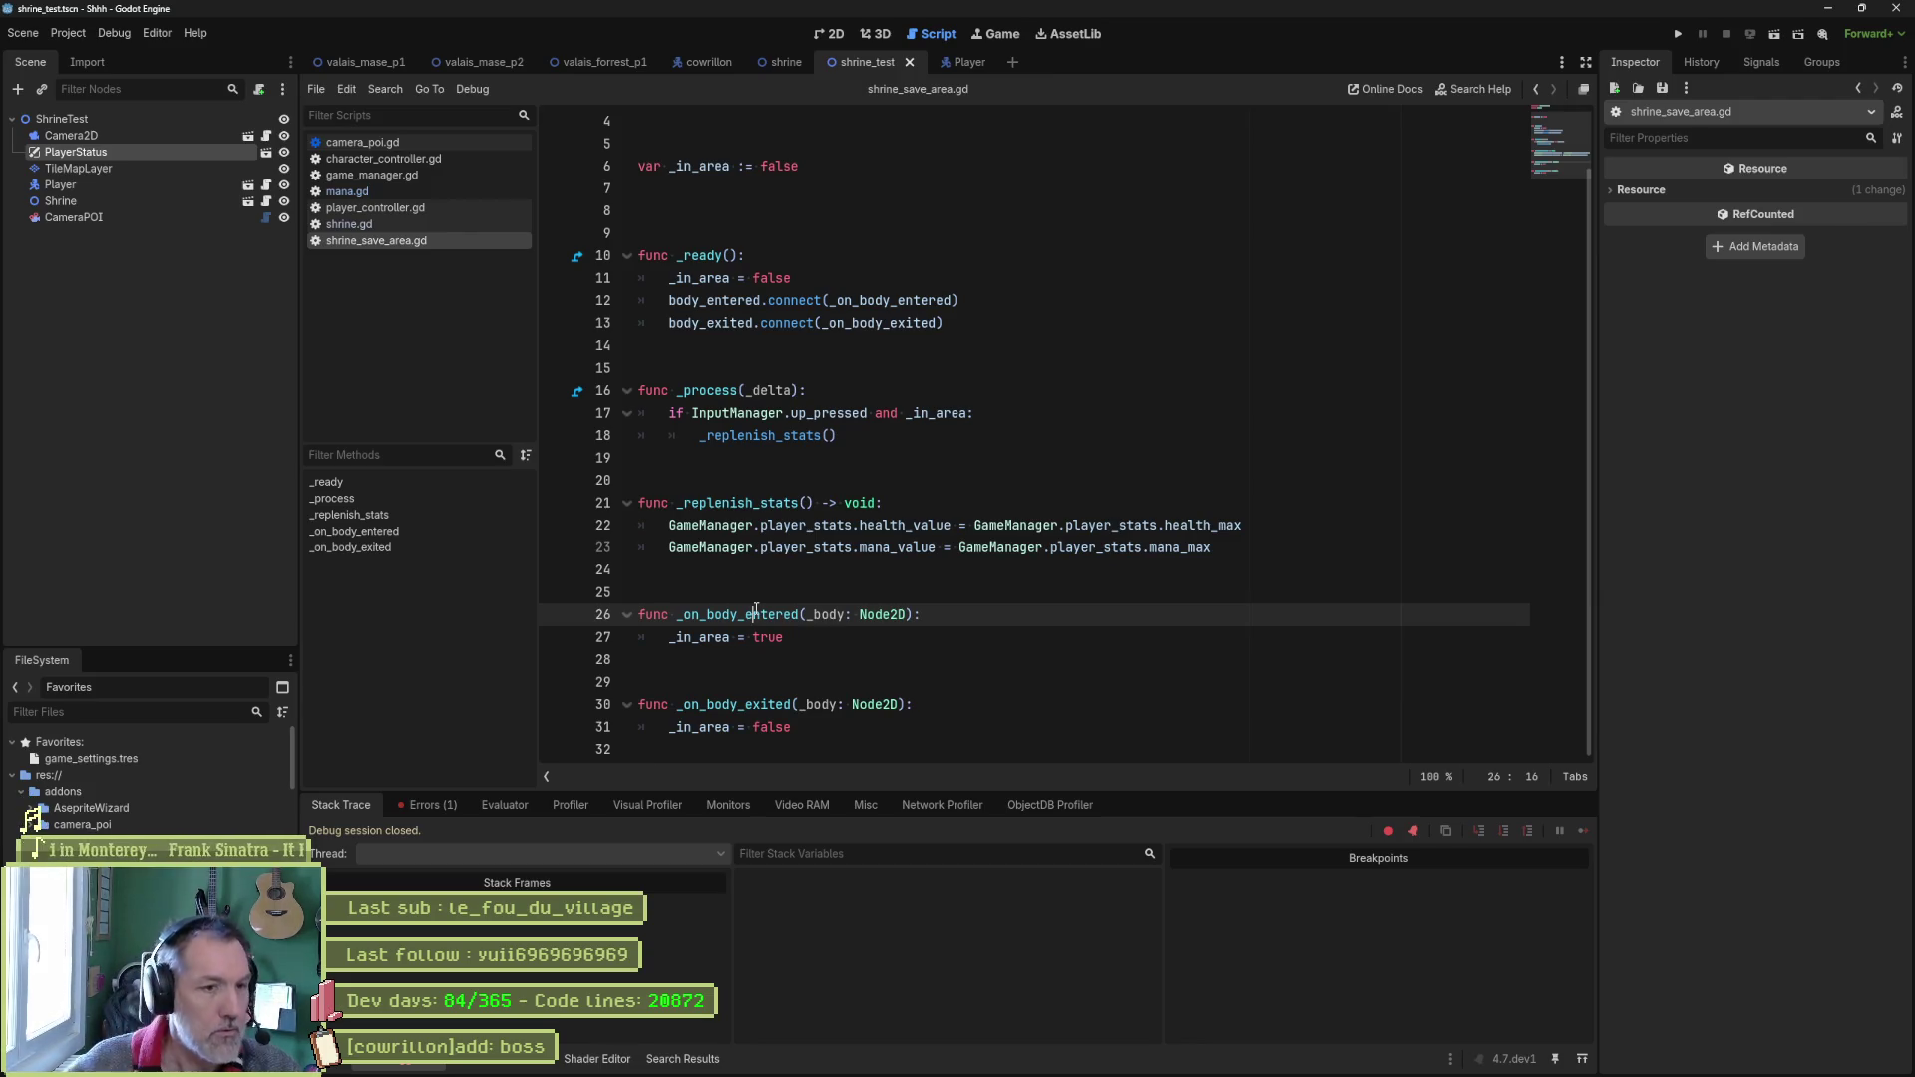
{"action": "double_click", "coordinate": [896, 548]}
{"action": "key", "text": "BackSpace"}
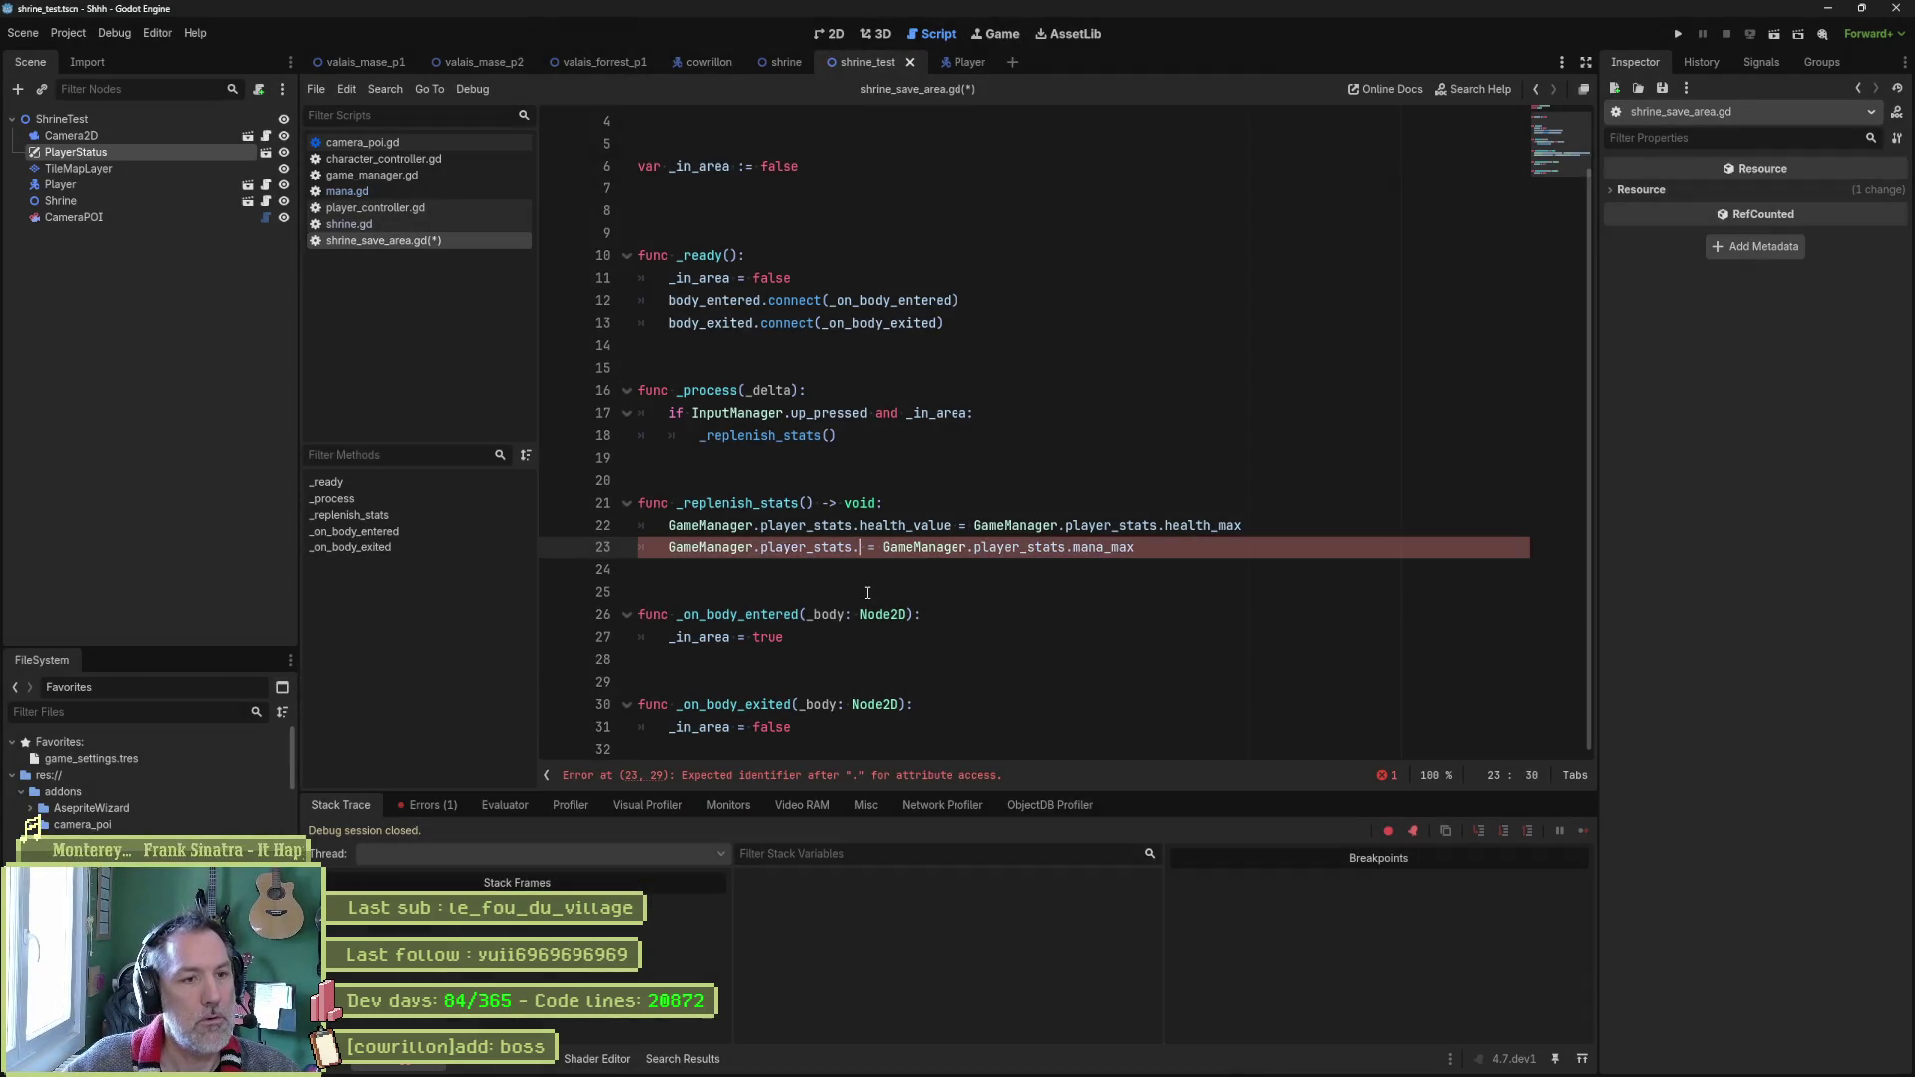
{"action": "type", "text": "mana_value"}
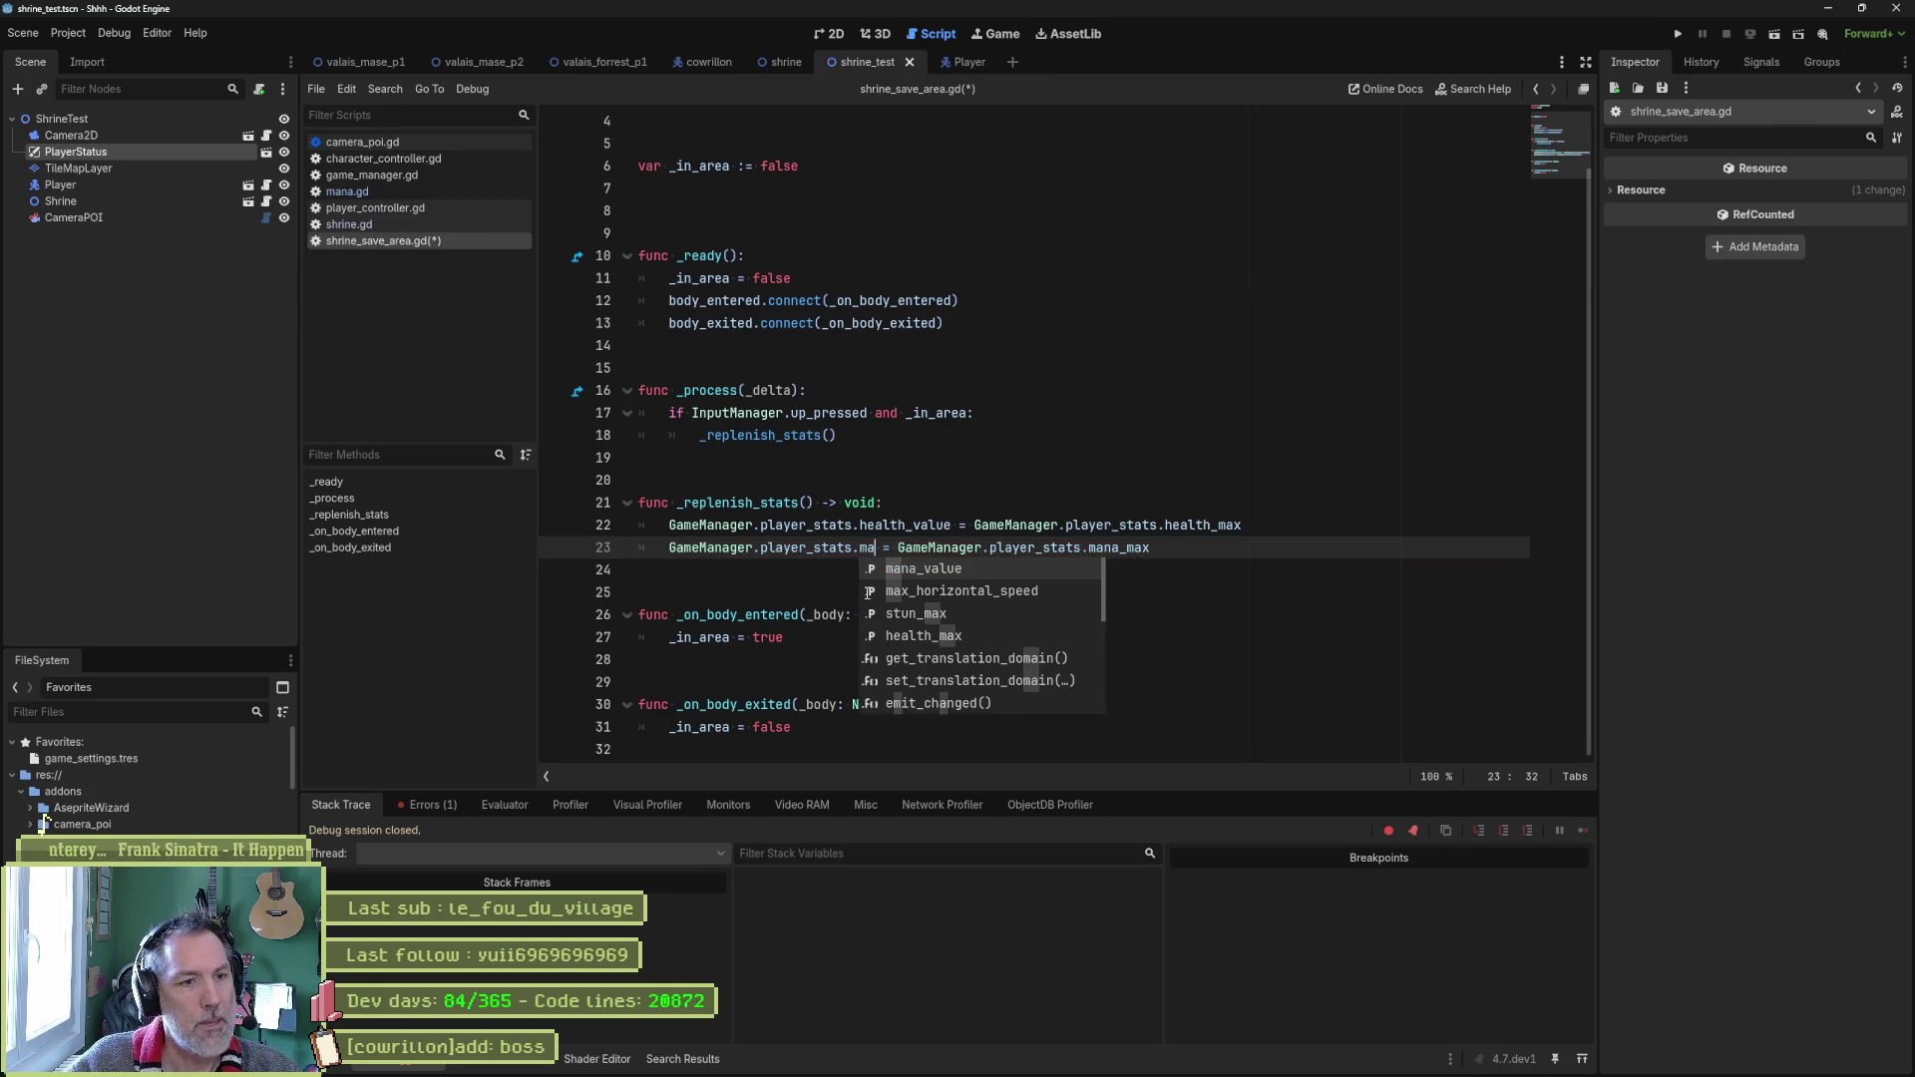
{"action": "key", "text": "Return"}
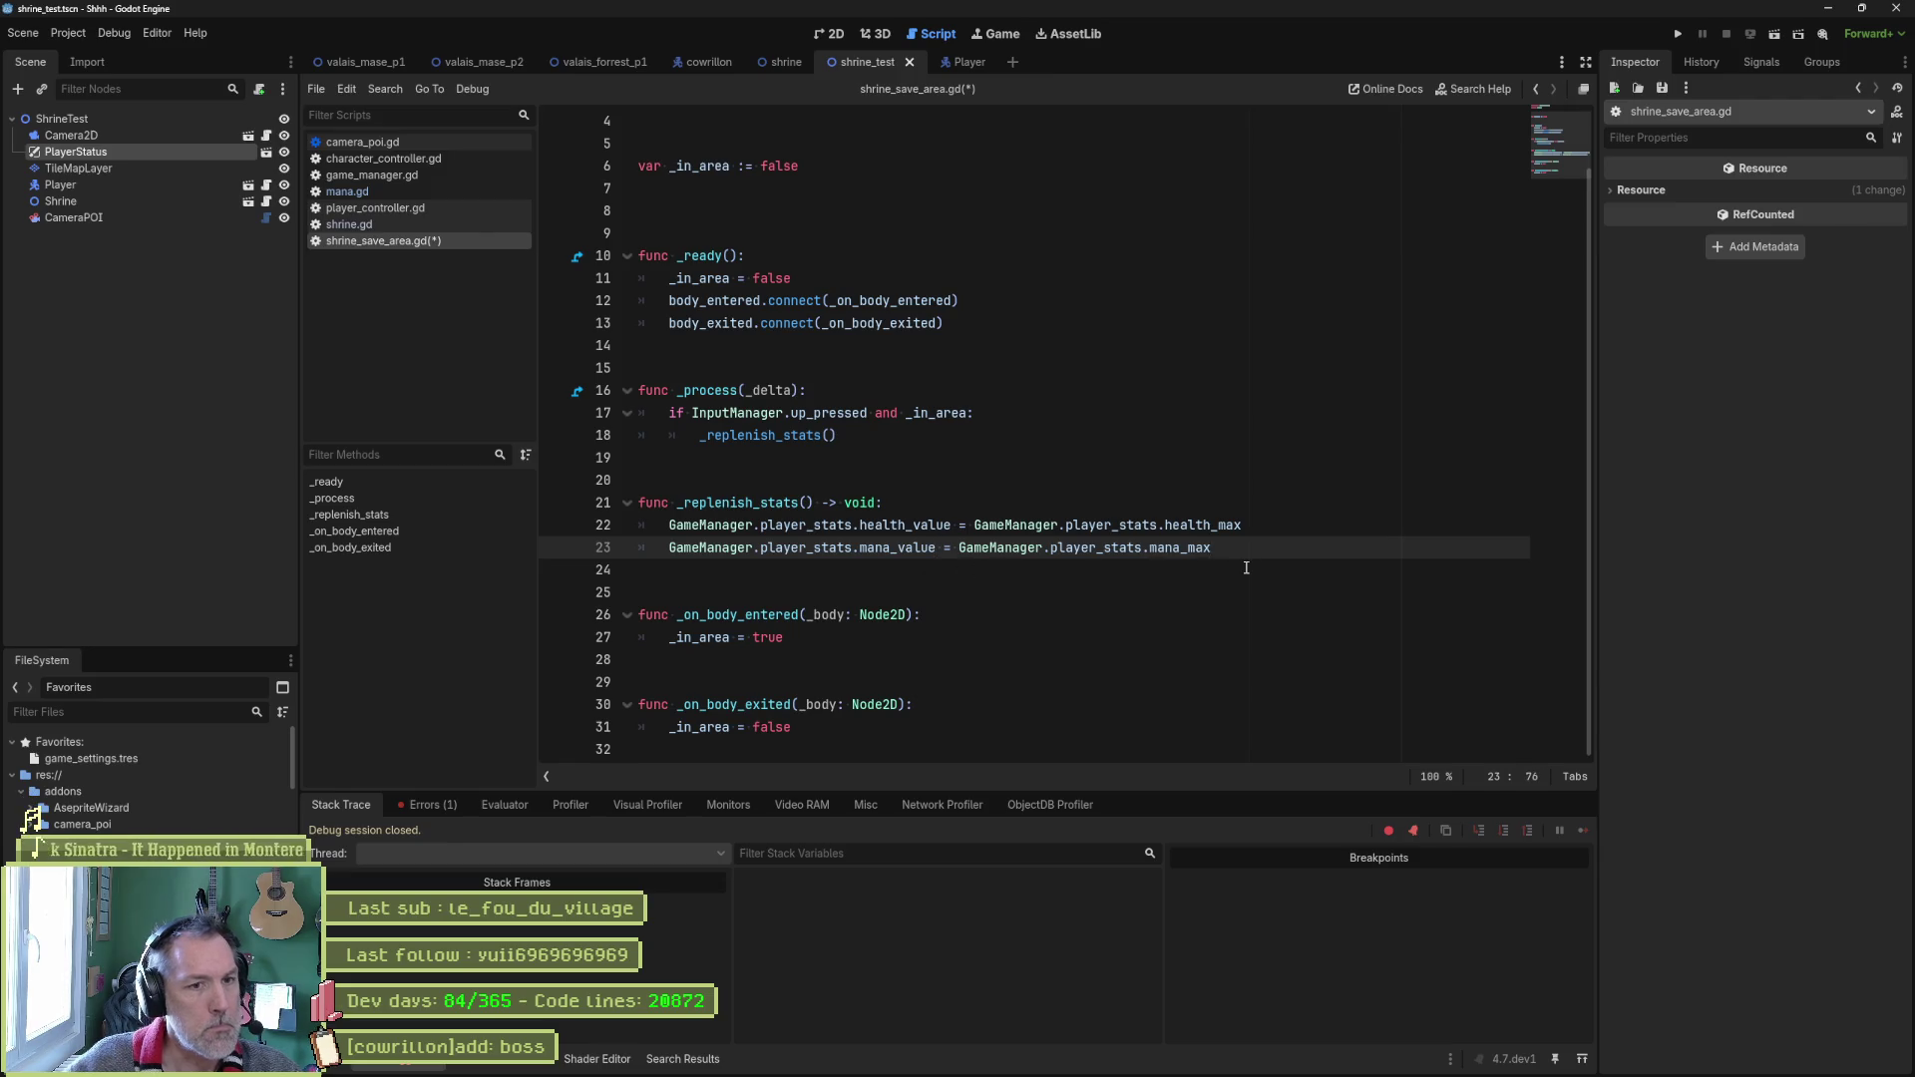
Replace player_stats.mana_max with a flat 1000. and rerun the scene.
{"action": "key", "text": "BackSpace"}
{"action": "key", "text": "BackSpace"}
{"action": "key", "text": "BackSpace"}
{"action": "key", "text": "Down"}
{"action": "key", "text": "Down"}
{"action": "key", "text": "Down"}
{"action": "key", "text": "Up"}
{"action": "key", "text": "Up"}
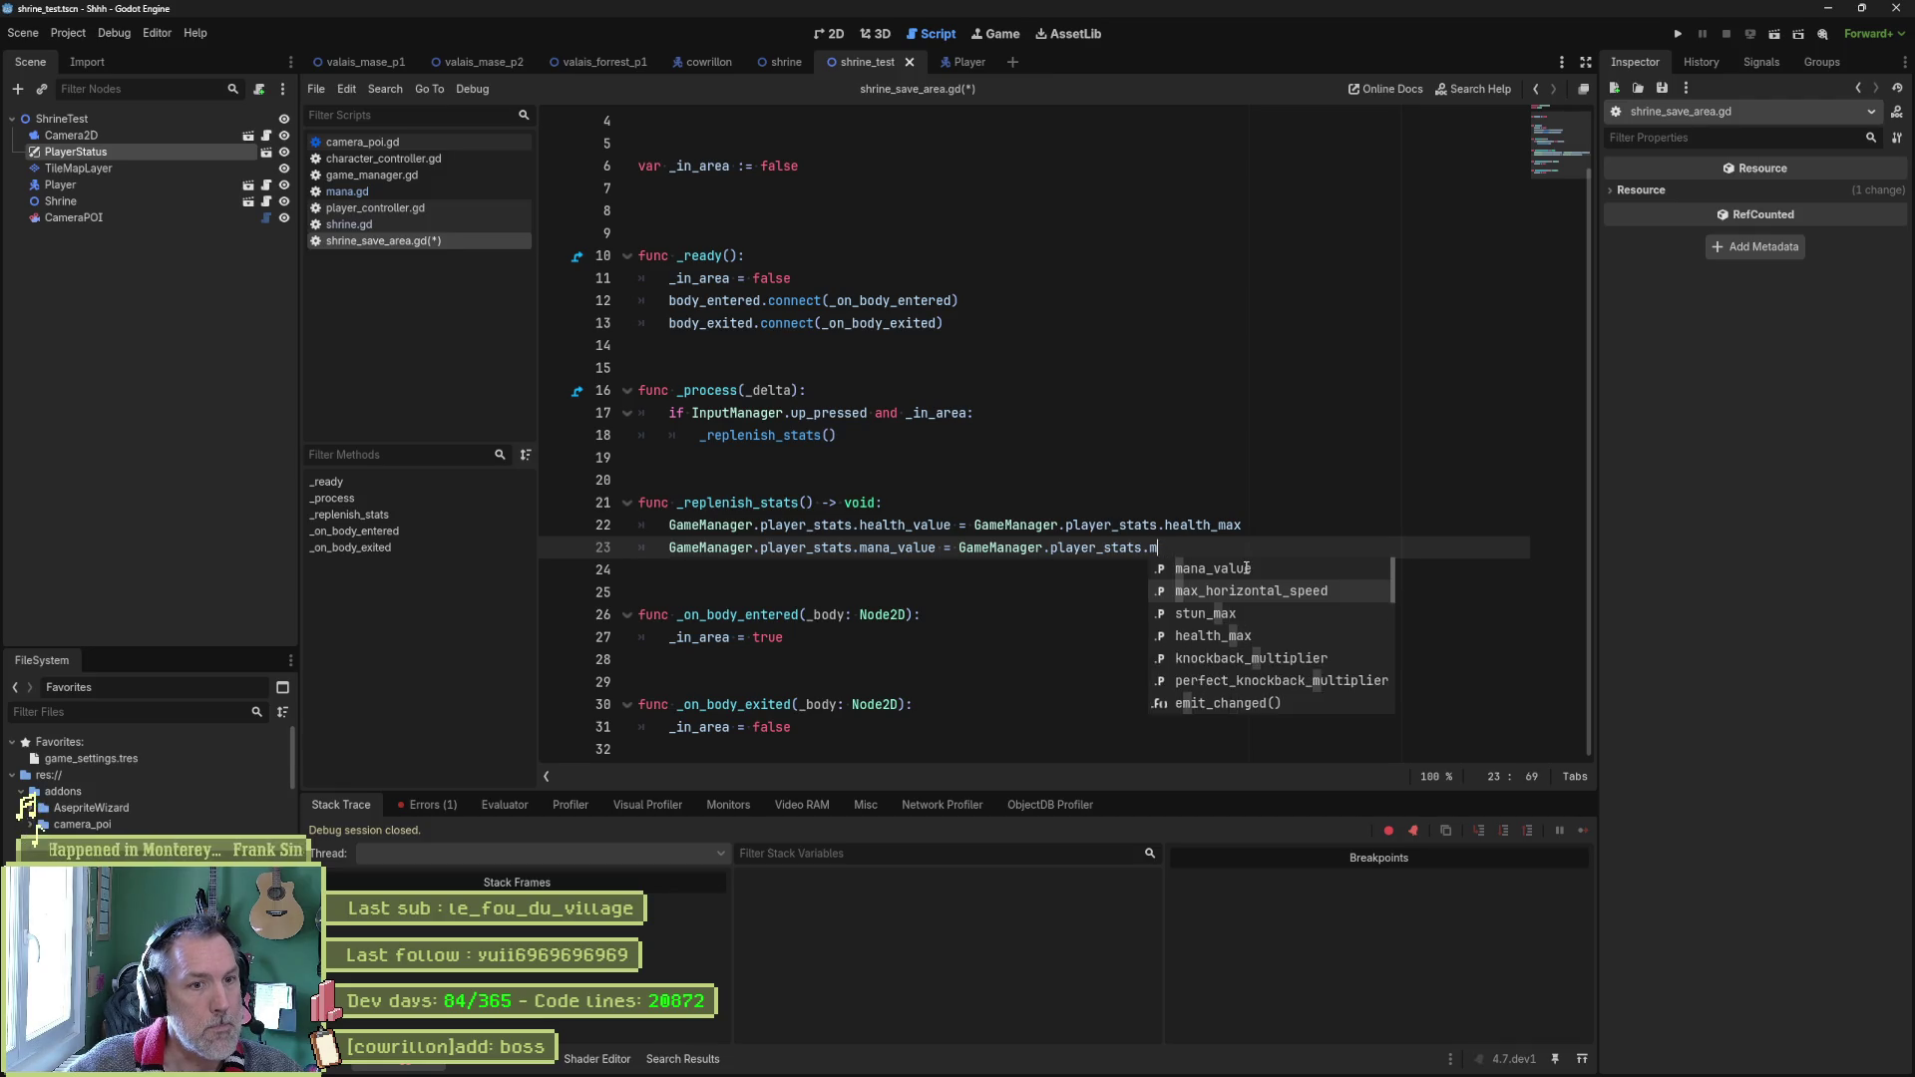
{"action": "key", "text": "ctrl+BackSpace"}
{"action": "key", "text": "ctrl+BackSpace"}
{"action": "key", "text": "ctrl+BackSpace"}
{"action": "type", "text": "1000"}
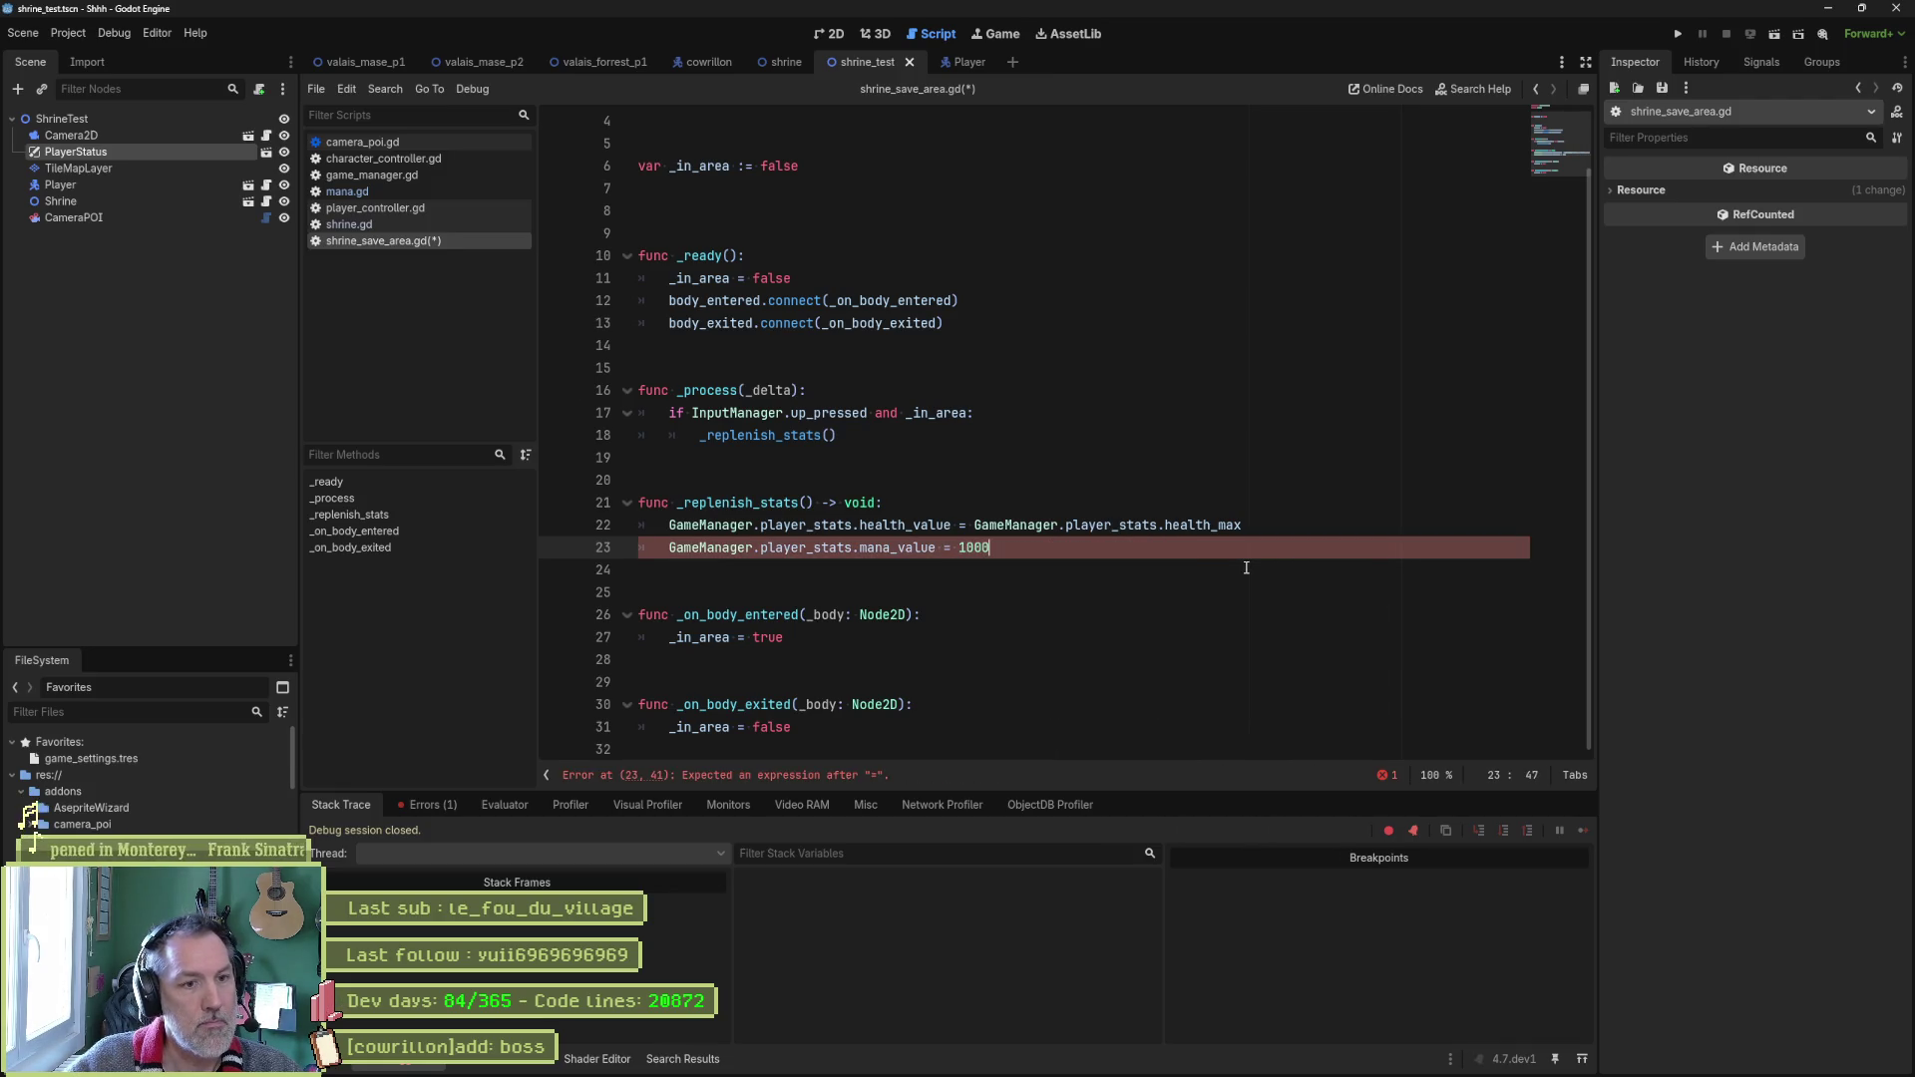
{"action": "key", "text": "BackSpace"}
{"action": "type", "text": "."}
{"action": "key", "text": "F6"}
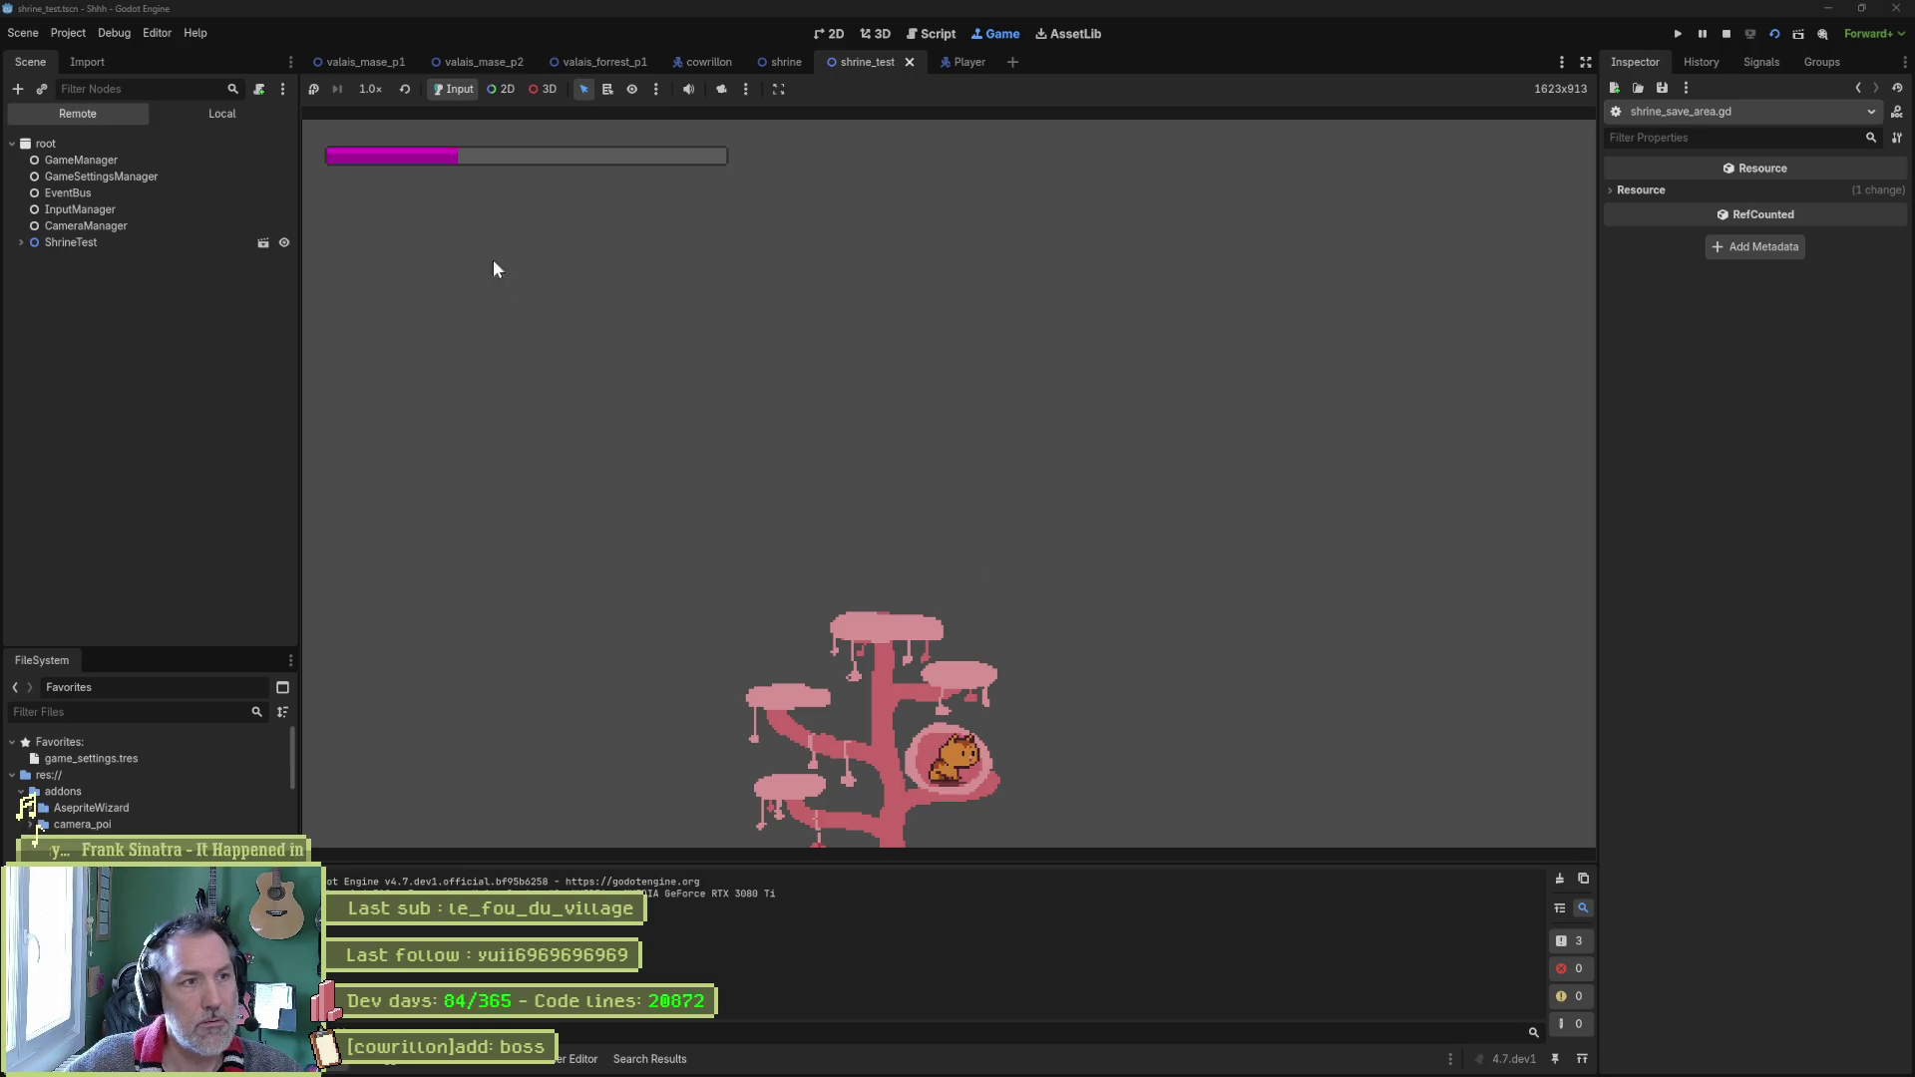
{"action": "left_click", "coordinate": [21, 242]}
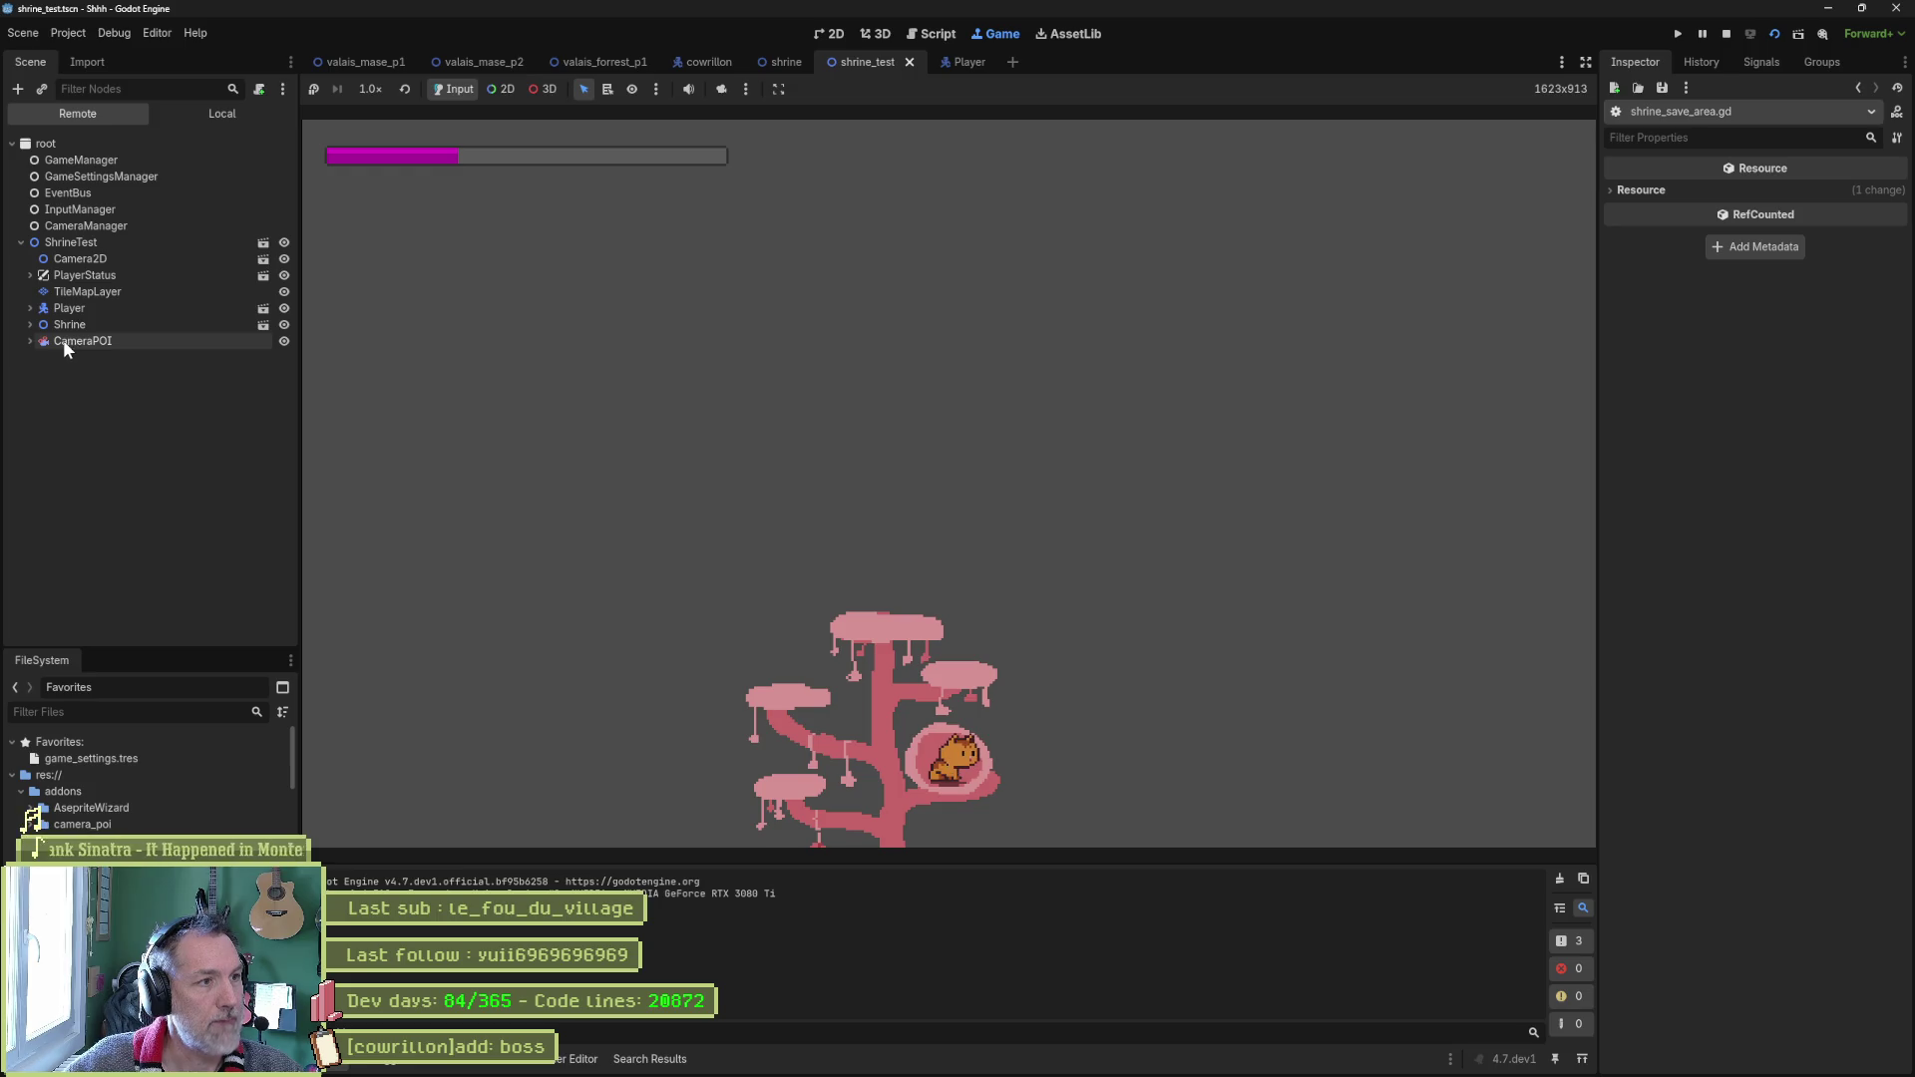
{"action": "left_click", "coordinate": [115, 275]}
{"action": "left_click", "coordinate": [29, 279]}
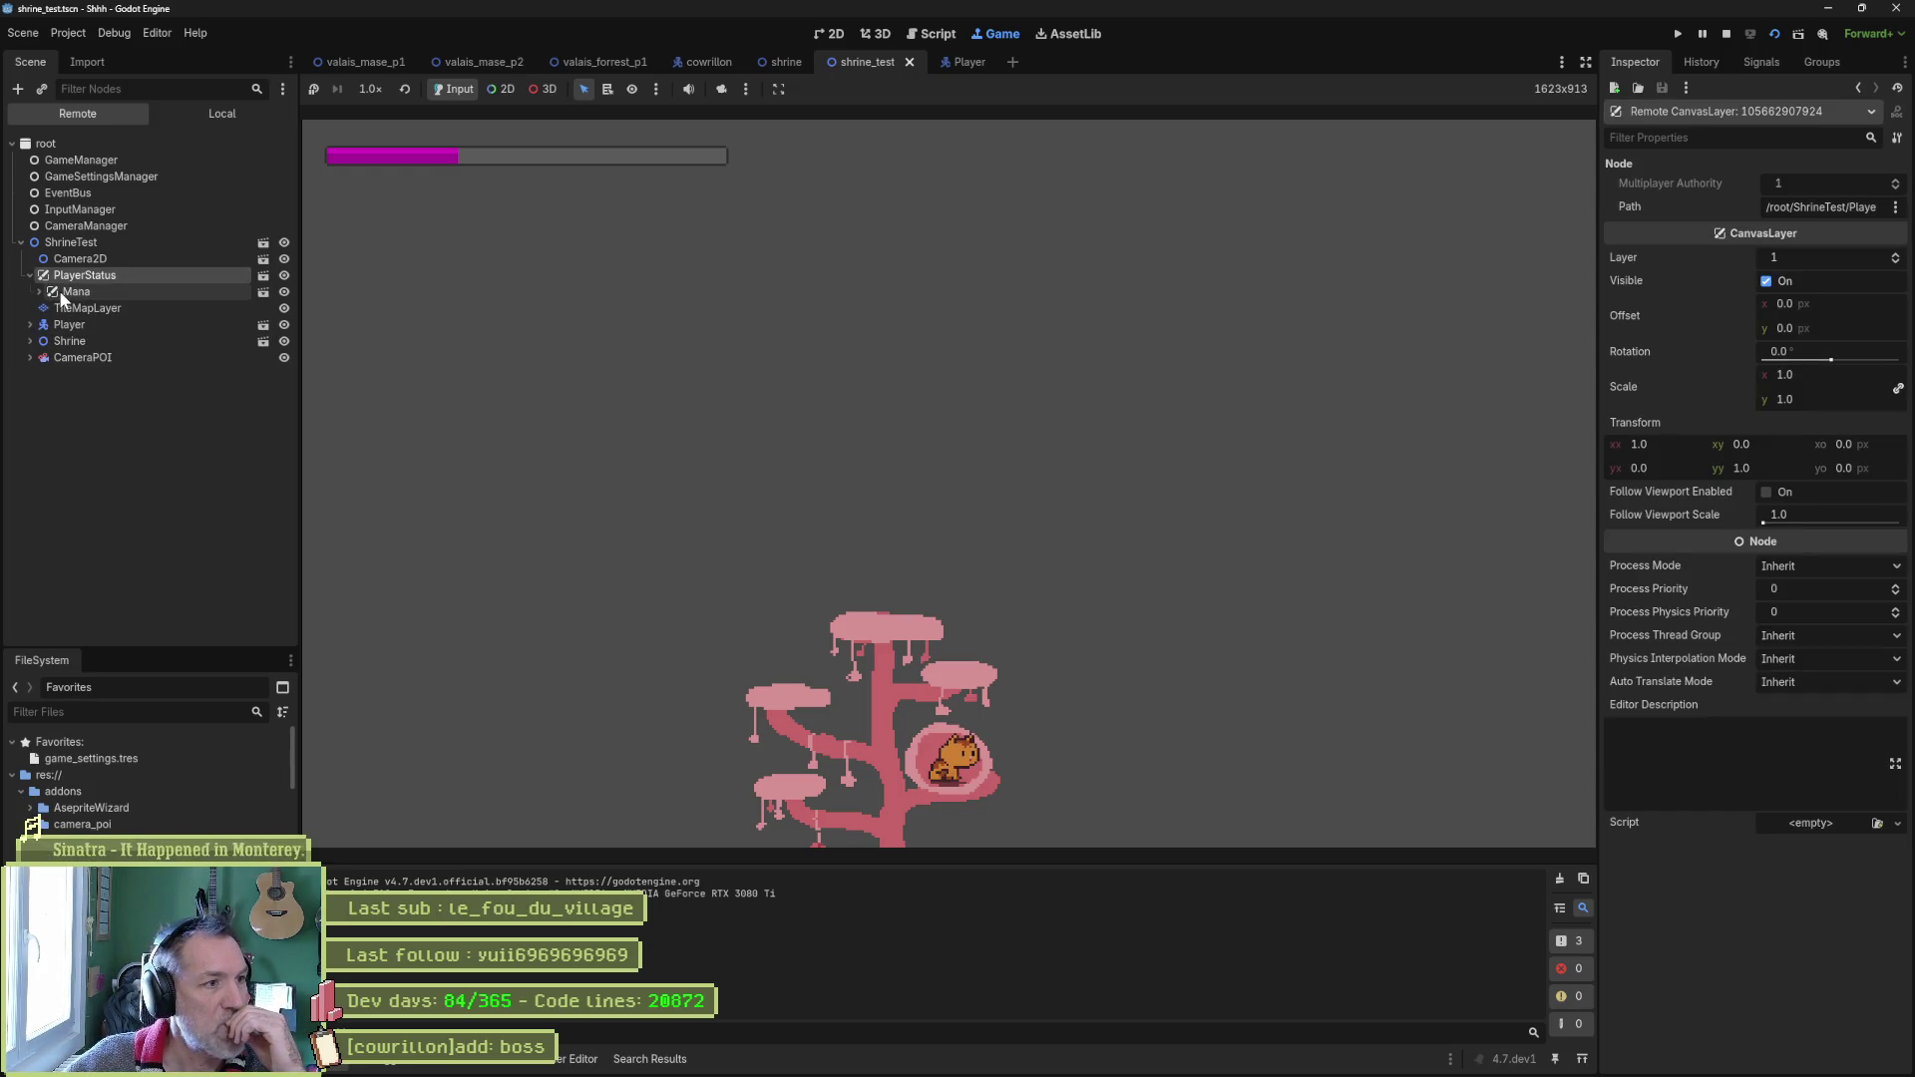
{"action": "left_click", "coordinate": [70, 292]}
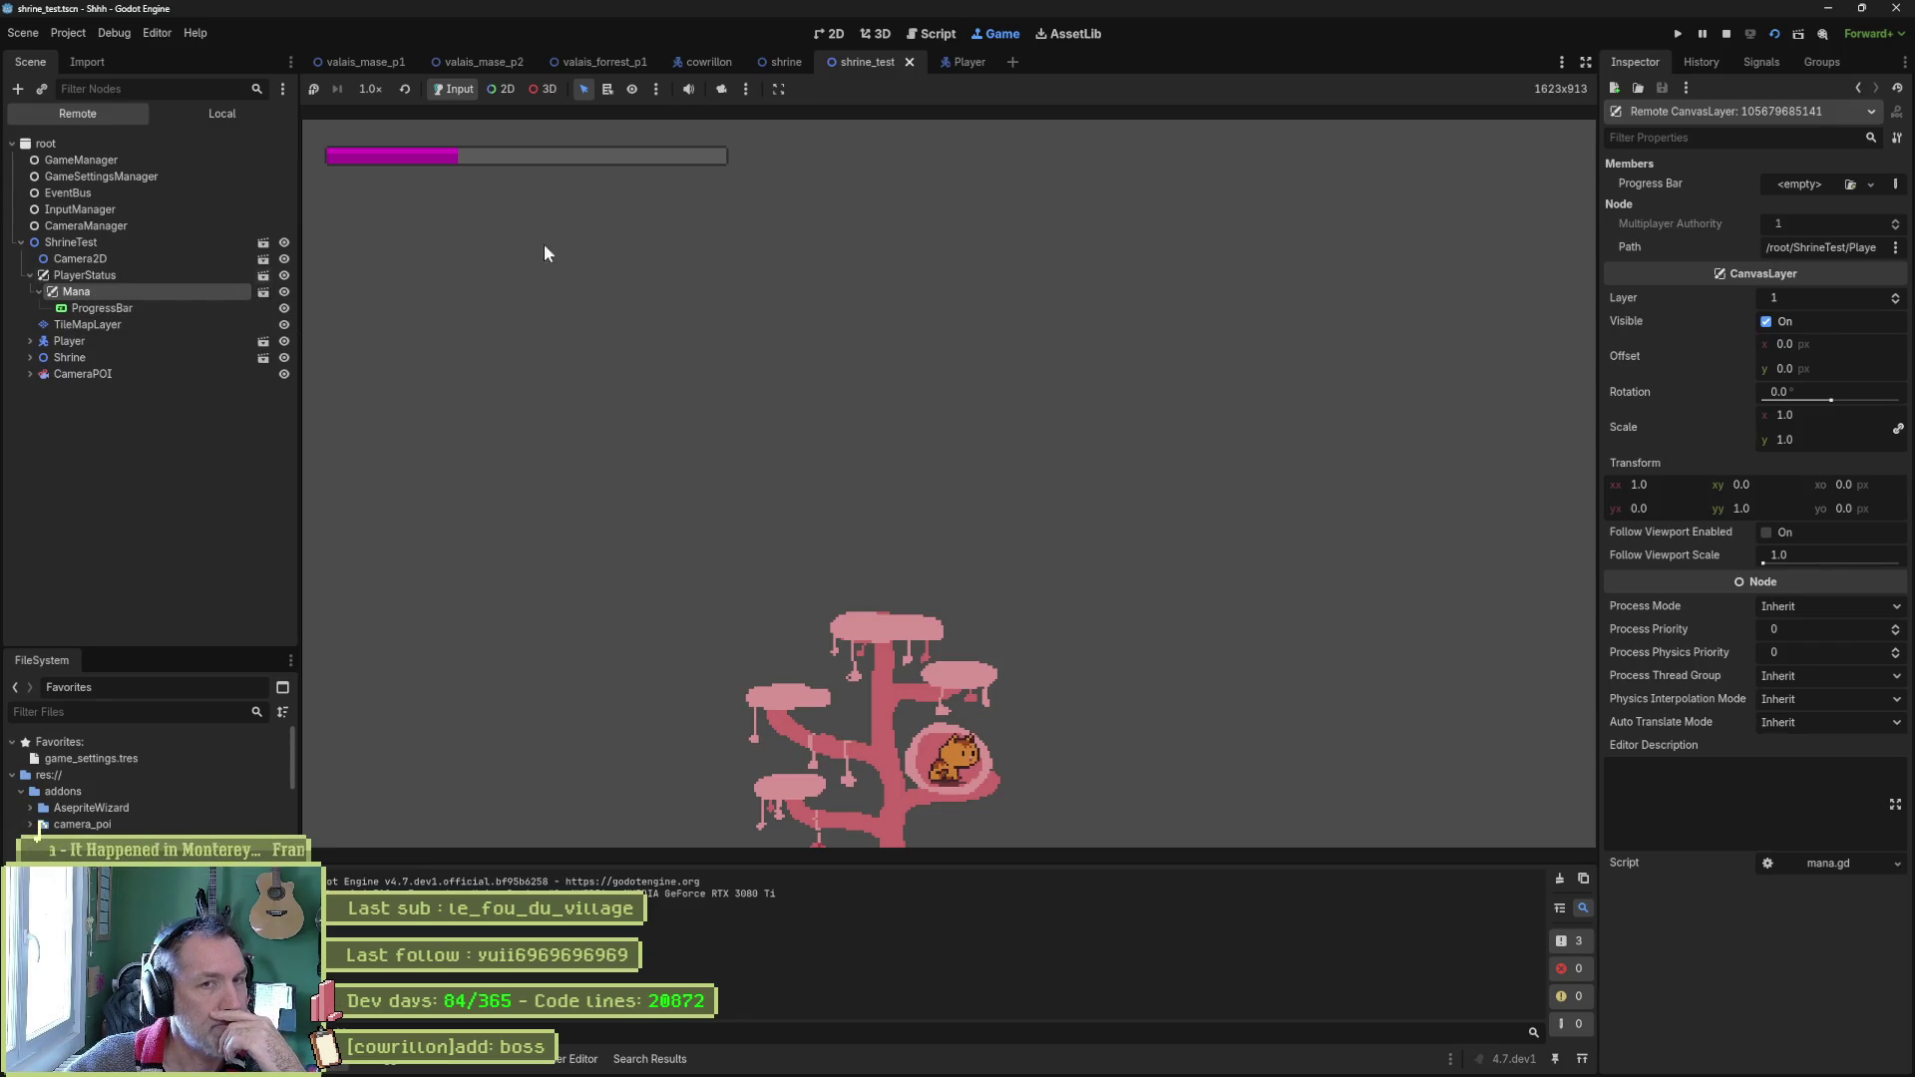
{"action": "left_click", "coordinate": [1727, 34]}
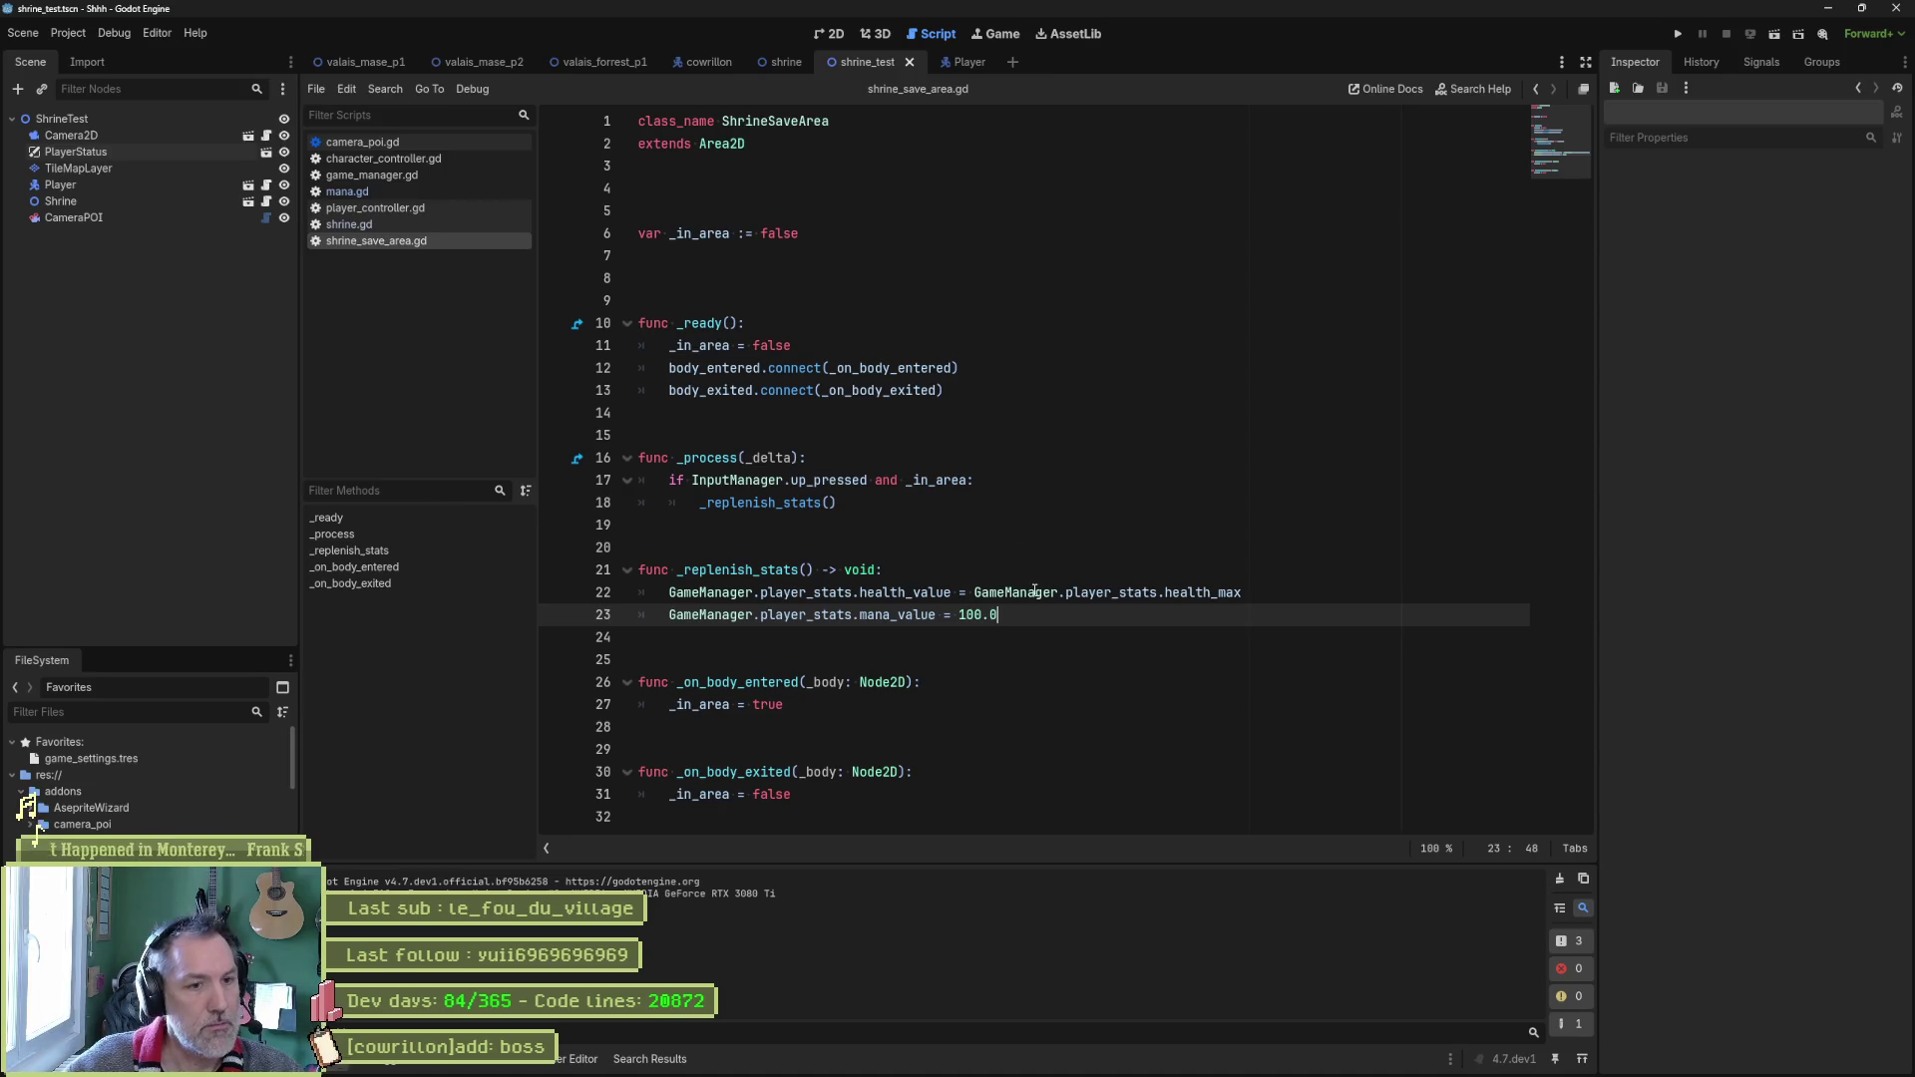
Add an unfinished 'EventBus.' line 24 in _replenish_stats and jump to event_bus.gd.
{"action": "key", "text": "Return"}
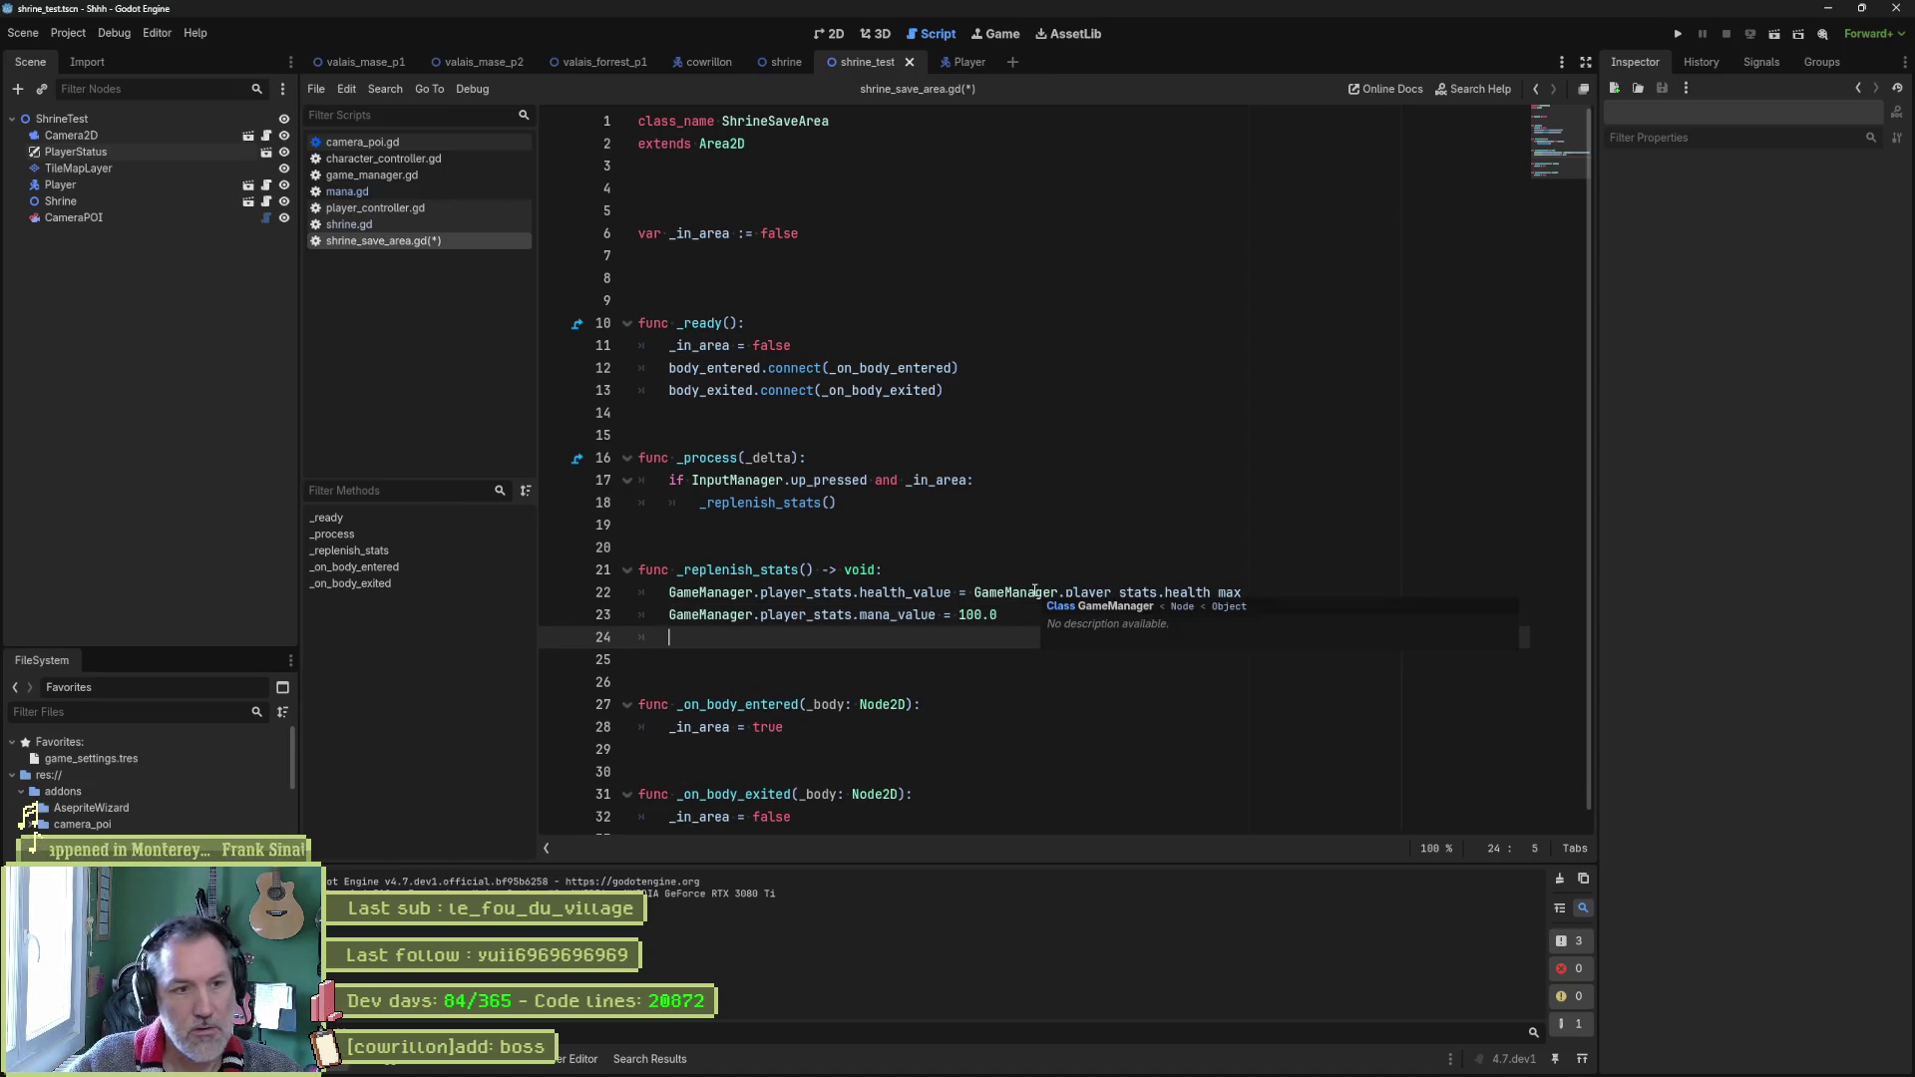
{"action": "type", "text": "Even"}
{"action": "key", "text": "Return"}
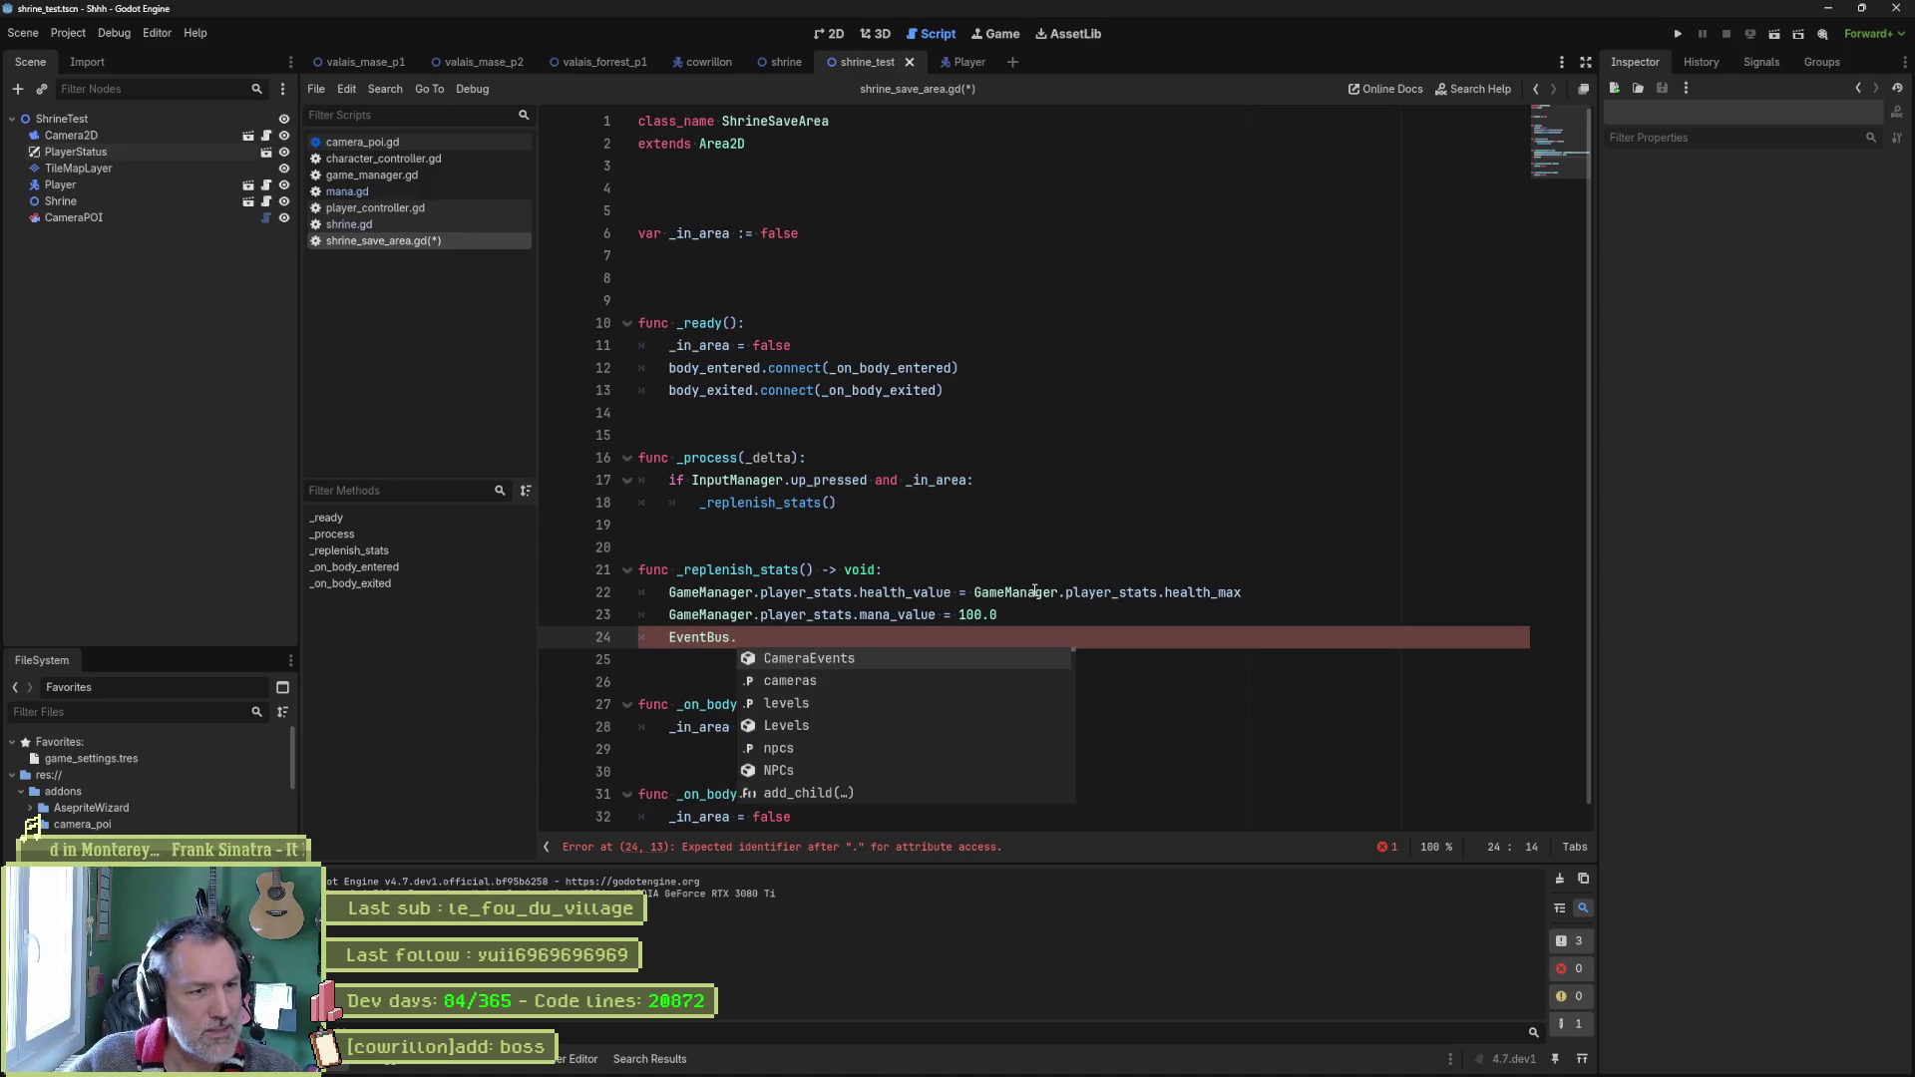
{"action": "key", "text": "Down"}
{"action": "key", "text": "Down"}
{"action": "key", "text": "Down"}
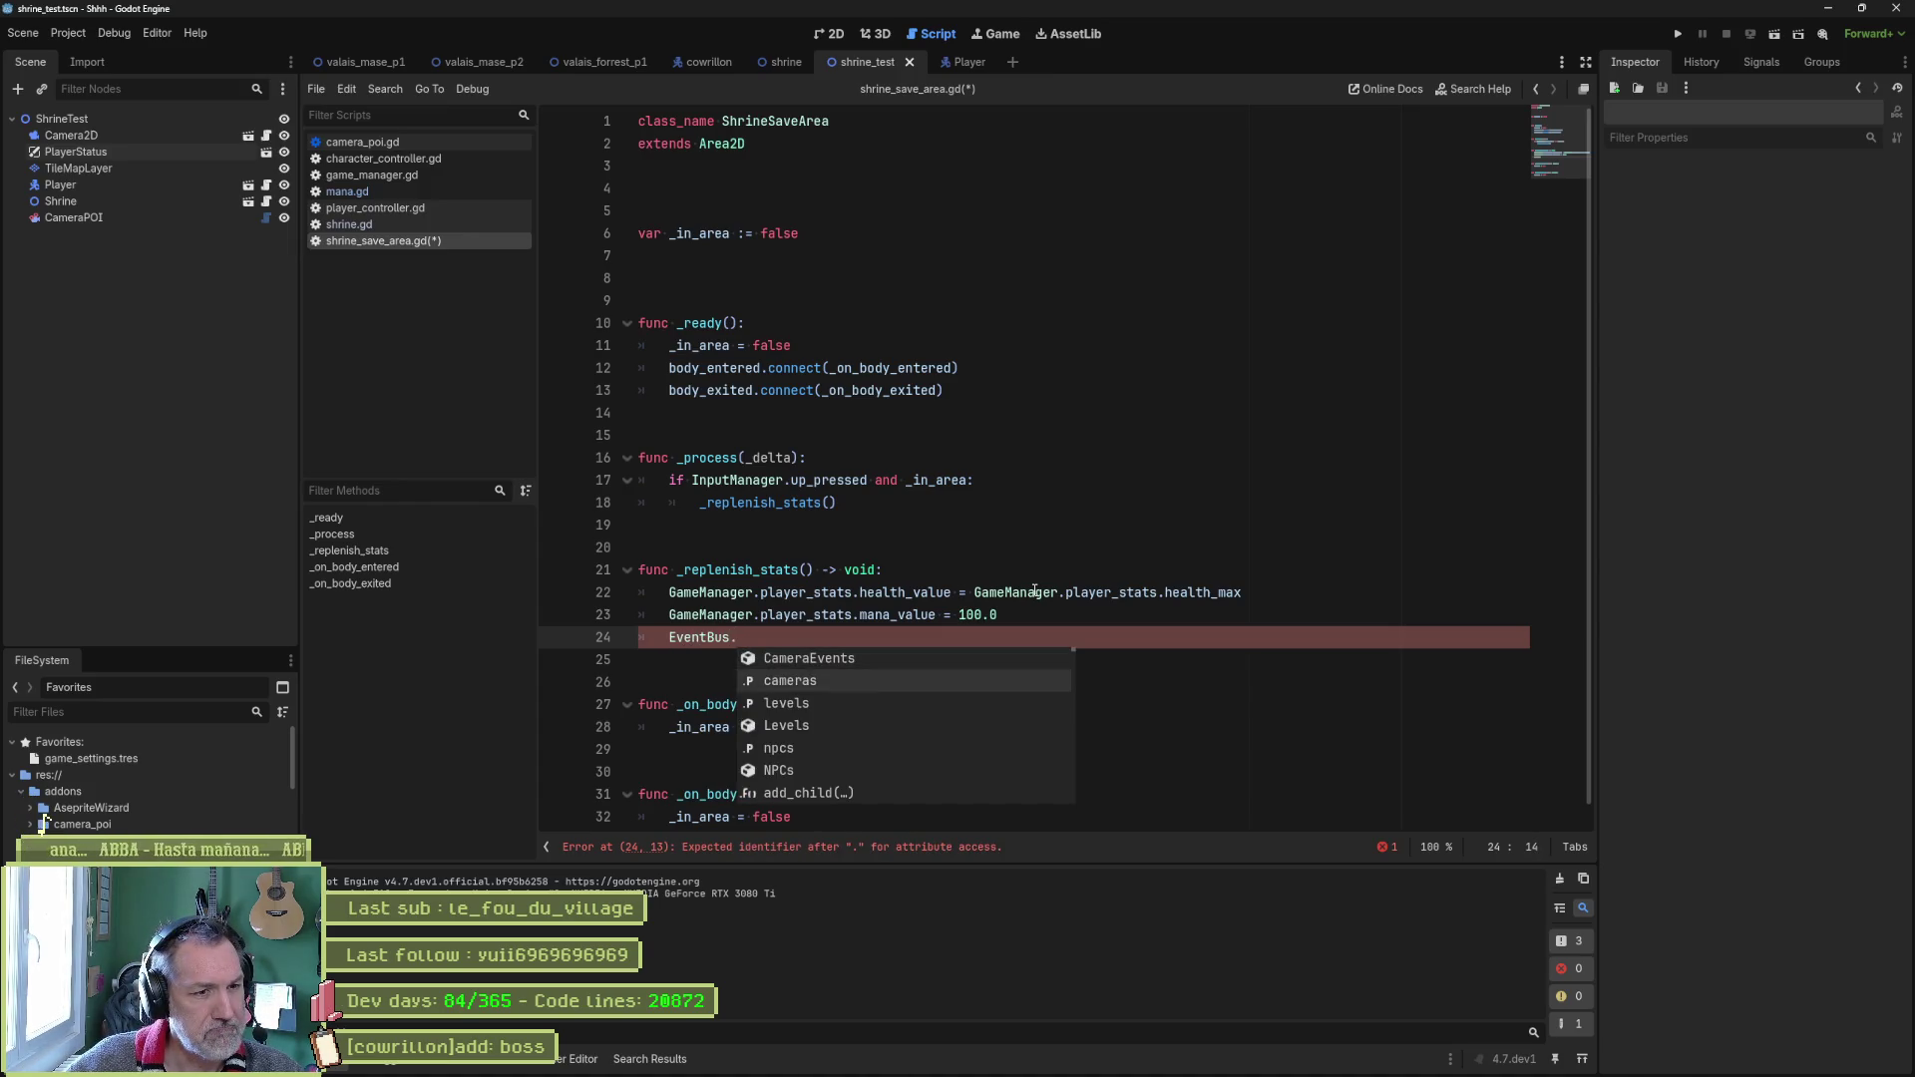
{"action": "key", "text": "Up"}
{"action": "key", "text": "Up"}
{"action": "key", "text": "Return"}
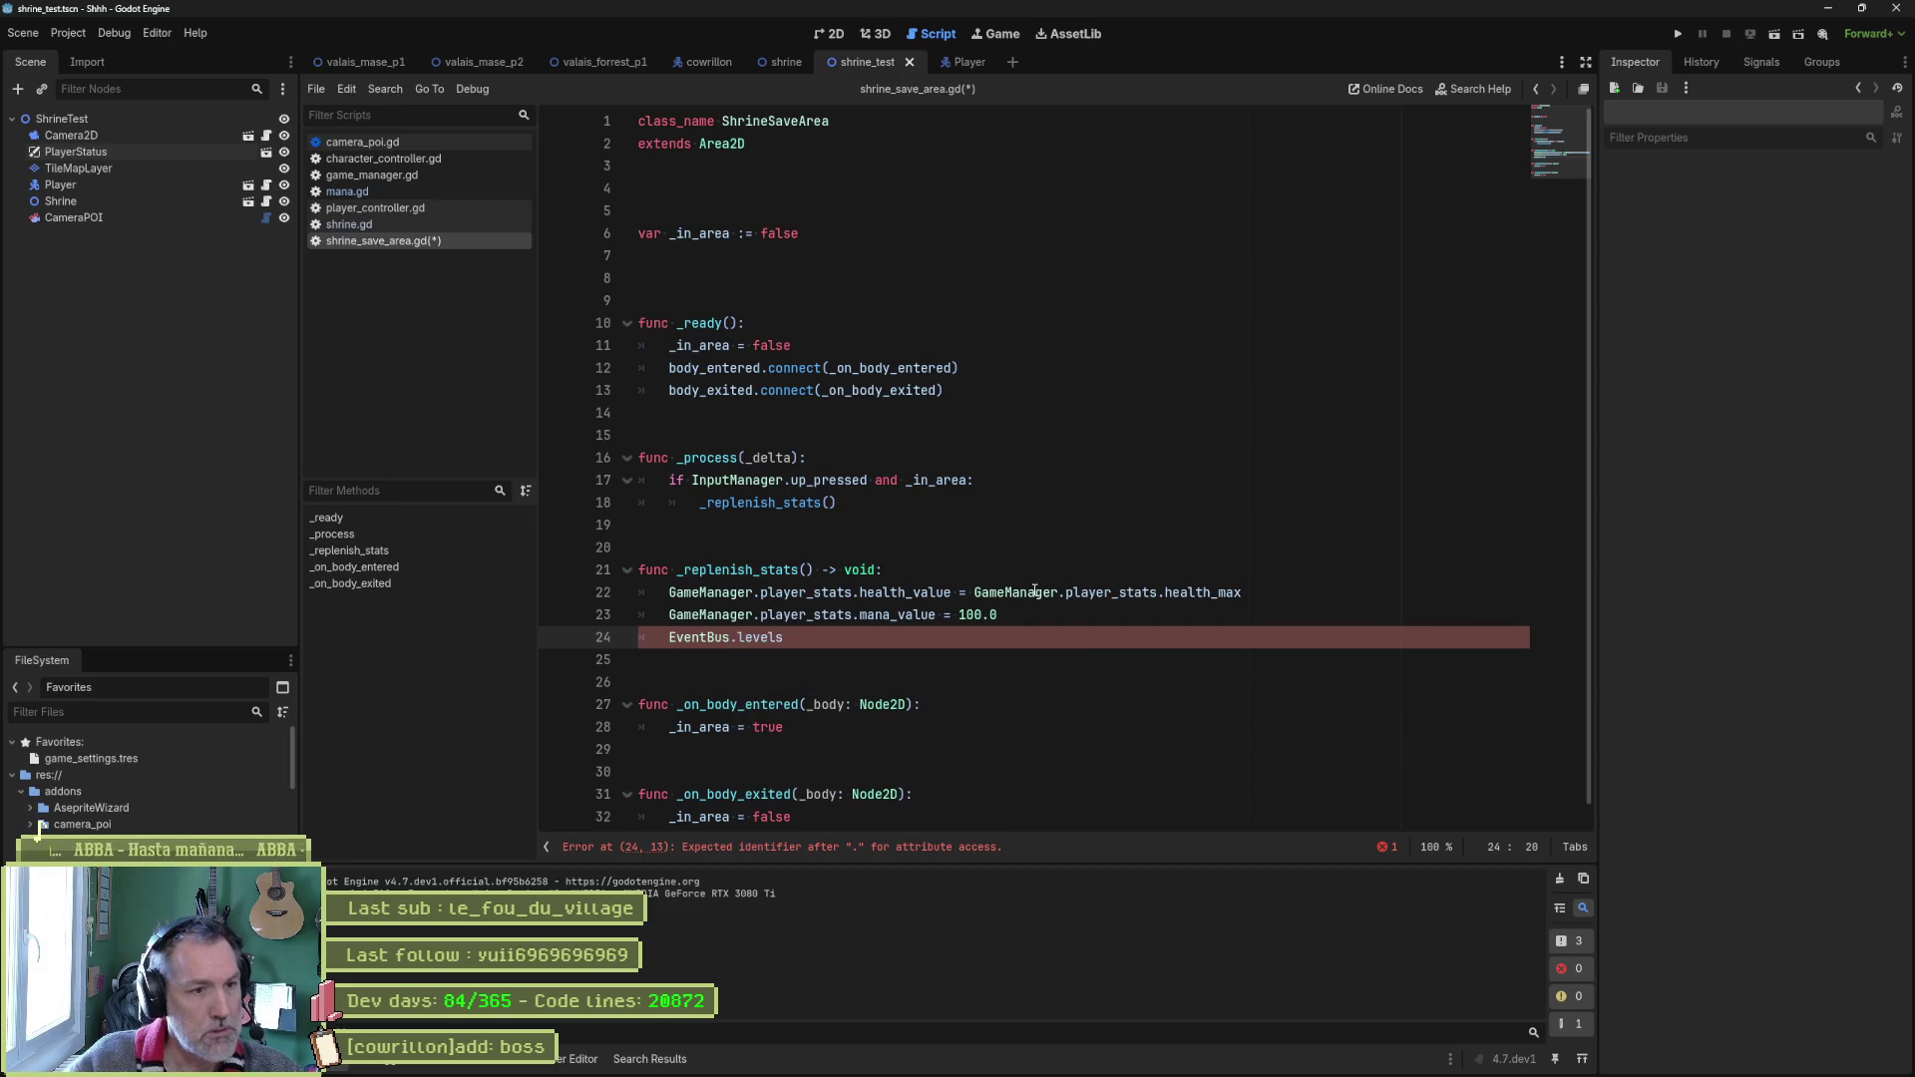
{"action": "type", "text": ".ma"}
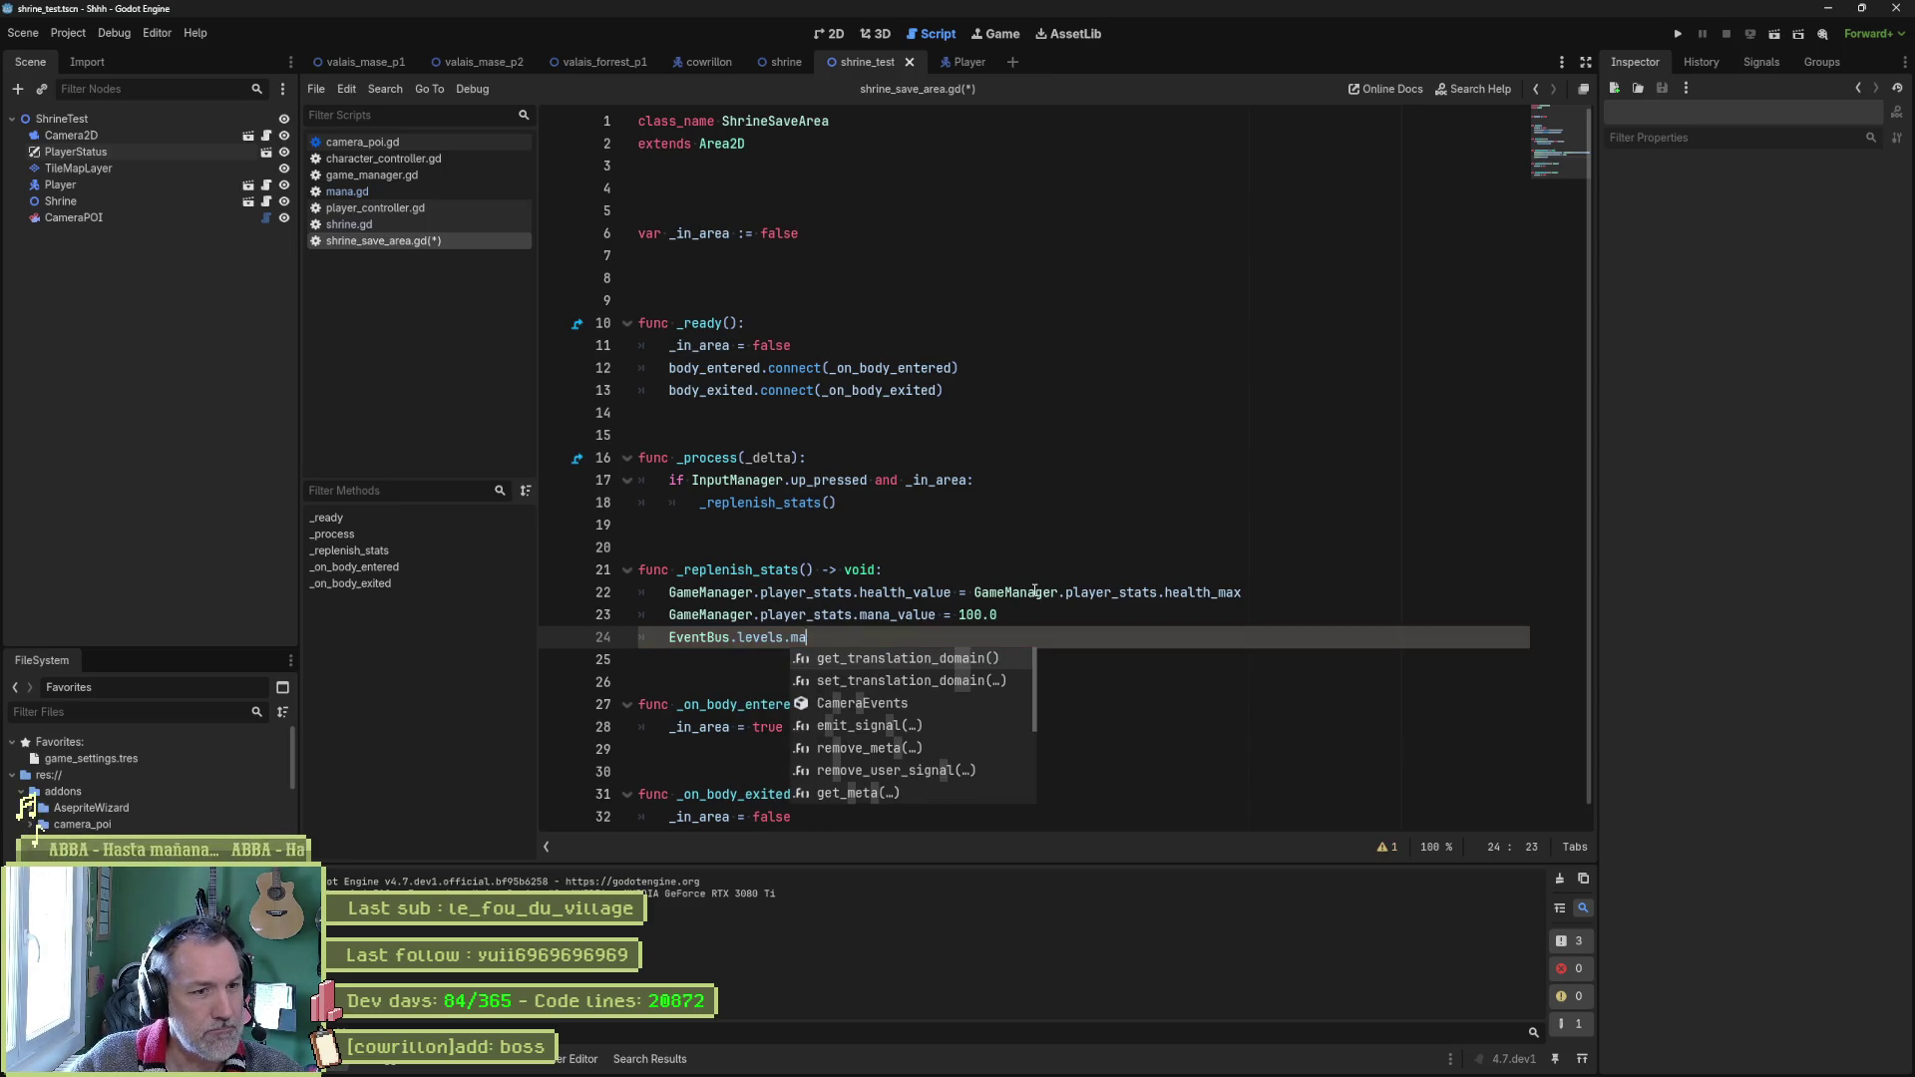
{"action": "key", "text": "BackSpace"}
{"action": "key", "text": "BackSpace"}
{"action": "key", "text": "BackSpace"}
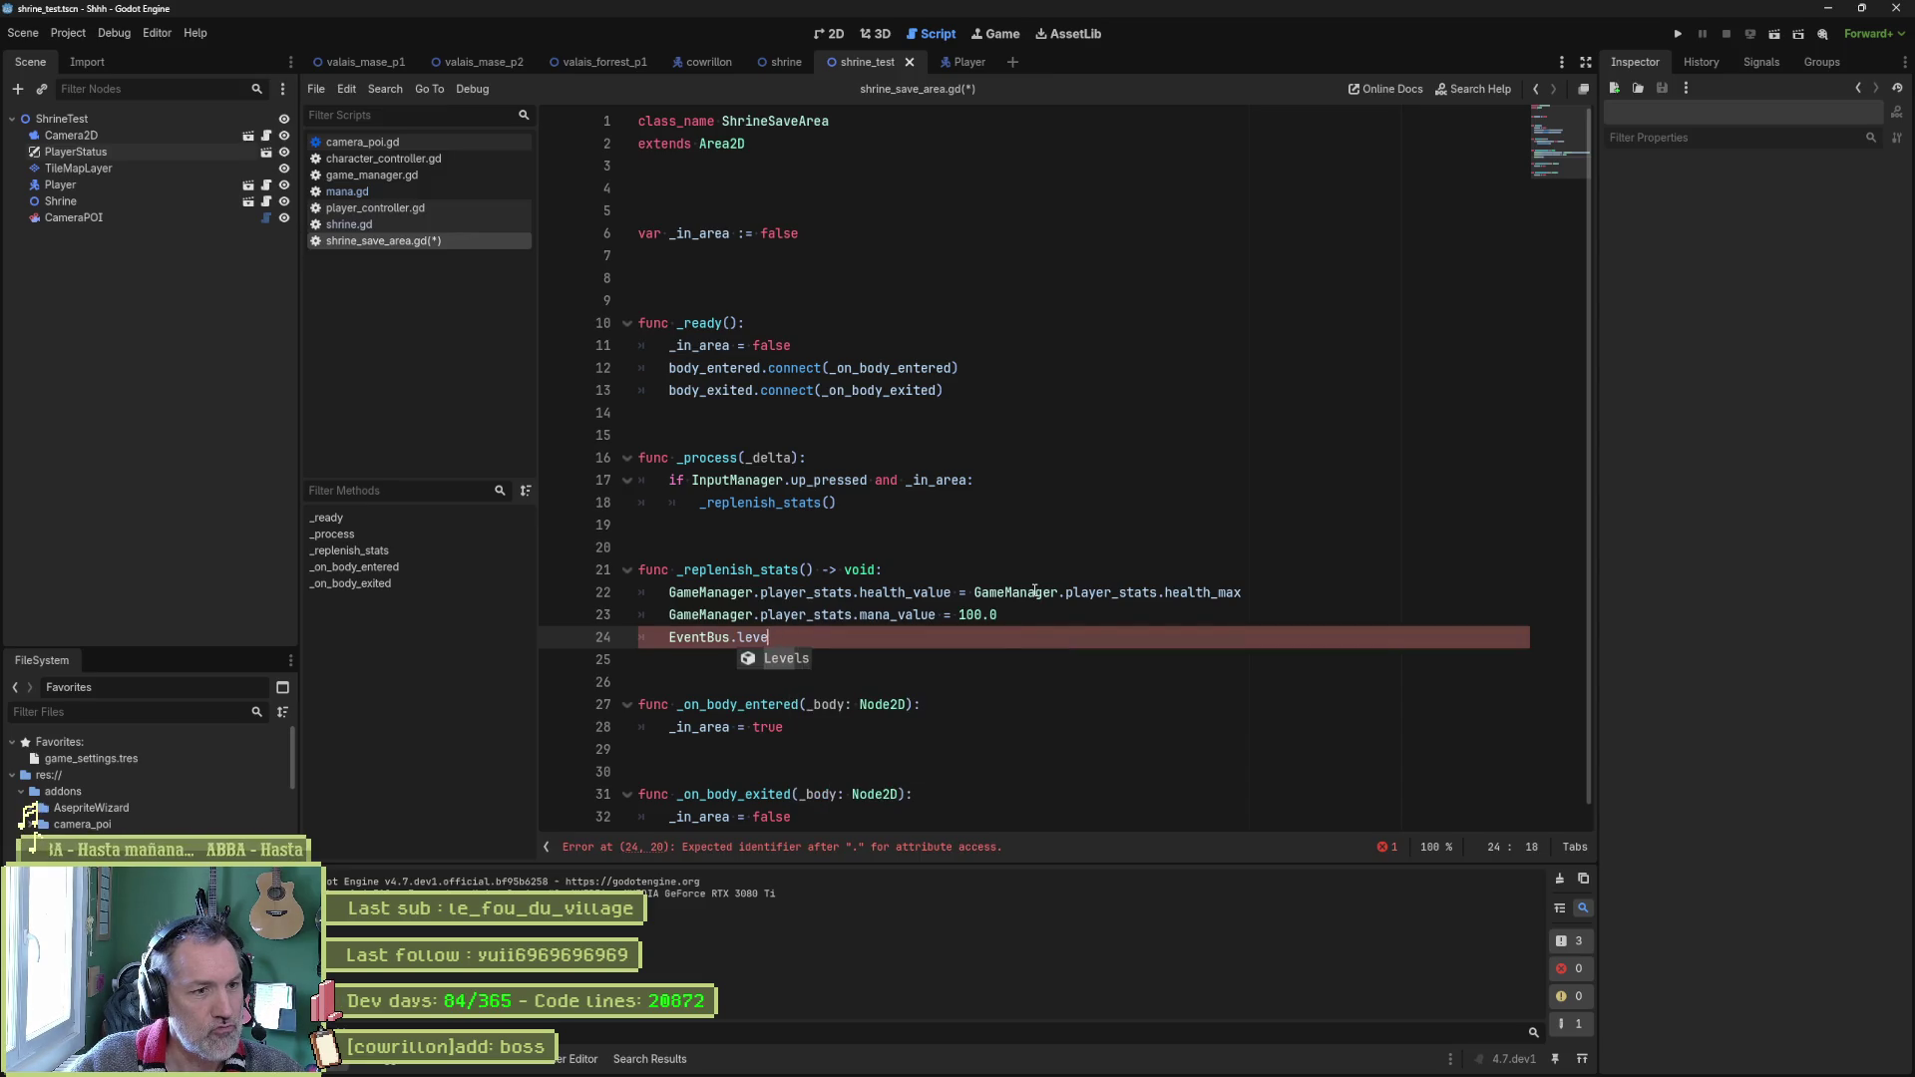
{"action": "key", "text": "Escape"}
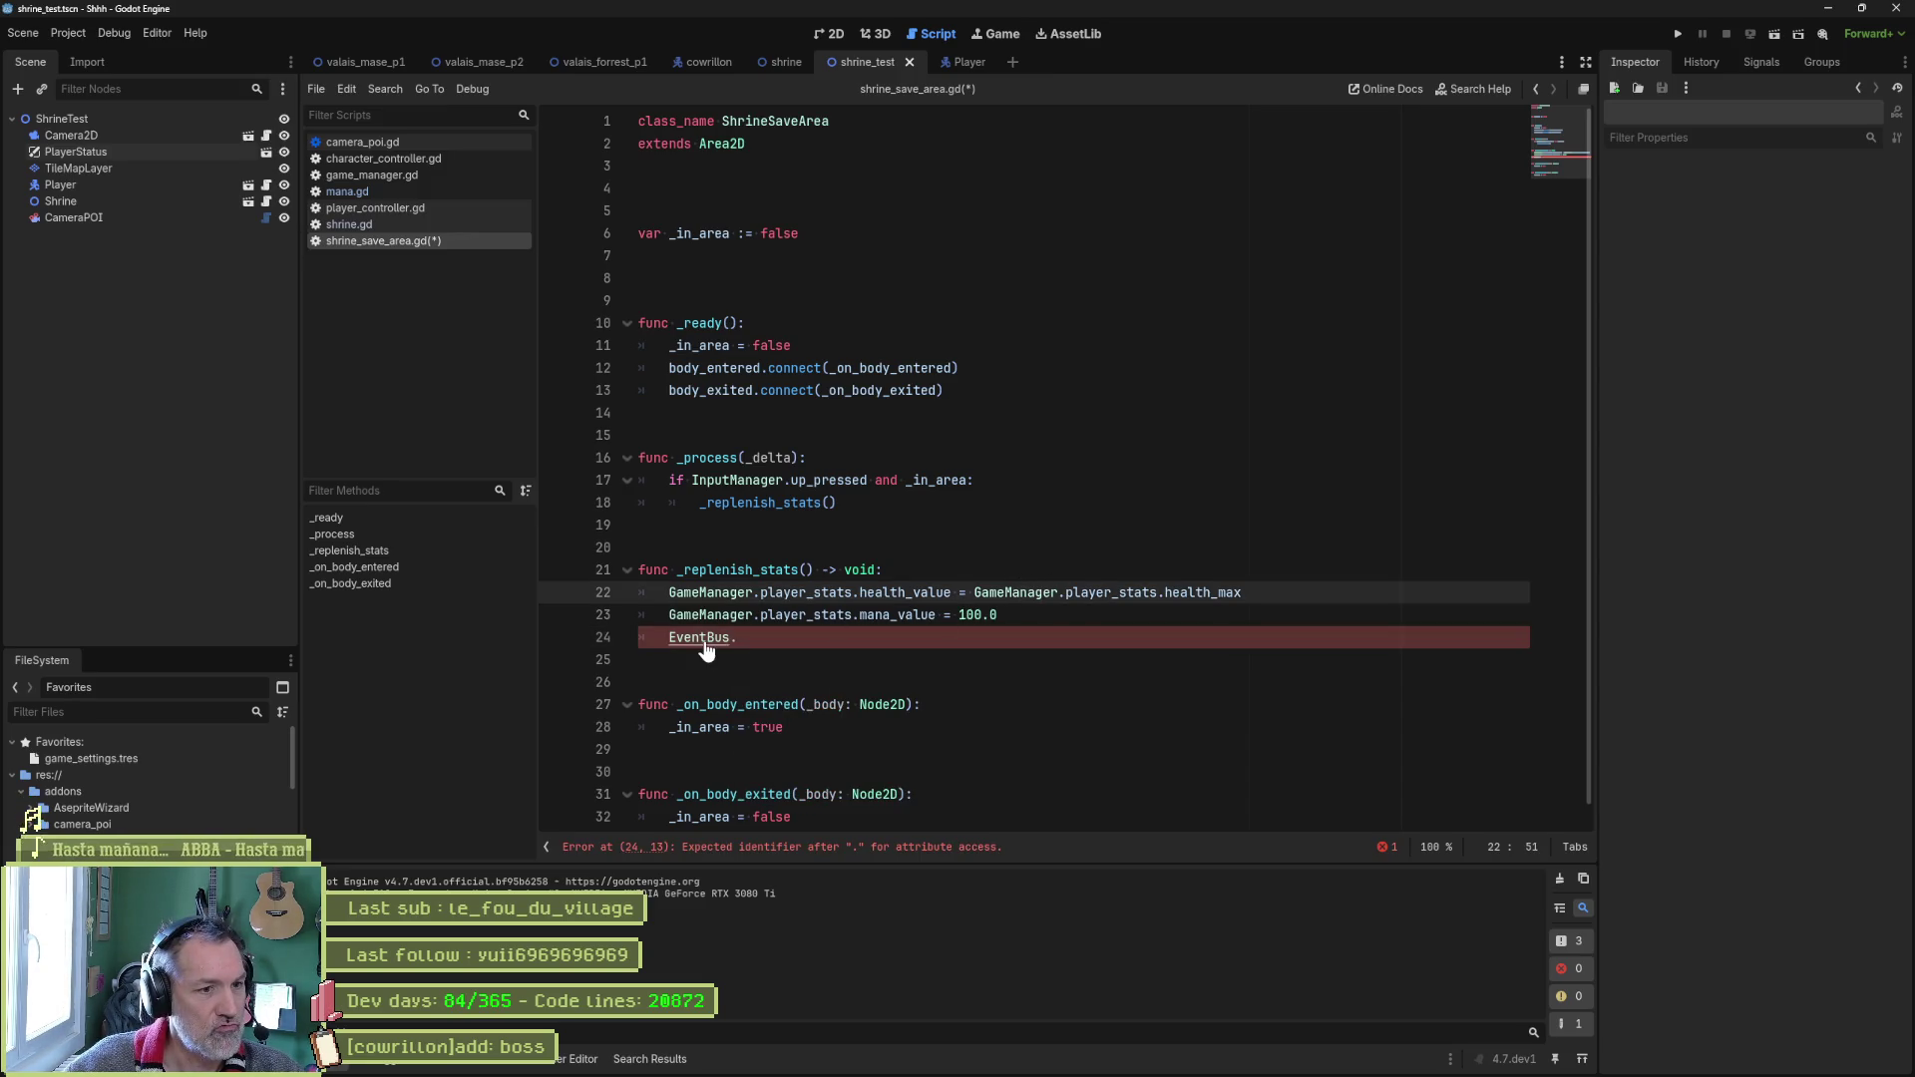
{"action": "left_click", "coordinate": [698, 637], "text": "ctrl"}
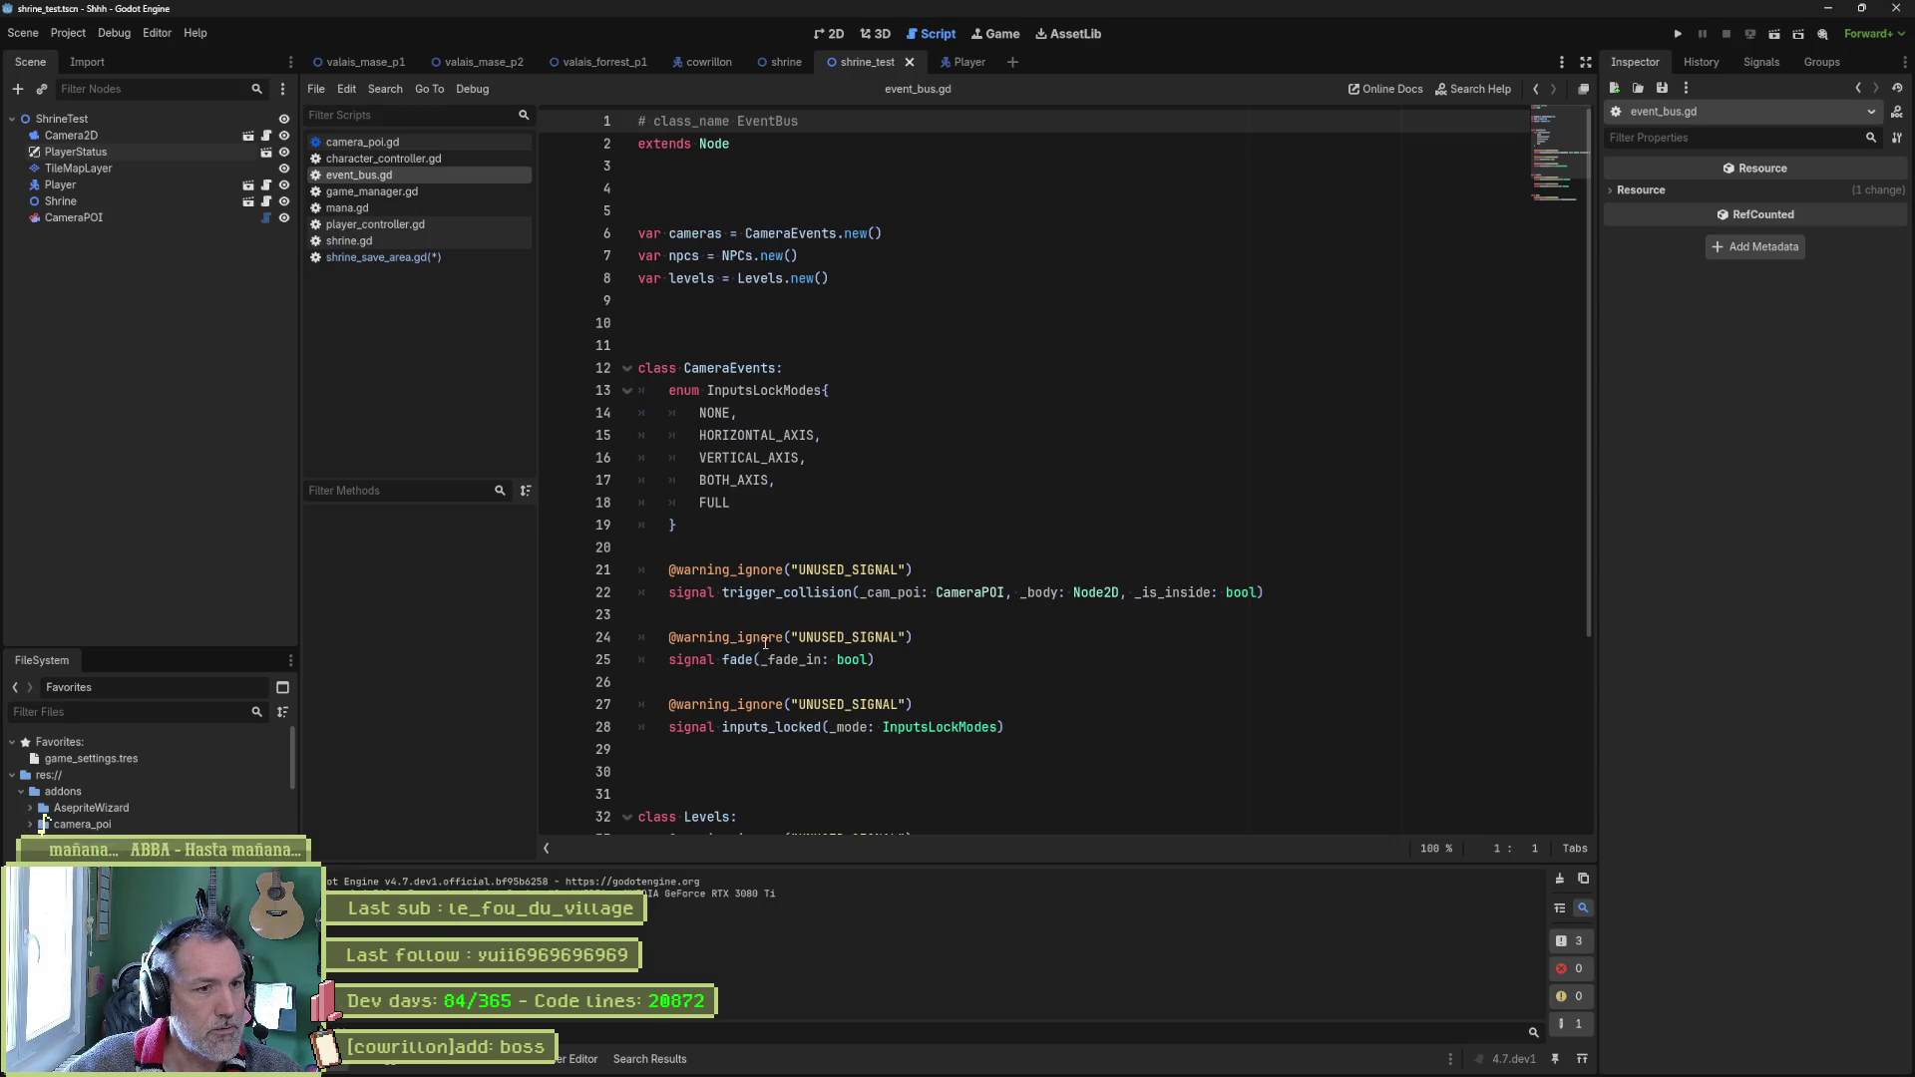
Browse player_controller.gd and character_controller.gd to set_character_stats, then search the project for mana_value.
{"action": "scroll", "coordinate": [759, 674], "scroll_direction": "down", "scroll_amount": 4}
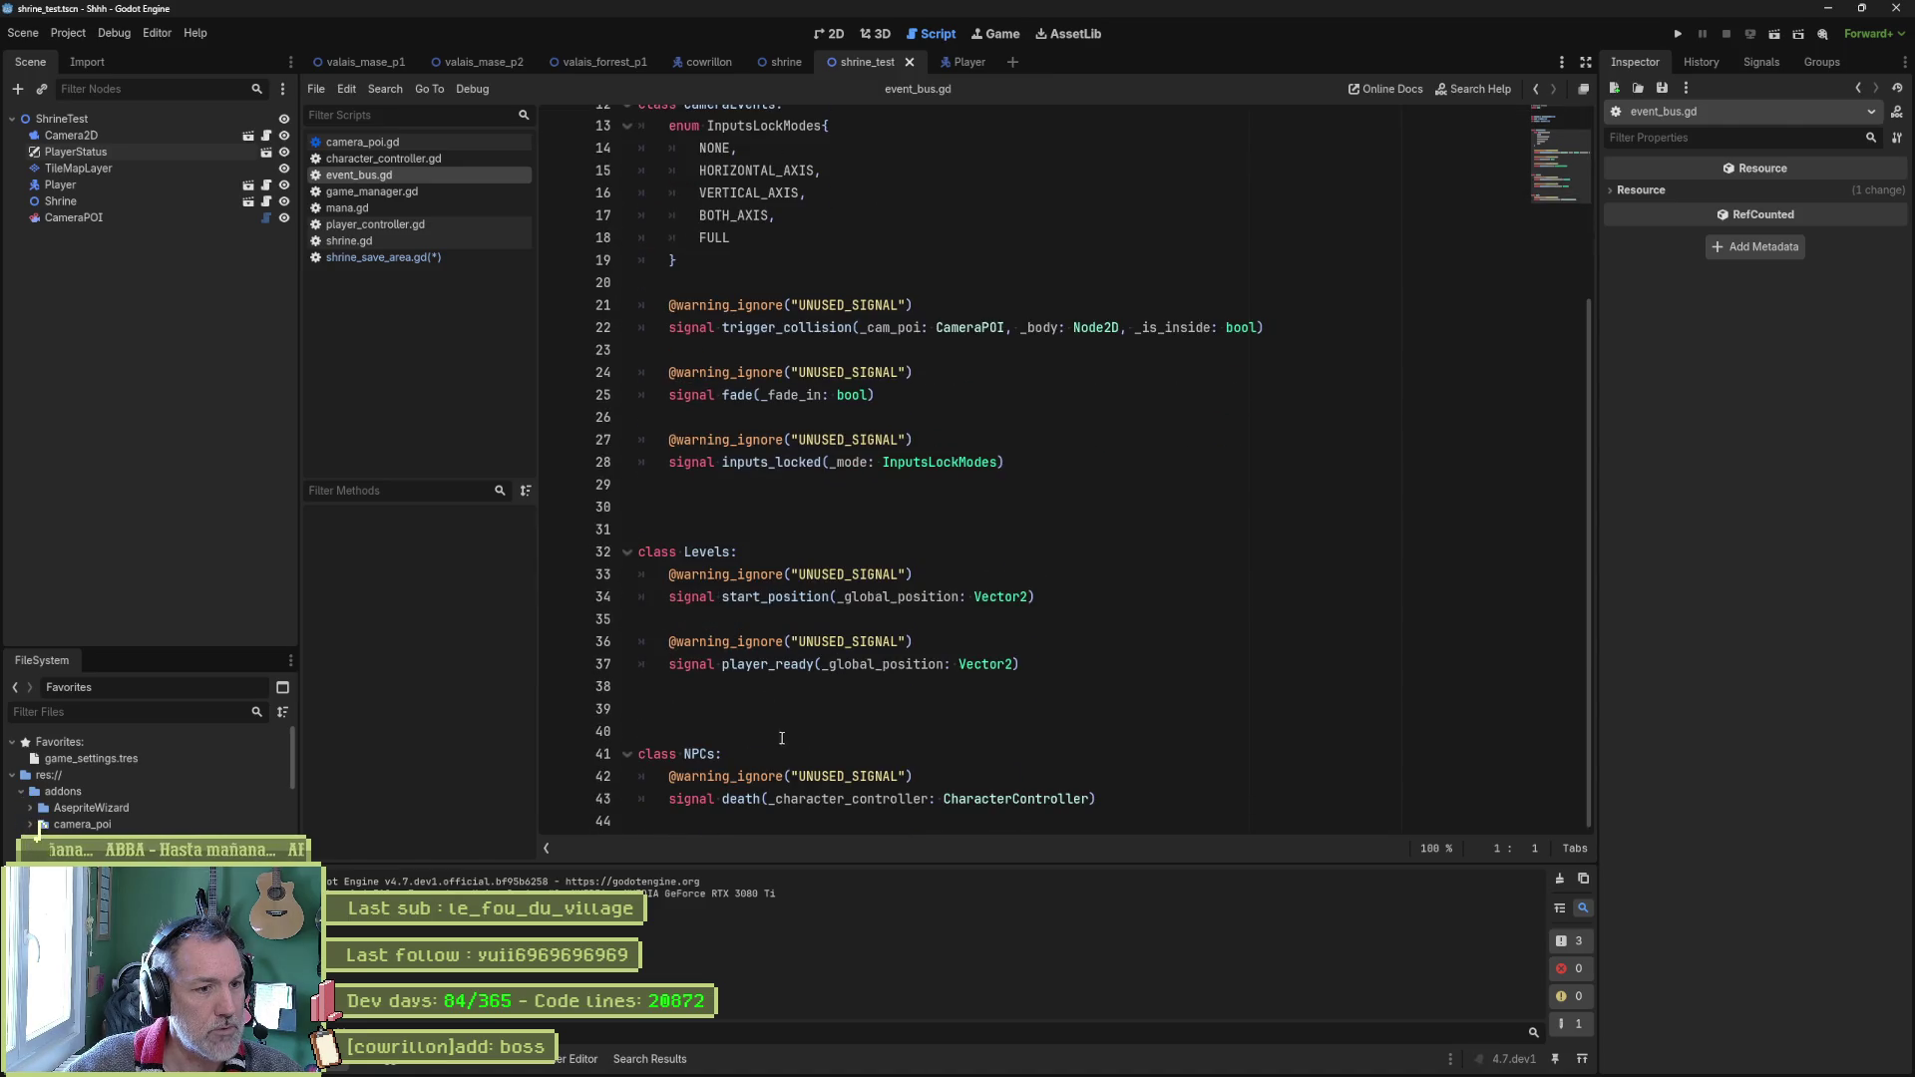
{"action": "scroll", "coordinate": [798, 756], "scroll_direction": "up", "scroll_amount": 4}
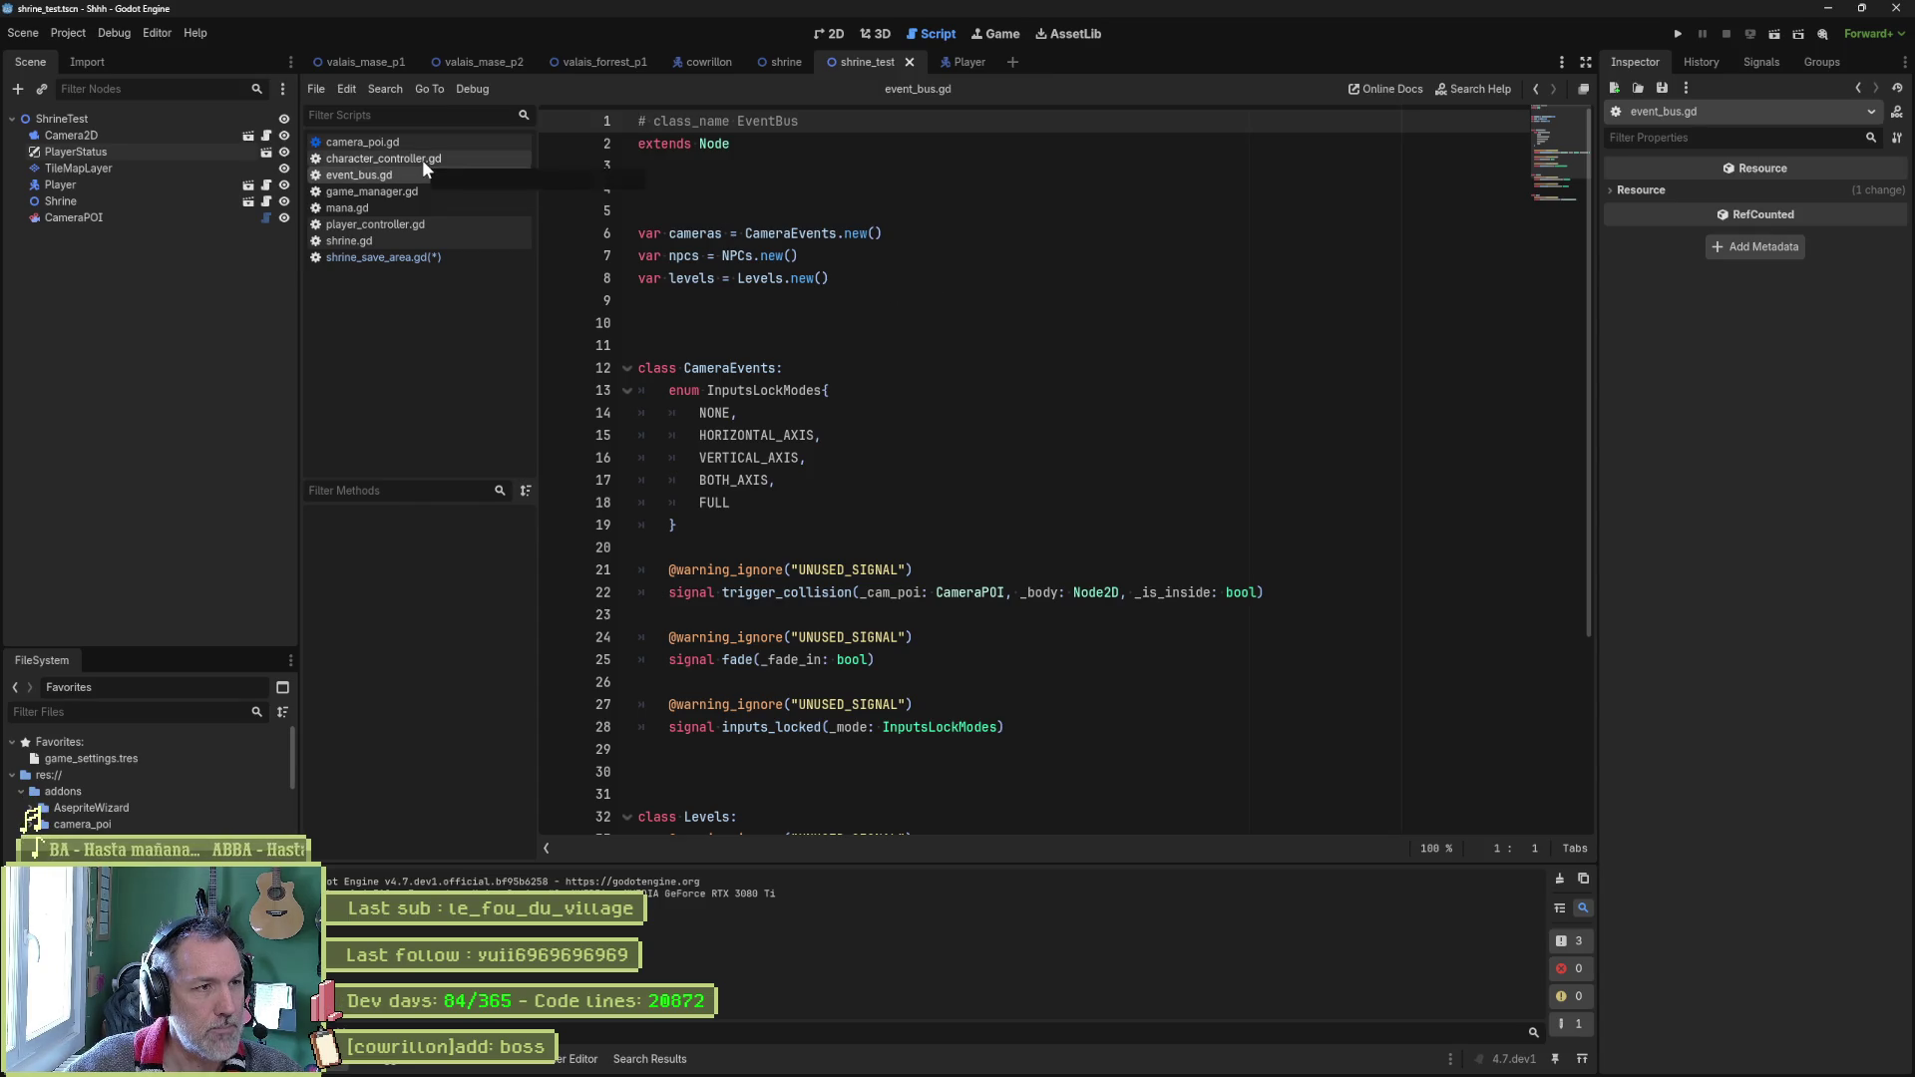
{"action": "left_click", "coordinate": [413, 224]}
{"action": "scroll", "coordinate": [1568, 181], "scroll_direction": "up", "scroll_amount": 5}
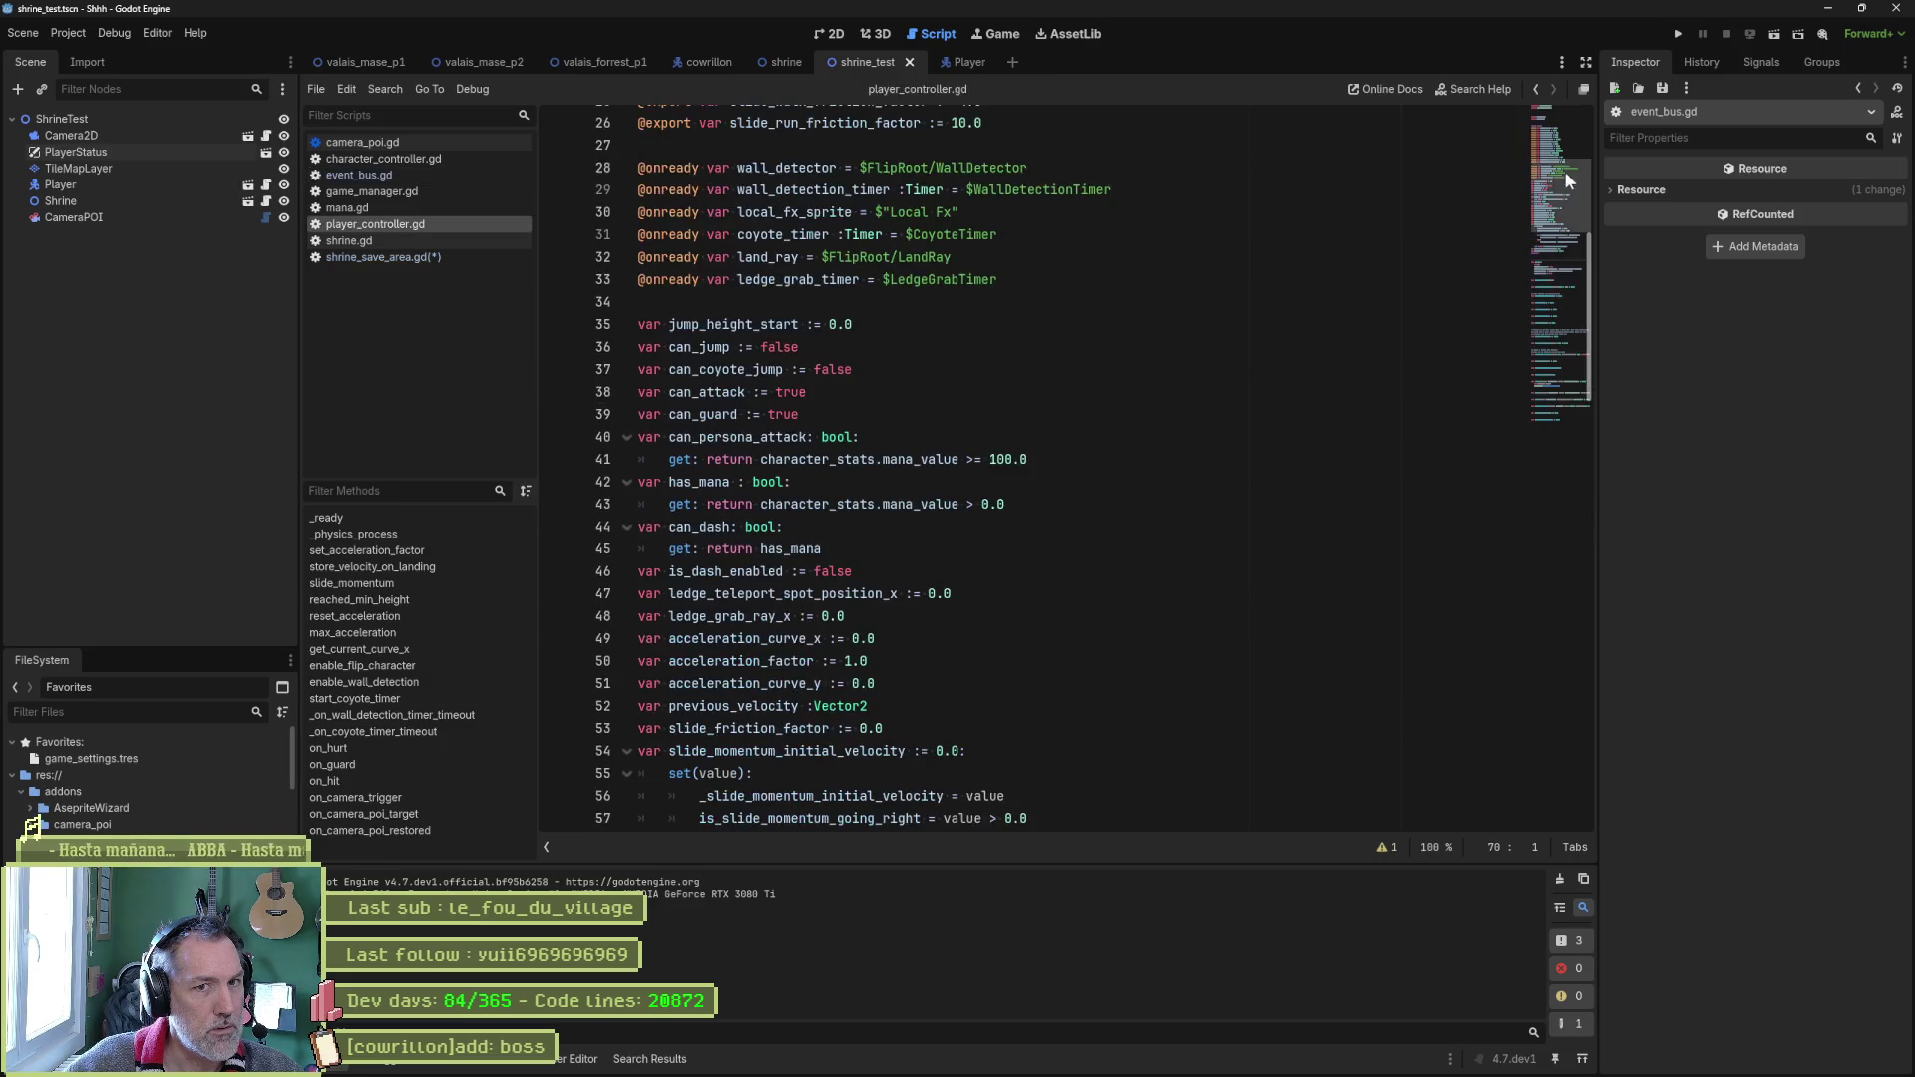
{"action": "scroll", "coordinate": [1572, 124], "scroll_direction": "up", "scroll_amount": 8}
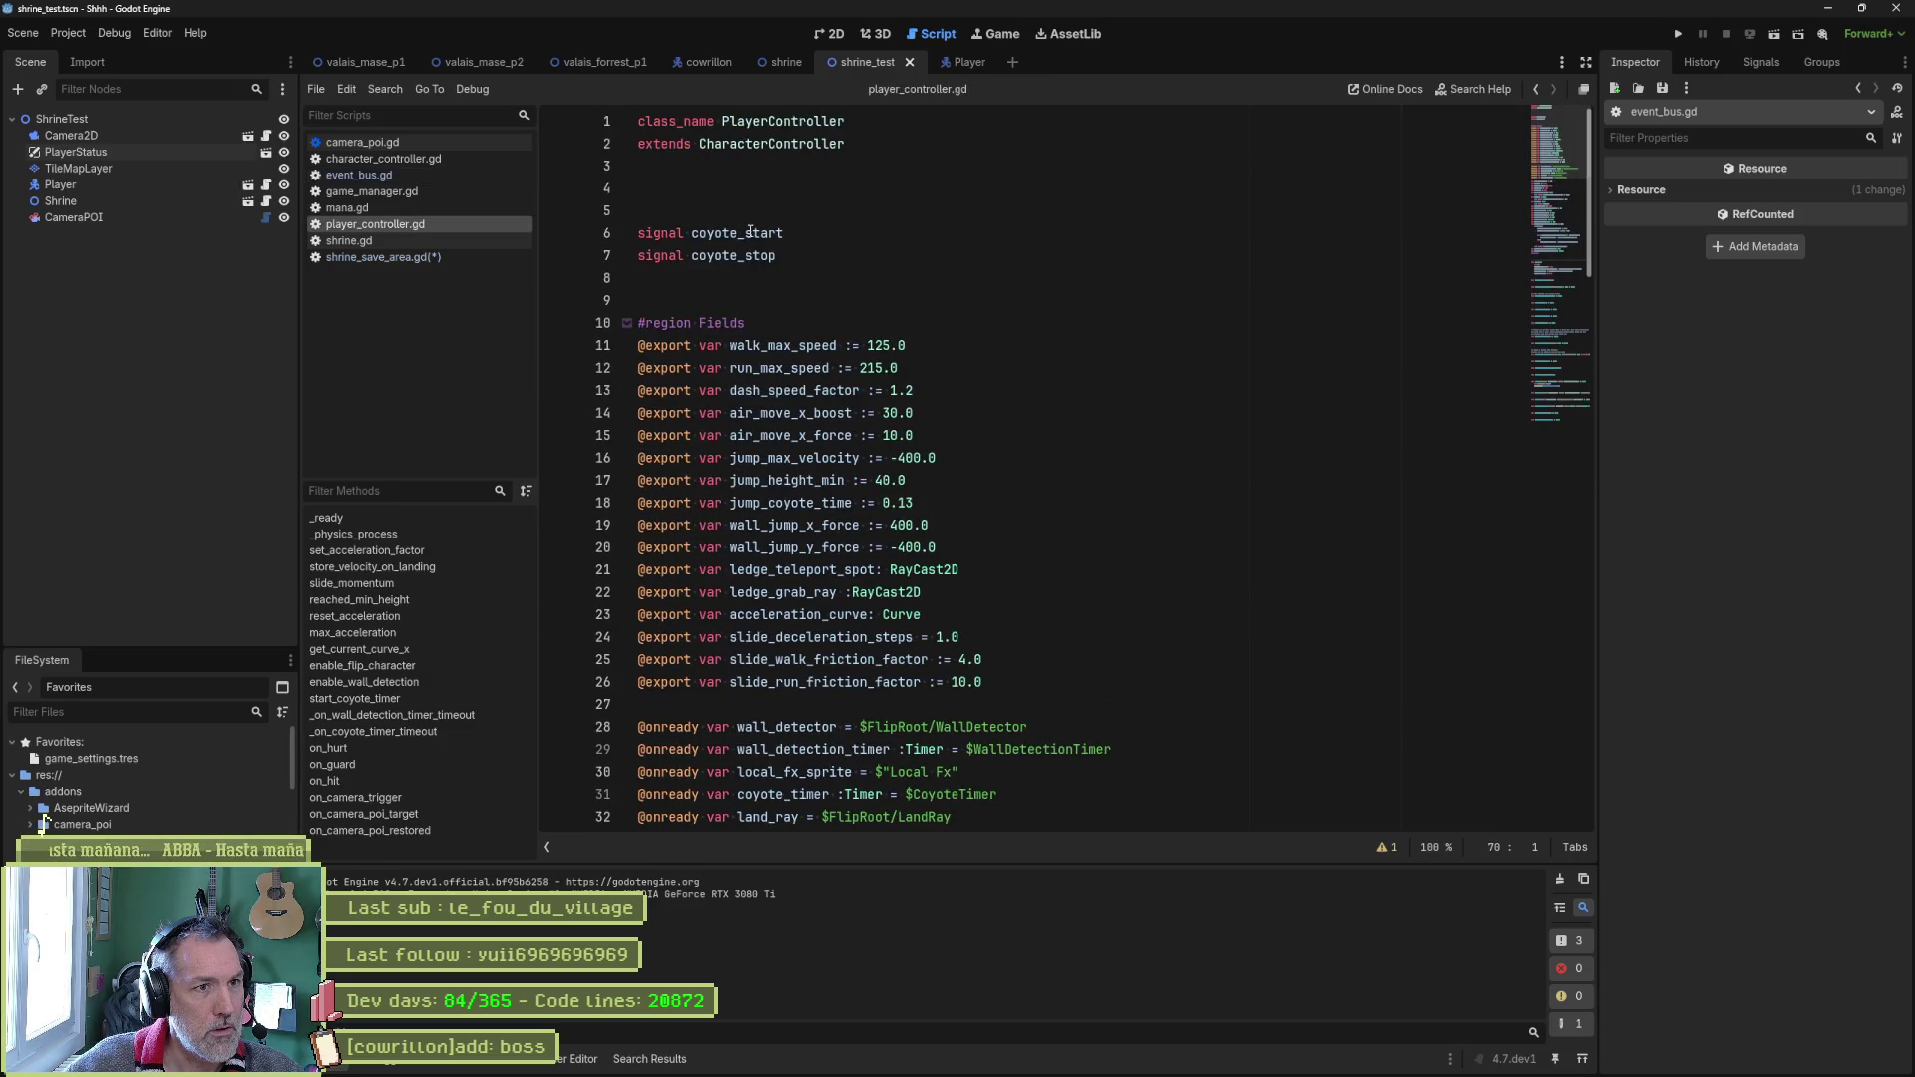
{"action": "left_click", "coordinate": [375, 157]}
{"action": "left_click_drag", "start_coordinate": [1573, 276], "coordinate": [1557, 147]}
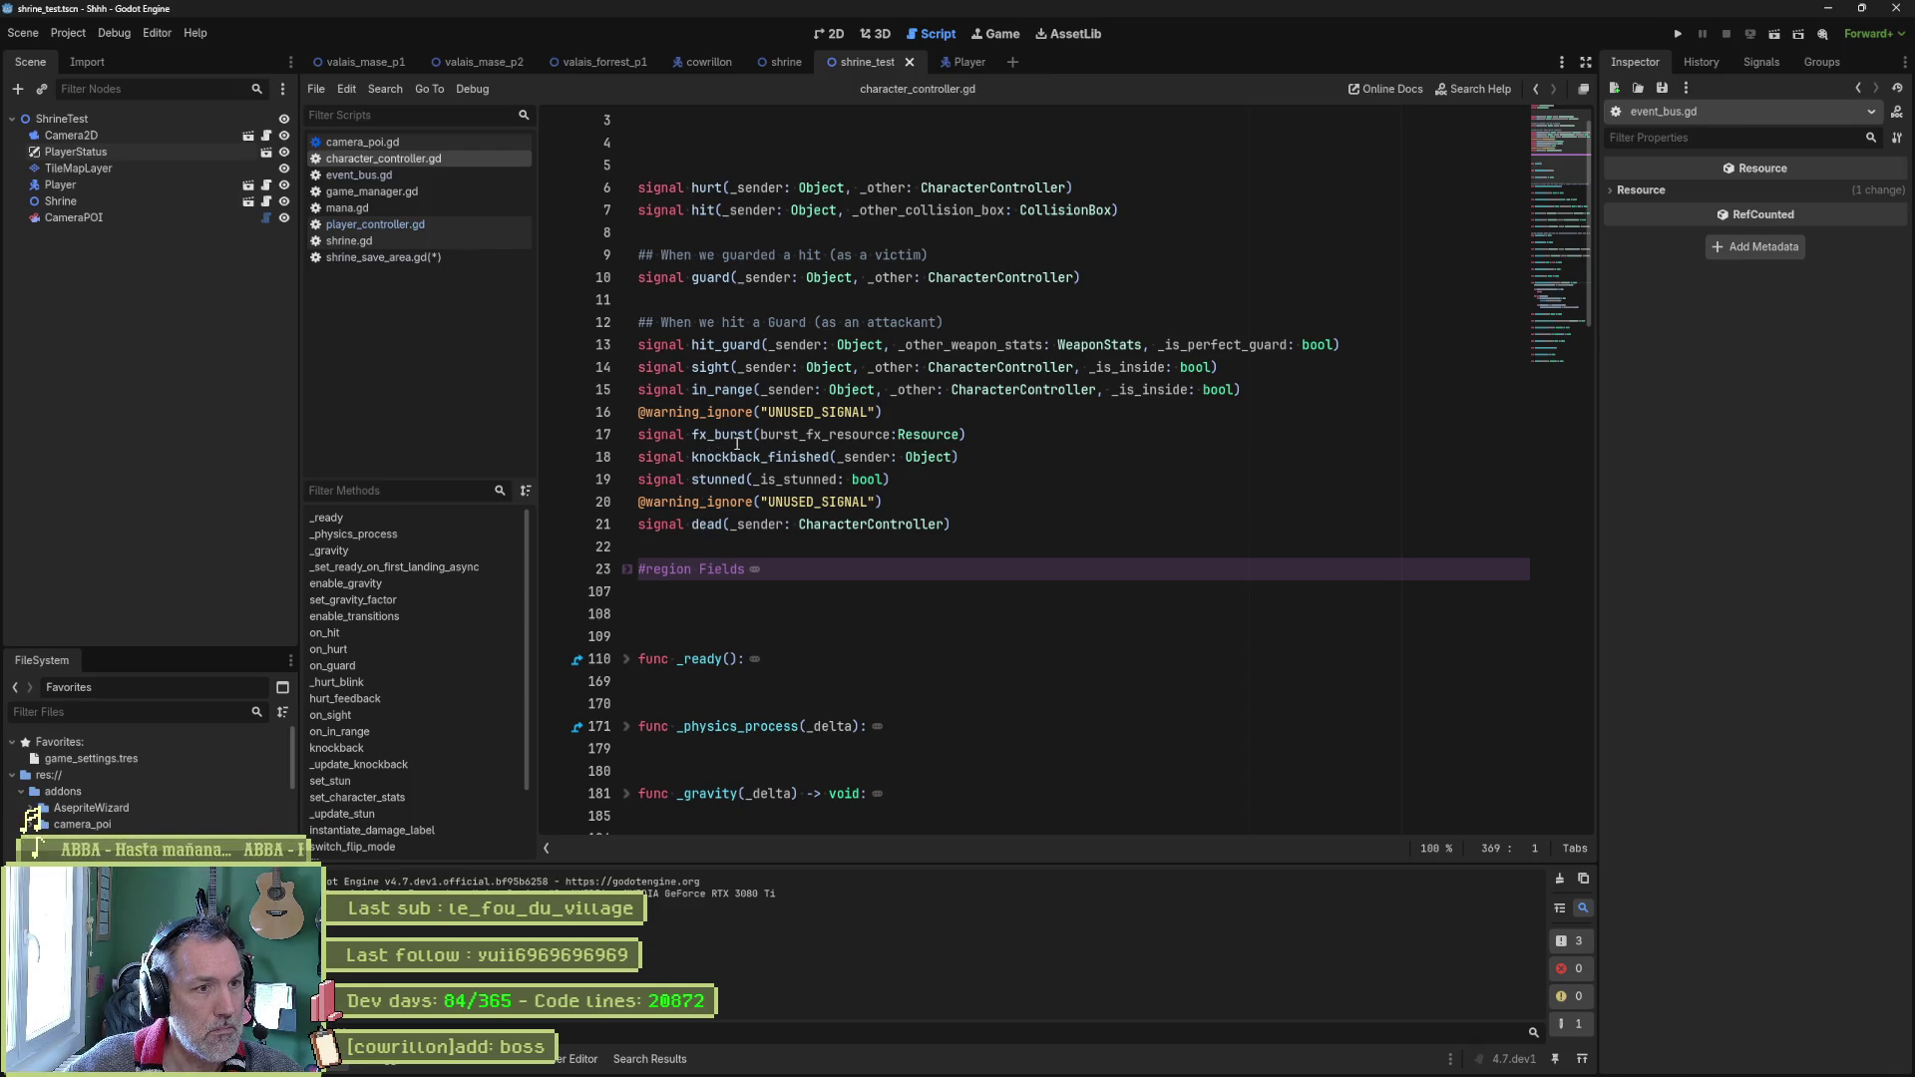
{"action": "left_click", "coordinate": [375, 225]}
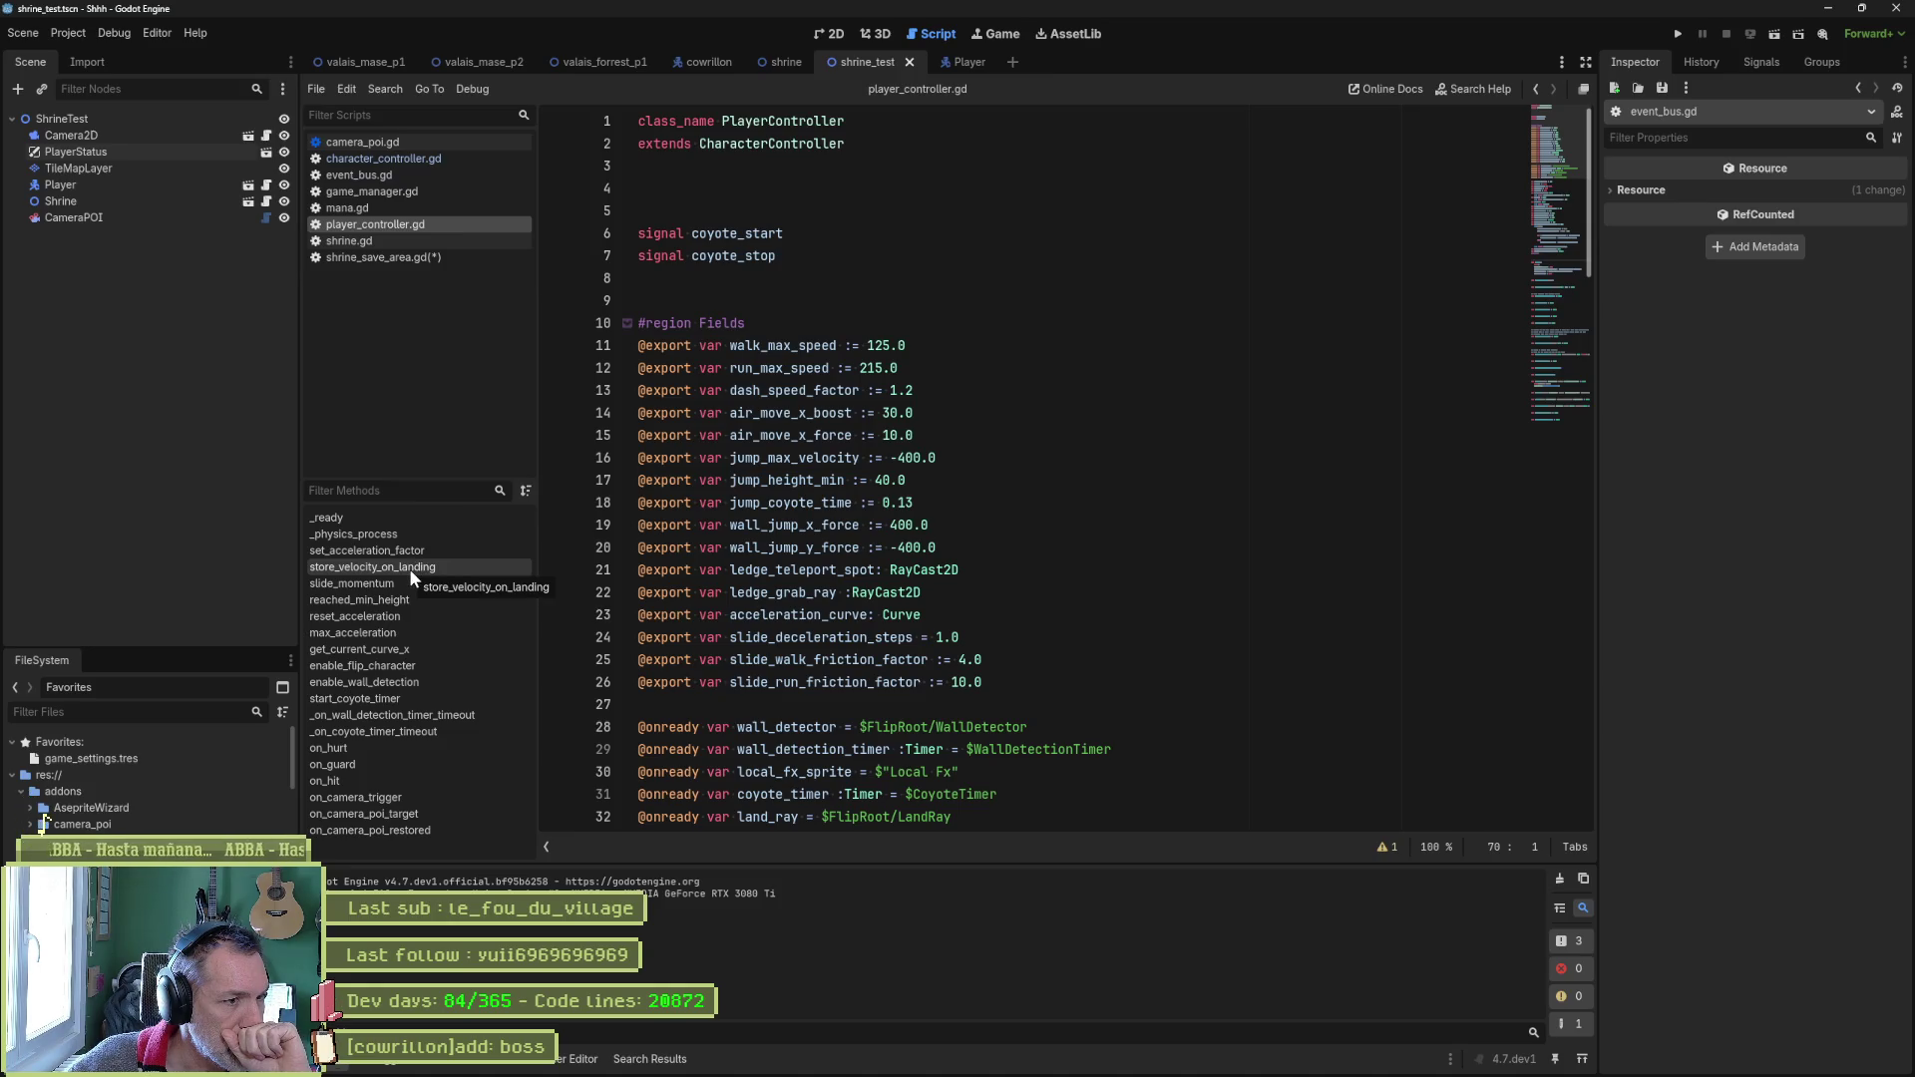
{"action": "left_click", "coordinate": [415, 157]}
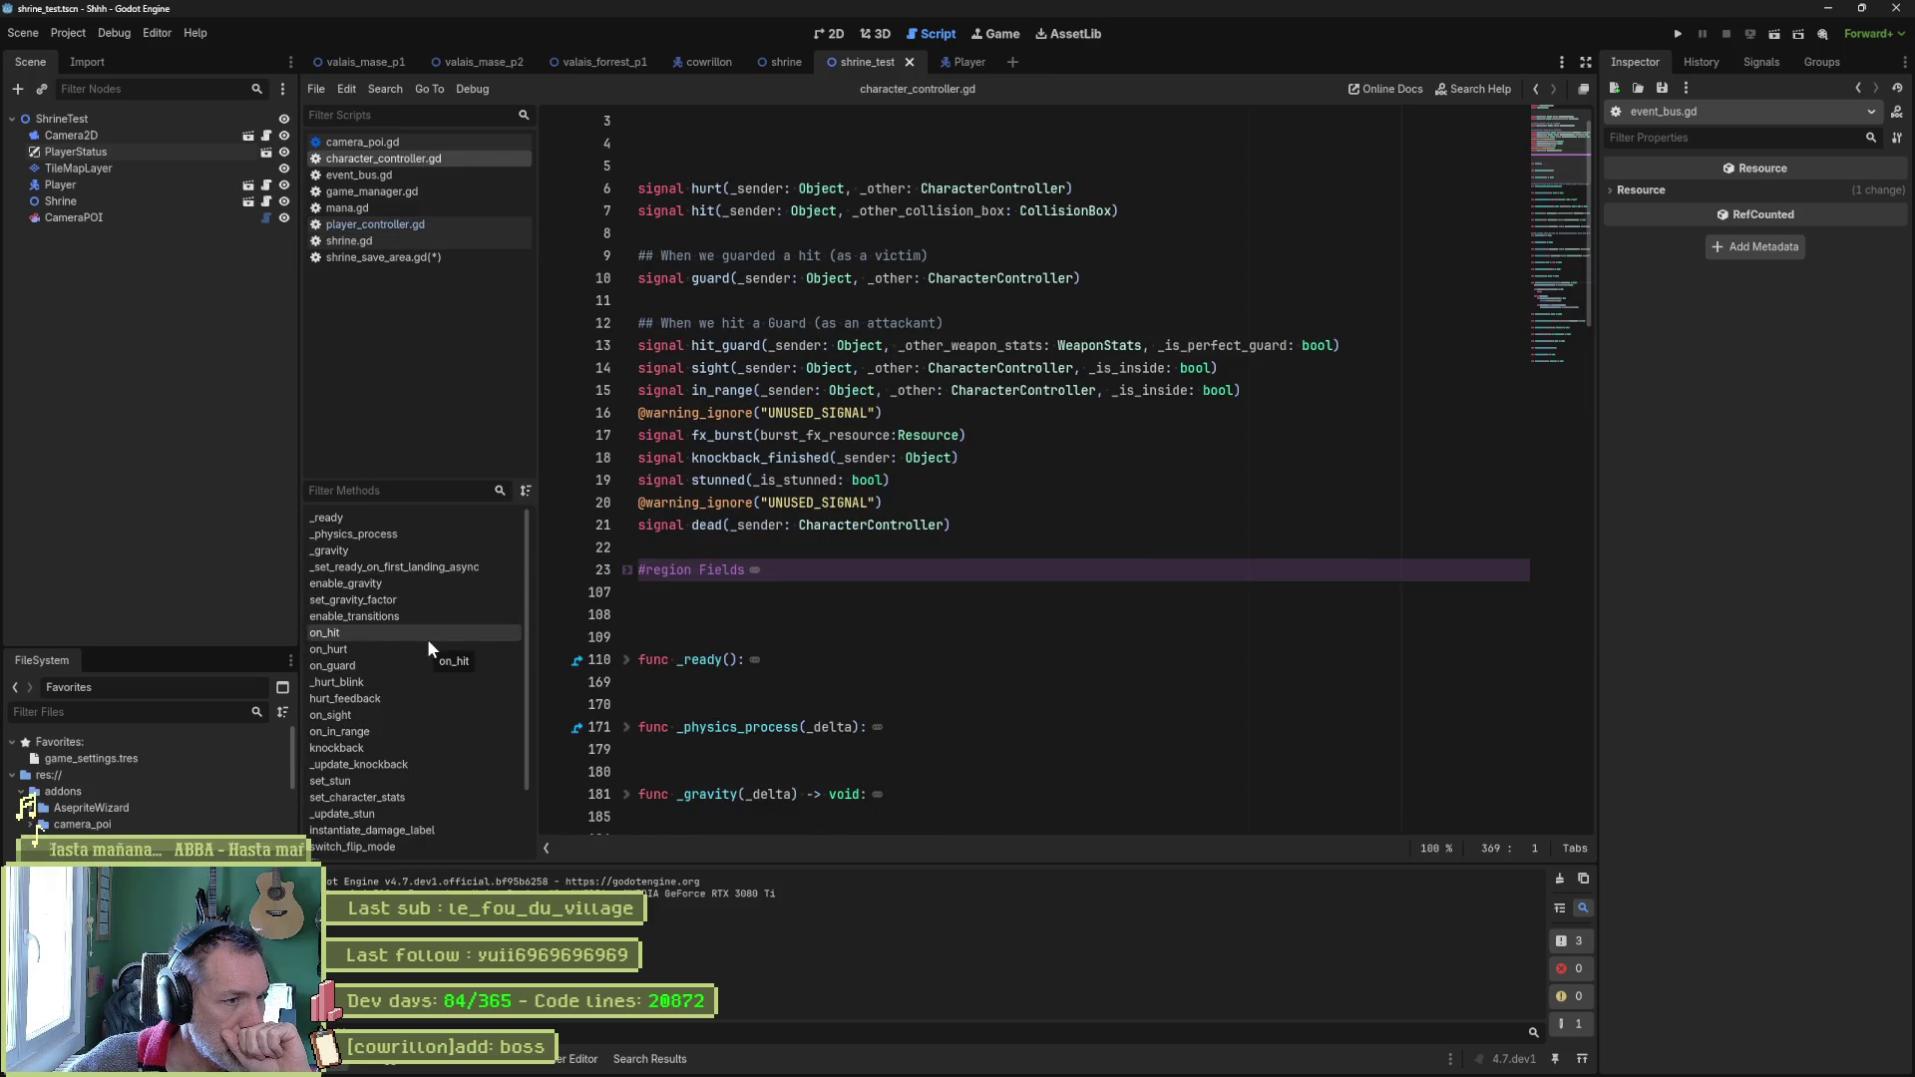
{"action": "left_click", "coordinate": [395, 796]}
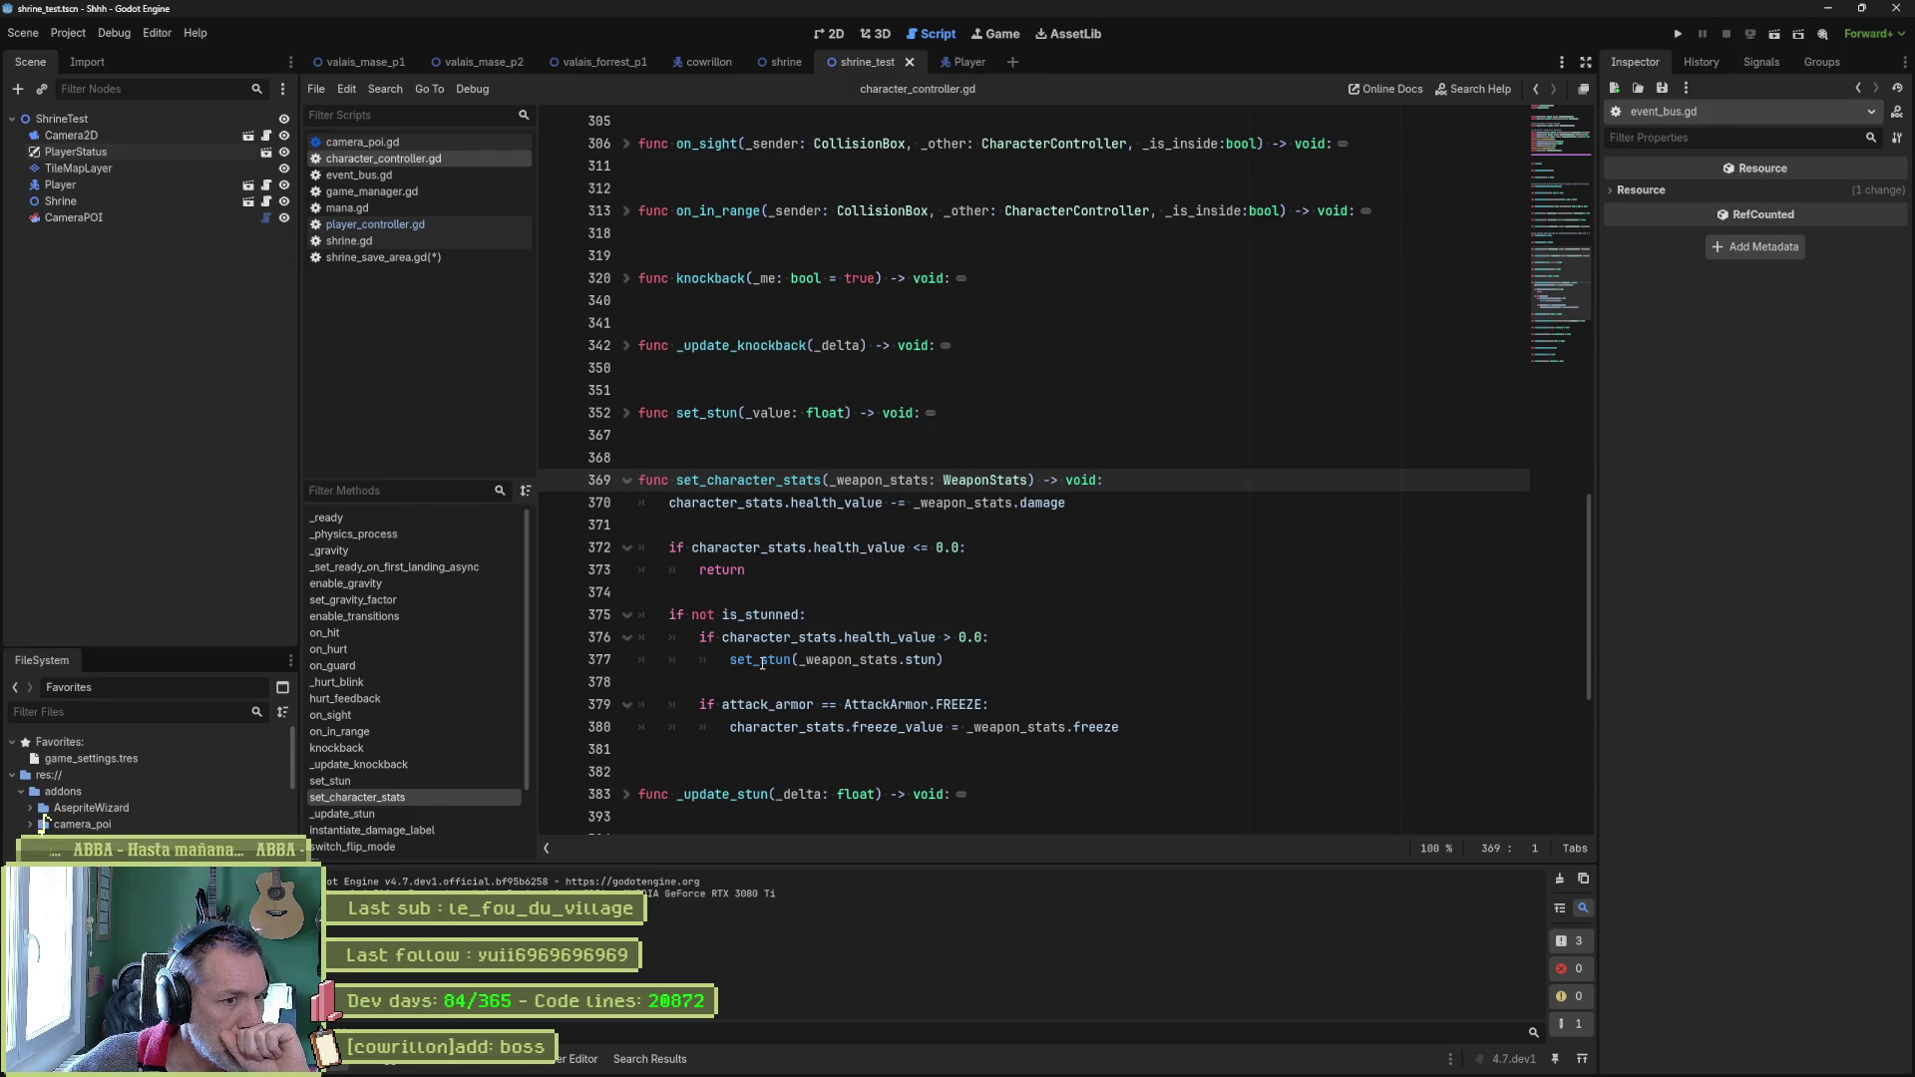
{"action": "mouse_move", "coordinate": [762, 663]}
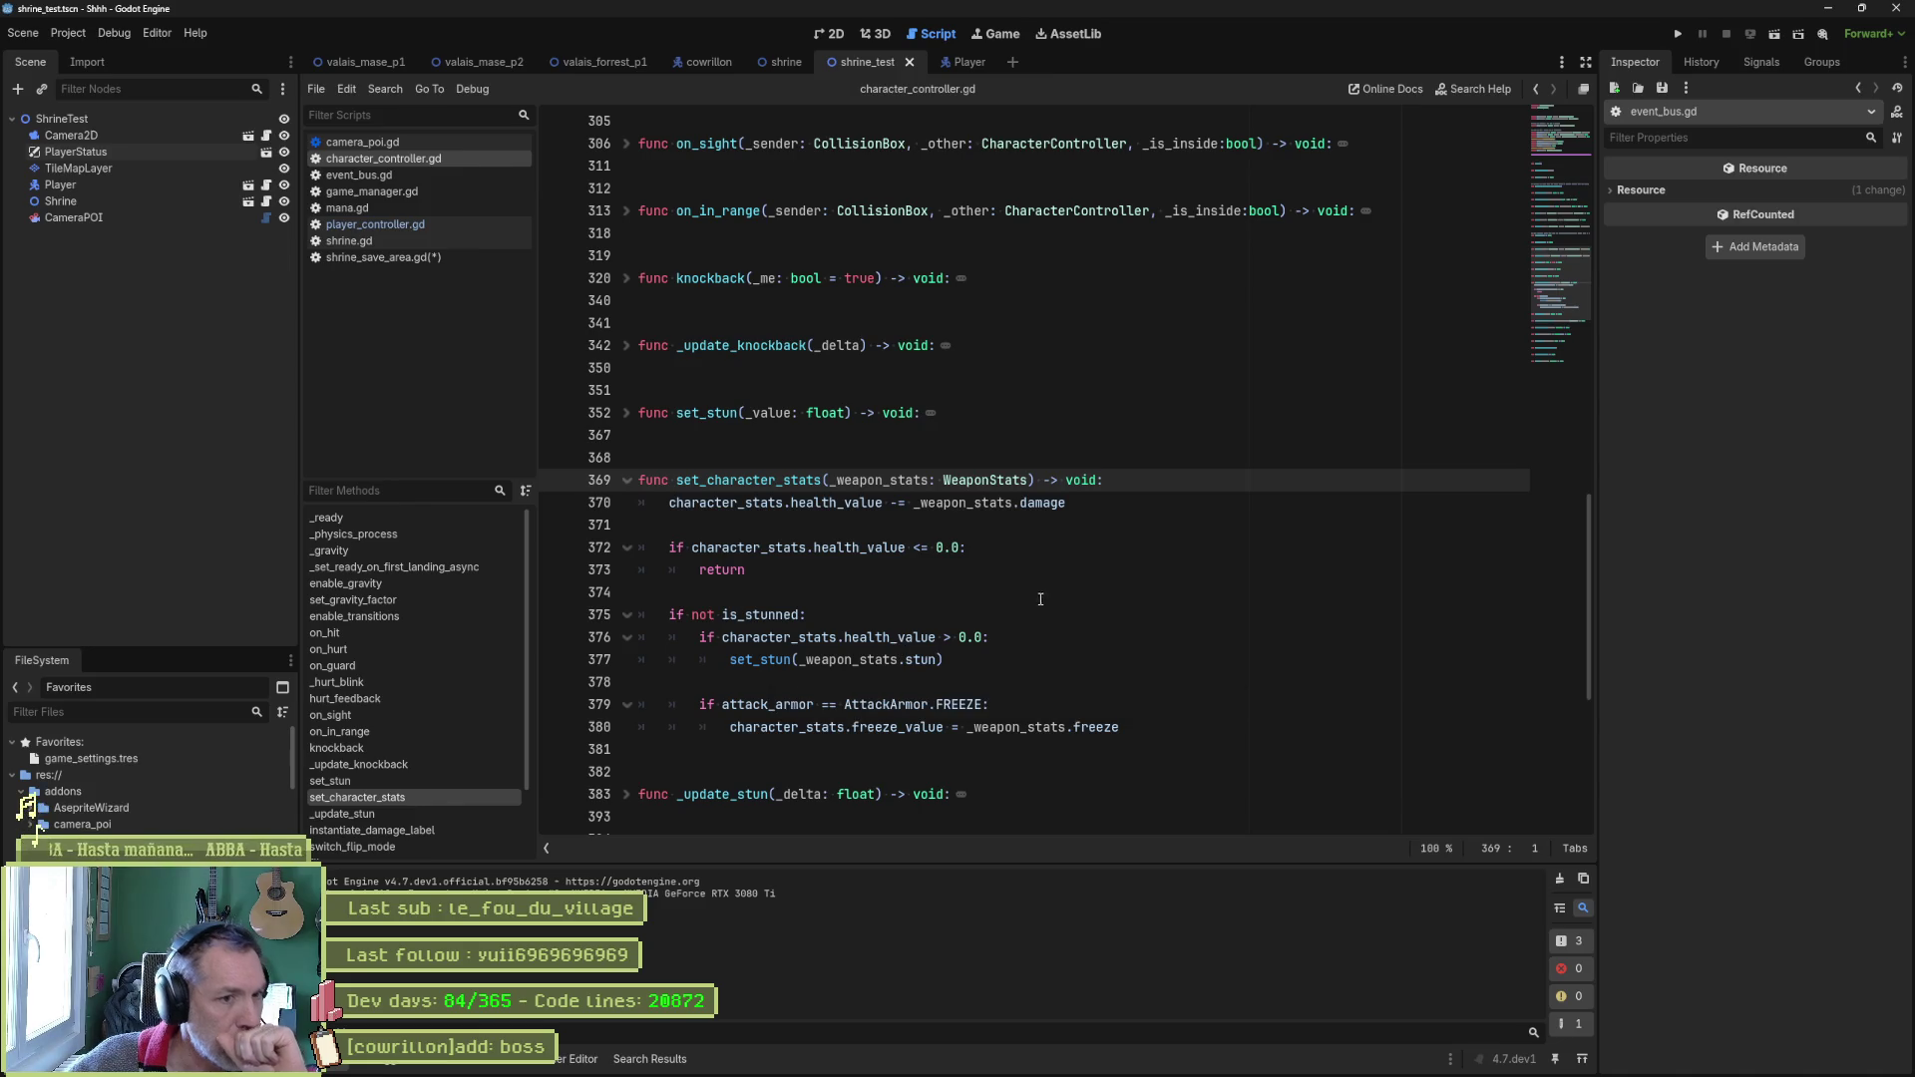
{"action": "key", "text": "alt+f"}
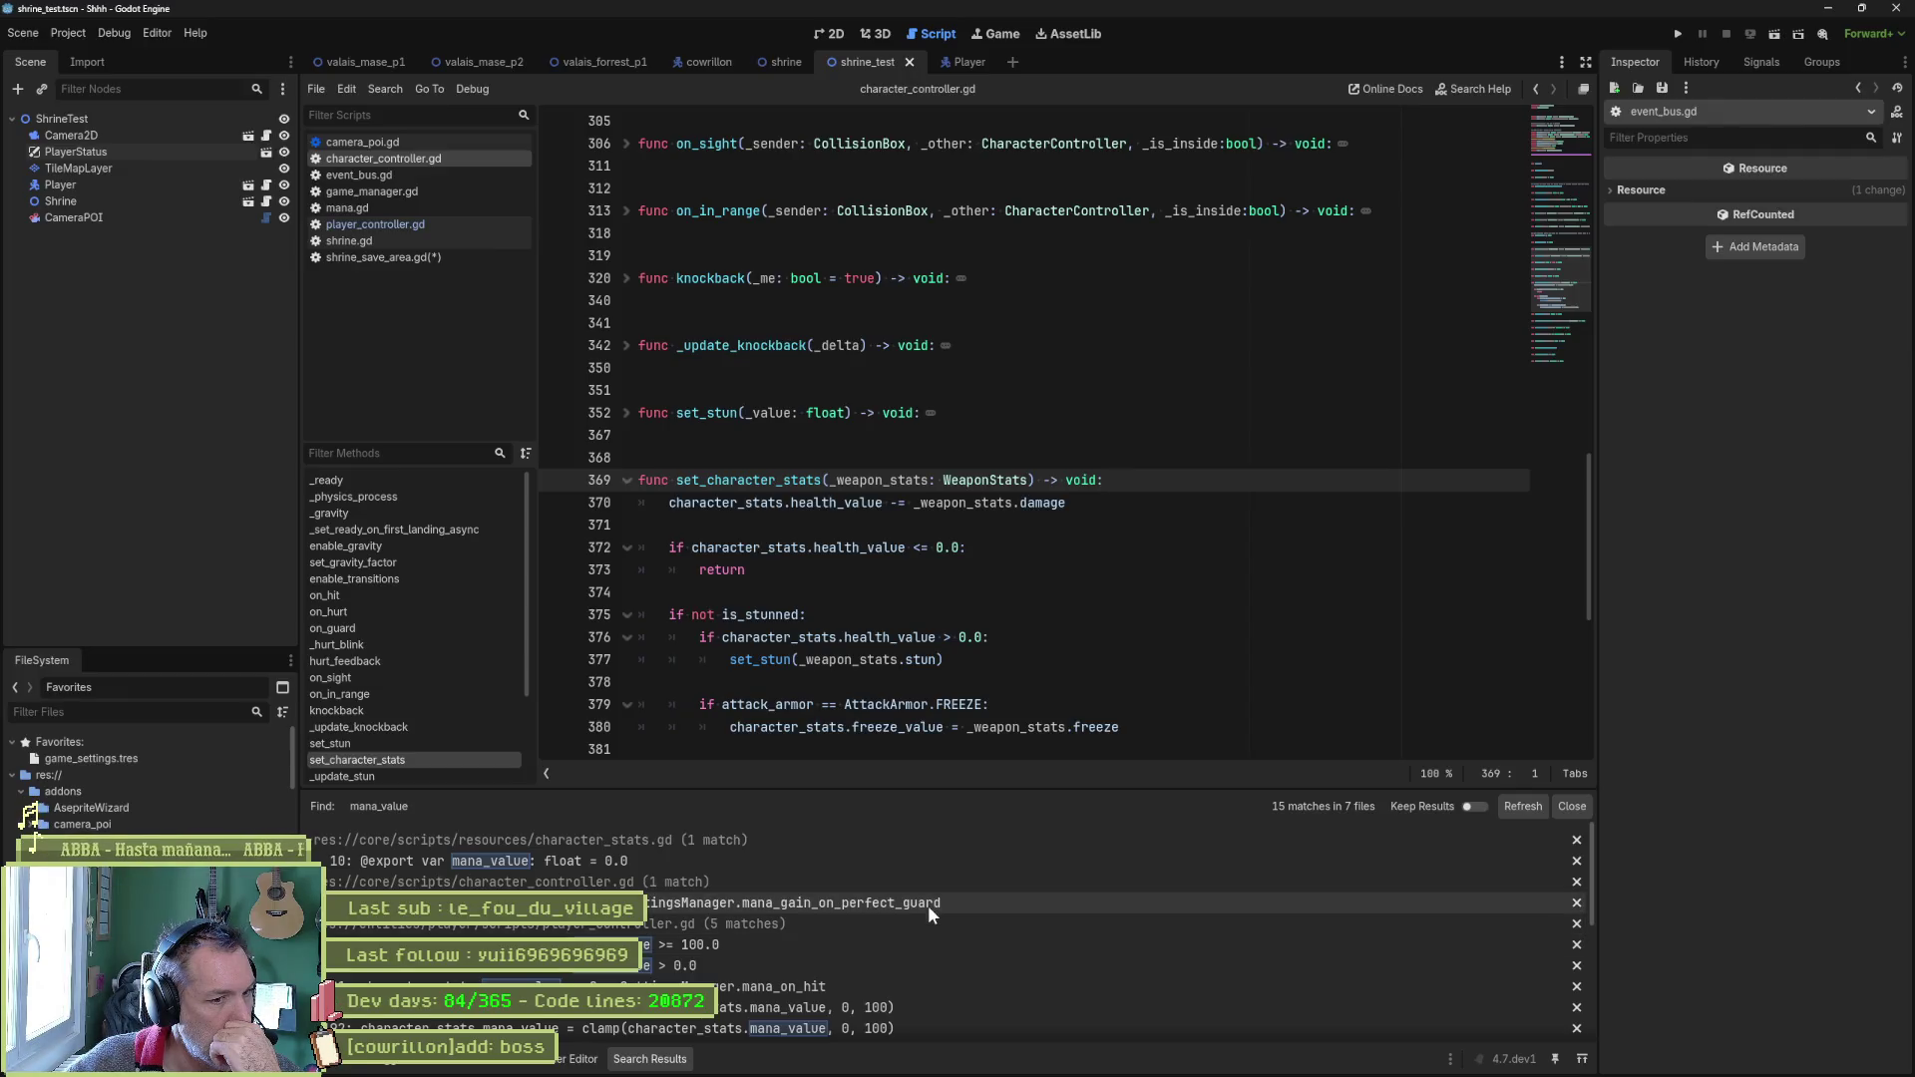
Jump to line 264 where mana_value gains mana_gain_on_perfect_guard, then run the shrine scene.
{"action": "left_click", "coordinate": [928, 903]}
{"action": "mouse_move", "coordinate": [925, 530]}
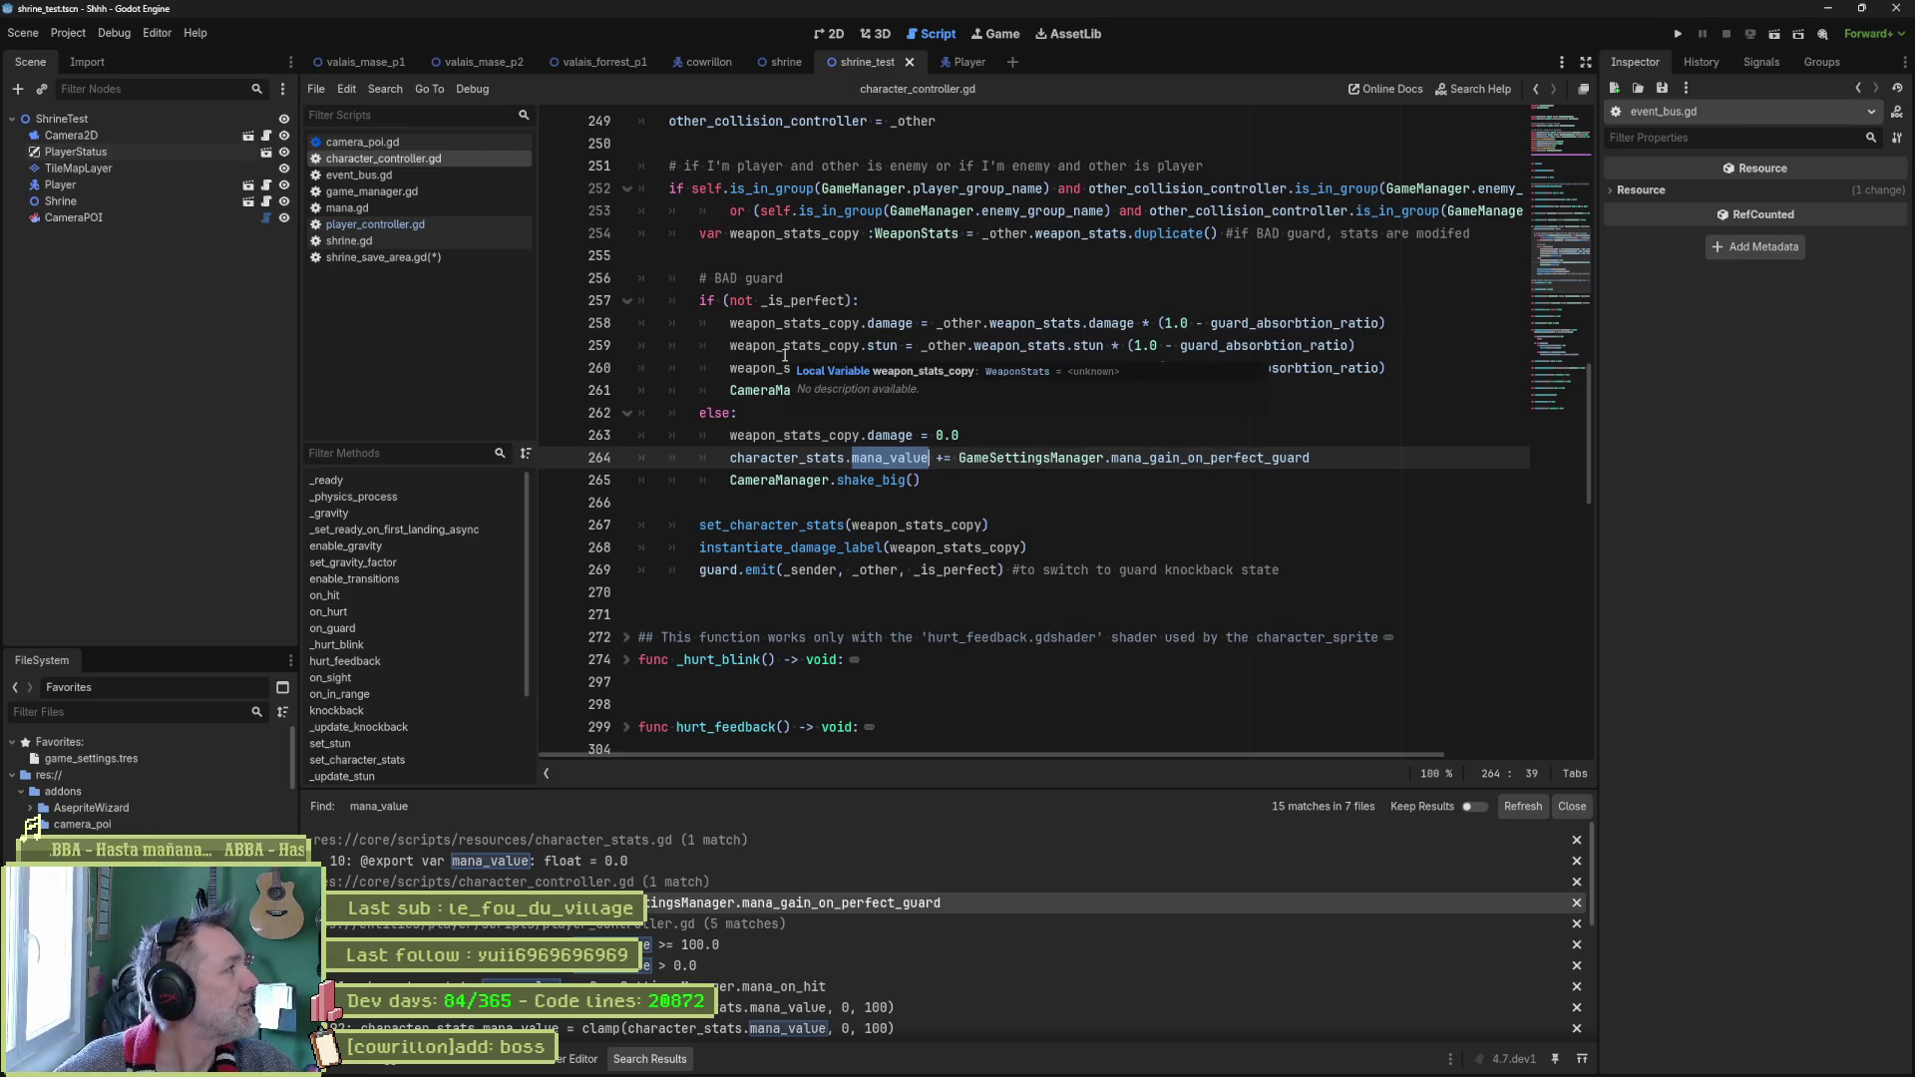
{"action": "mouse_move", "coordinate": [1514, 1070]}
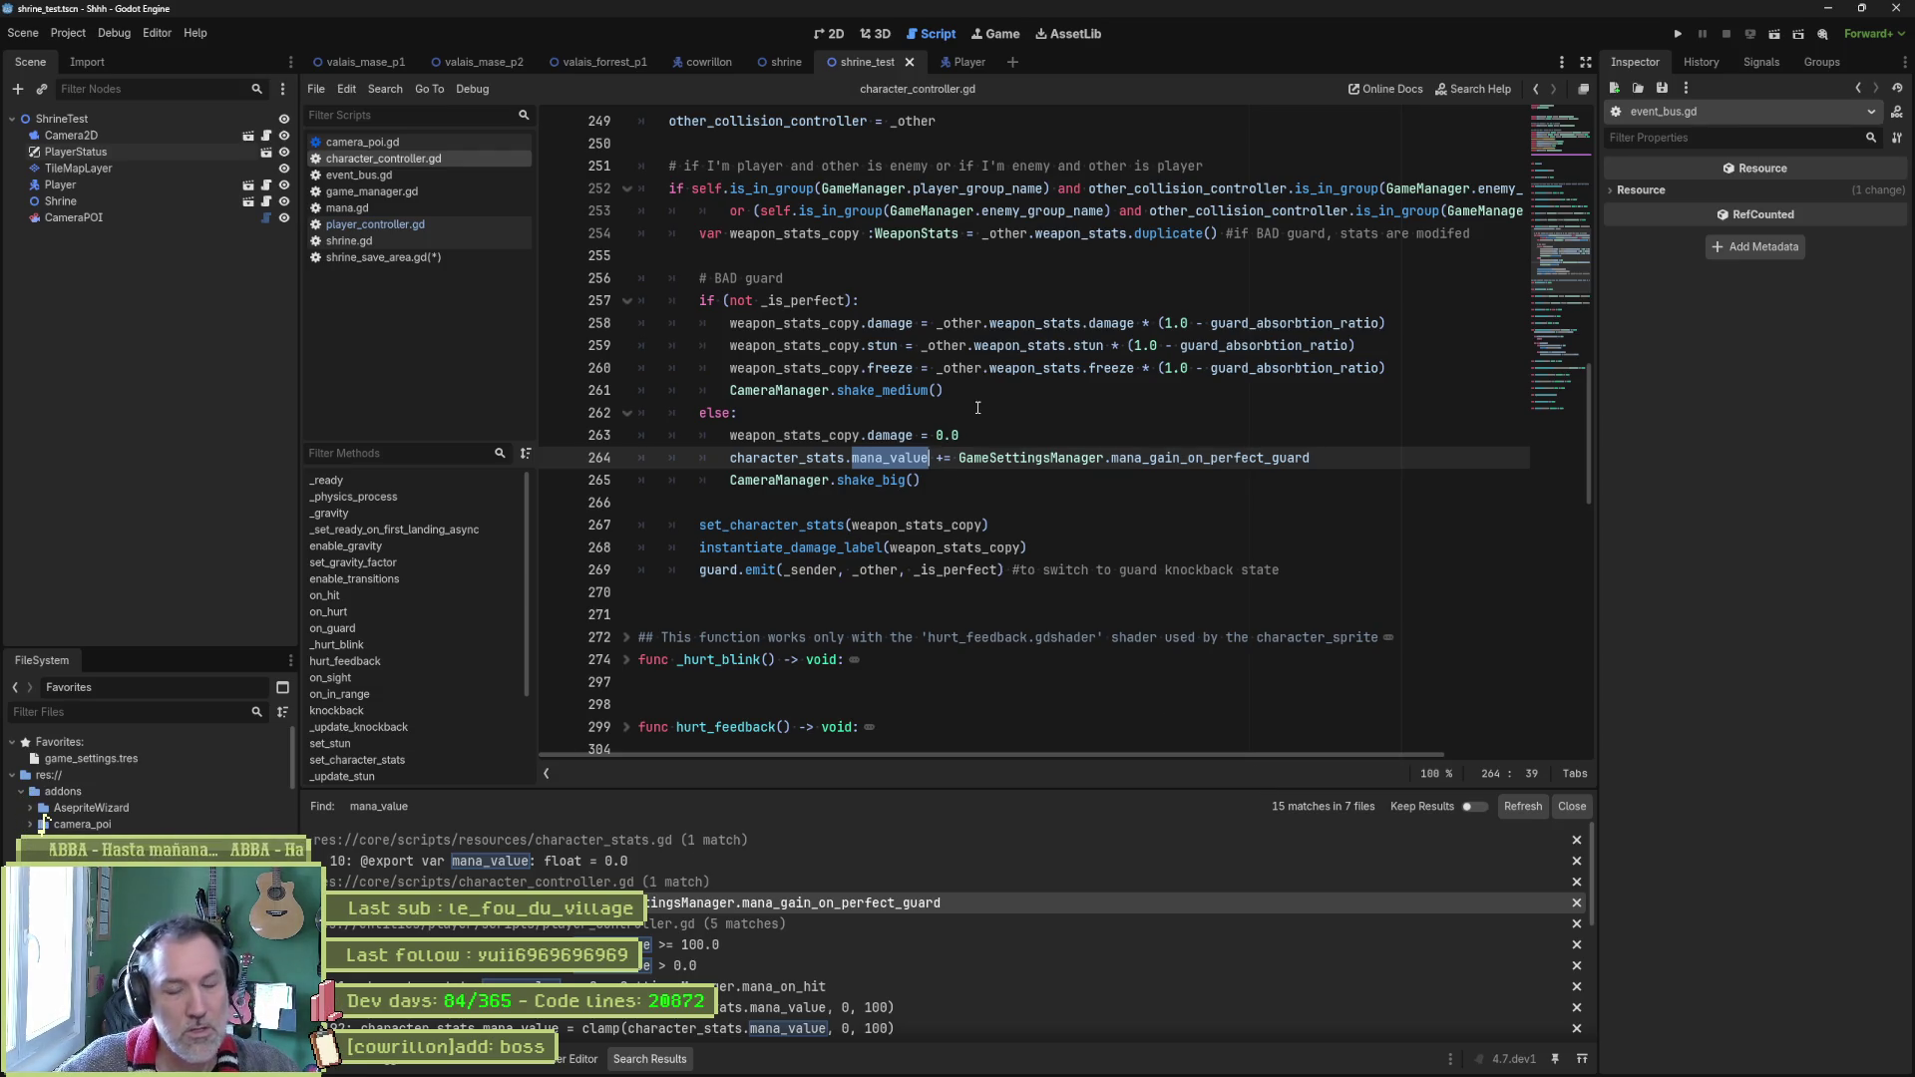
{"action": "key", "text": "F5"}
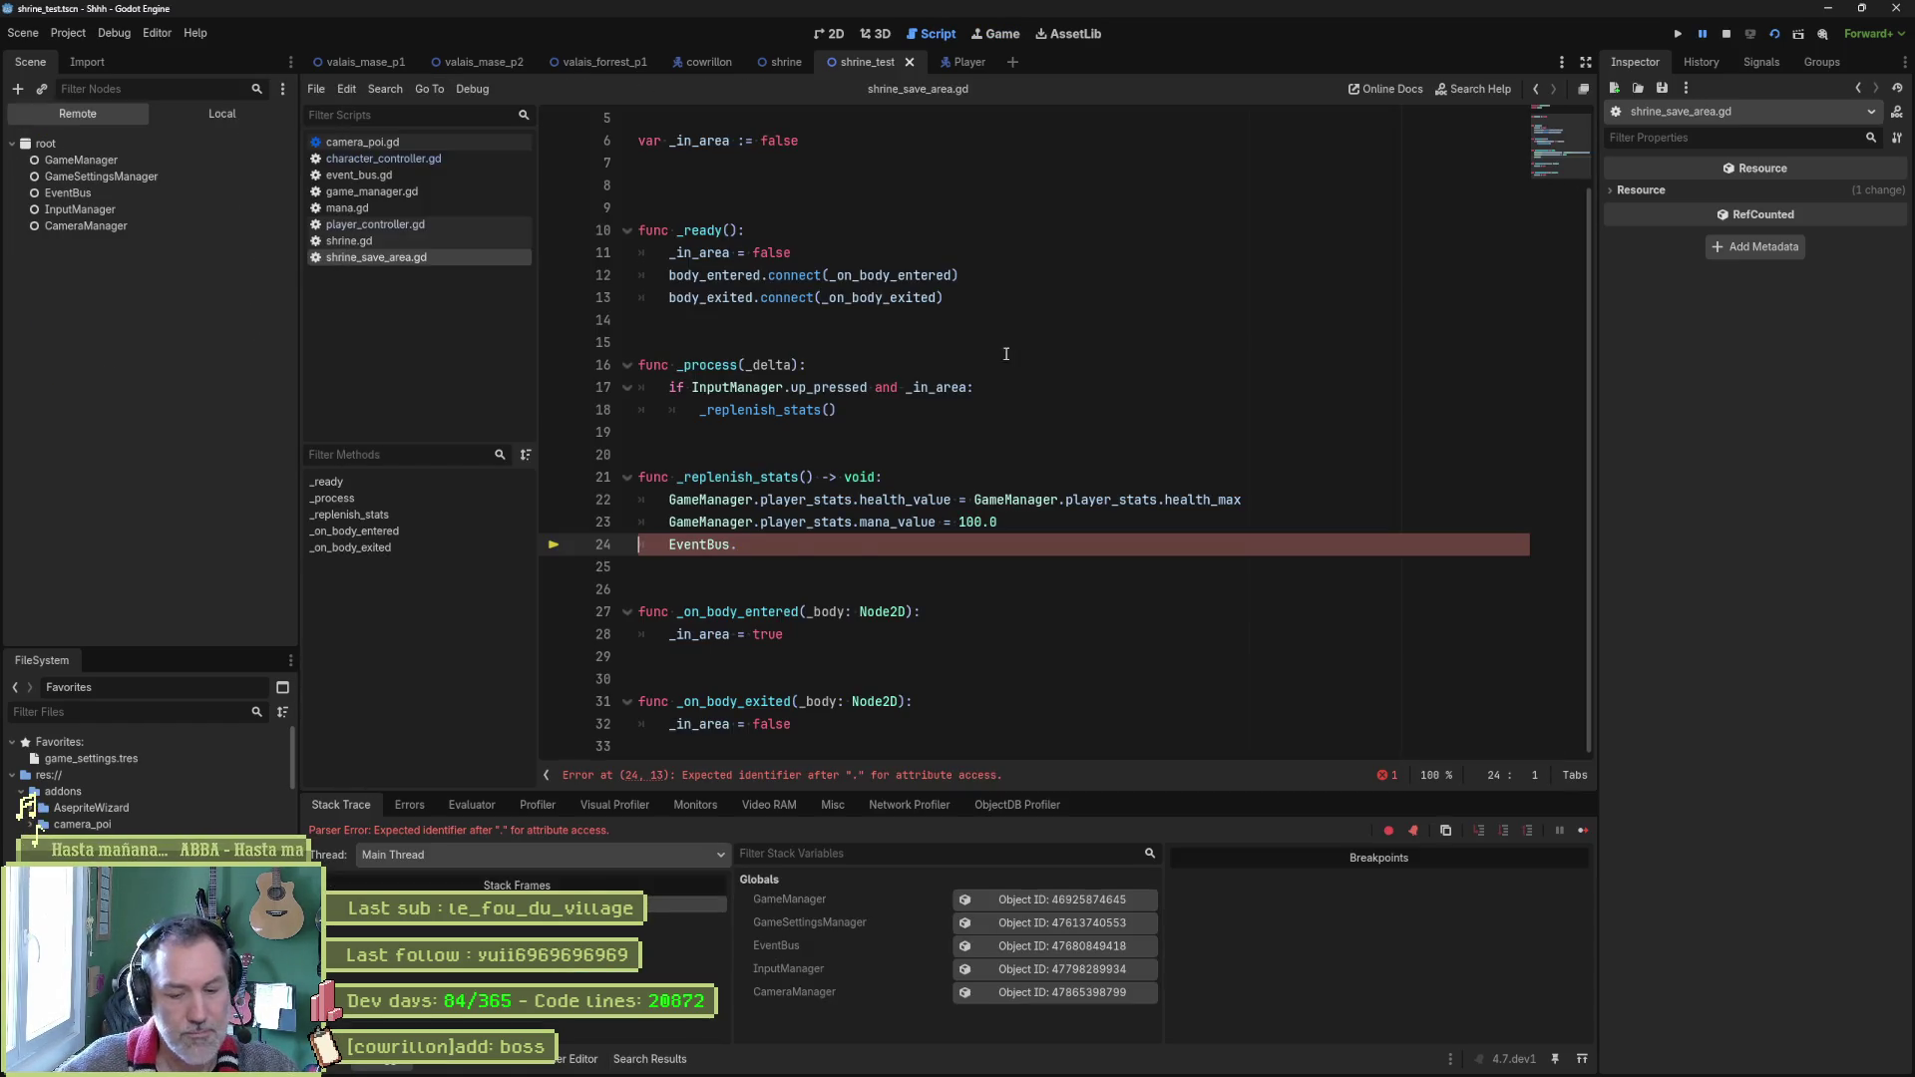
Comment out line 24 as '#EventBus.', rerun the shrine test scene, then stop it.
{"action": "key", "text": "F8"}
{"action": "left_click", "coordinate": [669, 545]}
{"action": "key", "text": "shift+End"}
{"action": "key", "text": "Delete"}
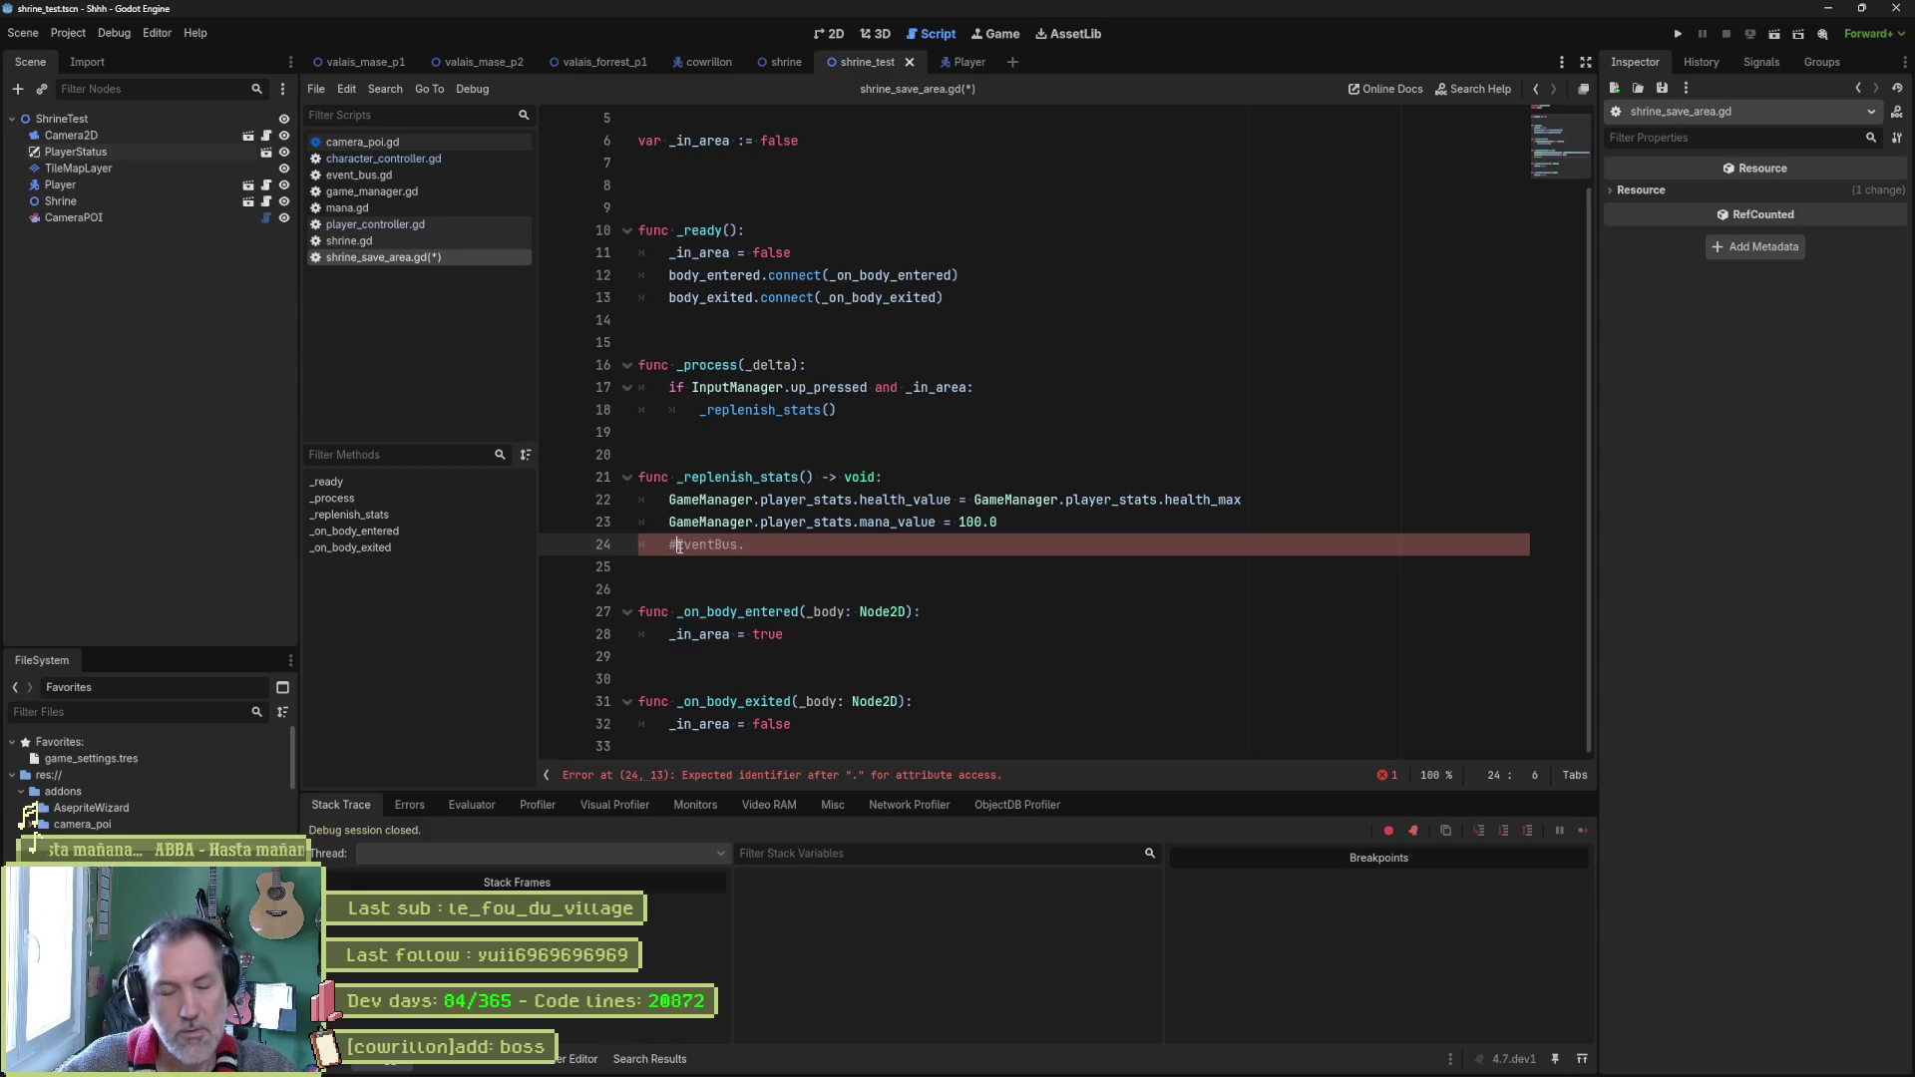
{"action": "key", "text": "F5"}
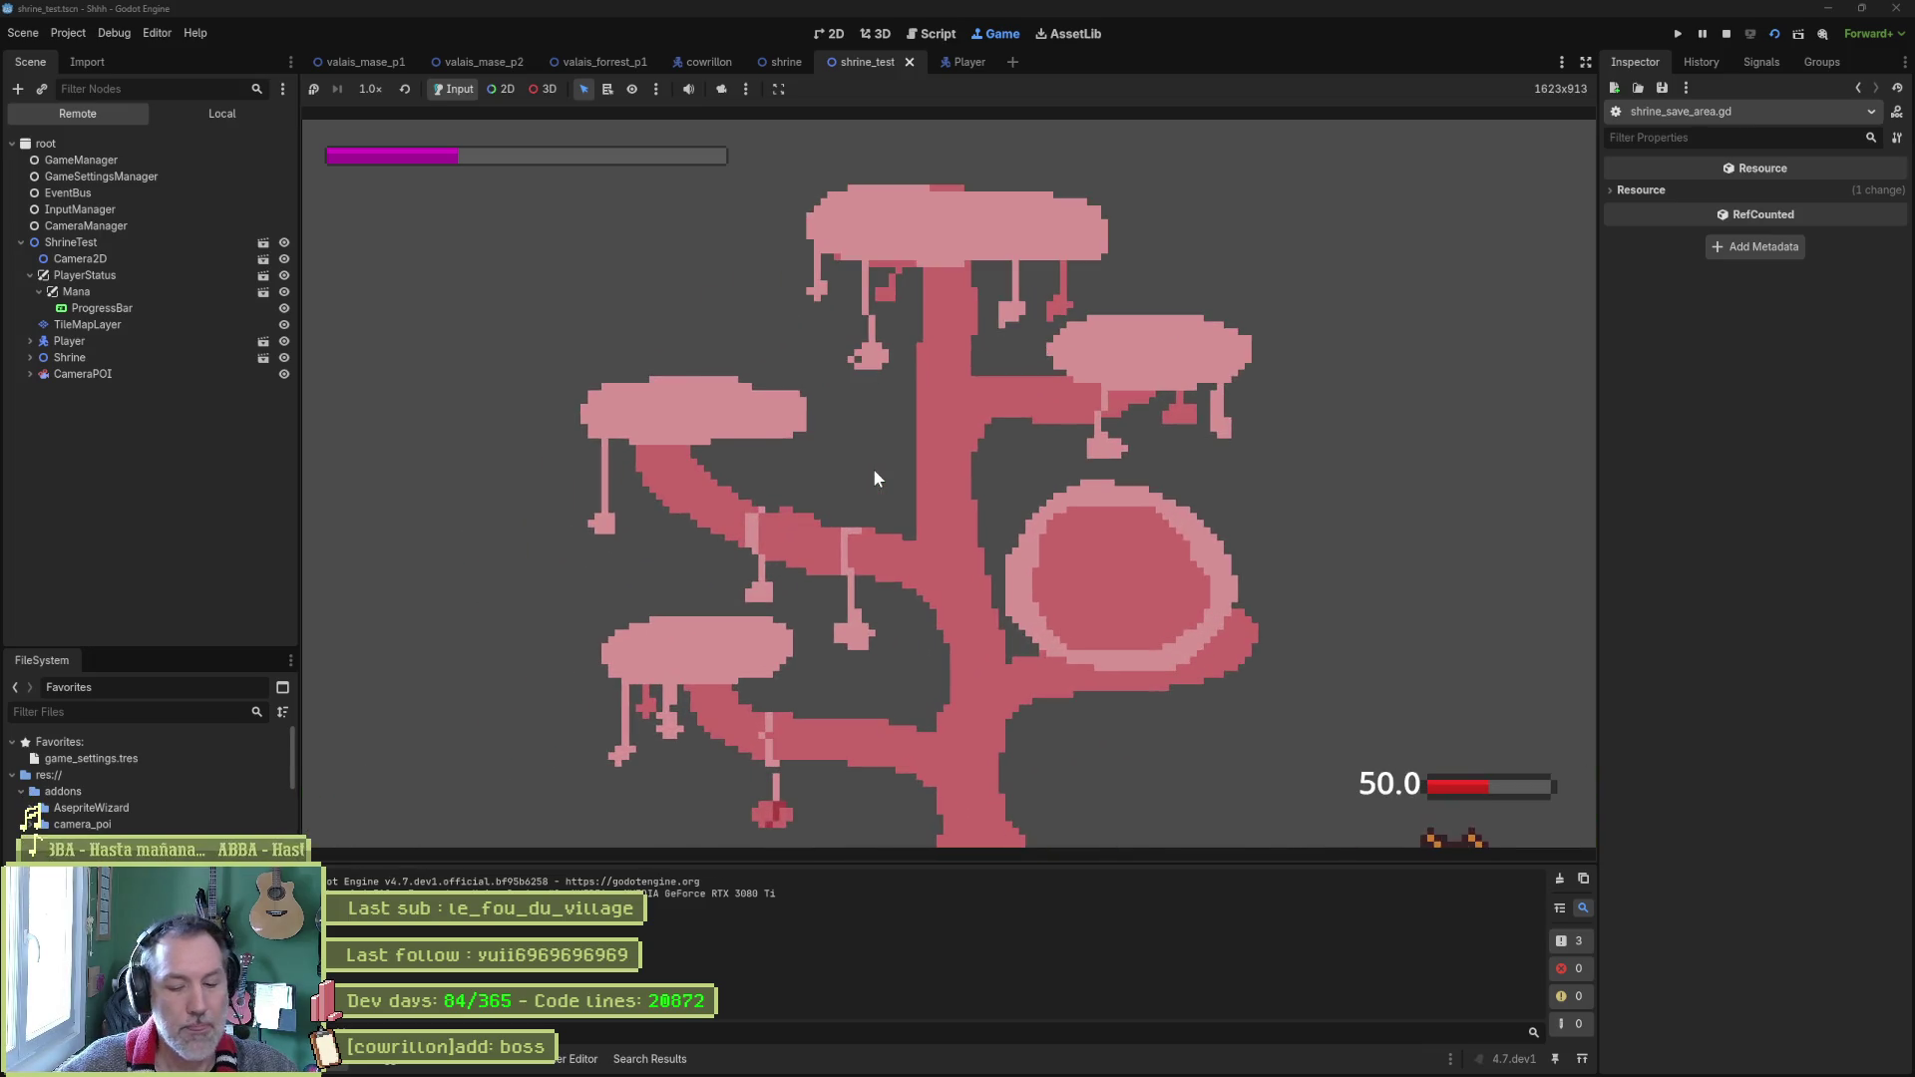
{"action": "key", "text": "F8"}
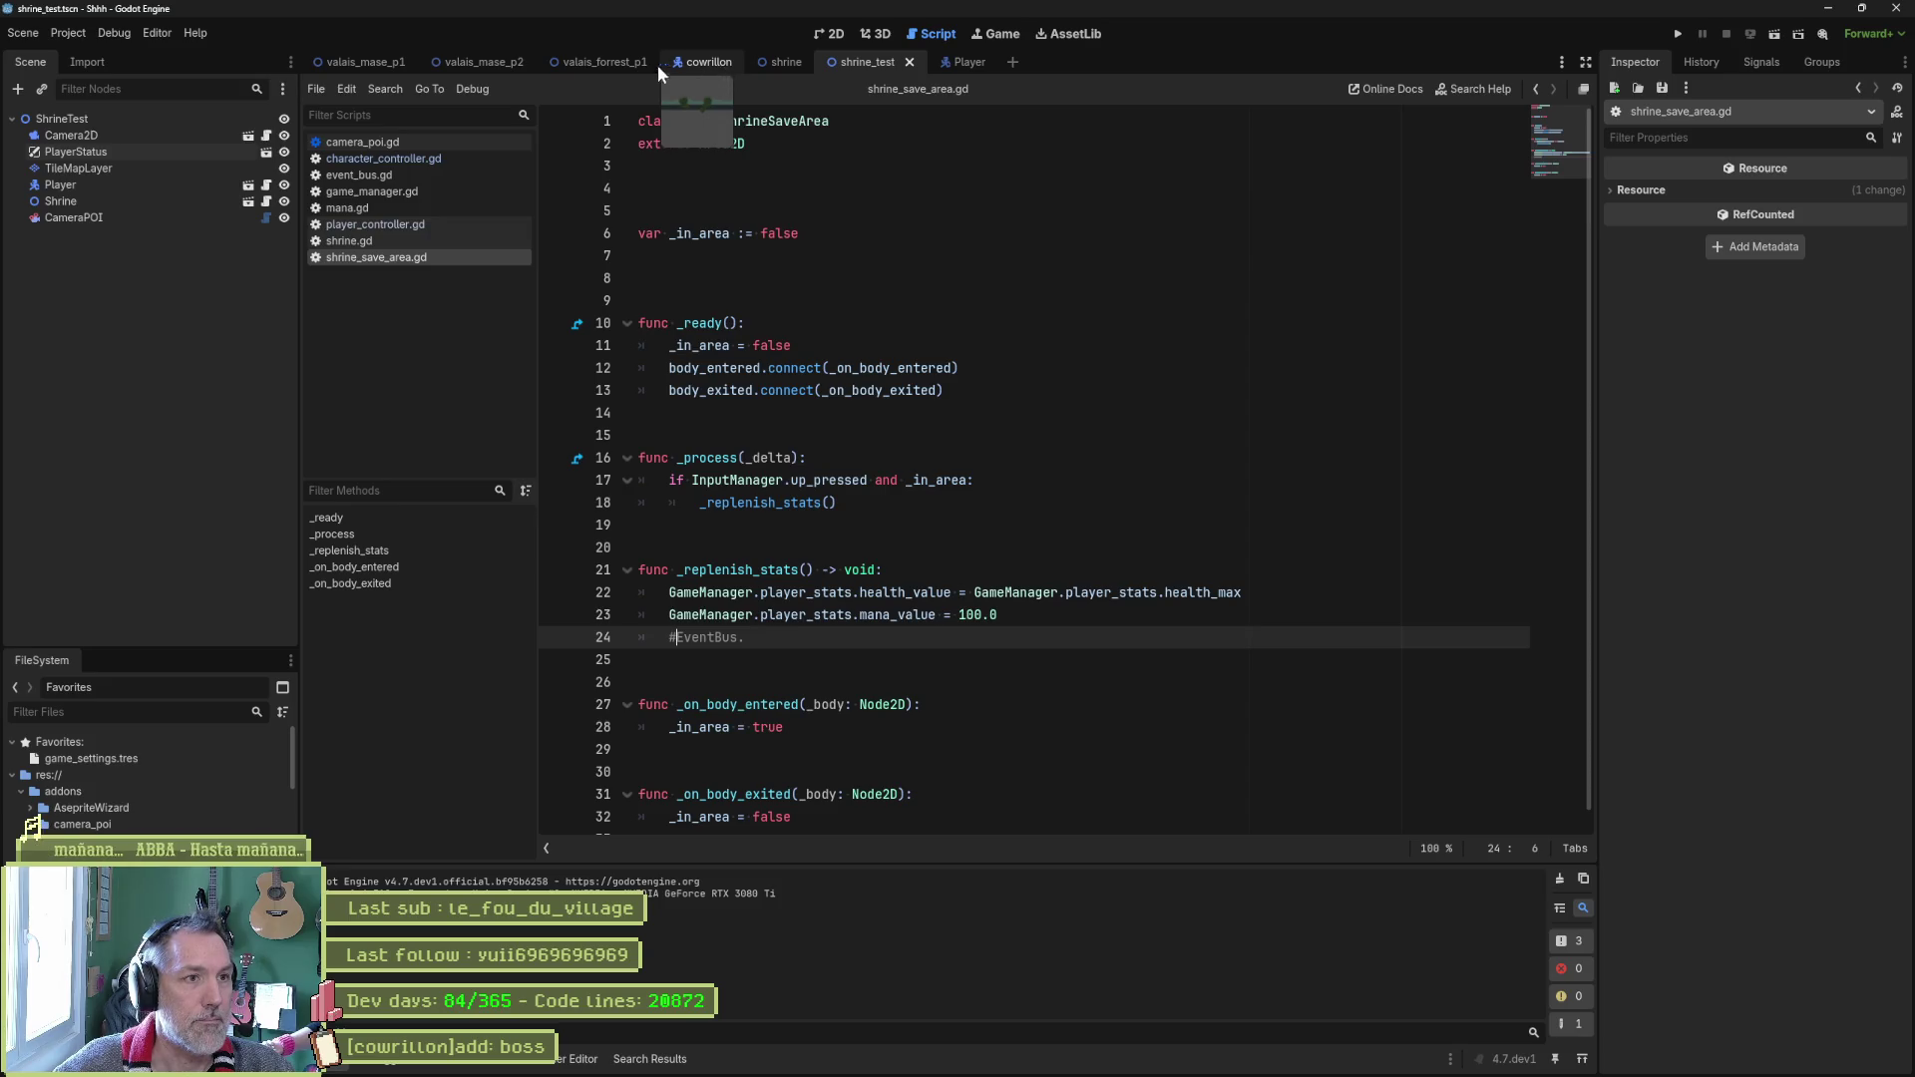
Inspect the pink cat tree in valais_forrest_p1 in 2D, then switch to shrine_test.
{"action": "left_click", "coordinate": [612, 61]}
{"action": "left_click", "coordinate": [829, 33]}
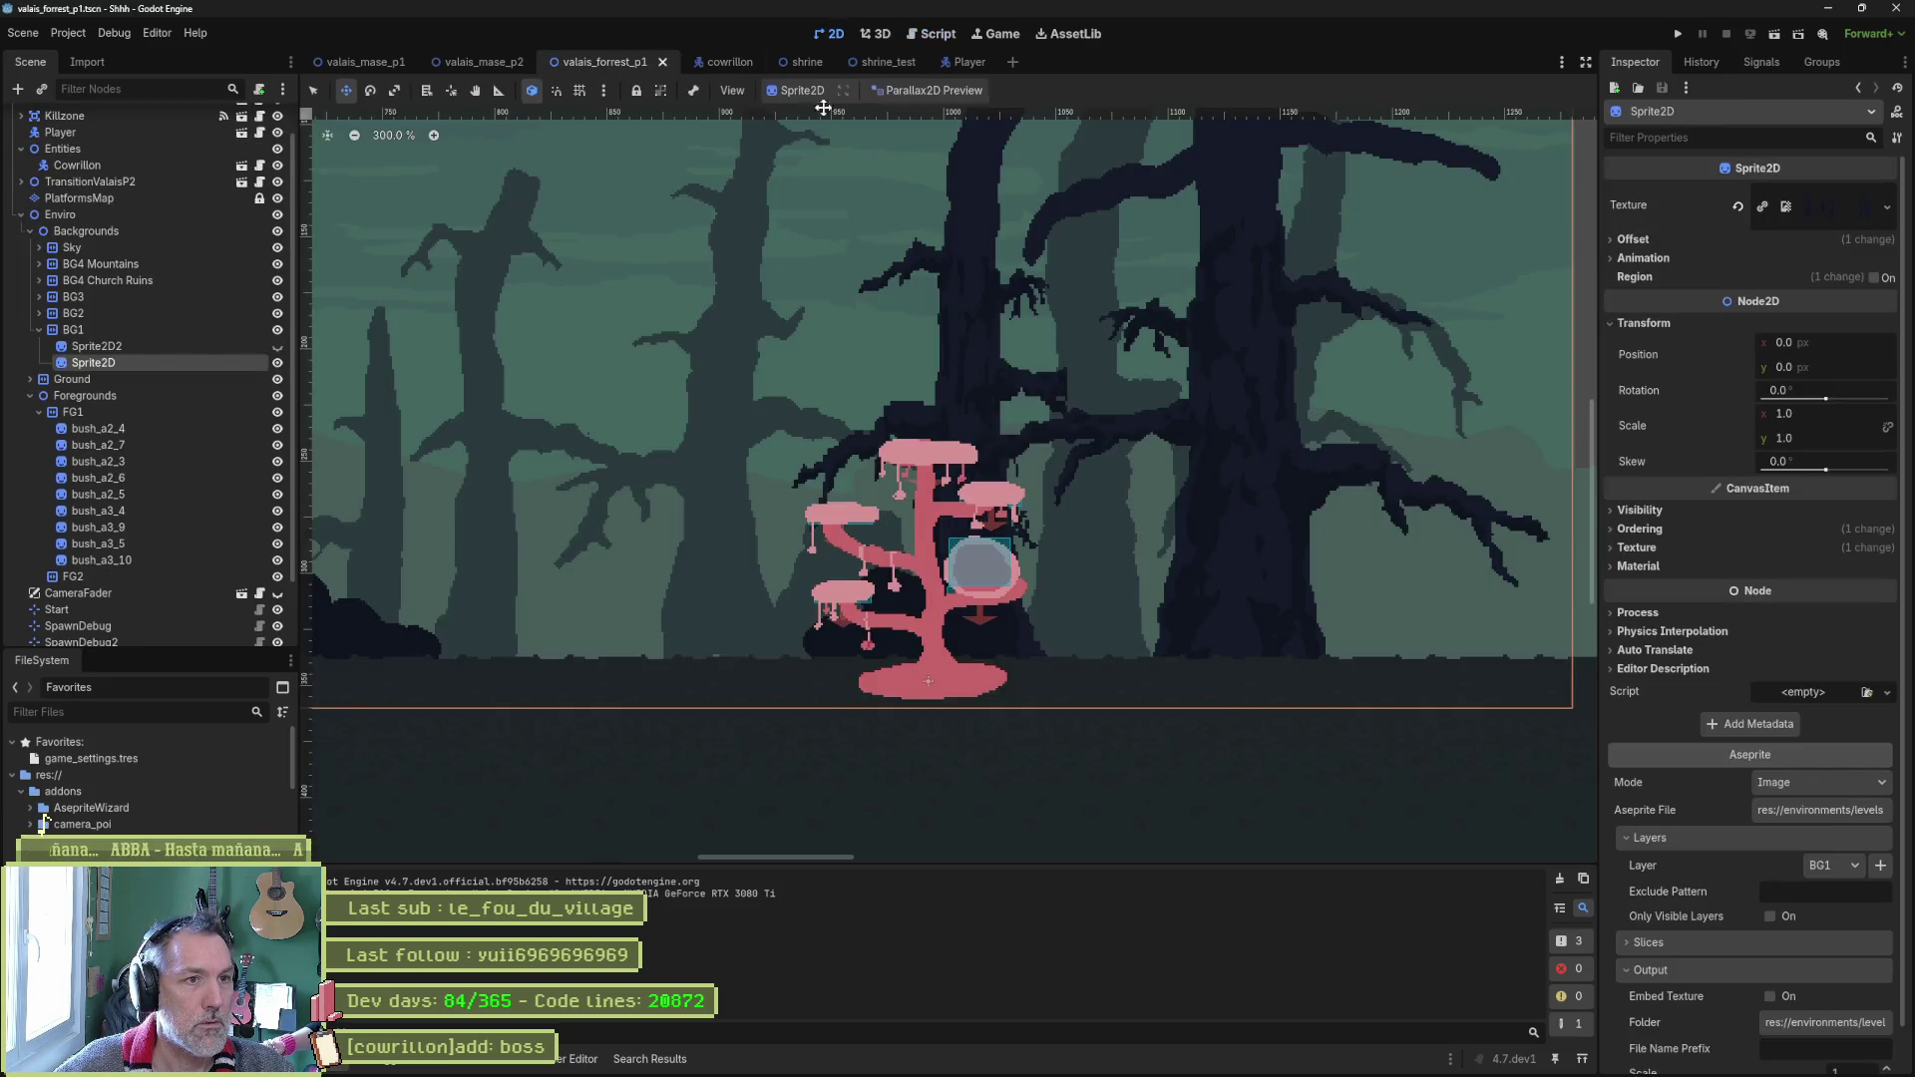
{"action": "scroll", "coordinate": [838, 538], "scroll_direction": "down", "scroll_amount": 3}
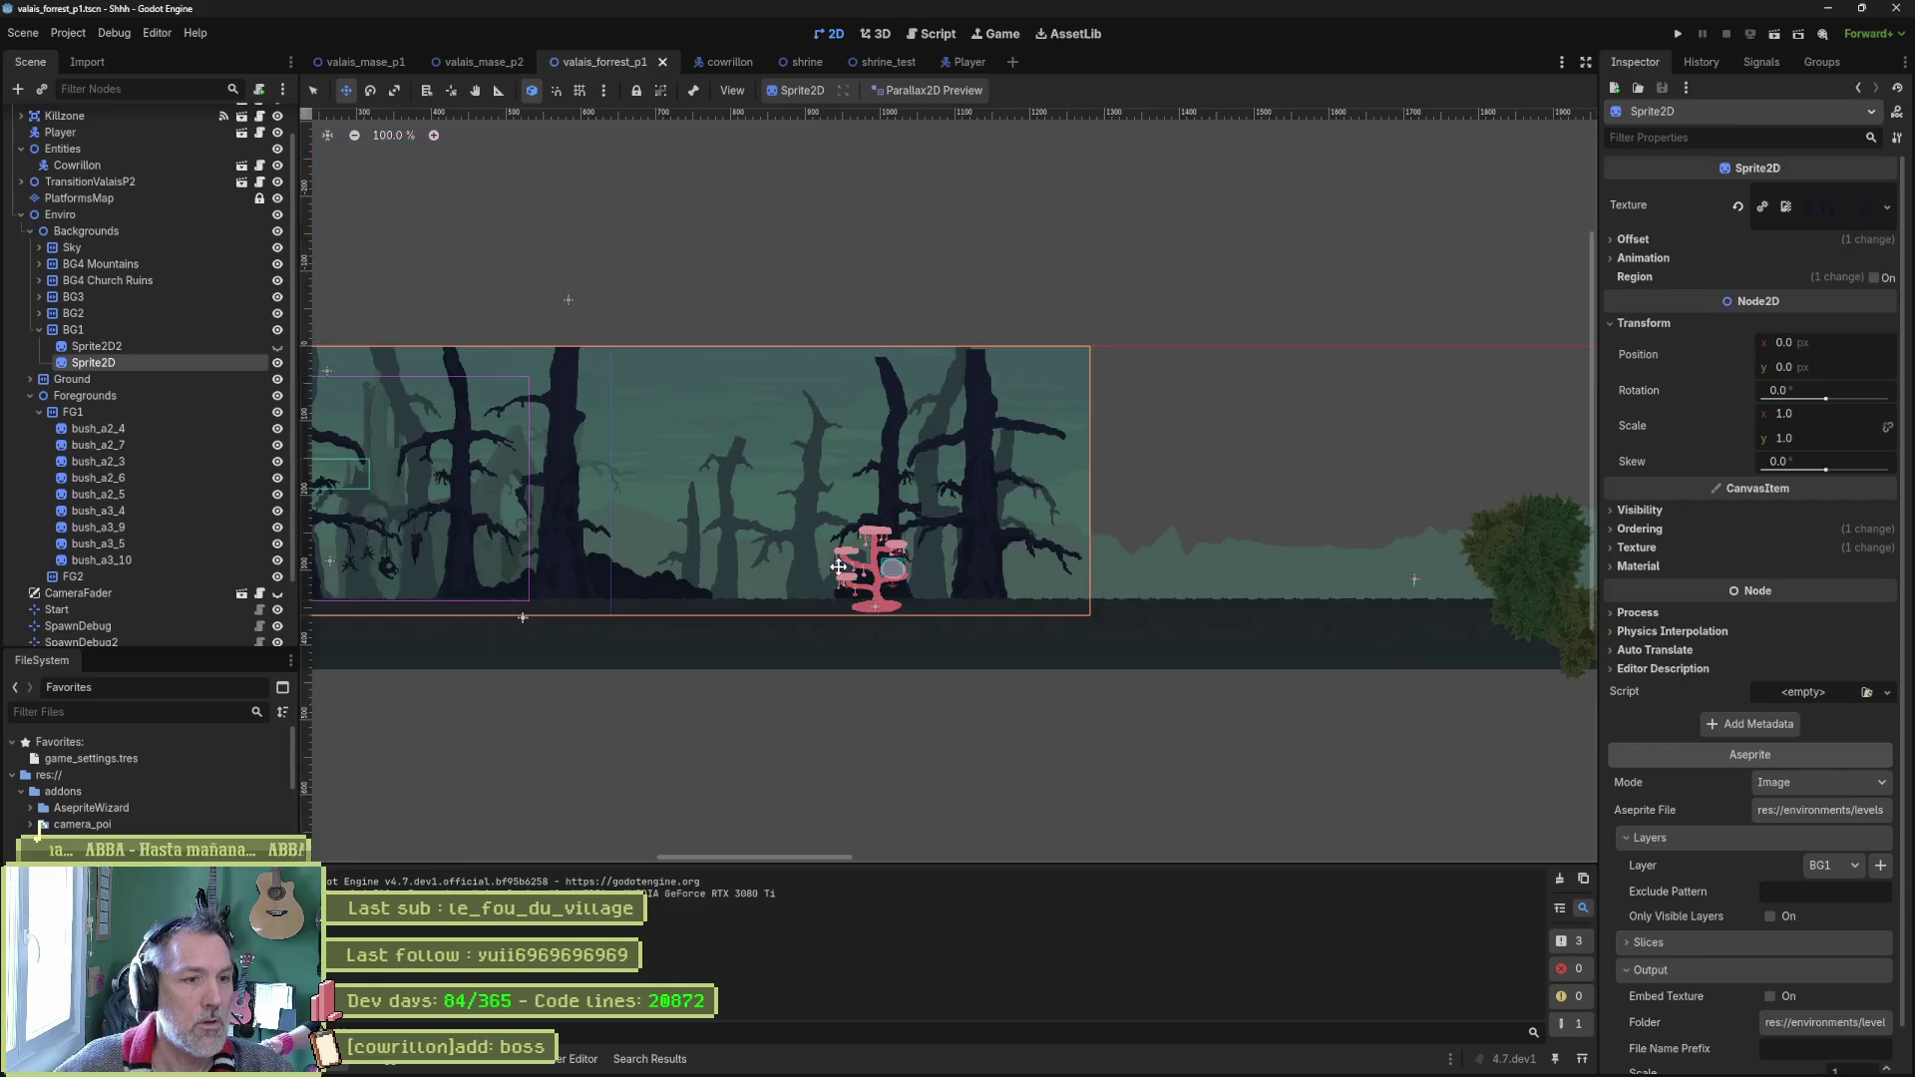
{"action": "scroll", "coordinate": [645, 602], "scroll_direction": "up", "scroll_amount": 2}
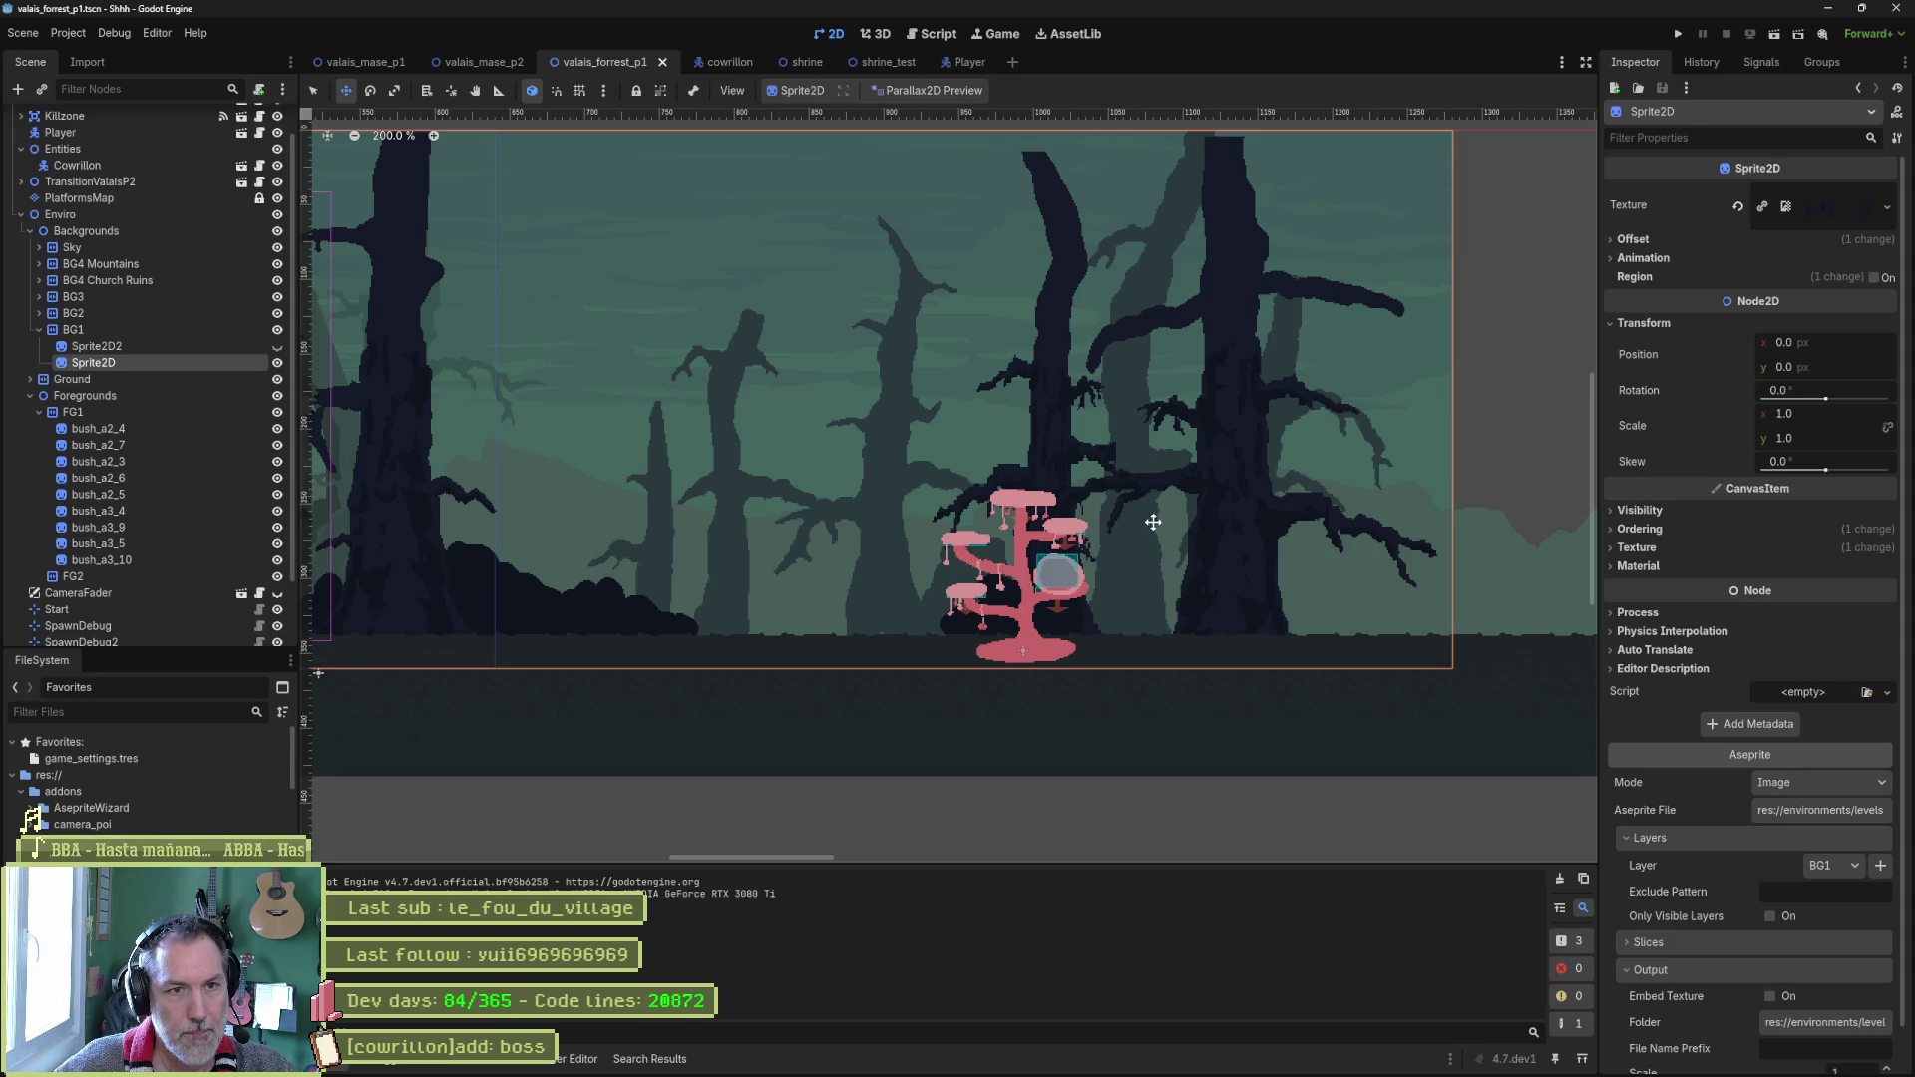
{"action": "scroll", "coordinate": [1161, 533], "scroll_direction": "up", "scroll_amount": 2}
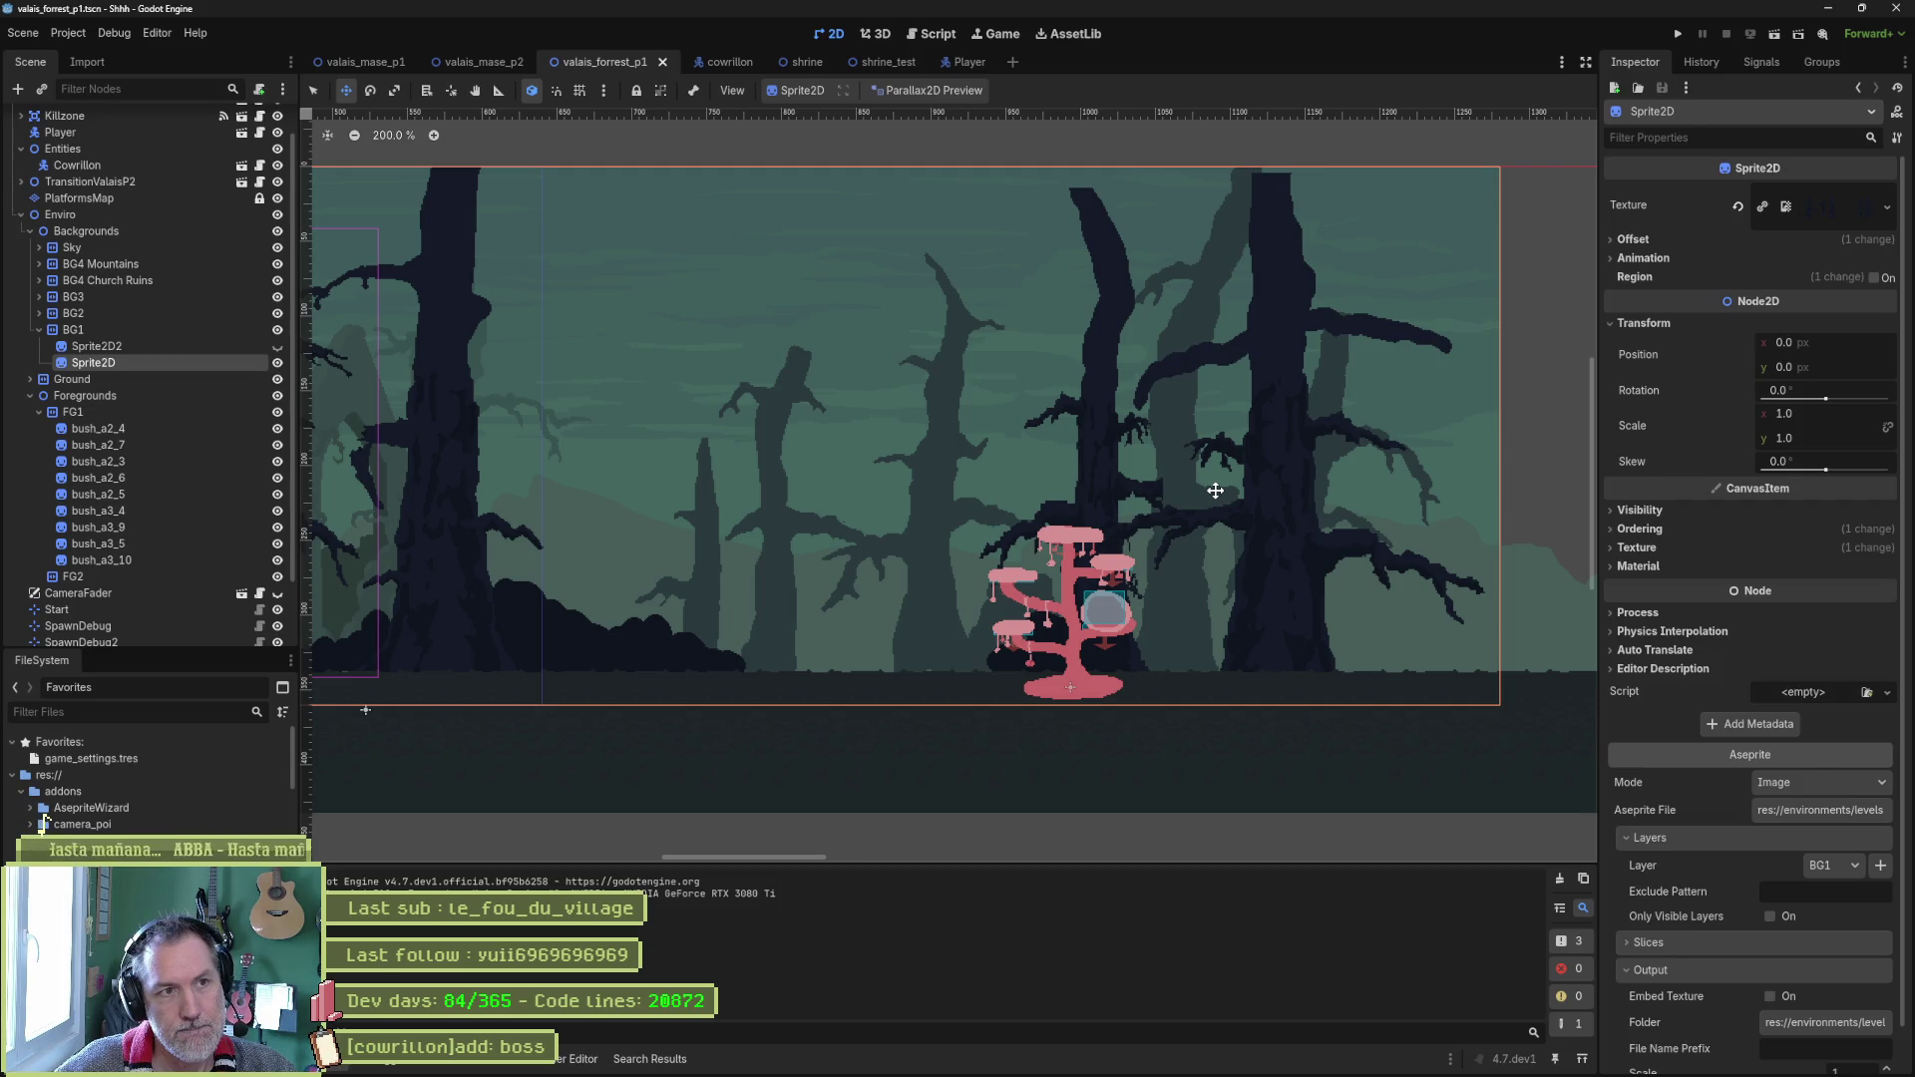
{"action": "left_click", "coordinate": [900, 64]}
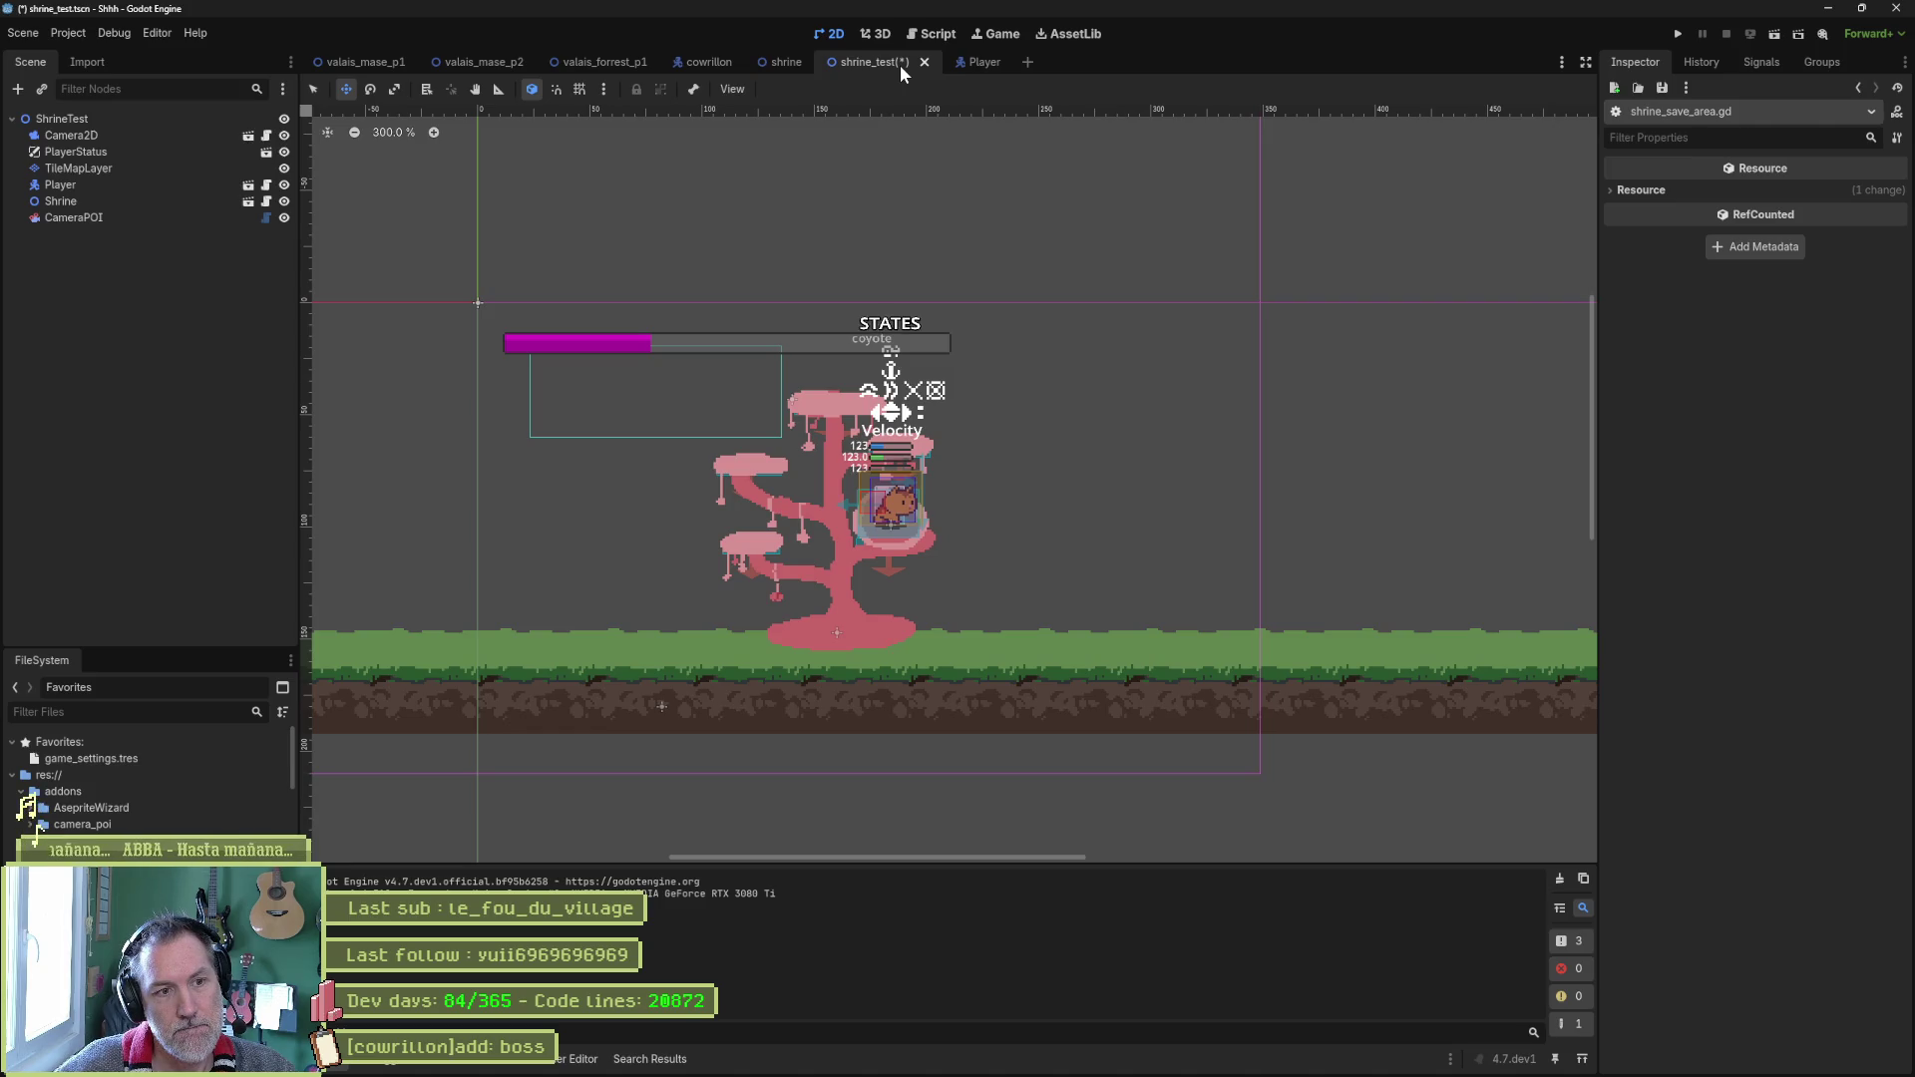
Delete the CameraPOI node from shrine_test and run the scene again.
{"action": "key", "text": "F6"}
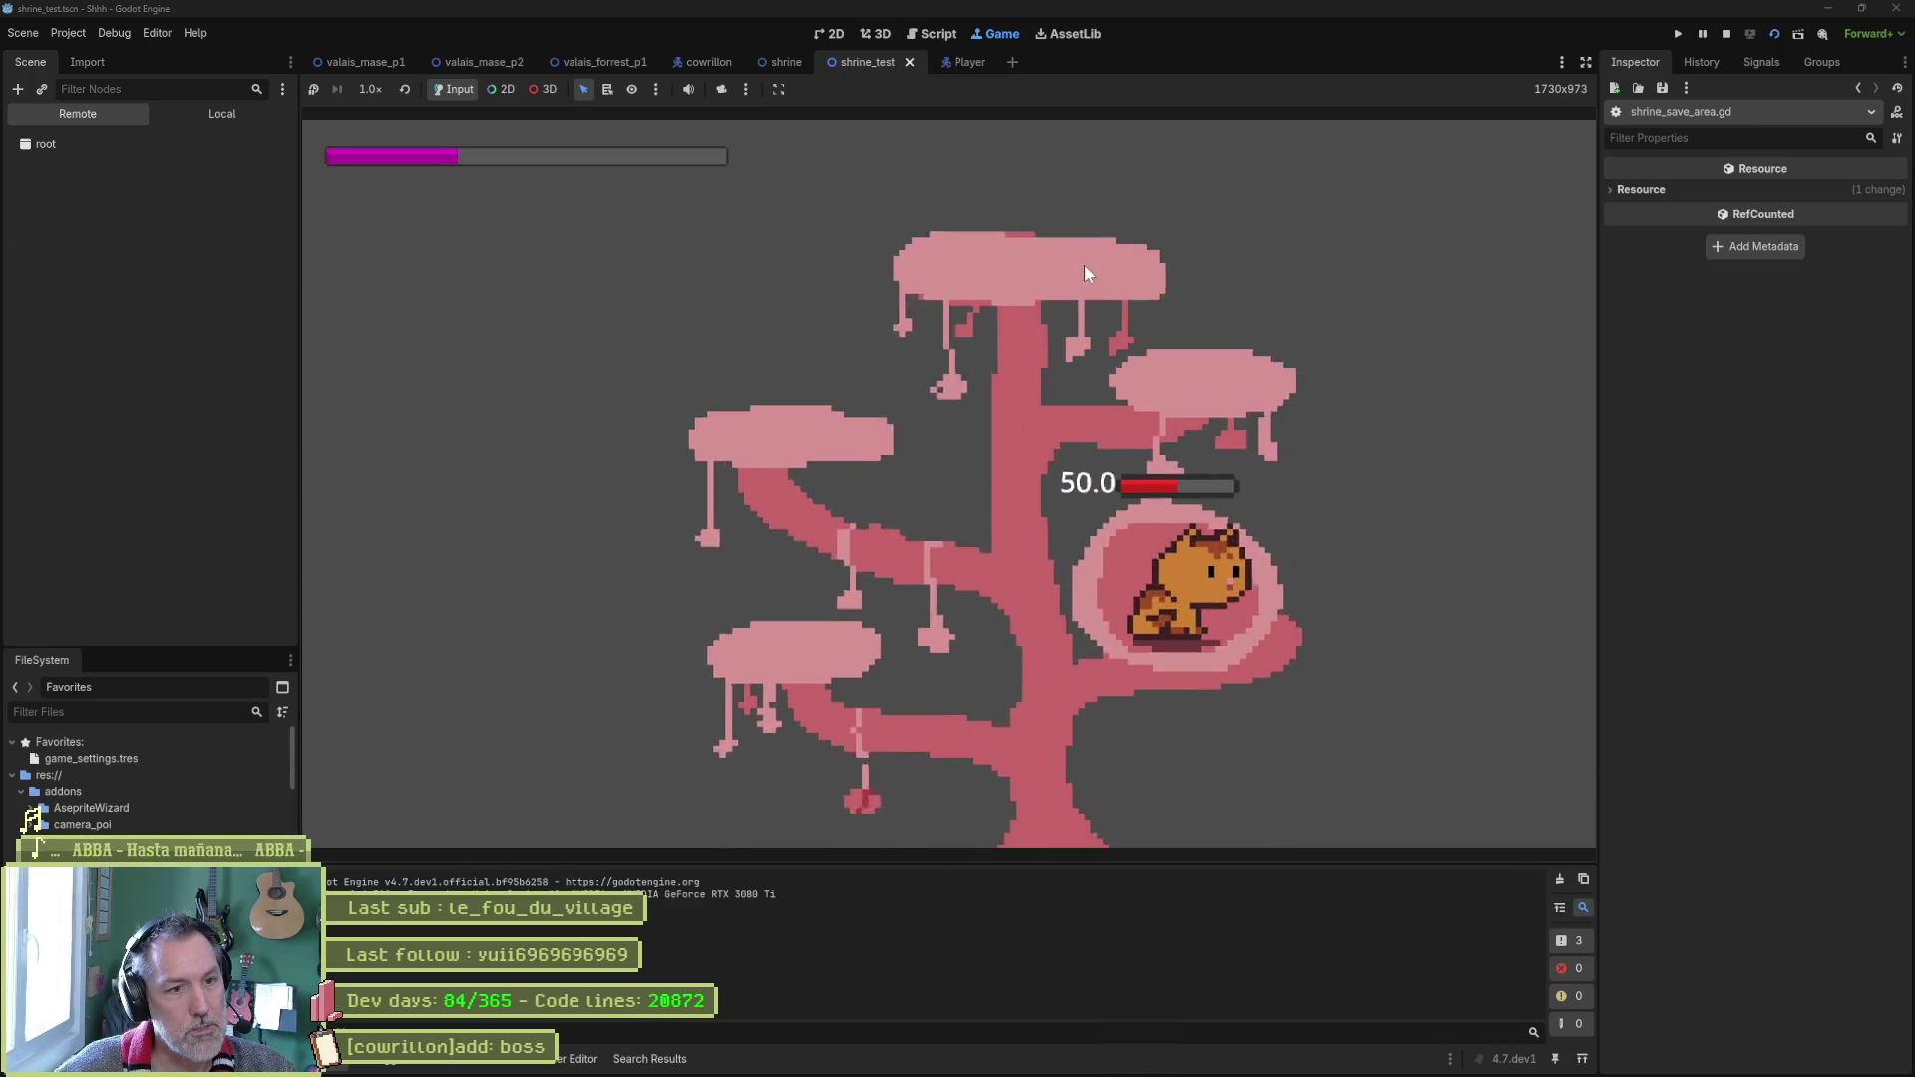
{"action": "key", "text": "F8"}
{"action": "left_click", "coordinate": [71, 219]}
{"action": "key", "text": "Delete"}
{"action": "key", "text": "Return"}
{"action": "key", "text": "F6"}
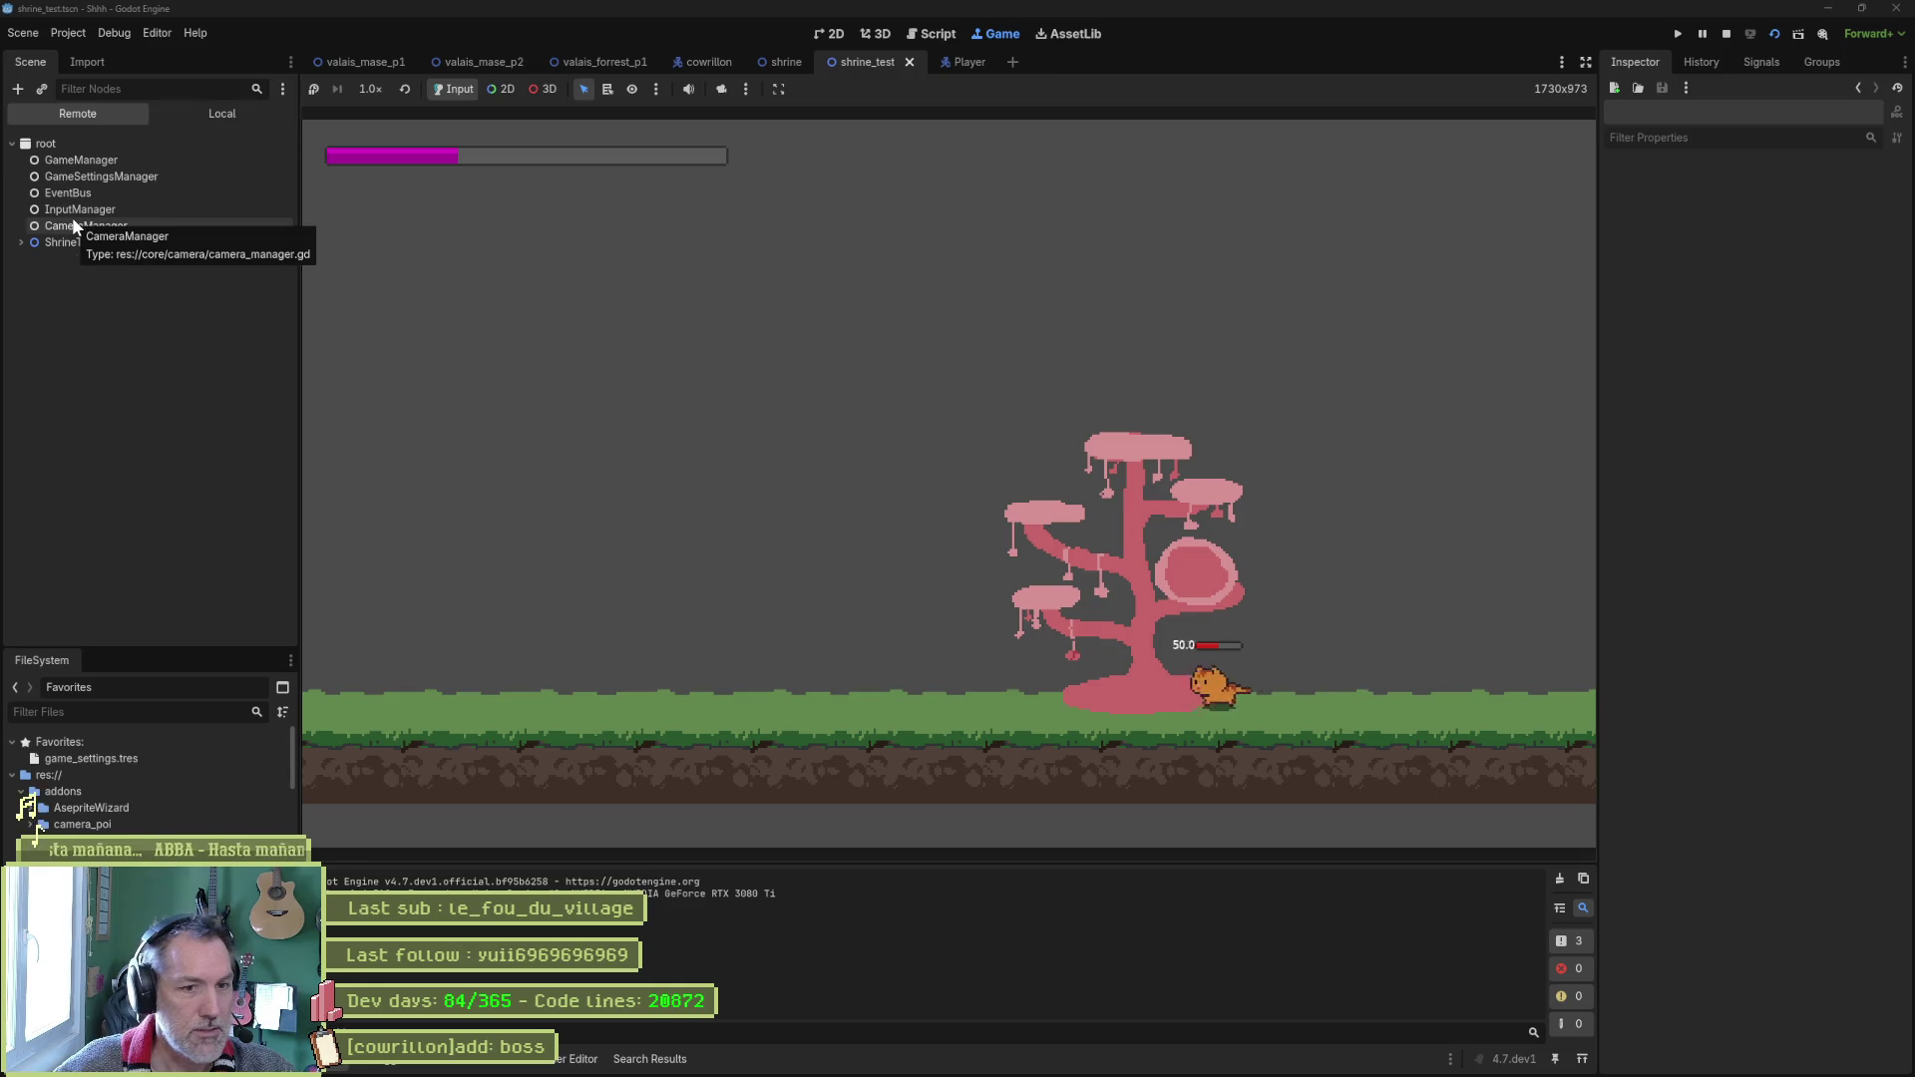
Playtest the cat climbing the tree and jumping into its round hollow, then stop.
{"action": "key", "text": "space"}
{"action": "key", "text": "space"}
{"action": "key", "text": "space"}
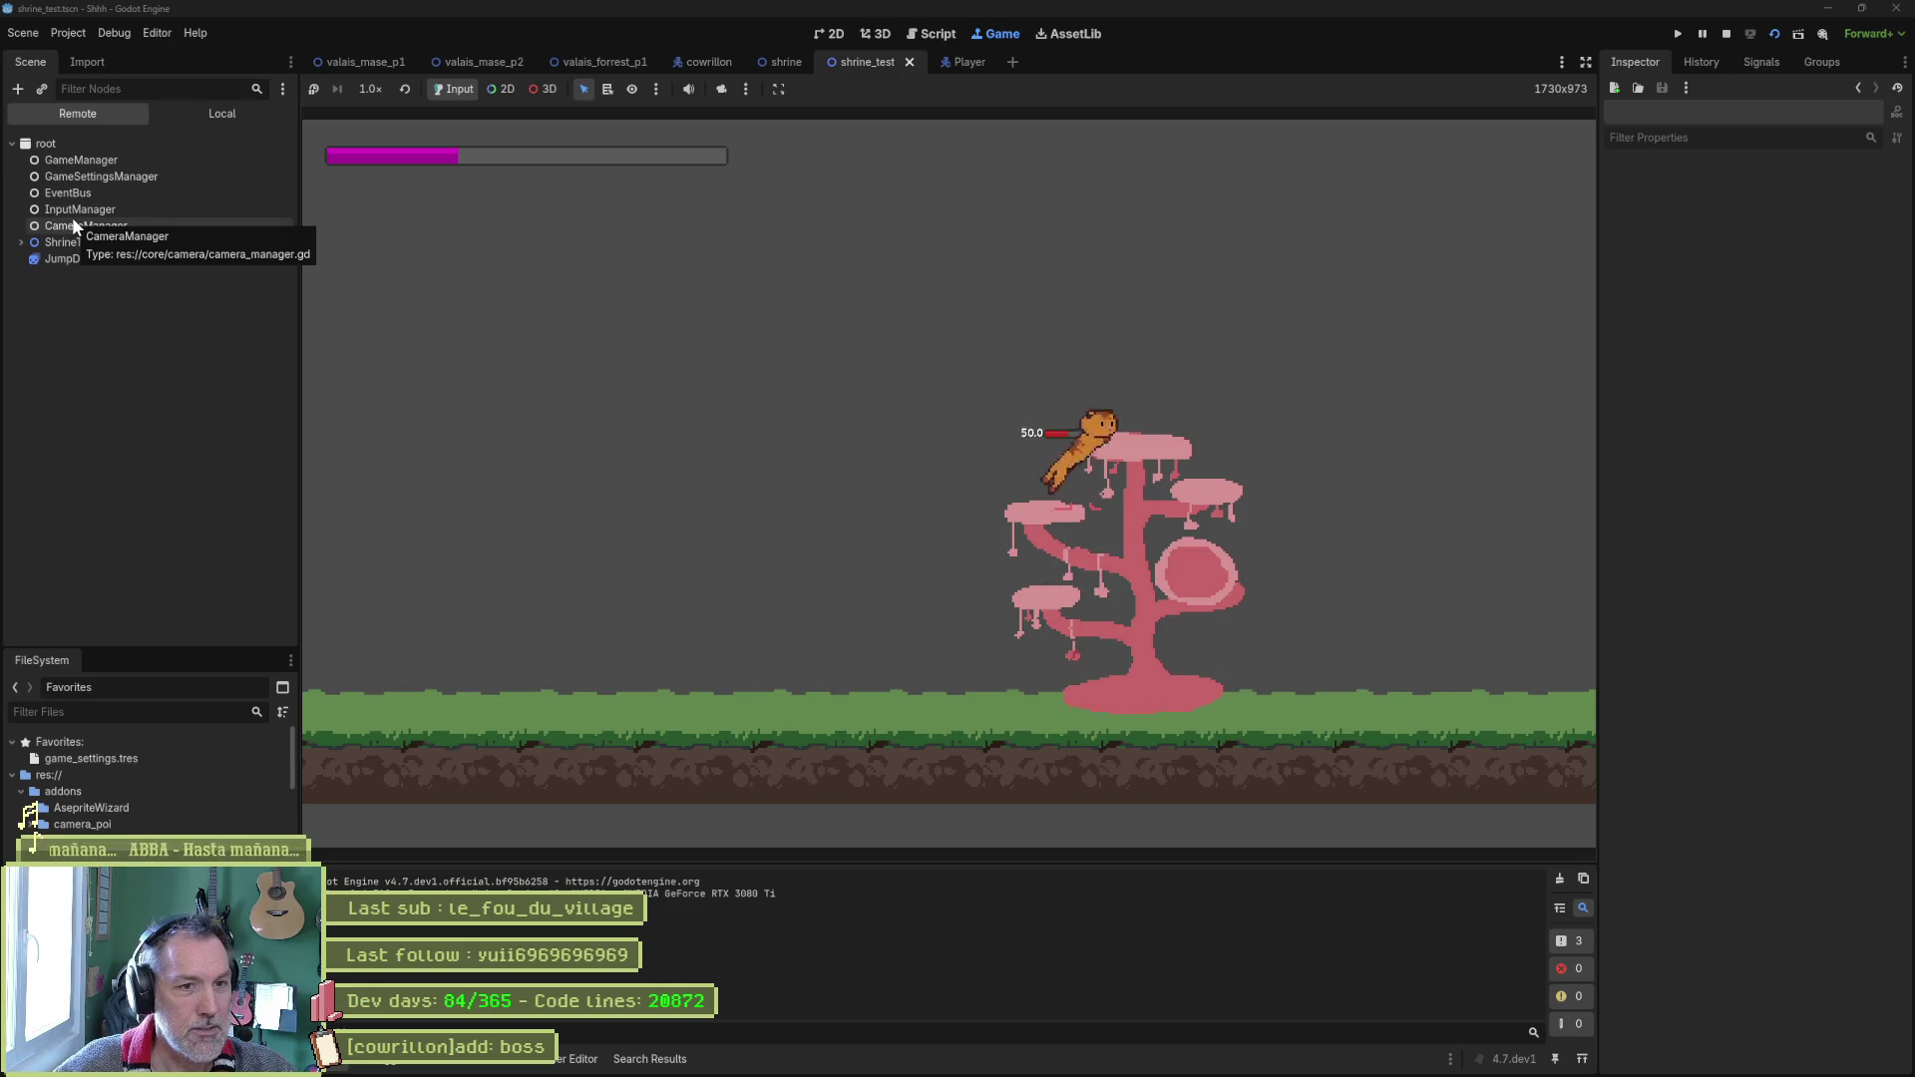
{"action": "key", "text": "Left"}
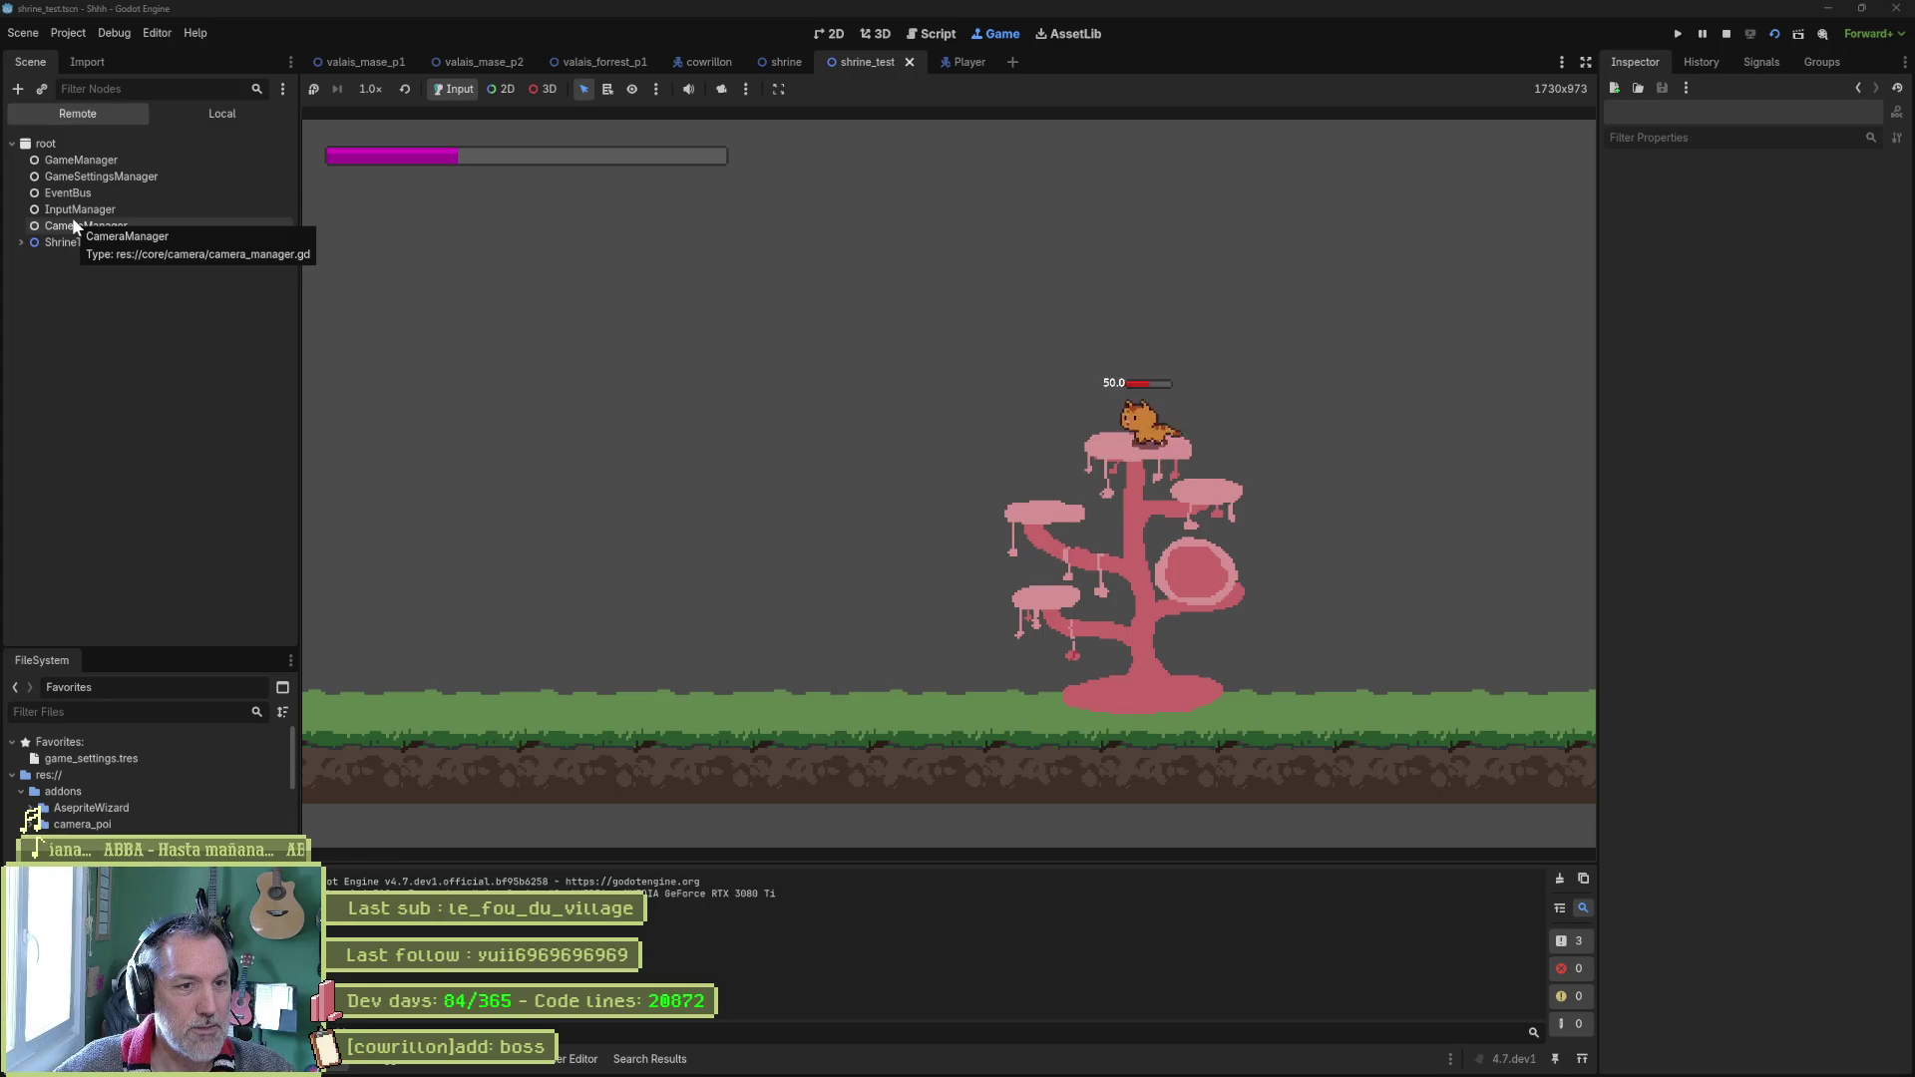
{"action": "key", "text": "space"}
{"action": "key", "text": "Right"}
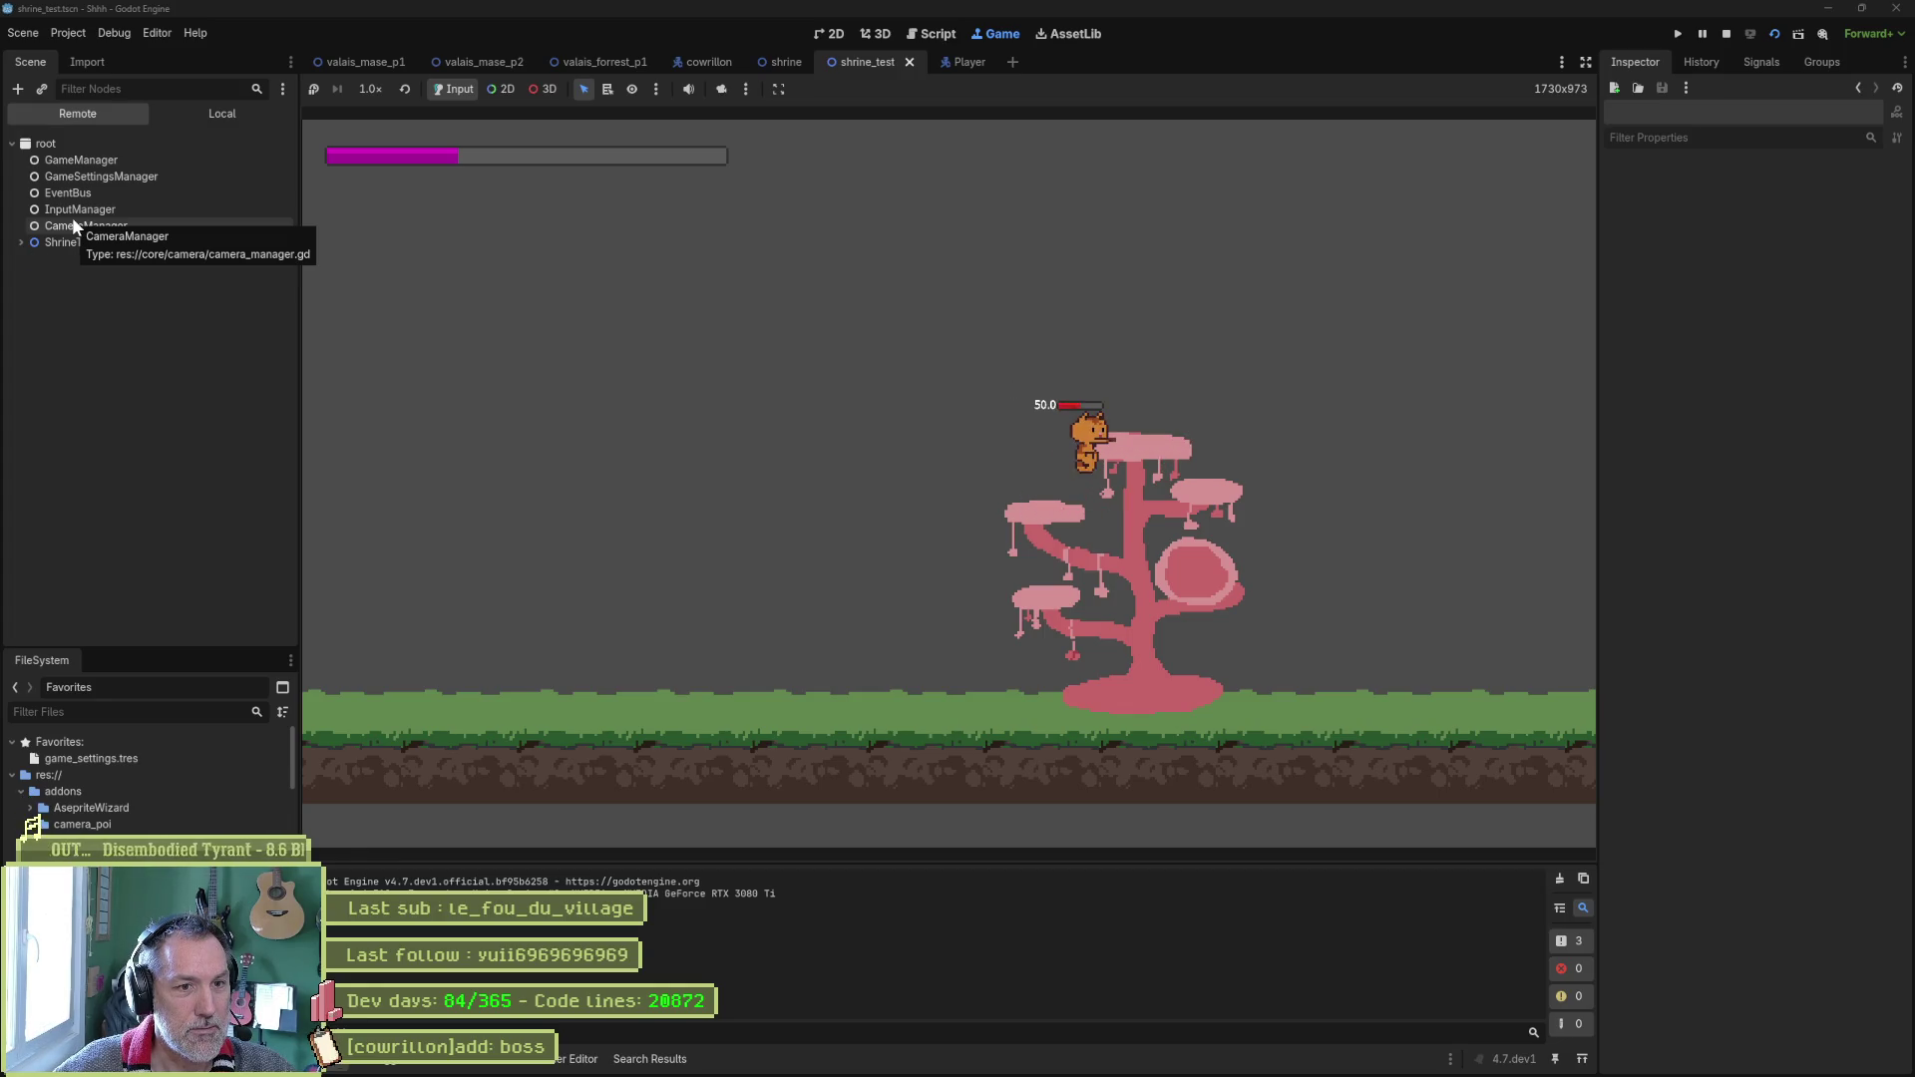
{"action": "key", "text": "Left"}
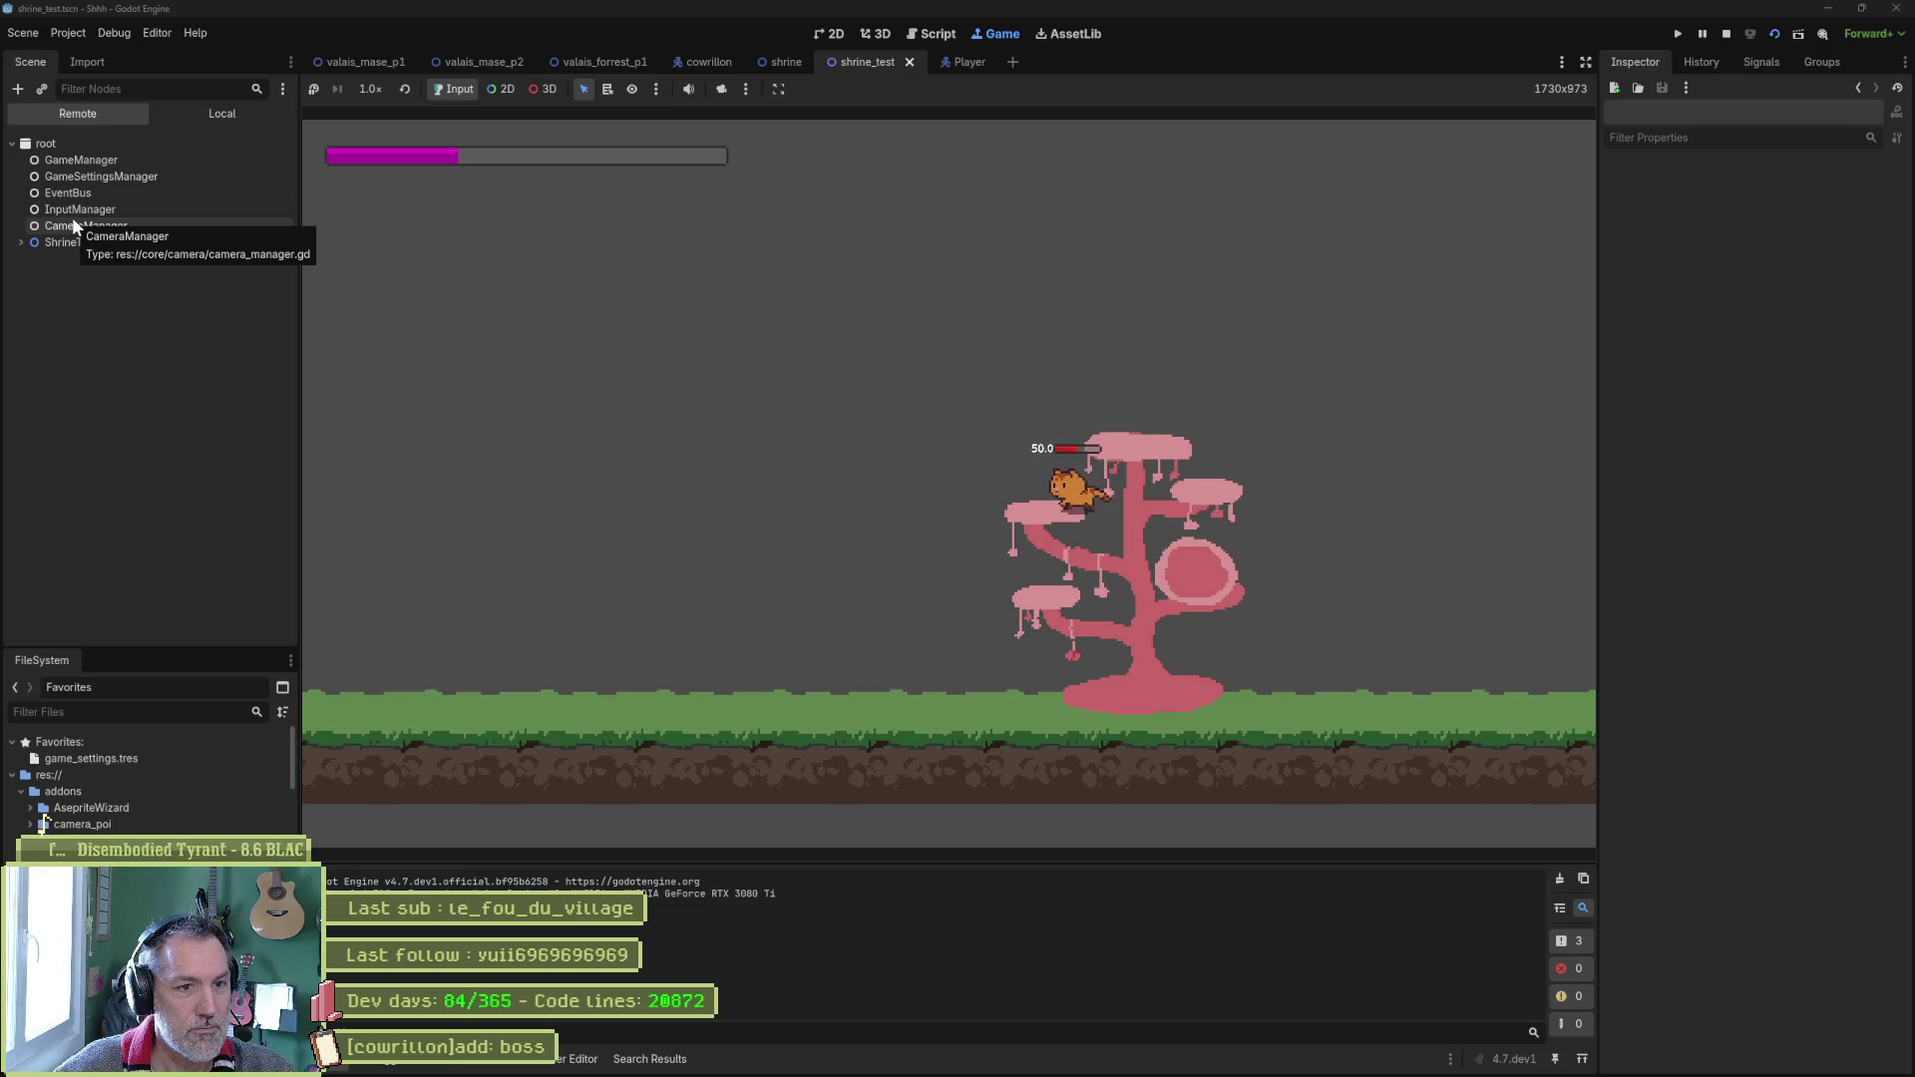
{"action": "key", "text": "Right"}
{"action": "key", "text": "space"}
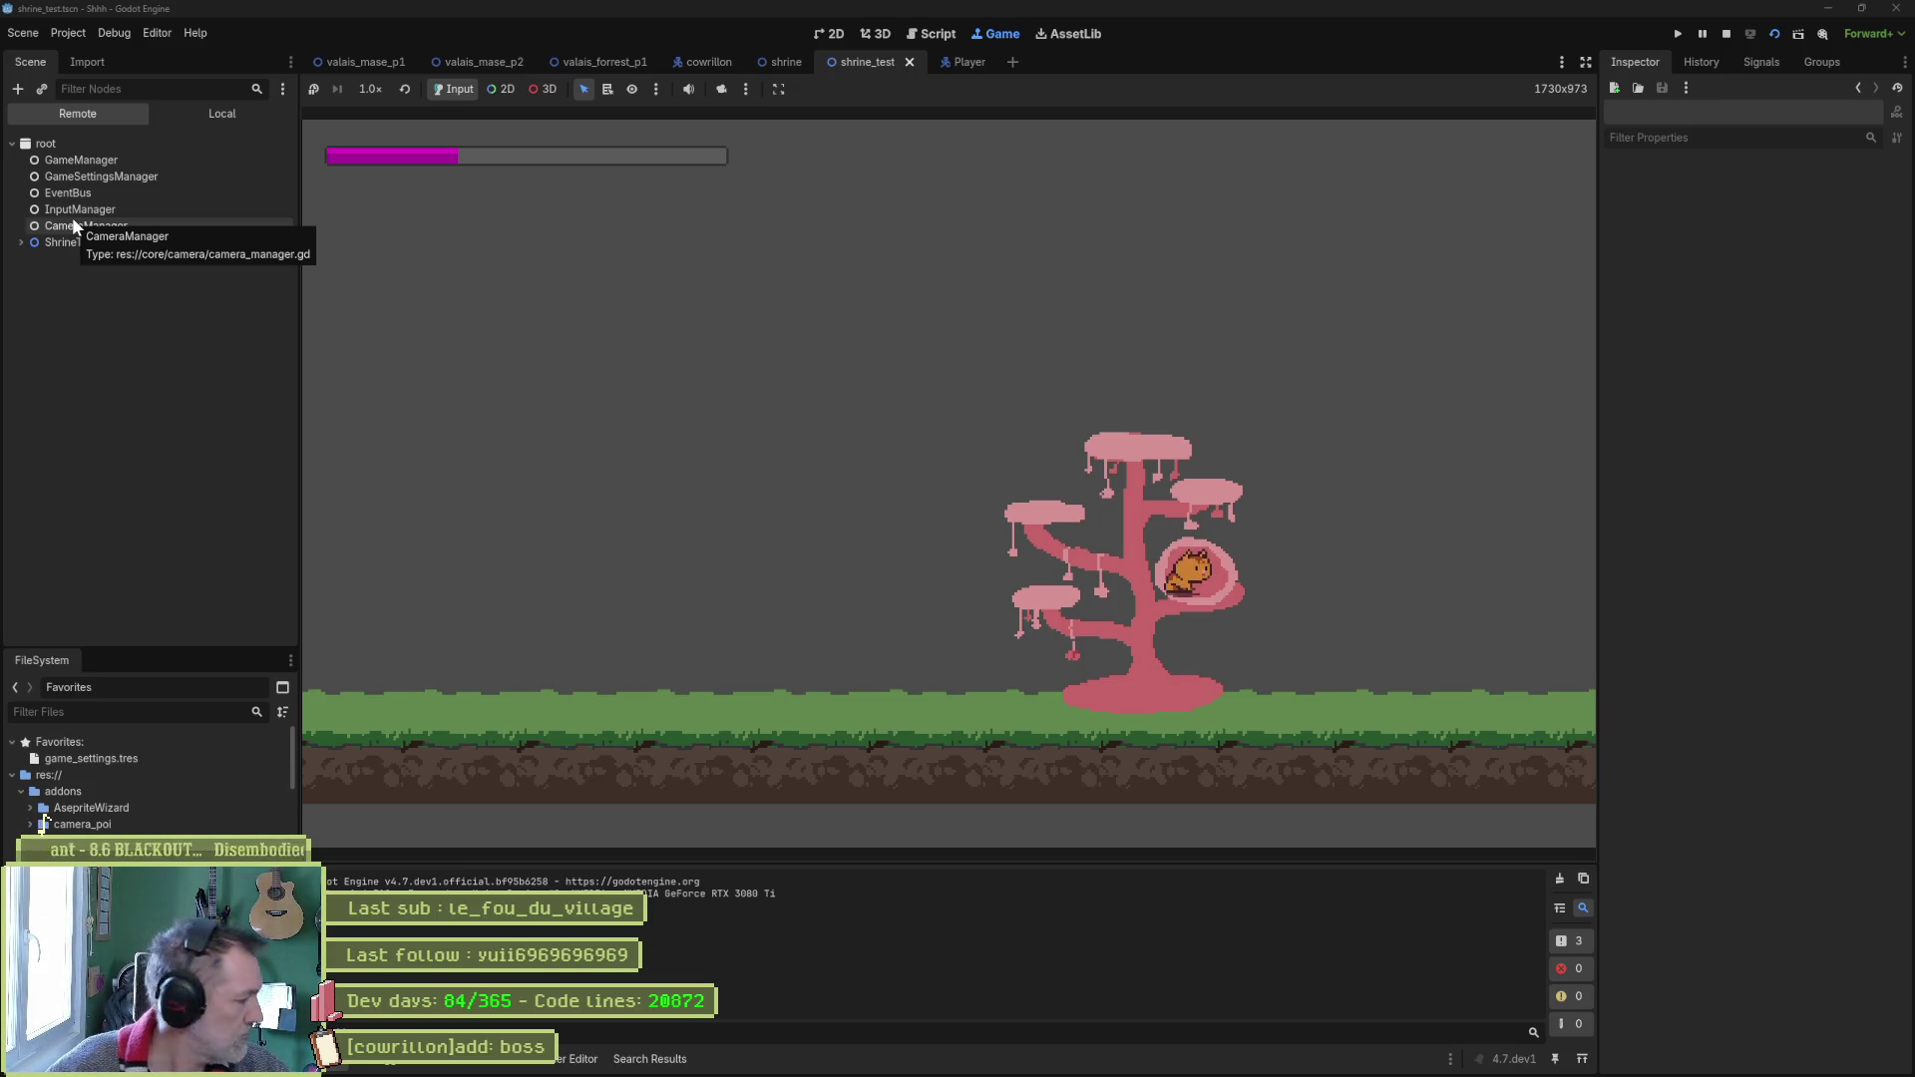
{"action": "key", "text": "F8"}
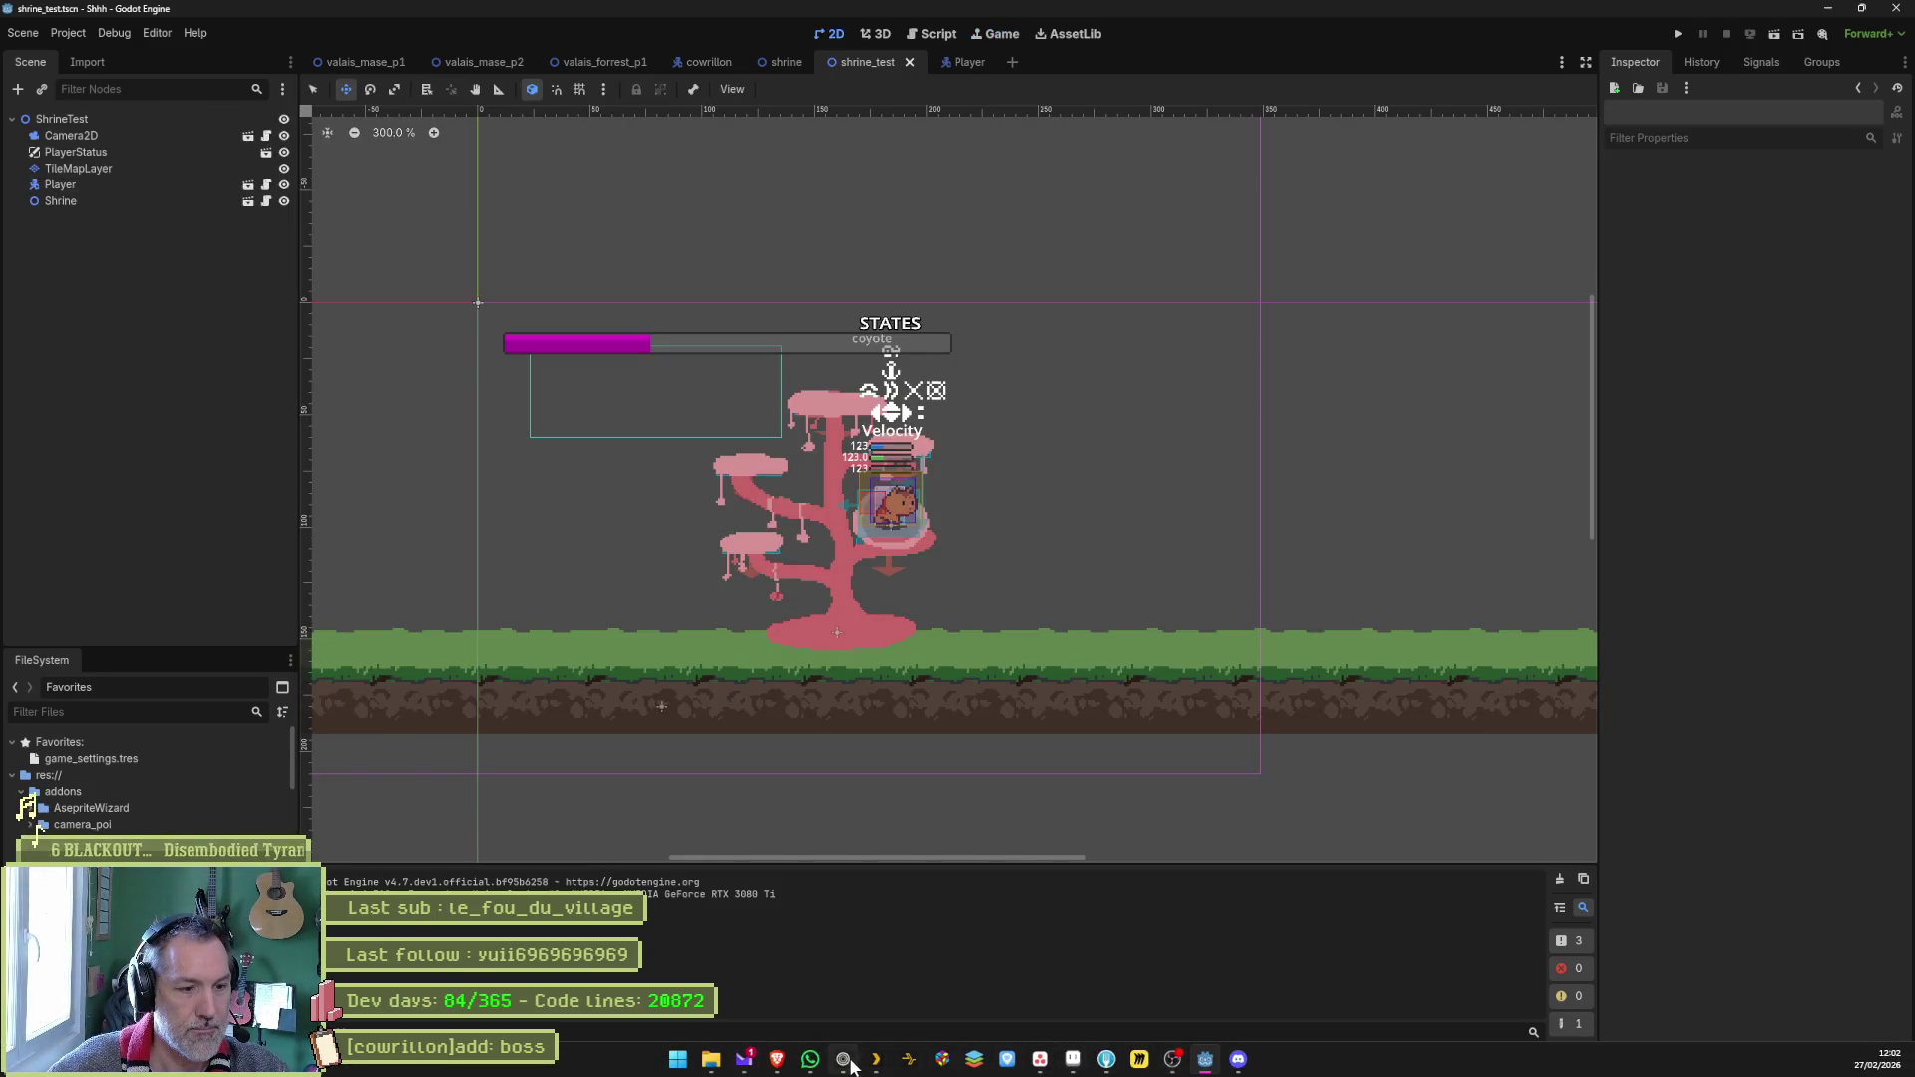
{"action": "left_click", "coordinate": [843, 1060]}
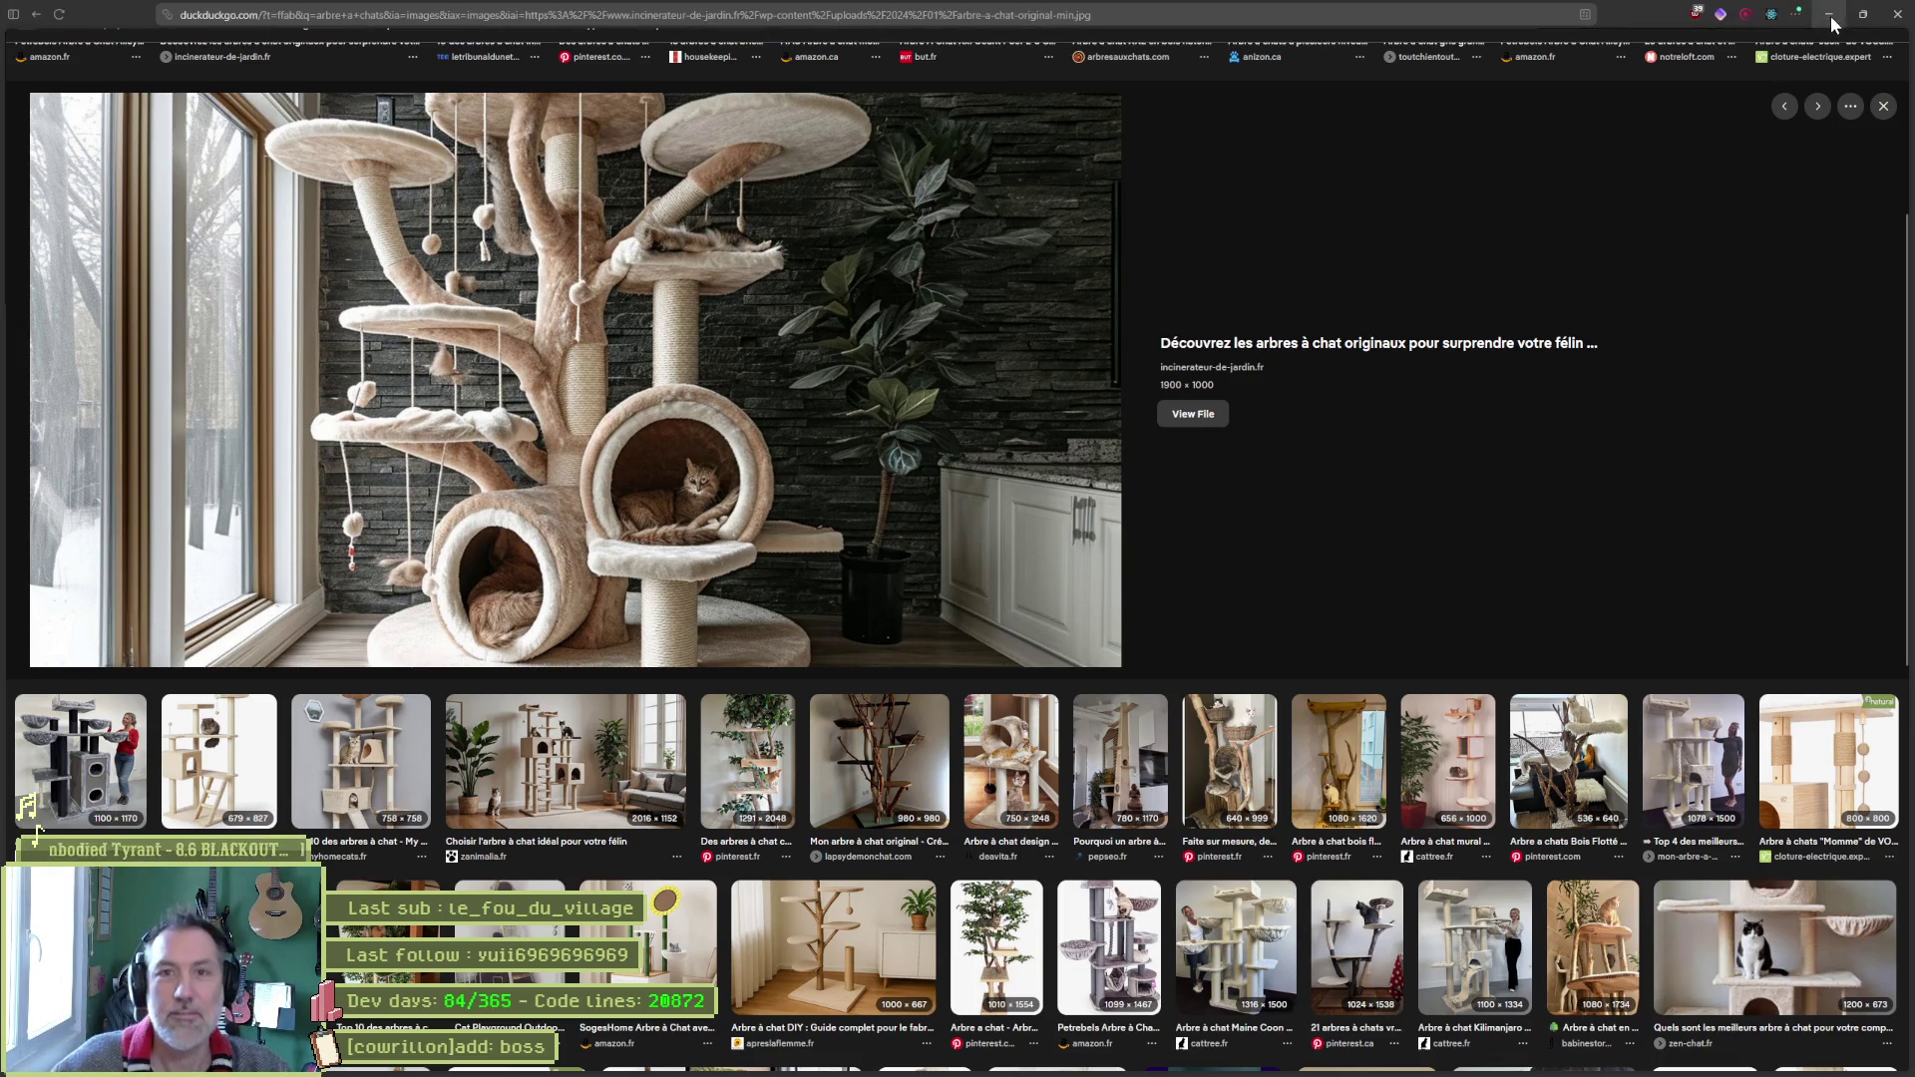
{"action": "left_click", "coordinate": [1830, 15]}
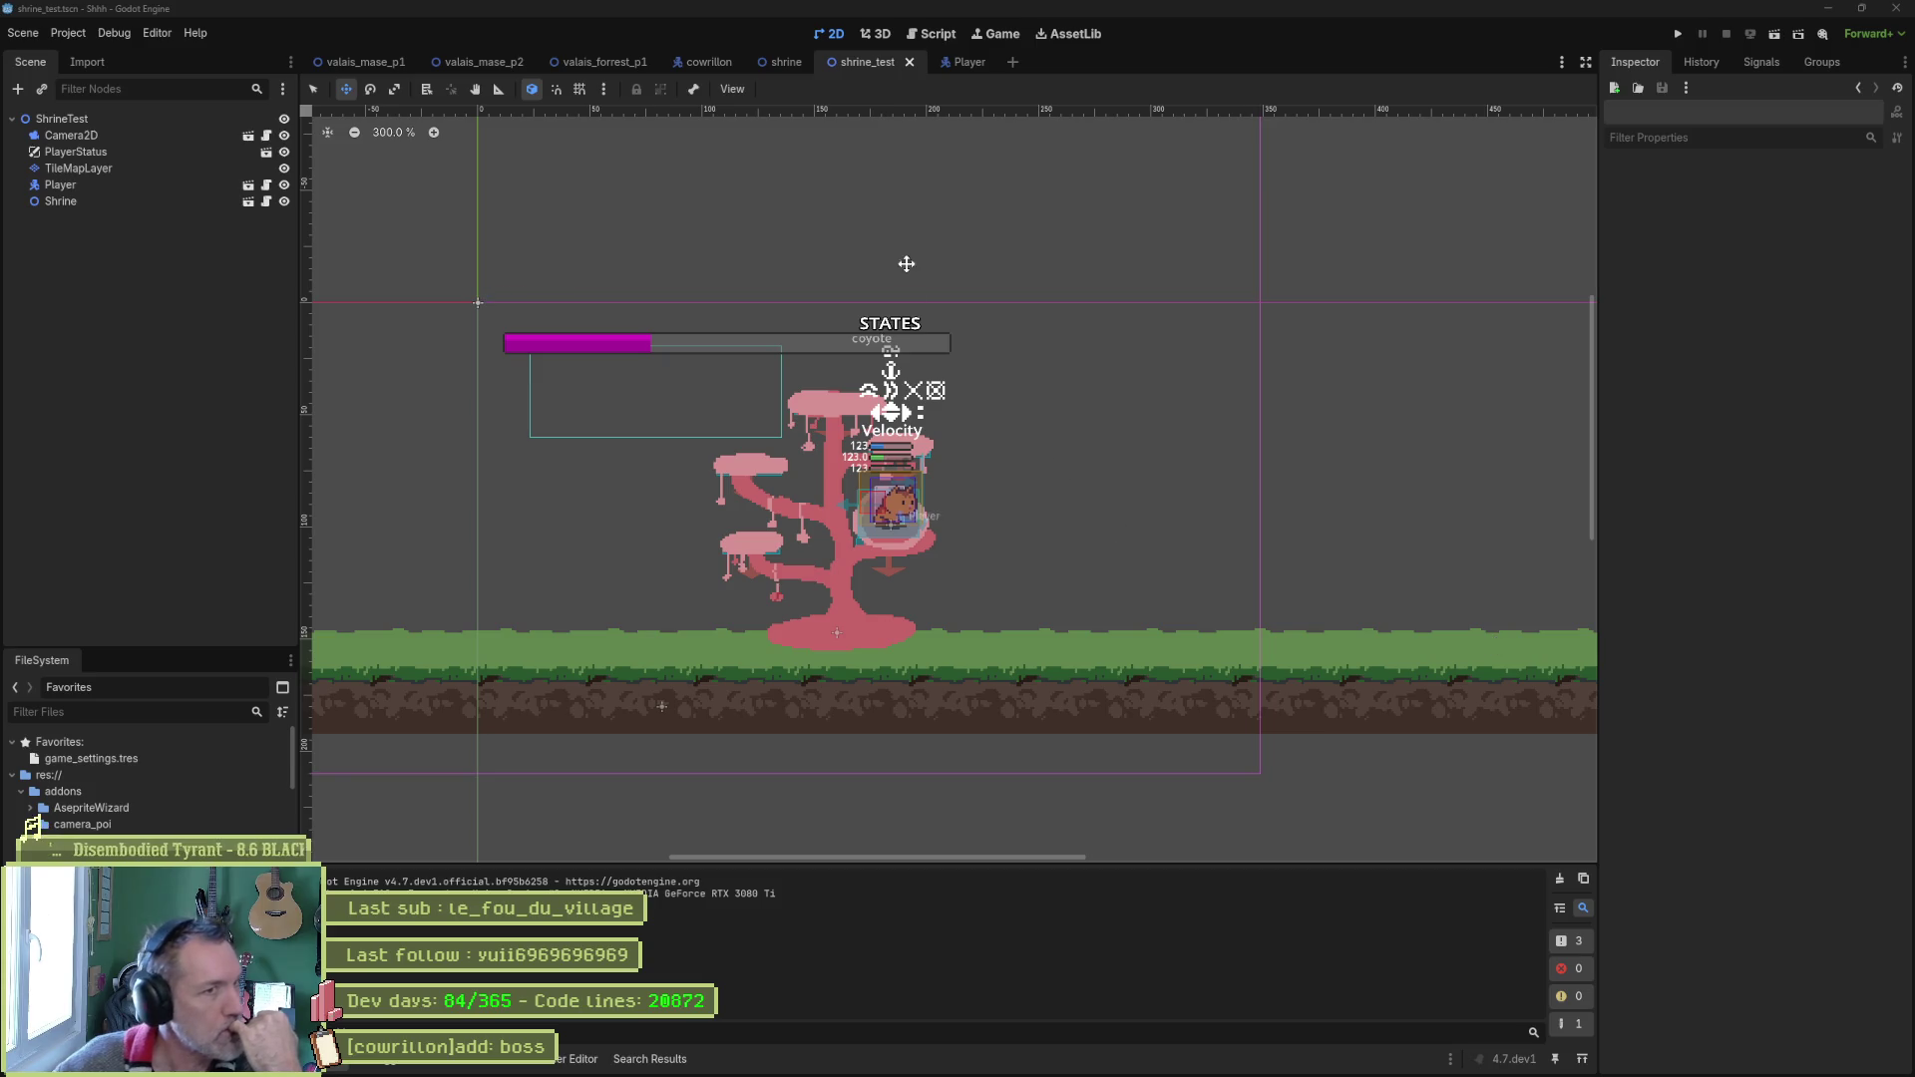
In mana.gd, select the on_mana connect call on line 21 and jump to GameManager's definition in game_manager.gd.
{"action": "left_click", "coordinate": [931, 36]}
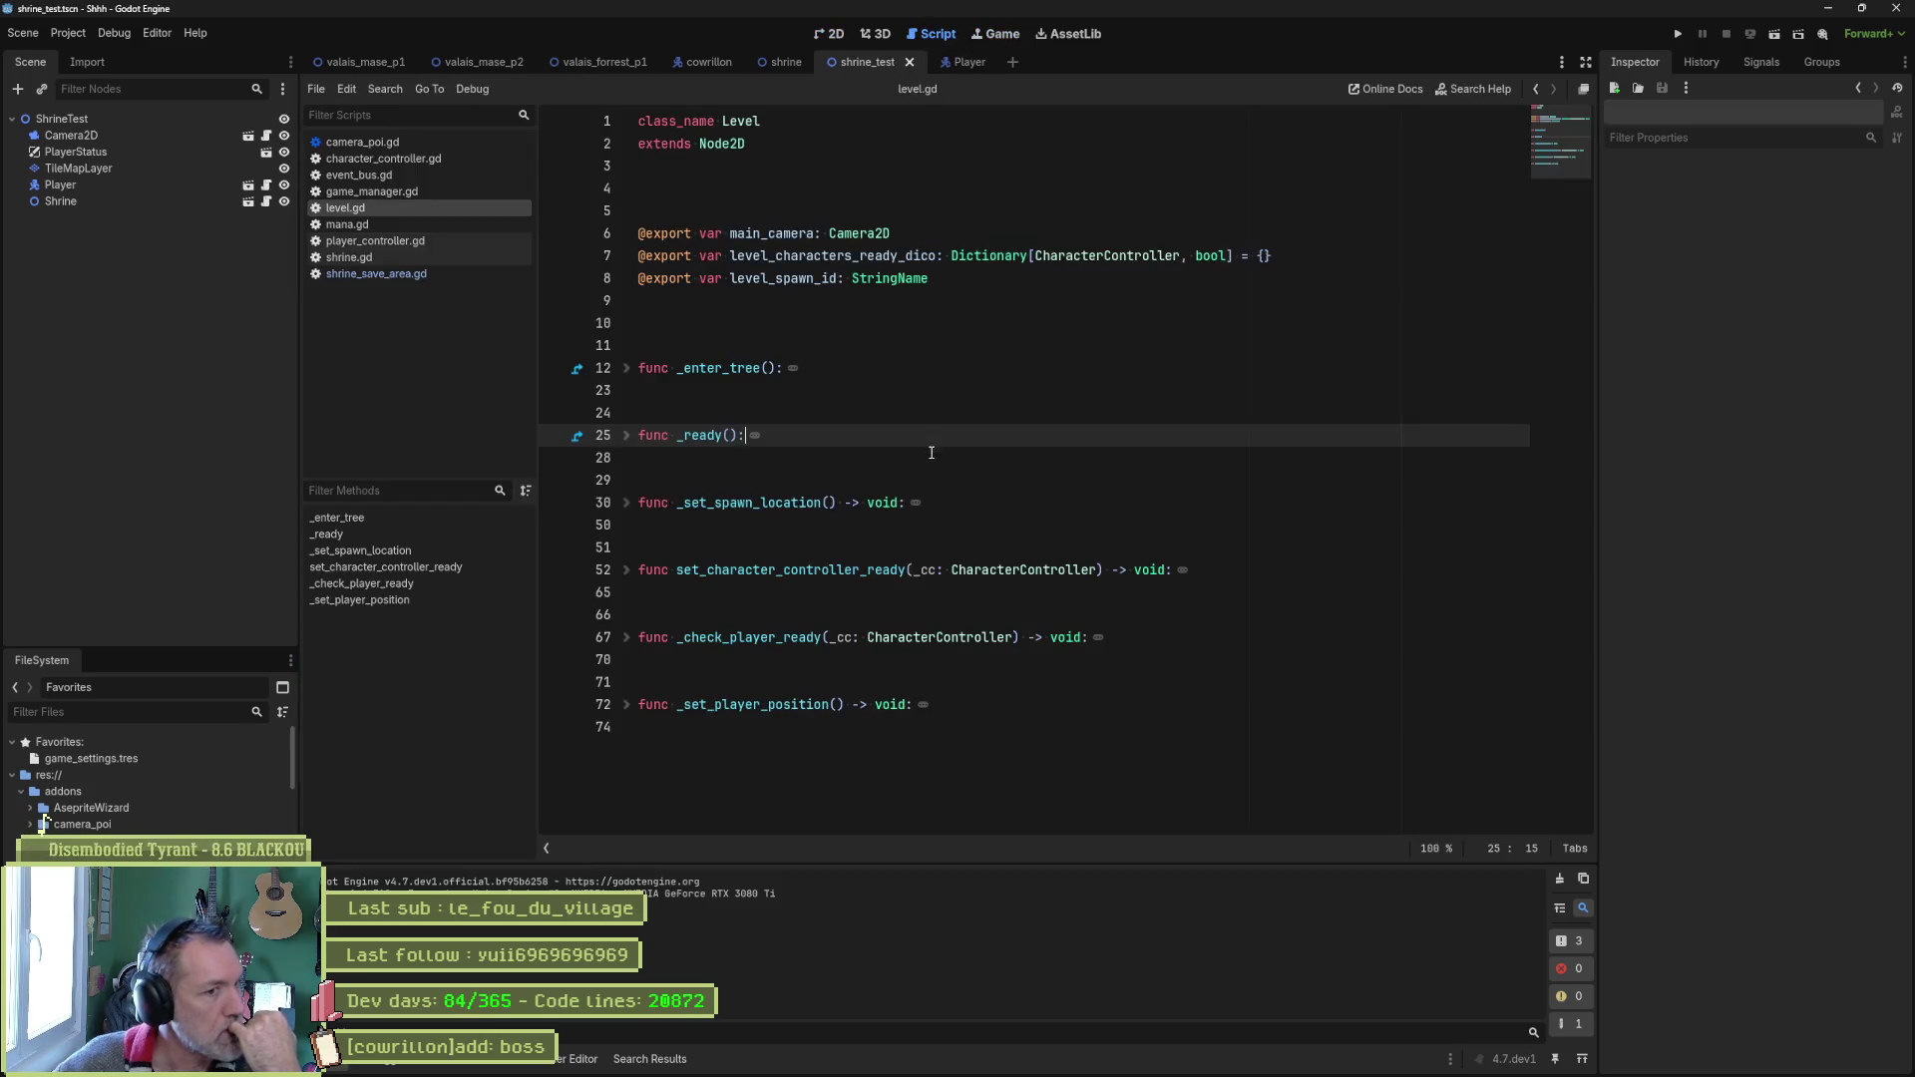
{"action": "left_click", "coordinate": [379, 226]}
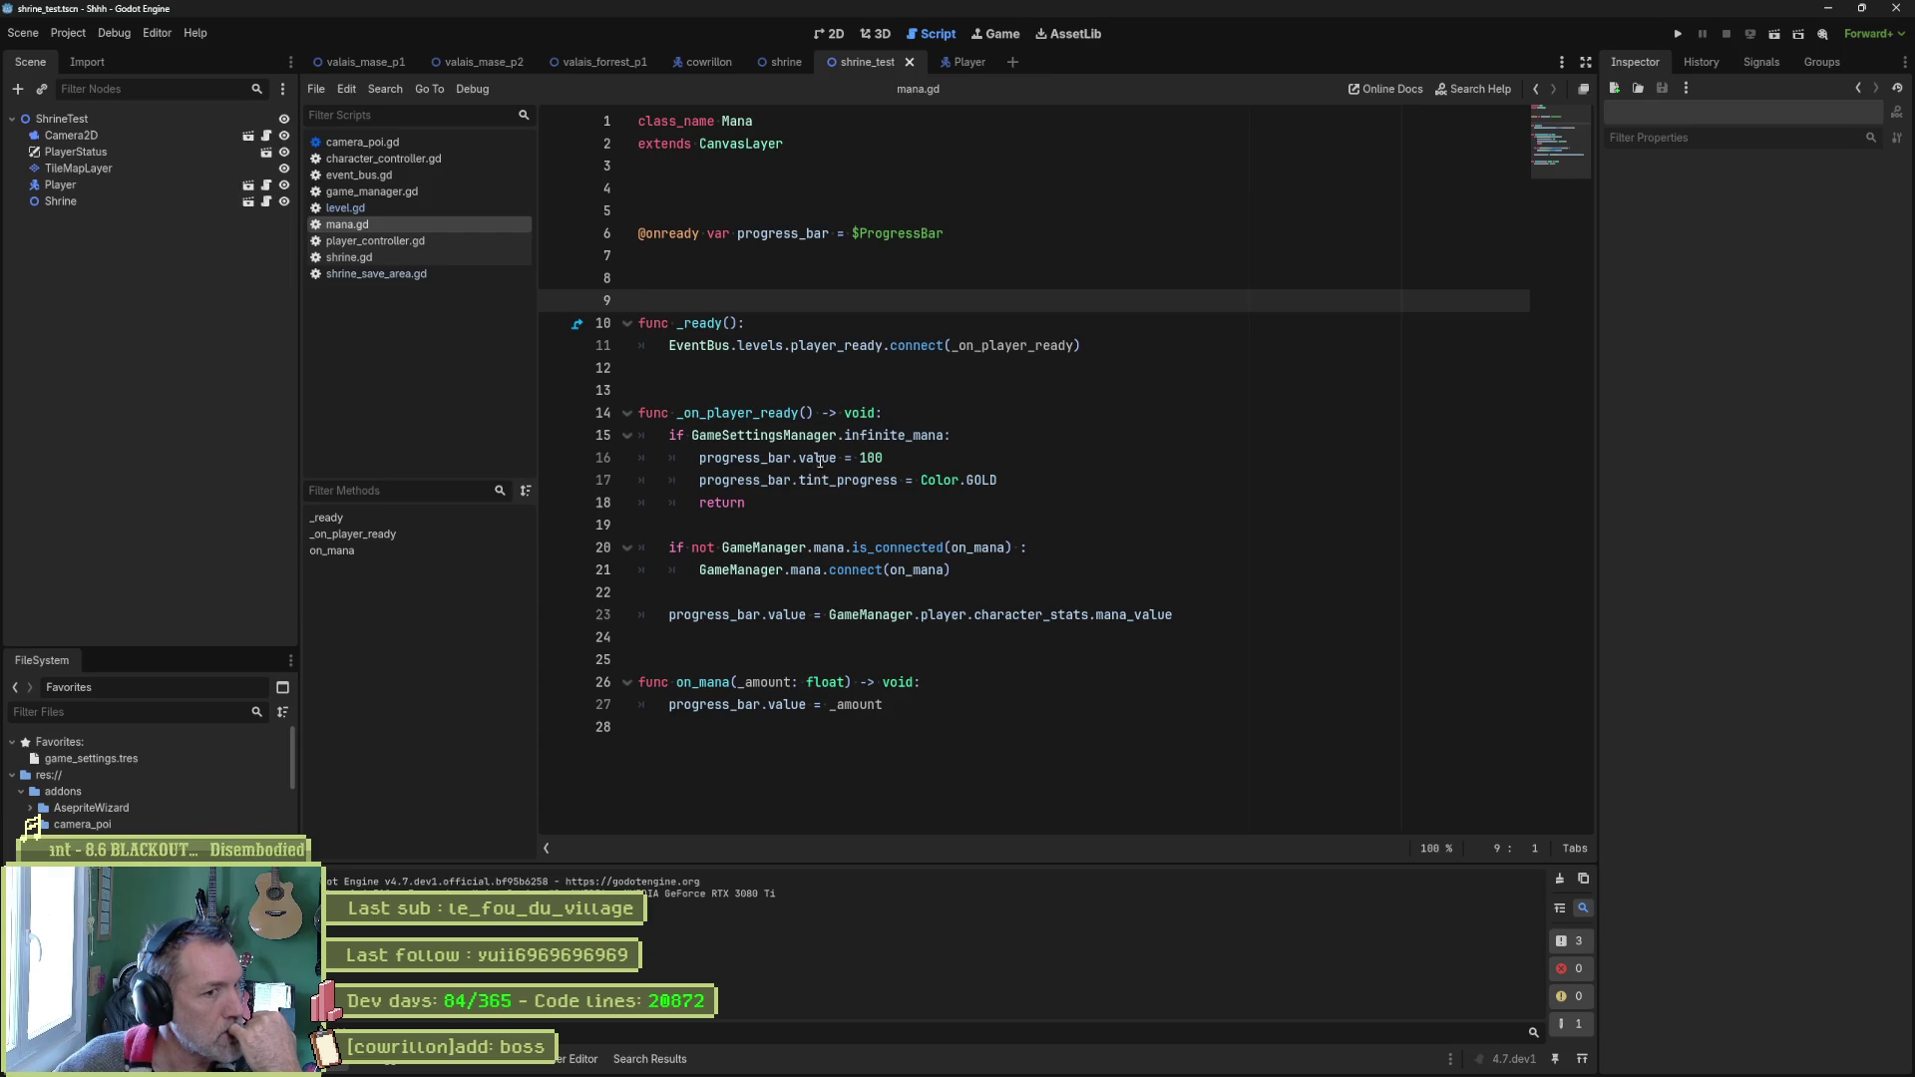
{"action": "left_click_drag", "start_coordinate": [701, 570], "coordinate": [943, 571]}
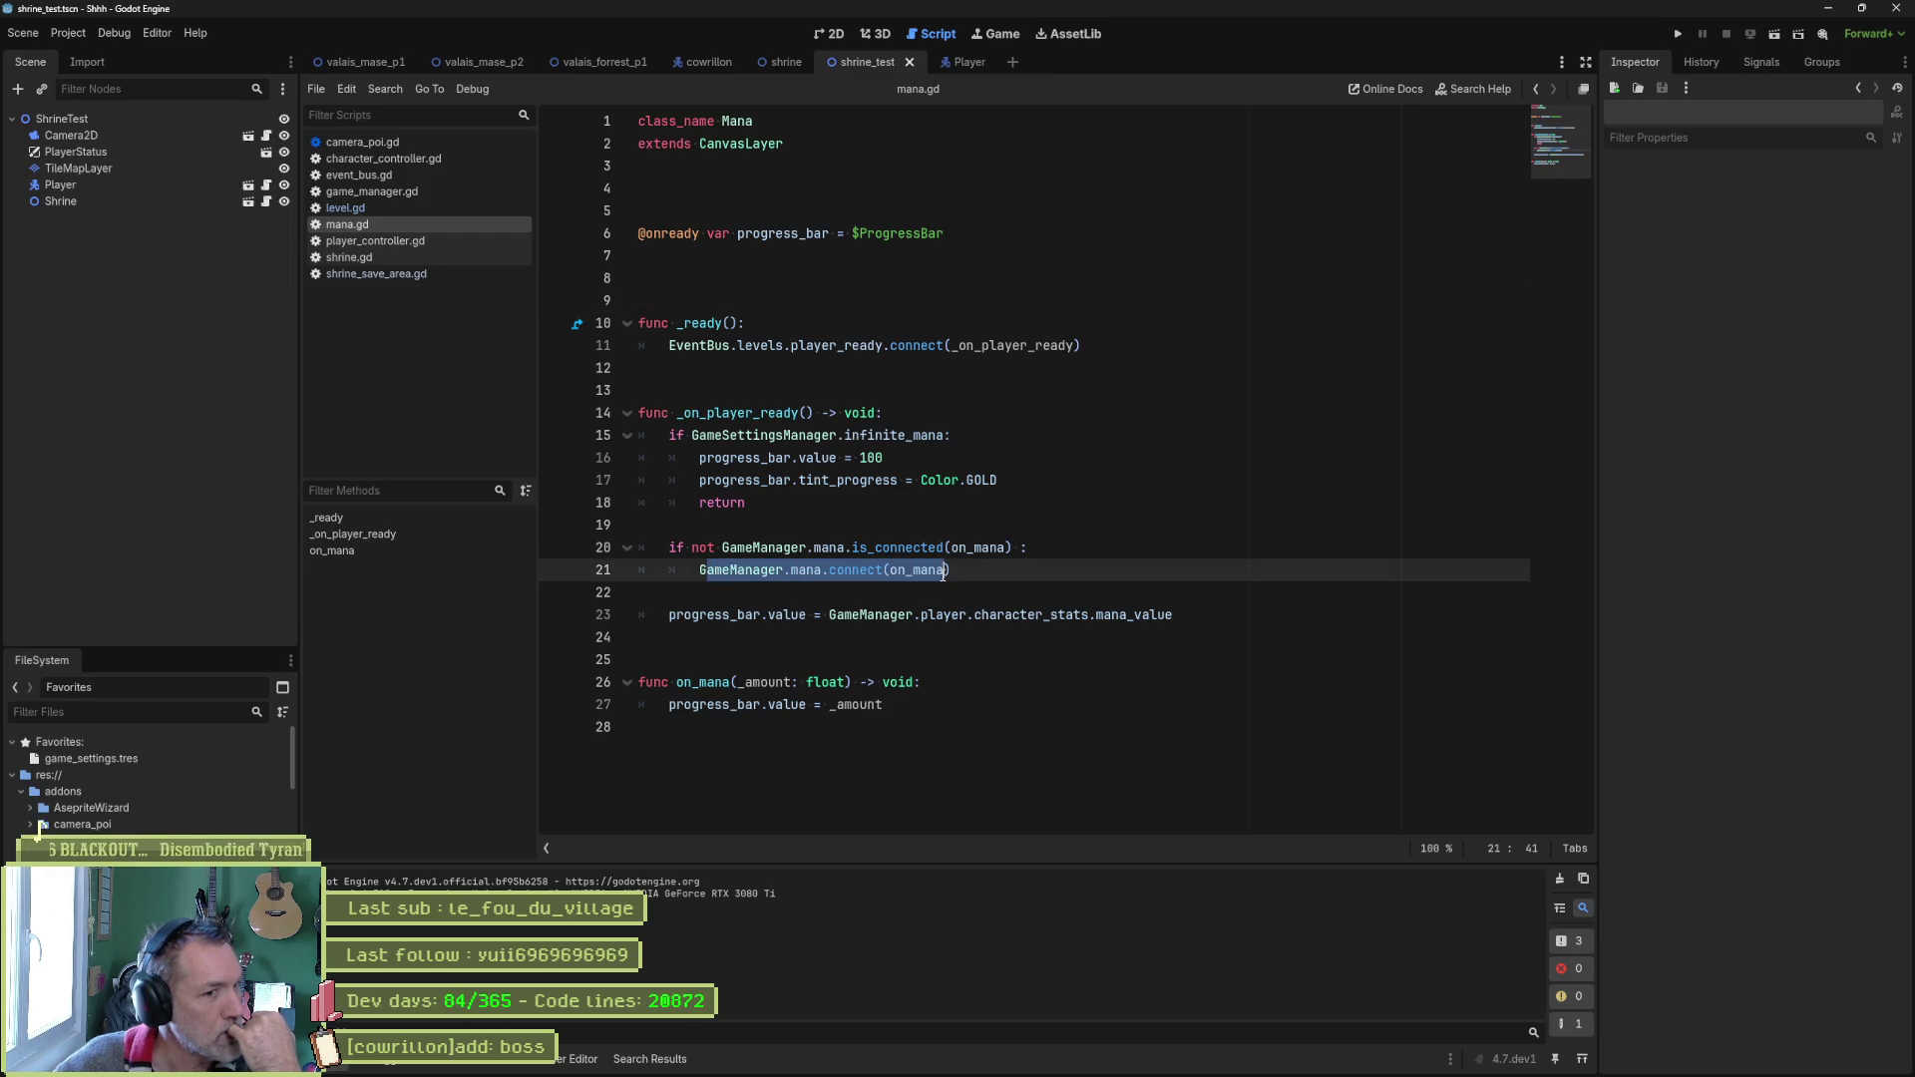
{"action": "double_click", "coordinate": [930, 571]}
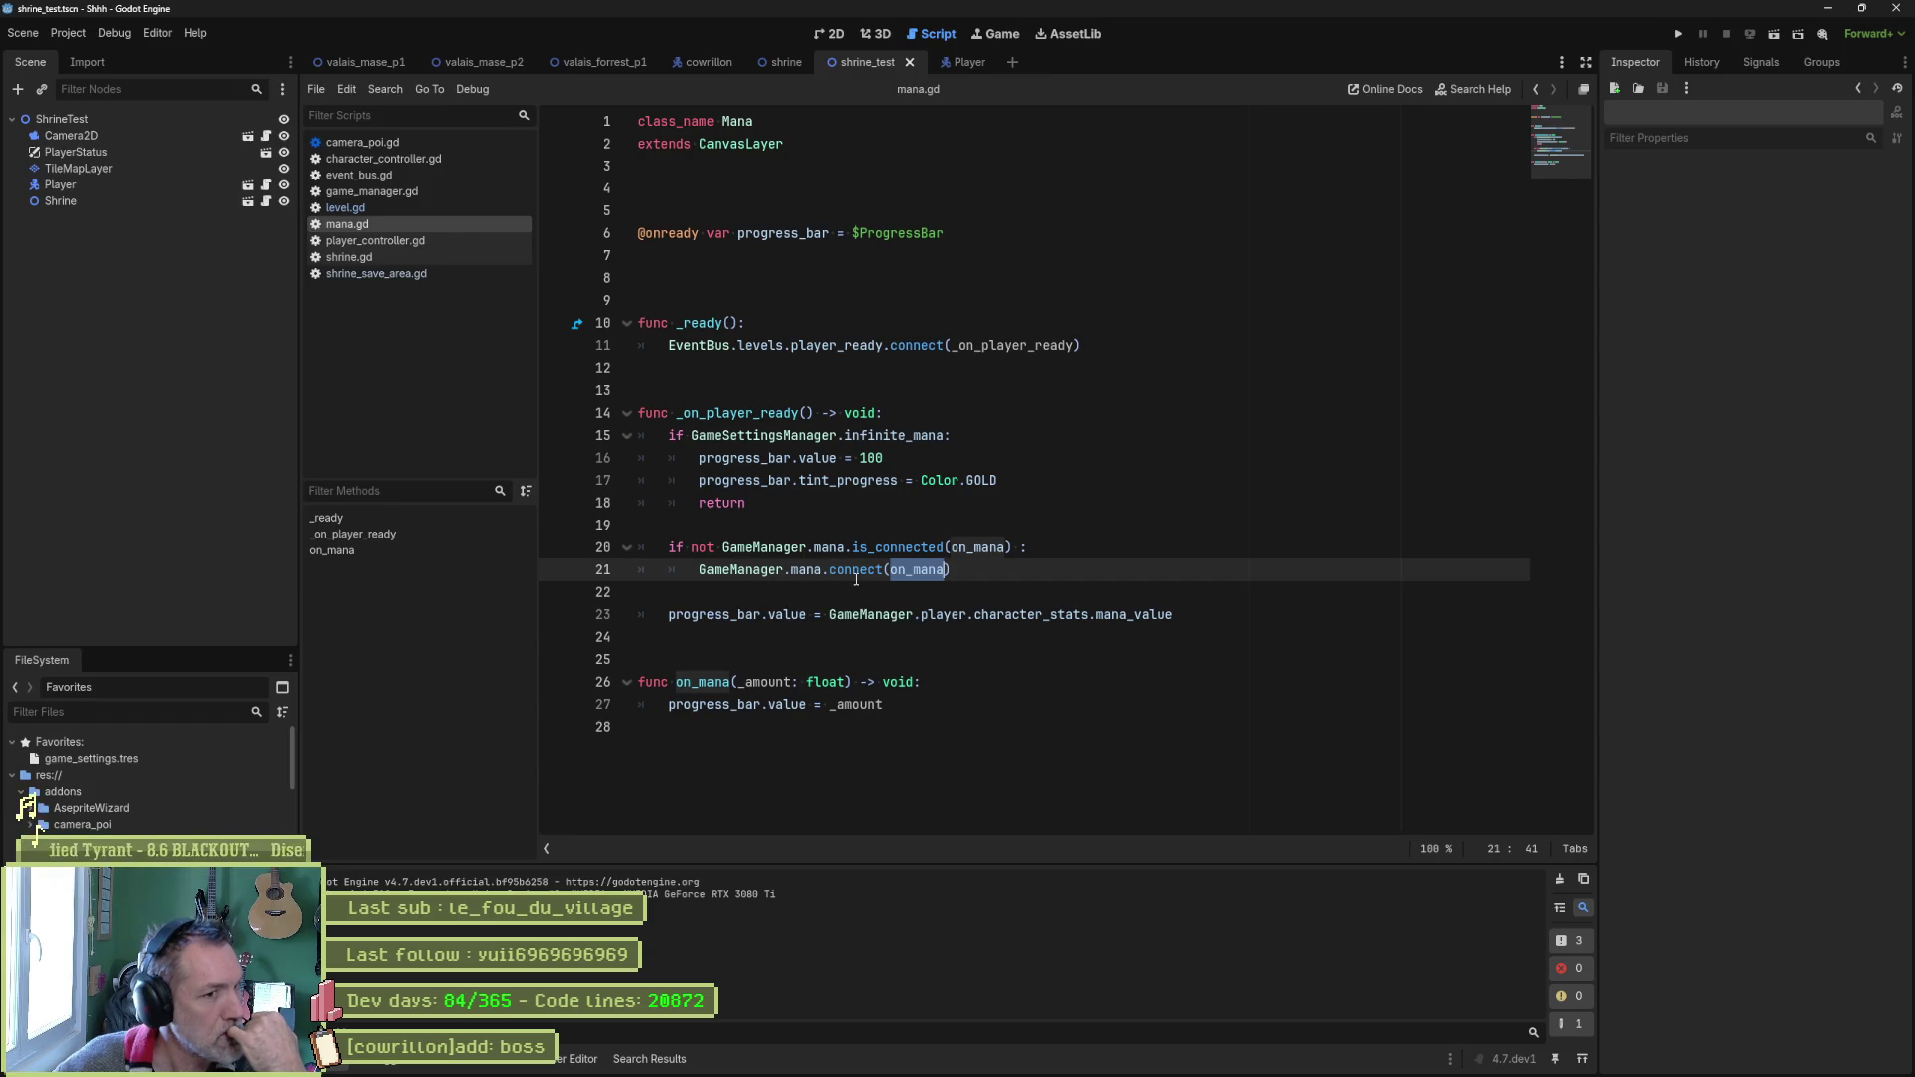
{"action": "mouse_move", "coordinate": [856, 580]}
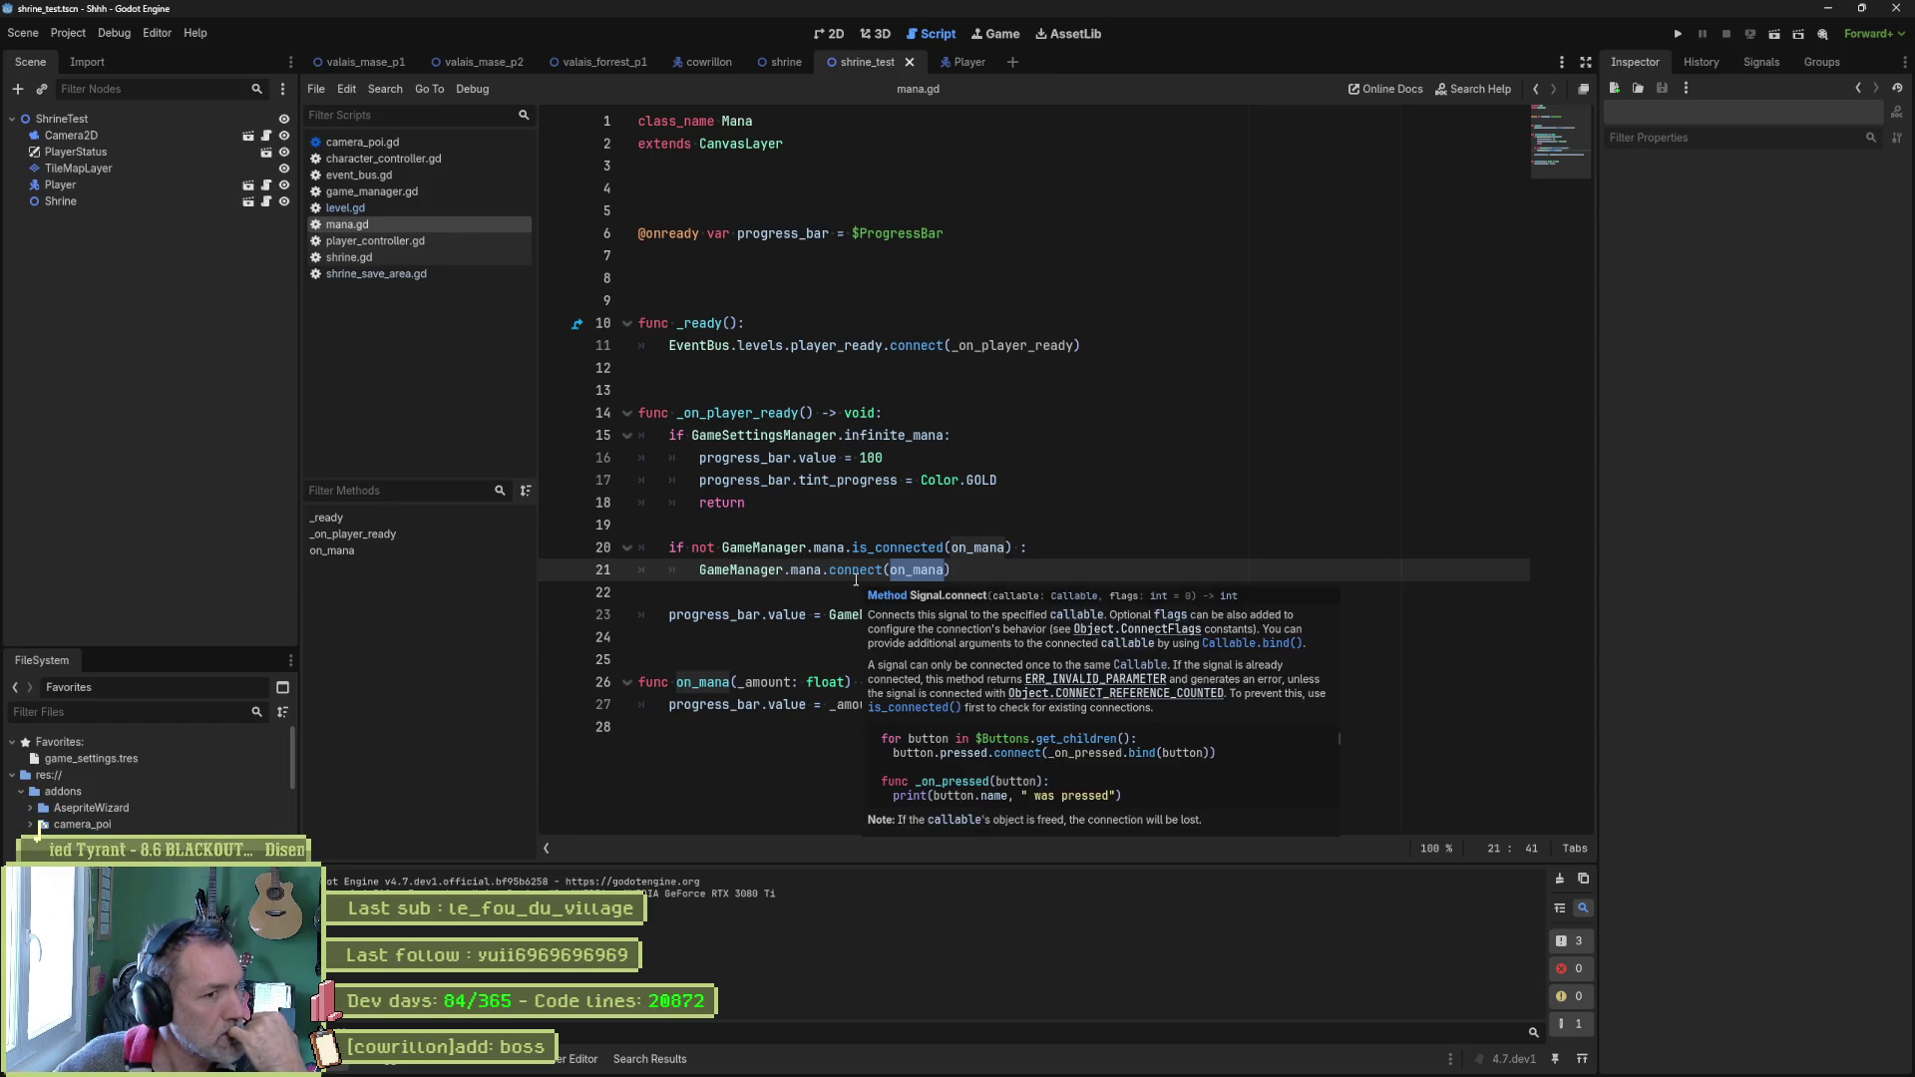
{"action": "left_click", "coordinate": [754, 570], "text": "ctrl"}
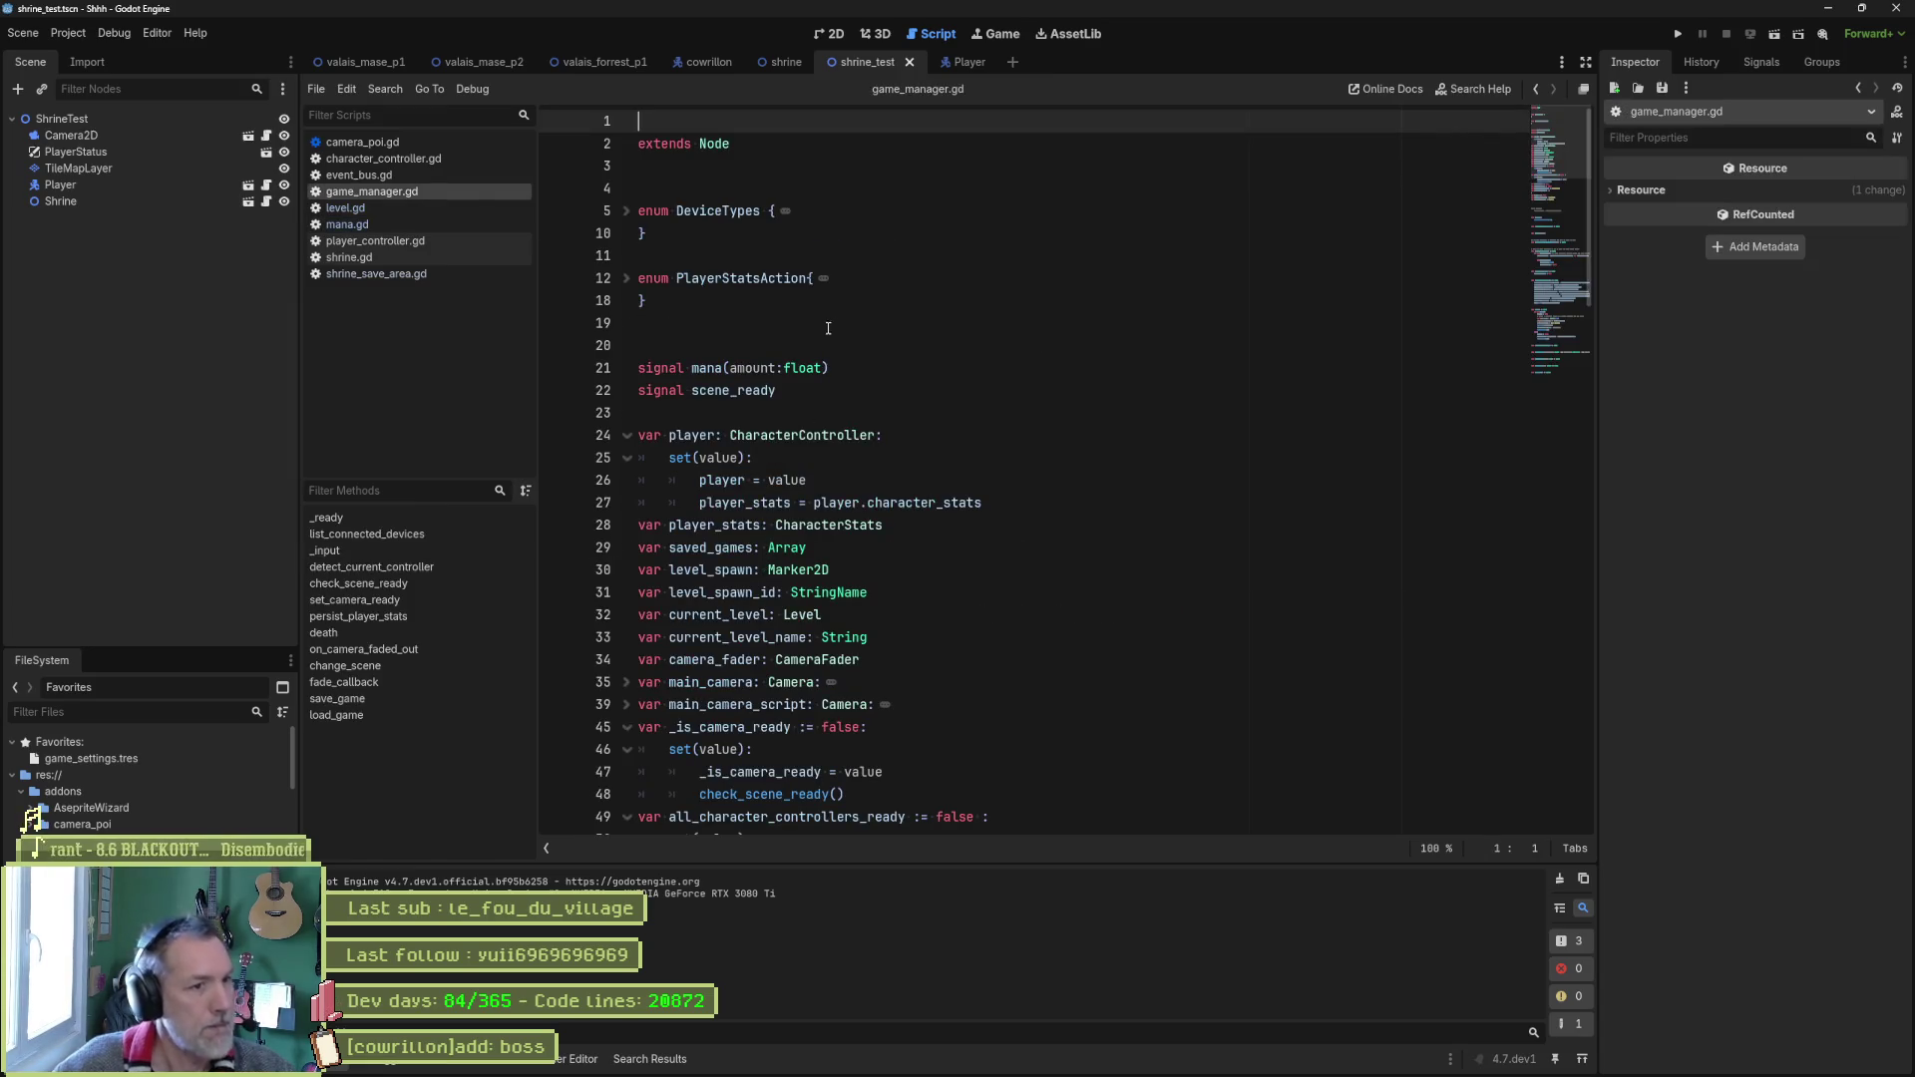
Search the whole project for 'mana.emit'.
{"action": "double_click", "coordinate": [707, 369]}
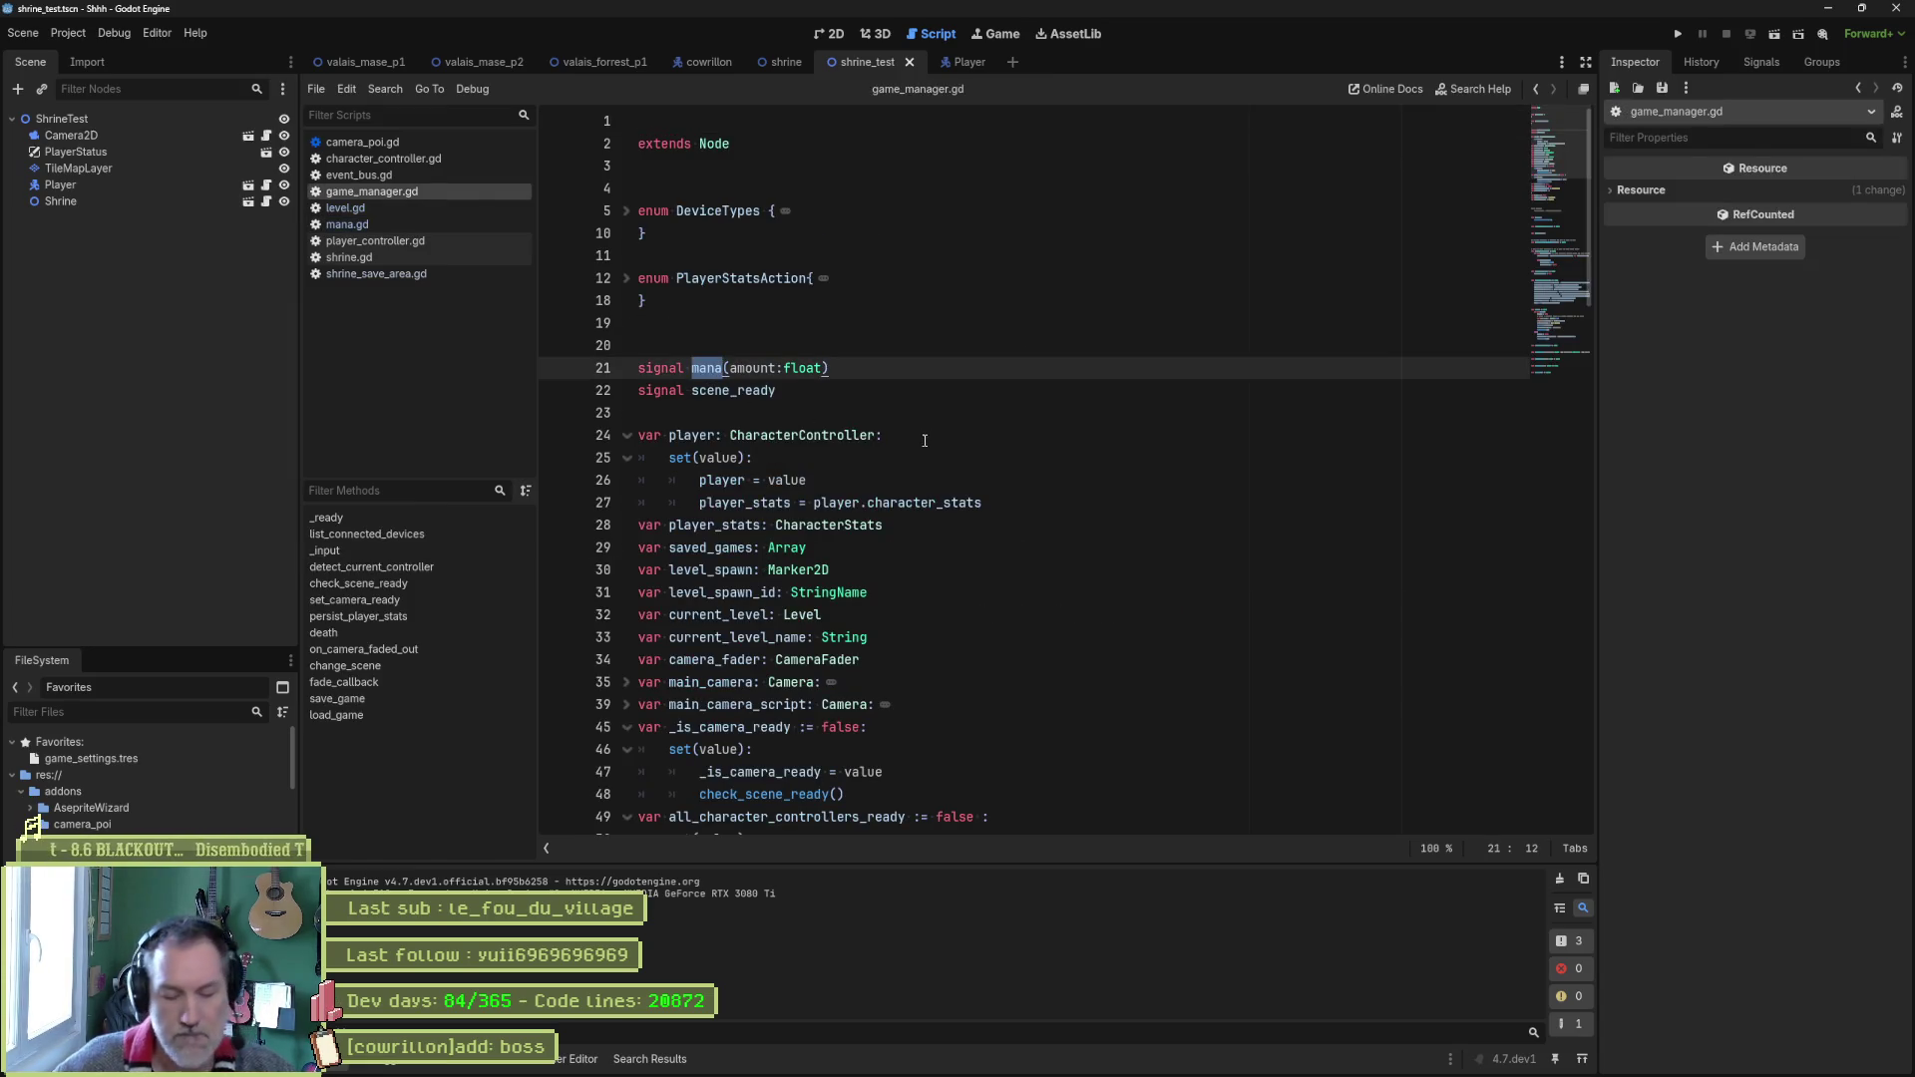
{"action": "key", "text": "ctrl+shift+f"}
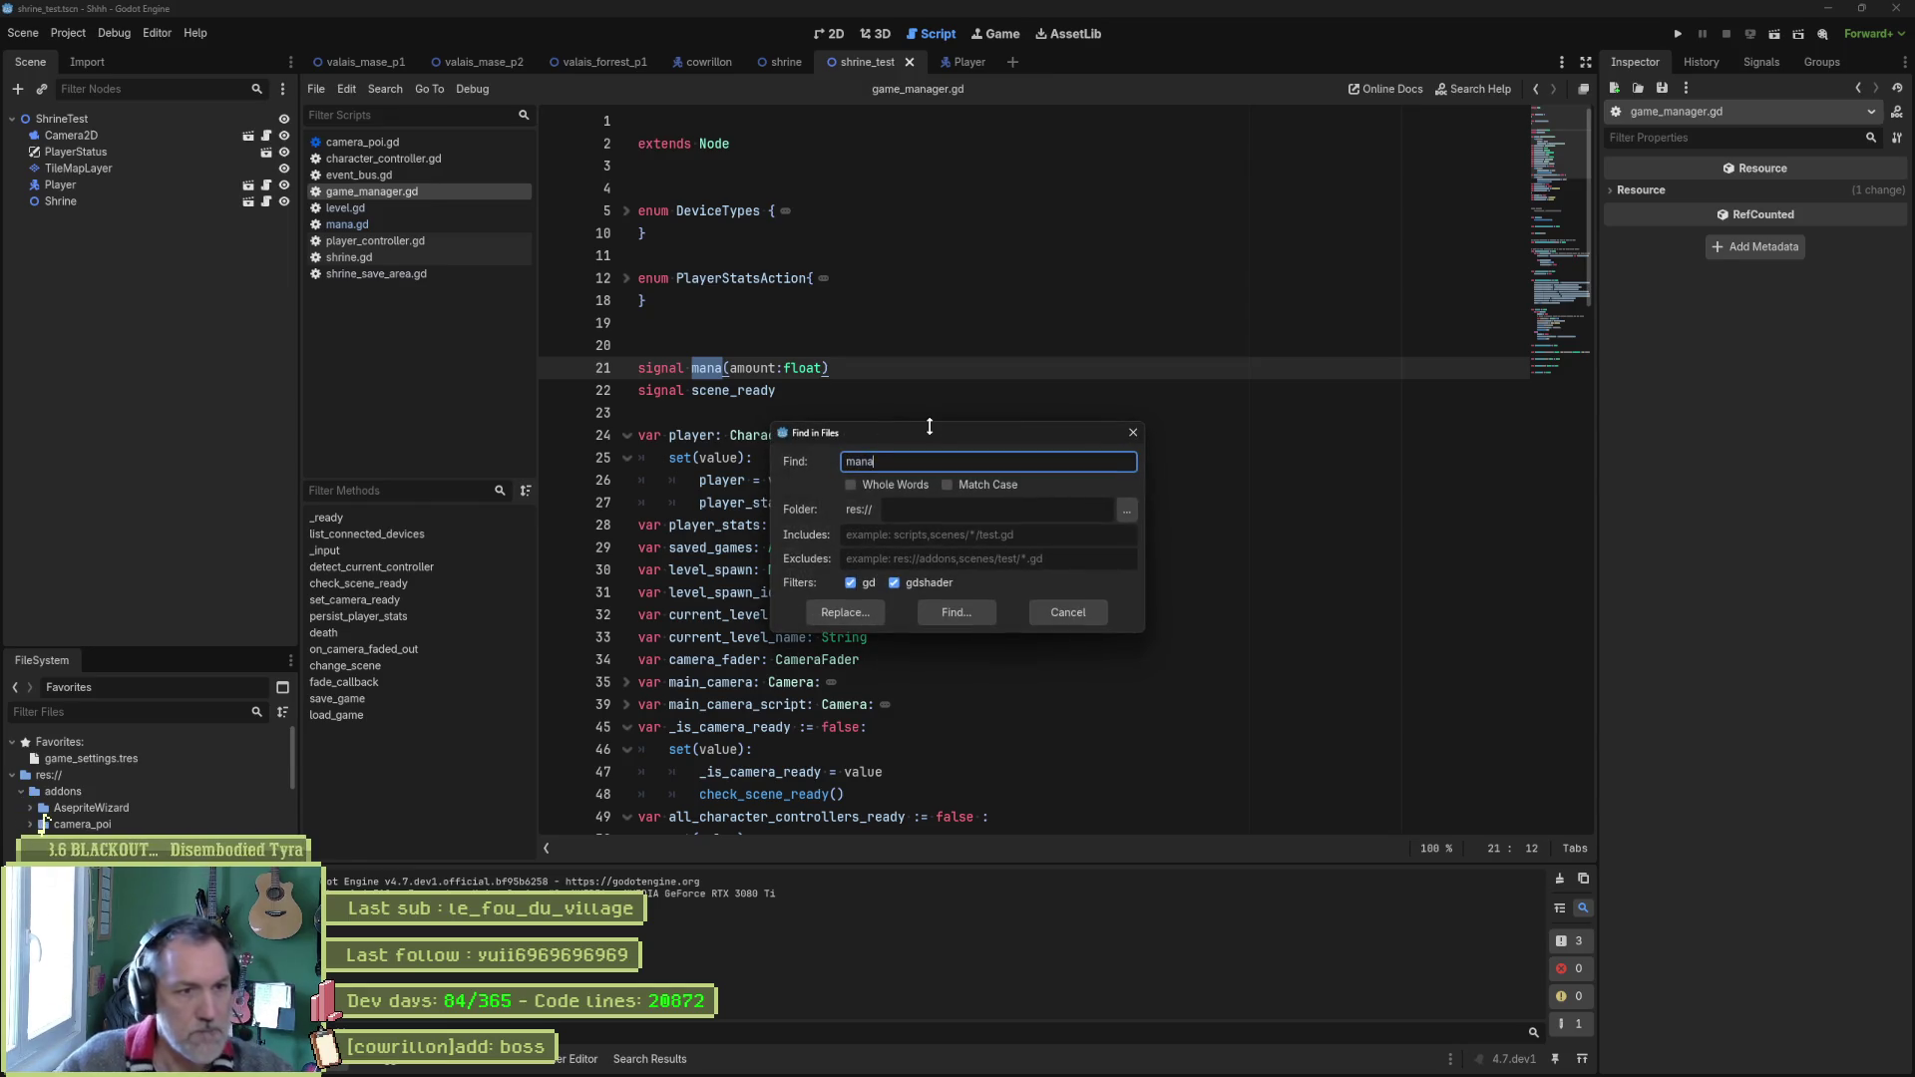
{"action": "type", "text": "mit"}
{"action": "key", "text": "Return"}
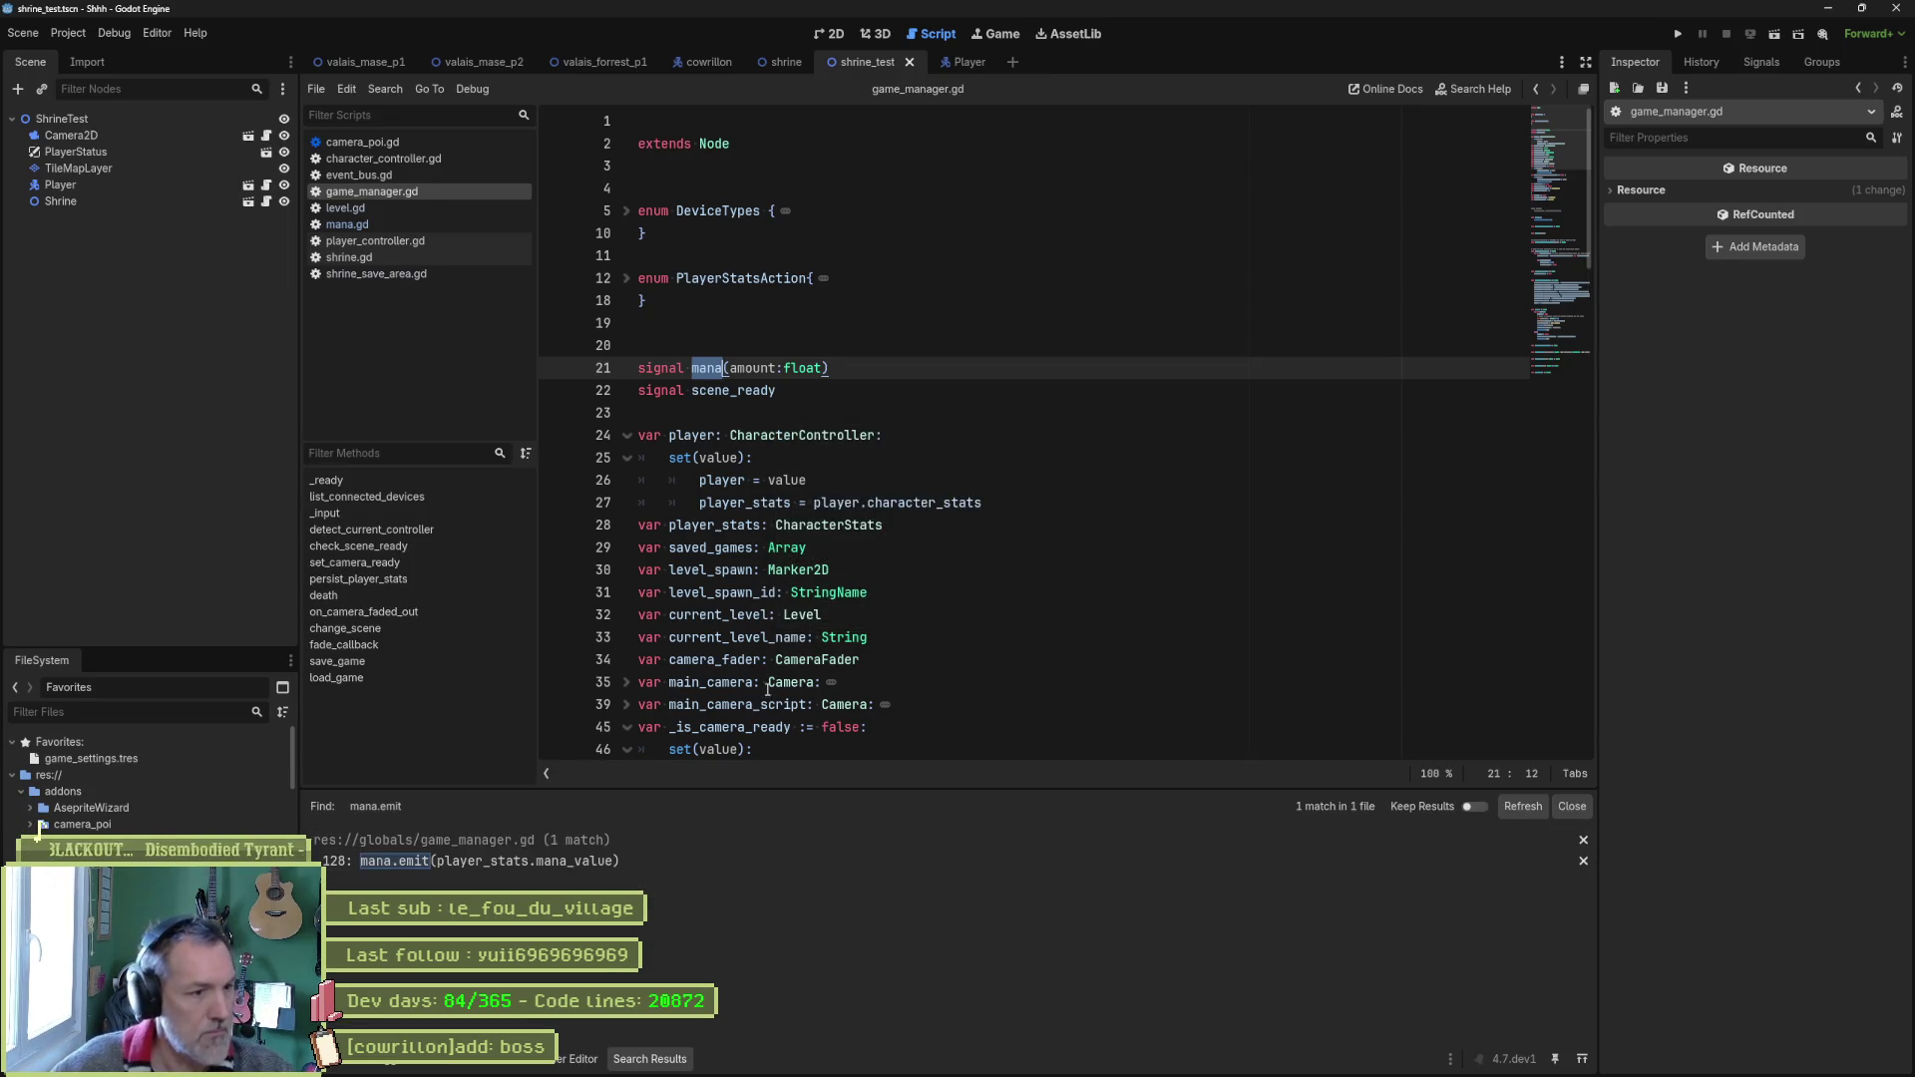
Copy the mana.emit line from persist_player_stats in game_manager.gd and return to shrine_save_area.gd.
{"action": "left_click", "coordinate": [614, 860]}
{"action": "left_click", "coordinate": [798, 521]}
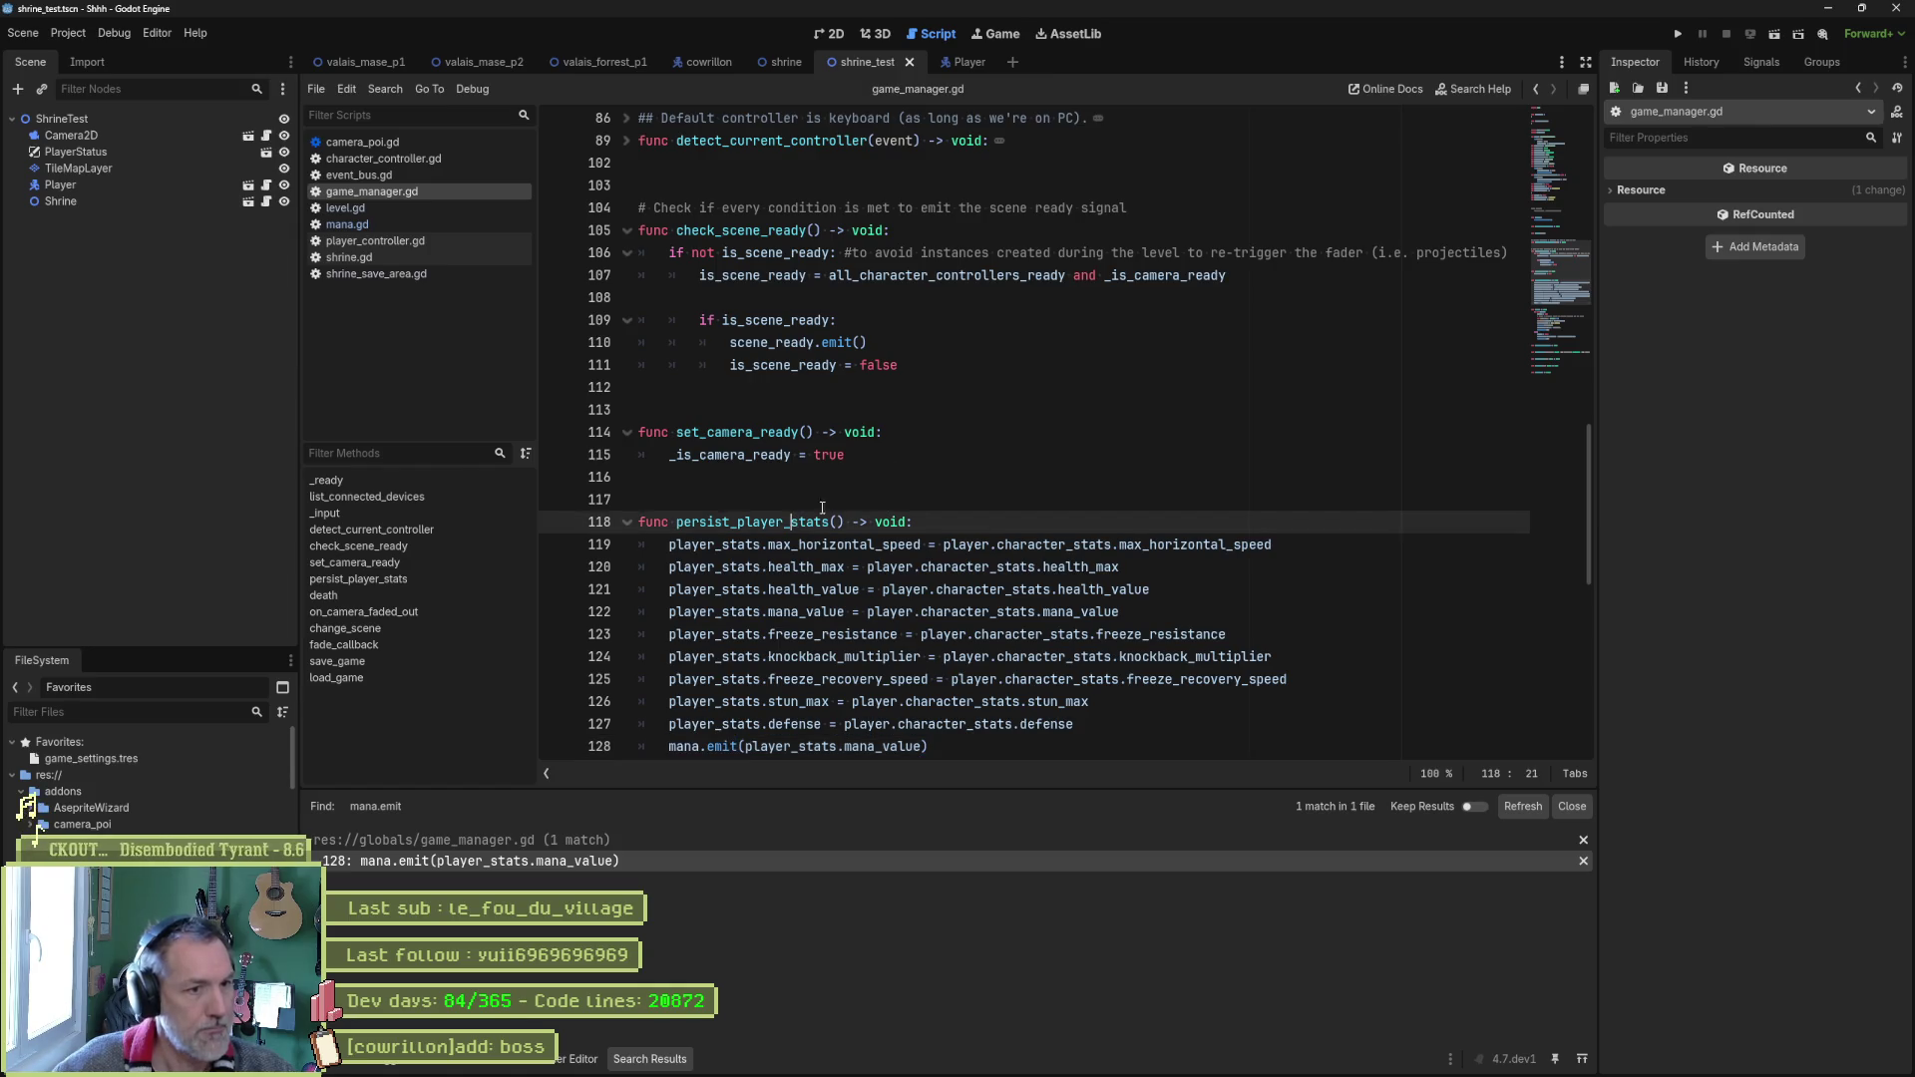
{"action": "double_click", "coordinate": [793, 521]}
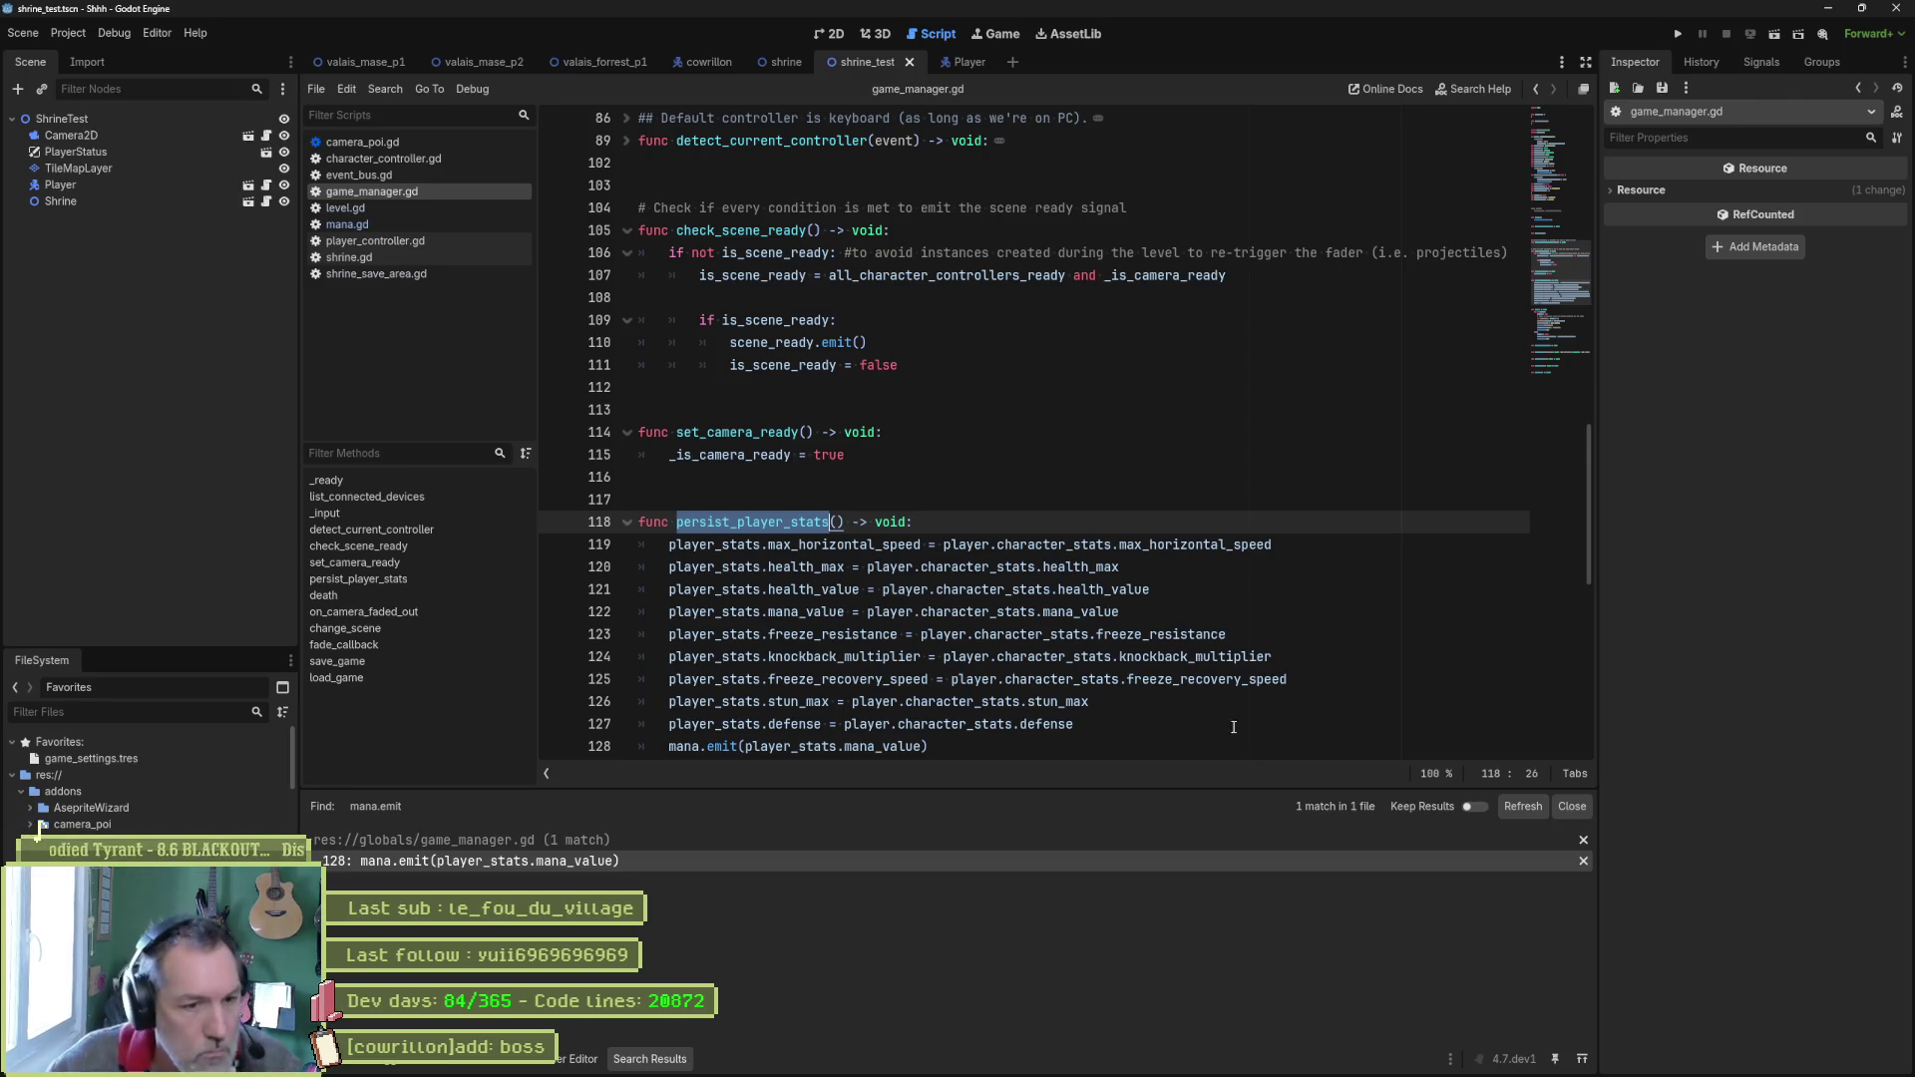
{"action": "left_click_drag", "start_coordinate": [1127, 743], "coordinate": [1145, 736]}
{"action": "key", "text": "ctrl+c"}
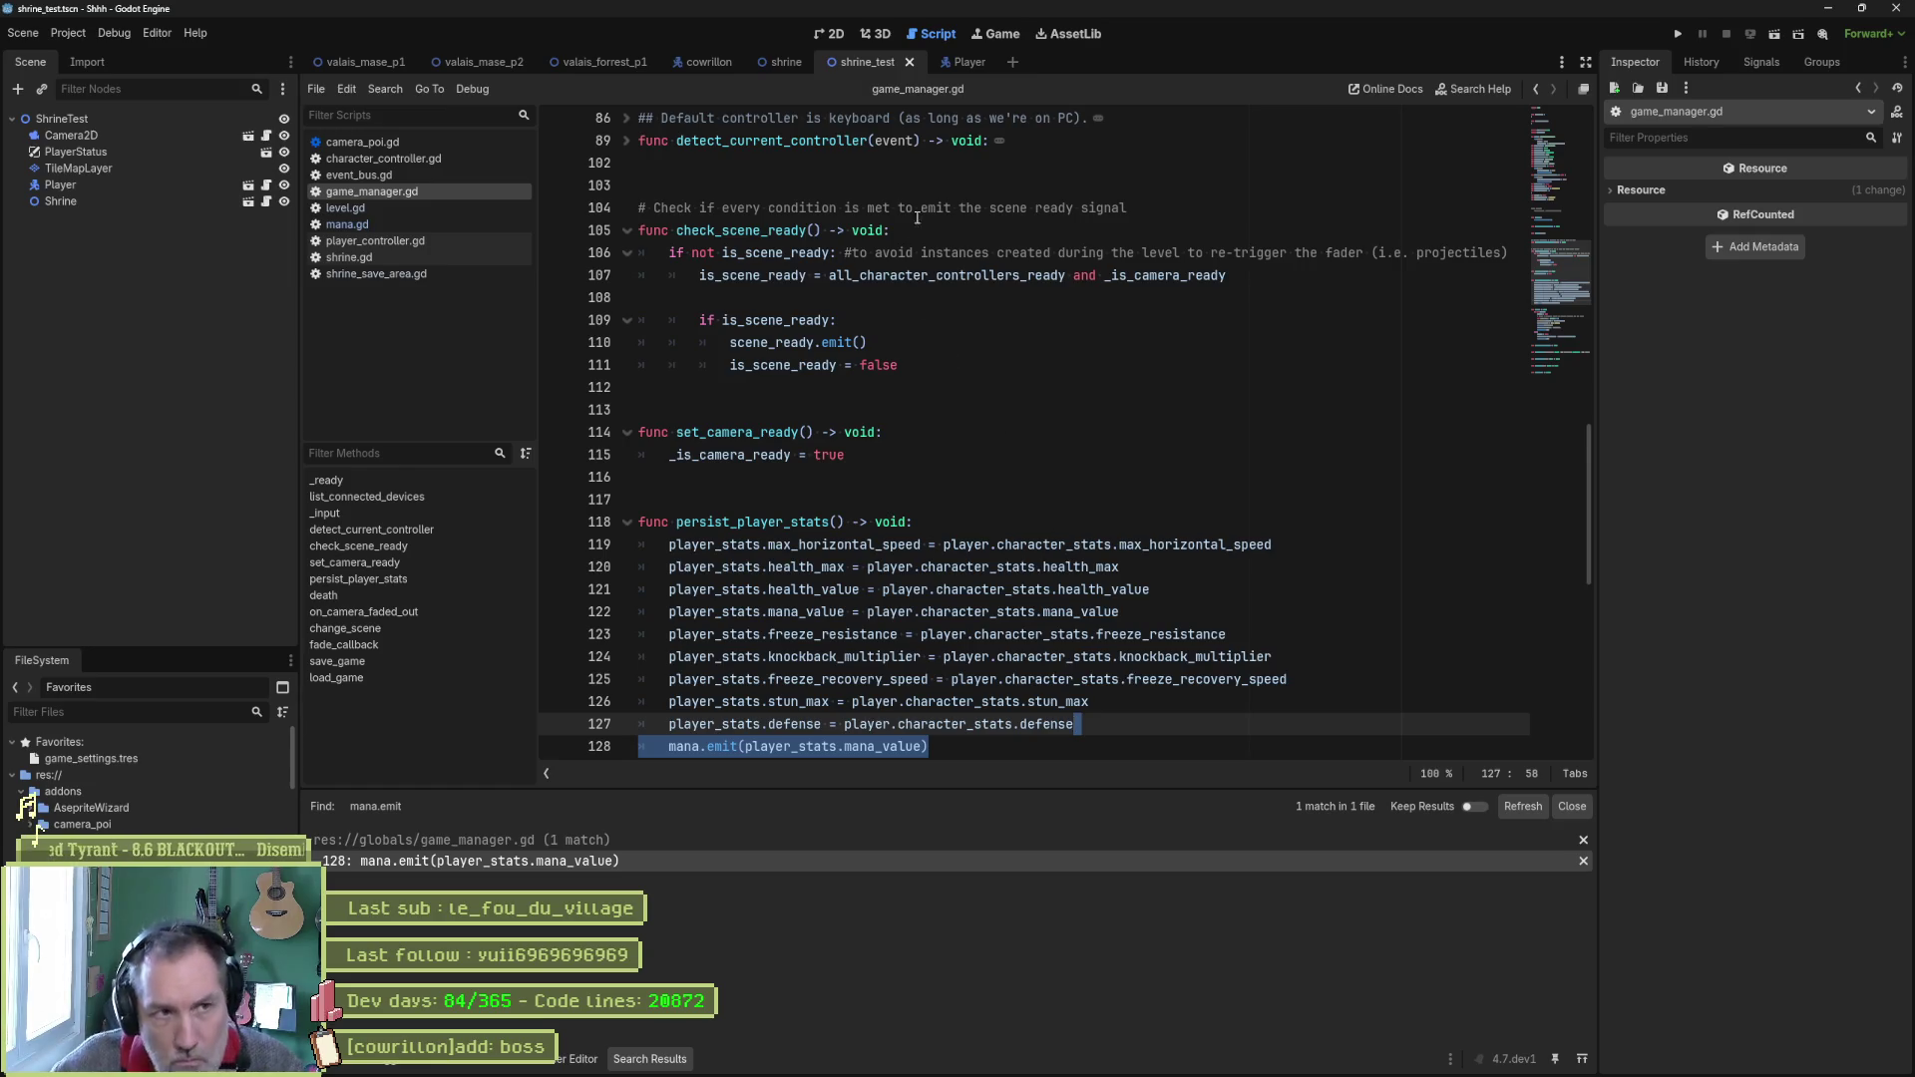
{"action": "left_click", "coordinate": [452, 271]}
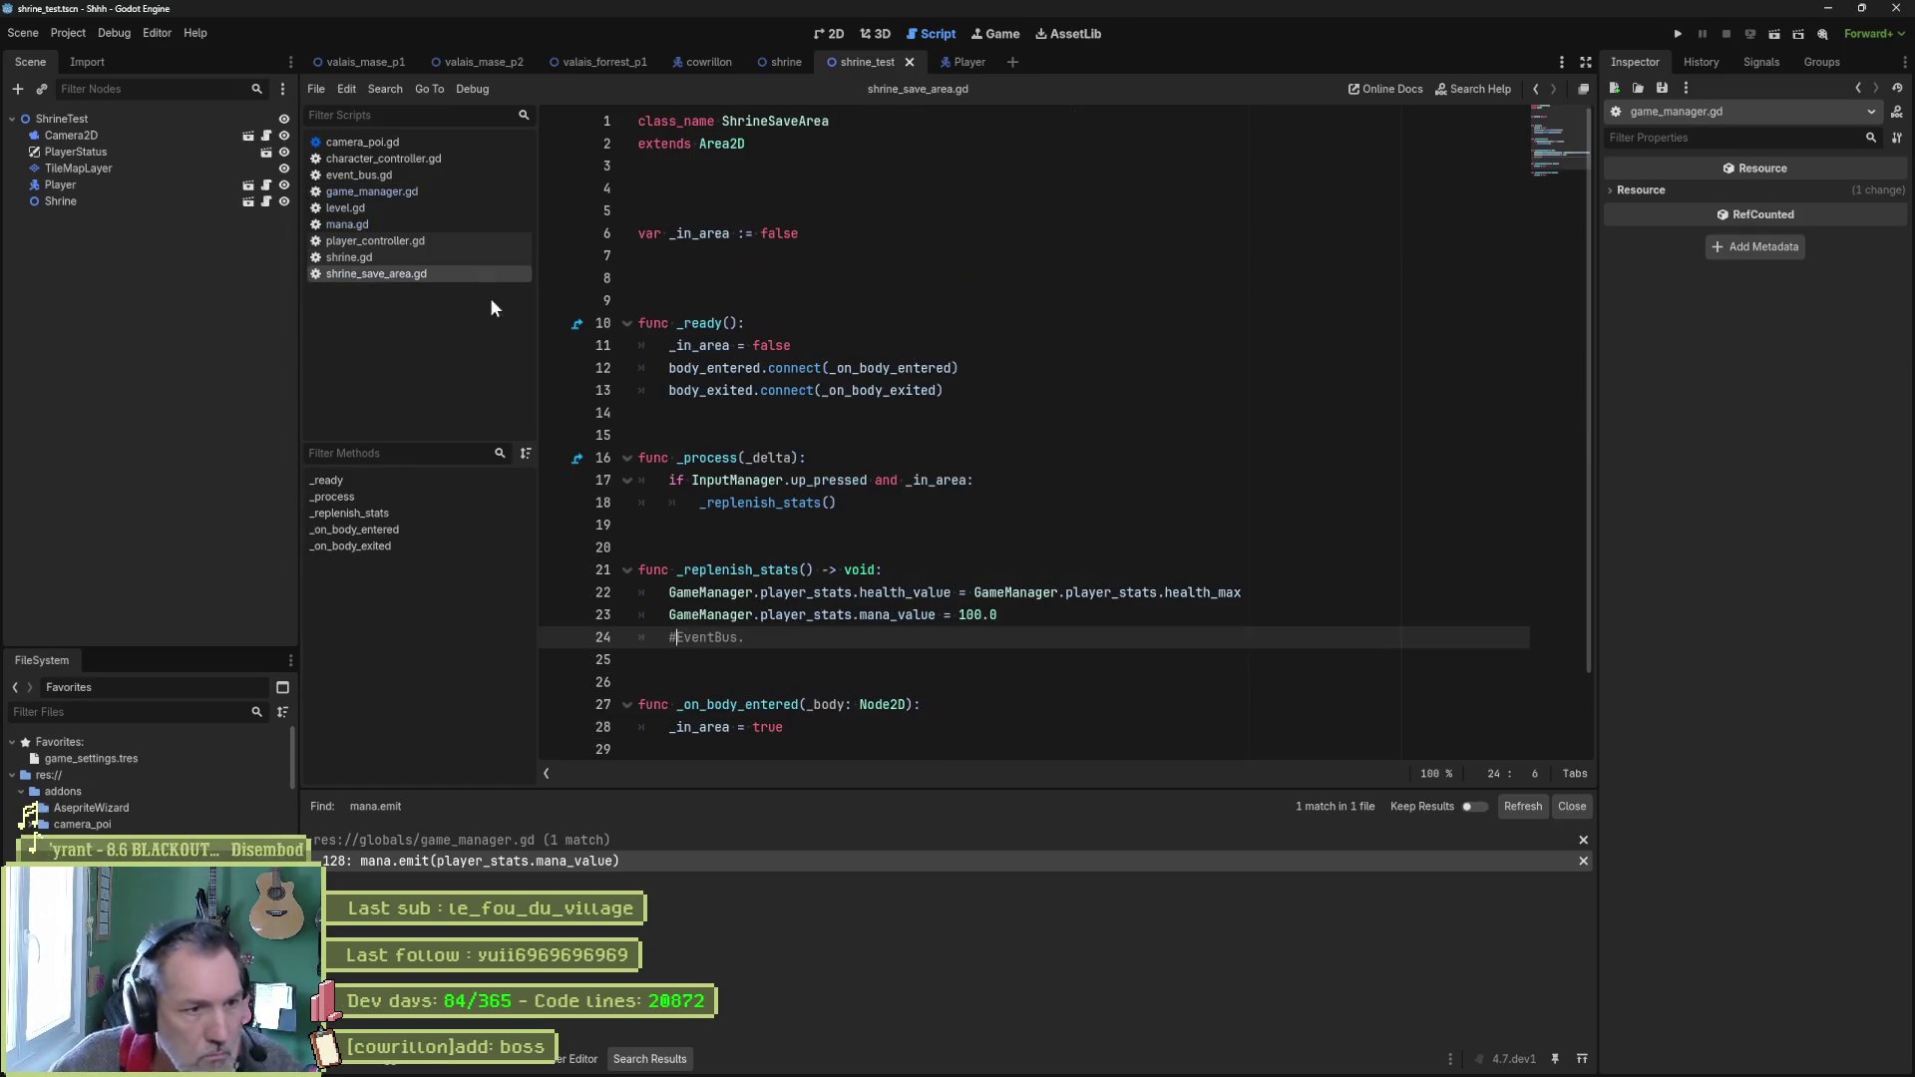
Add a GameManager.mana.emit(GameManager.player_stats.mana_value) call to _replenish_stats.
{"action": "key", "text": "ctrl+v"}
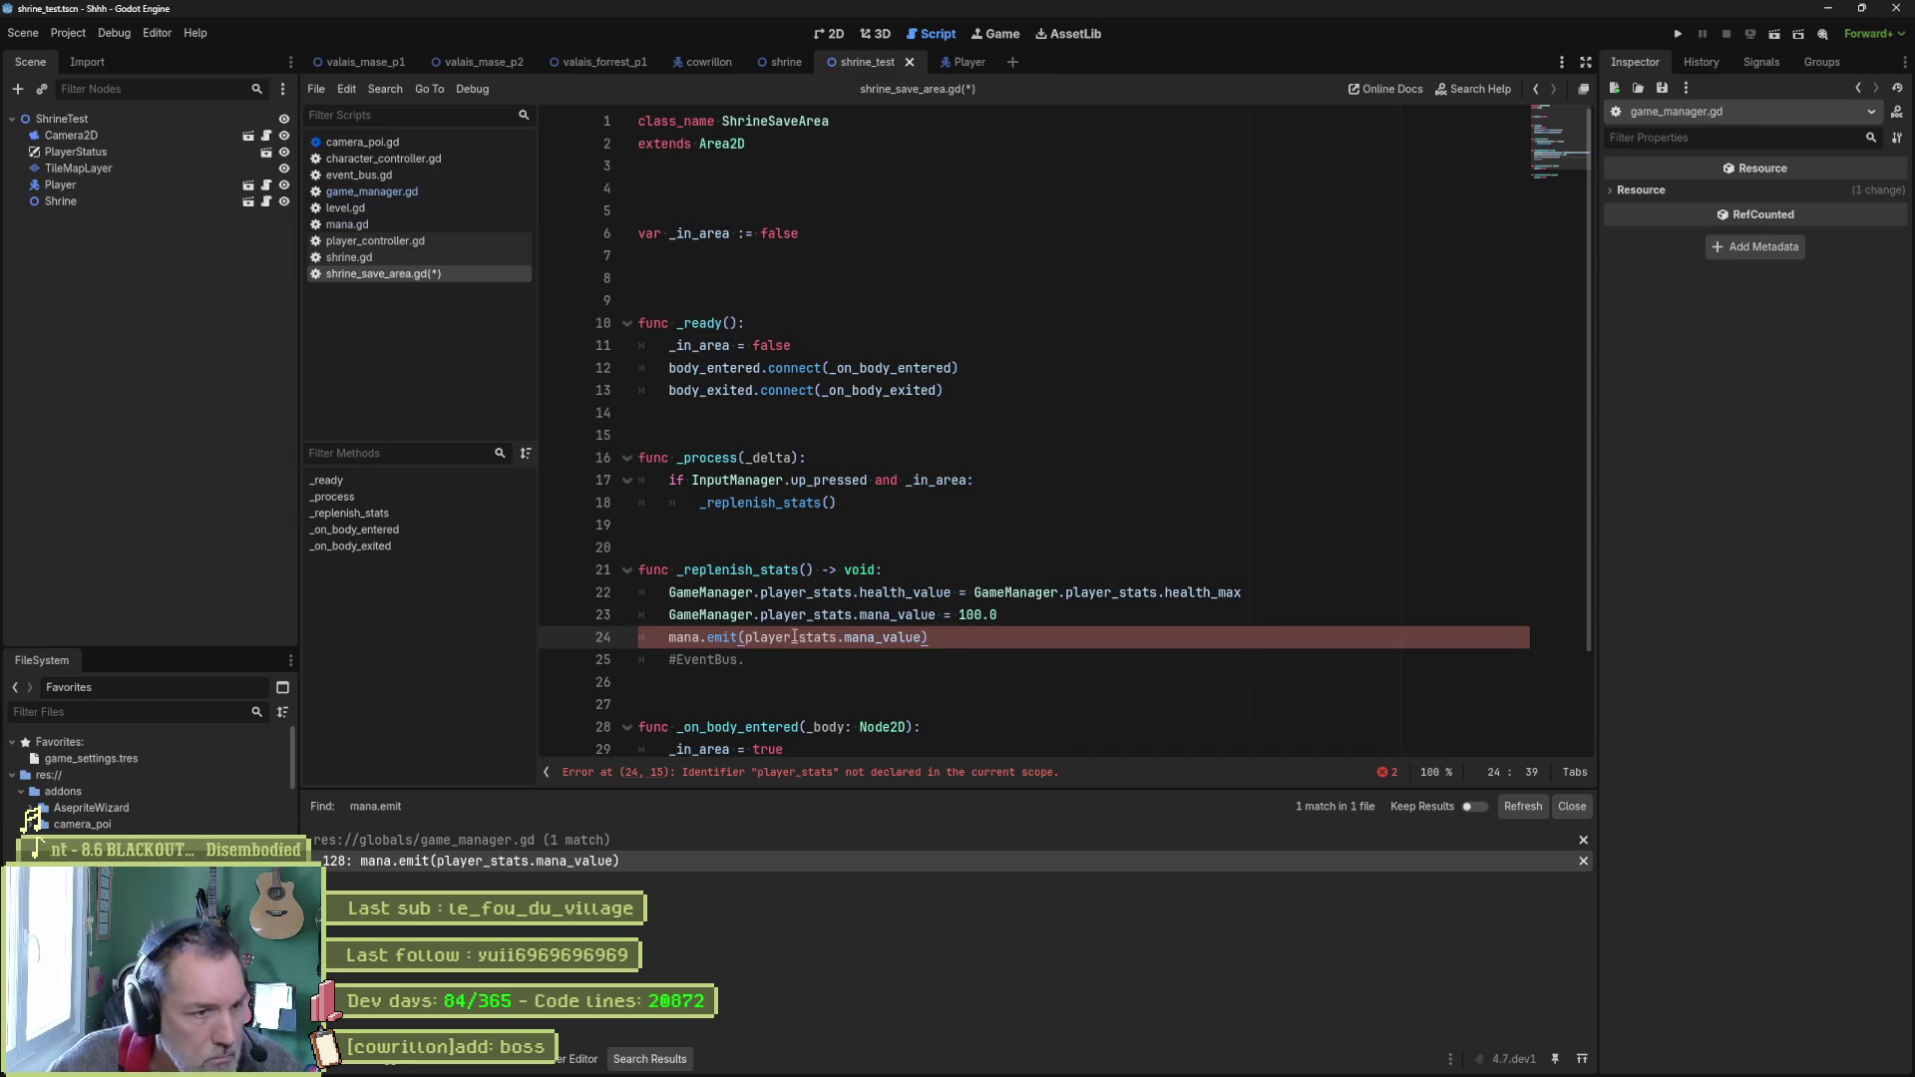
{"action": "left_click_drag", "start_coordinate": [664, 615], "coordinate": [760, 614]}
{"action": "key", "text": "ctrl+c"}
{"action": "left_click", "coordinate": [667, 637]}
{"action": "key", "text": "ctrl+v"}
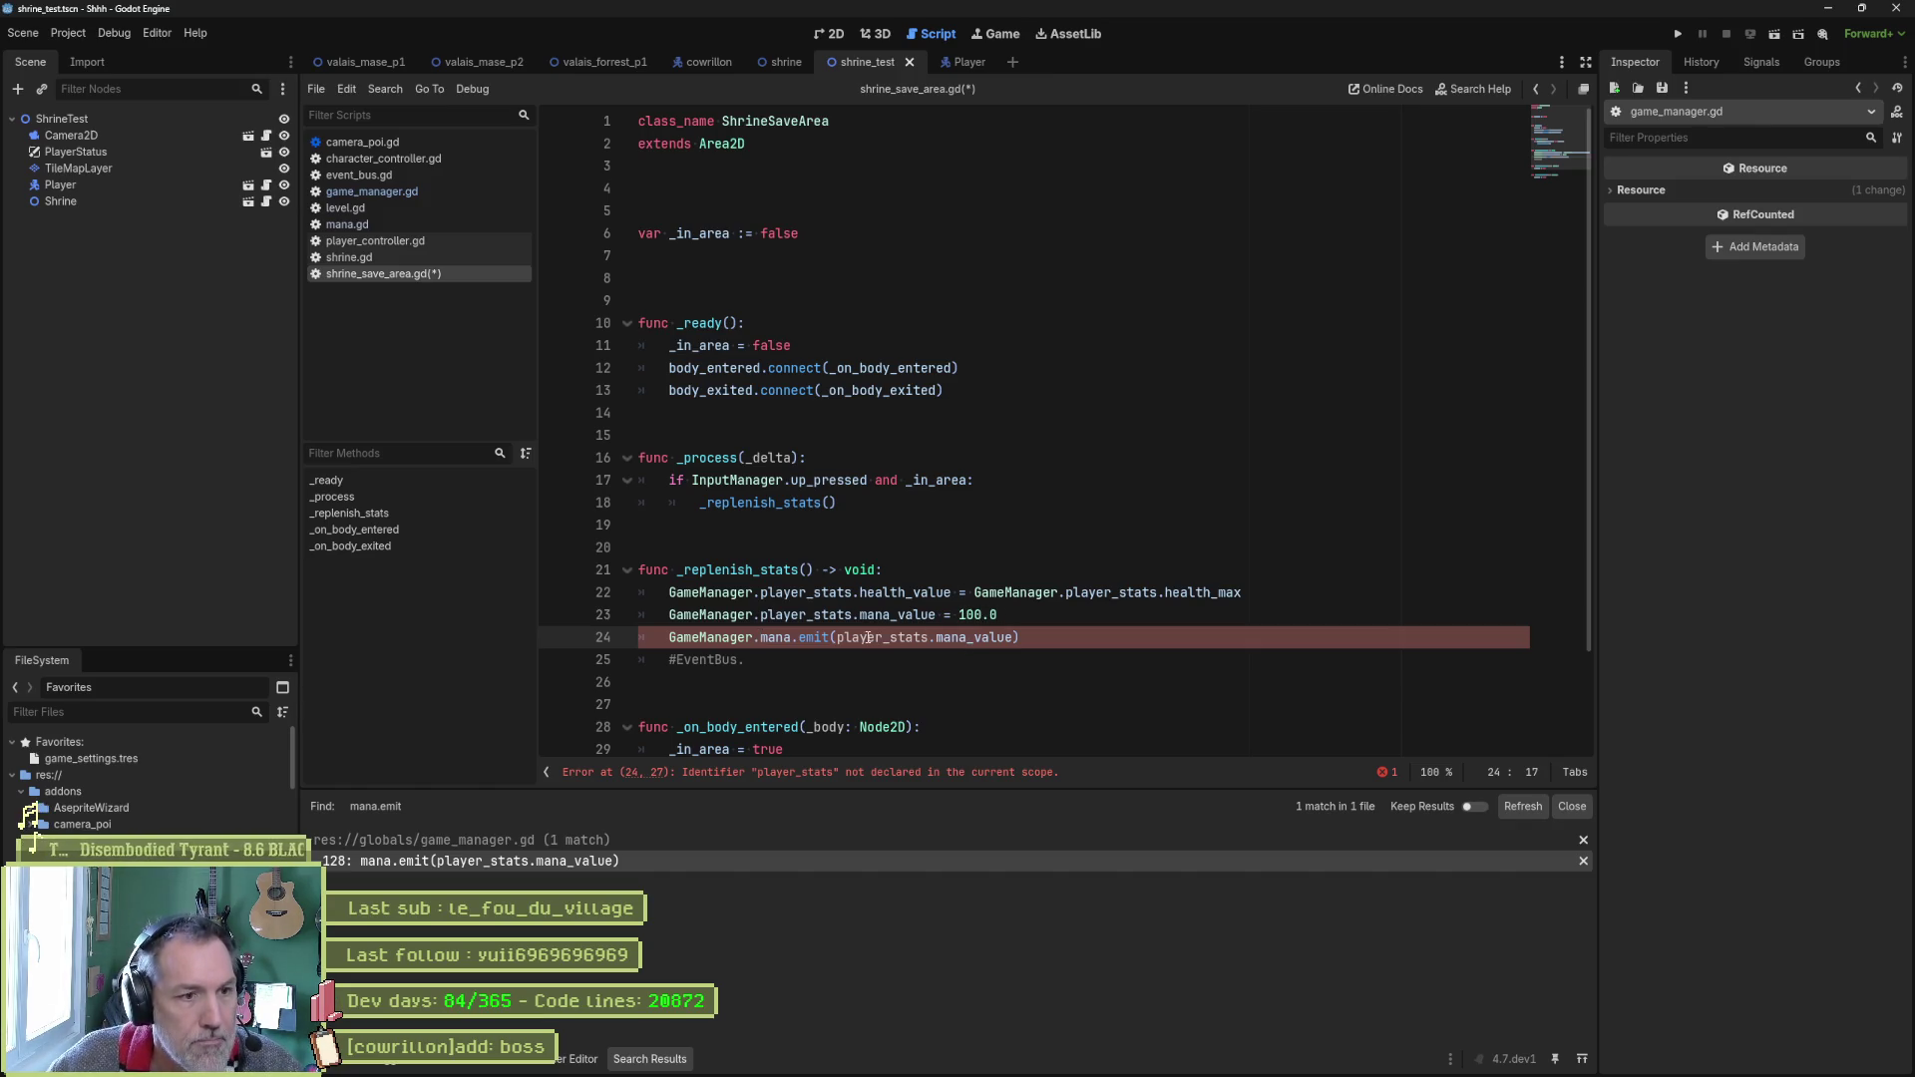
{"action": "mouse_move", "coordinate": [668, 614]}
{"action": "left_mouse_down"}
{"action": "mouse_move", "coordinate": [937, 614]}
{"action": "mouse_move", "coordinate": [1023, 639]}
{"action": "mouse_move", "coordinate": [1005, 638]}
{"action": "left_mouse_up"}
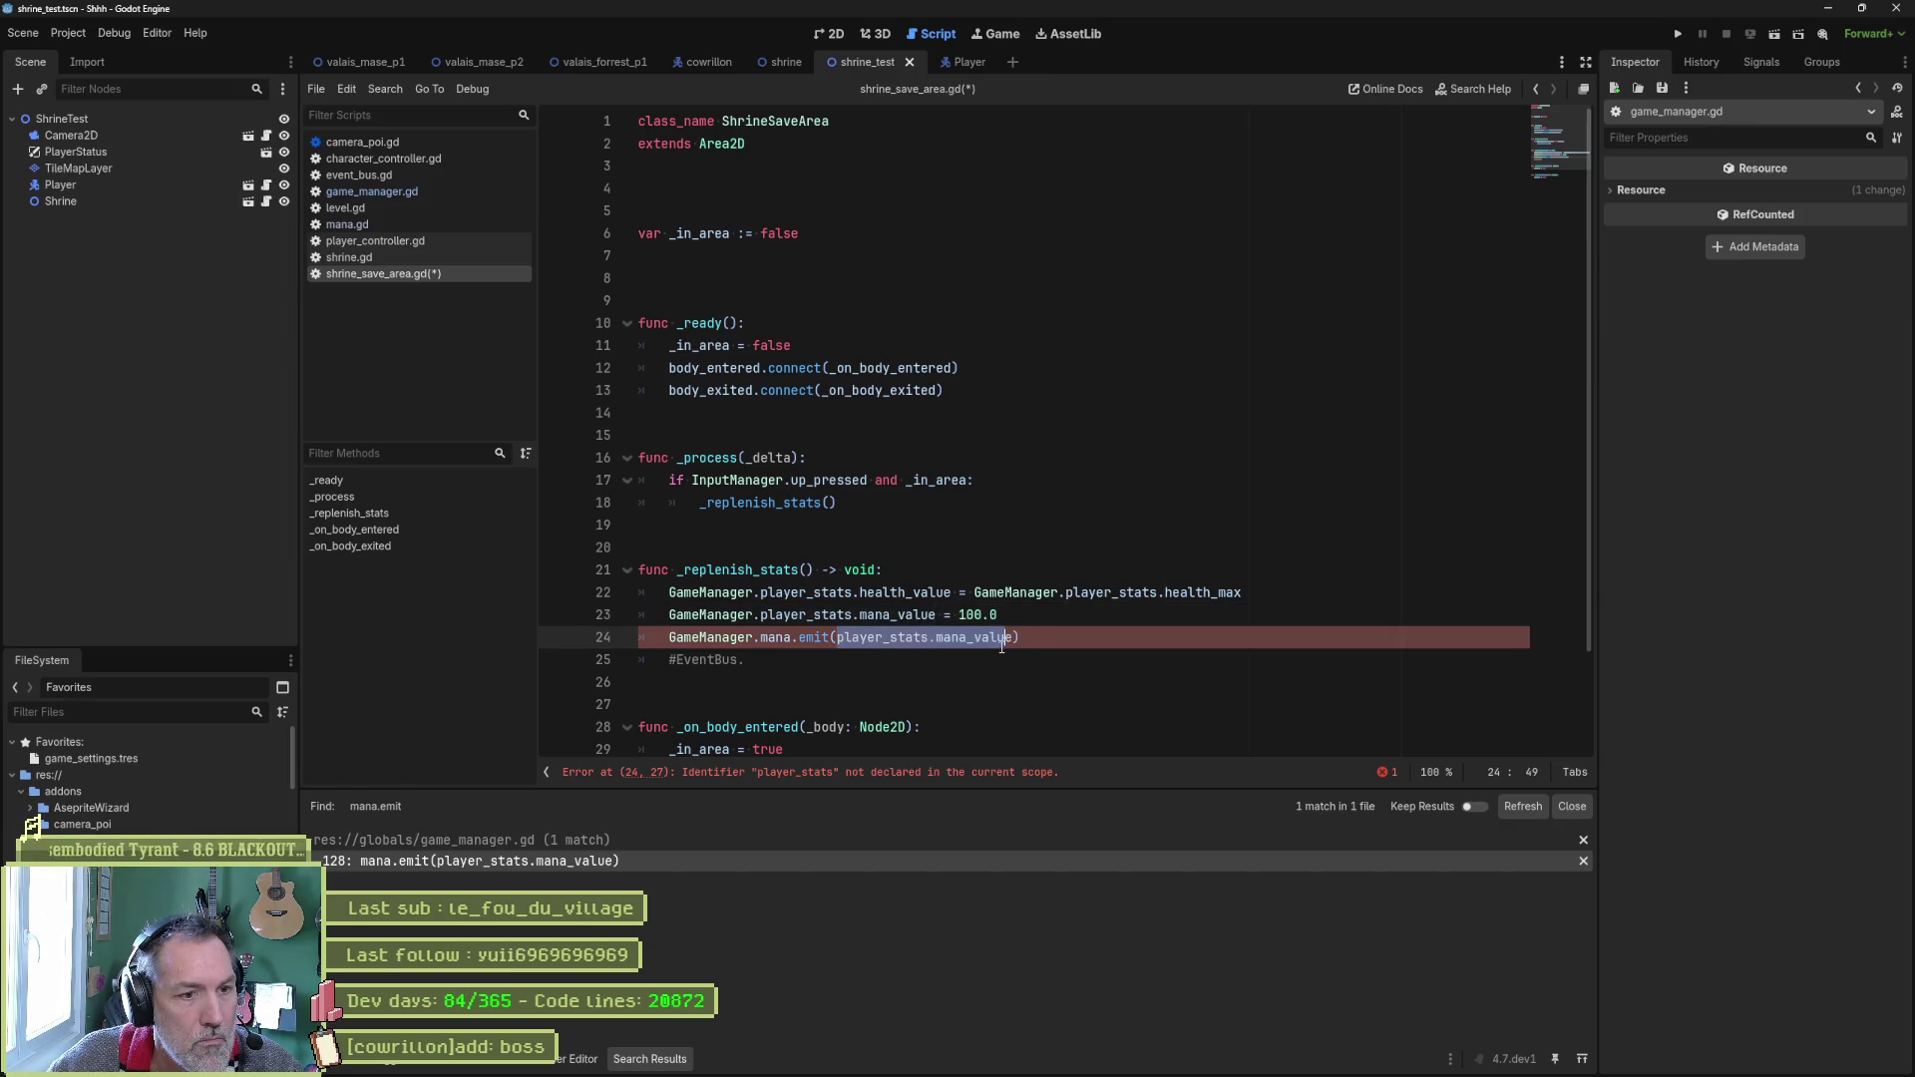
{"action": "type", "text": "GameManager.player_stats.mana_value"}
Delete the leftover #EventBus. comment line and run the current scene.
{"action": "key", "text": "Down"}
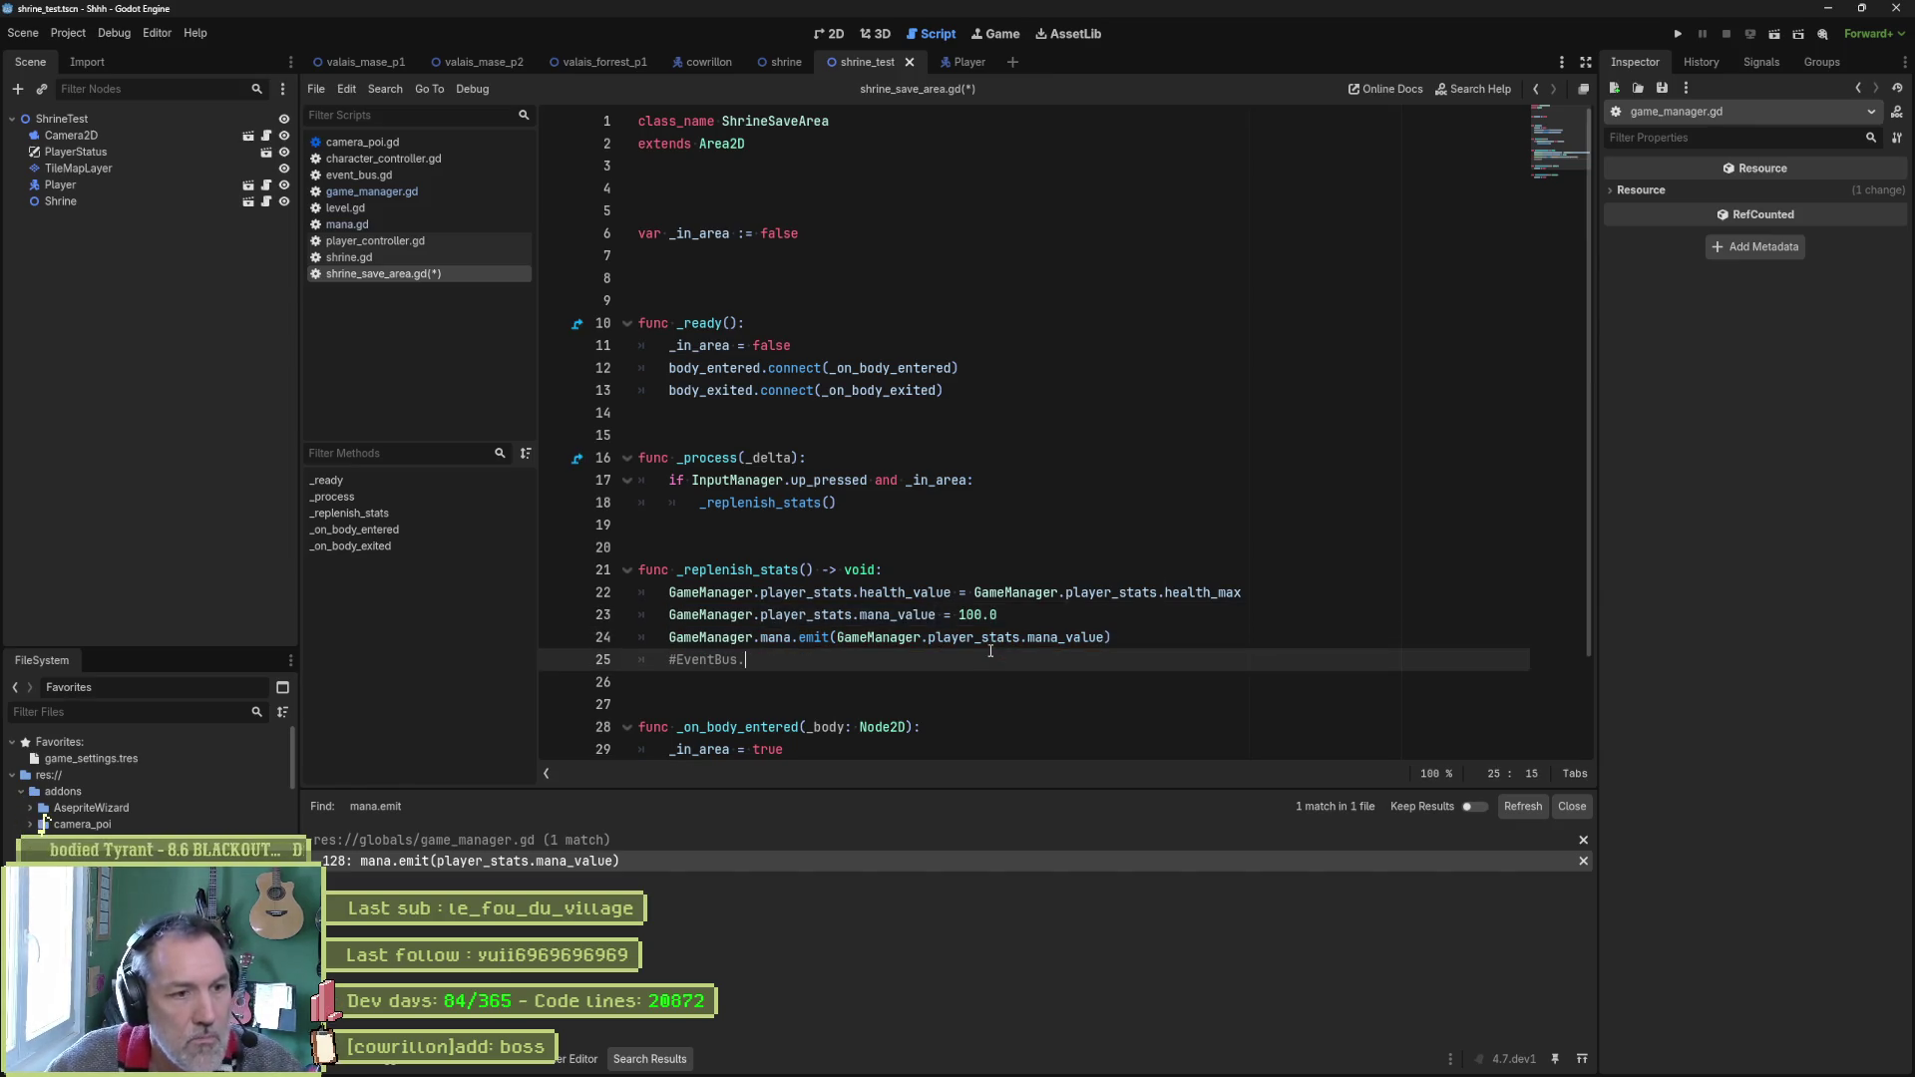
{"action": "key", "text": "ctrl+shift+k"}
{"action": "key", "text": "F6"}
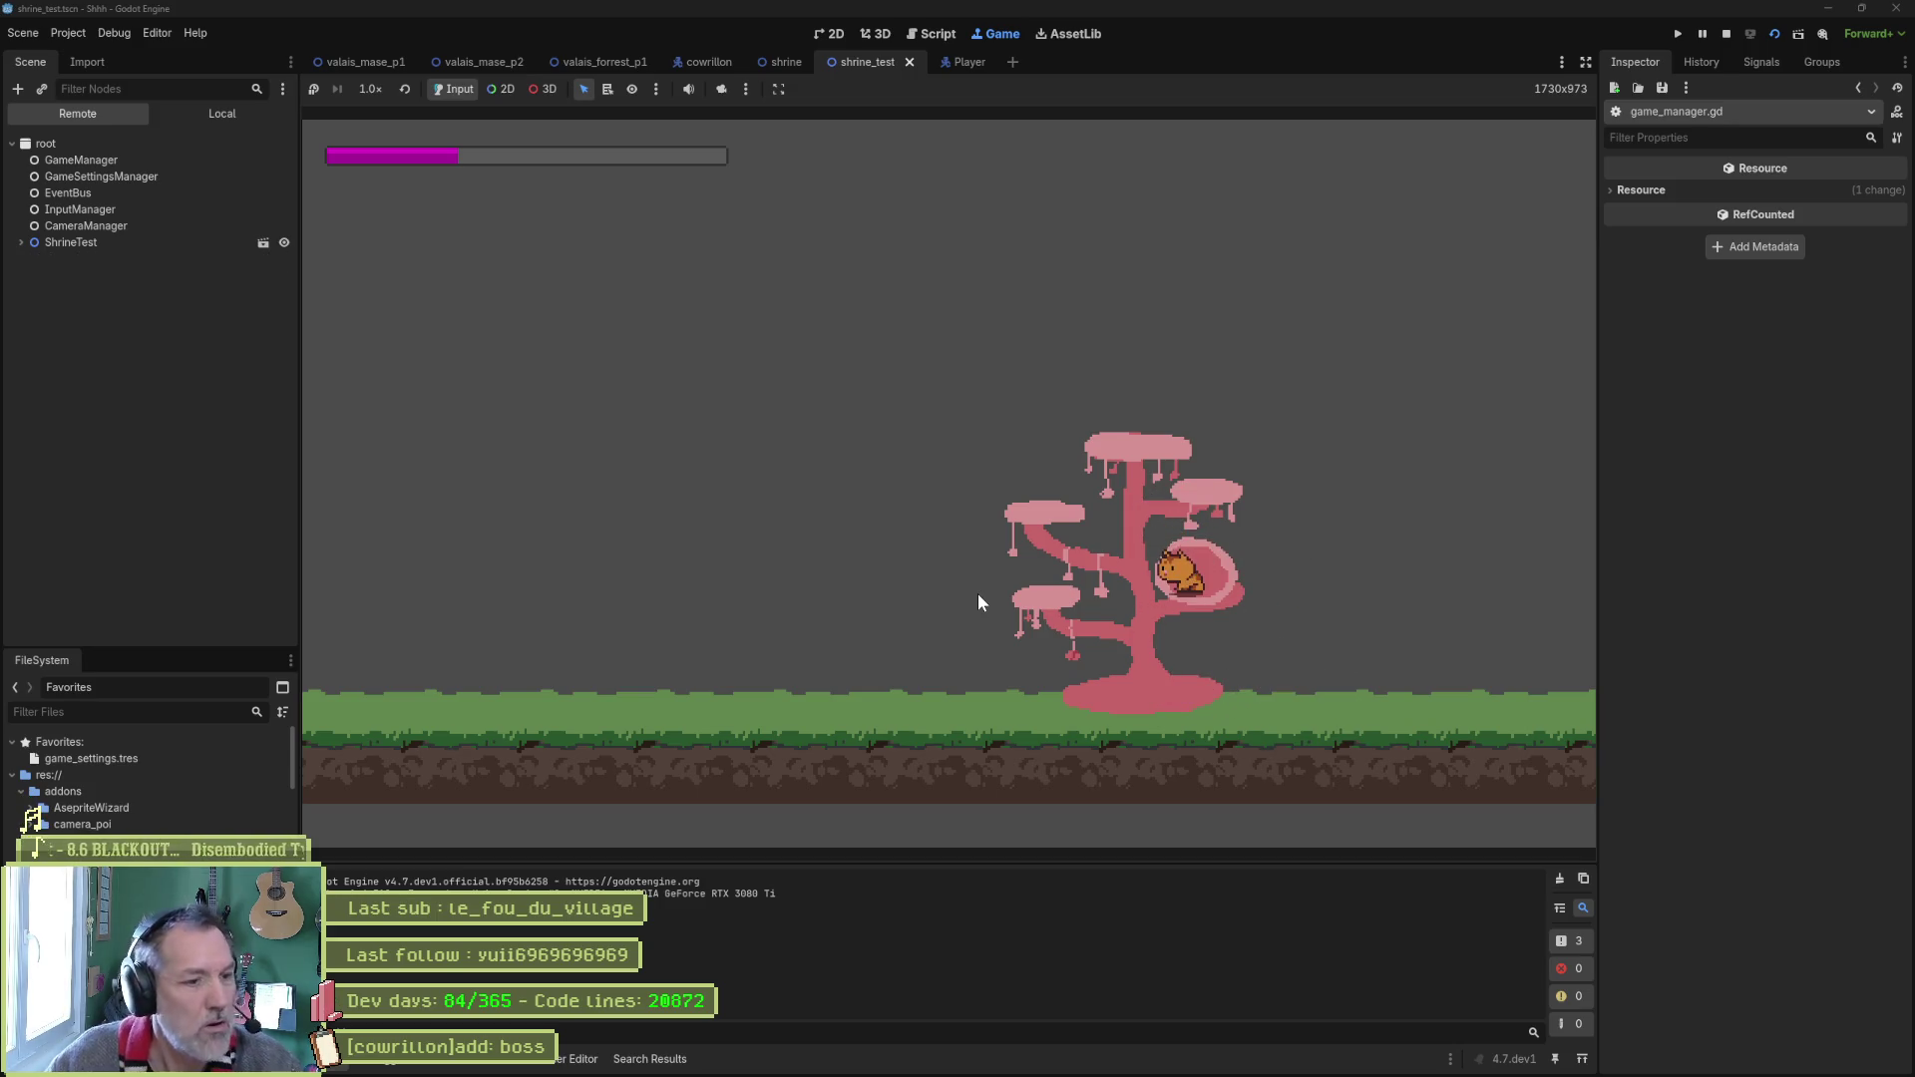
Stop the running shrine test scene.
{"action": "key", "text": "F8"}
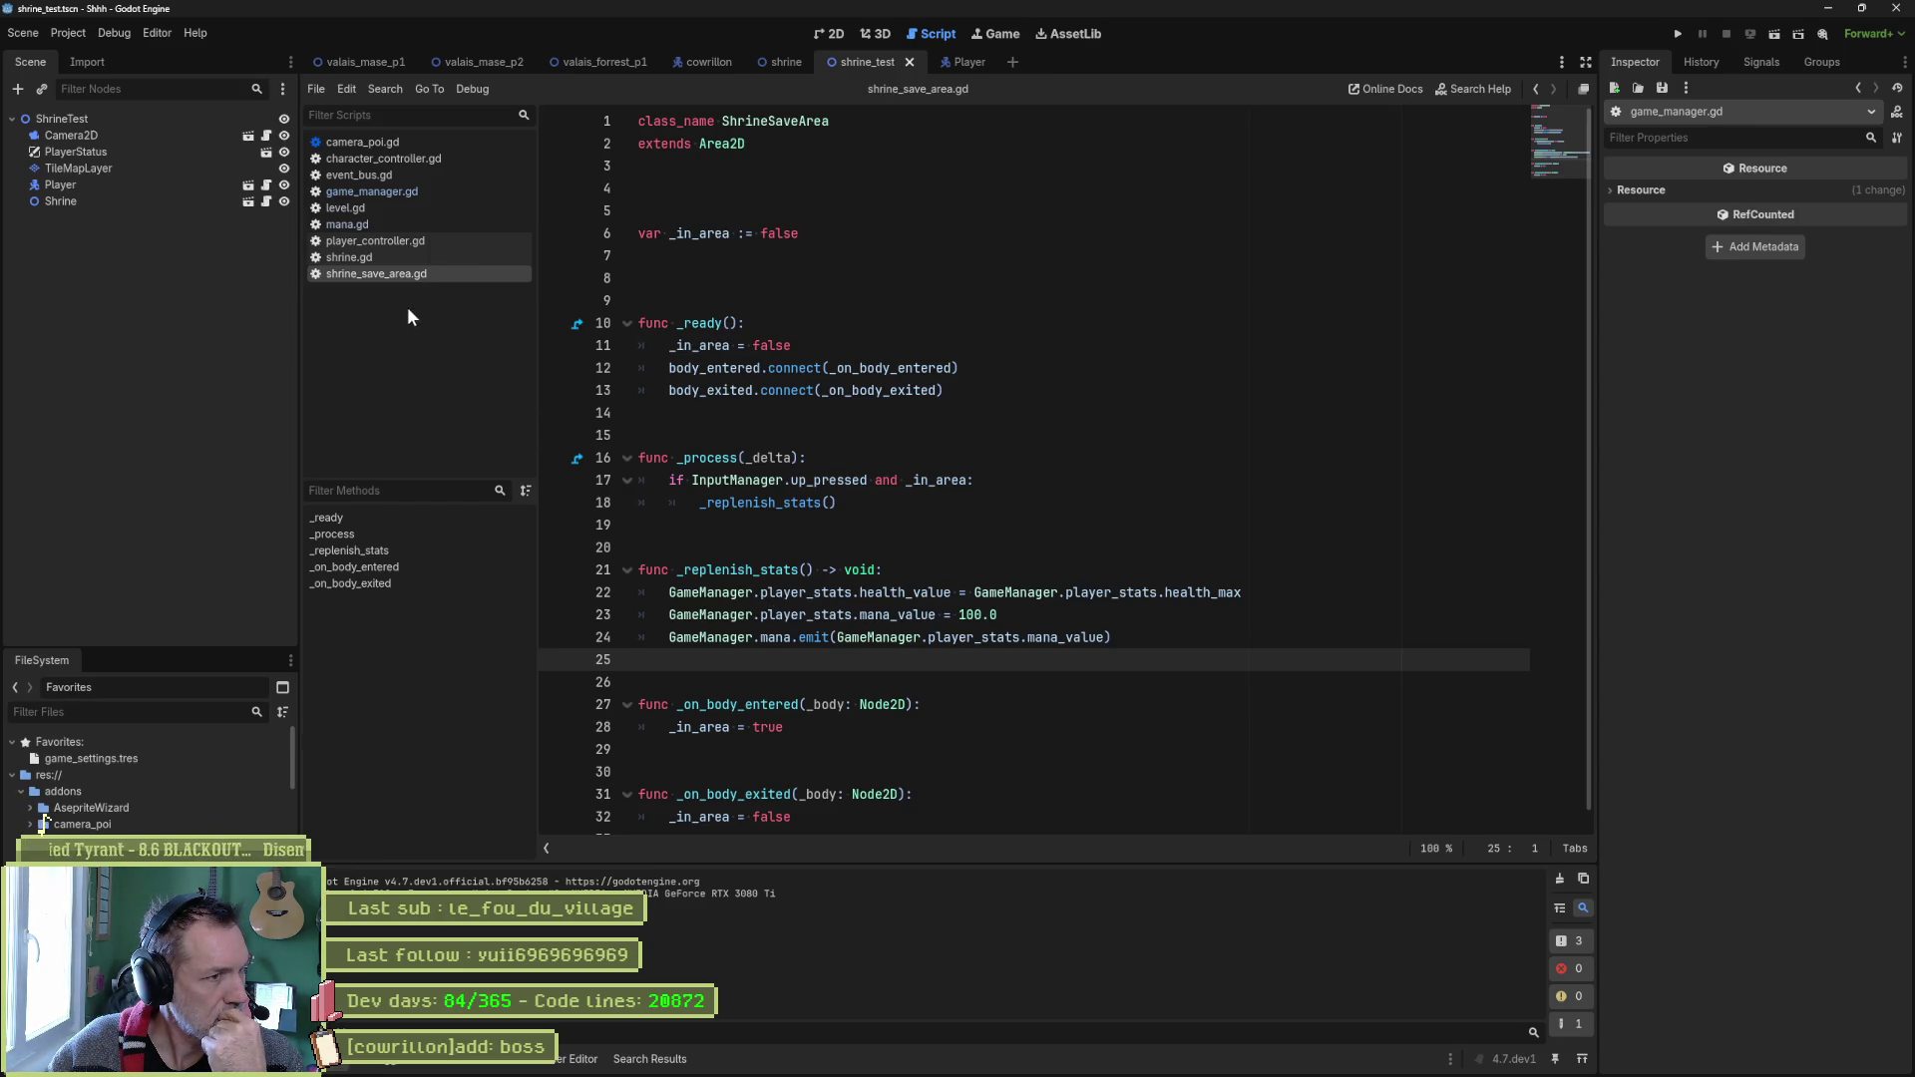
Open mana.gd, look at the on_mana handler, and test-run then stop the scene.
{"action": "left_click", "coordinate": [382, 225]}
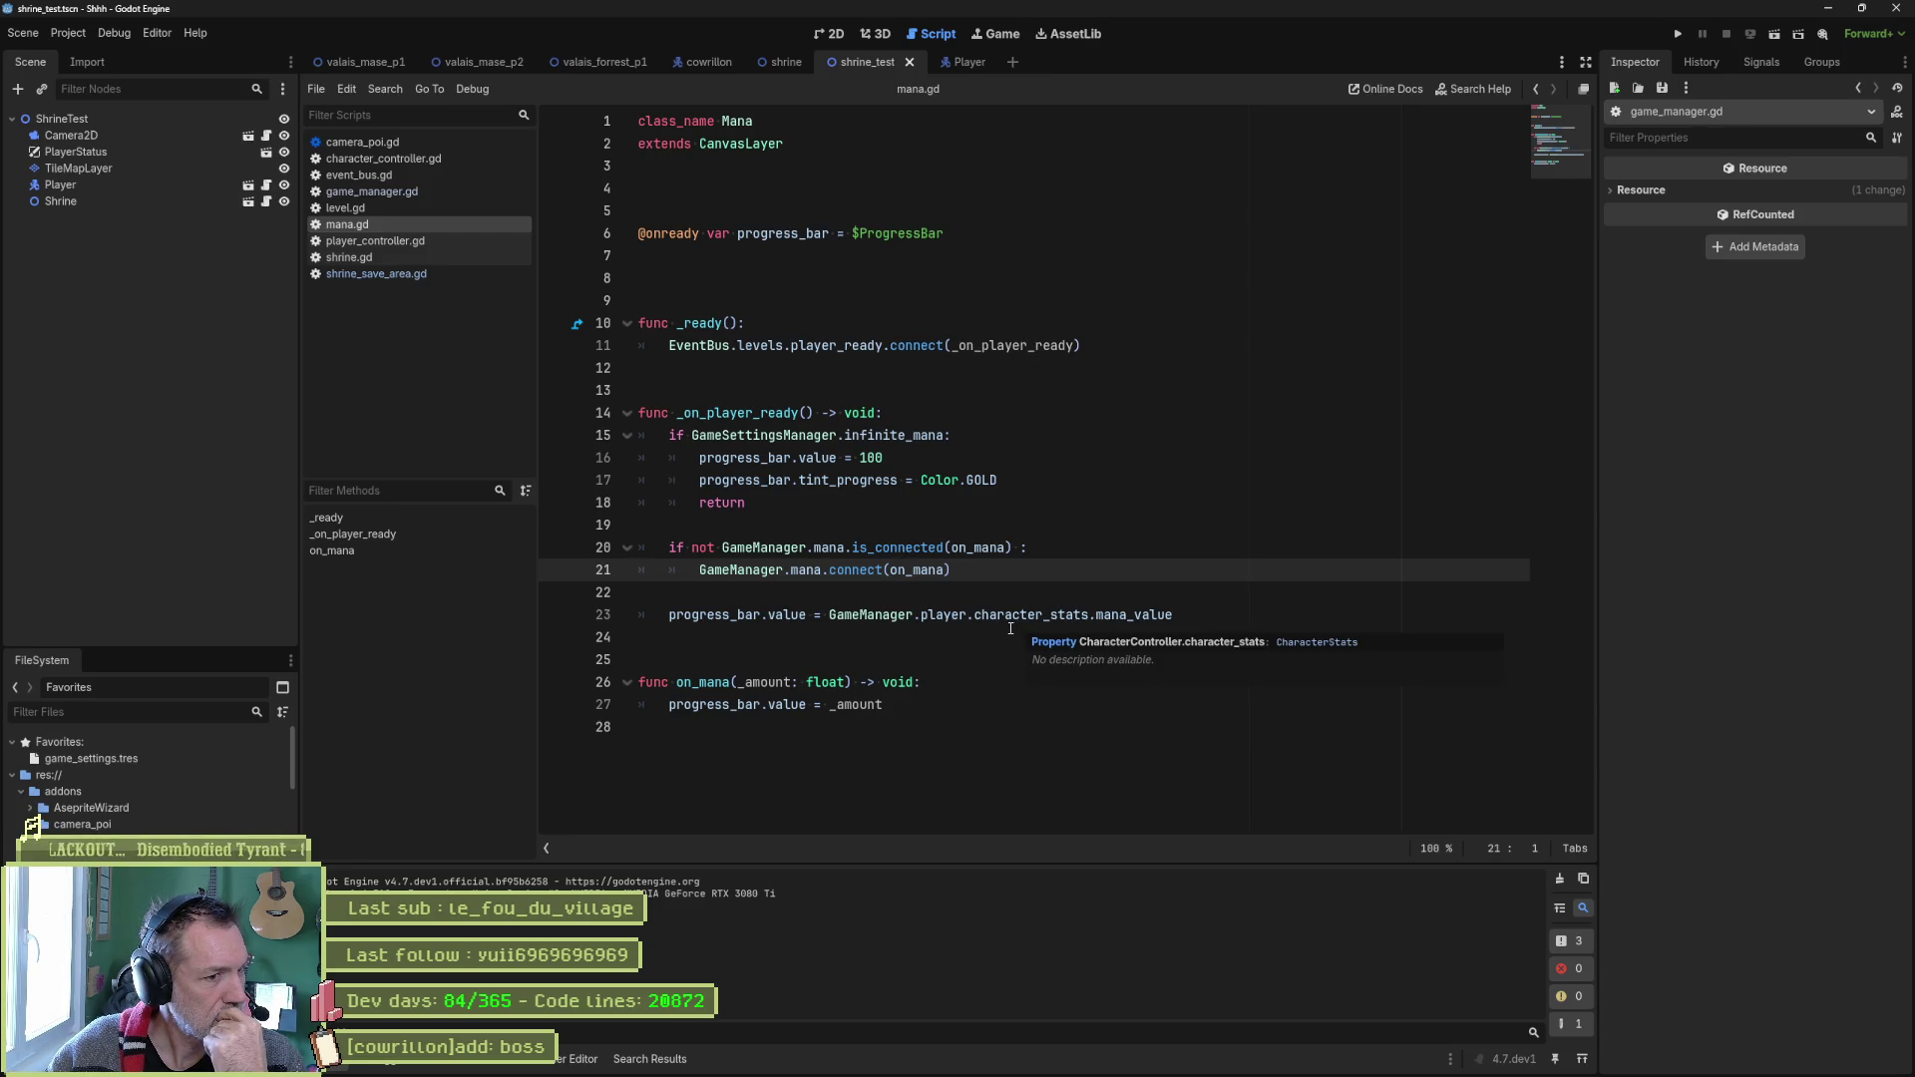
{"action": "left_click_drag", "start_coordinate": [926, 704], "coordinate": [966, 679]}
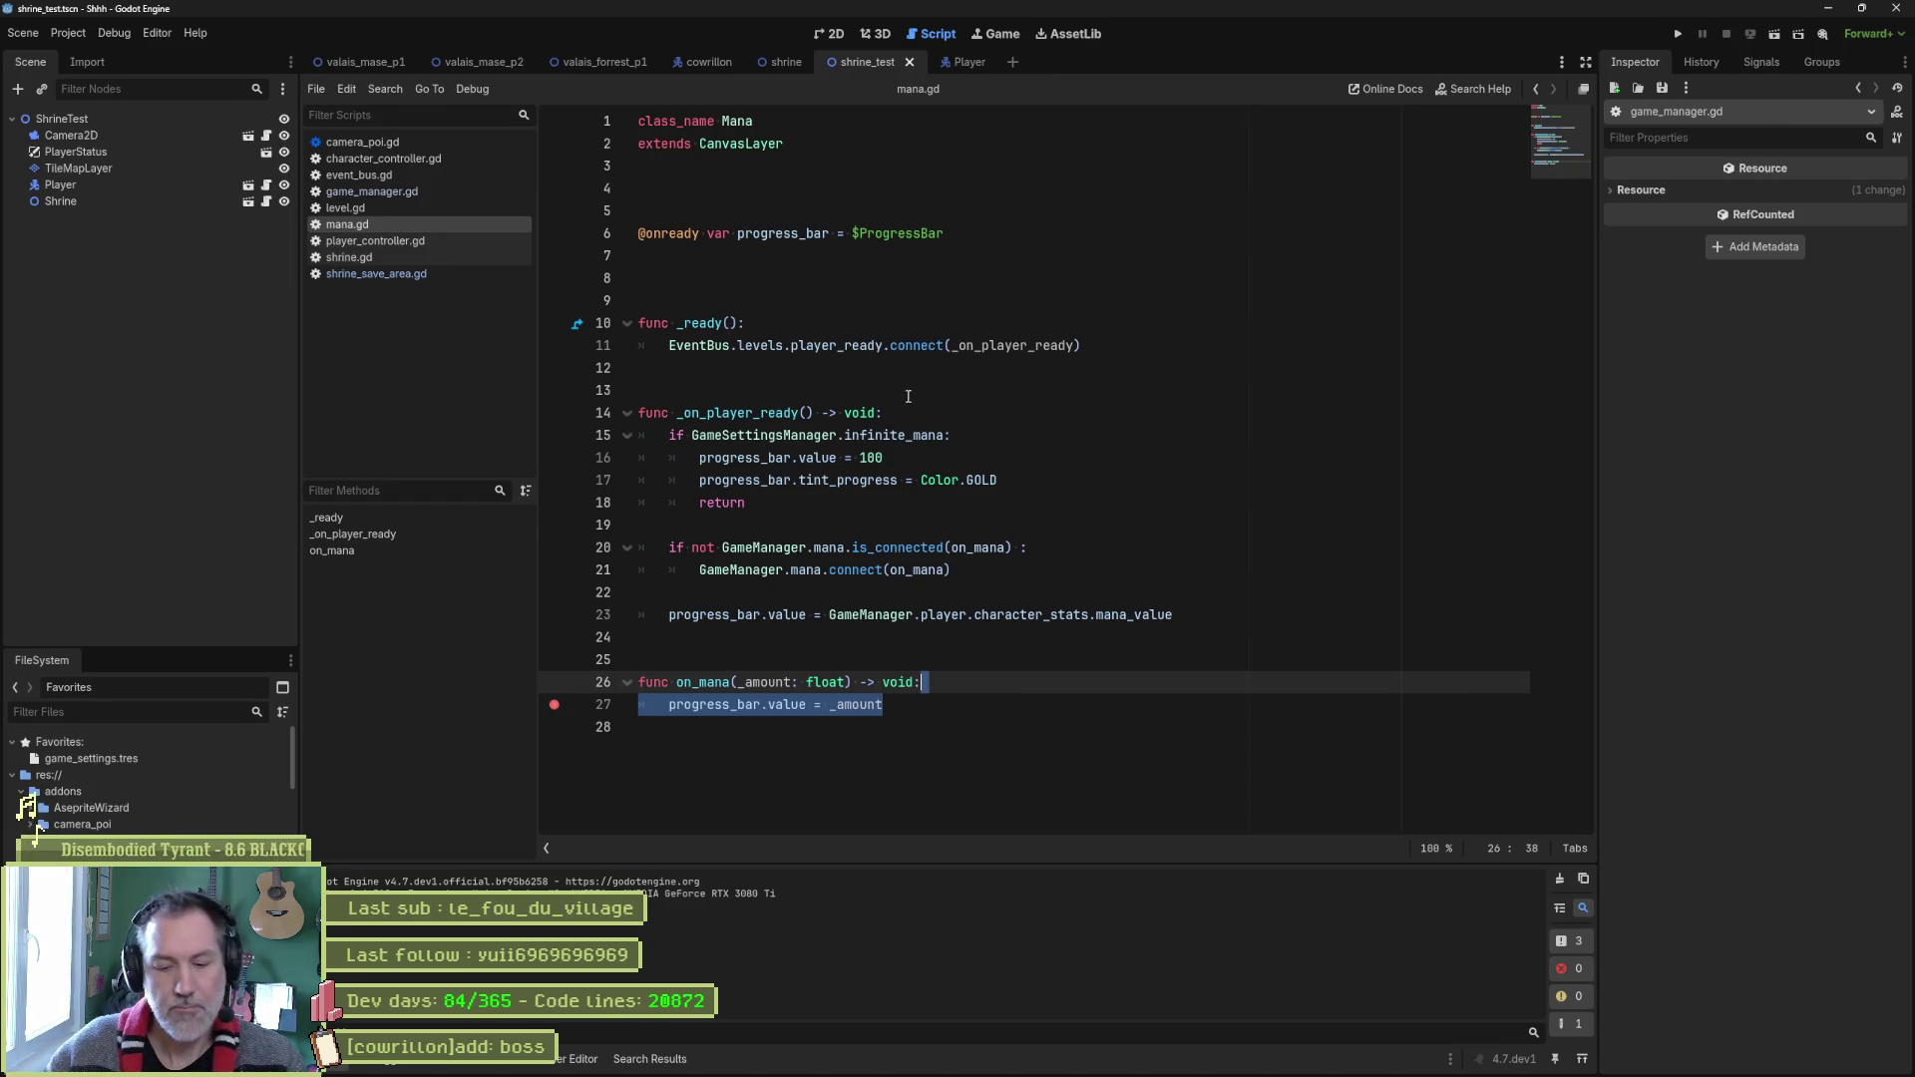
{"action": "key", "text": "F6"}
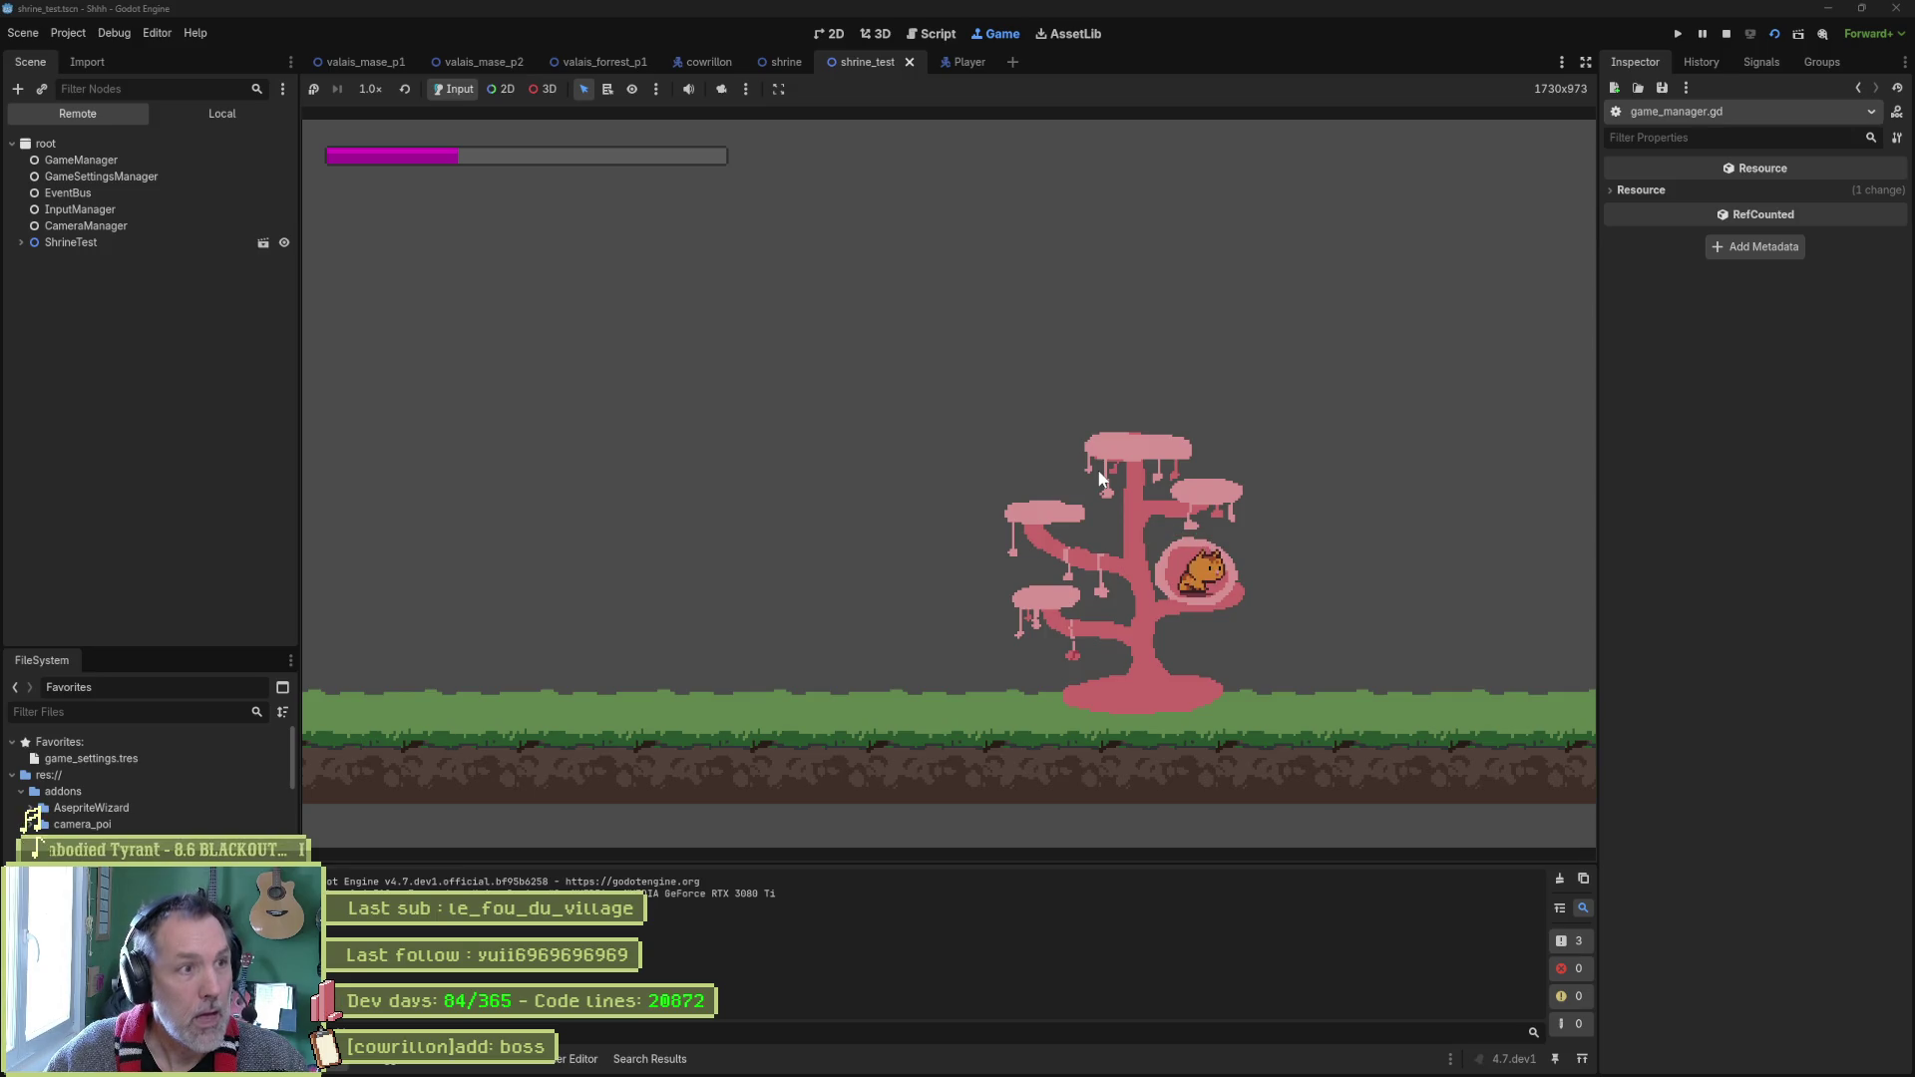
{"action": "key", "text": "F8"}
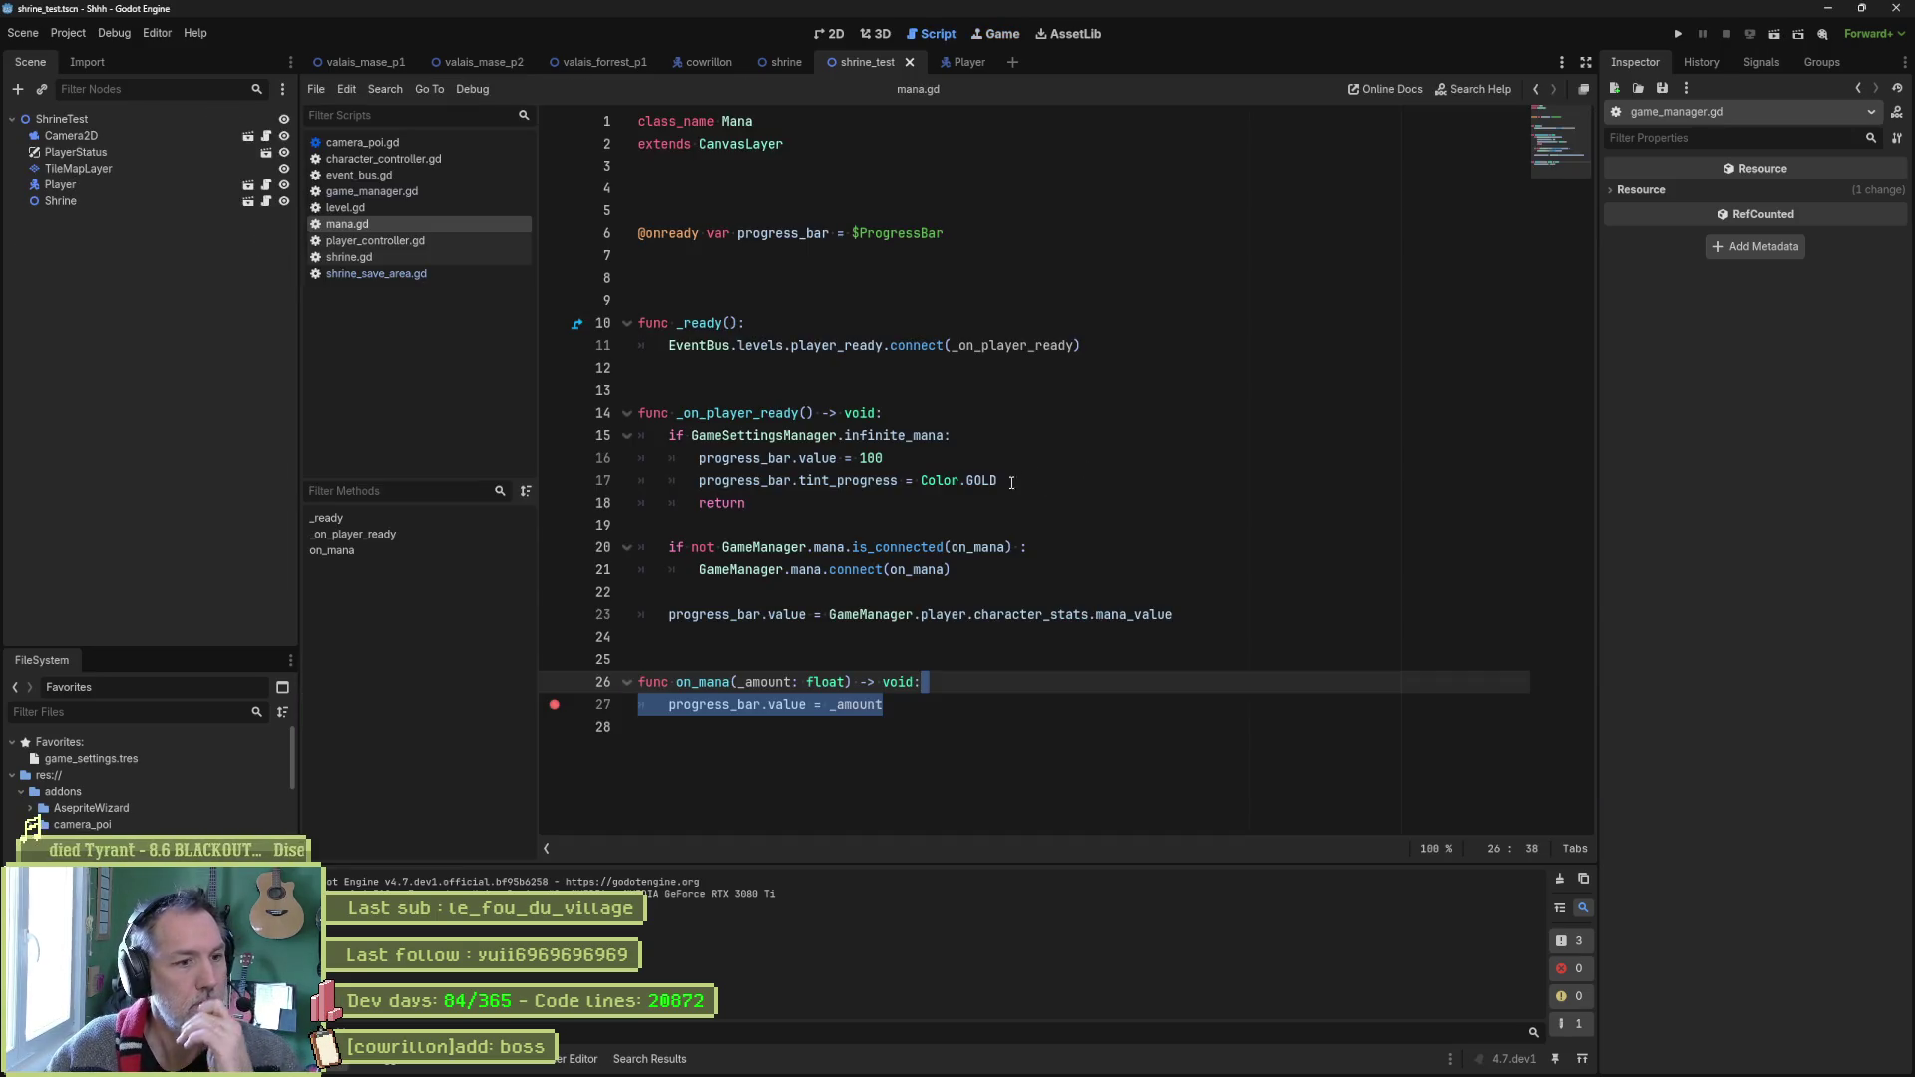
Set a breakpoint on line 20 of mana.gd, then run and stop the scene.
{"action": "double_click", "coordinate": [703, 682]}
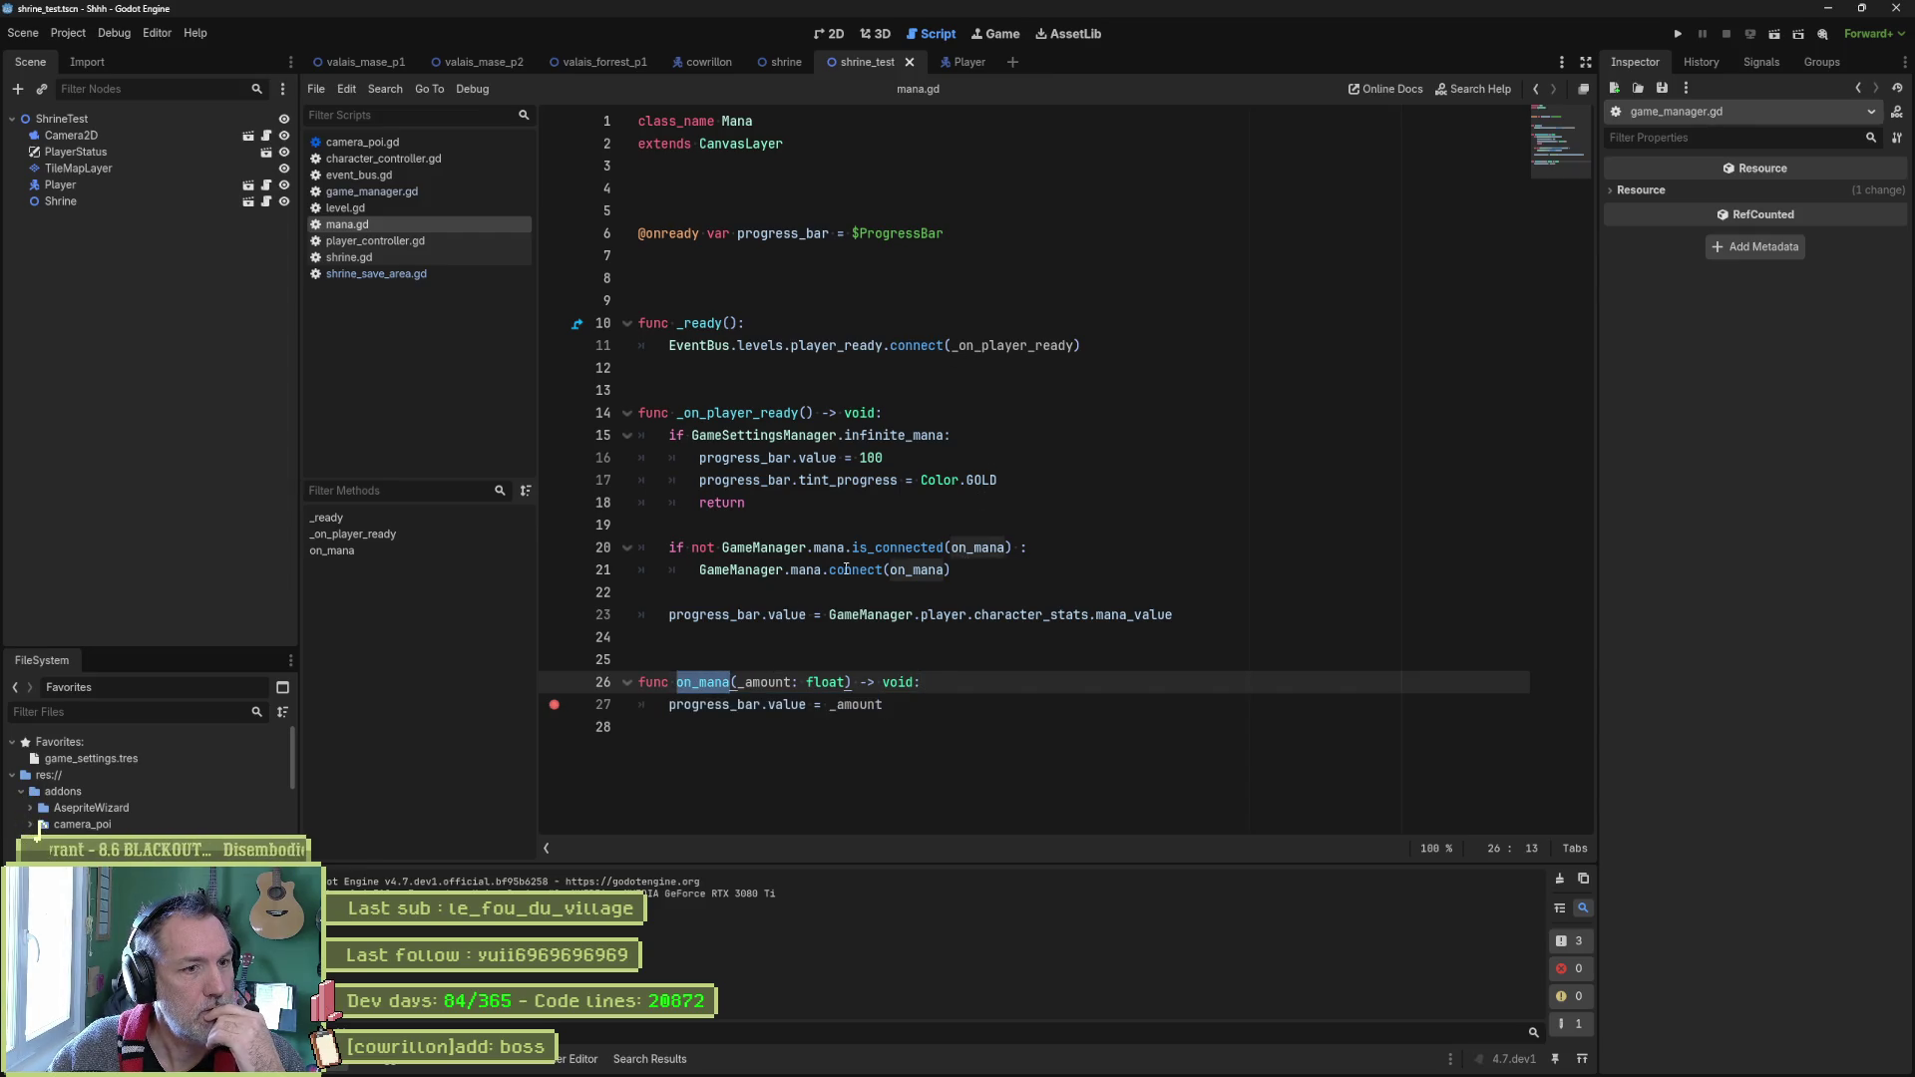
{"action": "mouse_move", "coordinate": [783, 567]}
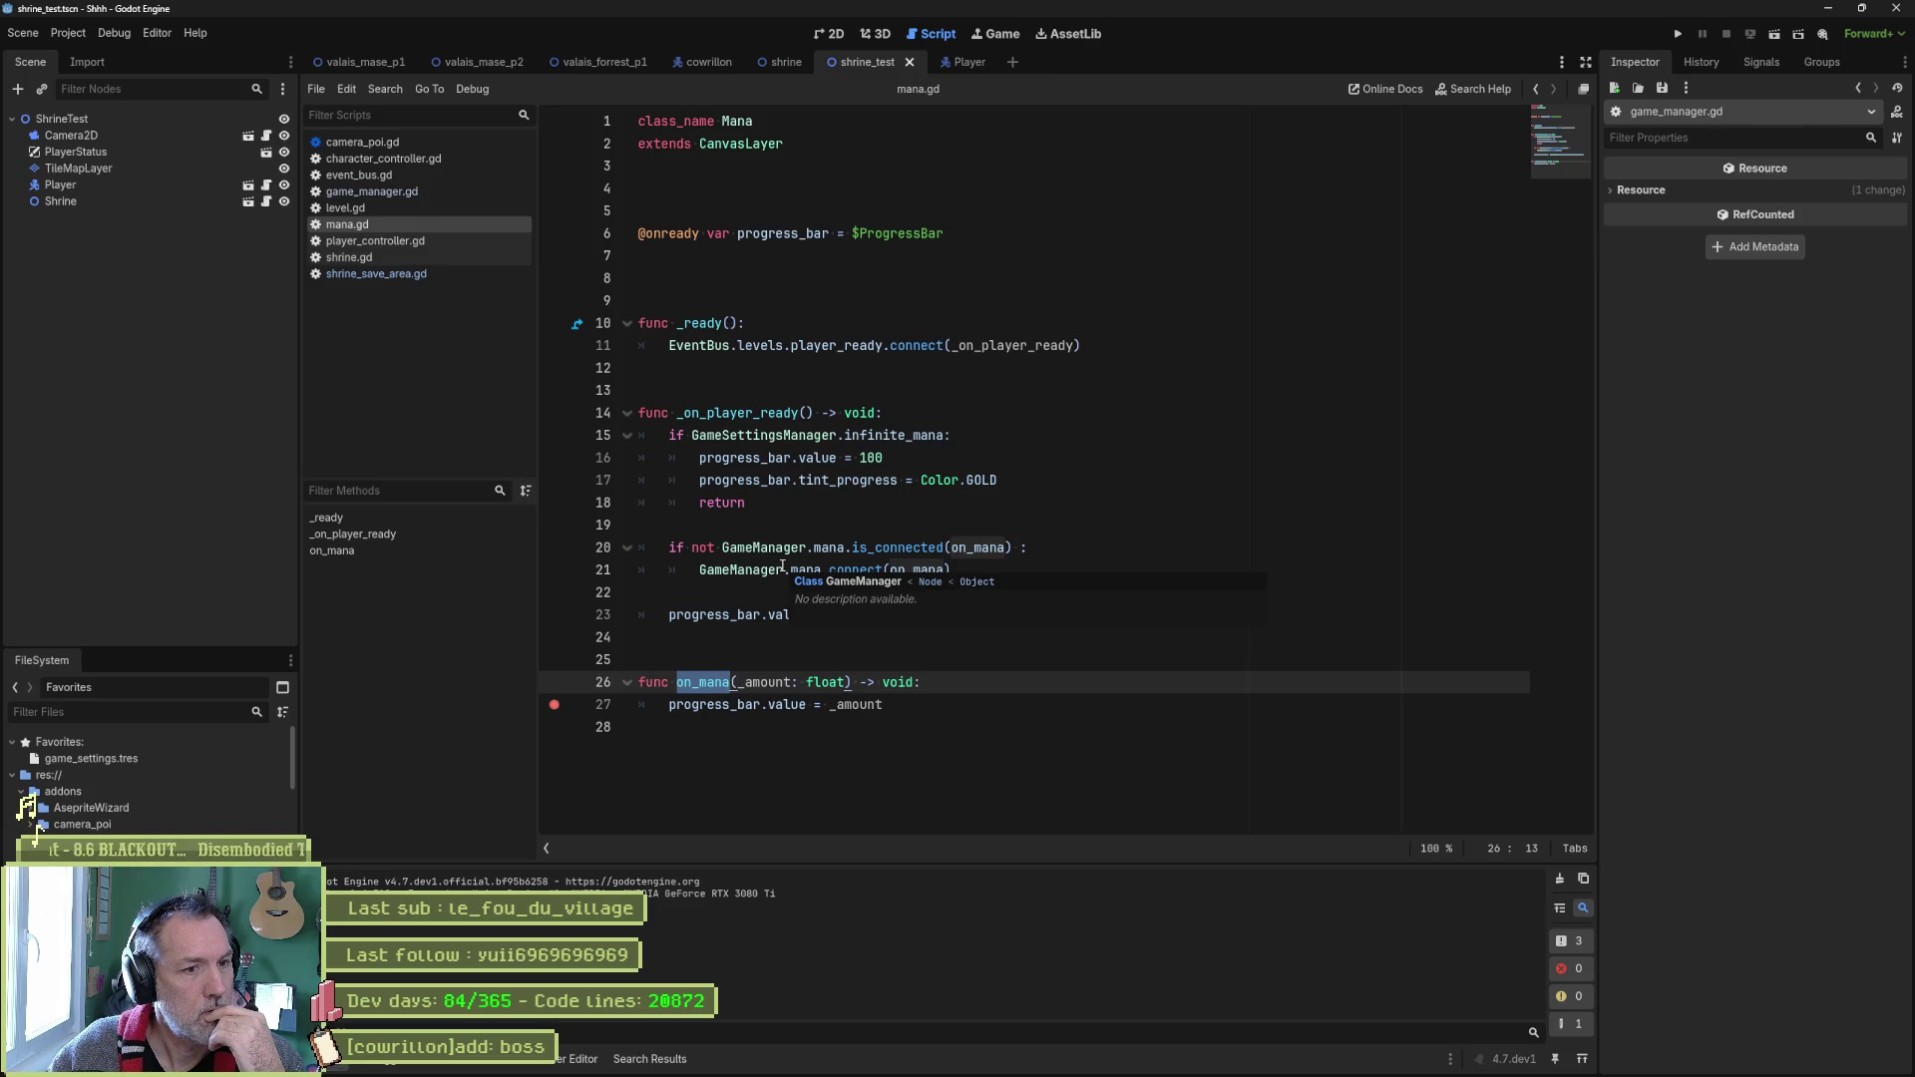
{"action": "left_click_drag", "start_coordinate": [768, 413], "coordinate": [776, 615]}
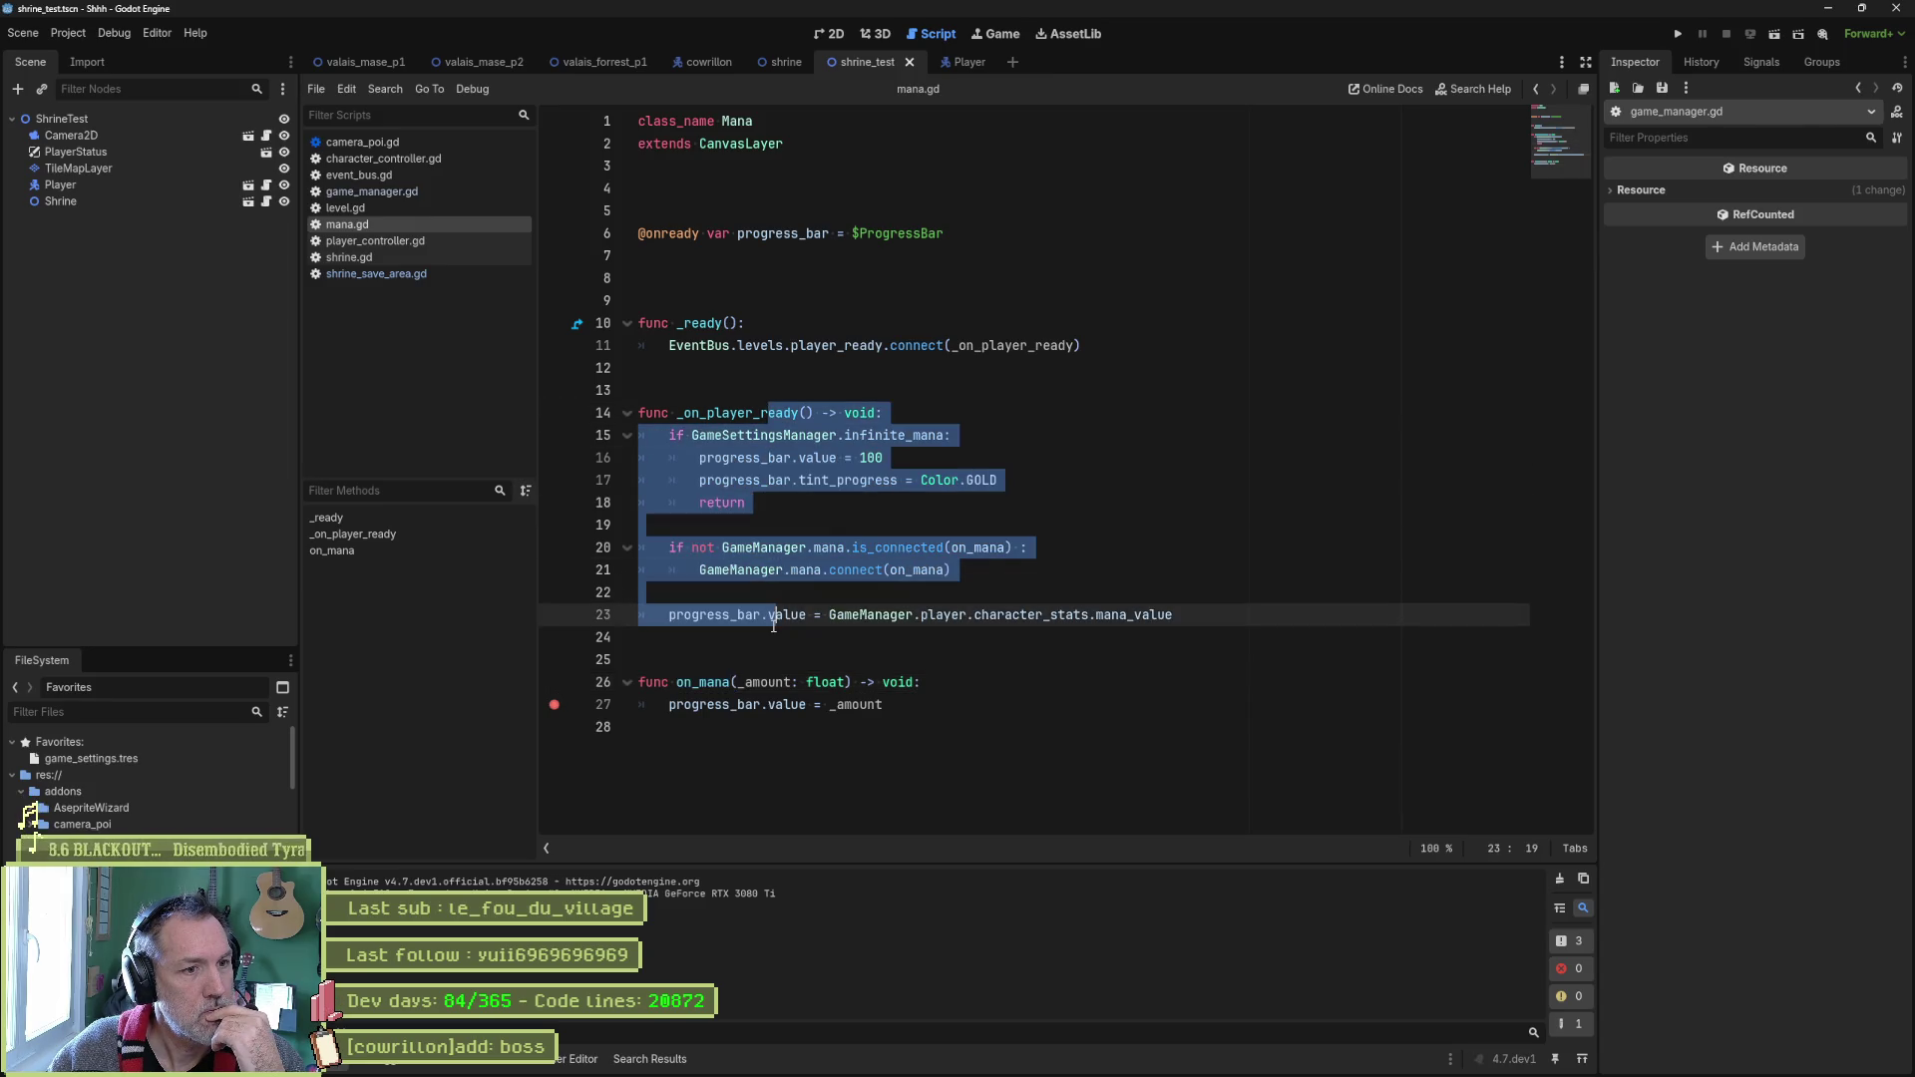
{"action": "left_click", "coordinate": [555, 548]}
{"action": "left_click", "coordinate": [618, 560]}
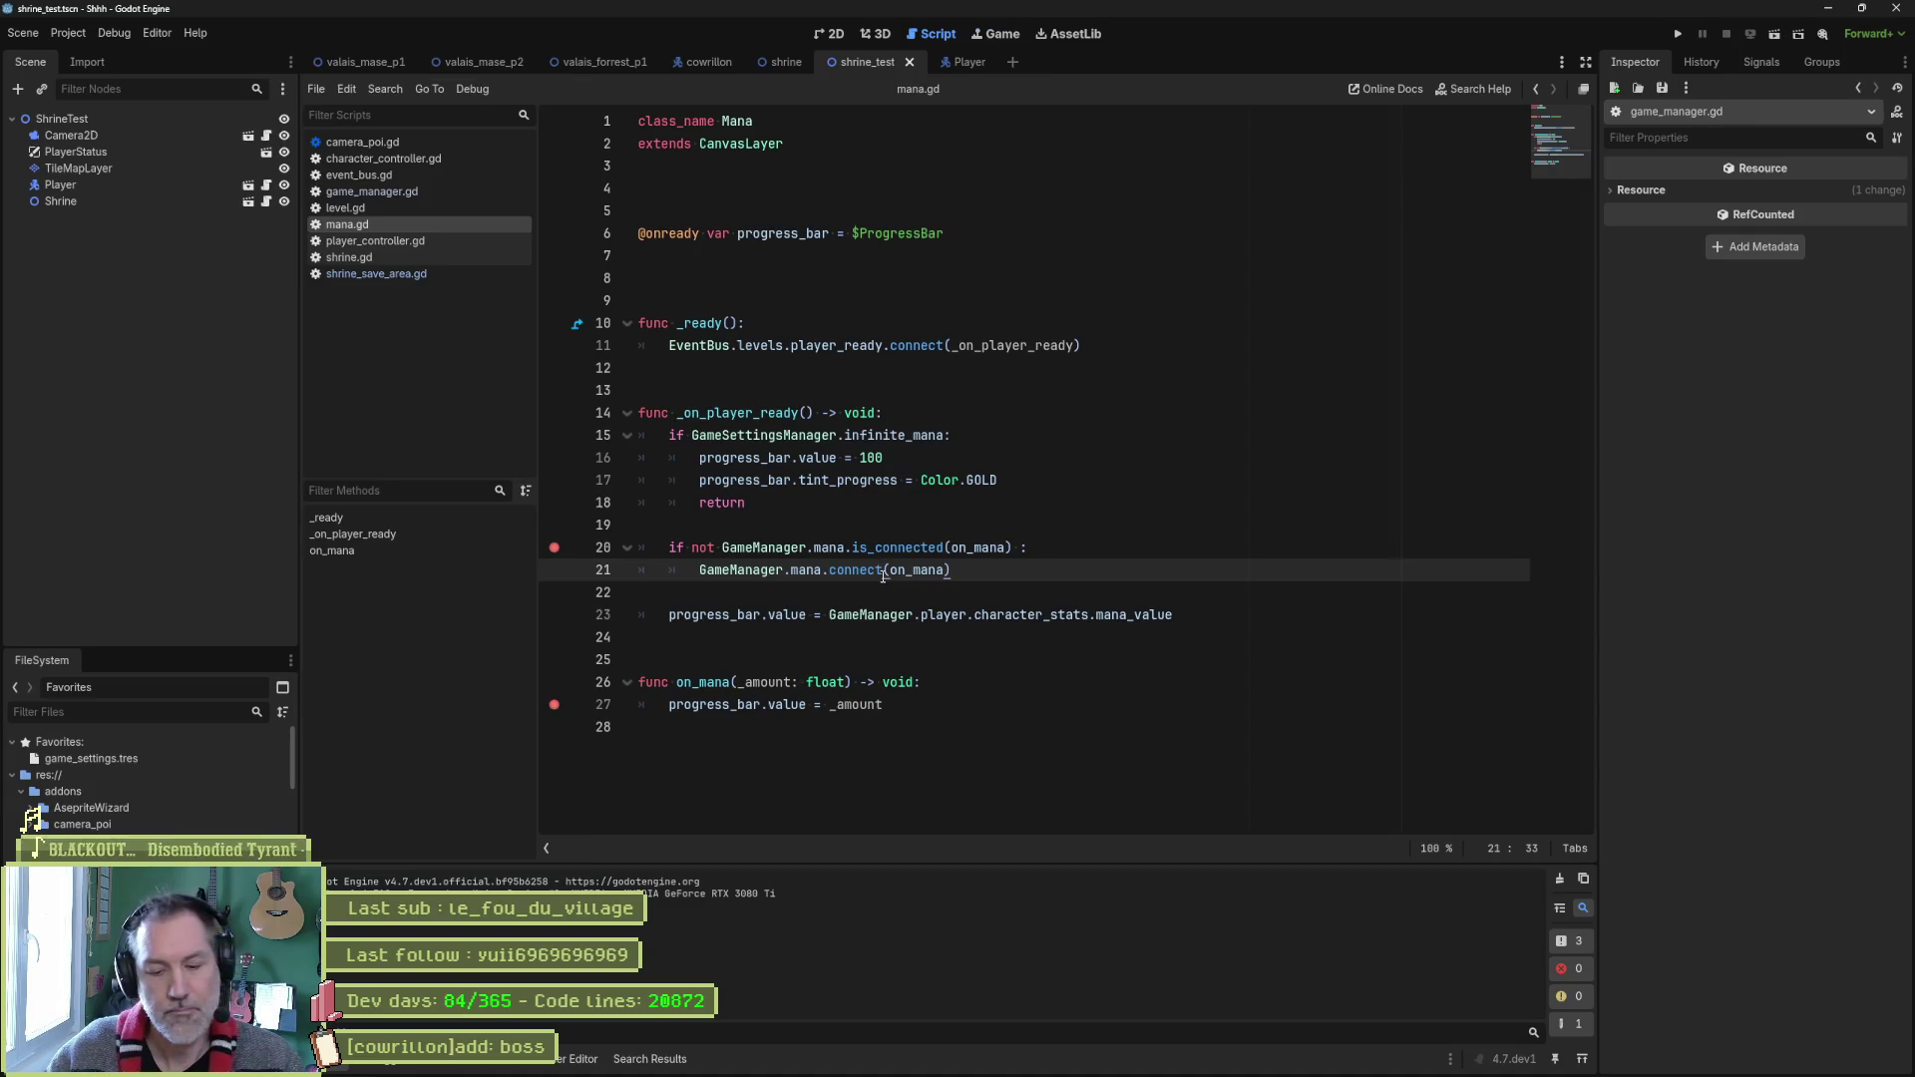
{"action": "key", "text": "F6"}
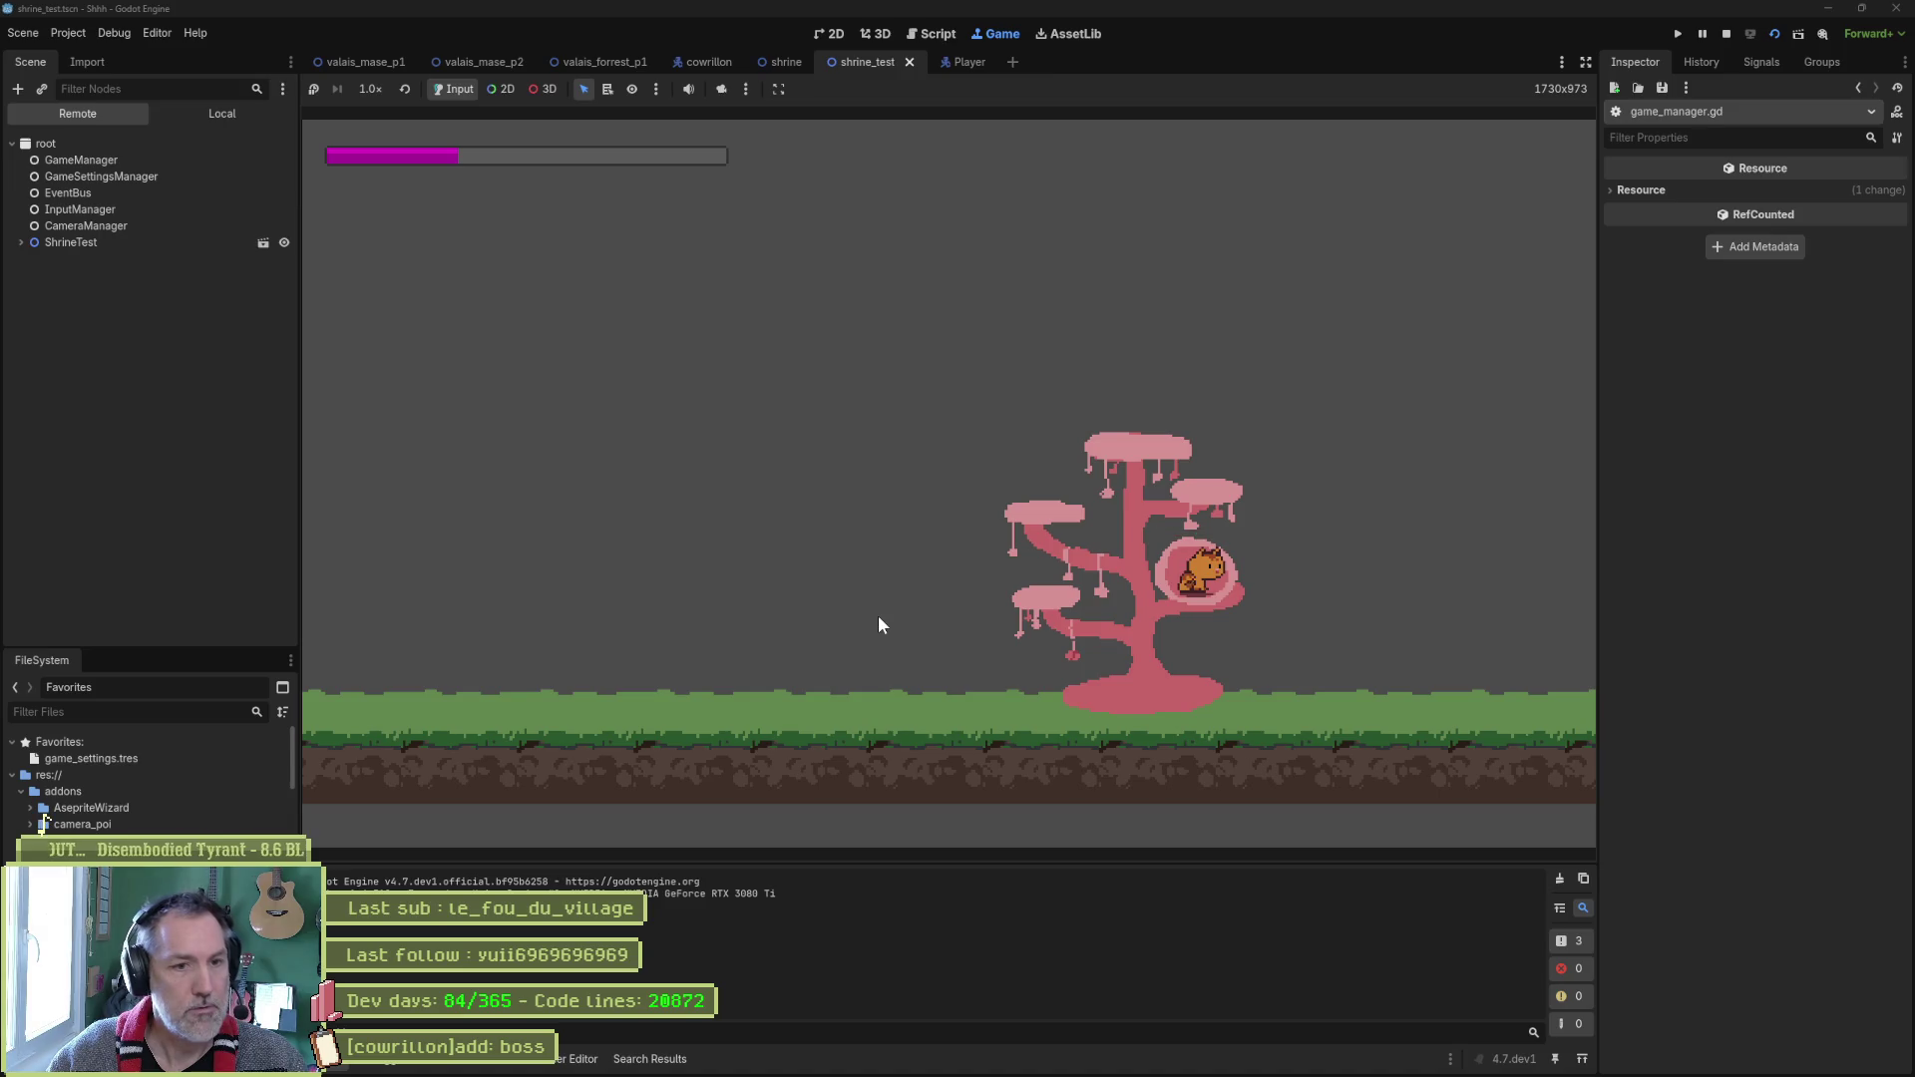
{"action": "key", "text": "F8"}
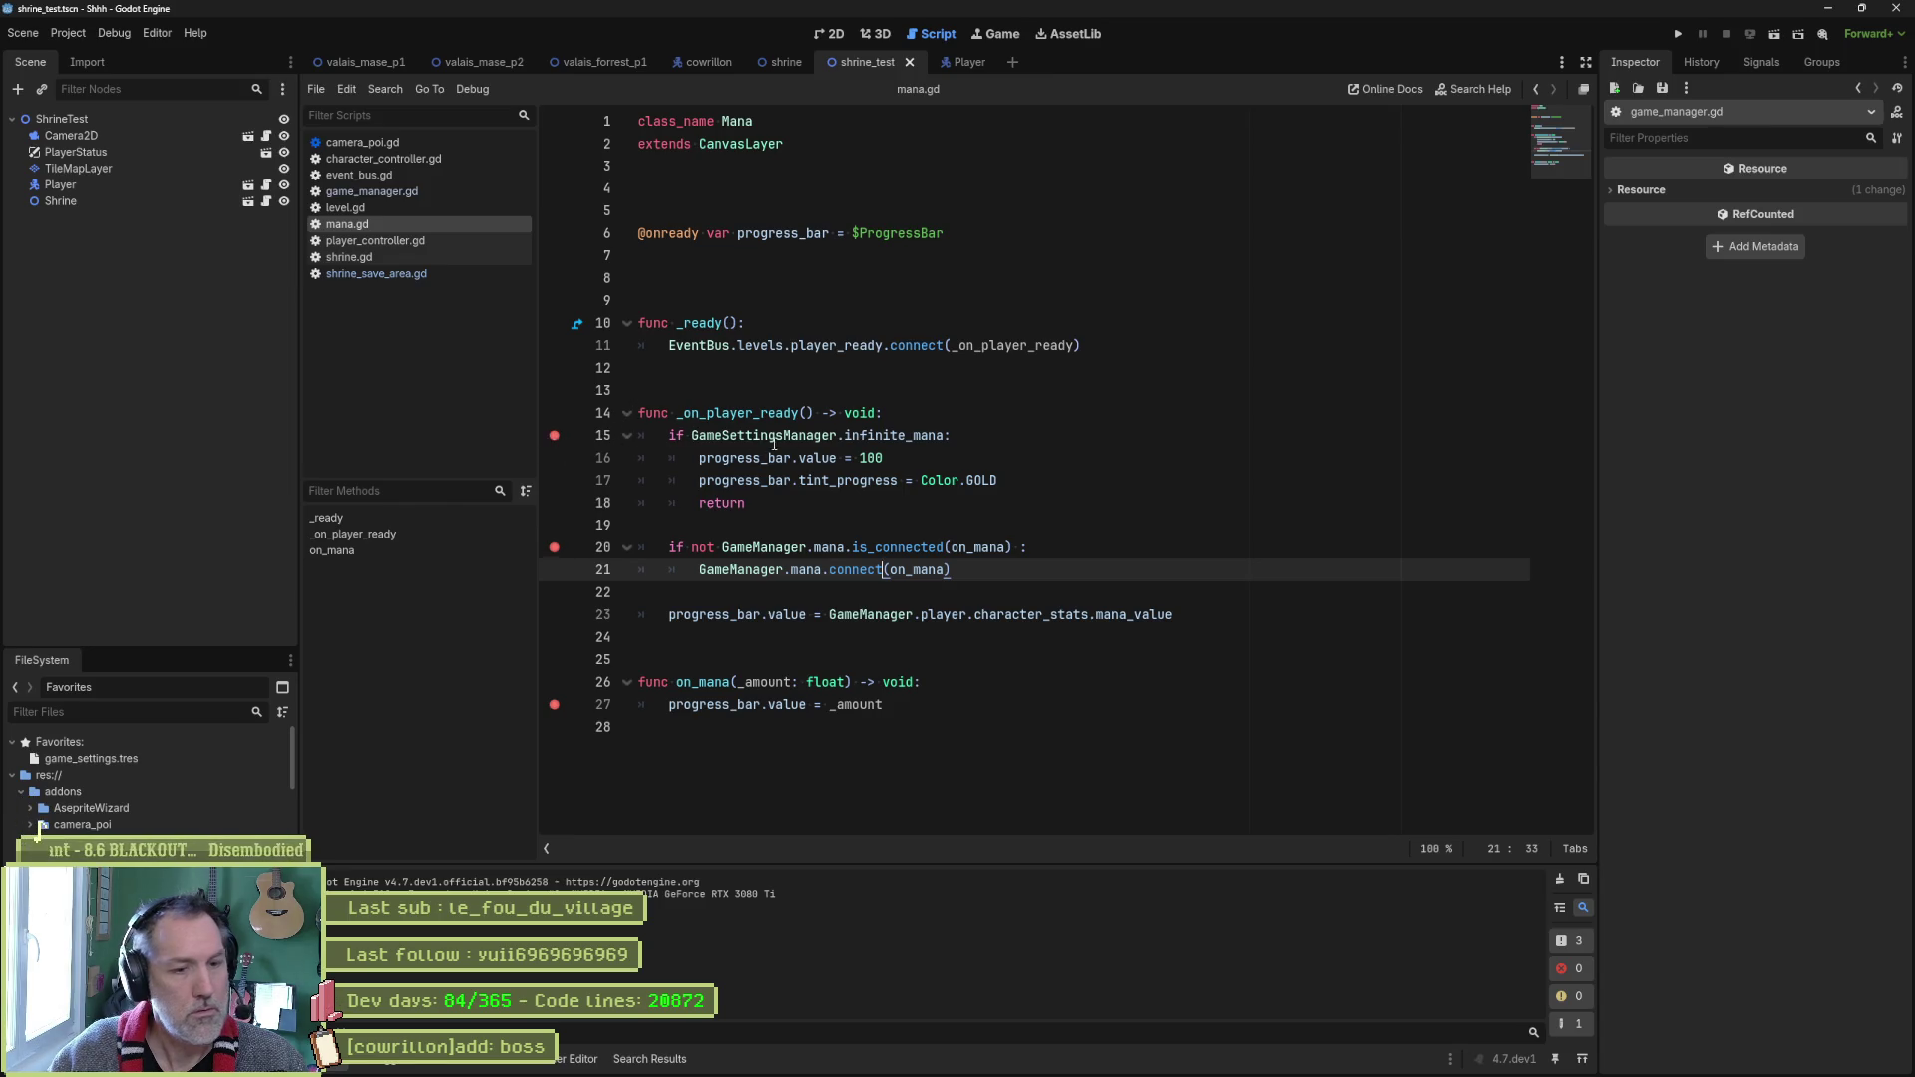
Run and stop the scene again, then inspect the Player node's character stats.
{"action": "key", "text": "F6"}
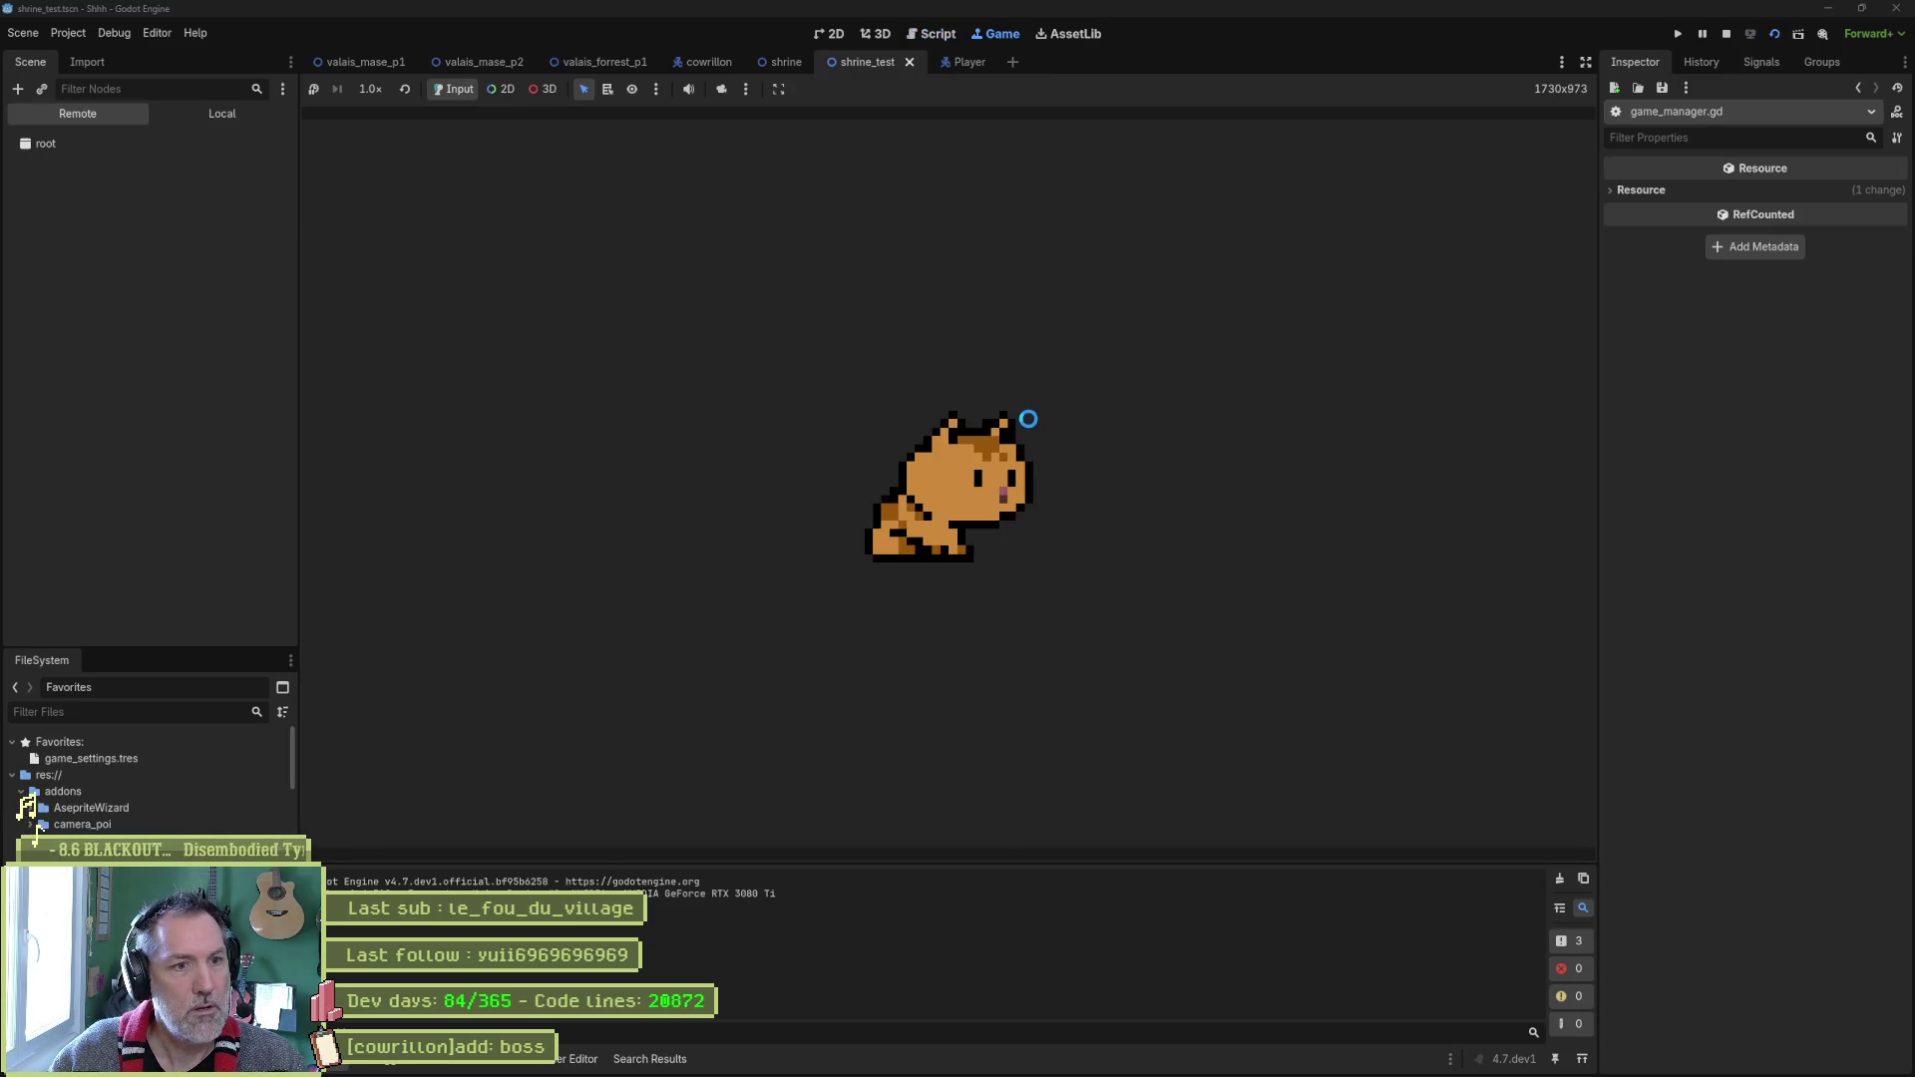
{"action": "key", "text": "F8"}
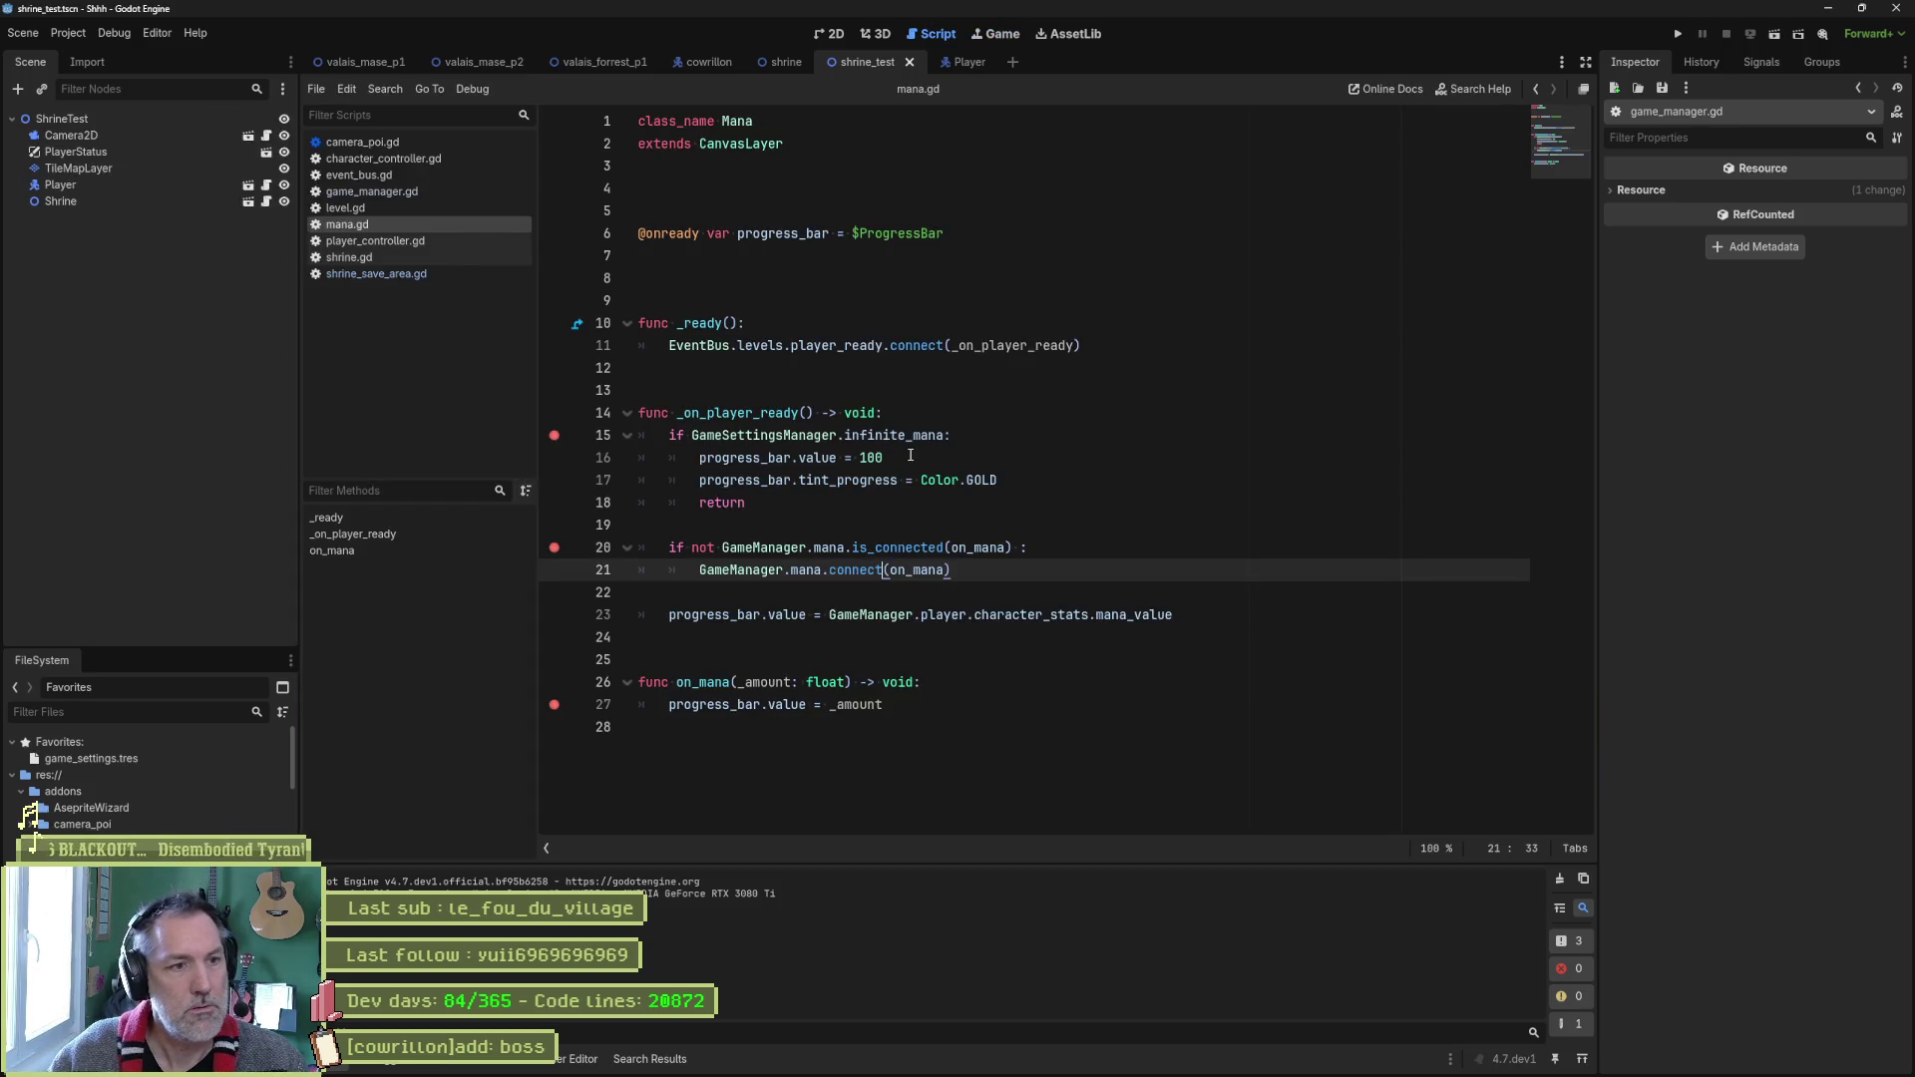
{"action": "double_click", "coordinate": [821, 347]}
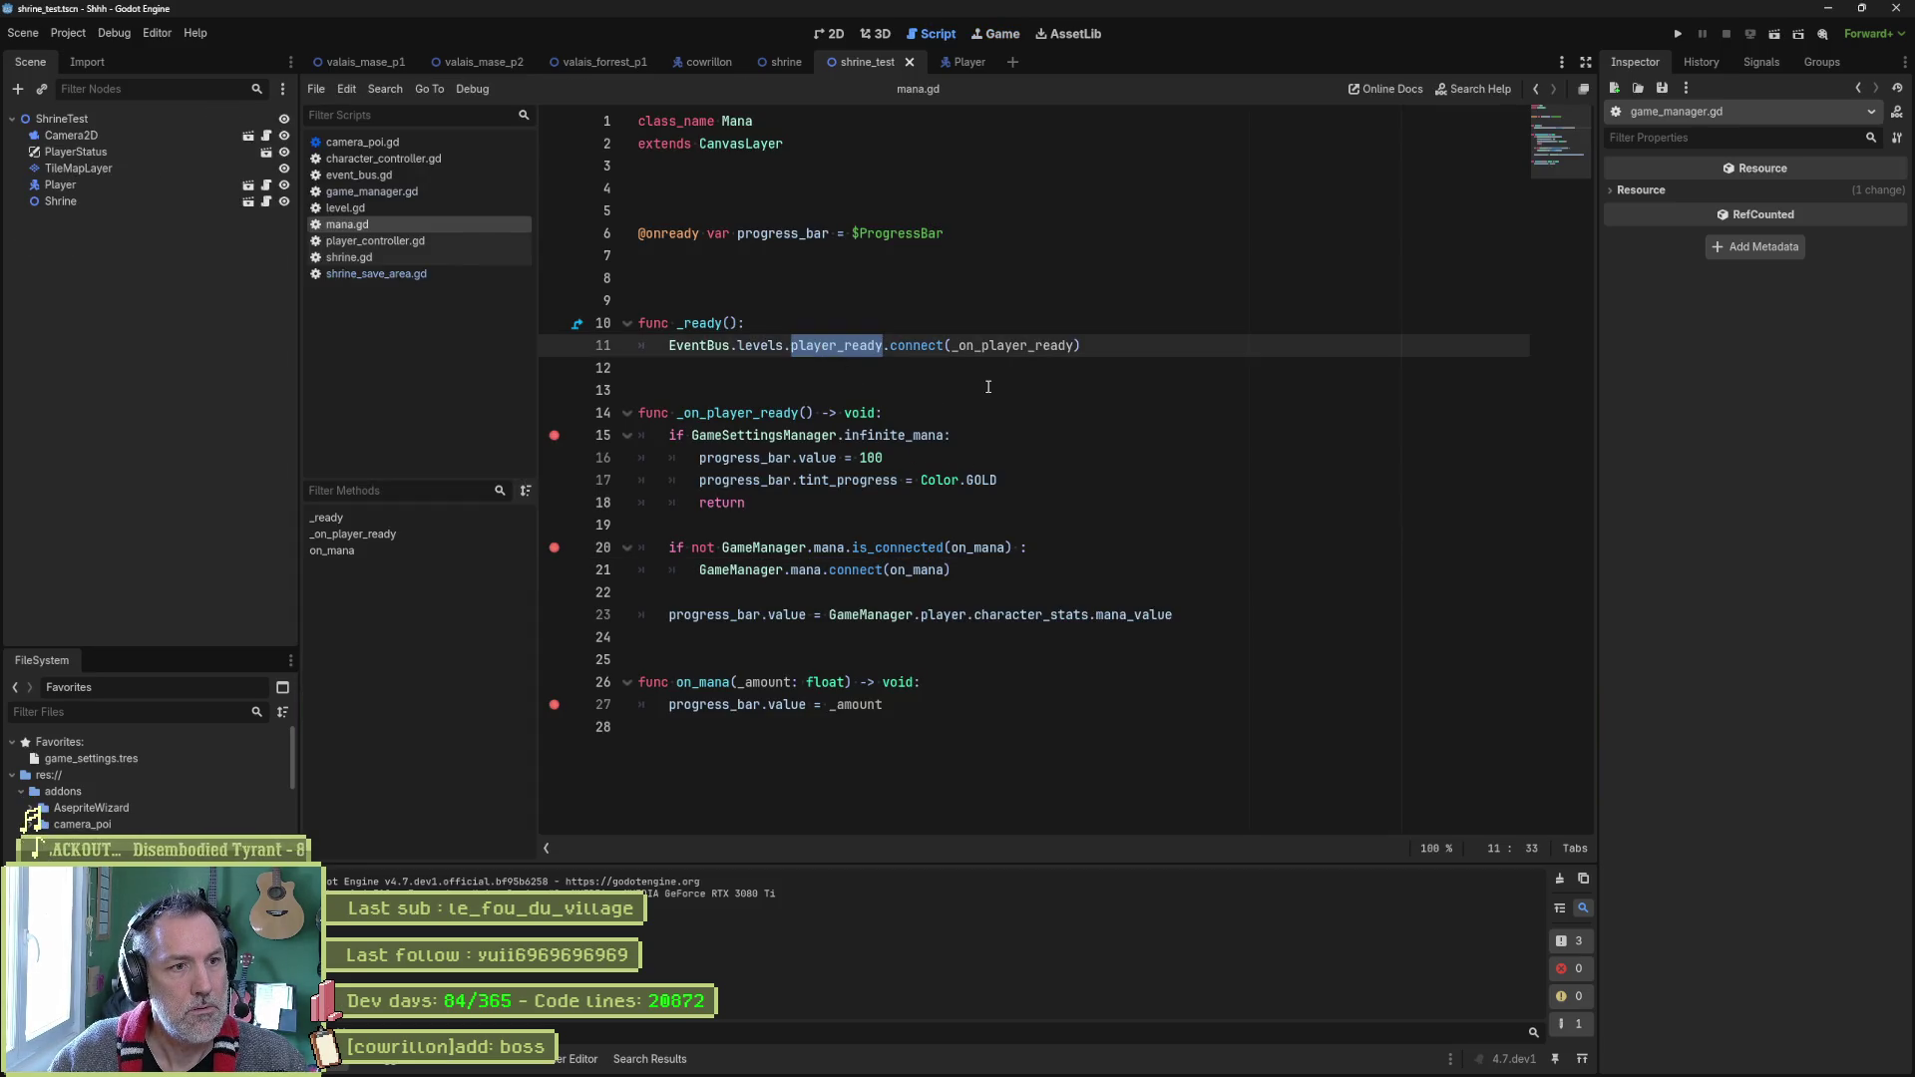
{"action": "left_click", "coordinate": [60, 185]}
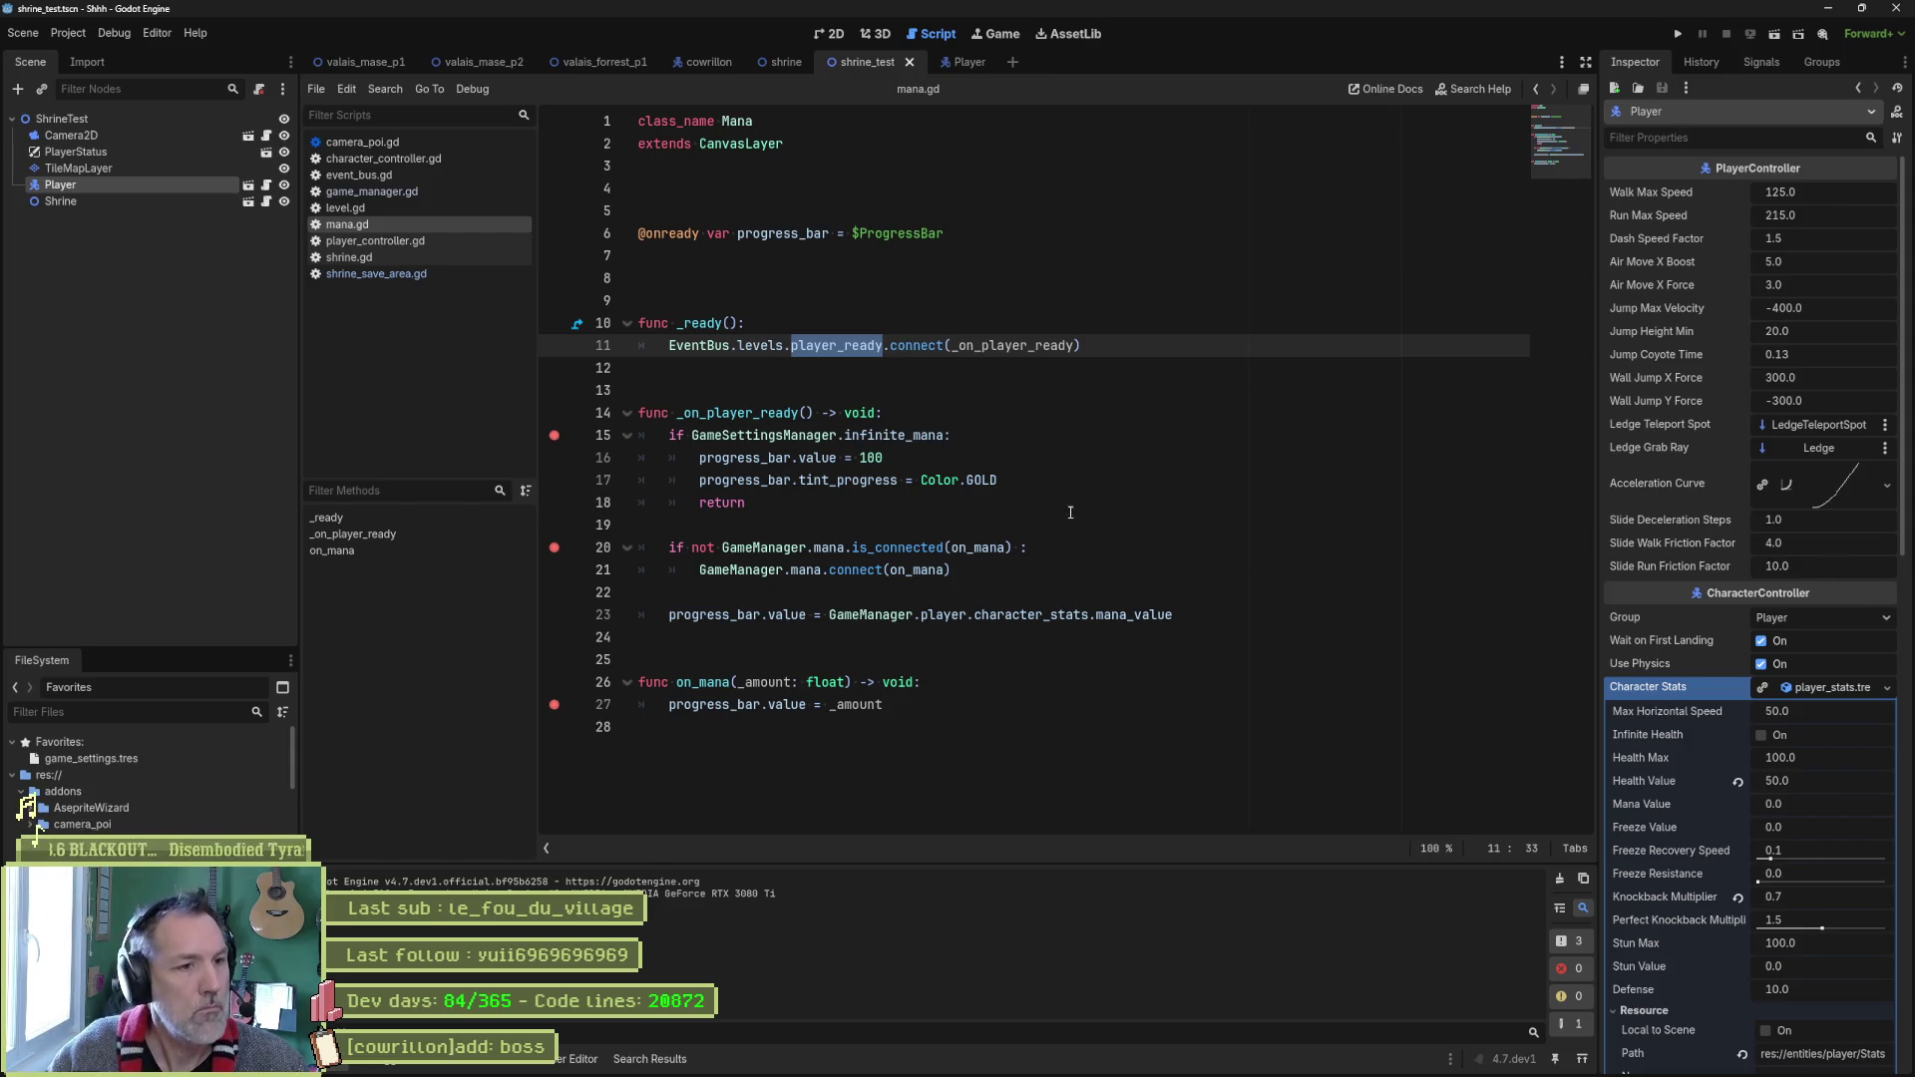
Search the project for player_ready and open its match in level.gd.
{"action": "left_click", "coordinate": [746, 408]}
{"action": "left_click", "coordinate": [982, 345]}
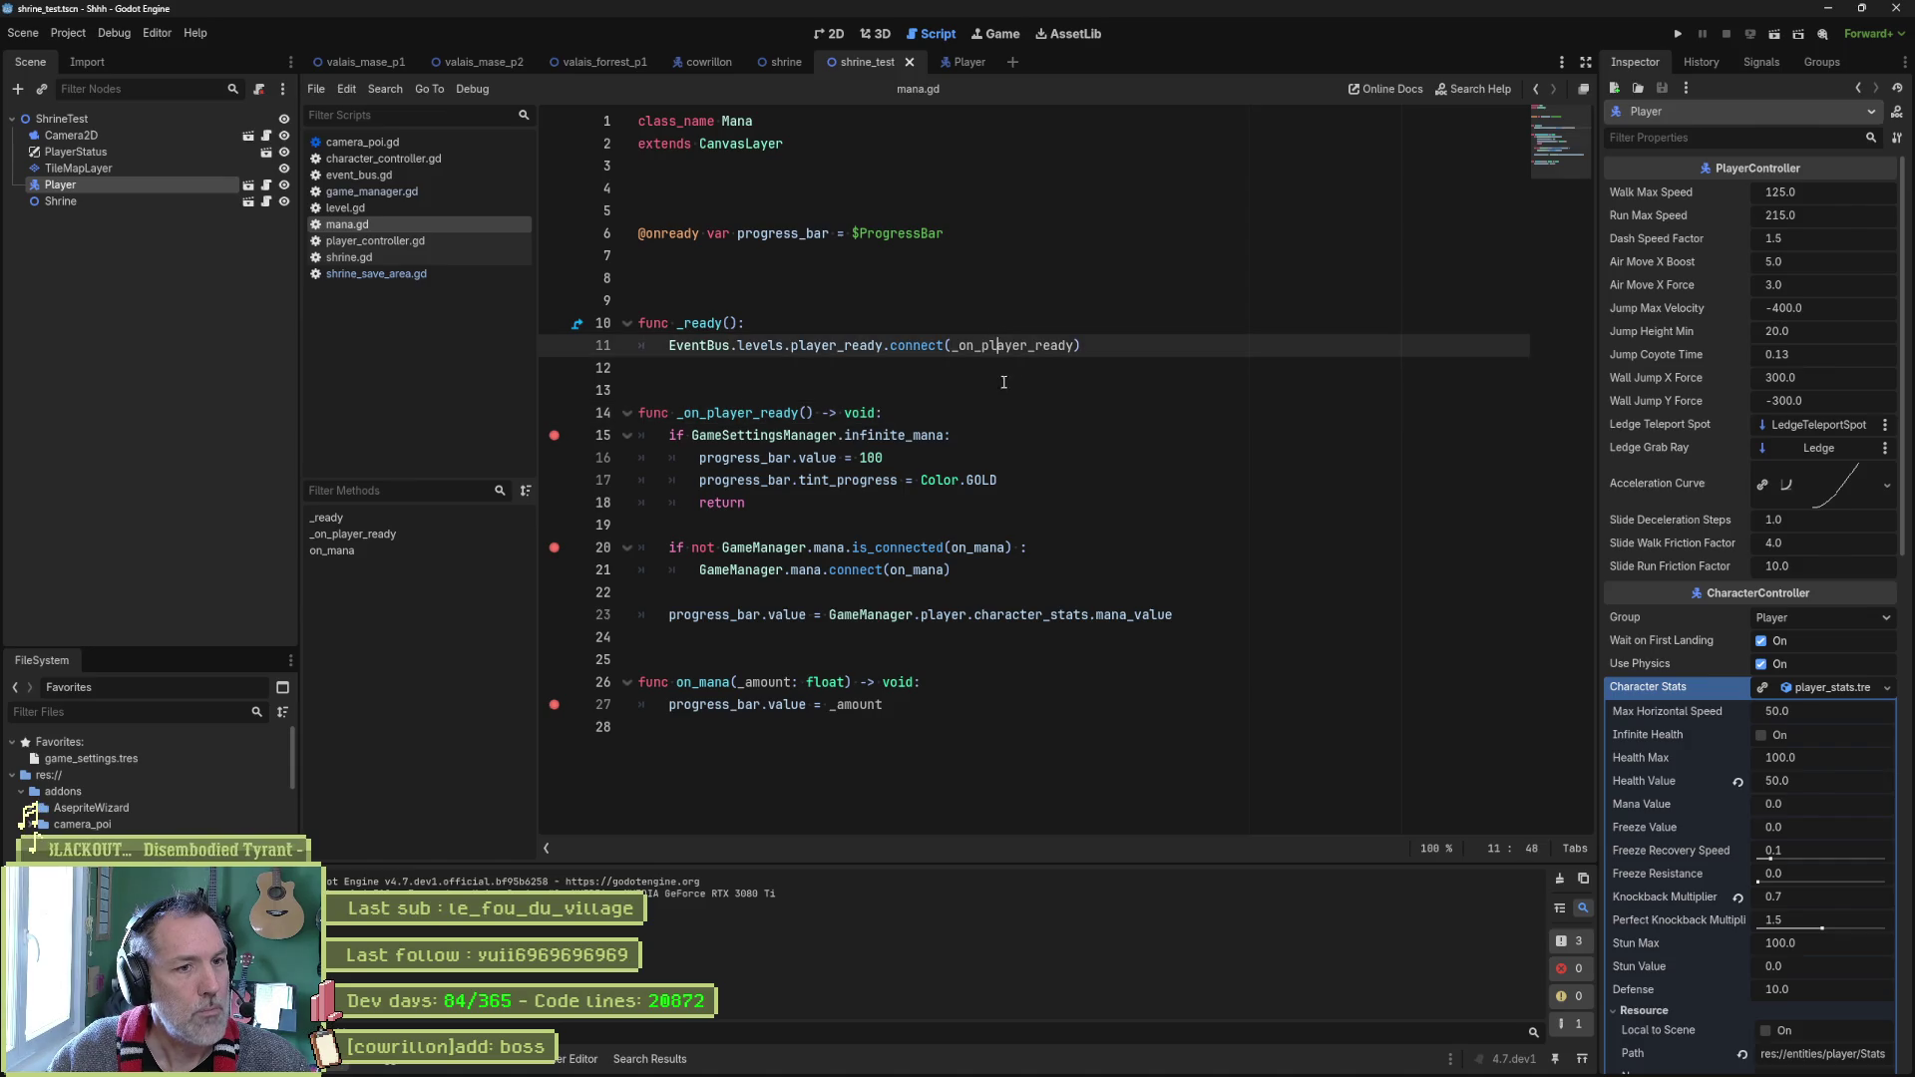
{"action": "double_click", "coordinate": [848, 345]}
{"action": "key", "text": "ctrl+shift+f"}
{"action": "left_click", "coordinate": [955, 613]}
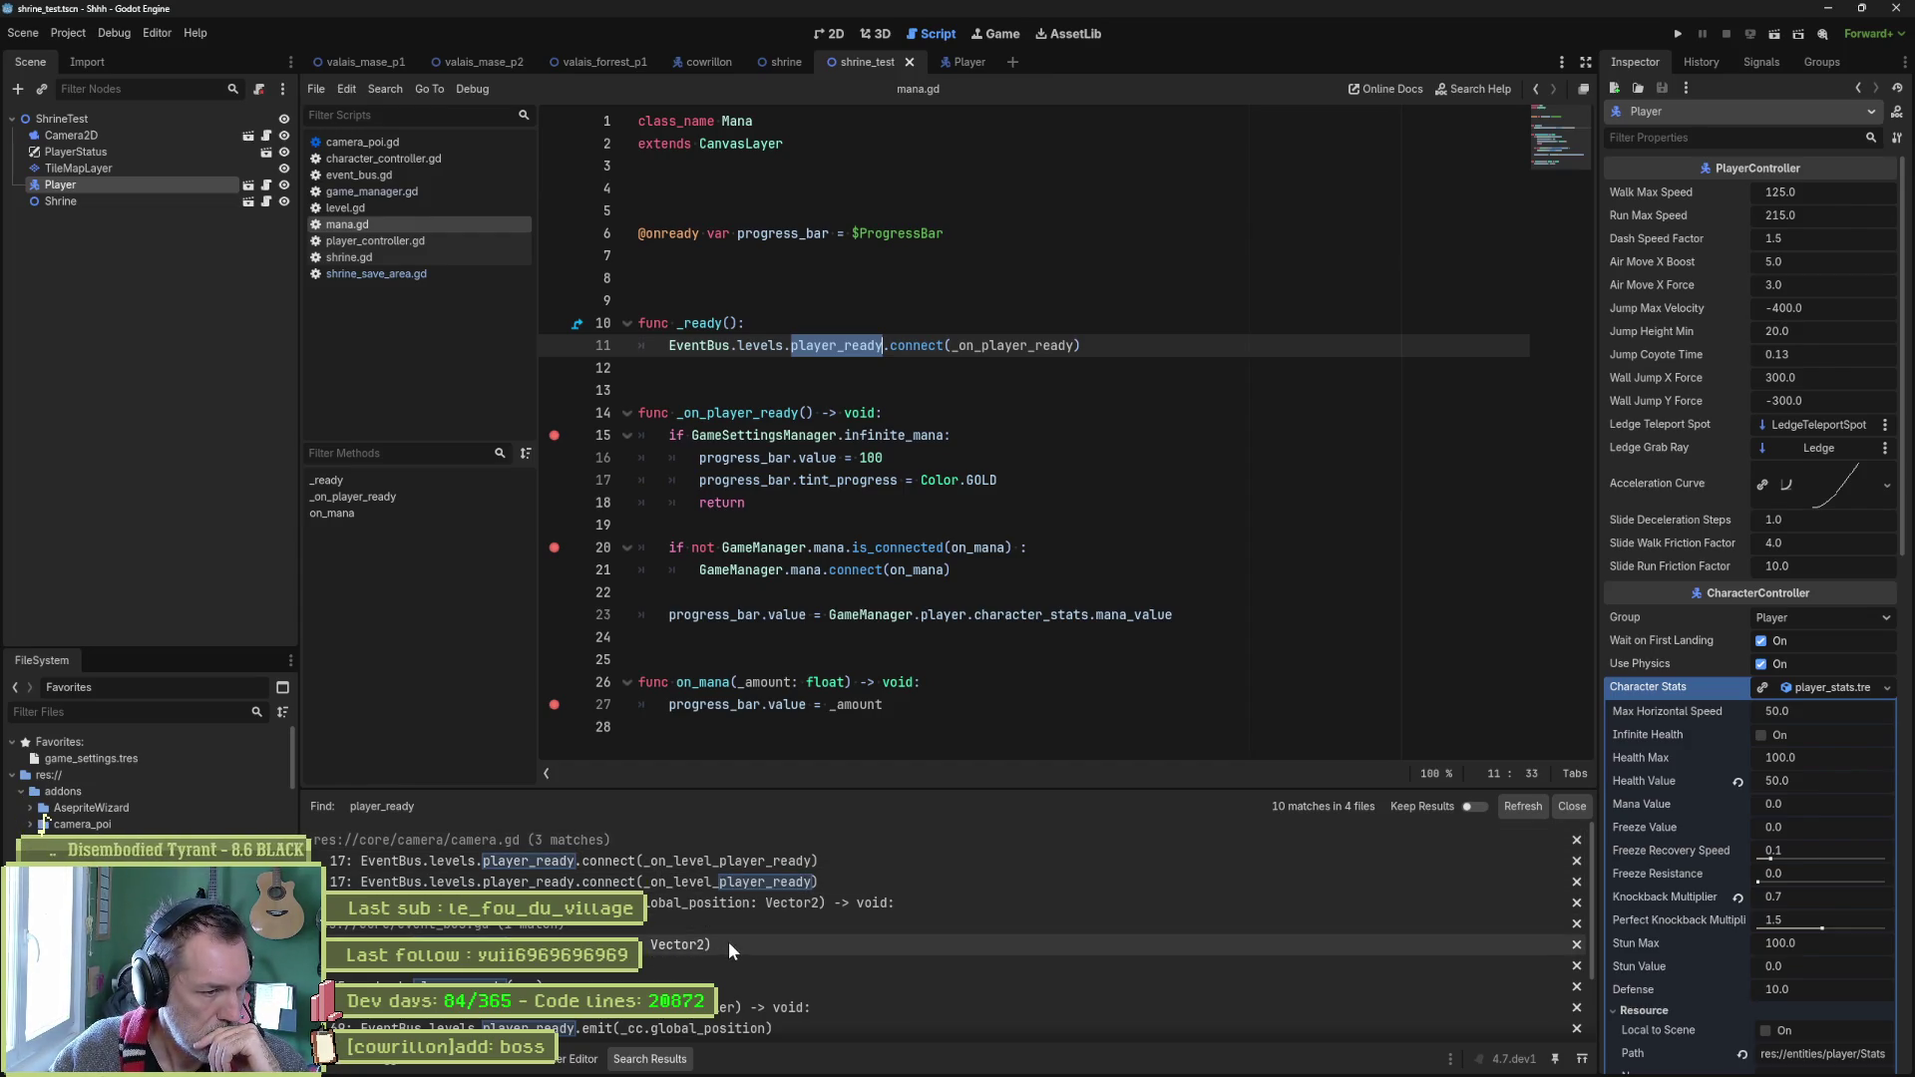
{"action": "scroll", "coordinate": [804, 947], "scroll_direction": "down", "scroll_amount": 2}
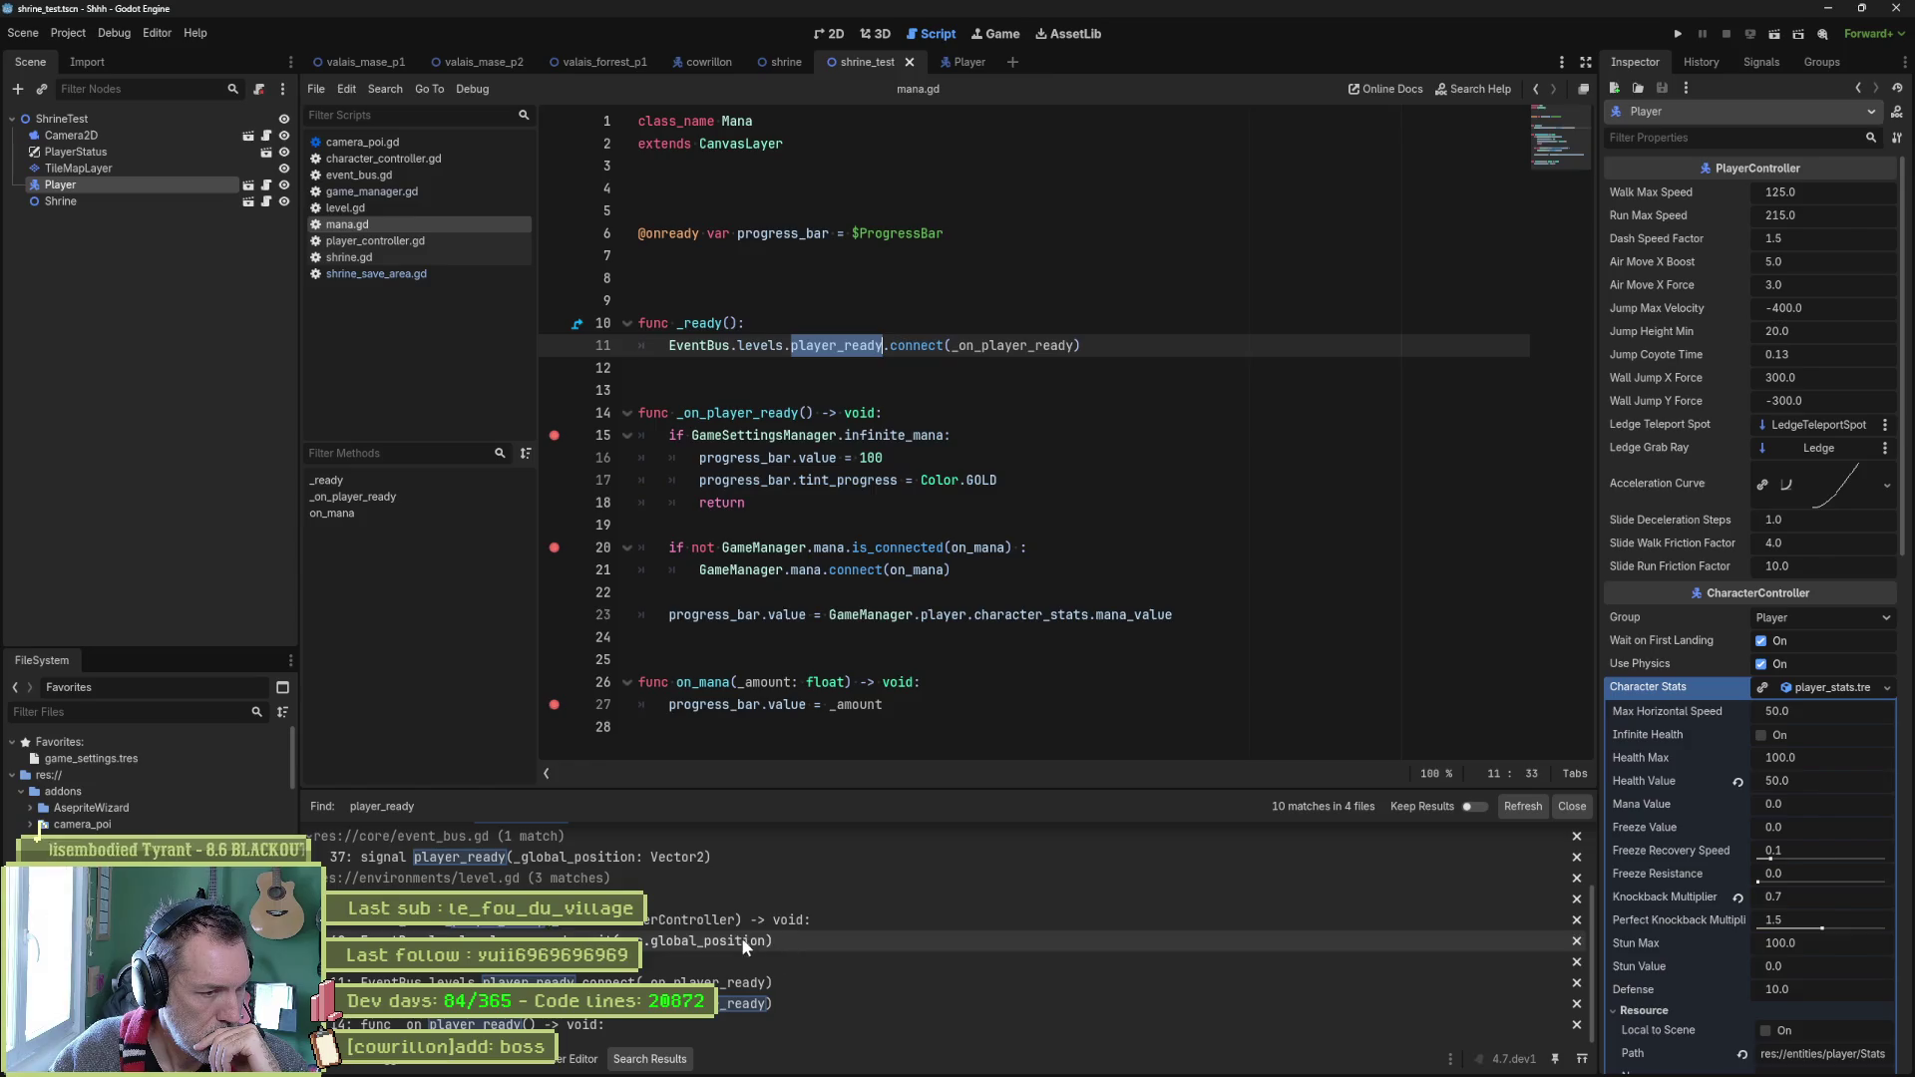
{"action": "left_click", "coordinate": [741, 938]}
Put a breakpoint on line 68 of level.gd and launch the scene.
{"action": "double_click", "coordinate": [749, 637]}
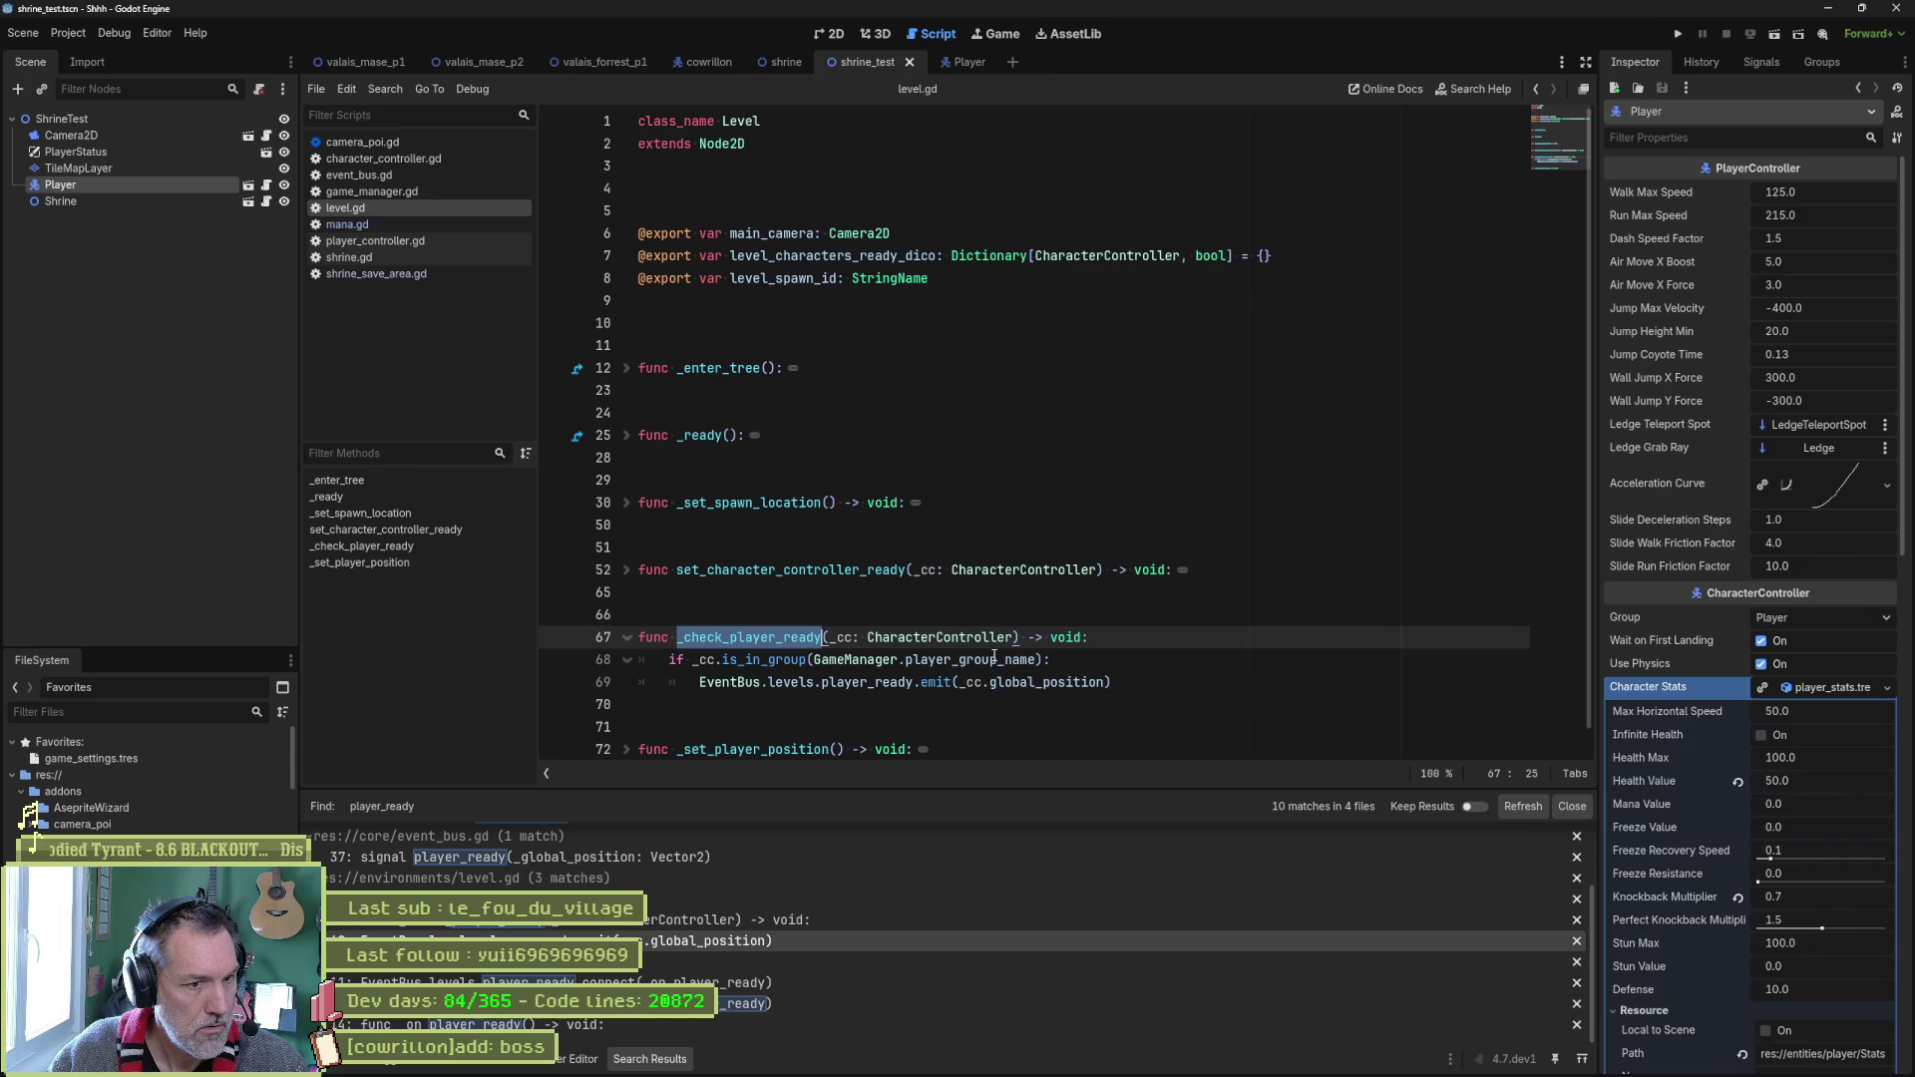
{"action": "mouse_move", "coordinate": [1010, 656]}
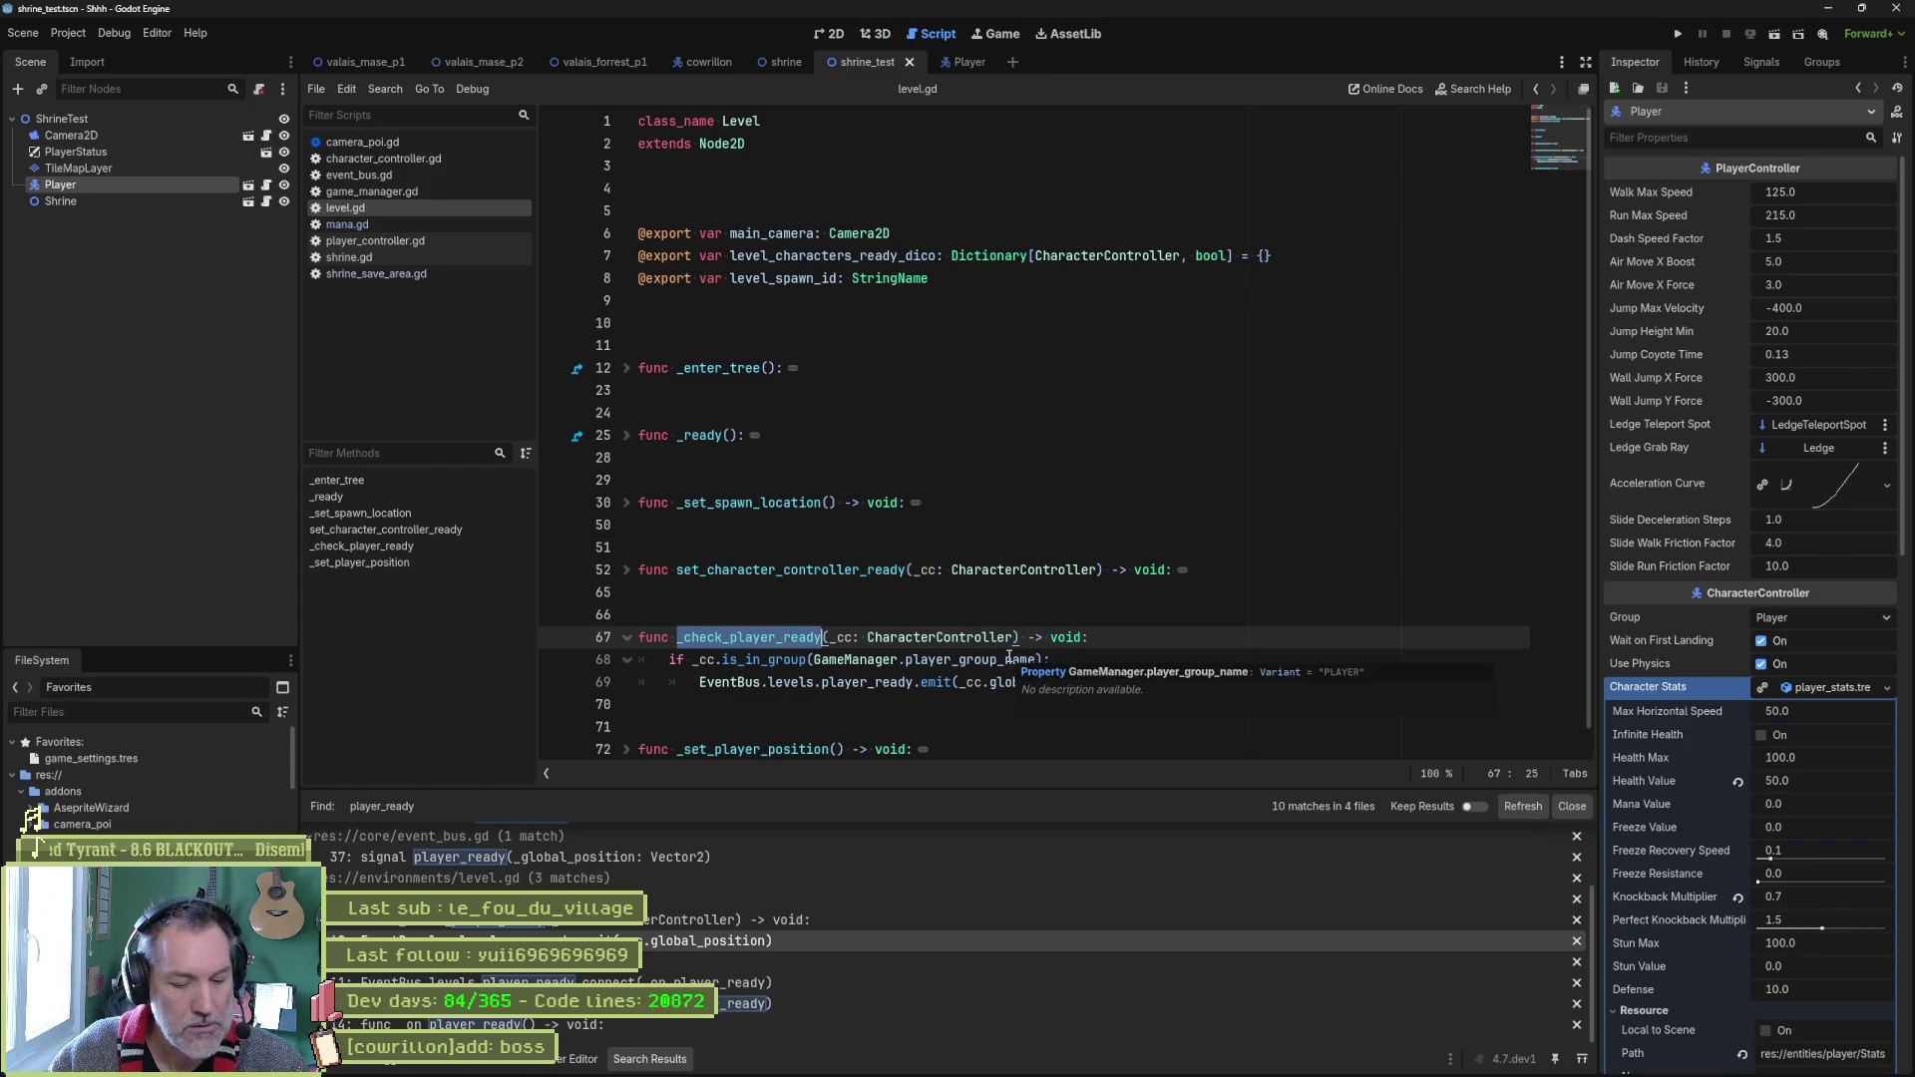
{"action": "left_click", "coordinate": [555, 660]}
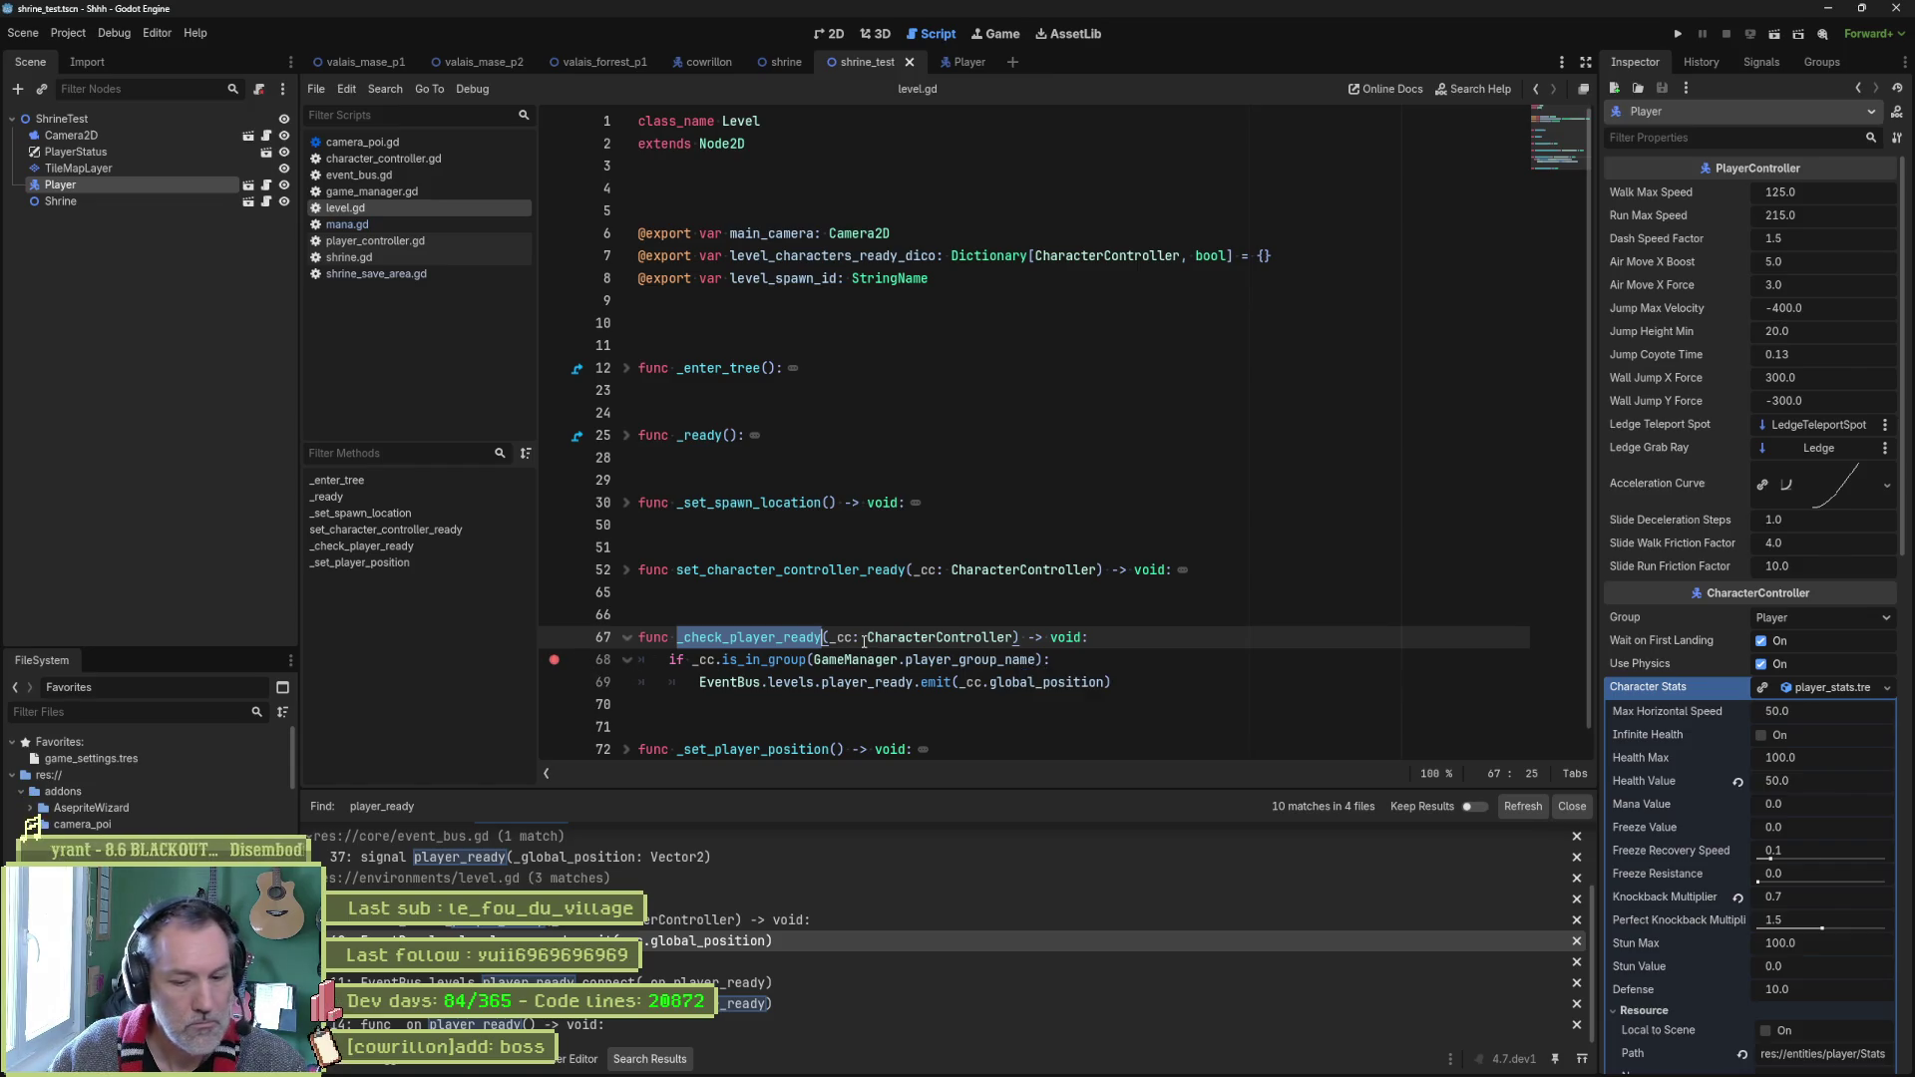
{"action": "key", "text": "F6"}
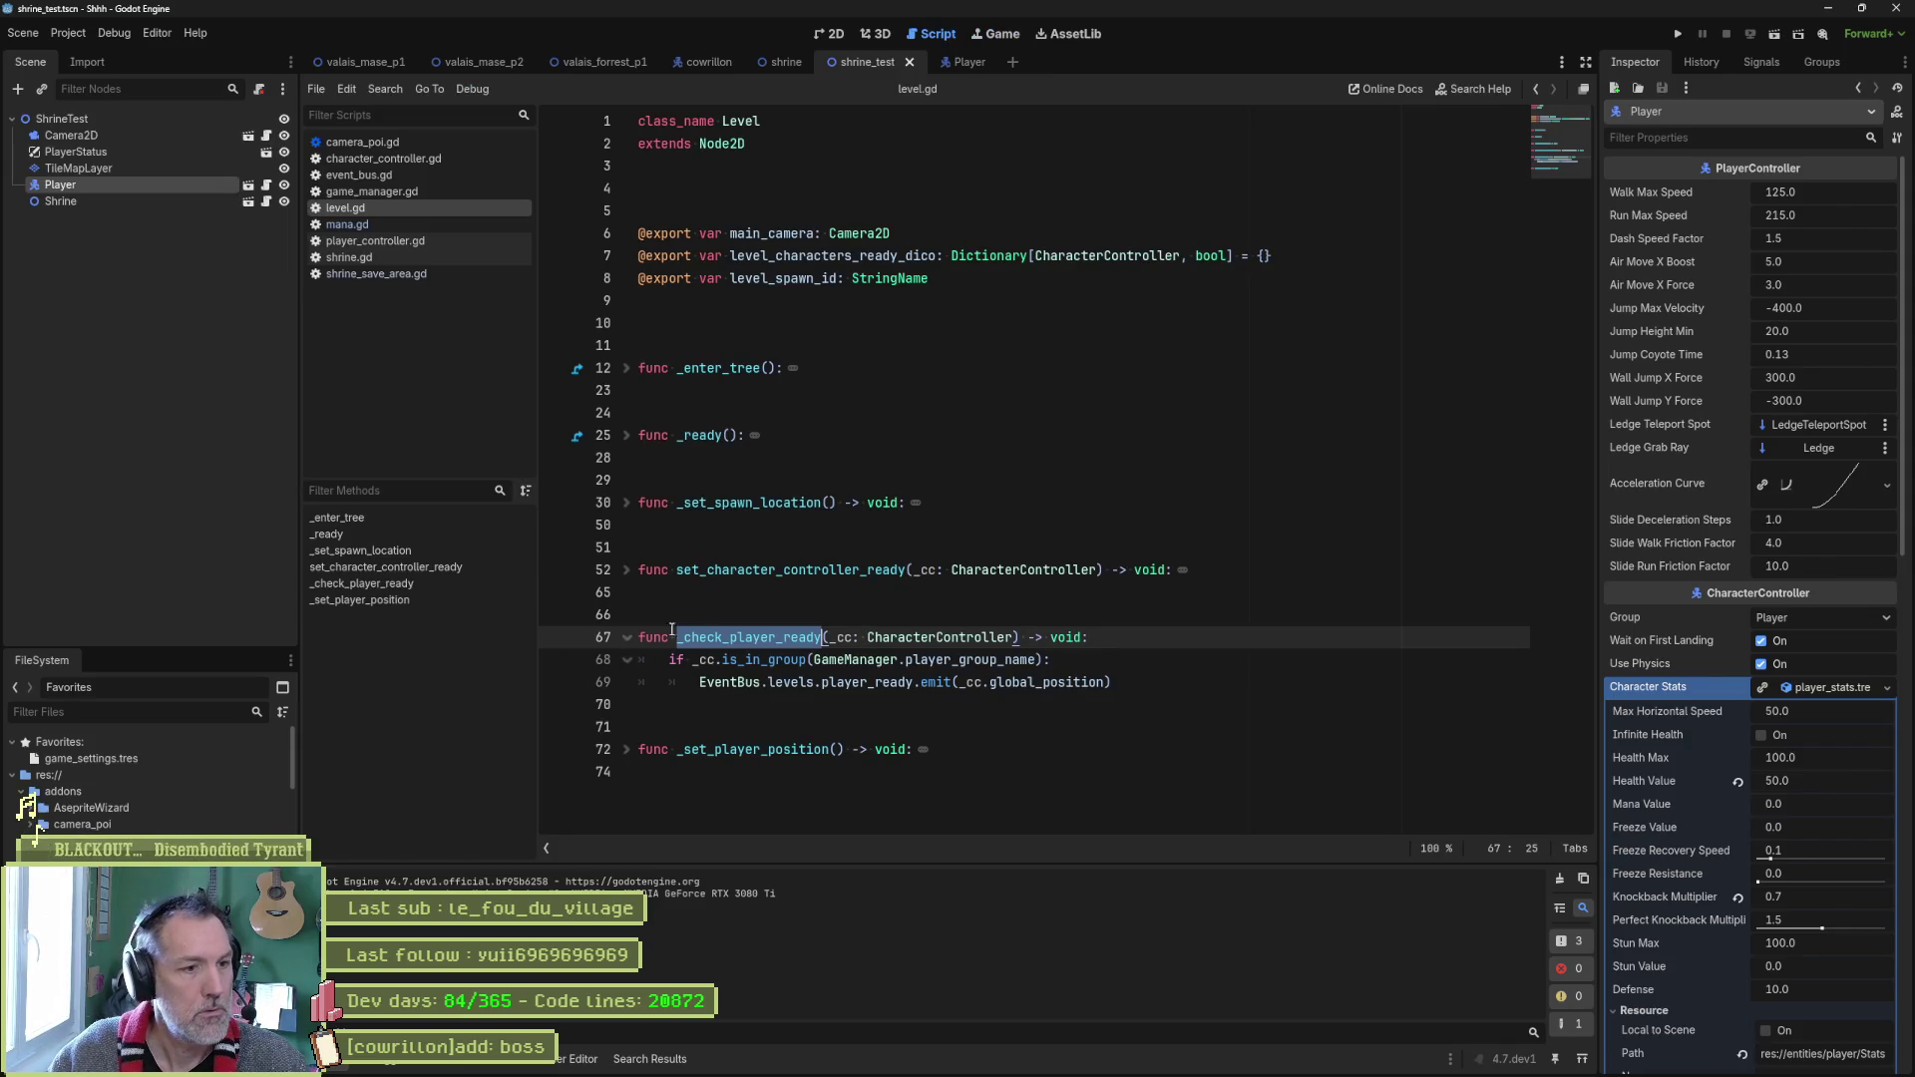
Find _check_player_ready across the project, break on line 53, and run the shrine test scene.
{"action": "key", "text": "ctrl+shift+f"}
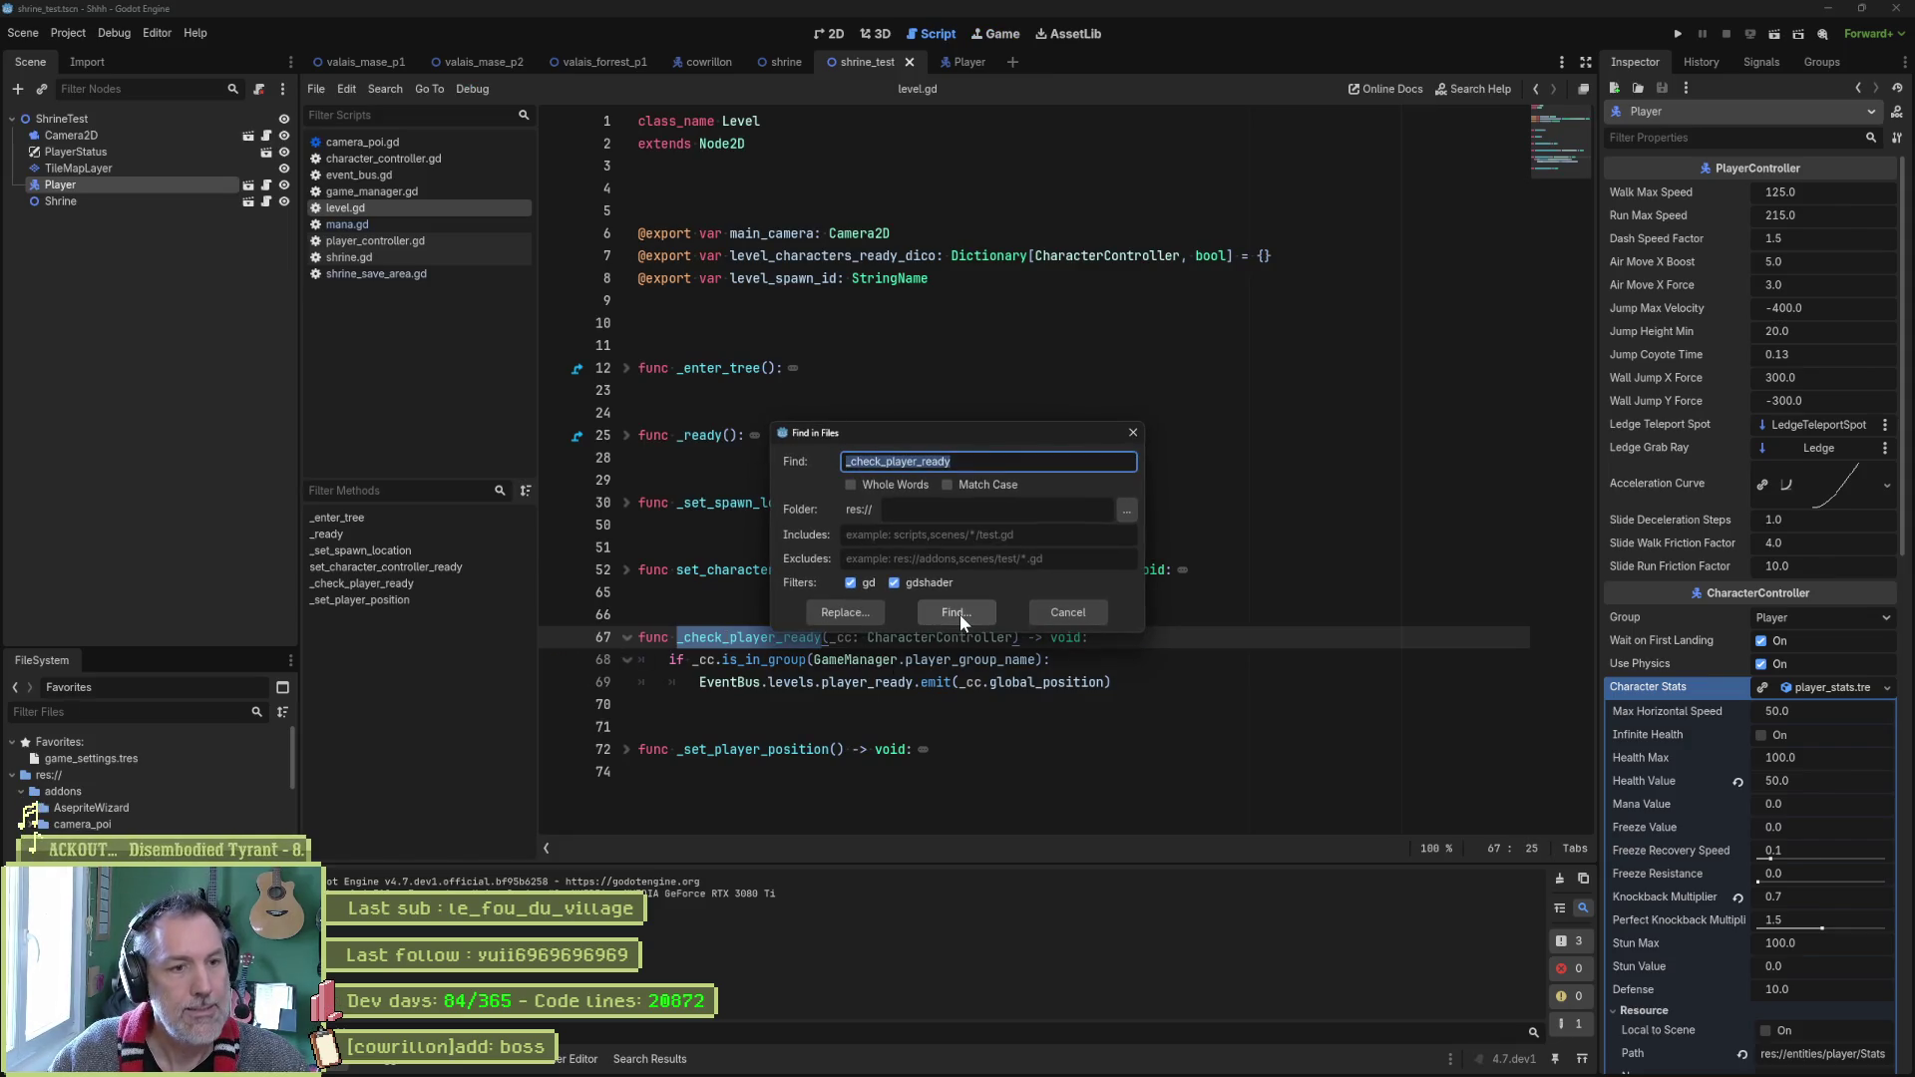
{"action": "left_click", "coordinate": [959, 615]}
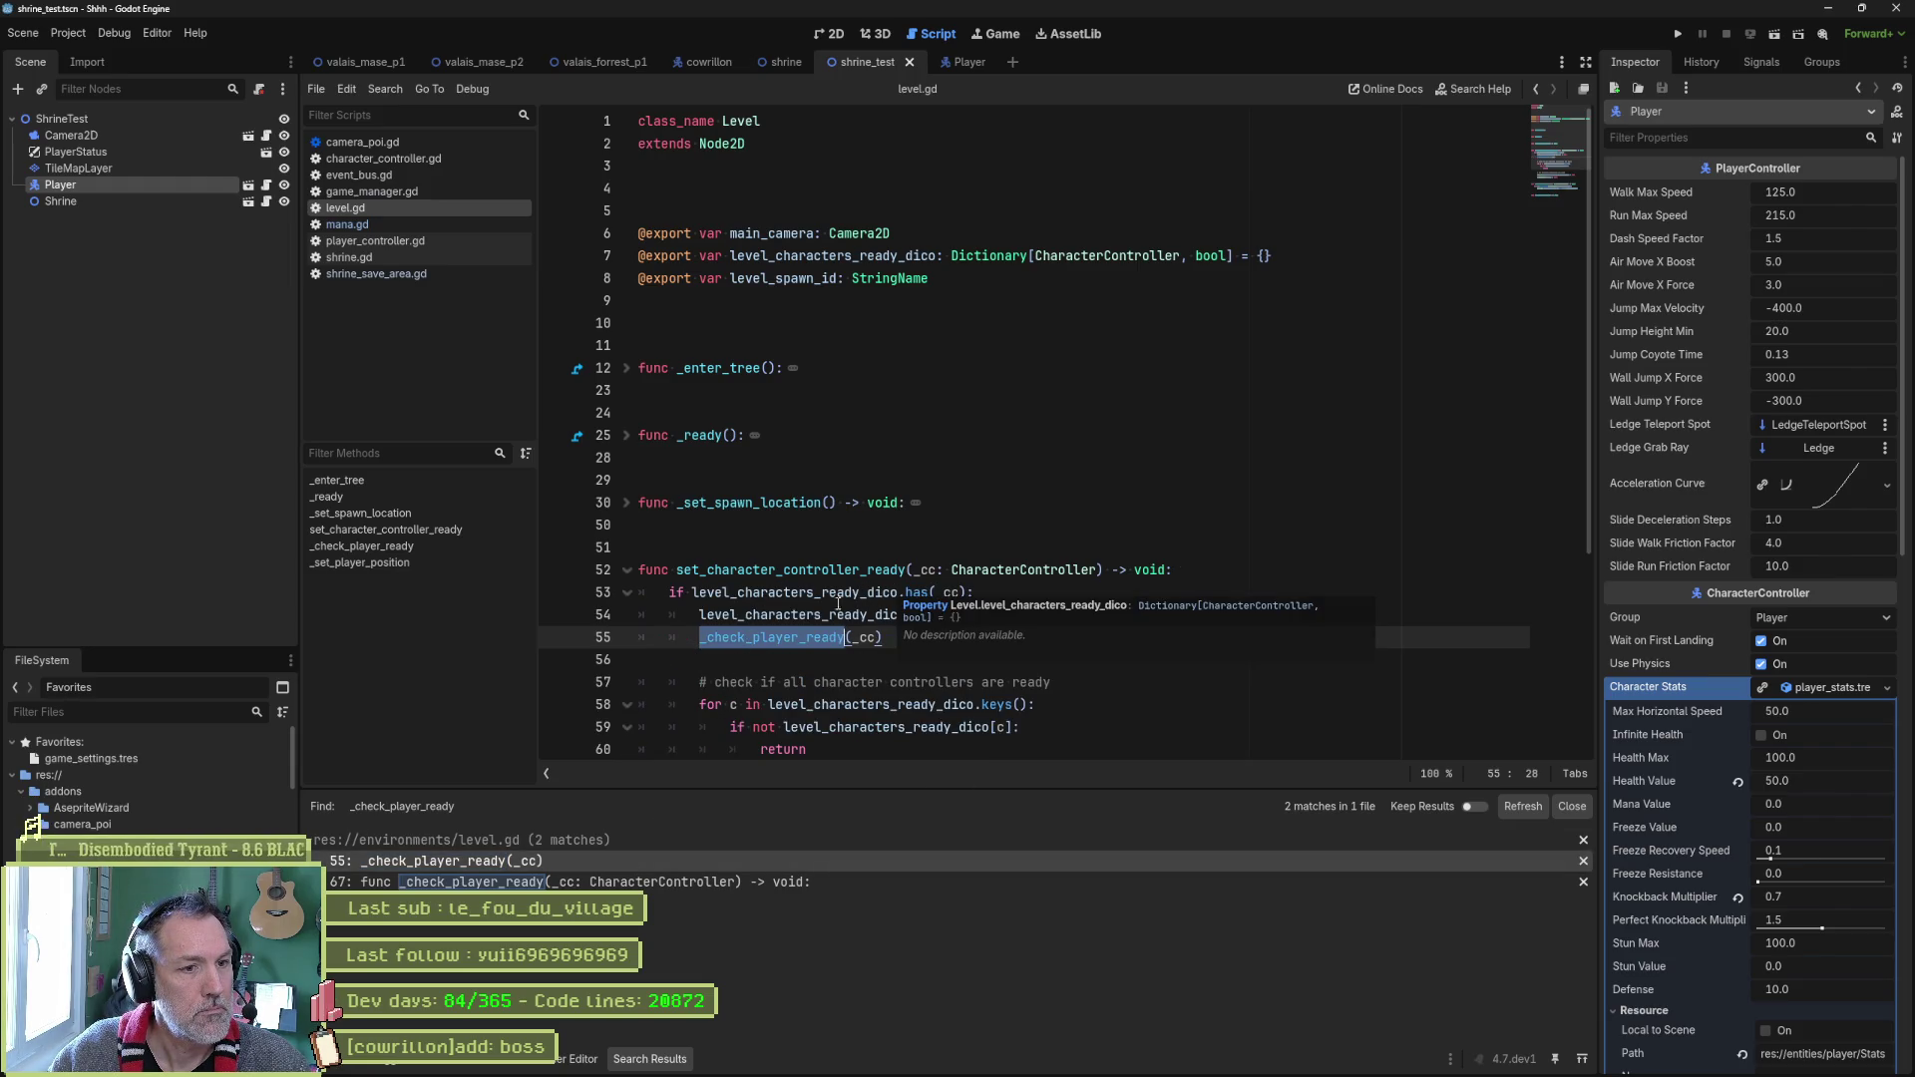
{"action": "left_click", "coordinate": [556, 594]}
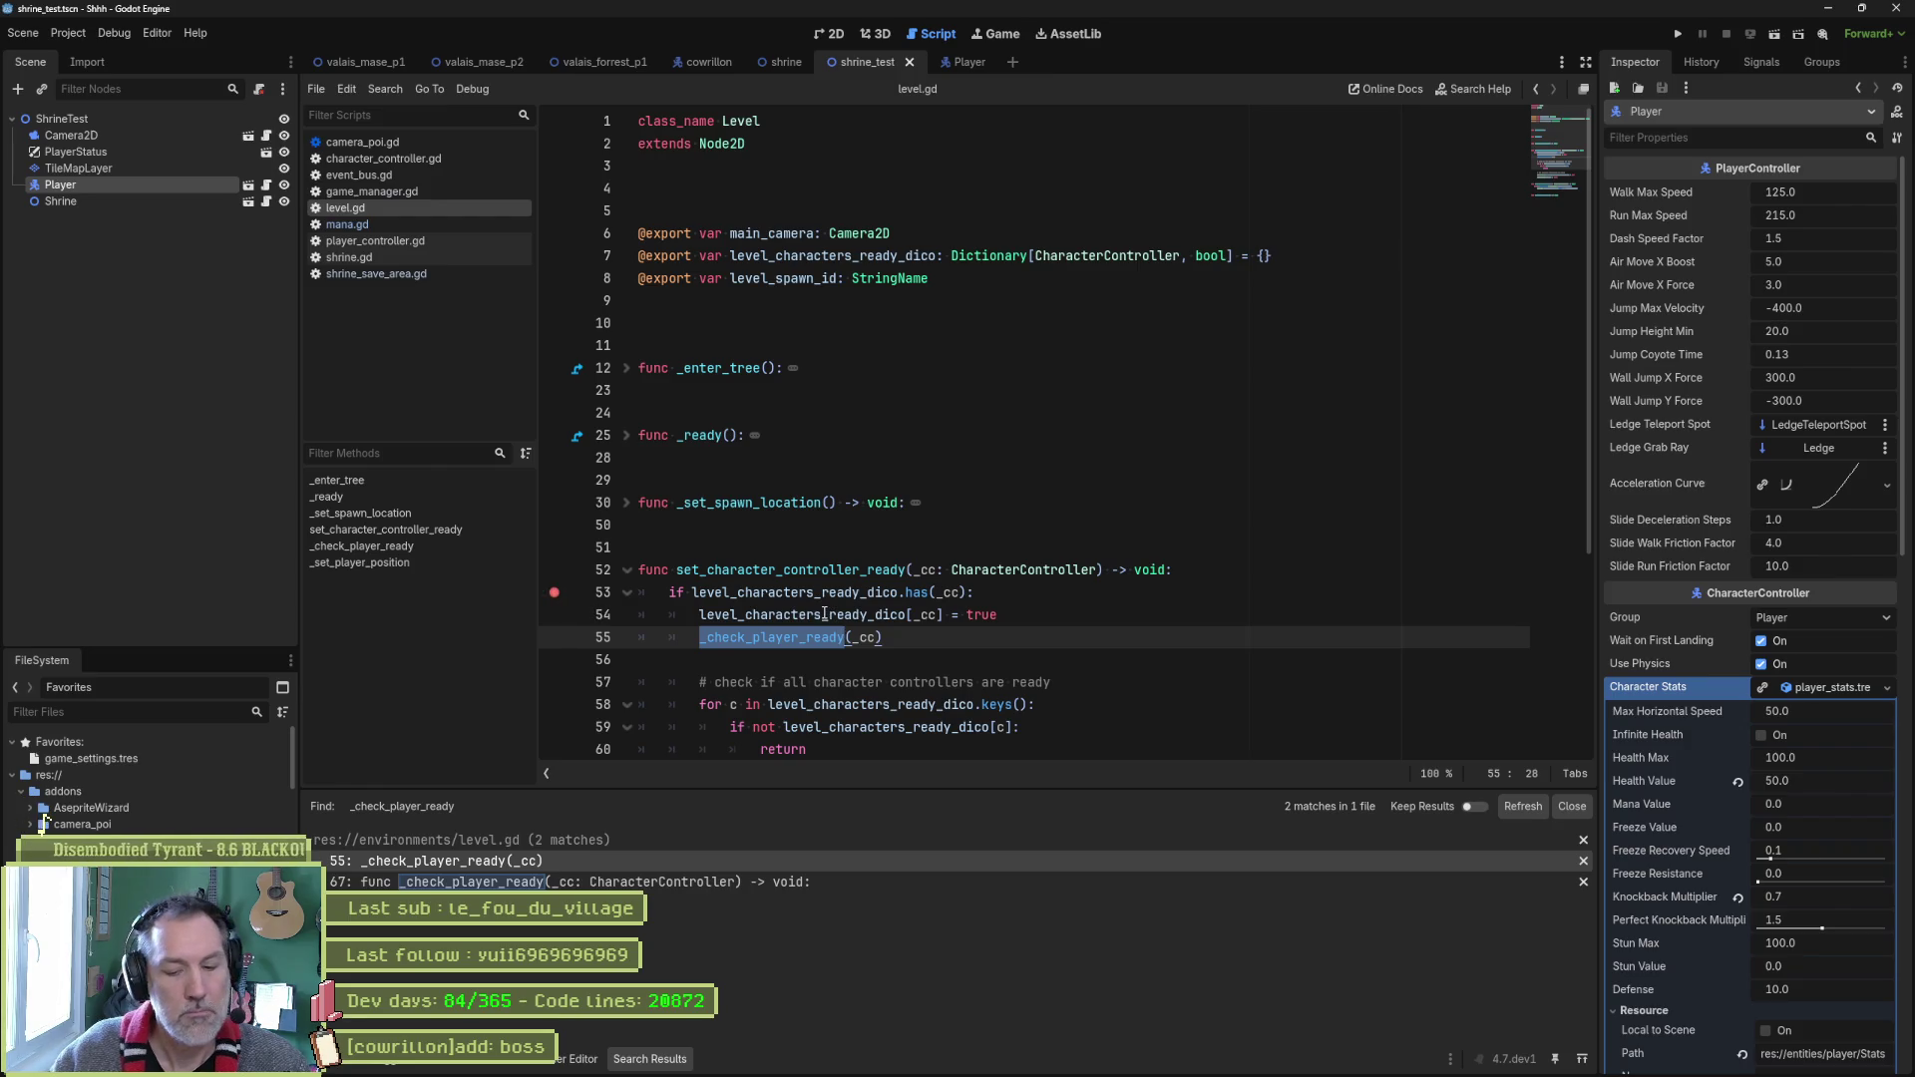
{"action": "key", "text": "F6"}
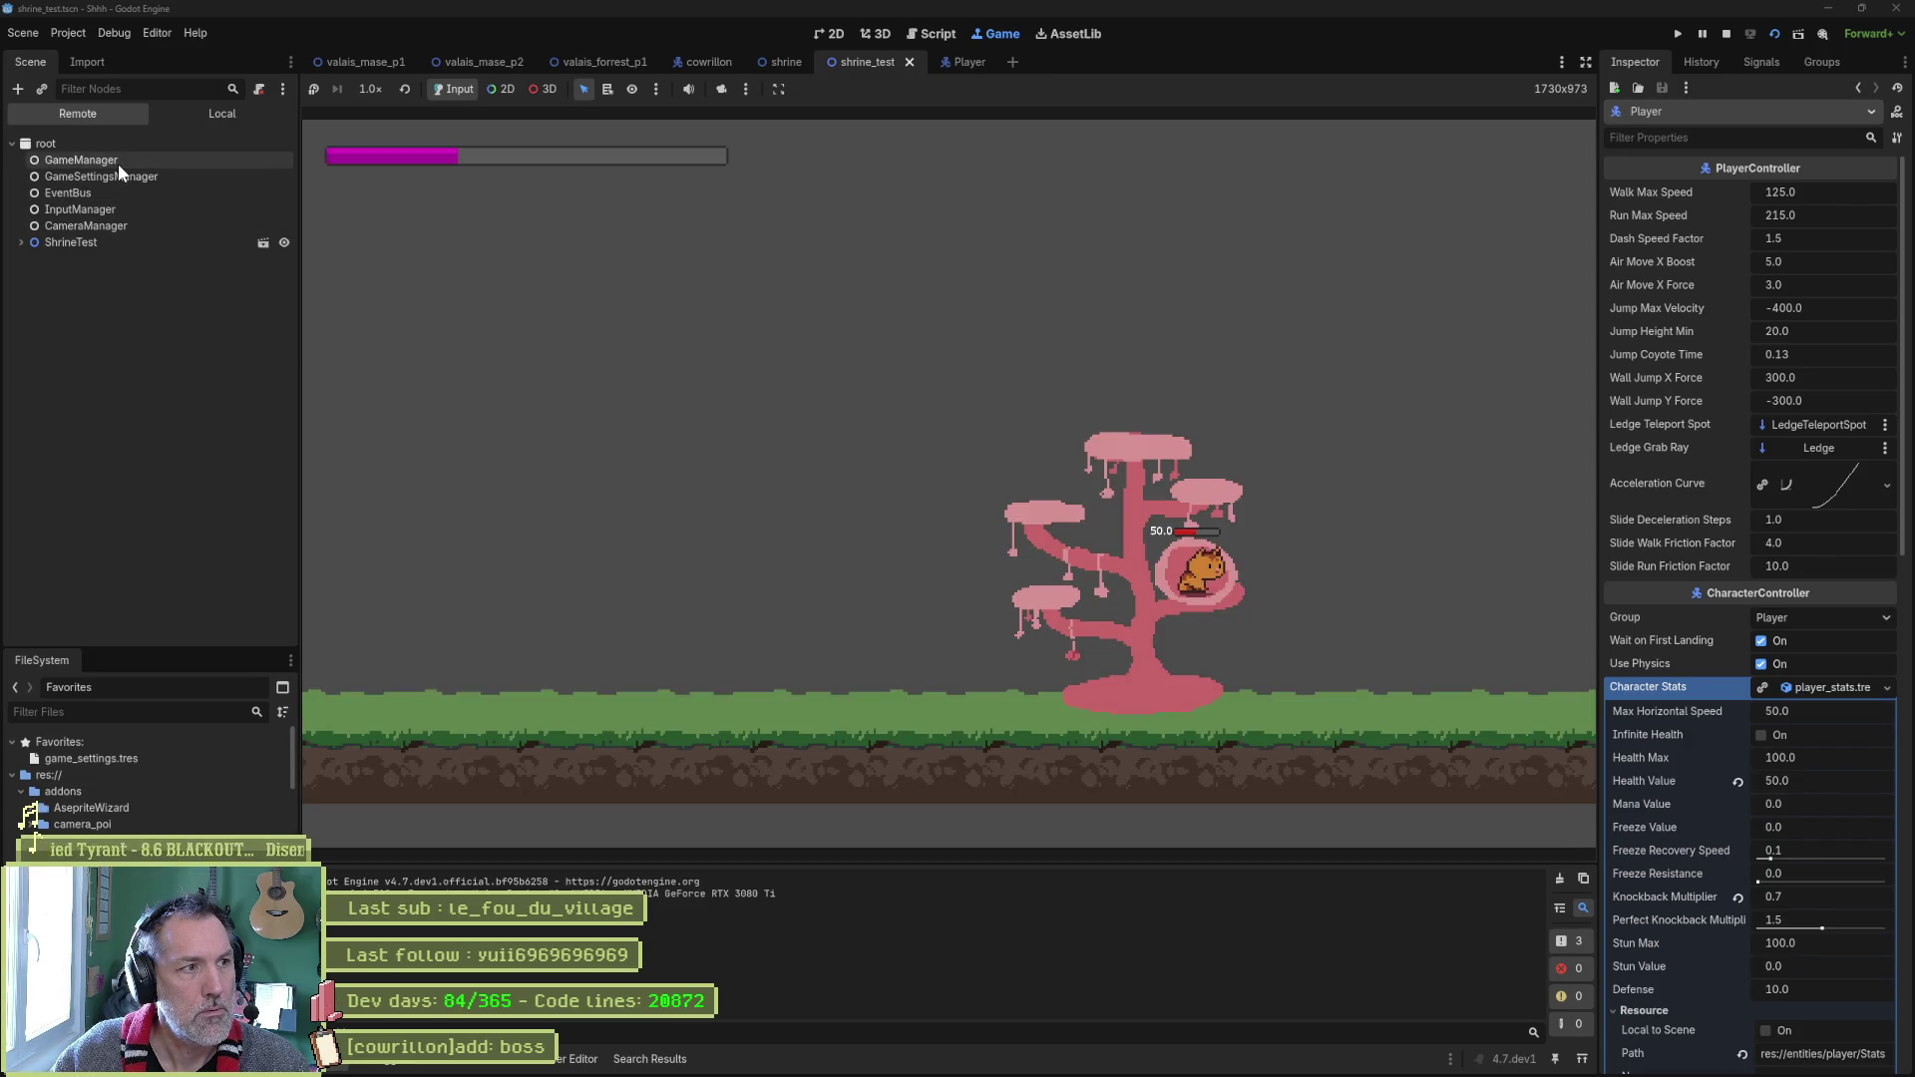
Inspect the GameManager node in the running scene.
{"action": "left_click", "coordinate": [118, 164]}
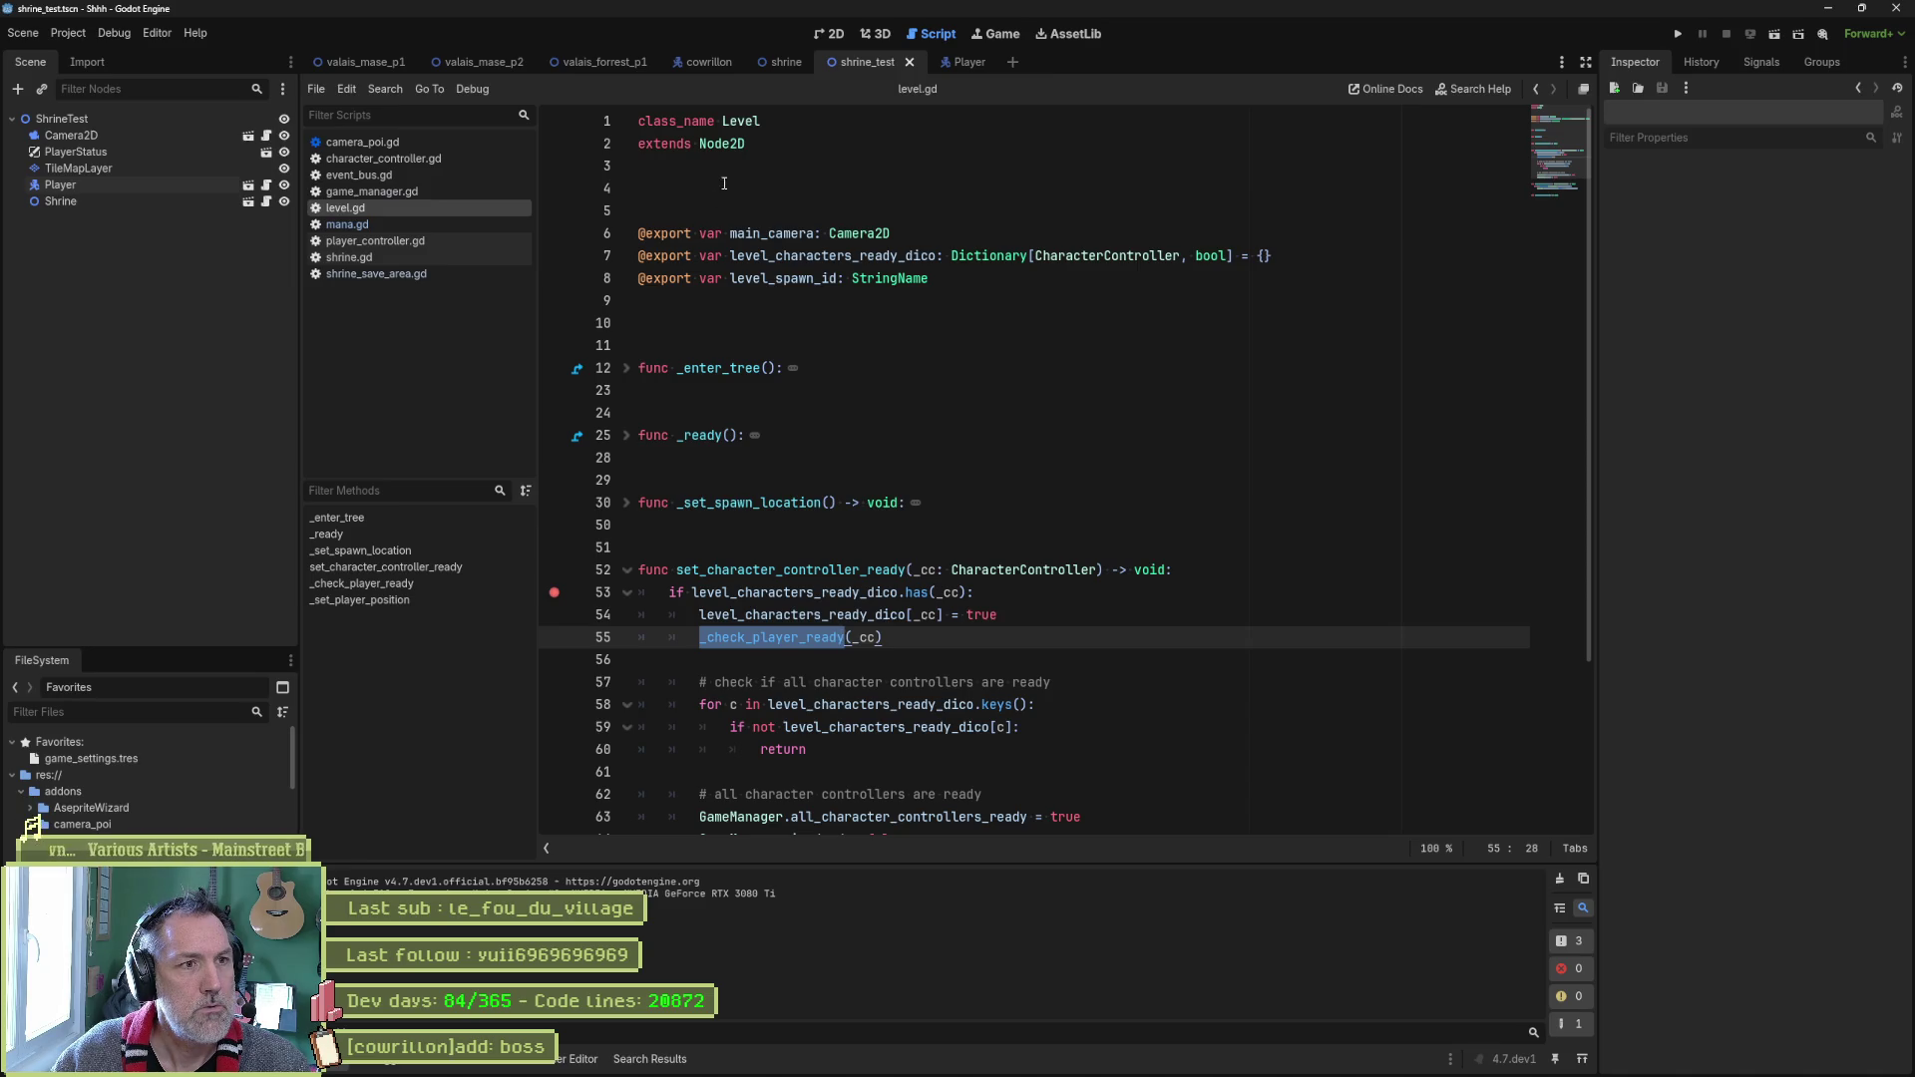
Unfold and review _enter_tree in level.gd, then open and cancel Attach Script on ShrineTest.
{"action": "double_click", "coordinate": [741, 121]}
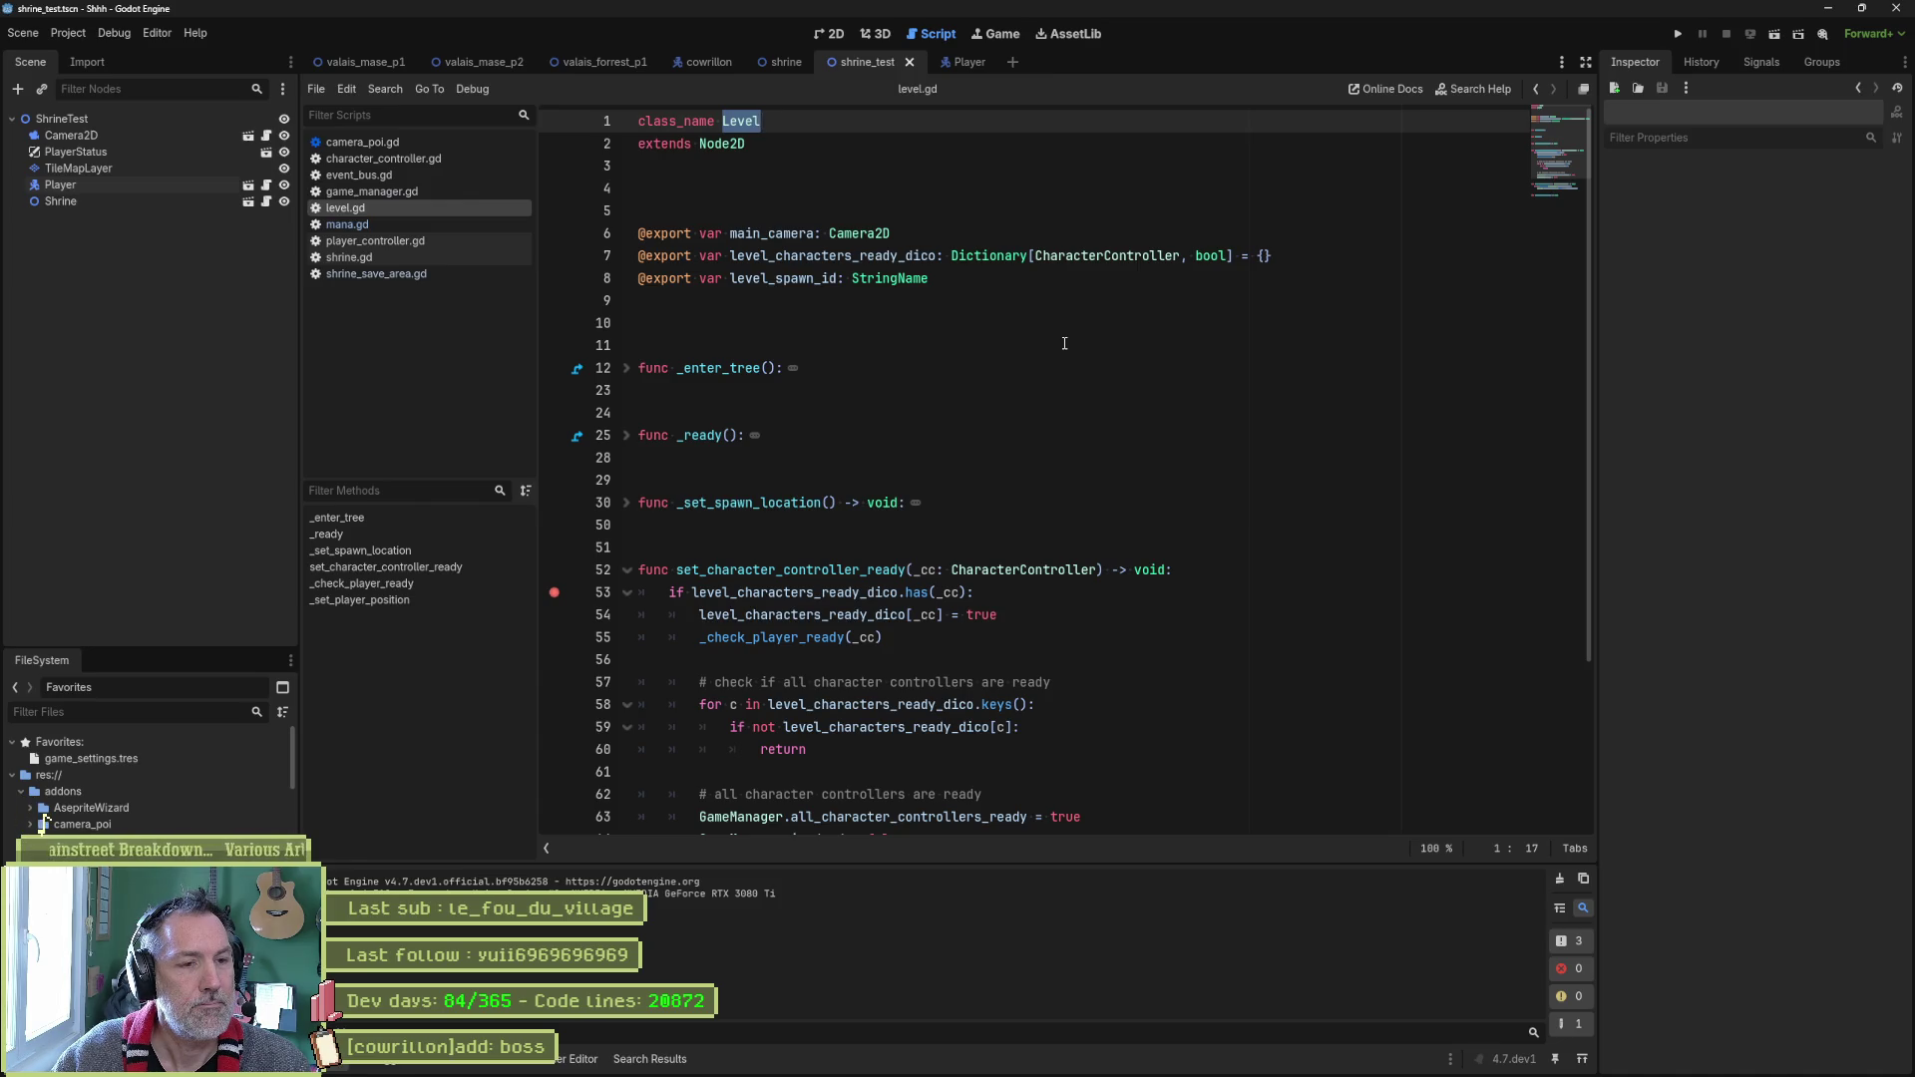
{"action": "scroll", "coordinate": [1064, 343], "scroll_direction": "down", "scroll_amount": 2}
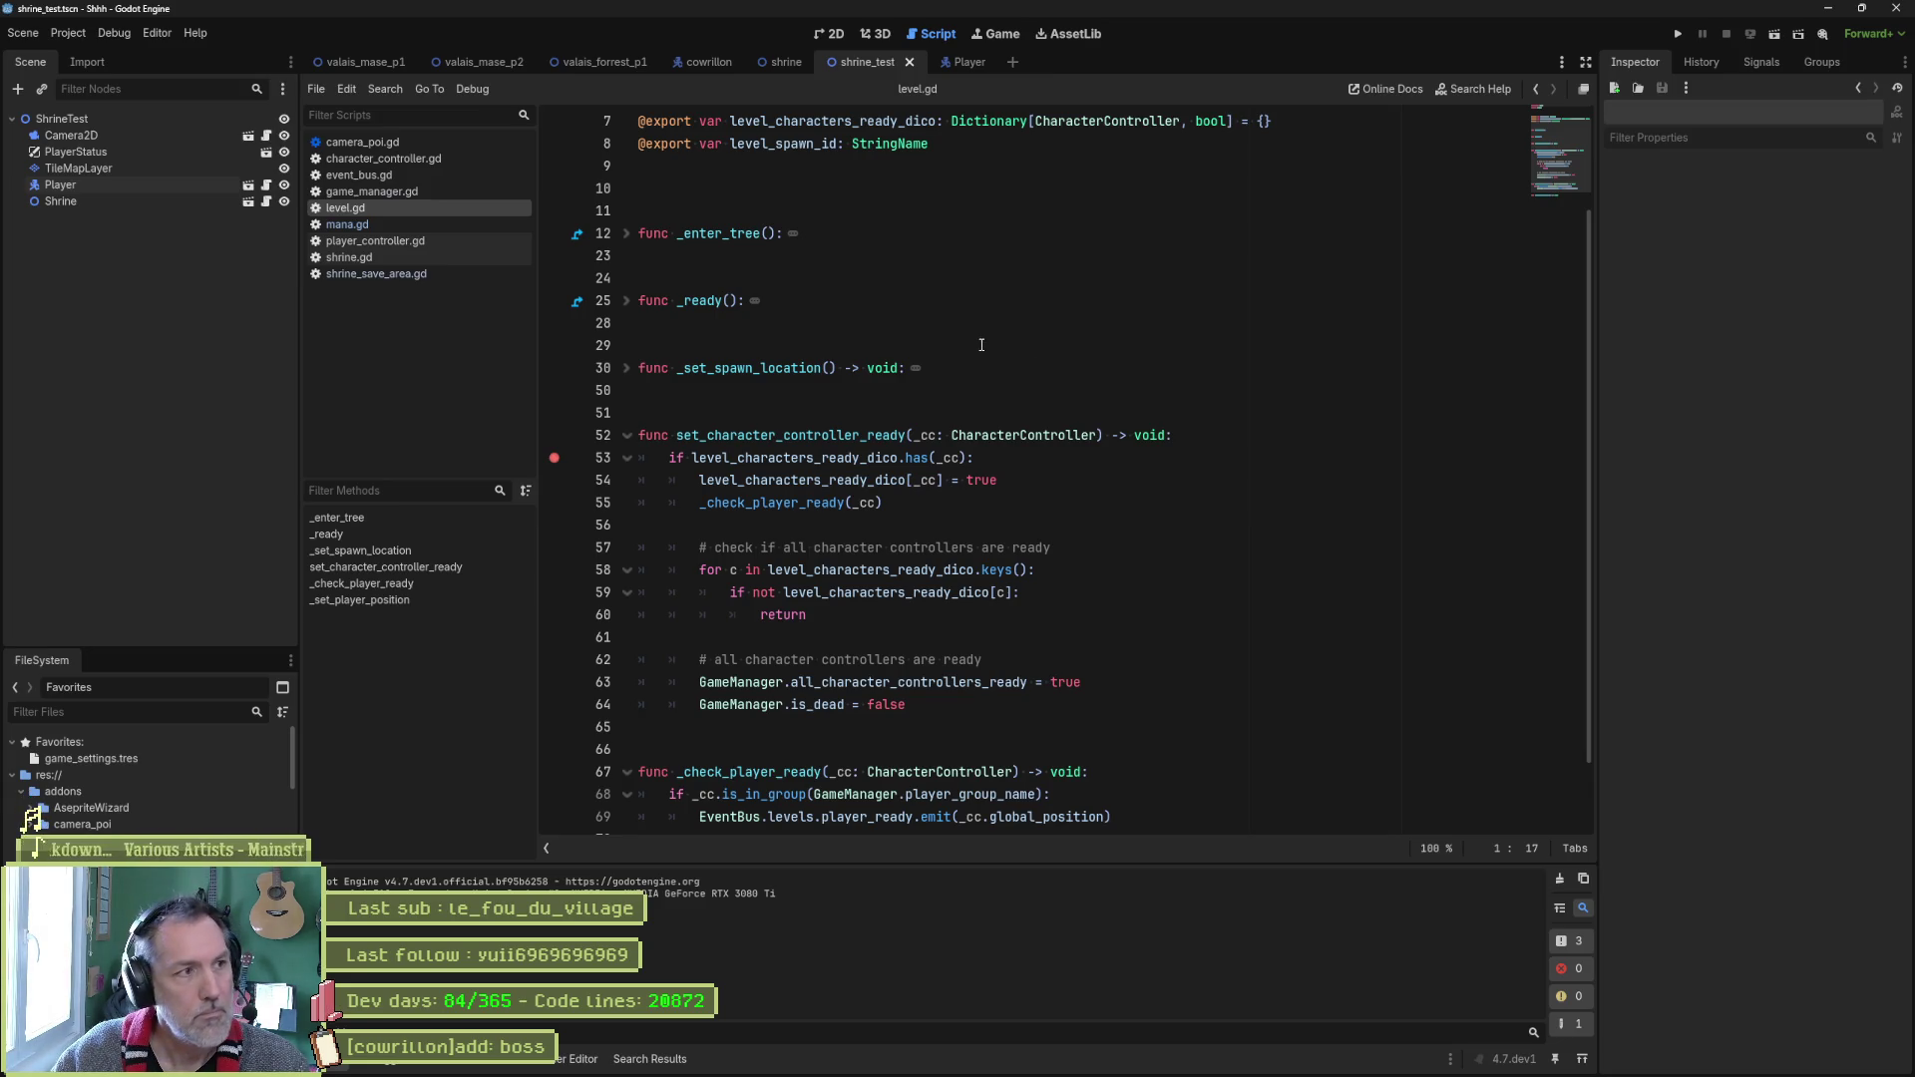
{"action": "left_click", "coordinate": [100, 119]}
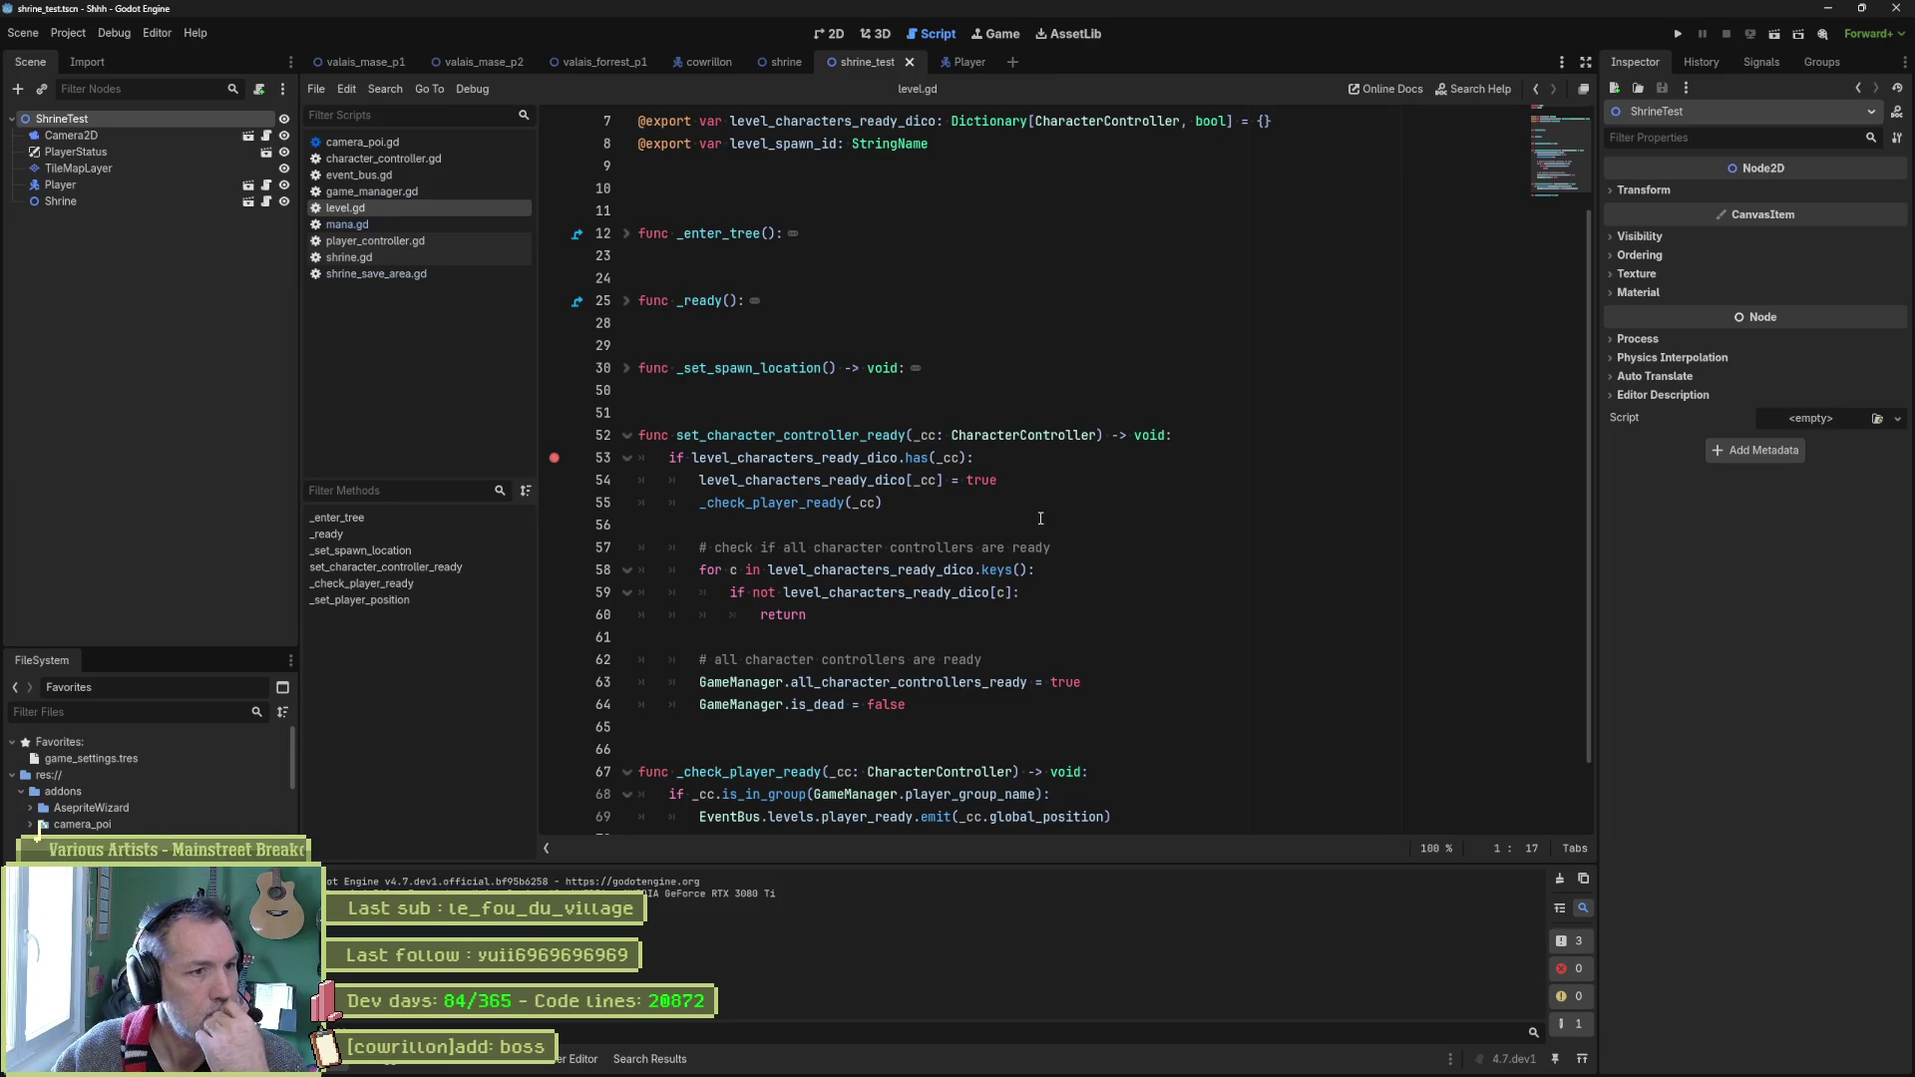
{"action": "left_click", "coordinate": [625, 233]}
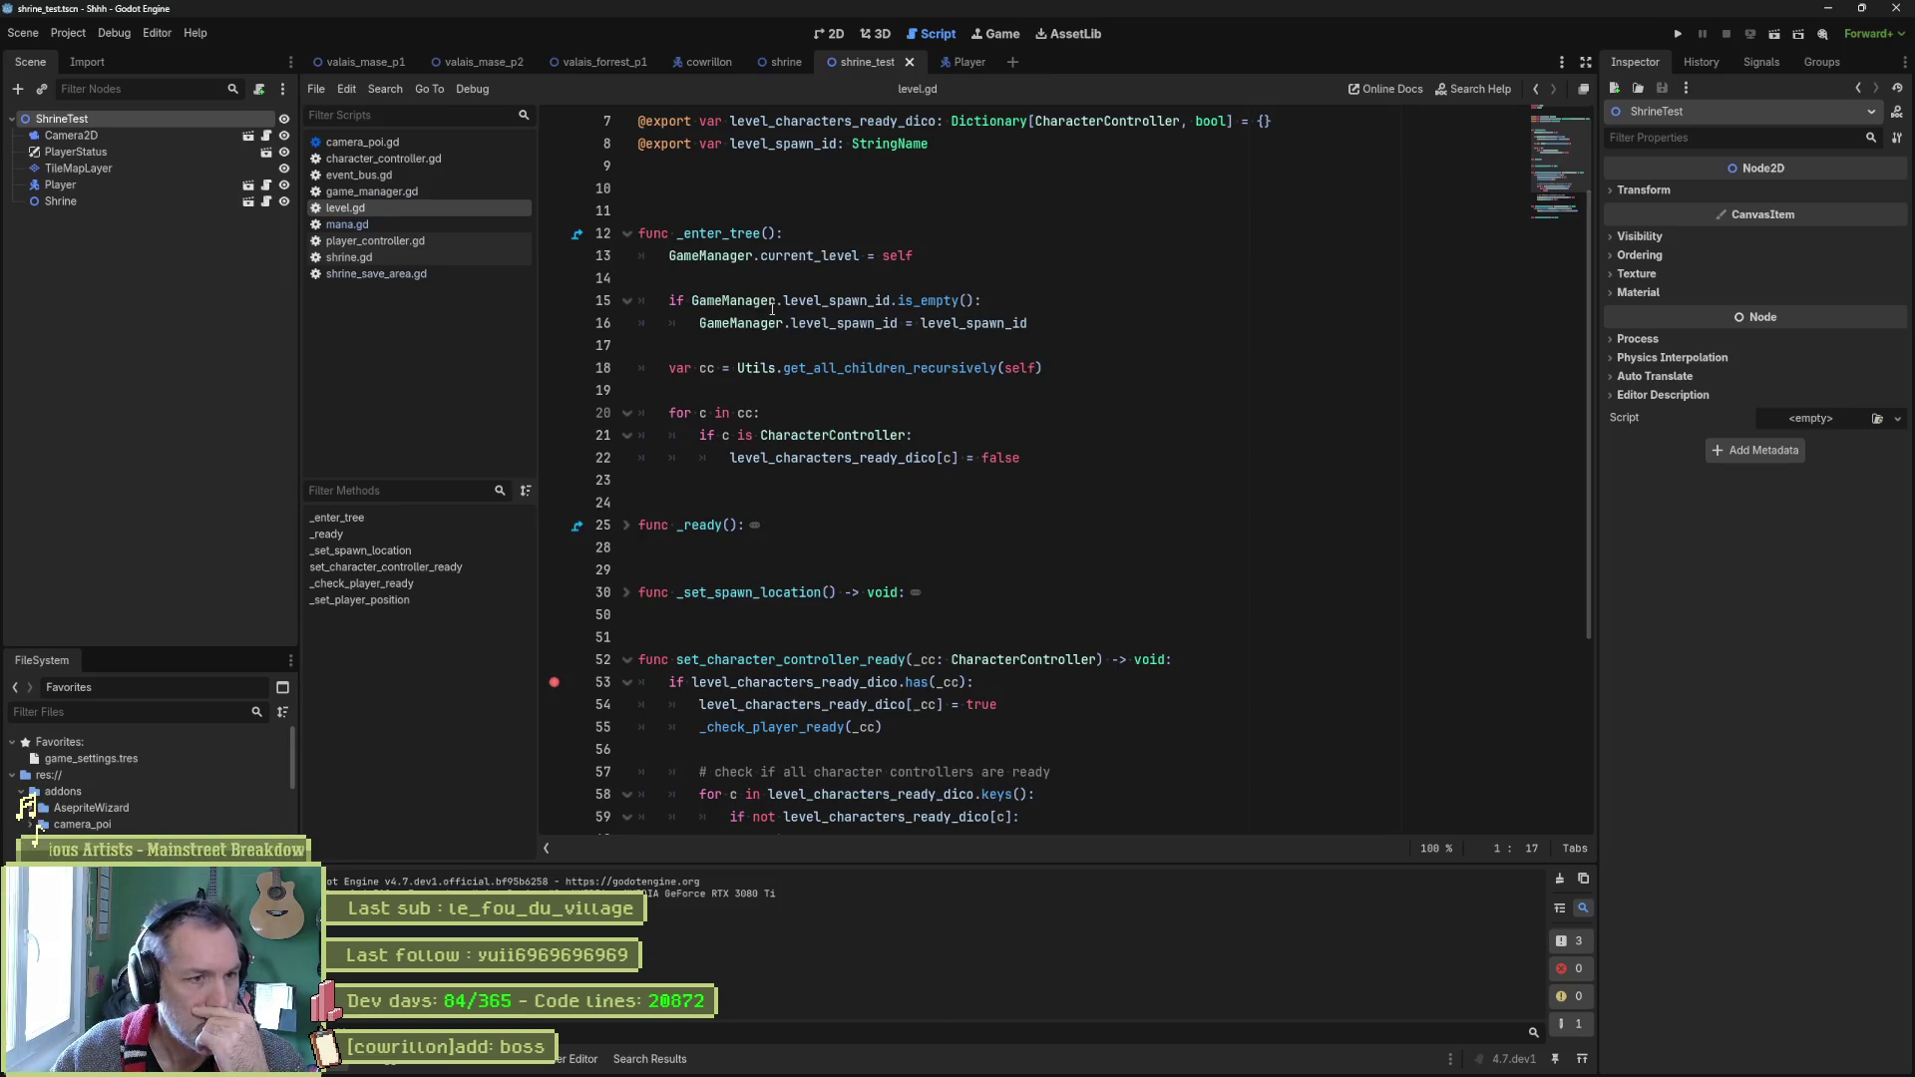
{"action": "mouse_move", "coordinate": [856, 332]}
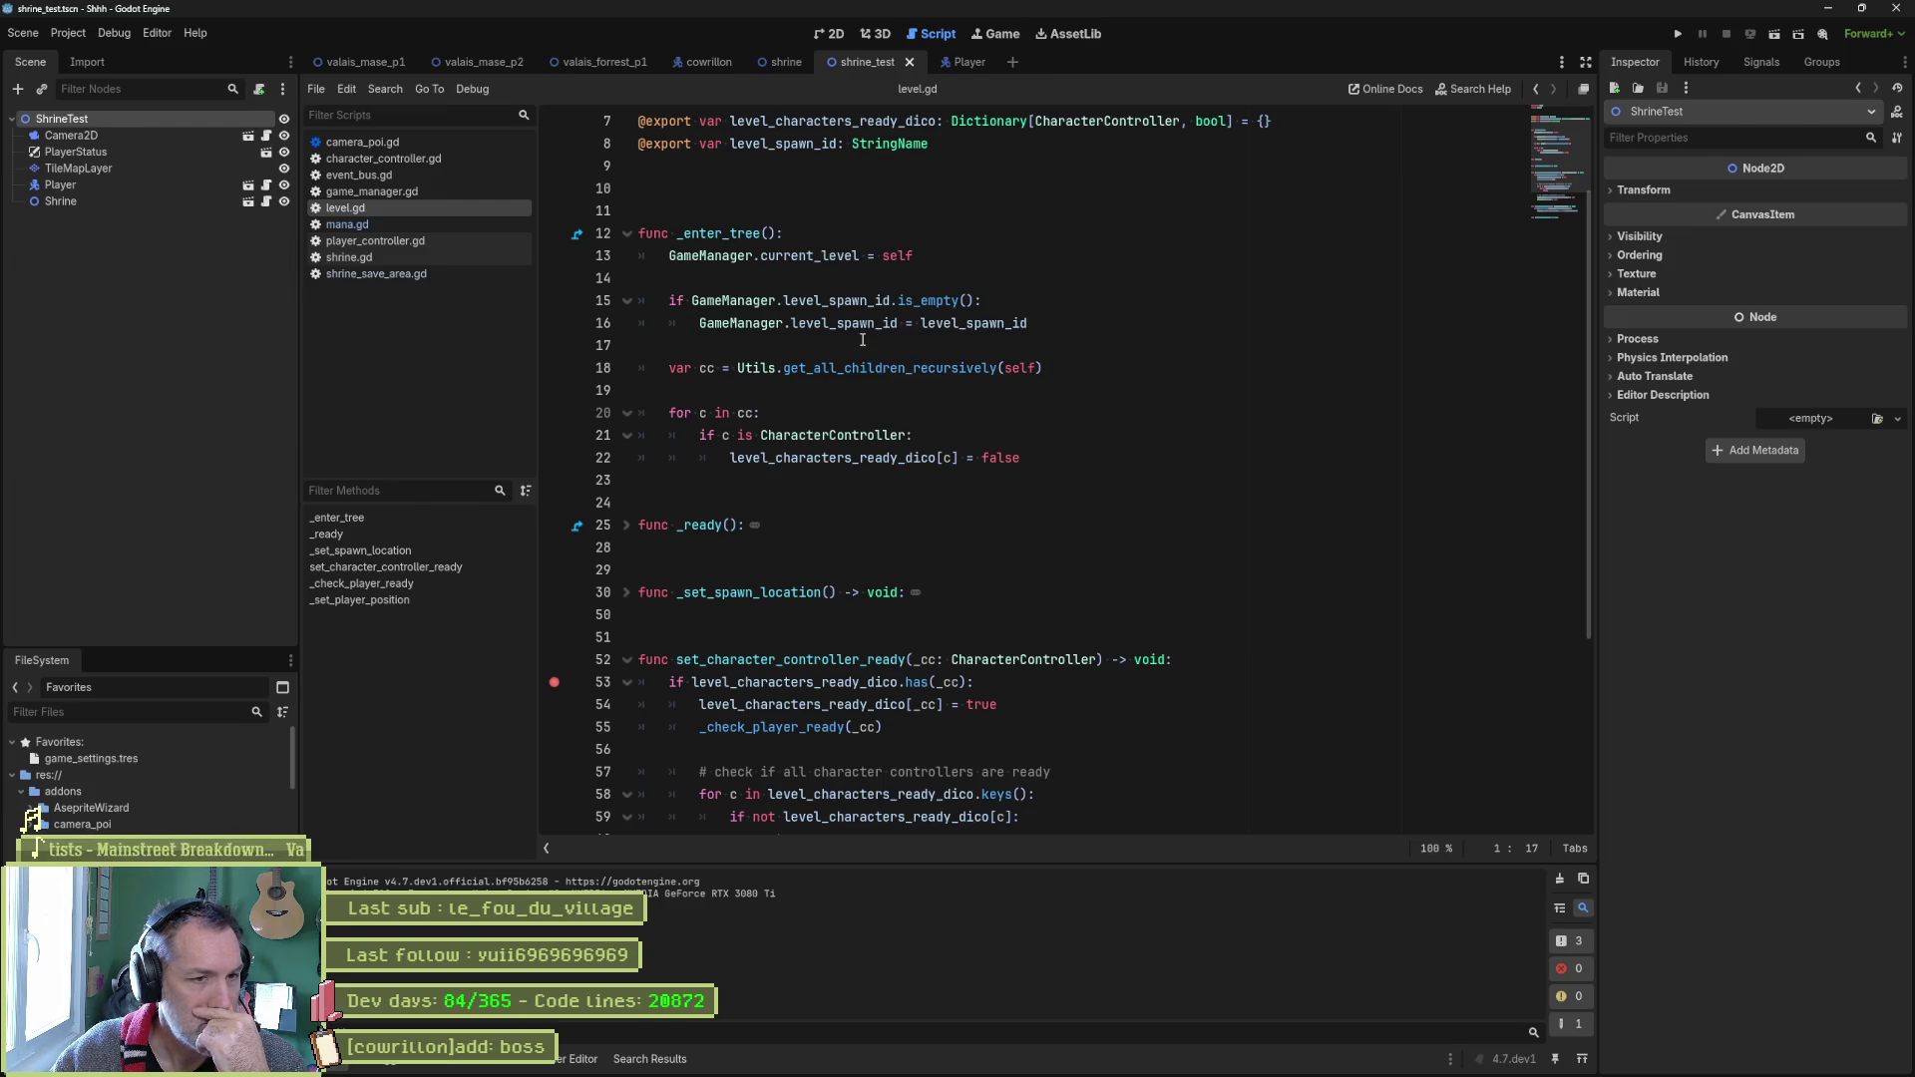
{"action": "mouse_move", "coordinate": [893, 360]}
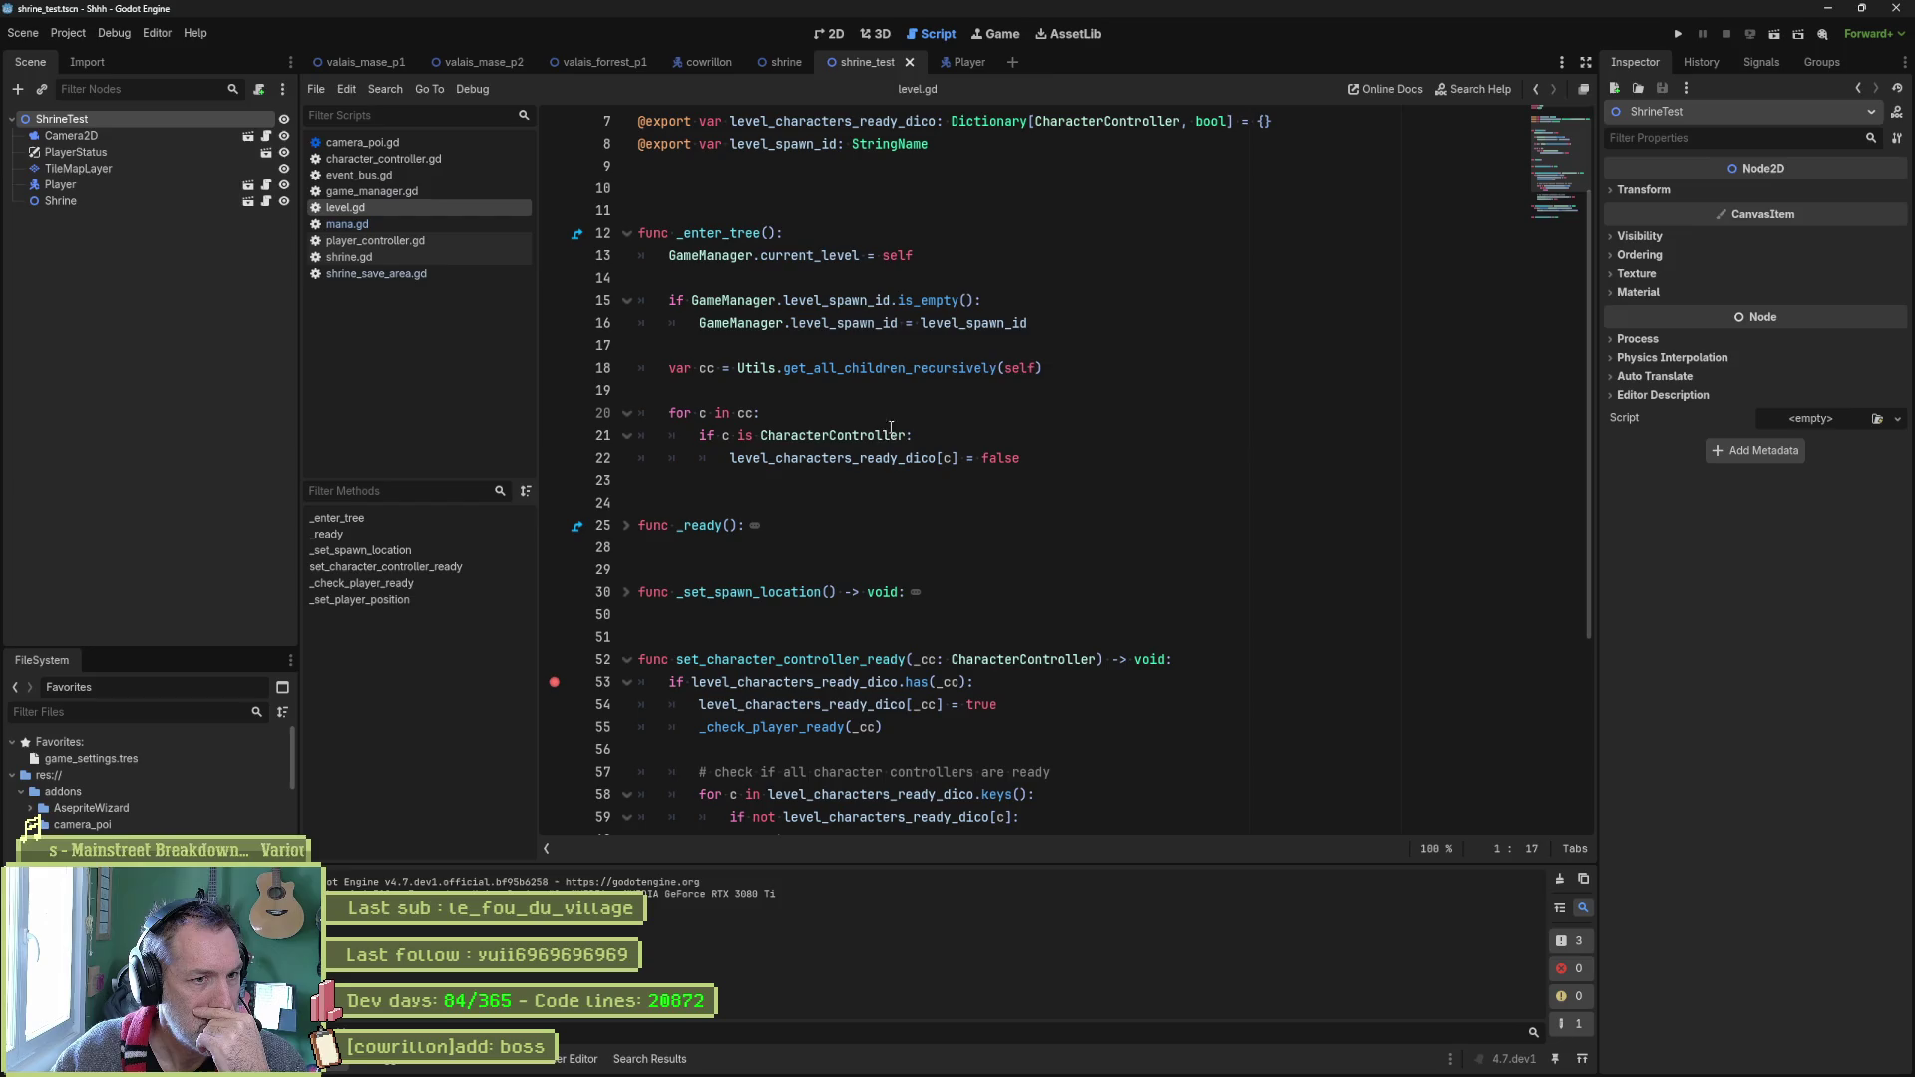
{"action": "left_click_drag", "start_coordinate": [1025, 458], "coordinate": [1079, 385]}
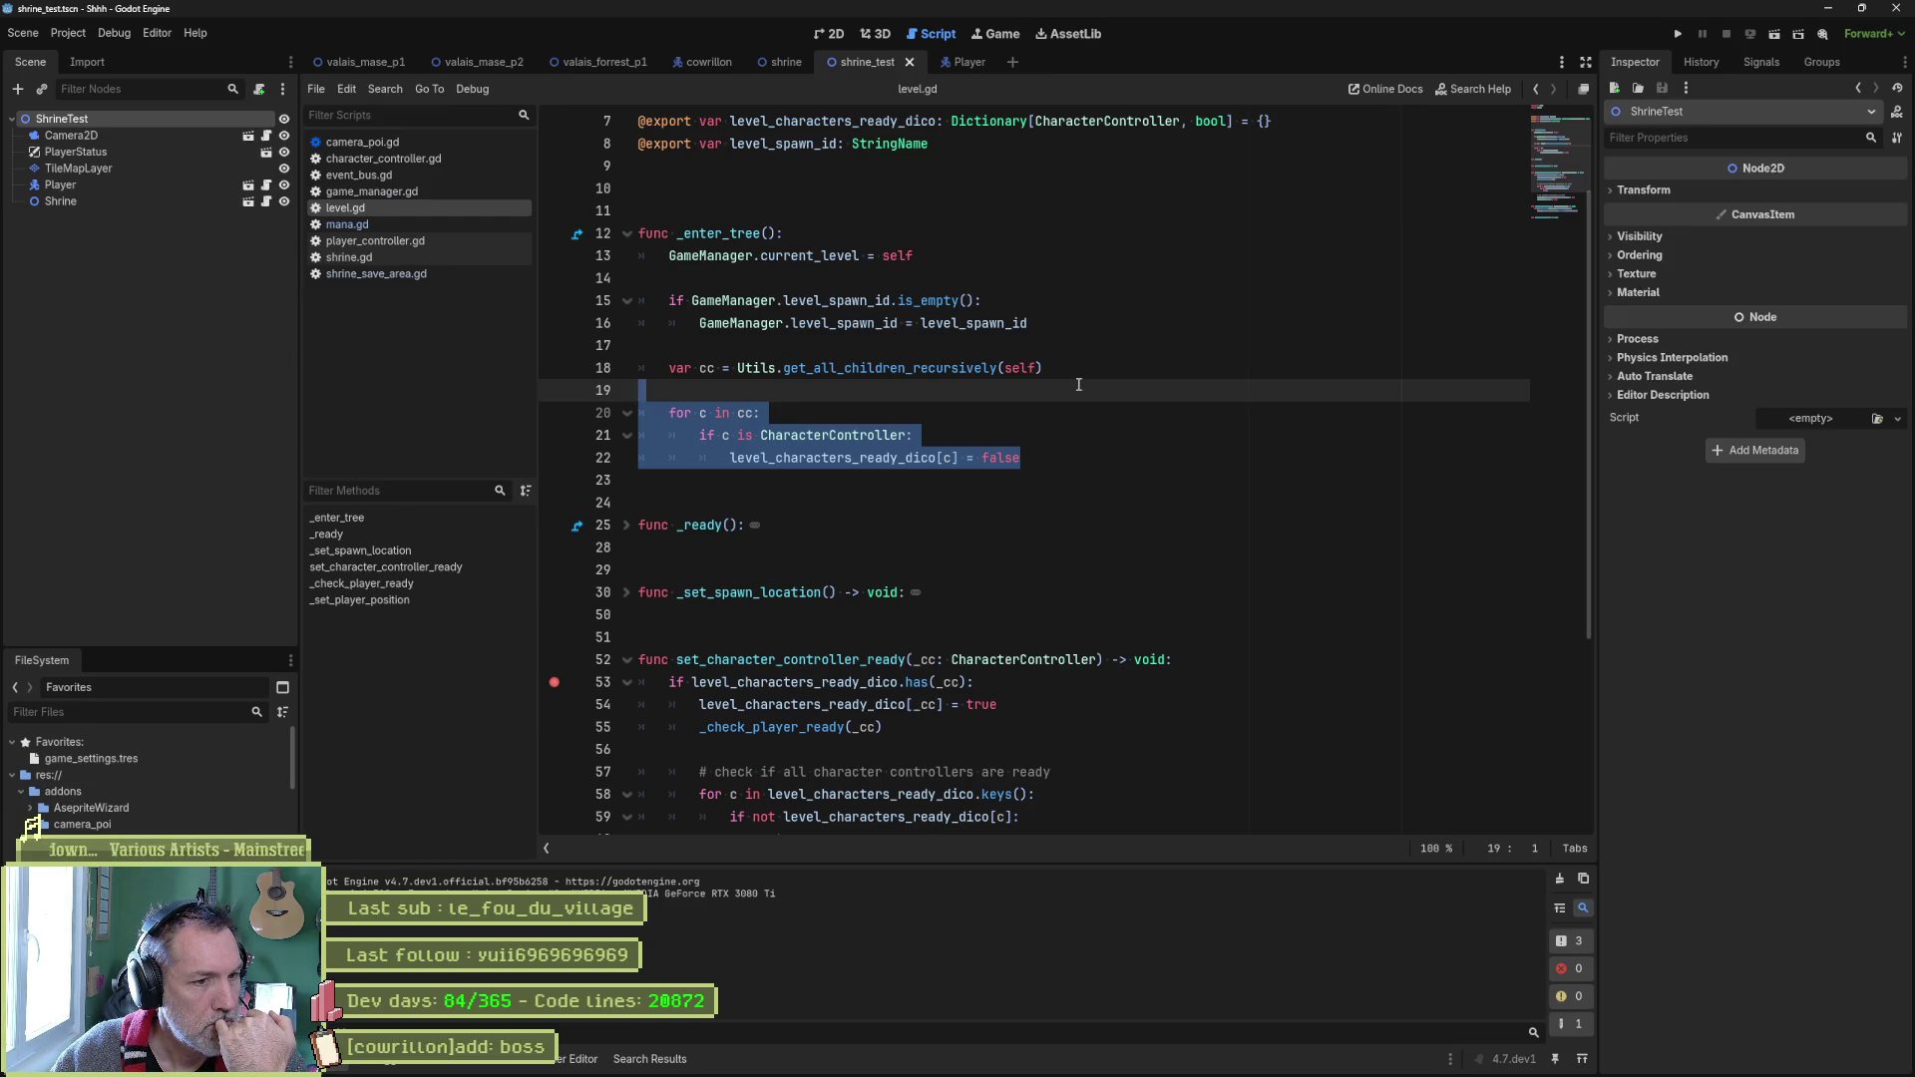
{"action": "double_click", "coordinate": [865, 655]}
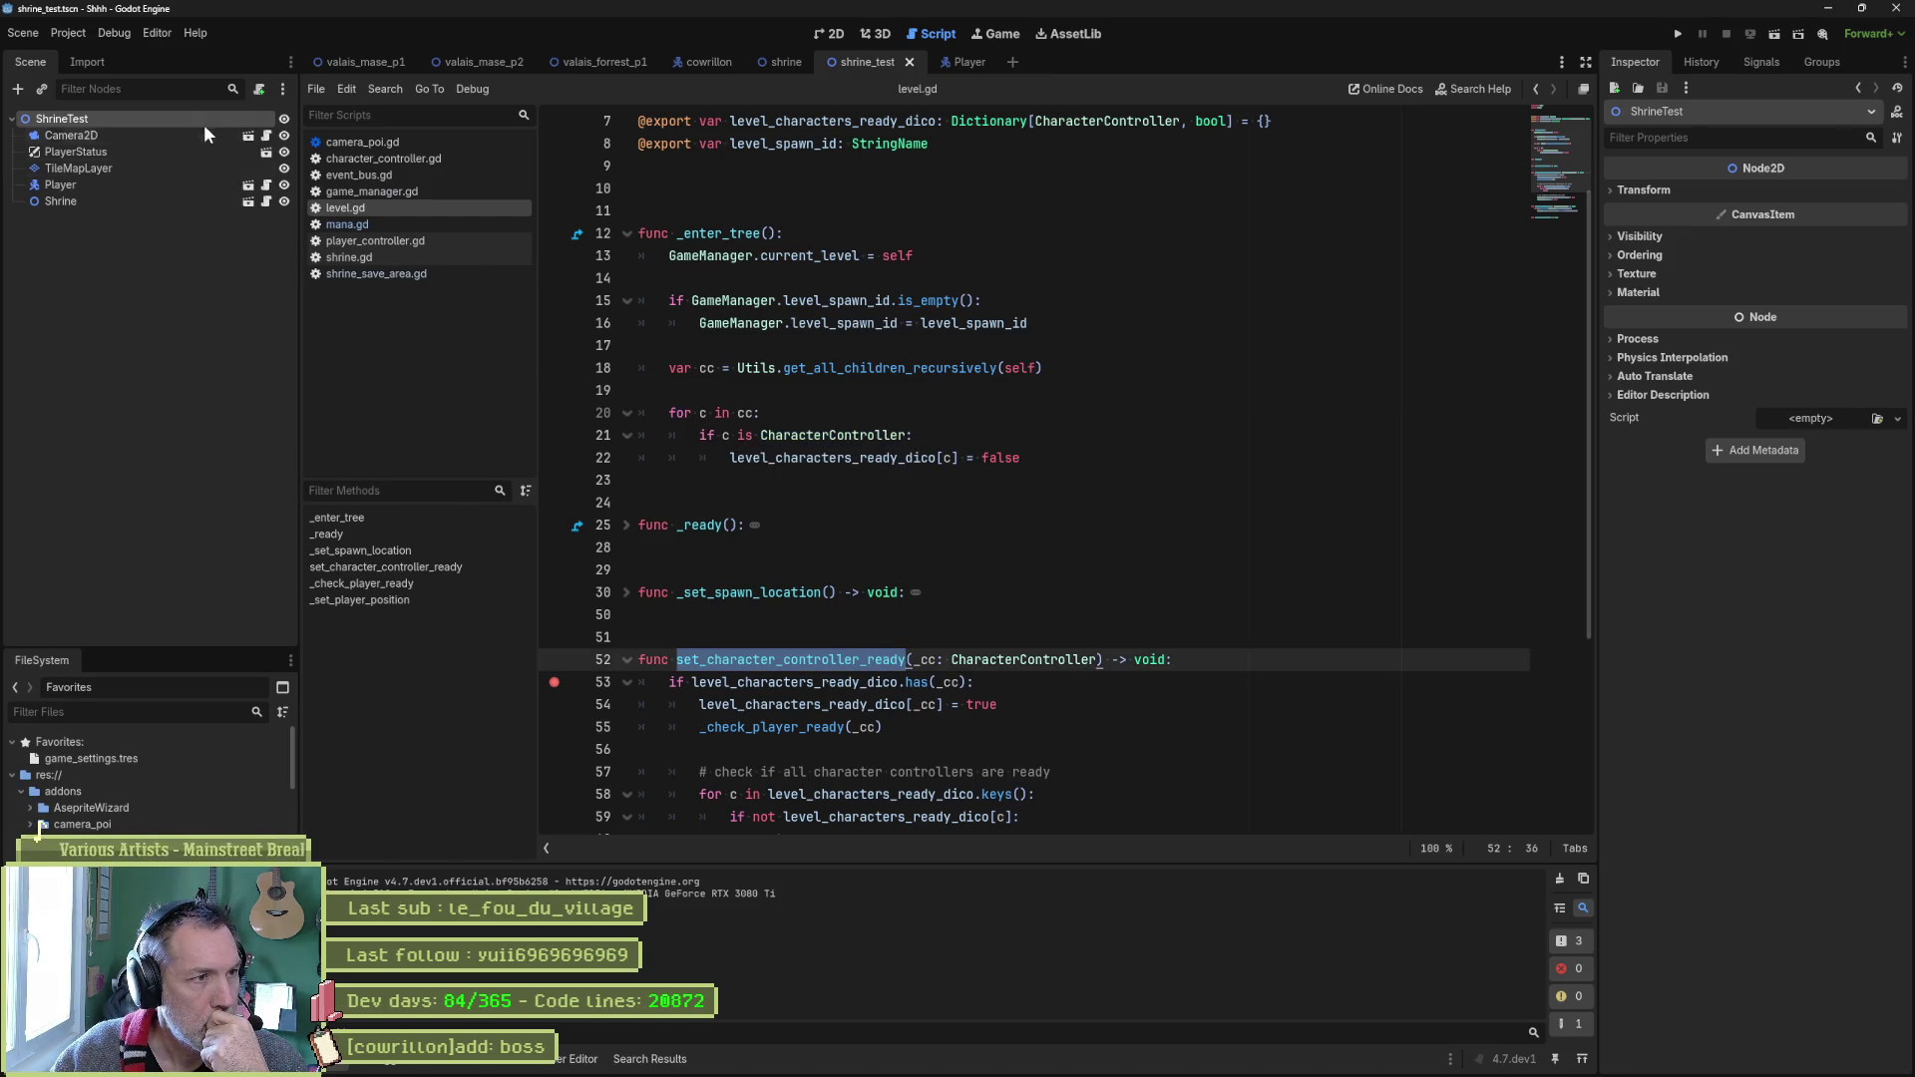
{"action": "left_click", "coordinate": [259, 88]}
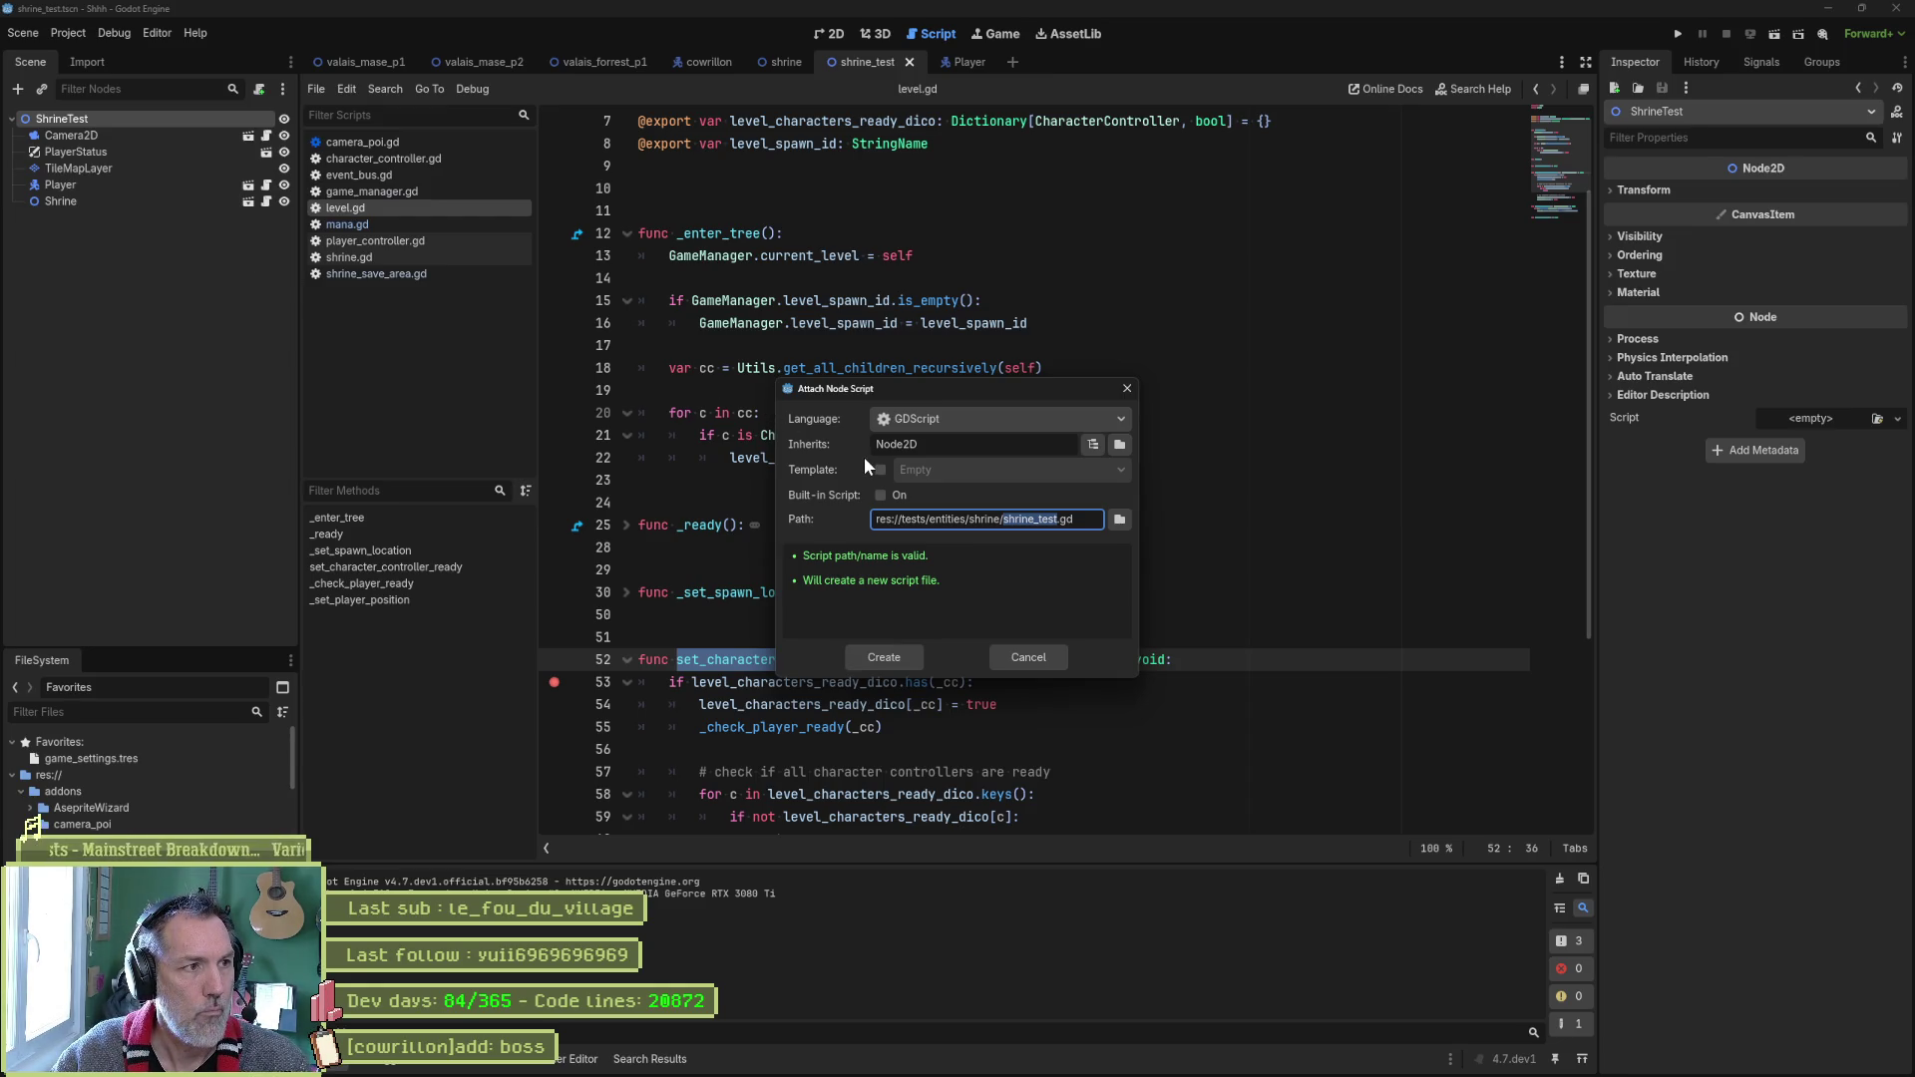
{"action": "key", "text": "Escape"}
Filter the FileSystem for level.gd and drag it onto the ShrineTest node.
{"action": "left_click", "coordinate": [176, 712]}
{"action": "type", "text": "level.g"}
{"action": "mouse_move", "coordinate": [87, 790]}
{"action": "left_mouse_down"}
{"action": "mouse_move", "coordinate": [85, 200]}
{"action": "mouse_move", "coordinate": [63, 125]}
{"action": "left_mouse_up"}
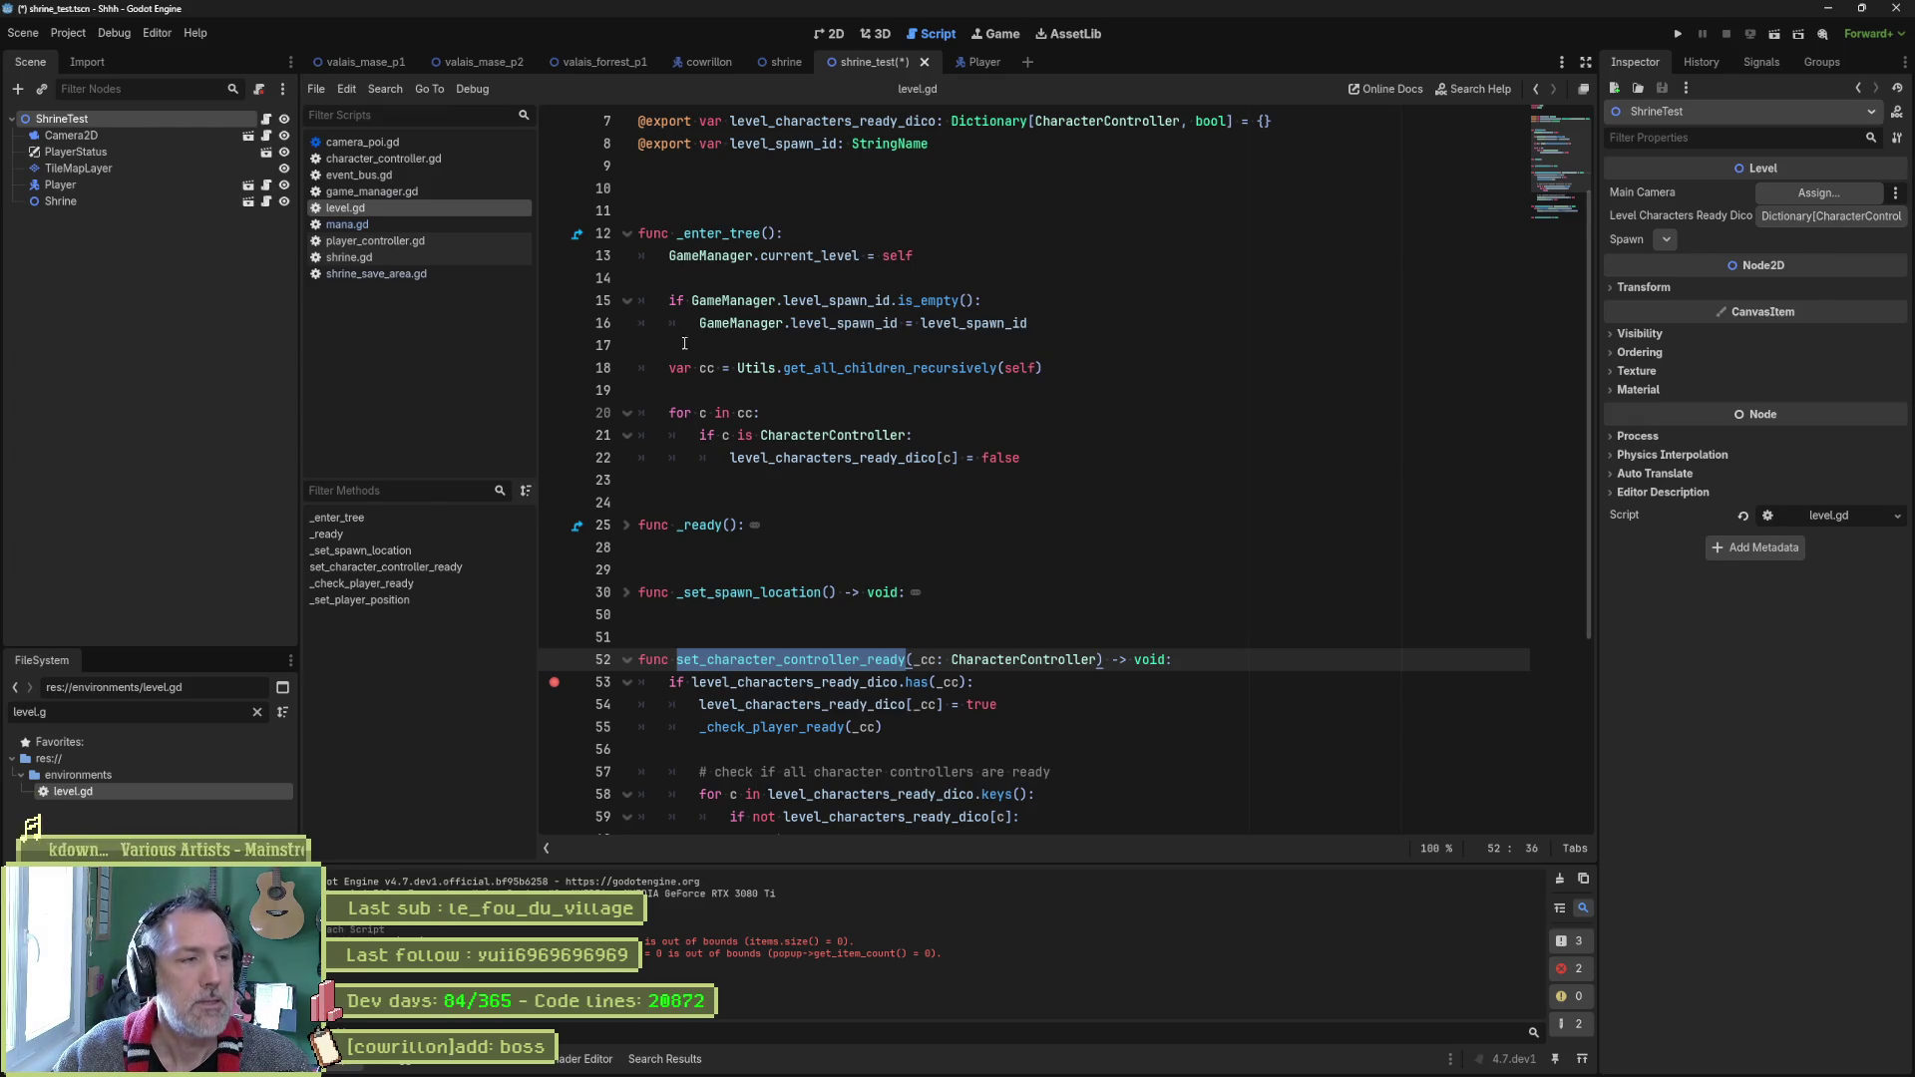
Test-run and stop the shrine scene, then select SpawnDebug in the valais_forrest_p1 scene.
{"action": "left_click", "coordinate": [968, 277]}
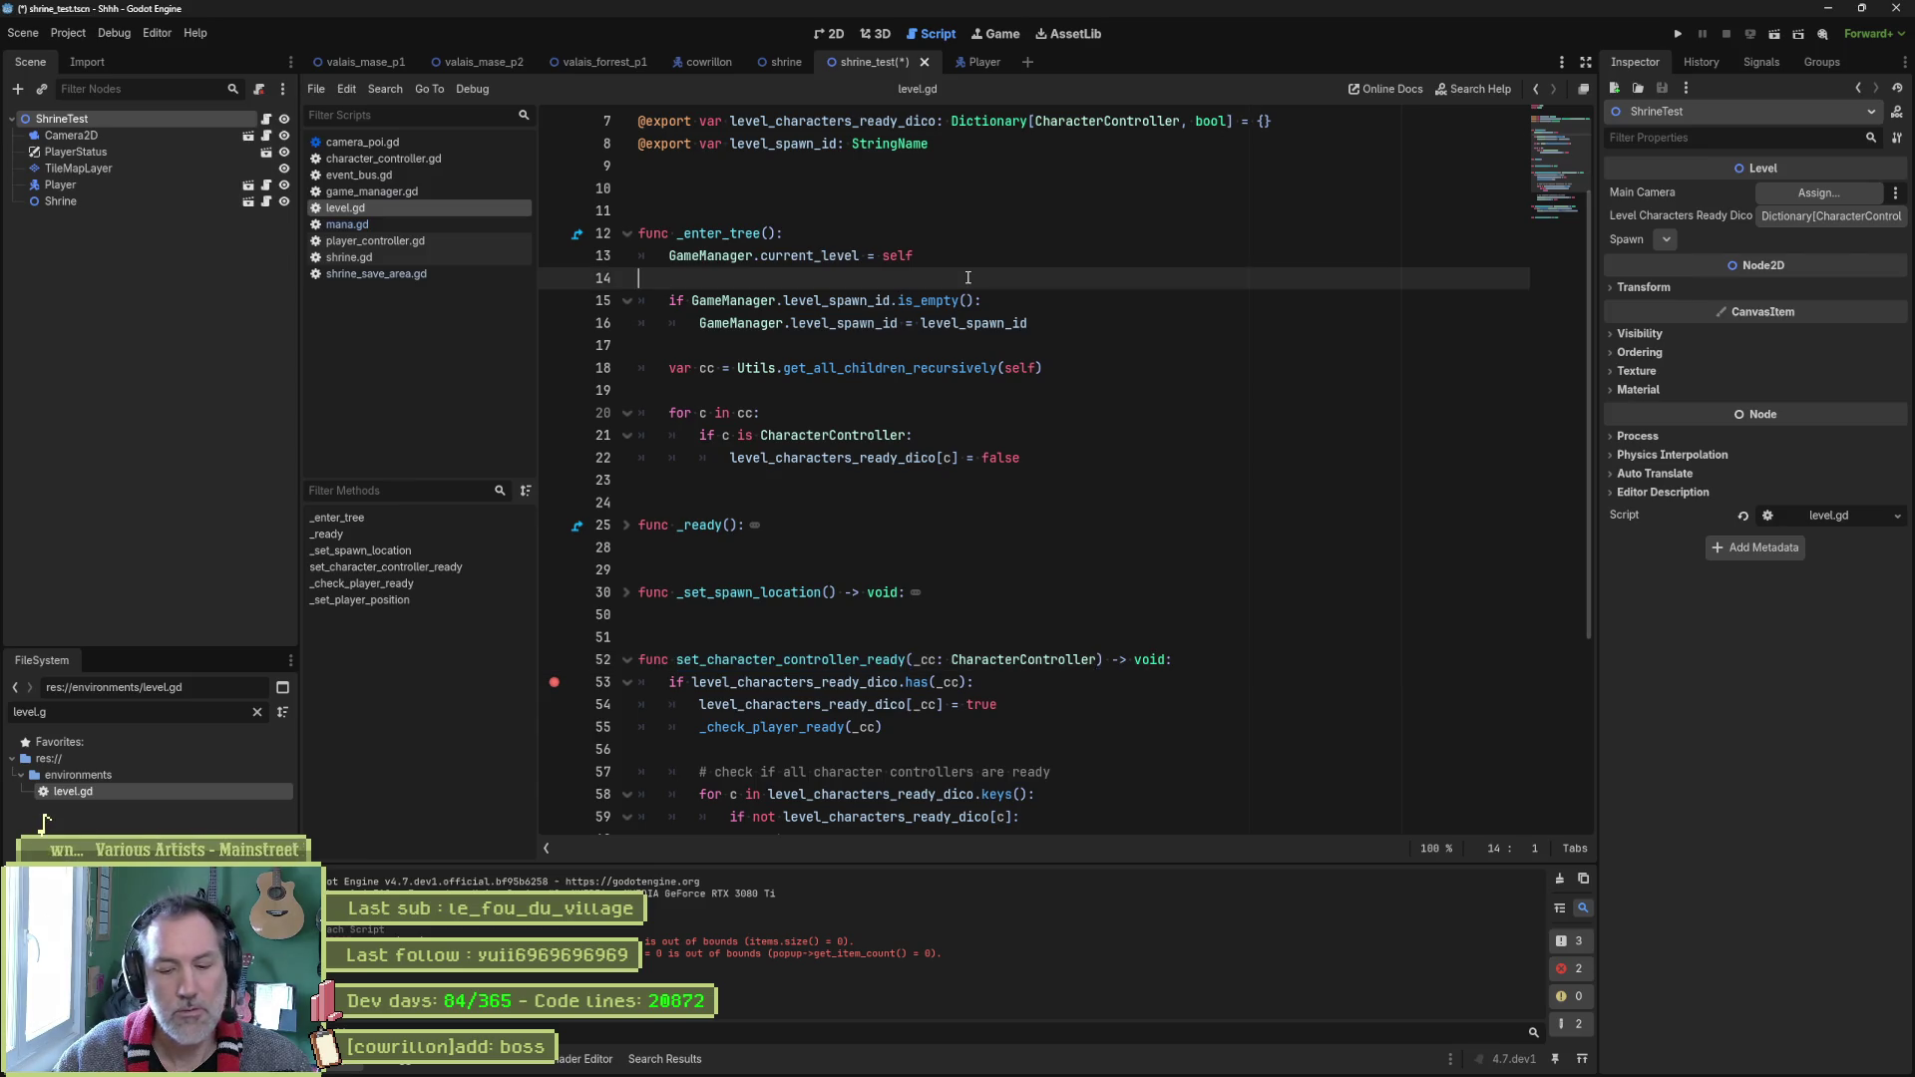
{"action": "key", "text": "F6"}
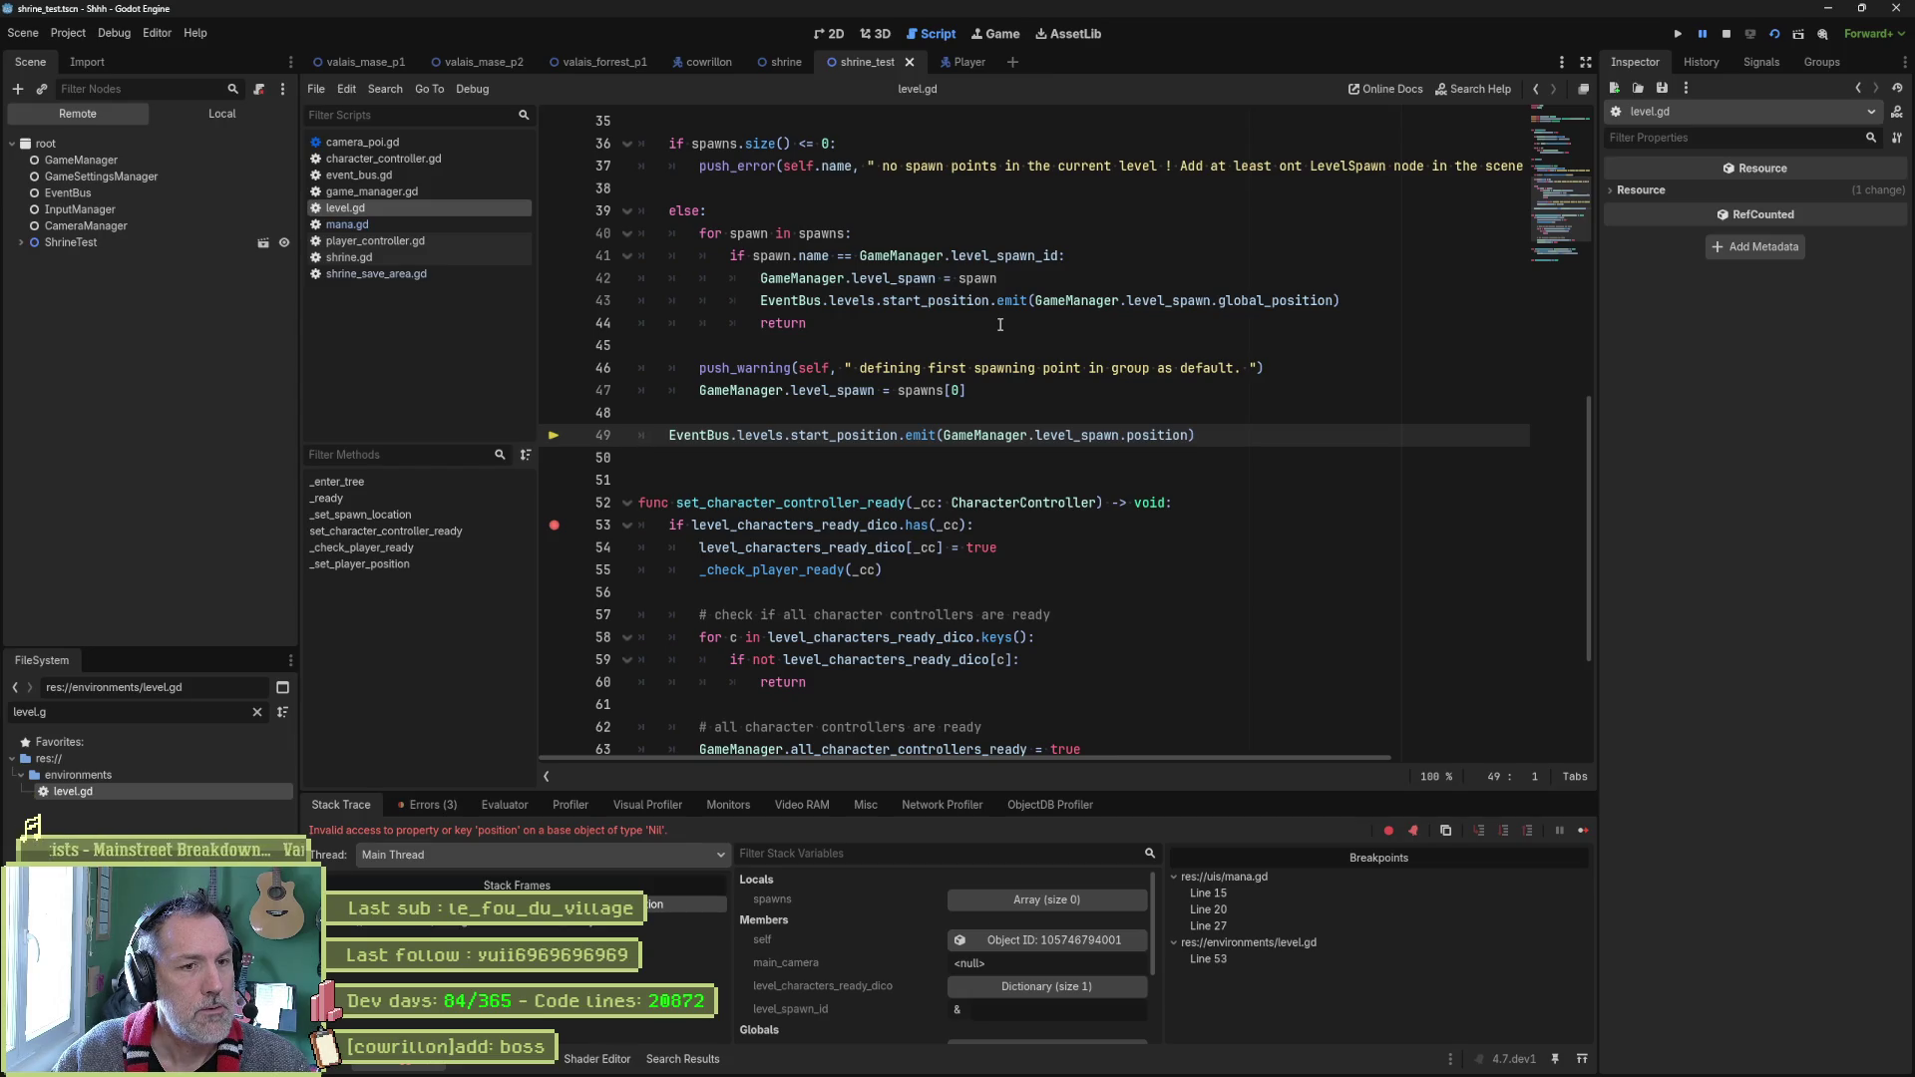
{"action": "key", "text": "F8"}
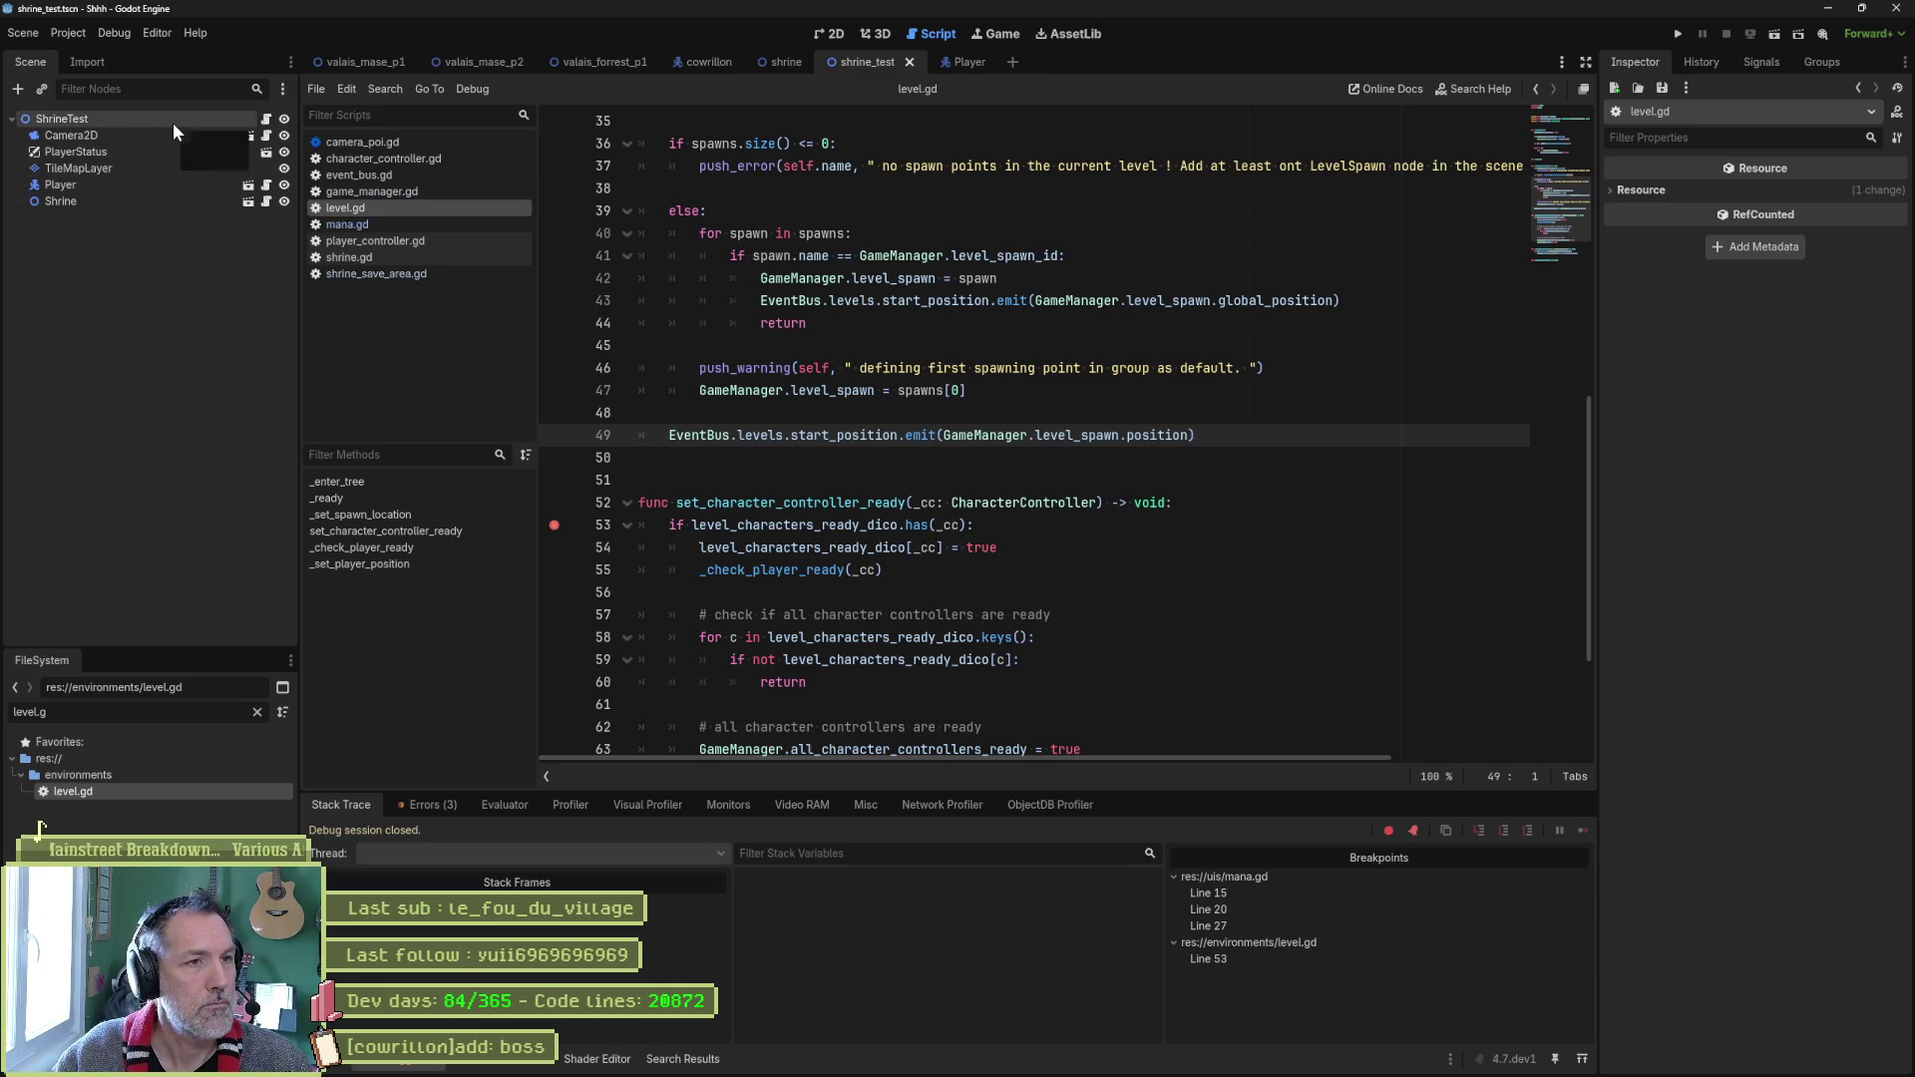
{"action": "left_click", "coordinate": [610, 62]}
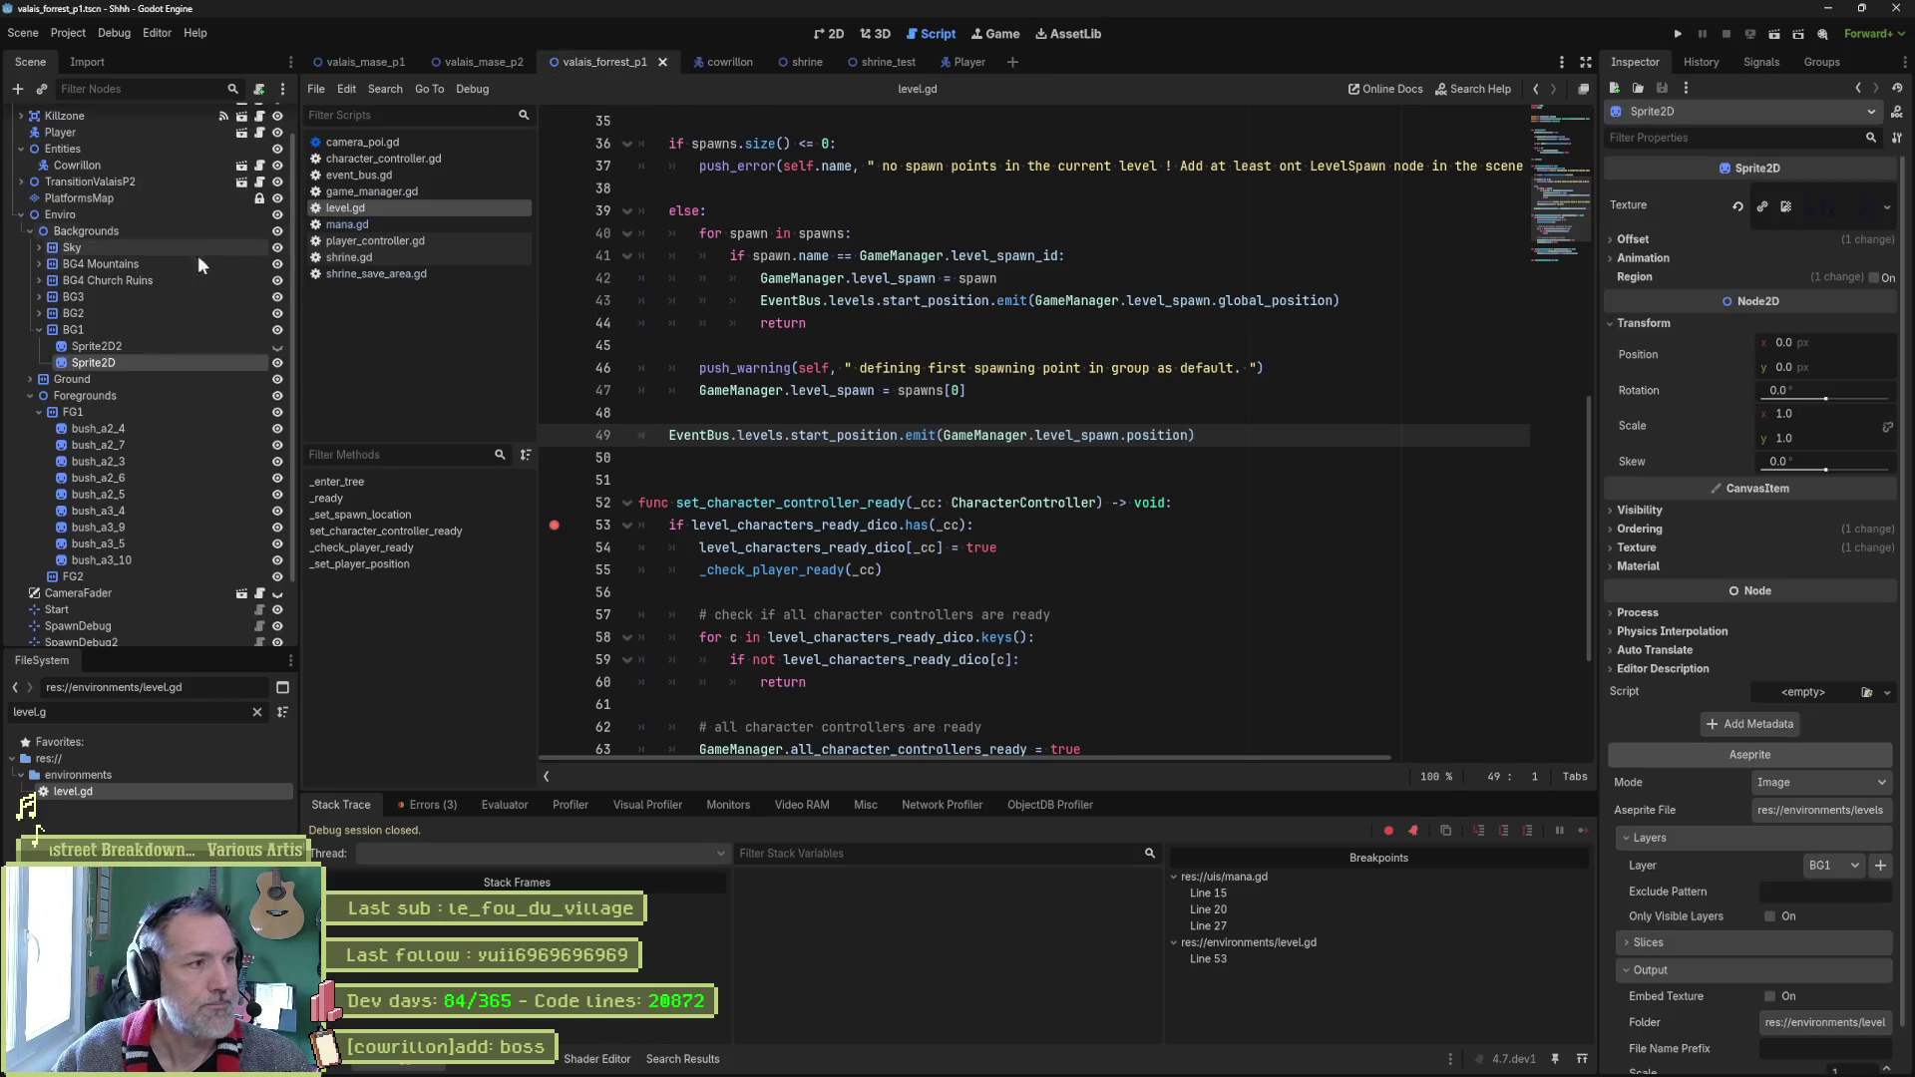
{"action": "left_click", "coordinate": [109, 545]}
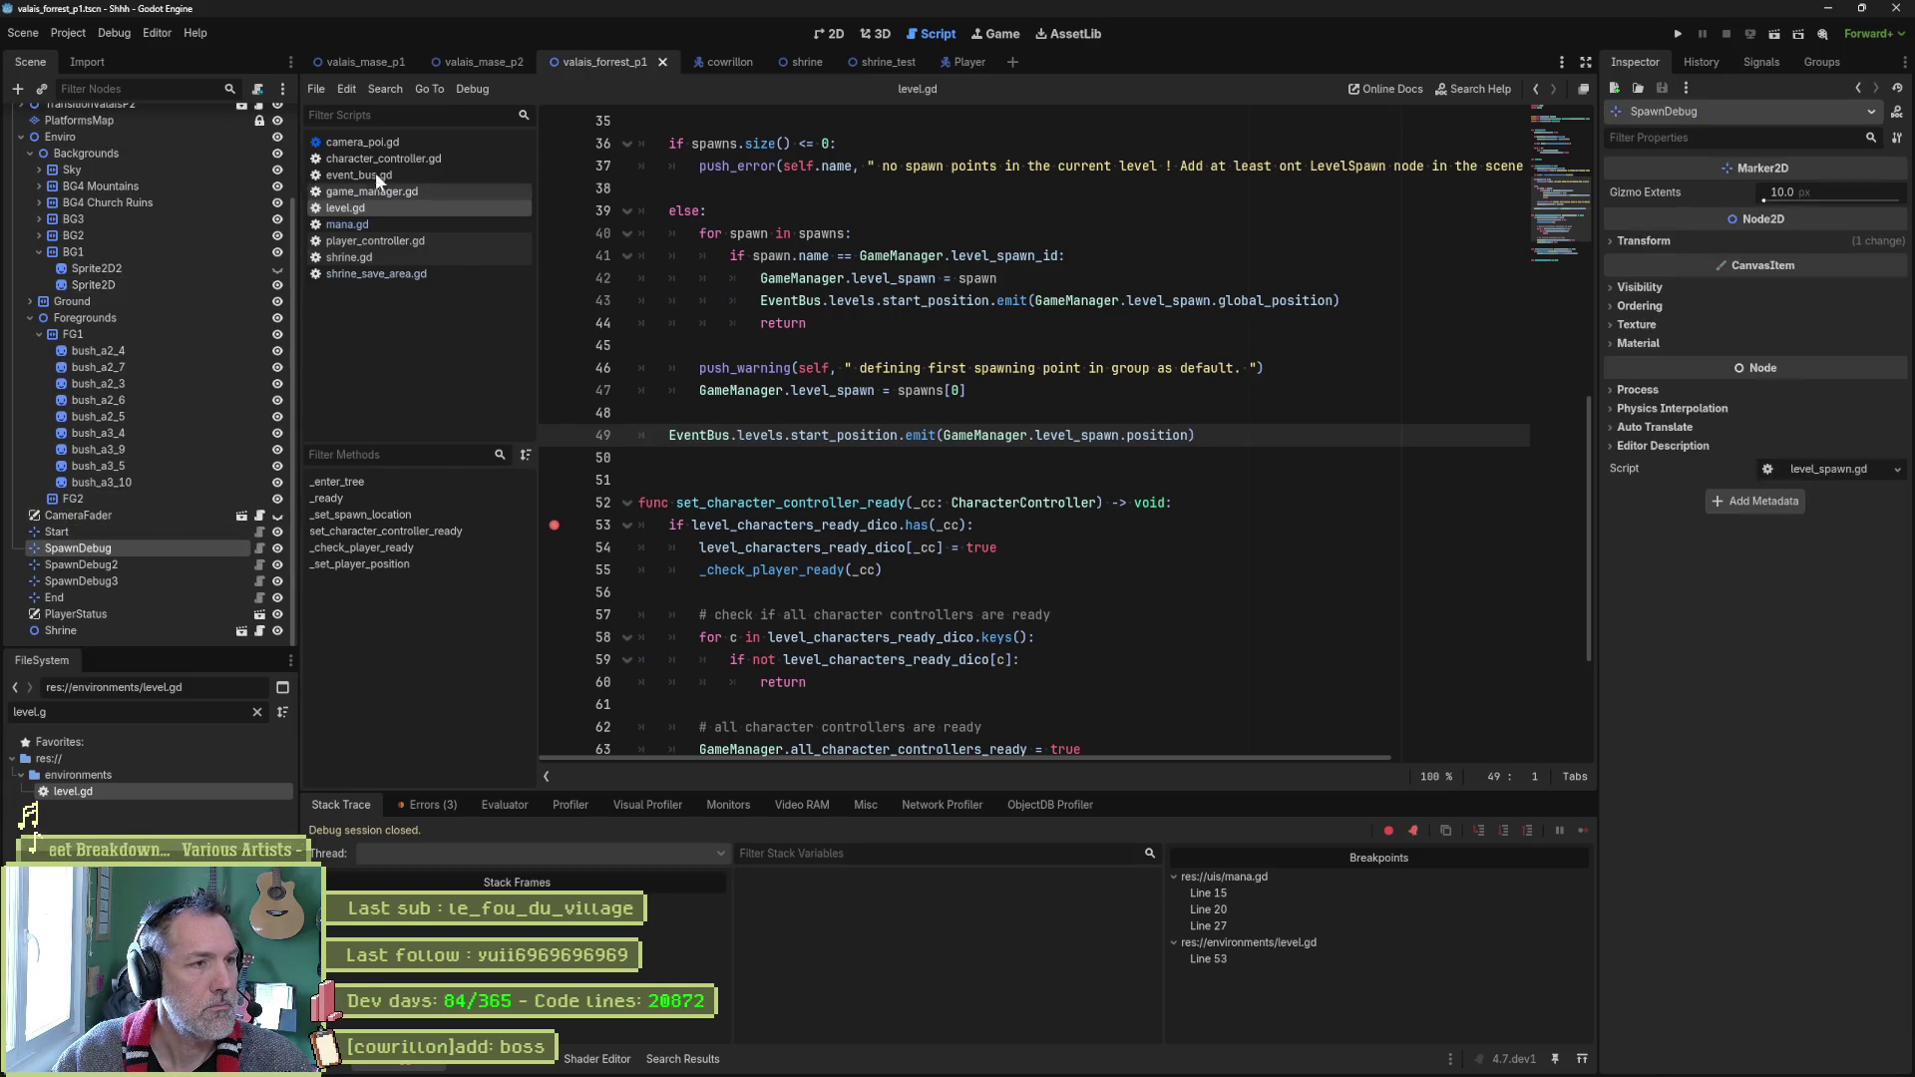
Paste the SpawnDebug marker under ShrineTest in shrine_test, undoing a stray paste in level.gd.
{"action": "left_click", "coordinate": [906, 63]}
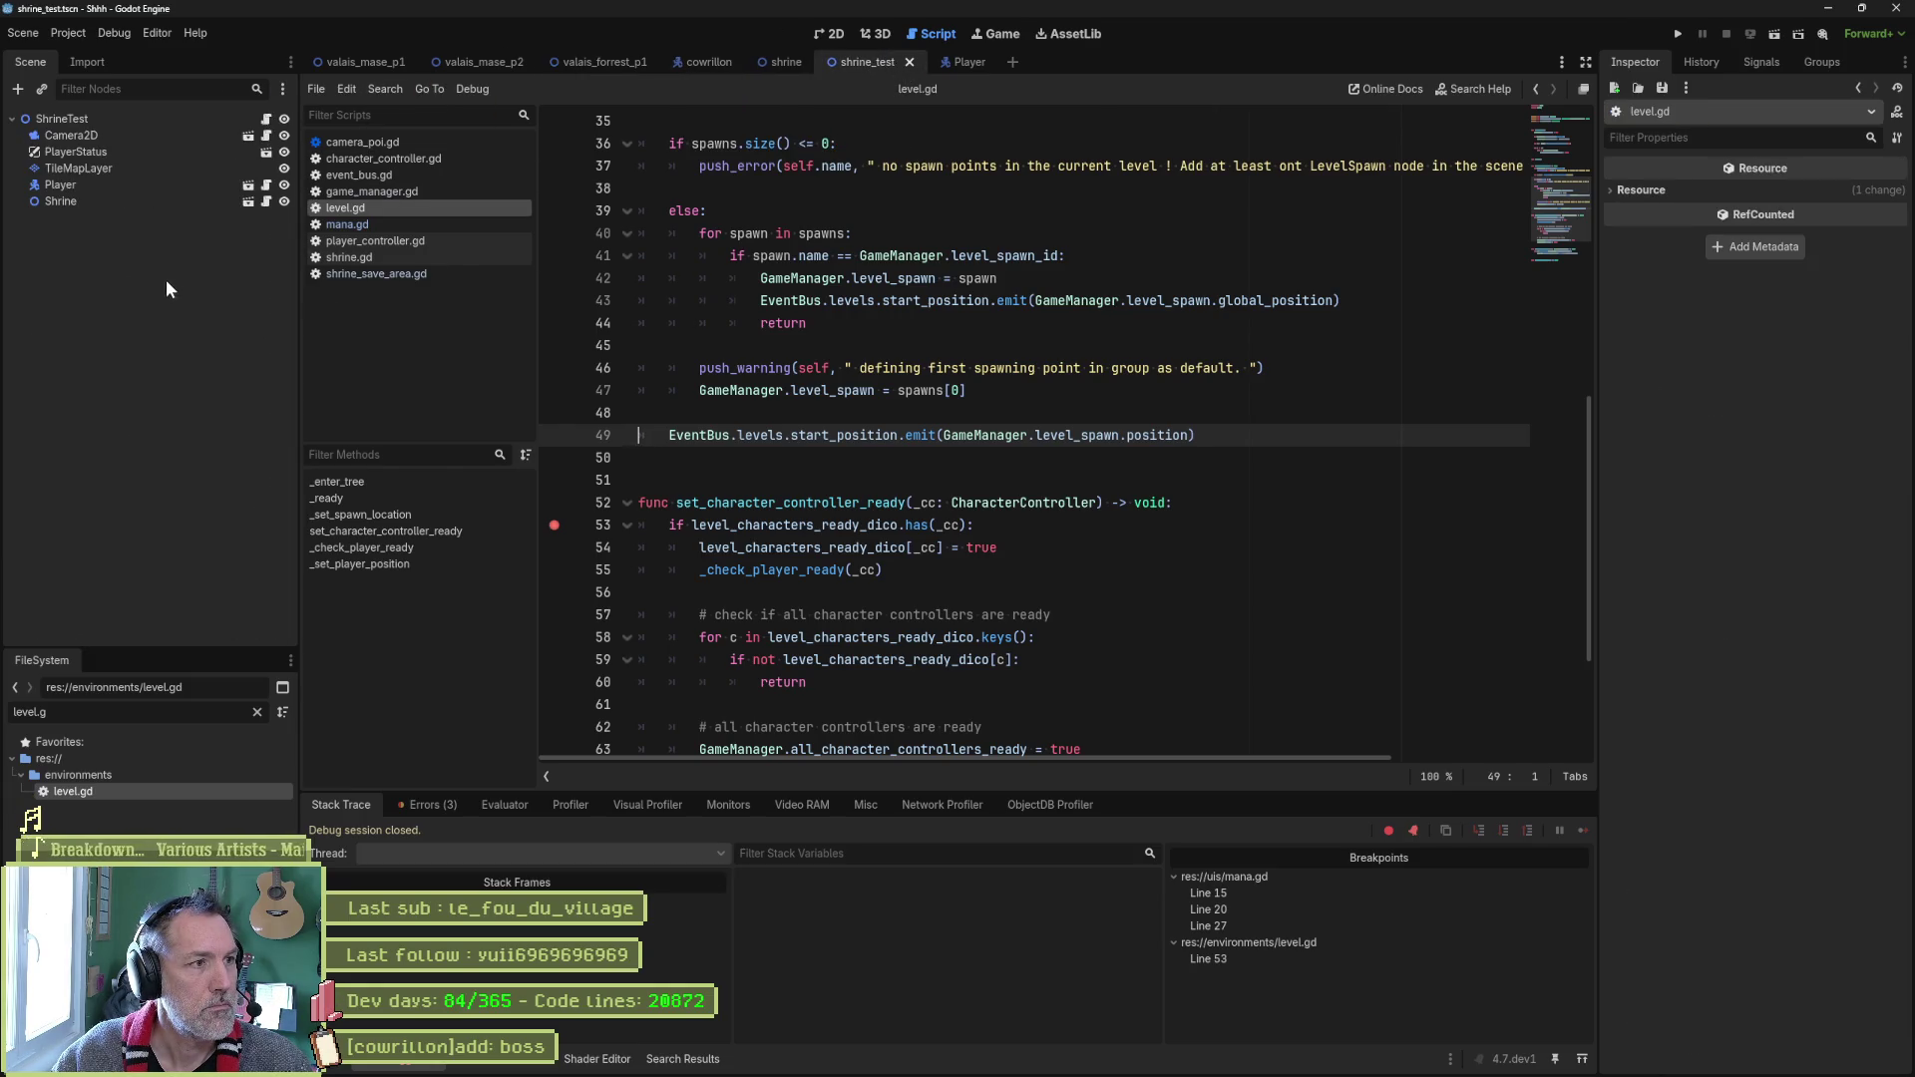
{"action": "type", "text": "#EventBus."}
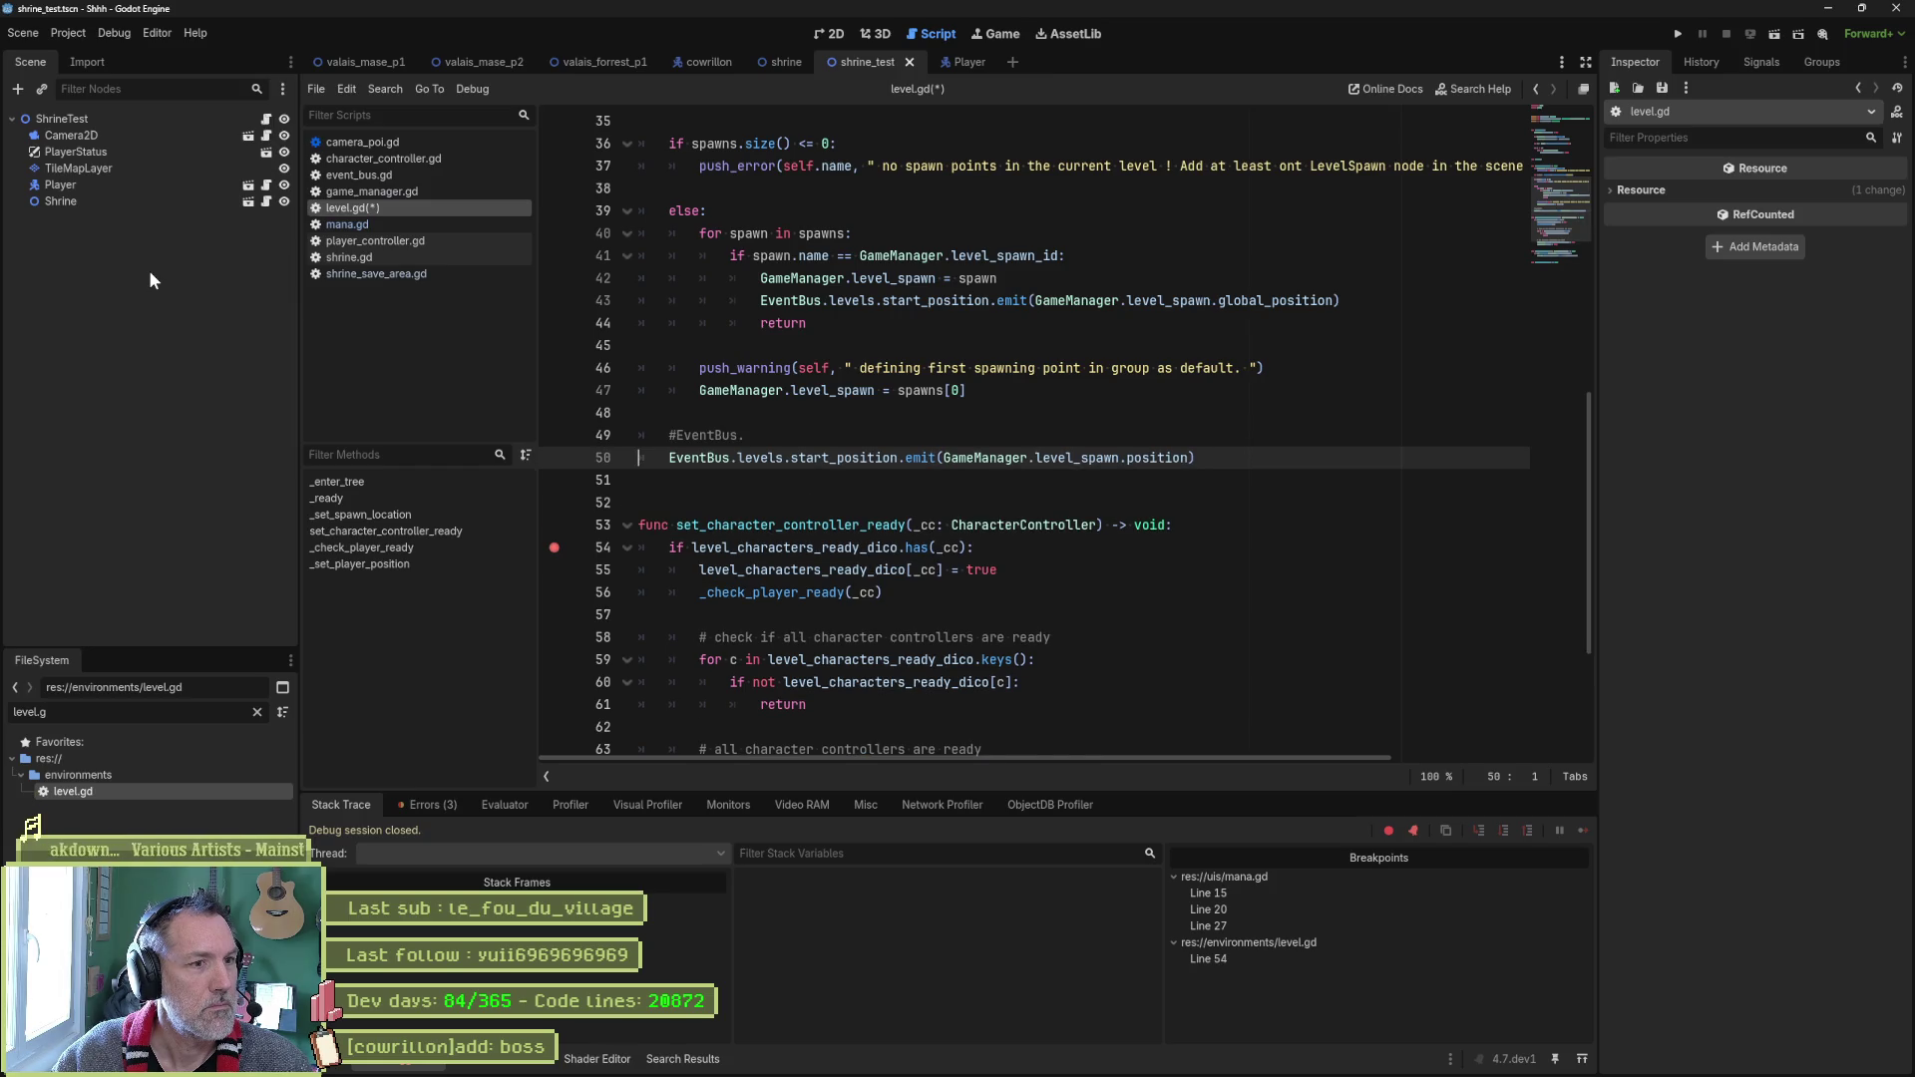
{"action": "key", "text": "ctrl+z"}
{"action": "left_click", "coordinate": [62, 120]}
{"action": "key", "text": "ctrl+v"}
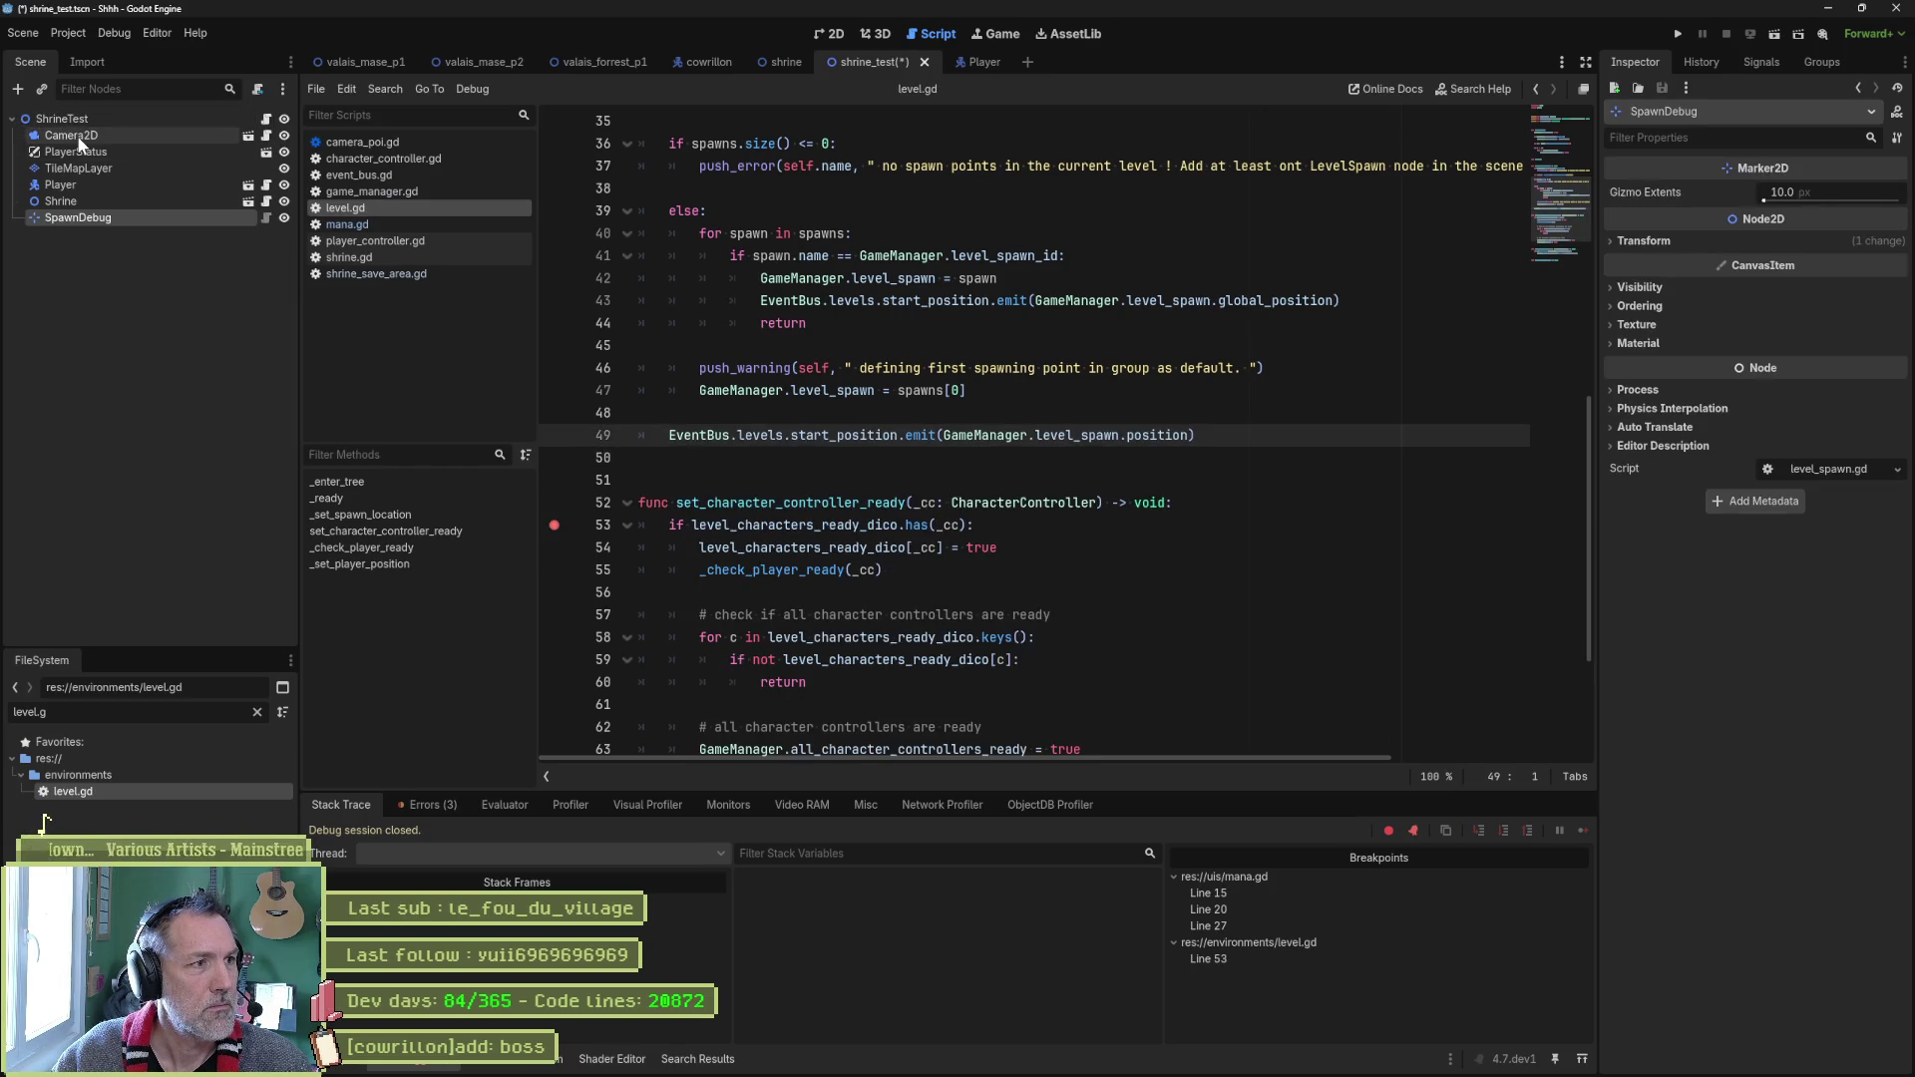
Make SpawnDebug ShrineTest's Spawn point and save the shrine_test scene.
{"action": "left_click", "coordinate": [829, 34]}
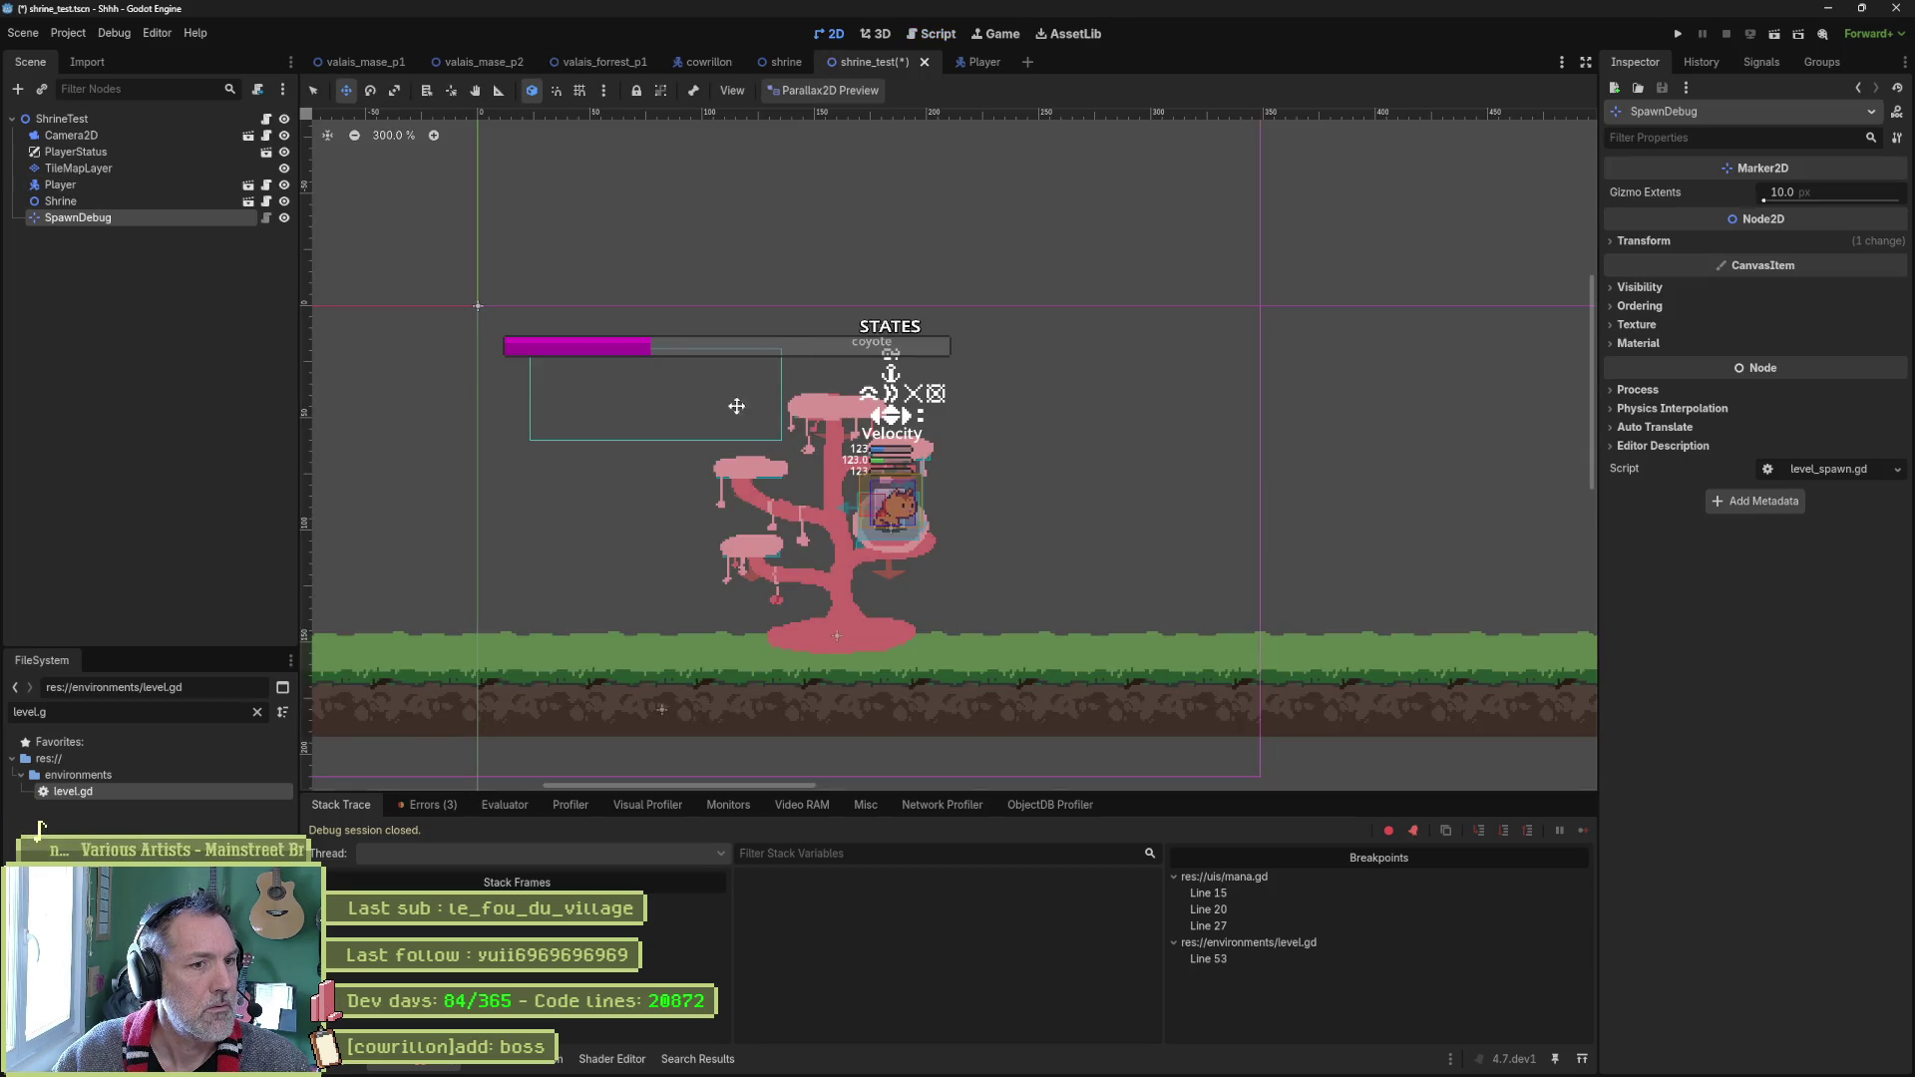
{"action": "scroll", "coordinate": [667, 490], "scroll_direction": "down", "scroll_amount": 8}
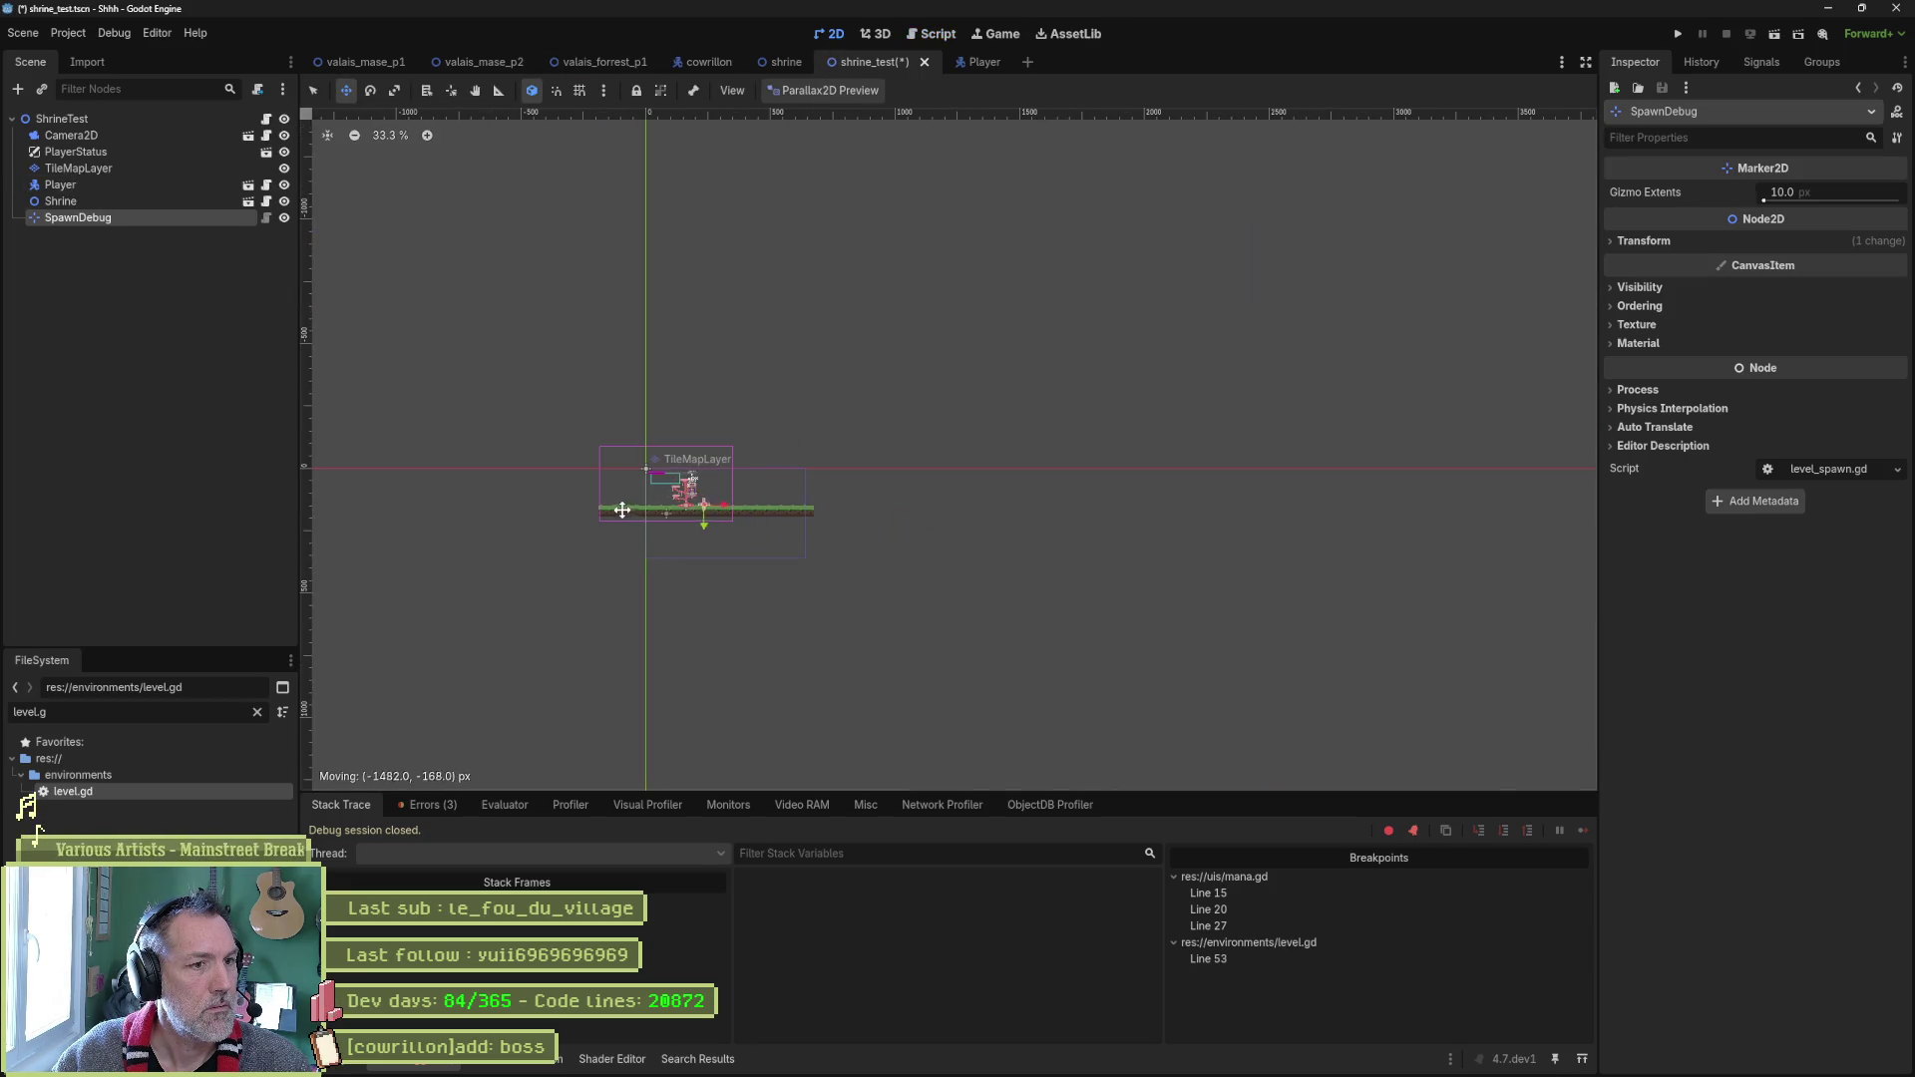
{"action": "scroll", "coordinate": [628, 495], "scroll_direction": "up", "scroll_amount": 8}
{"action": "left_click_drag", "start_coordinate": [1149, 497], "coordinate": [464, 507]}
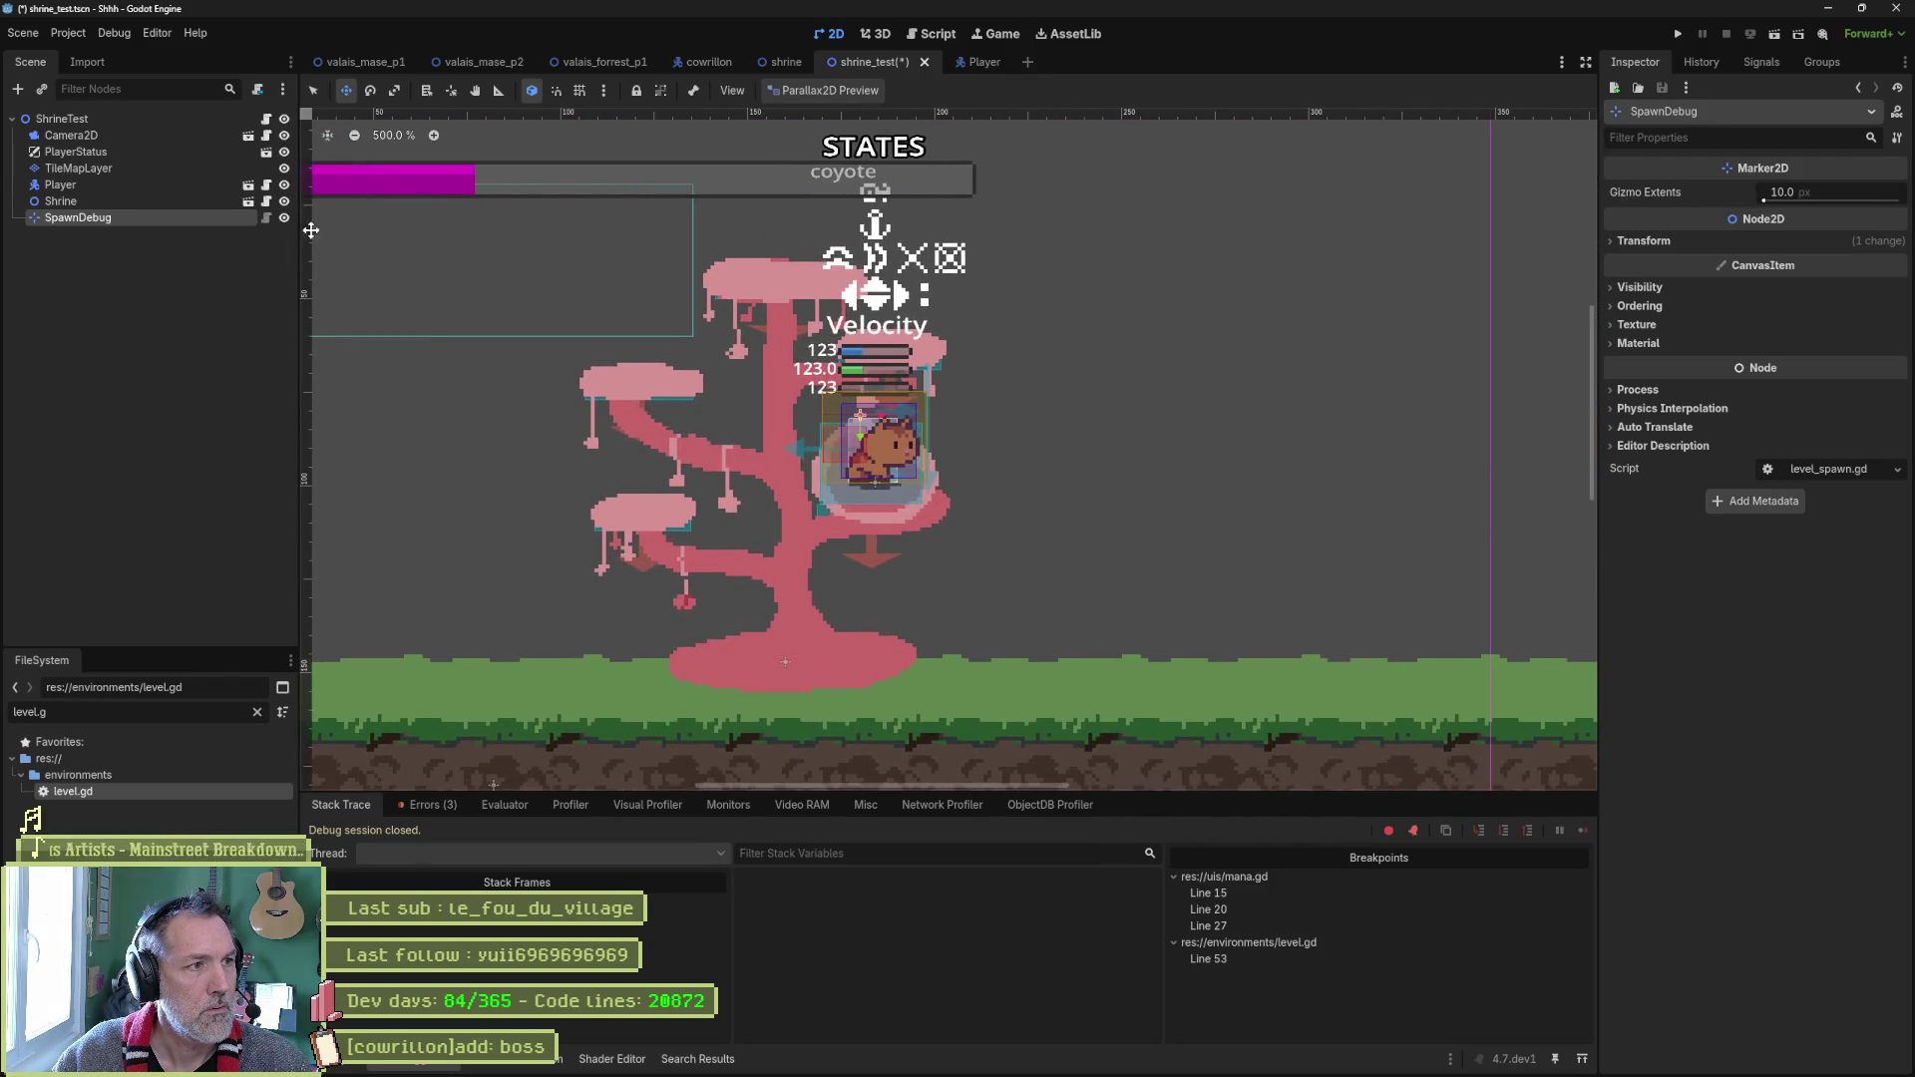
{"action": "left_click", "coordinate": [176, 124]}
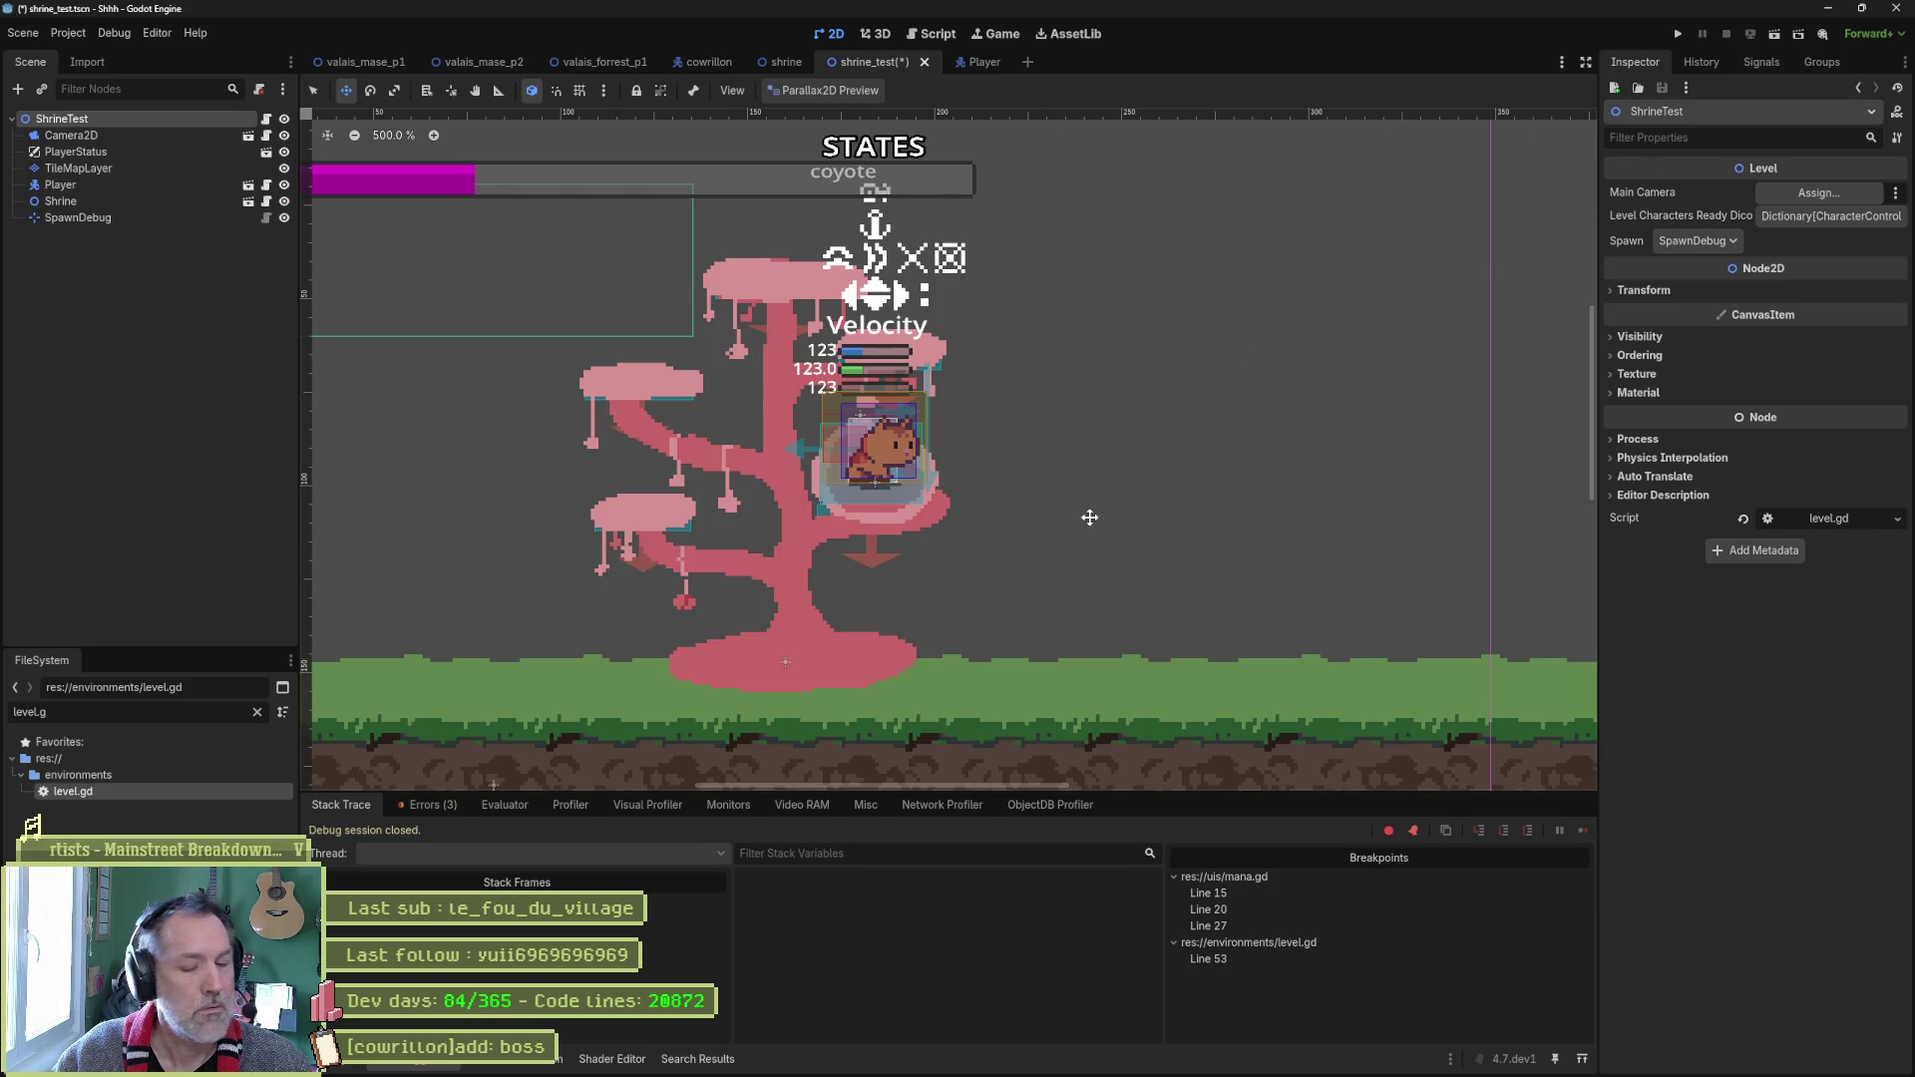
{"action": "key", "text": "ctrl+s"}
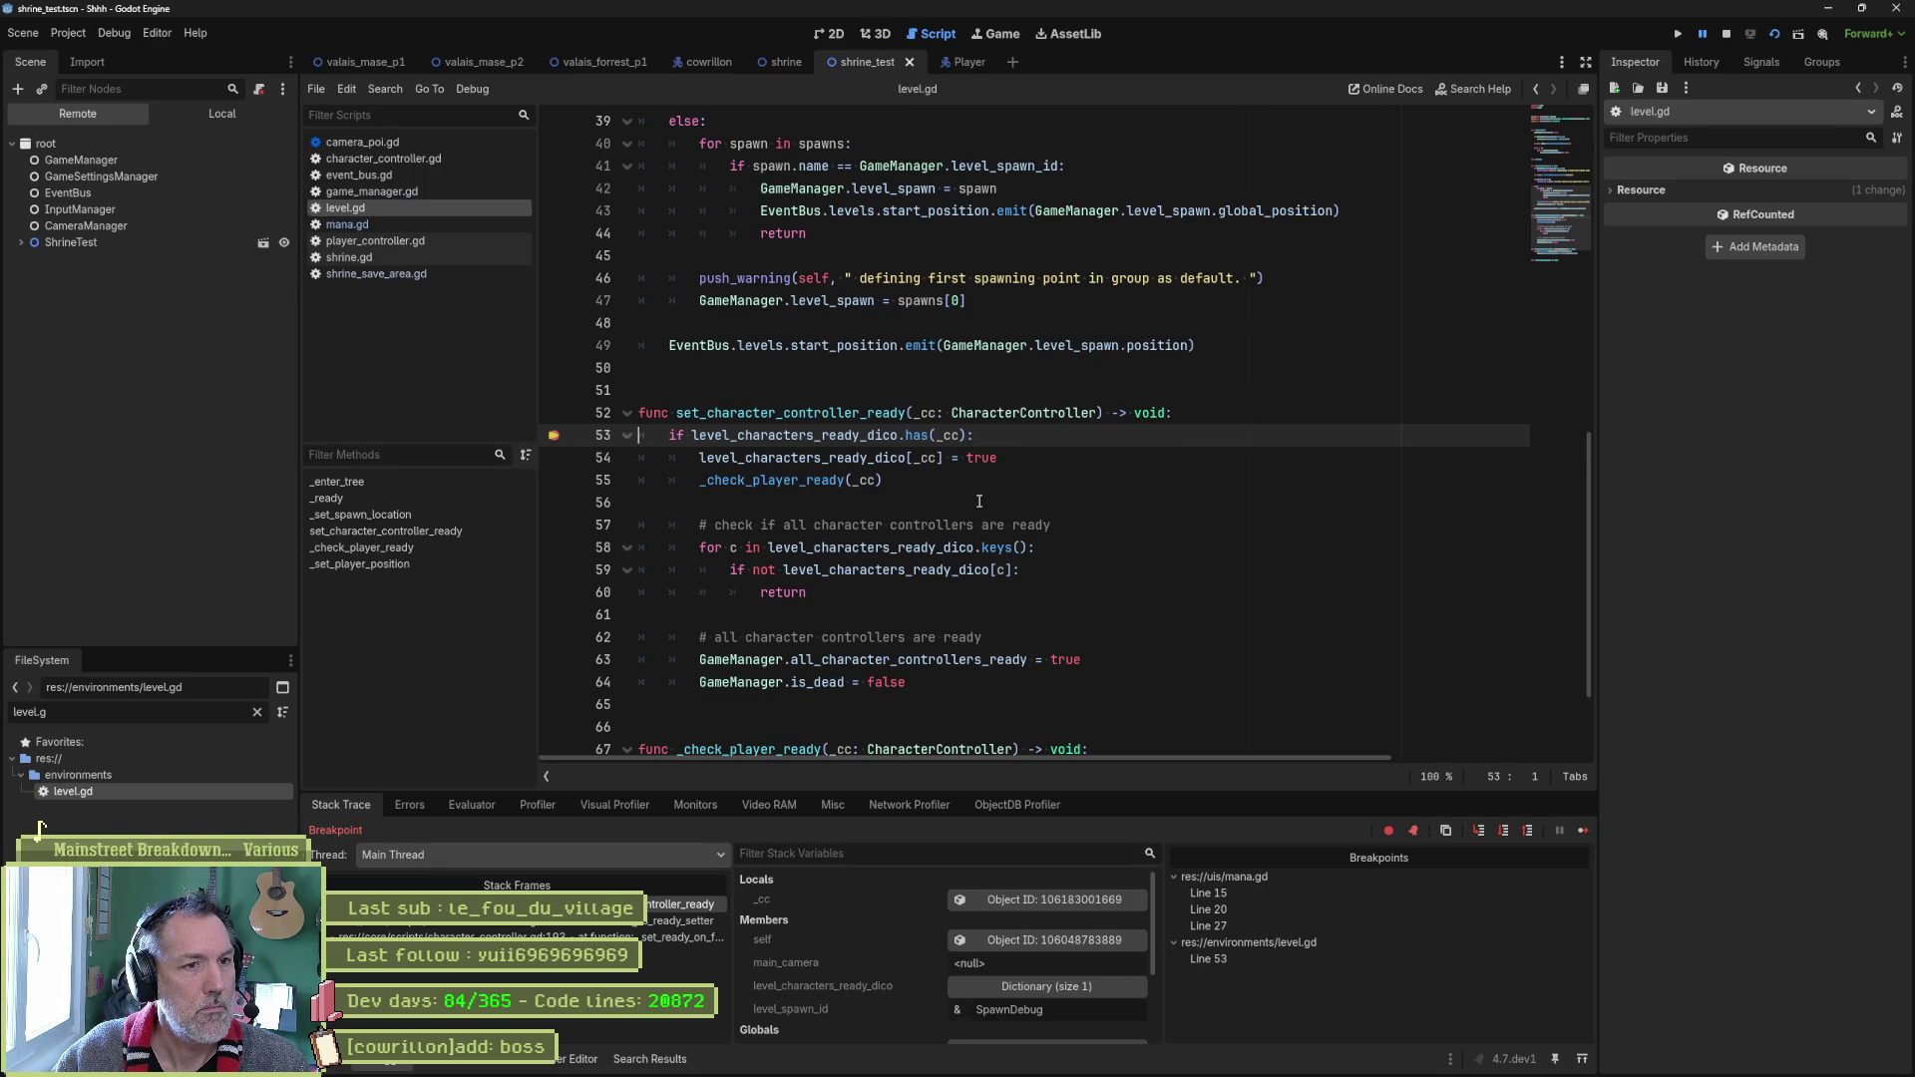
Remove the line 53 breakpoint, resume the game, and jump to the level.gd:69 player_ready error.
{"action": "left_click", "coordinate": [555, 435]}
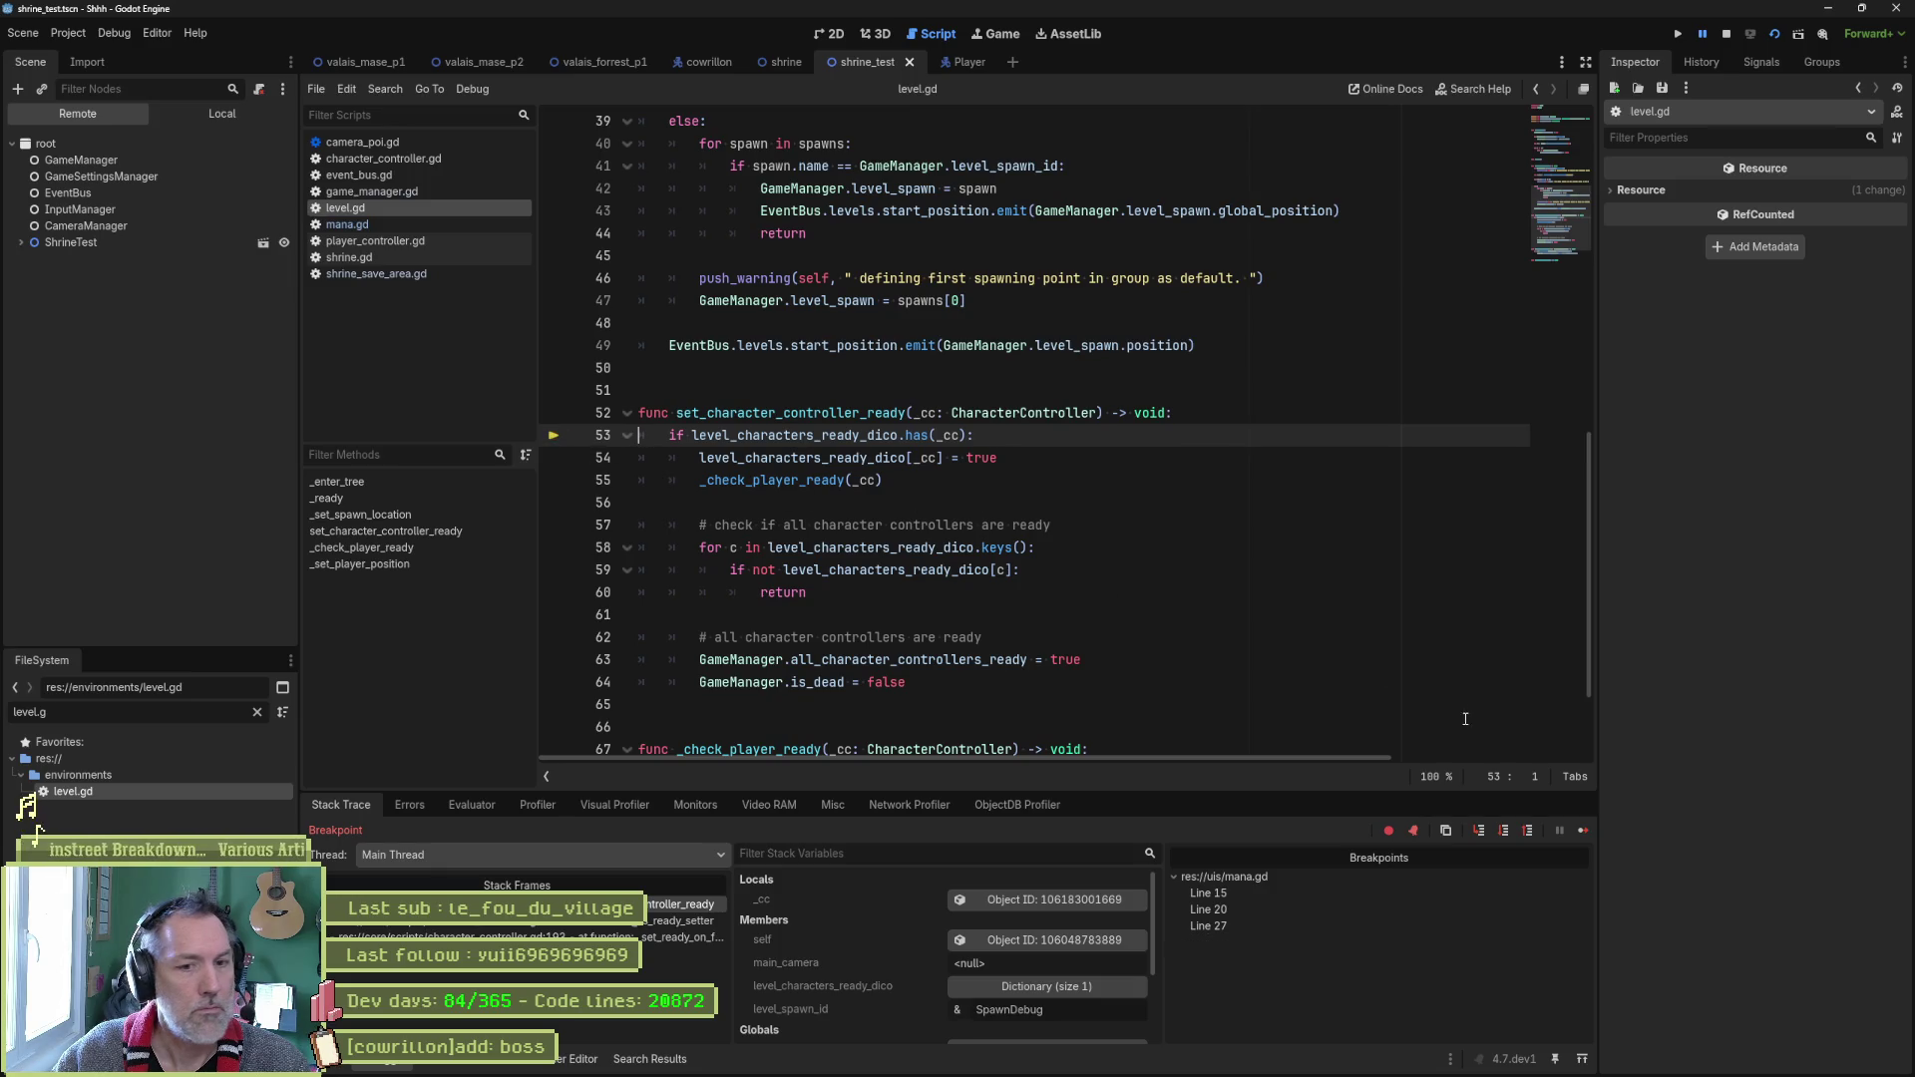
{"action": "left_click", "coordinate": [1582, 830]}
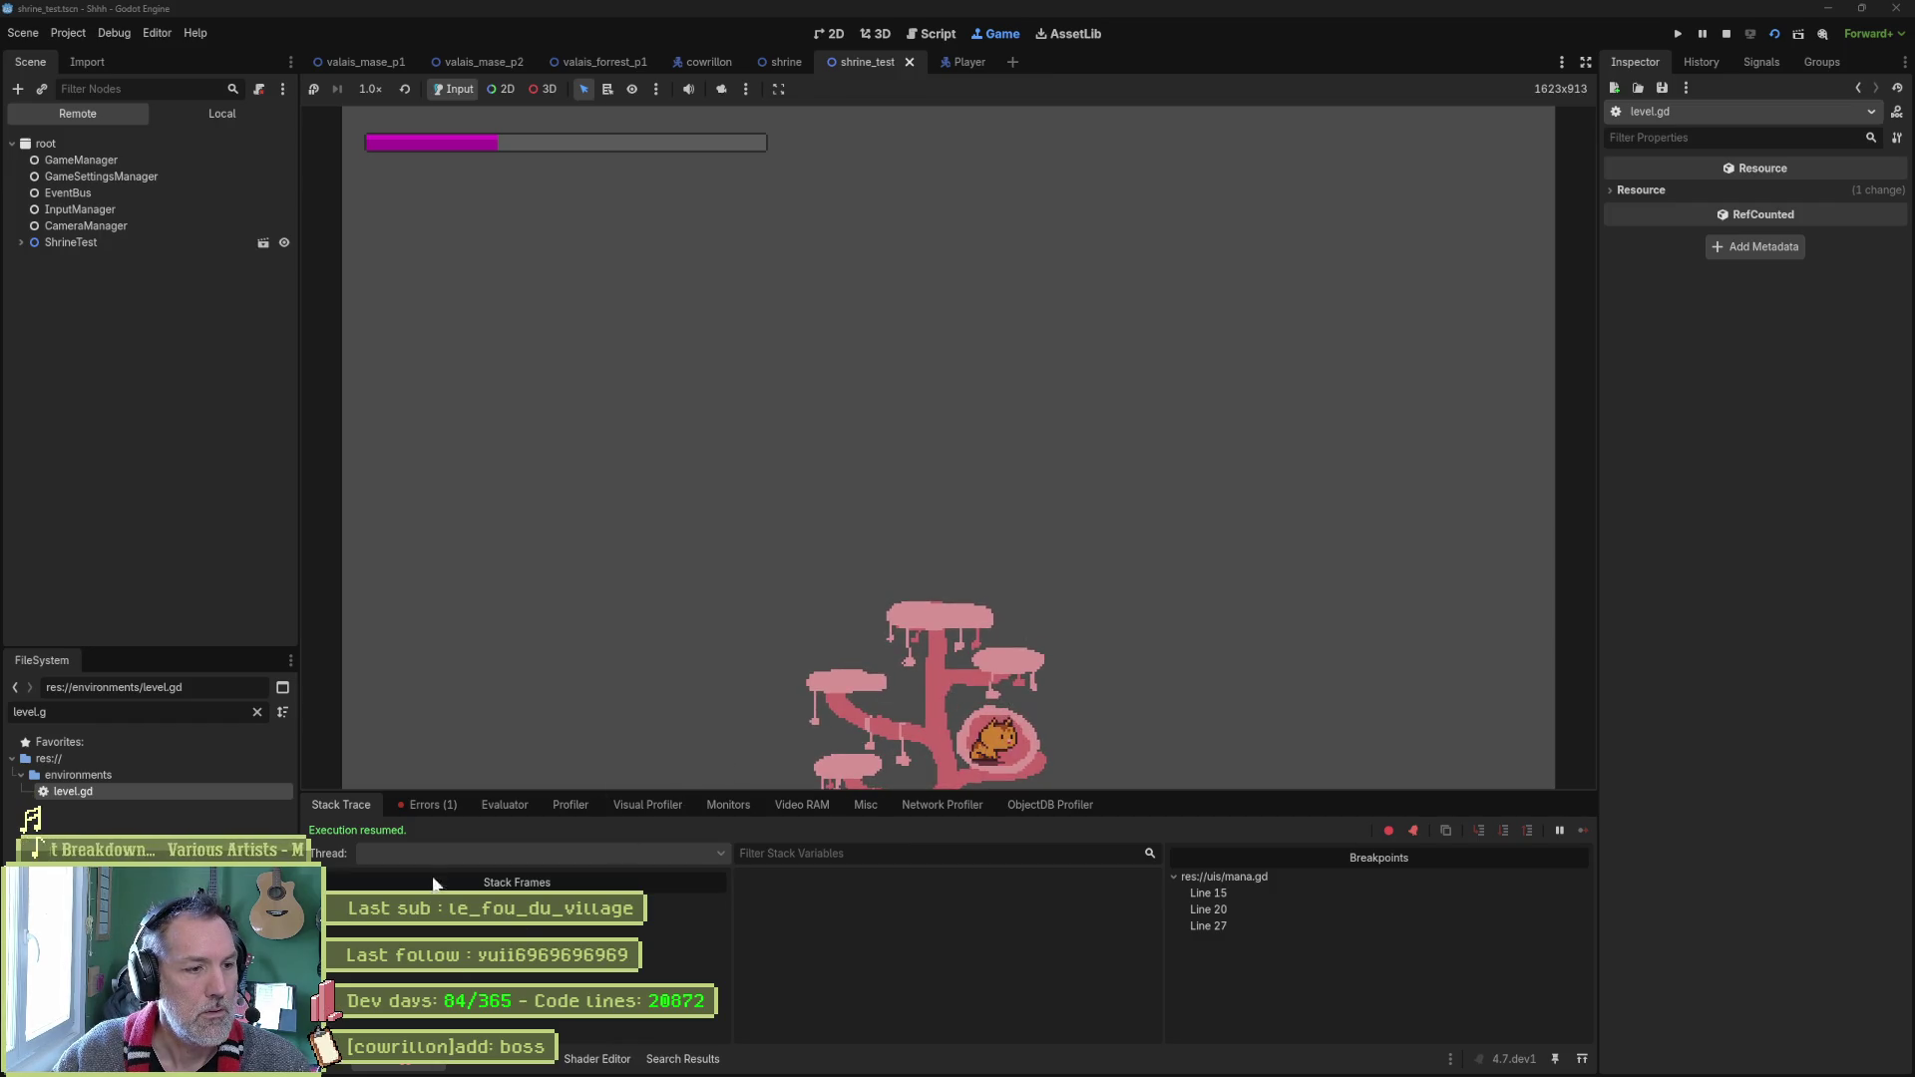
{"action": "left_click", "coordinate": [431, 806]}
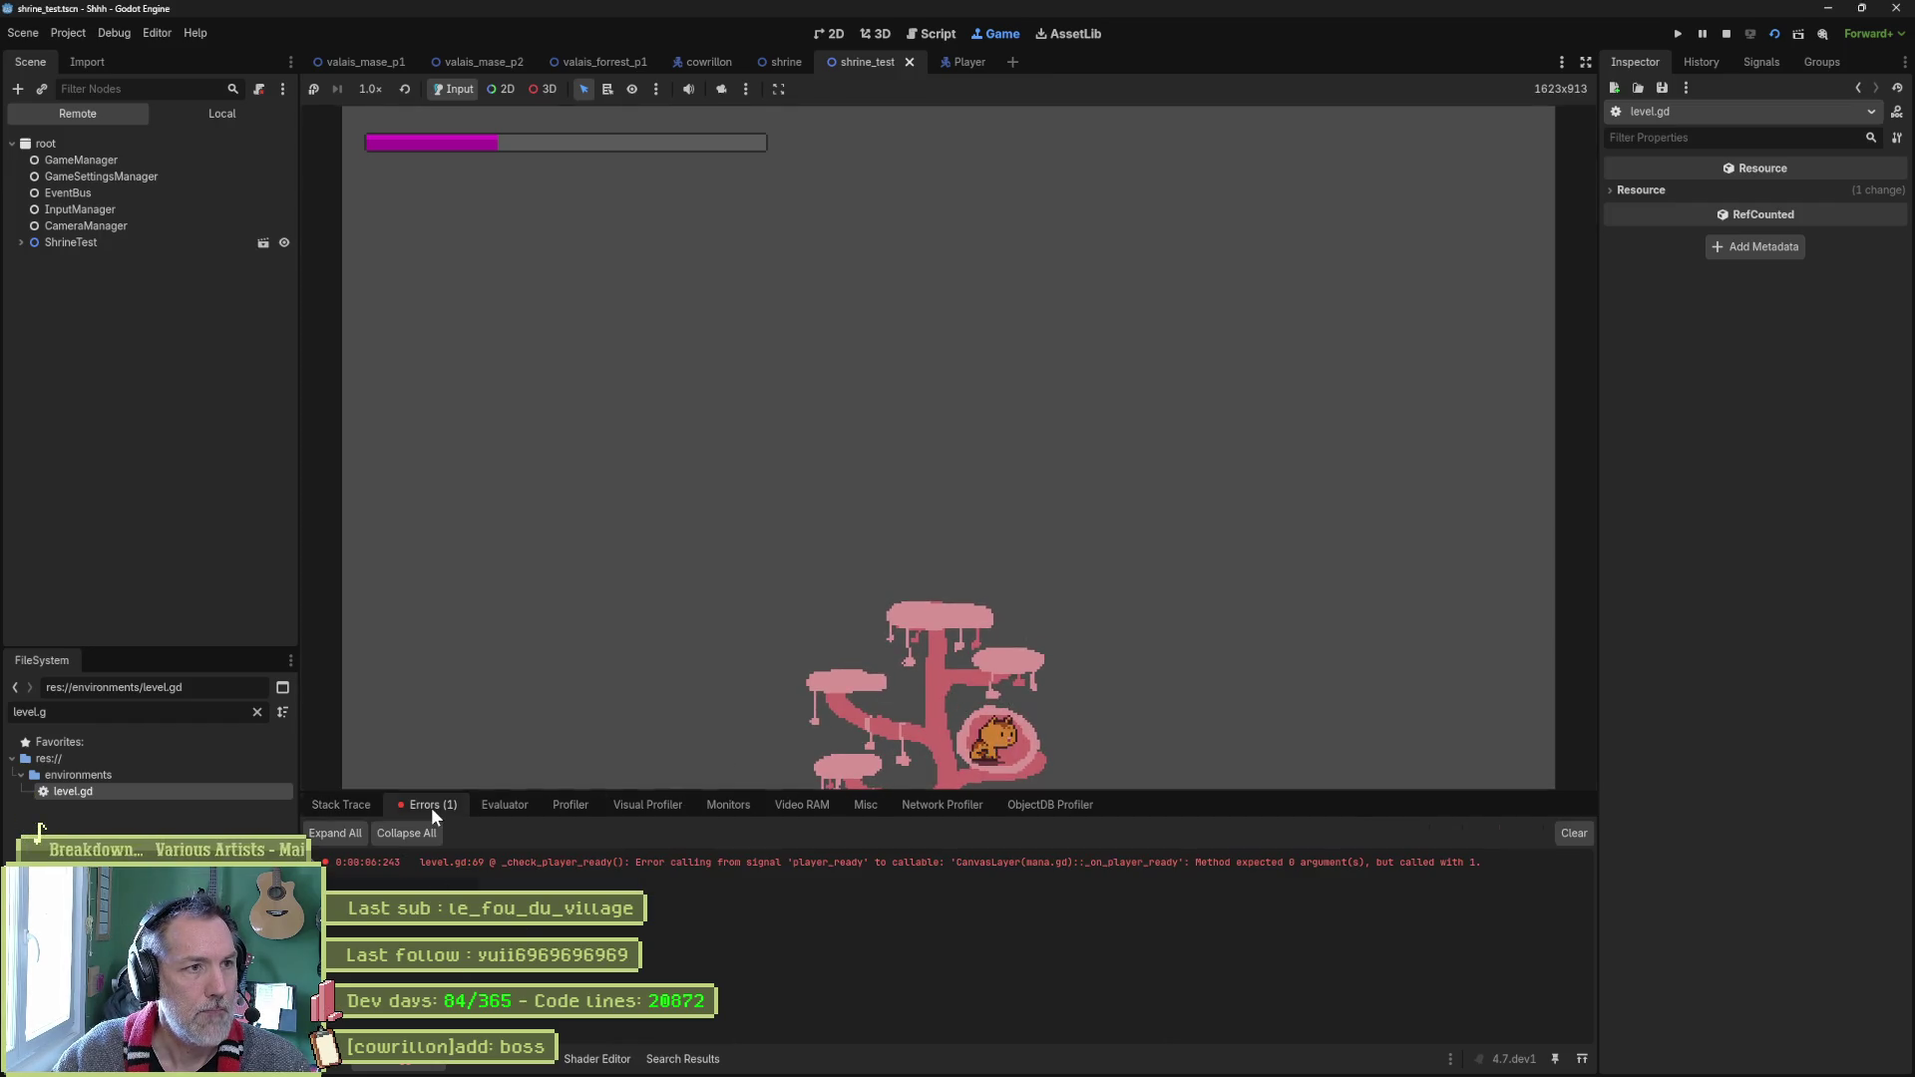
{"action": "double_click", "coordinate": [1182, 866]}
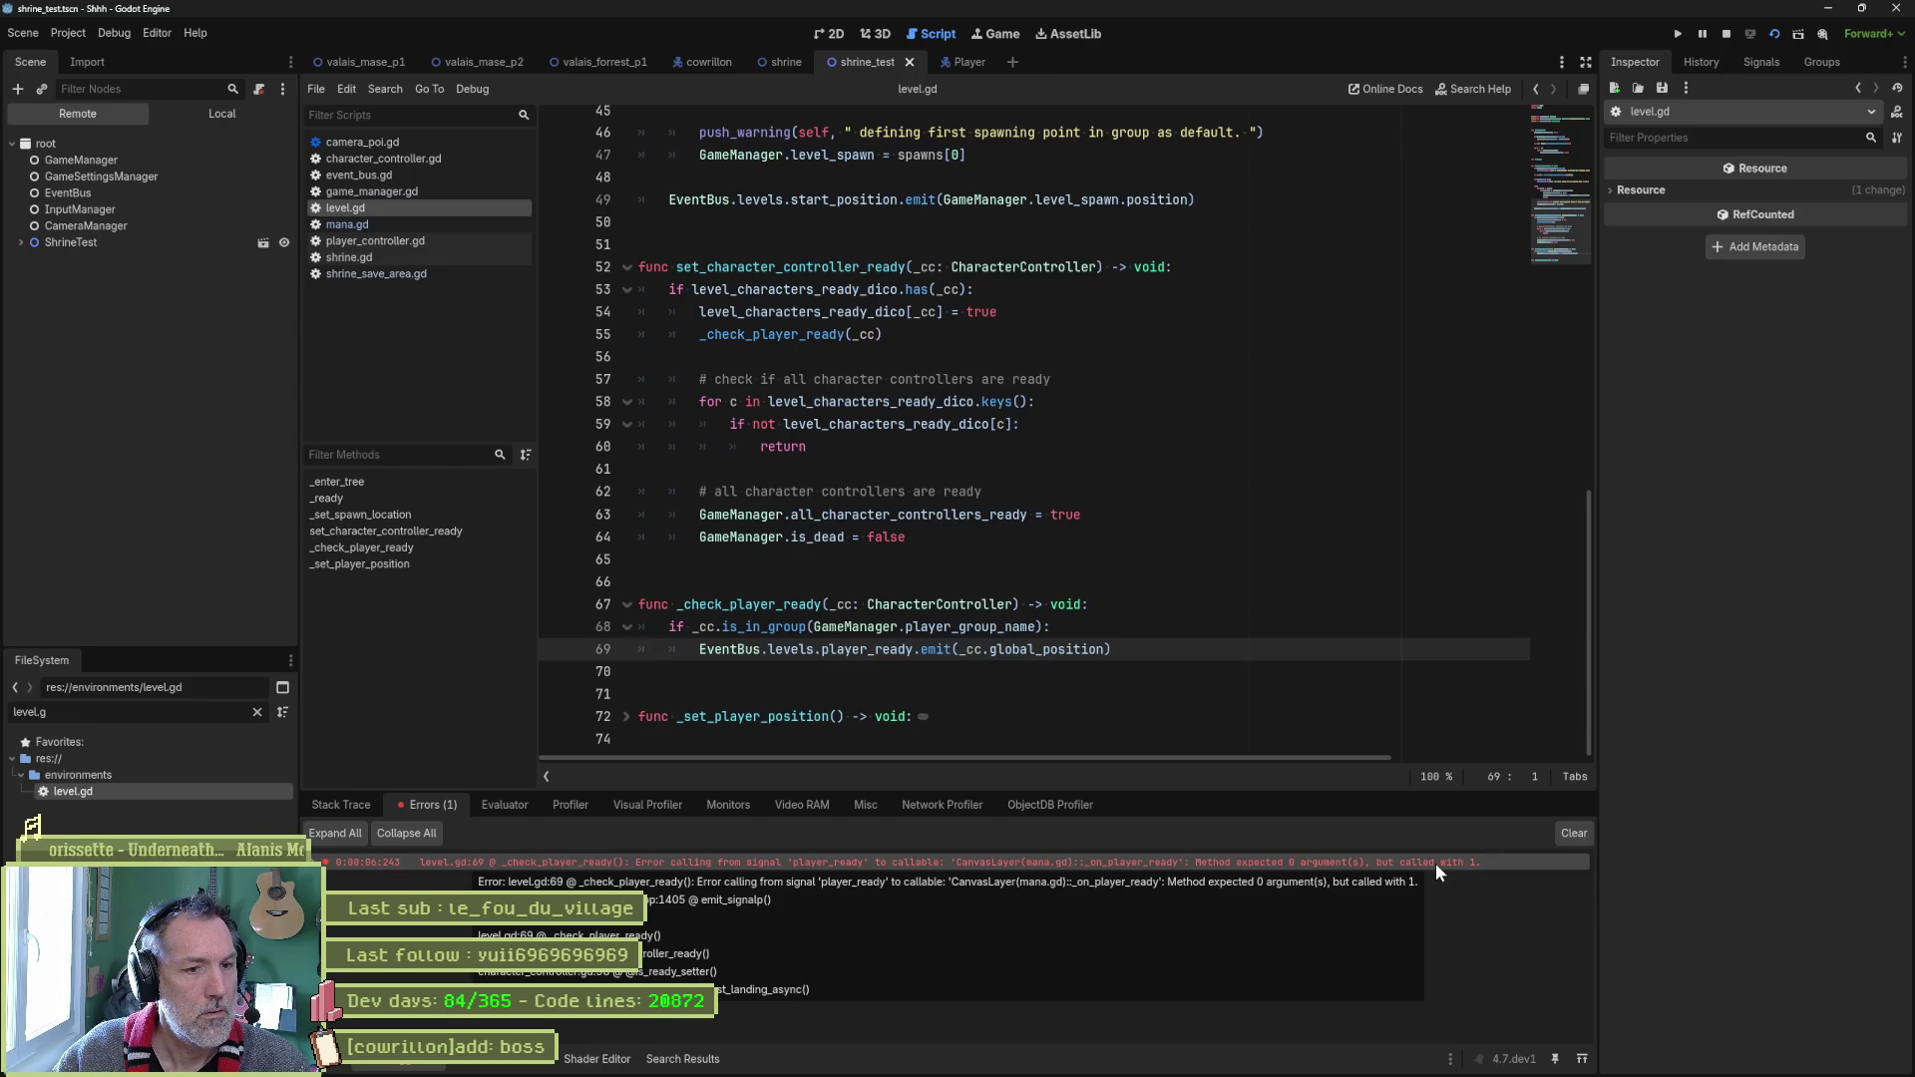
Inspect the player_ready error's full stack trace from level.gd line 69, then switch to mana.gd.
{"action": "left_click", "coordinate": [1211, 649]}
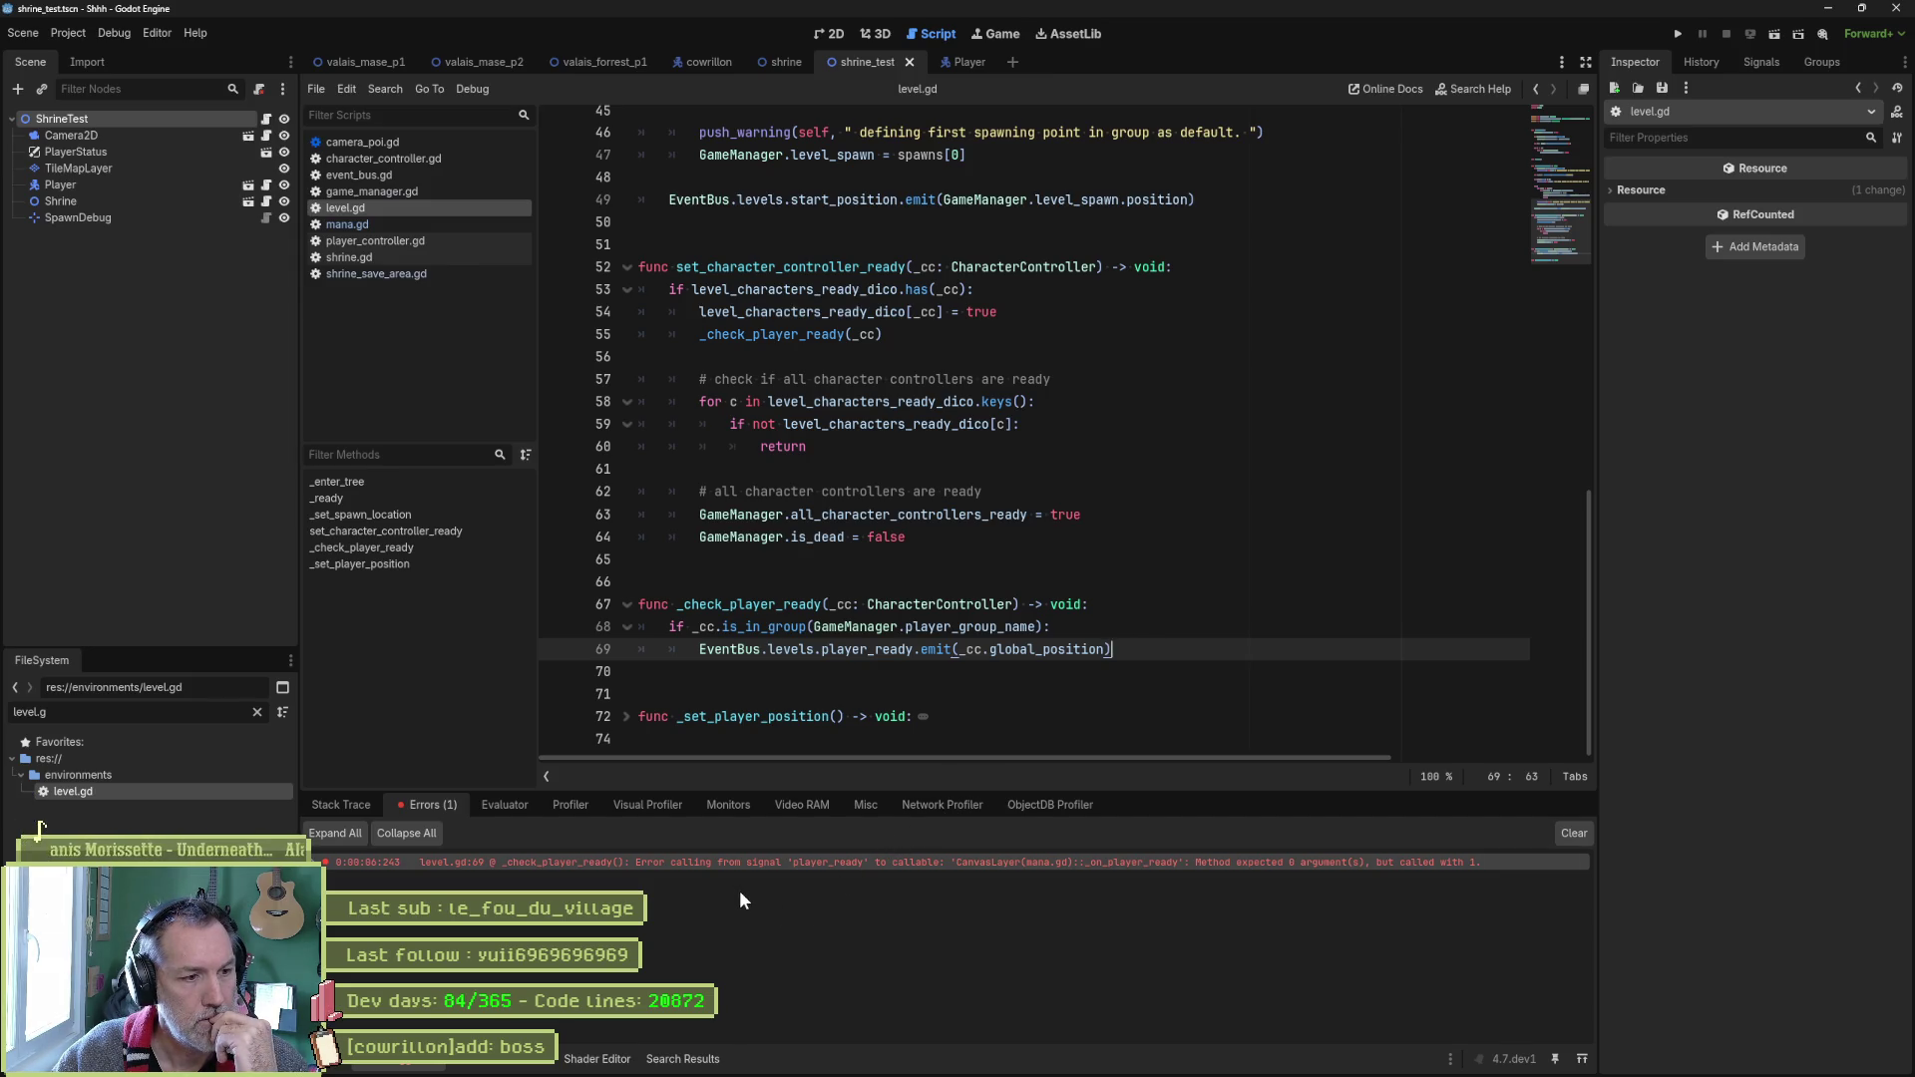
{"action": "left_click", "coordinate": [326, 864]}
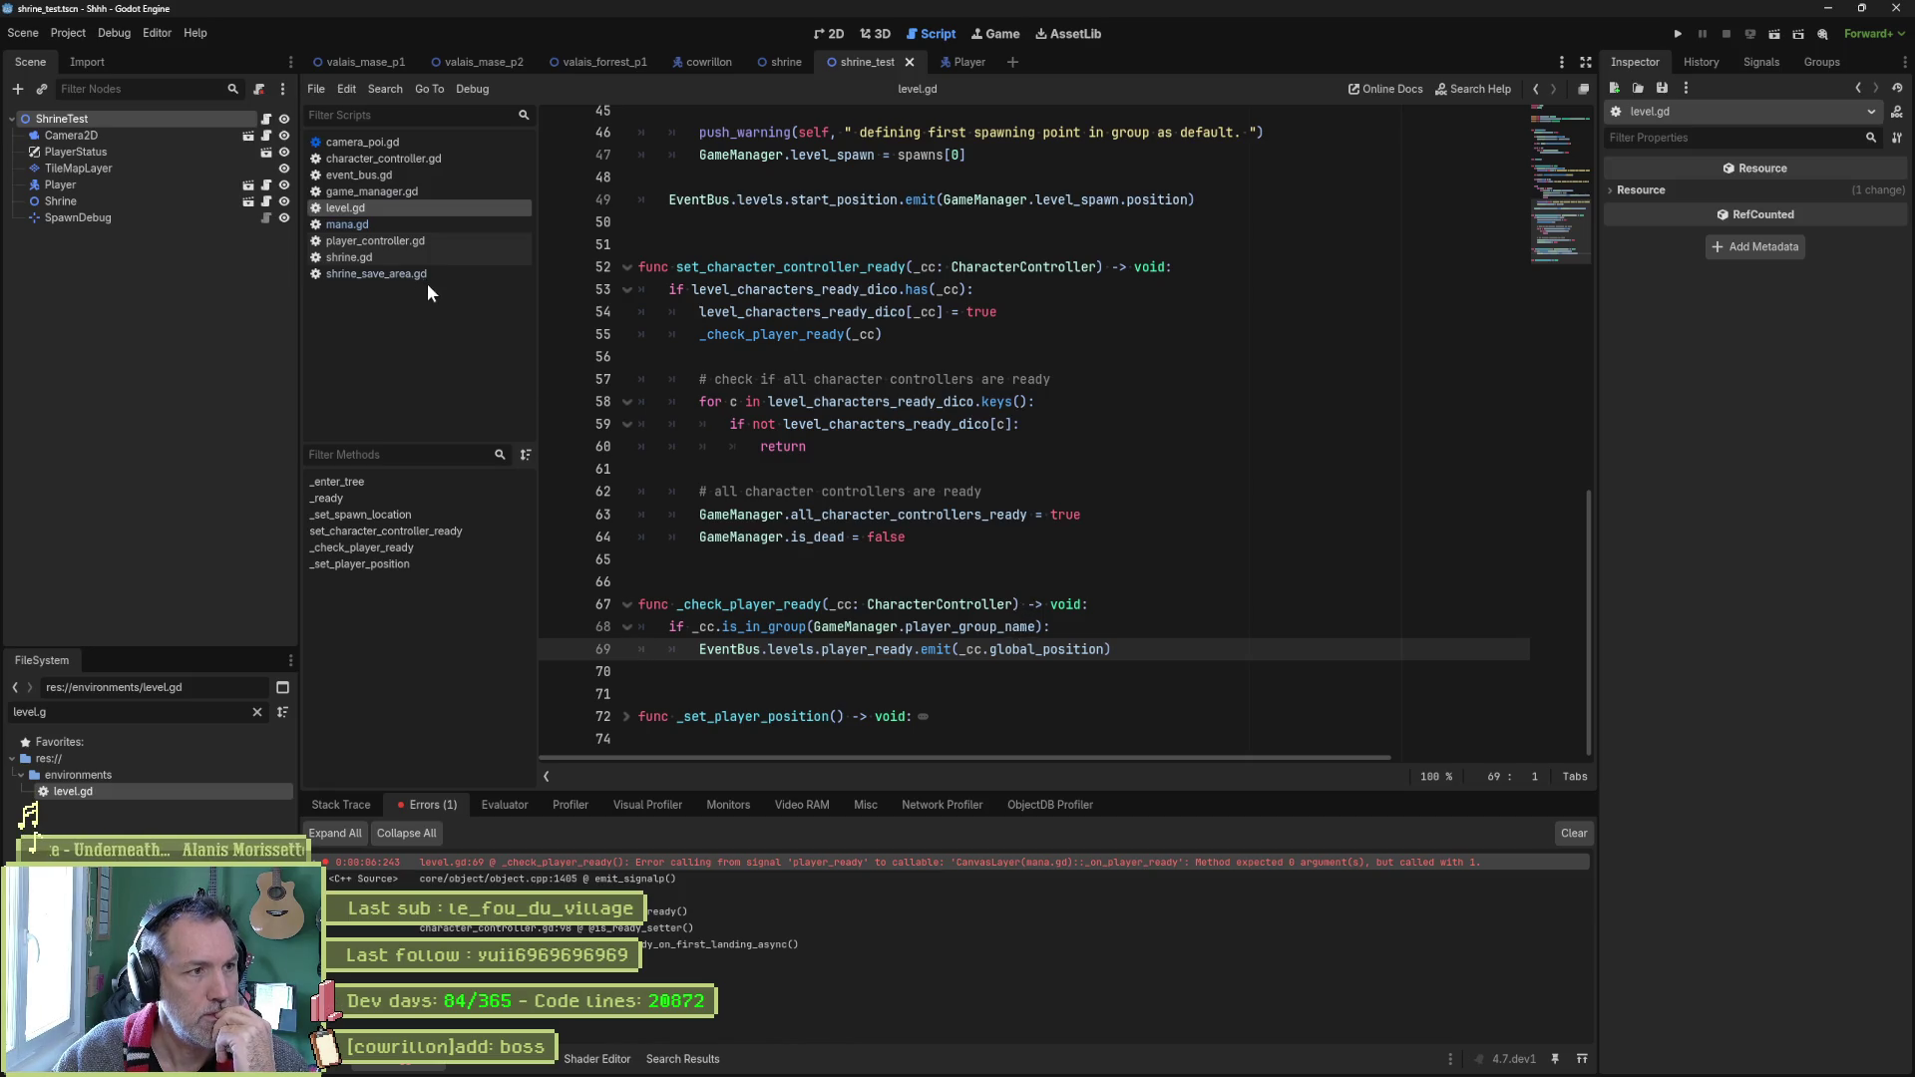
{"action": "left_click", "coordinate": [404, 224]}
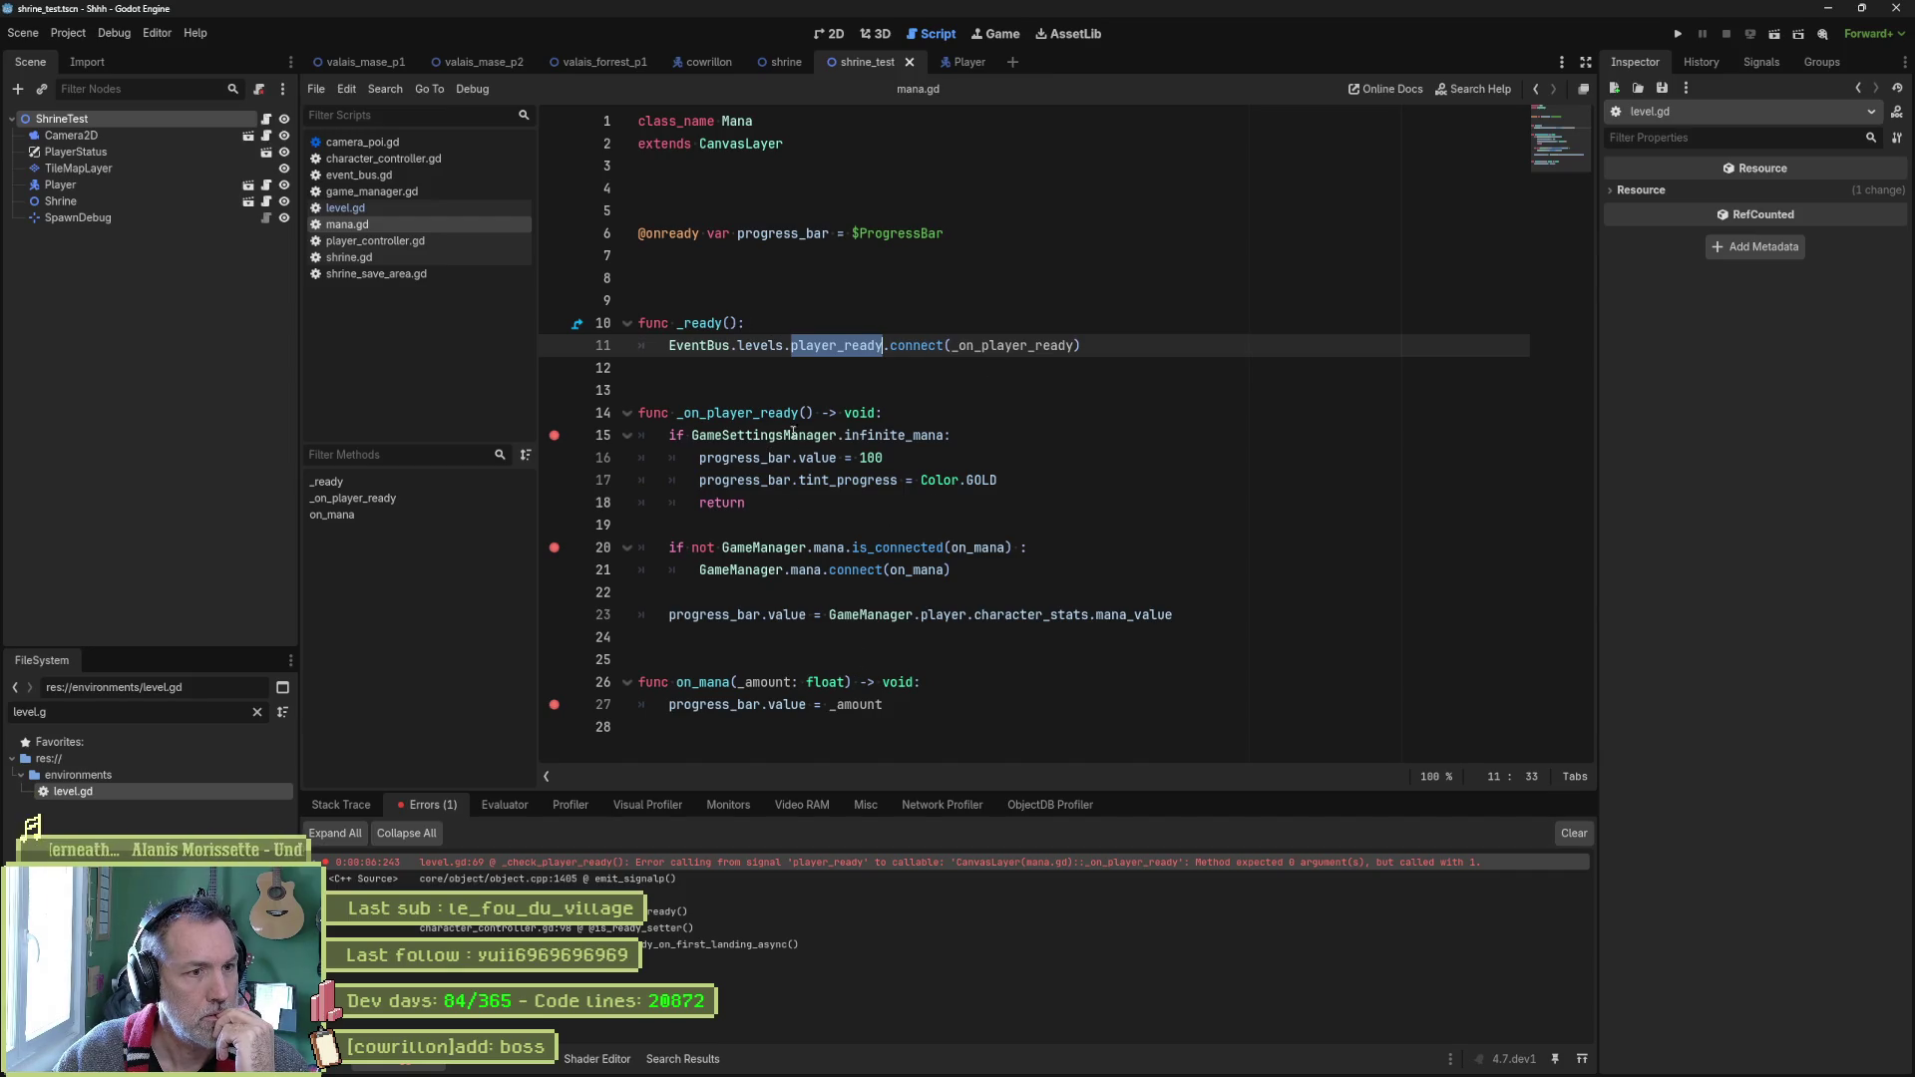
Give mana.gd's _on_player_ready a _global_position: Vector2 parameter, then test-run and stop the game.
{"action": "left_click", "coordinate": [806, 413]}
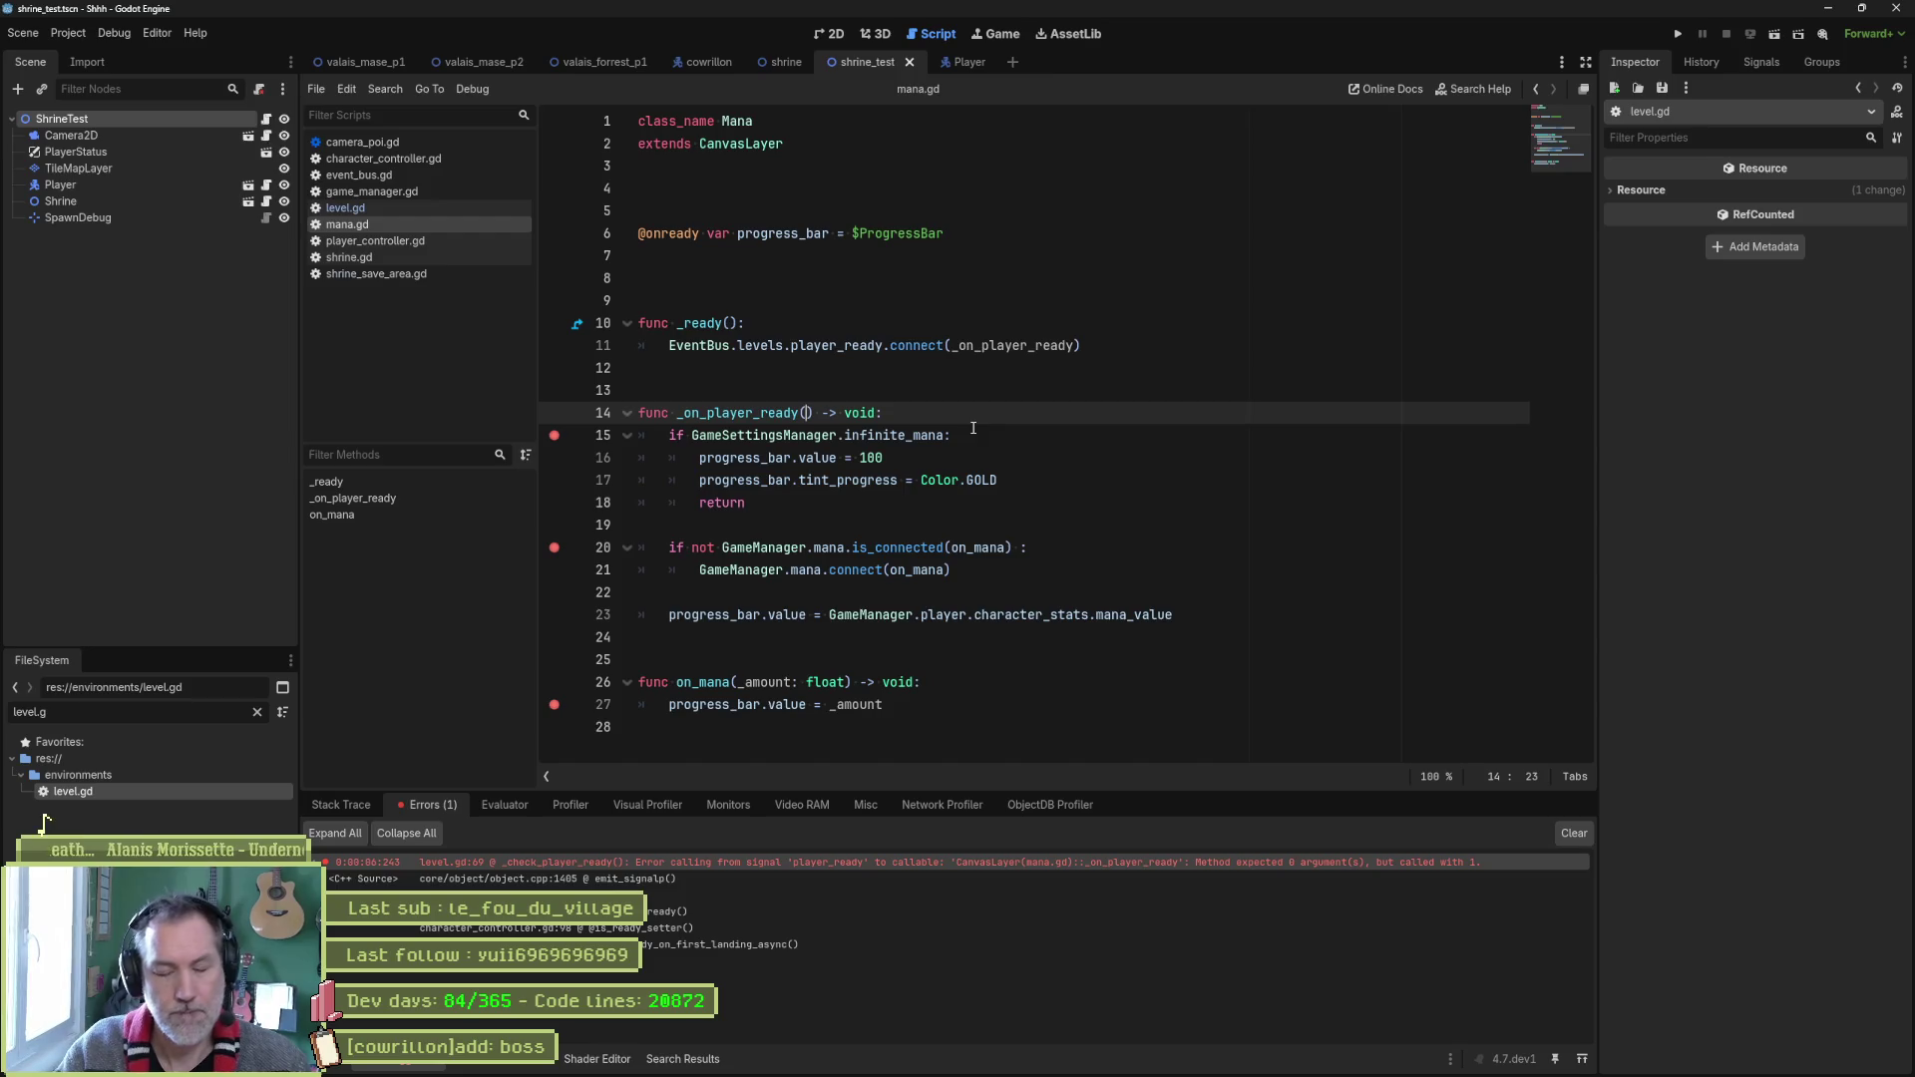
{"action": "type", "text": "_posi"}
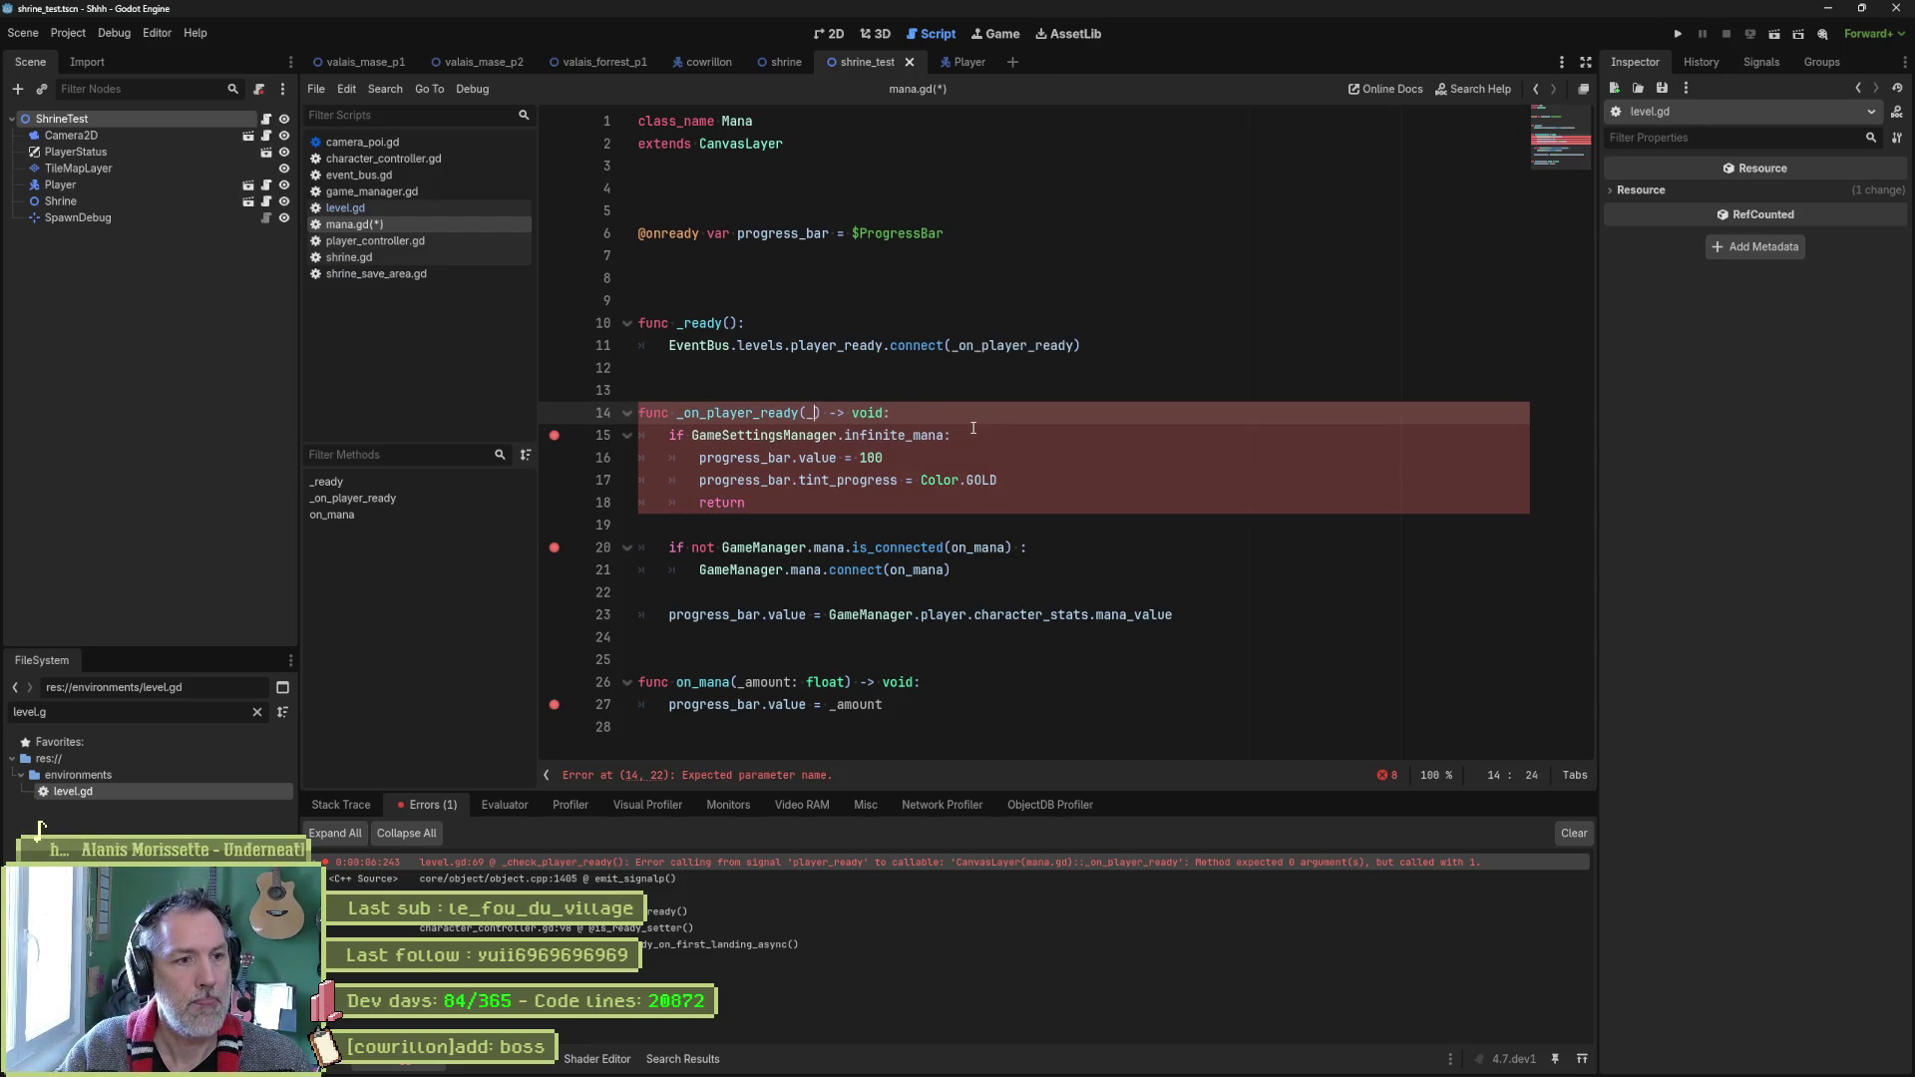
{"action": "type", "text": "bal_position: V"}
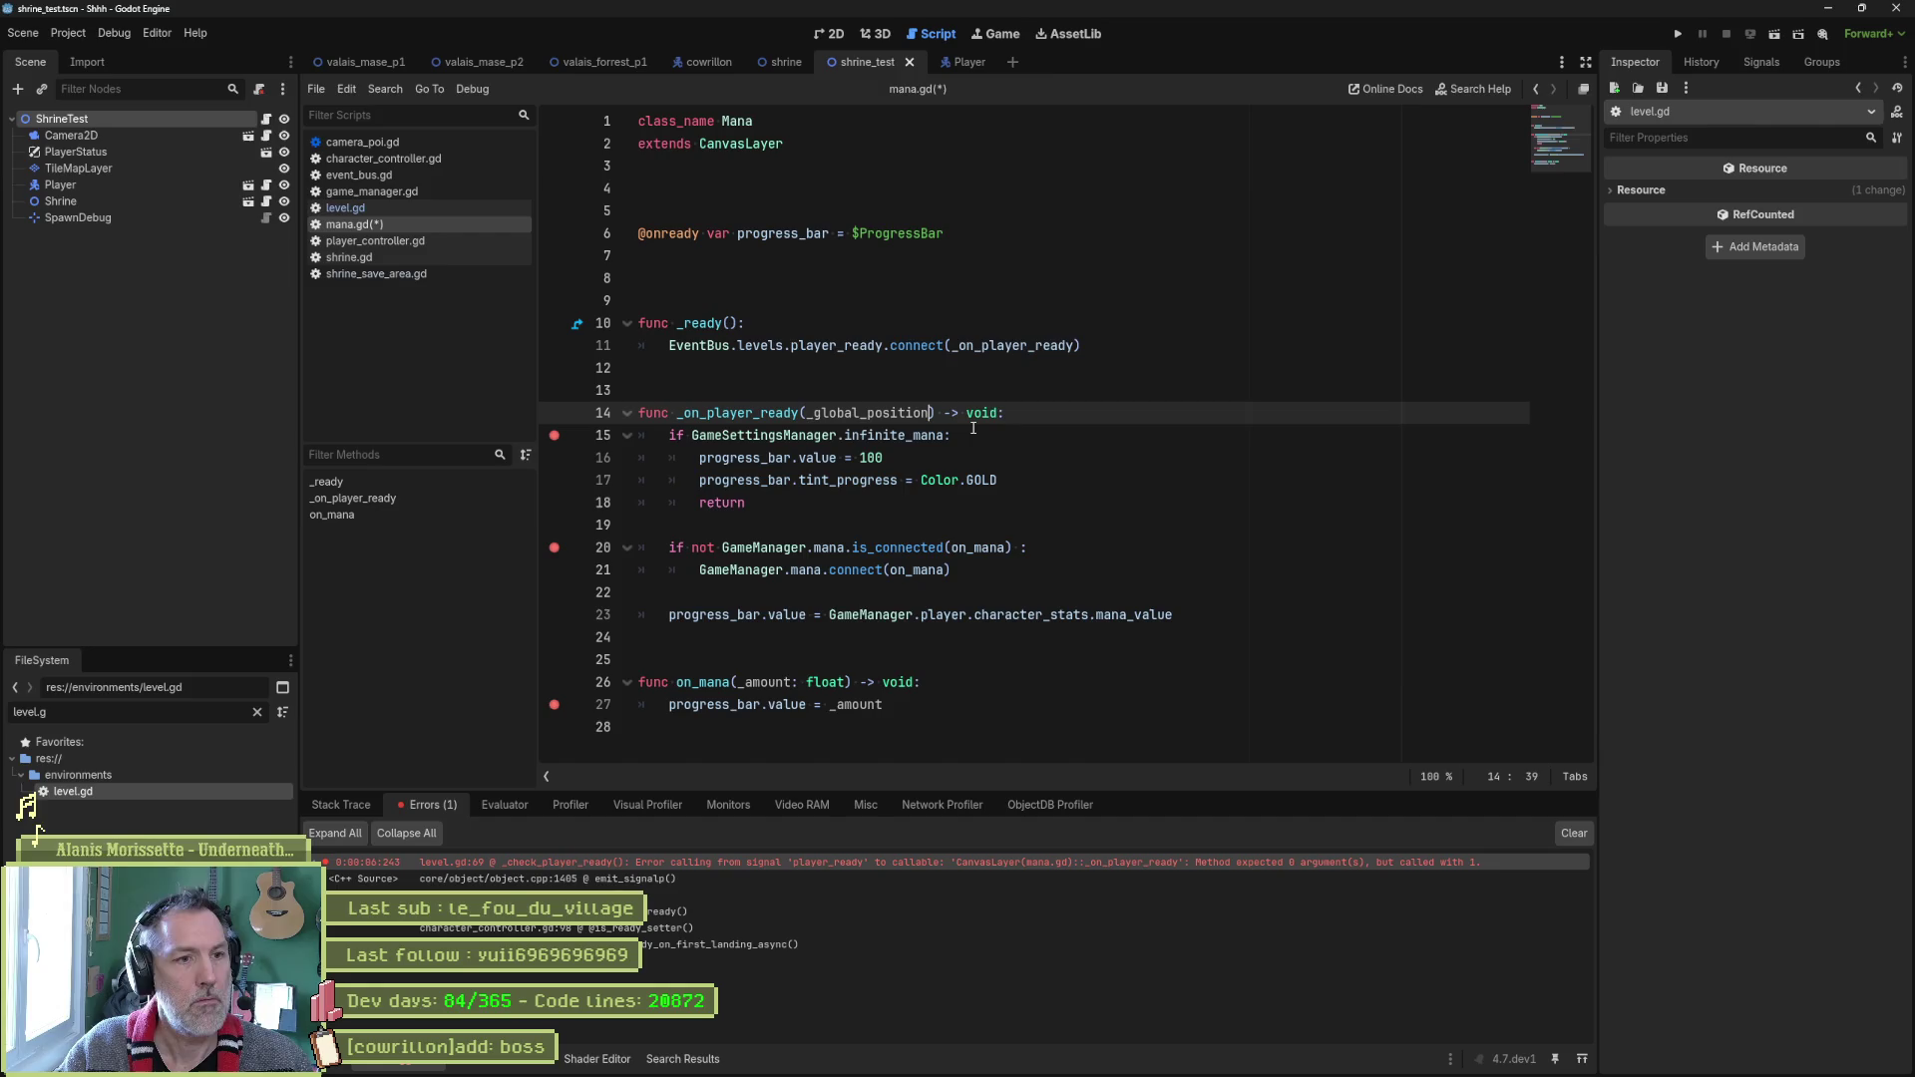
{"action": "type", "text": "ector2"}
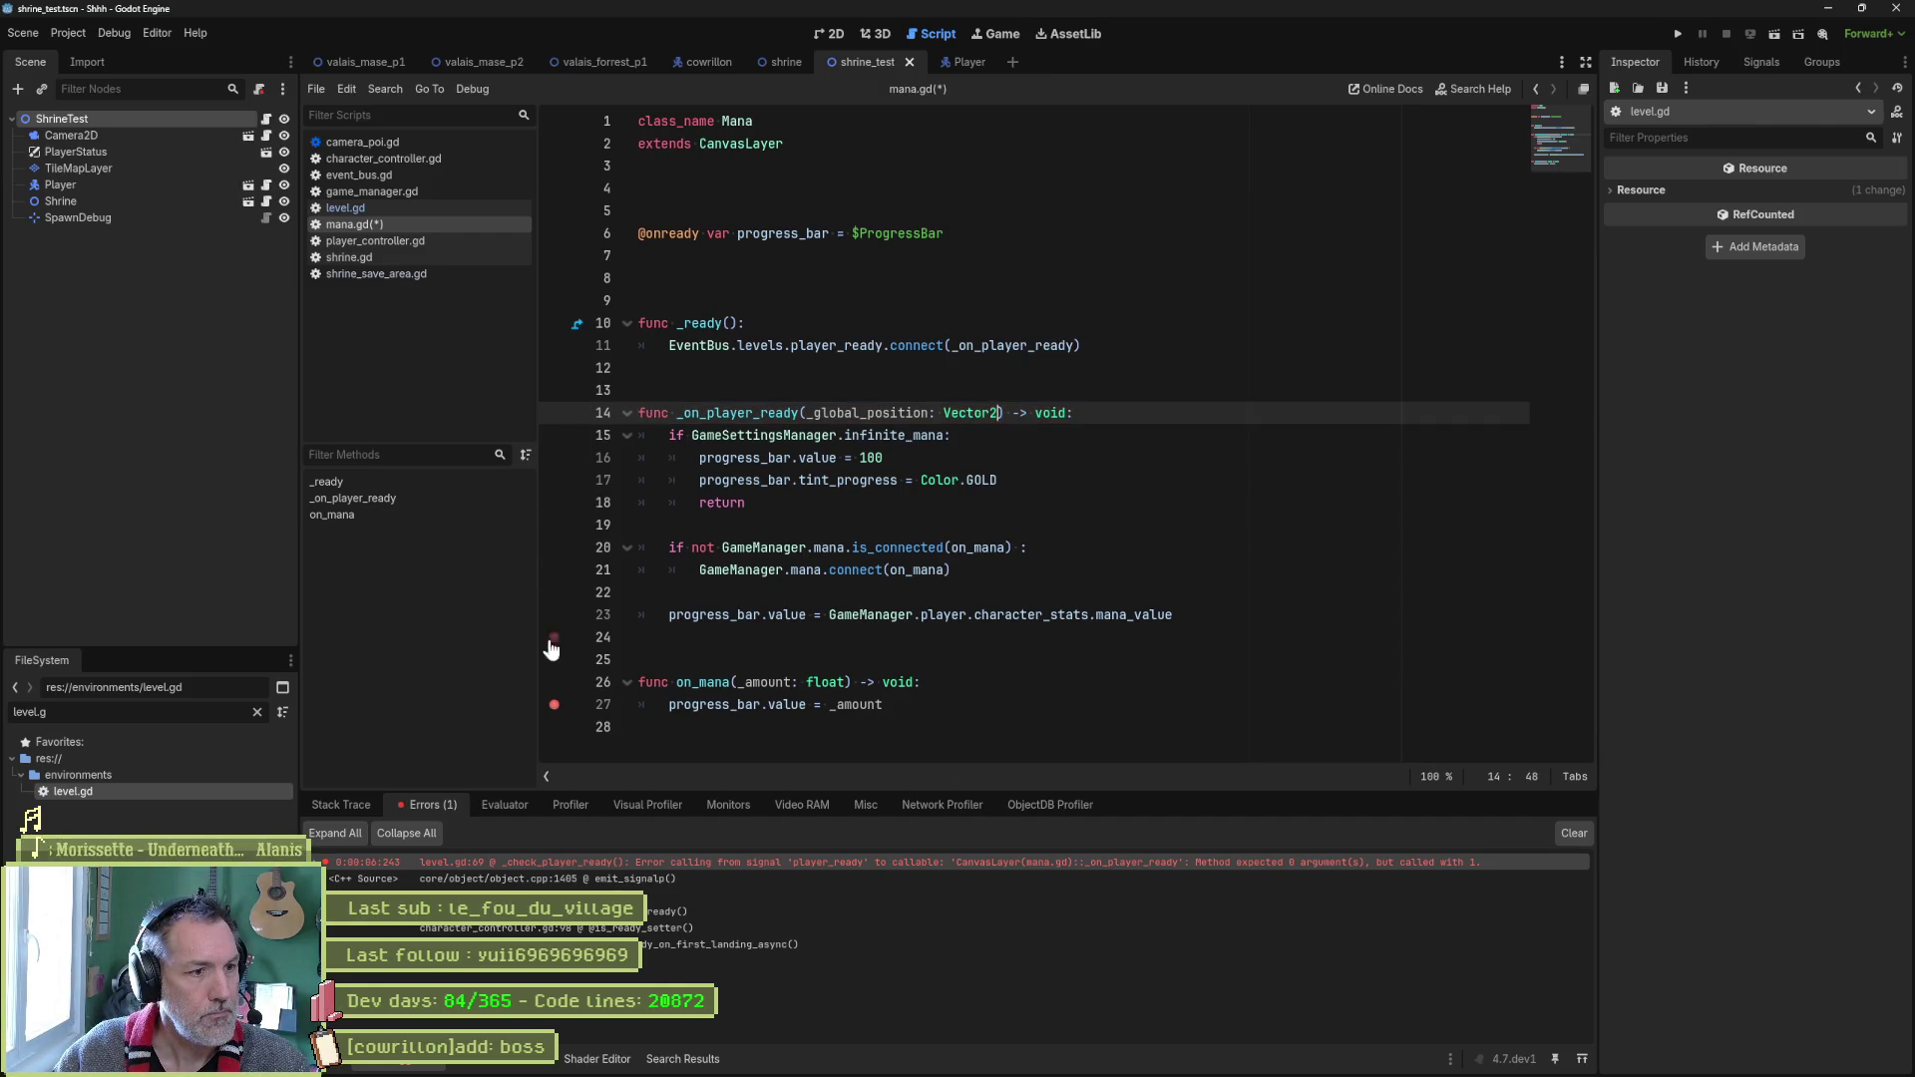
{"action": "key", "text": "F6"}
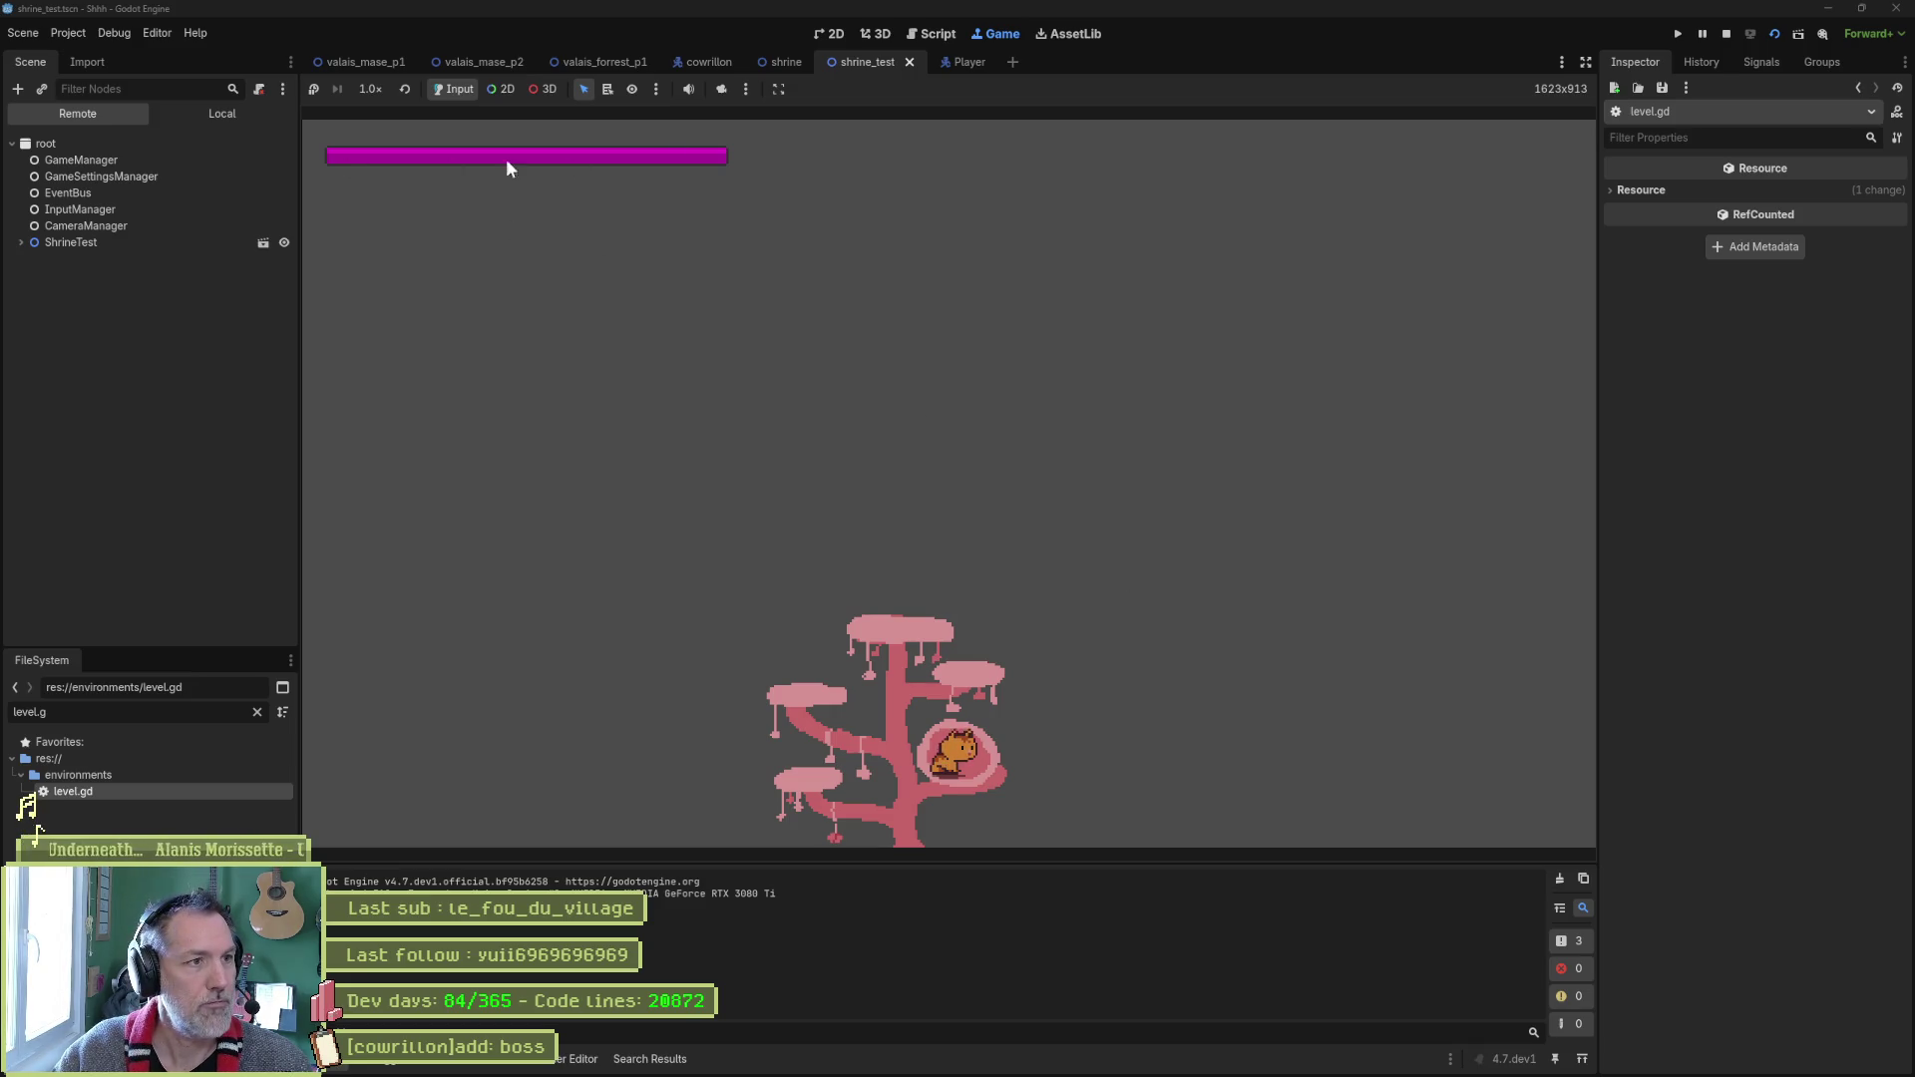
{"action": "key", "text": "F8"}
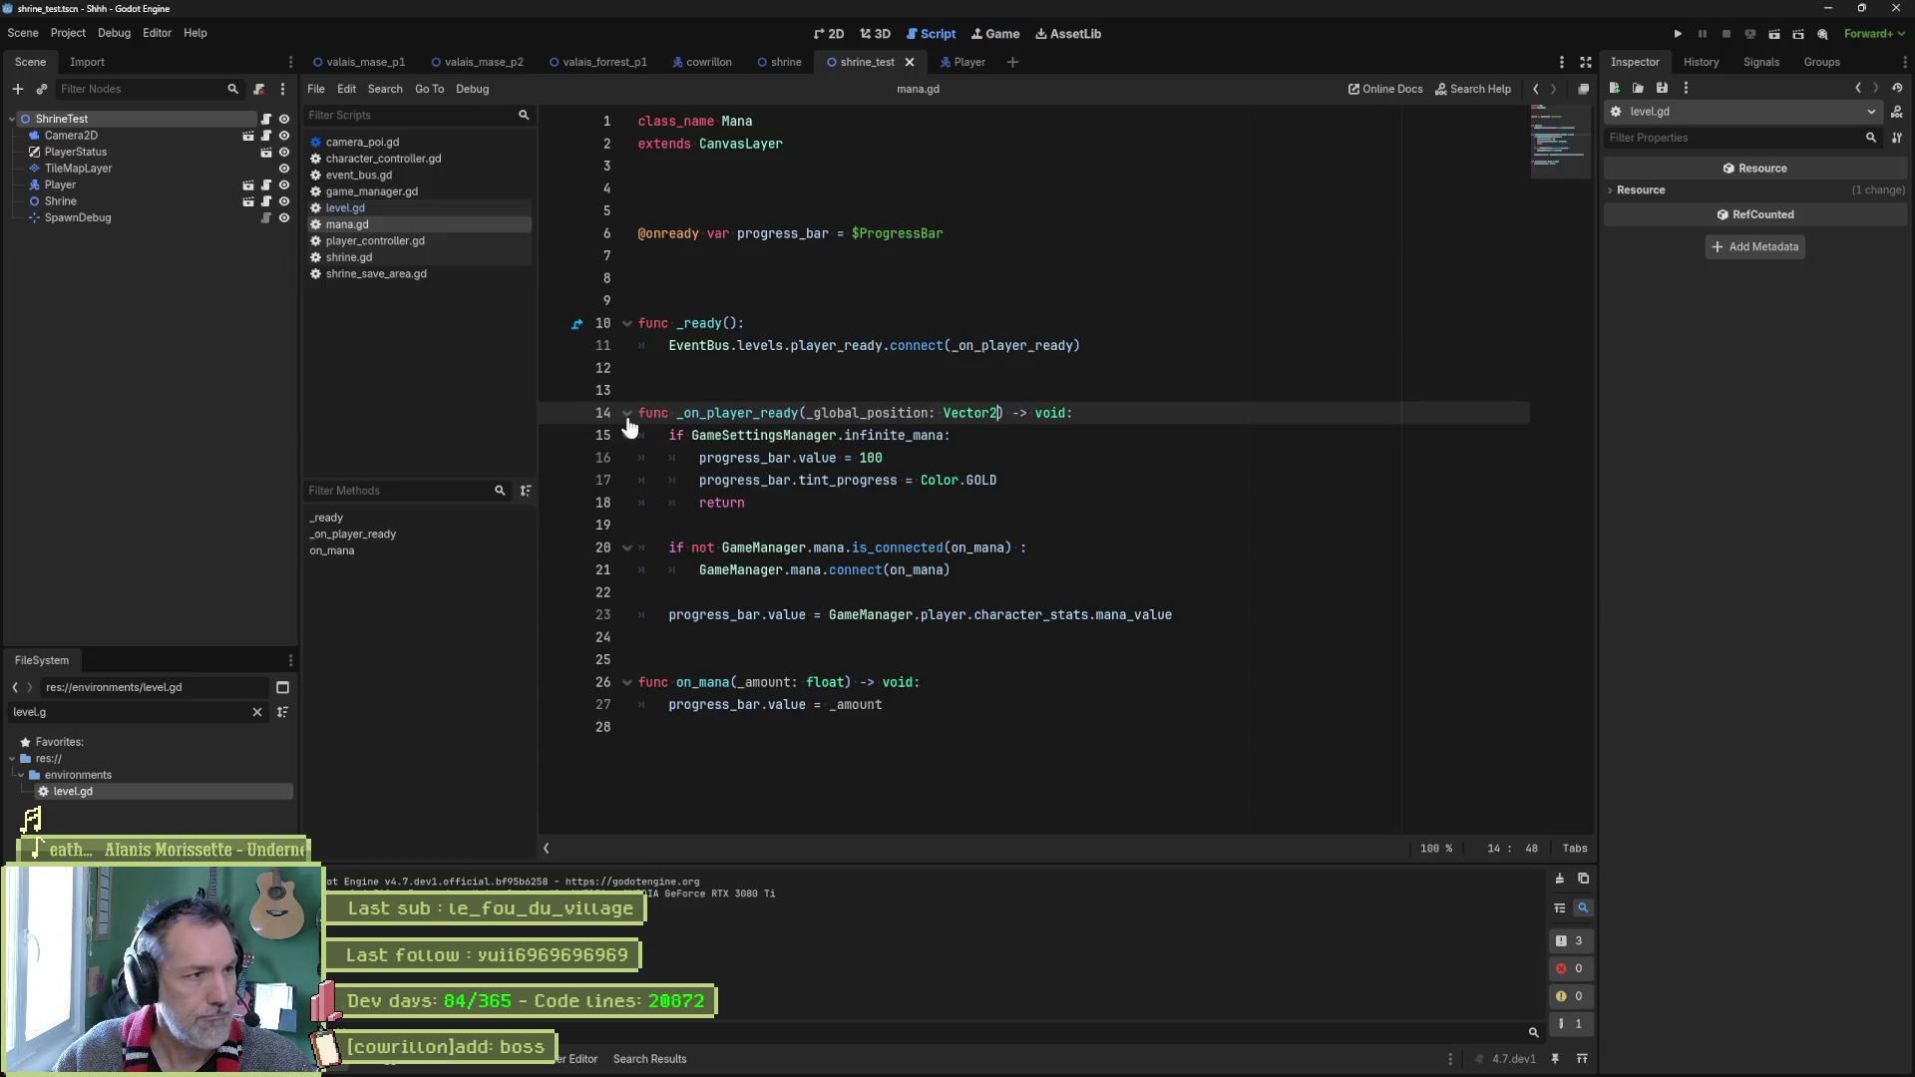
Look over shrine.gd and shrine_save_area.gd, checking the 100.0 mana value on line 23.
{"action": "left_click", "coordinate": [409, 256]}
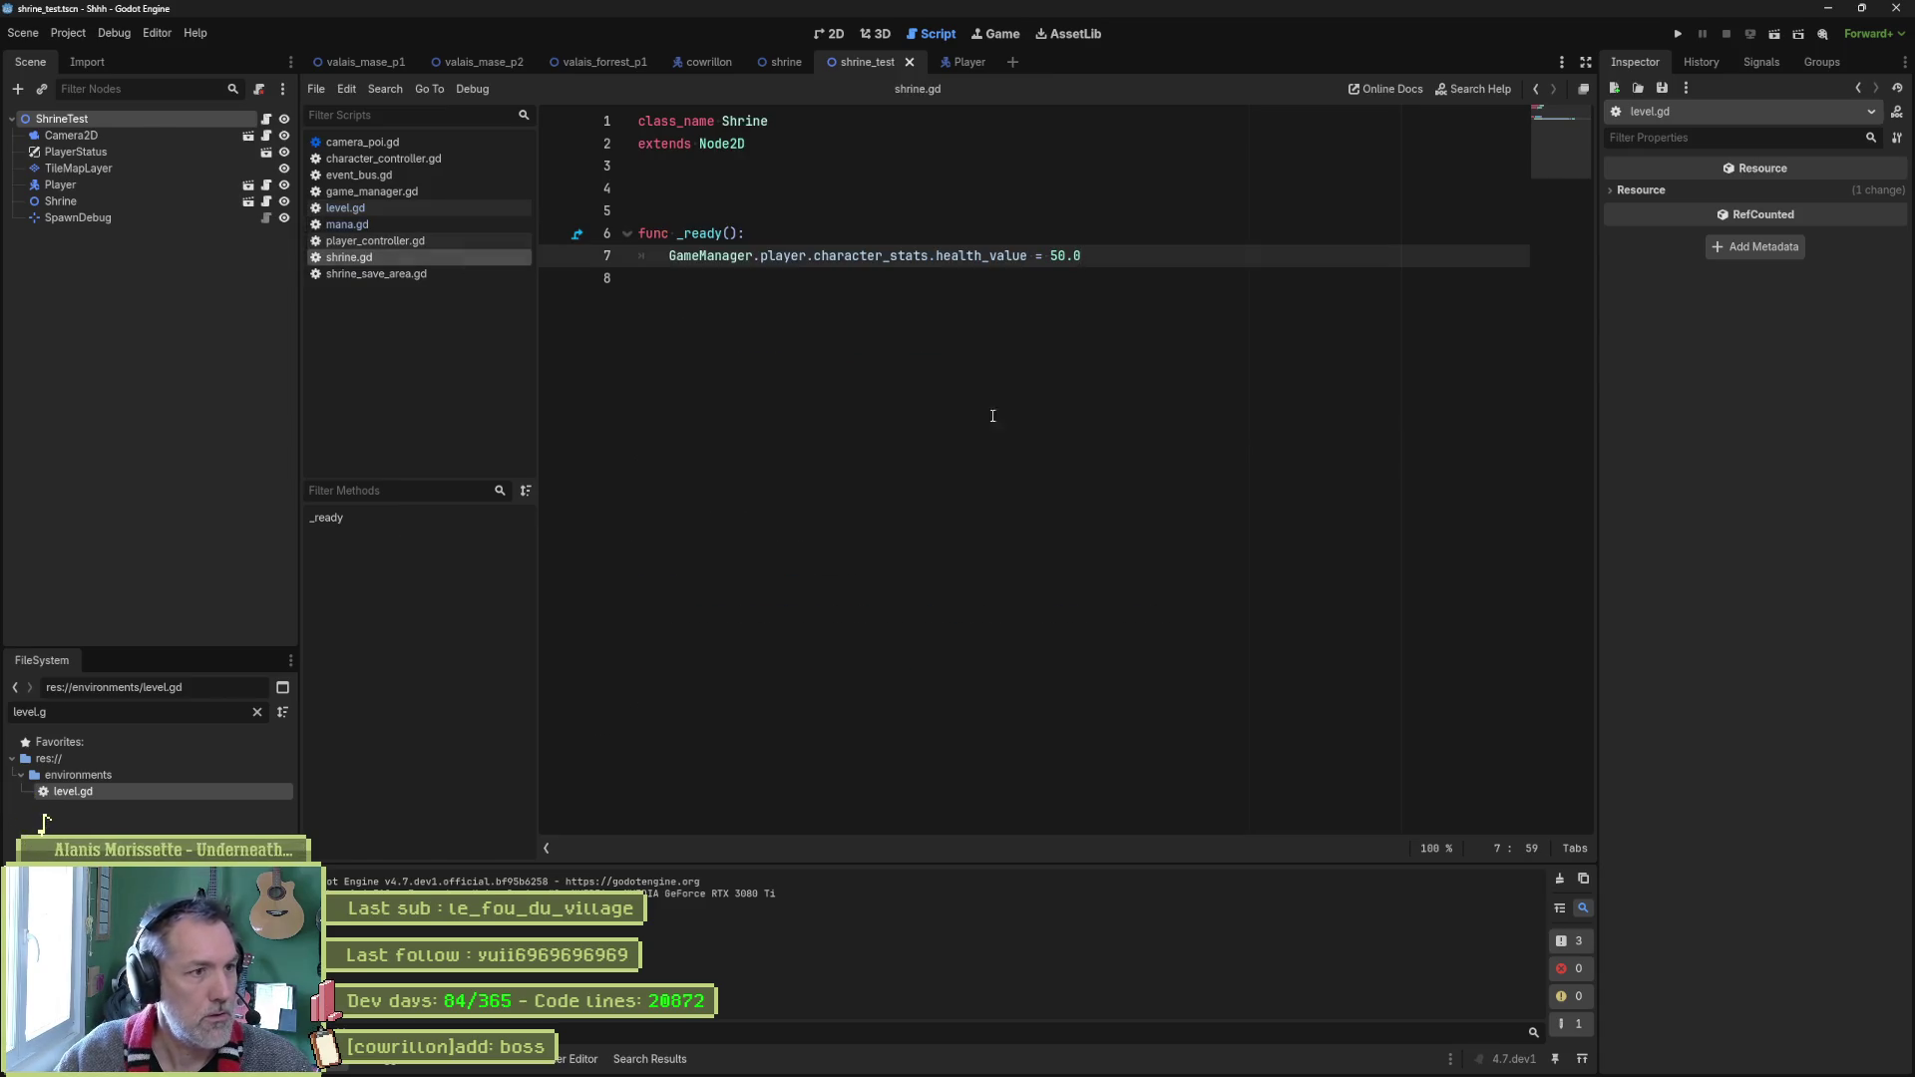
{"action": "left_click", "coordinate": [479, 274]}
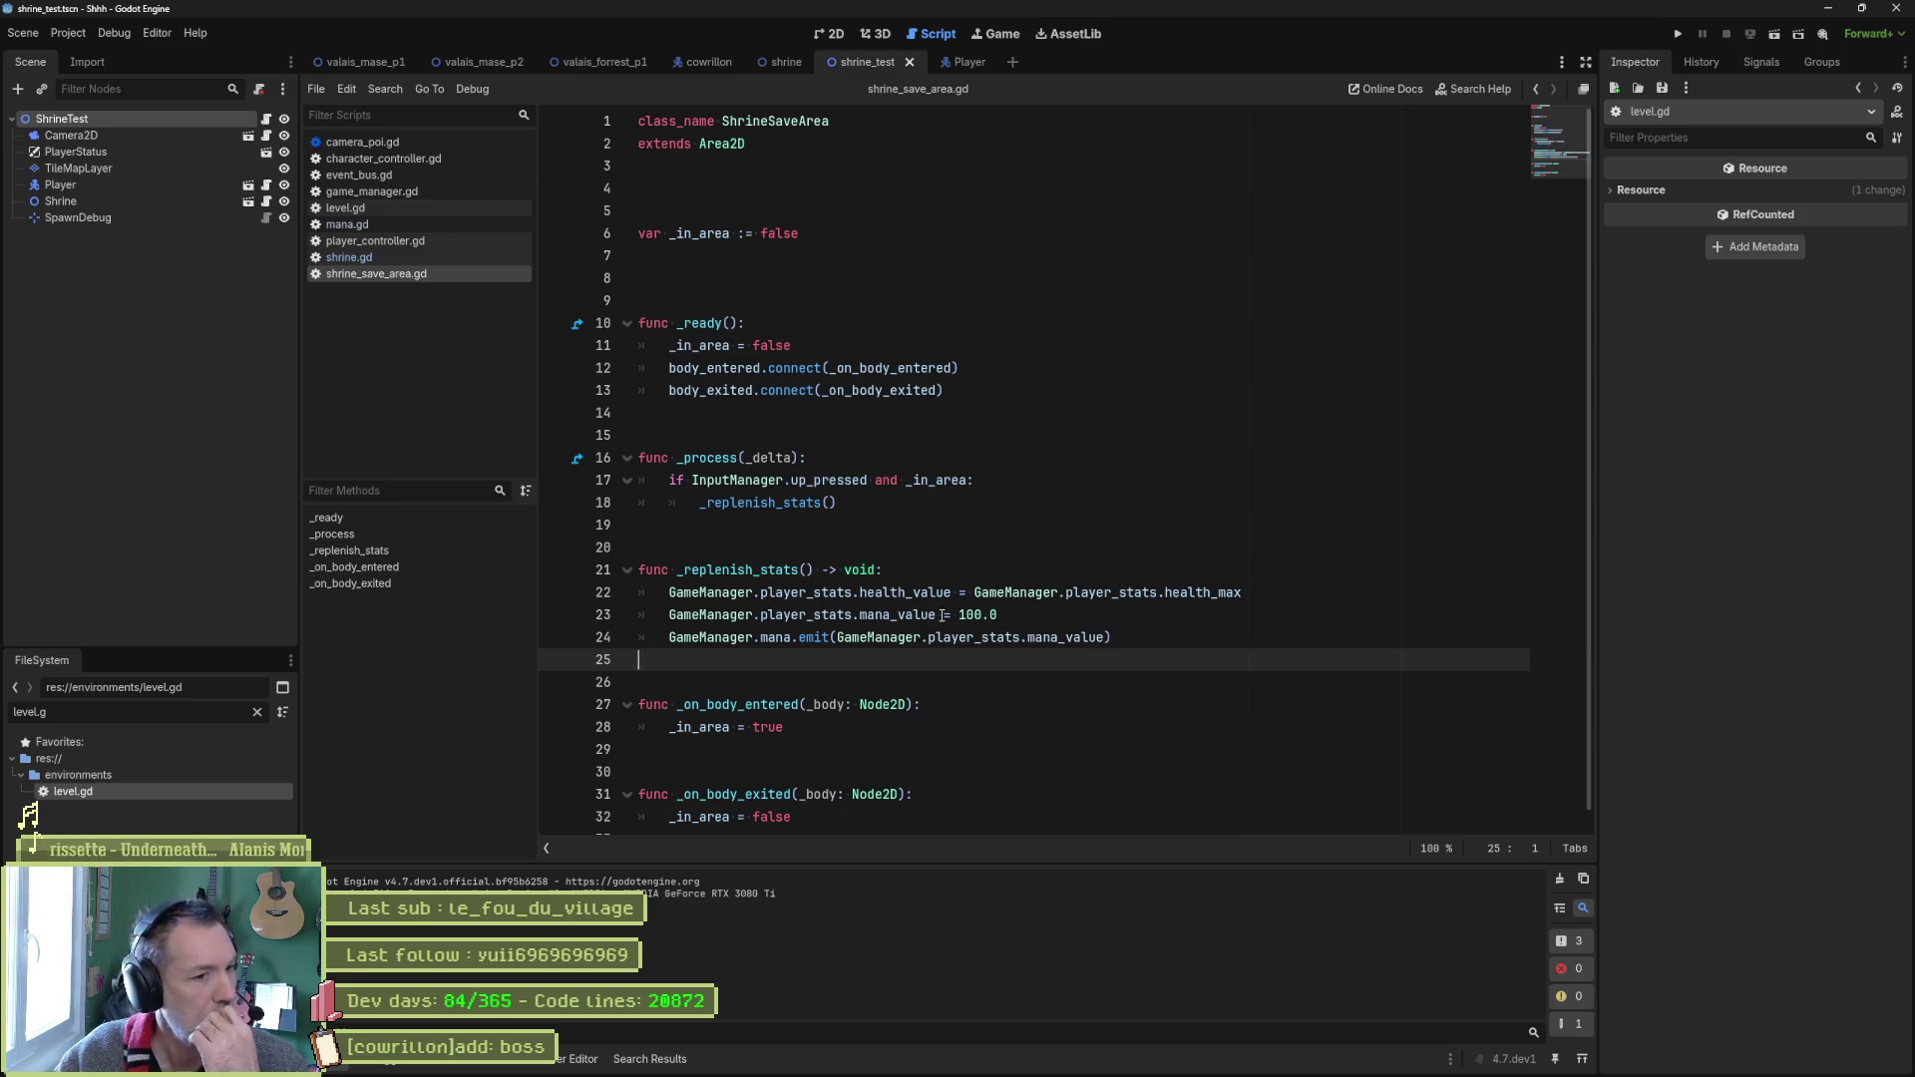
{"action": "left_click_drag", "start_coordinate": [958, 616], "coordinate": [1002, 614]}
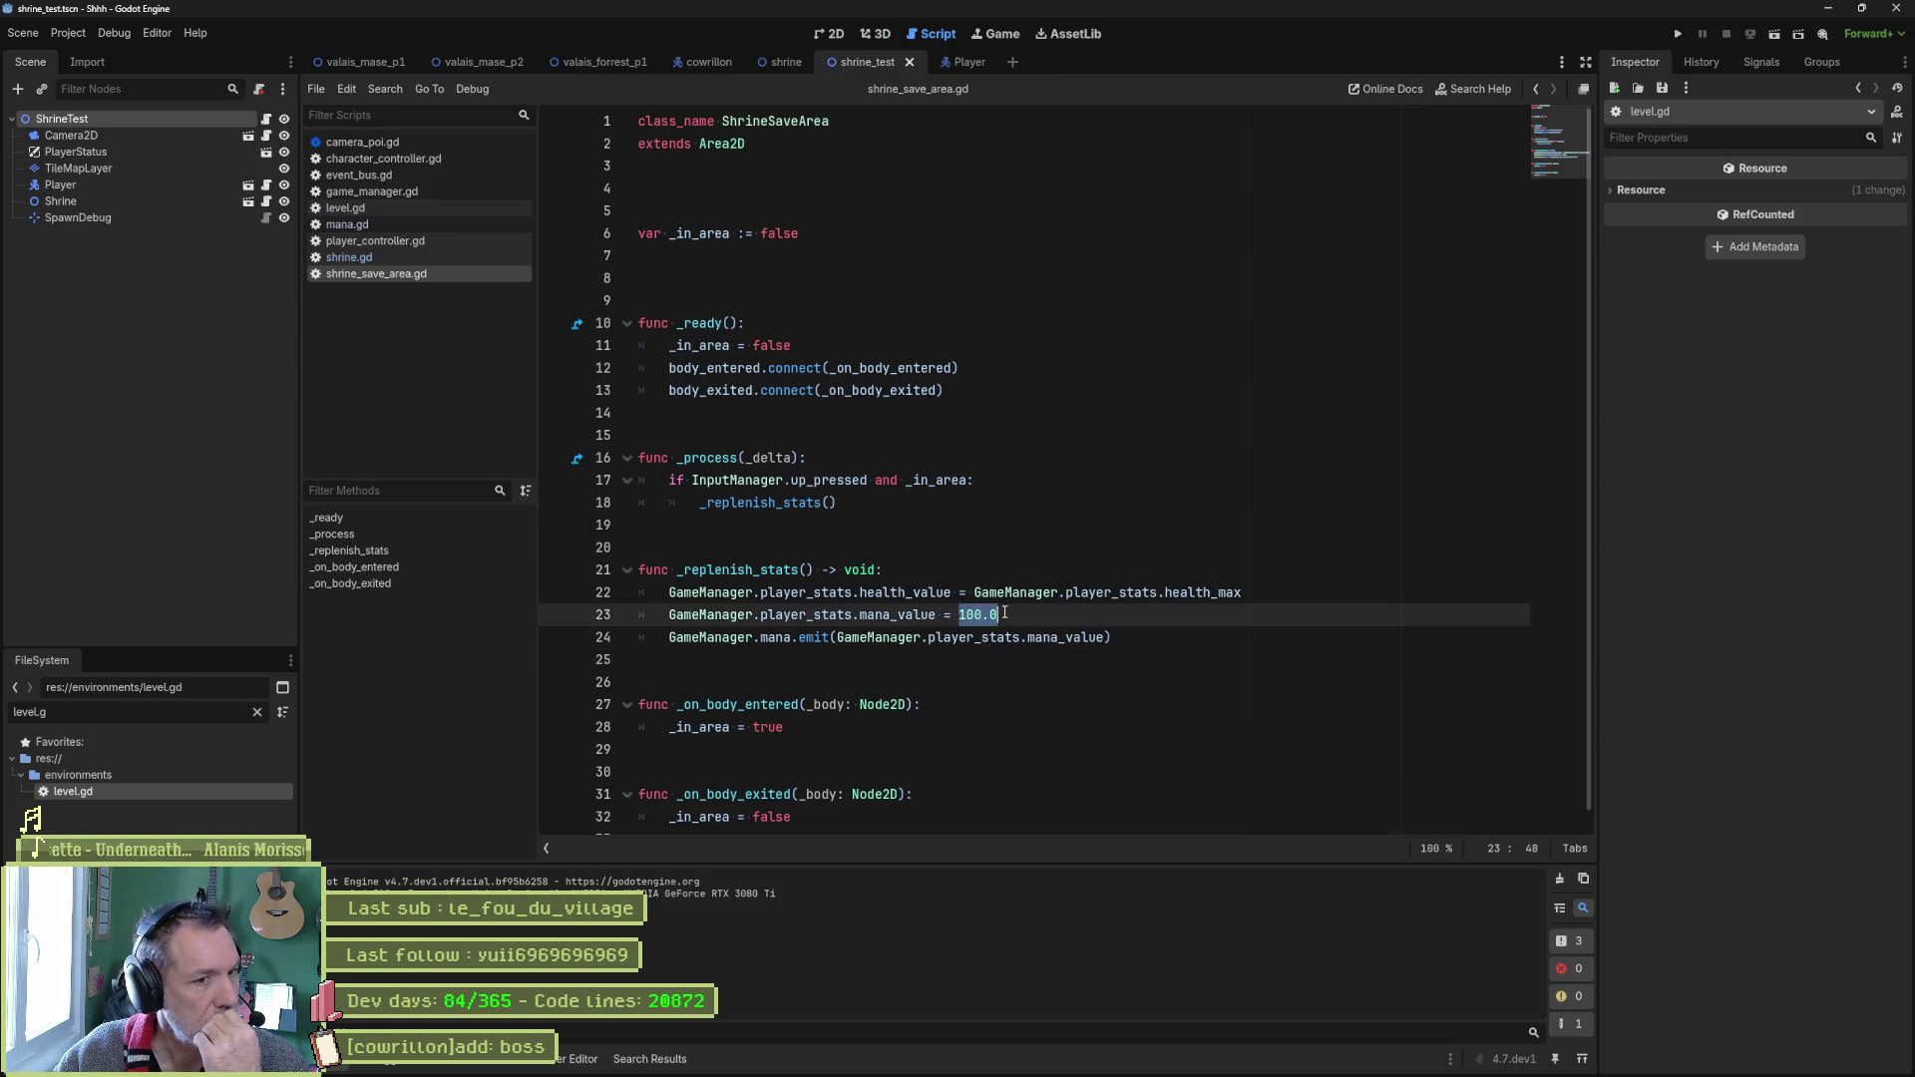
{"action": "left_click", "coordinate": [1057, 613]}
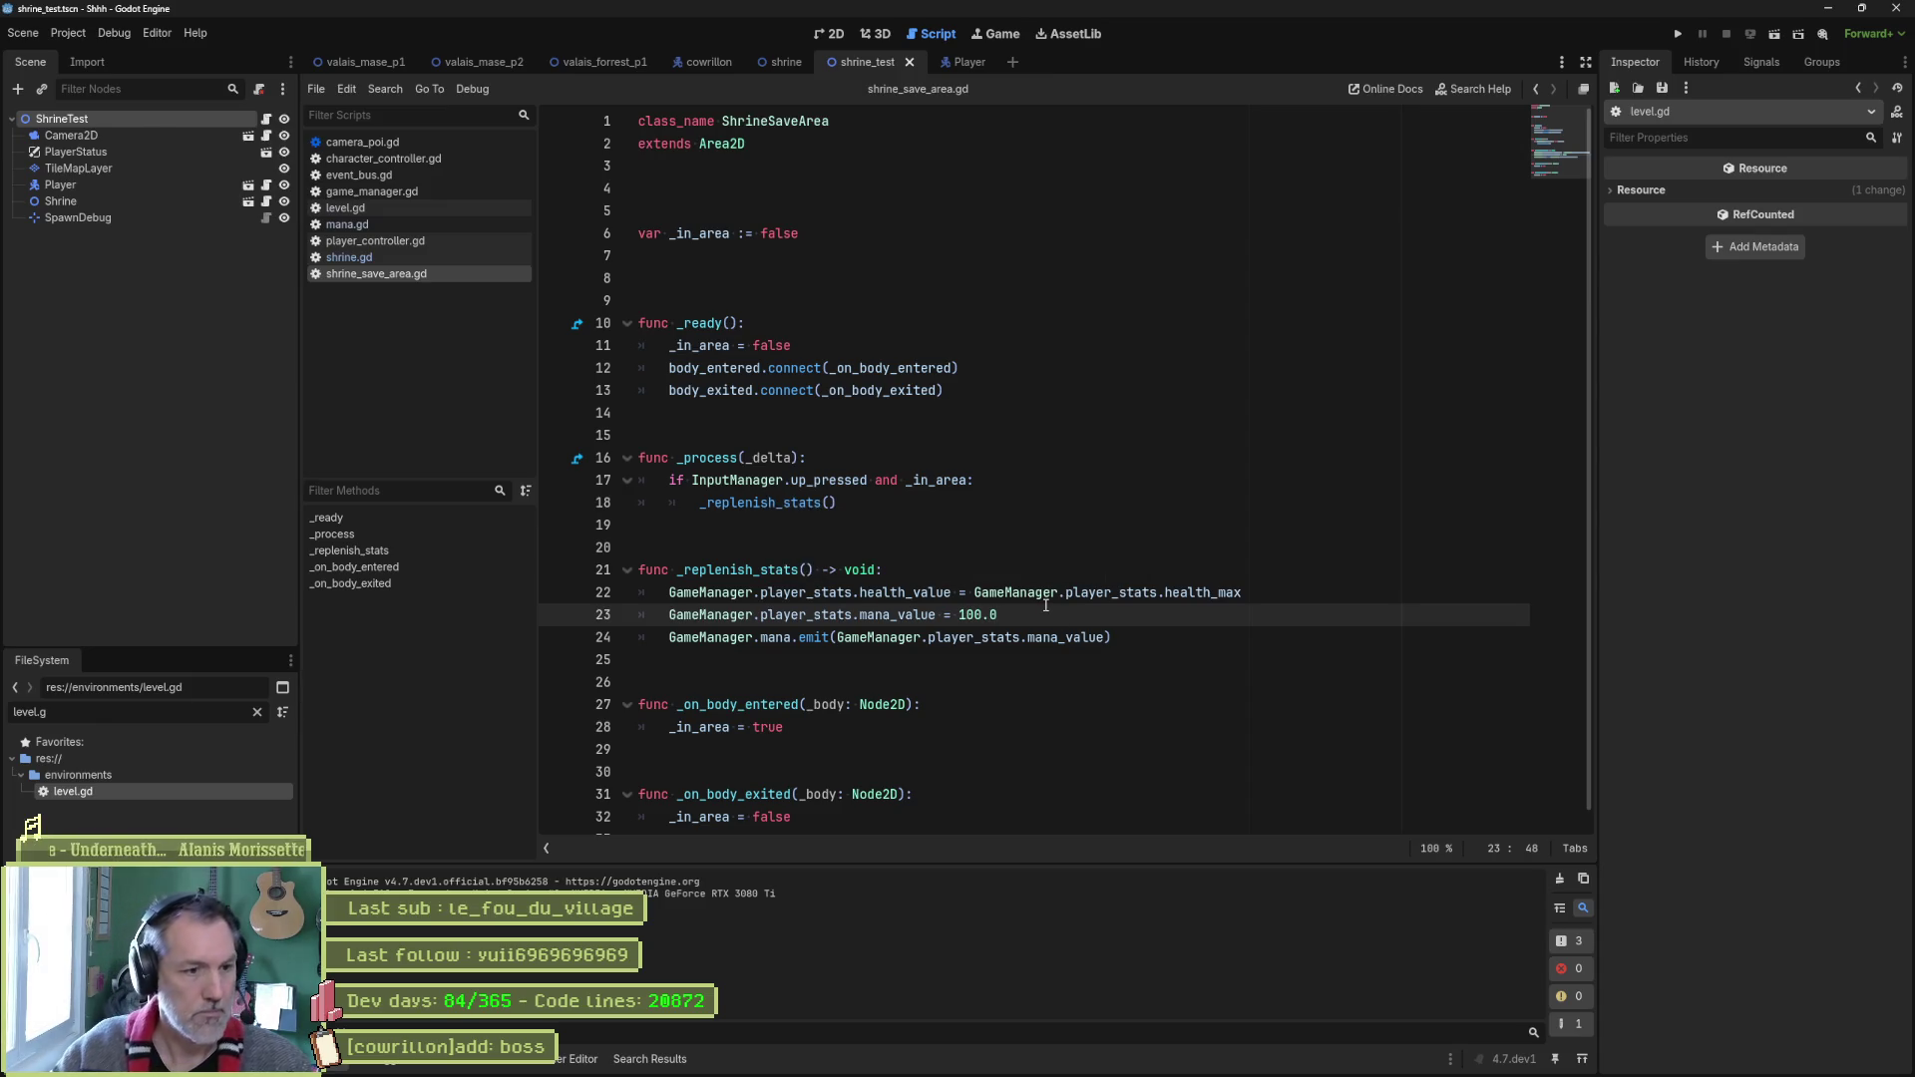
Switch from Godot Engine to the Shhh project's Asana board in the browser.
{"action": "mouse_move", "coordinate": [1010, 1075]}
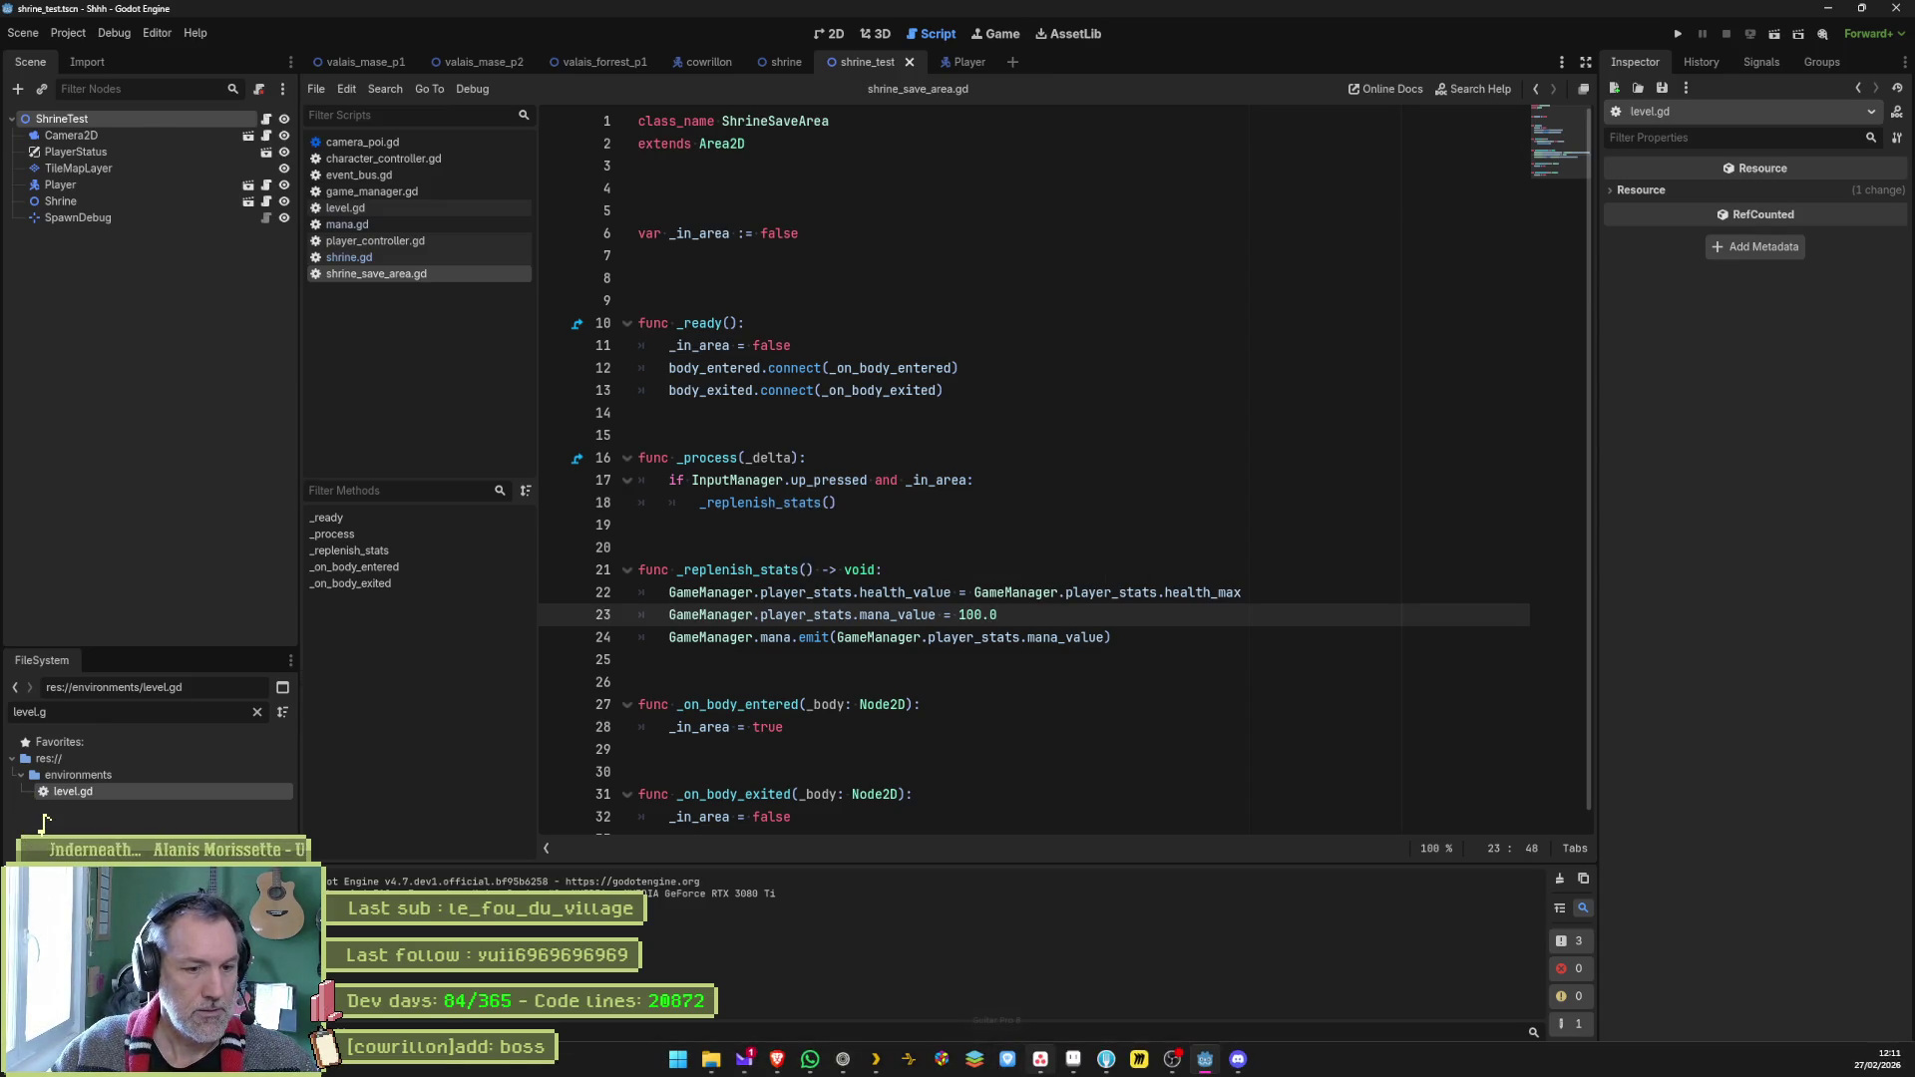
{"action": "mouse_move", "coordinate": [1066, 1064]}
{"action": "left_click", "coordinate": [1040, 988]}
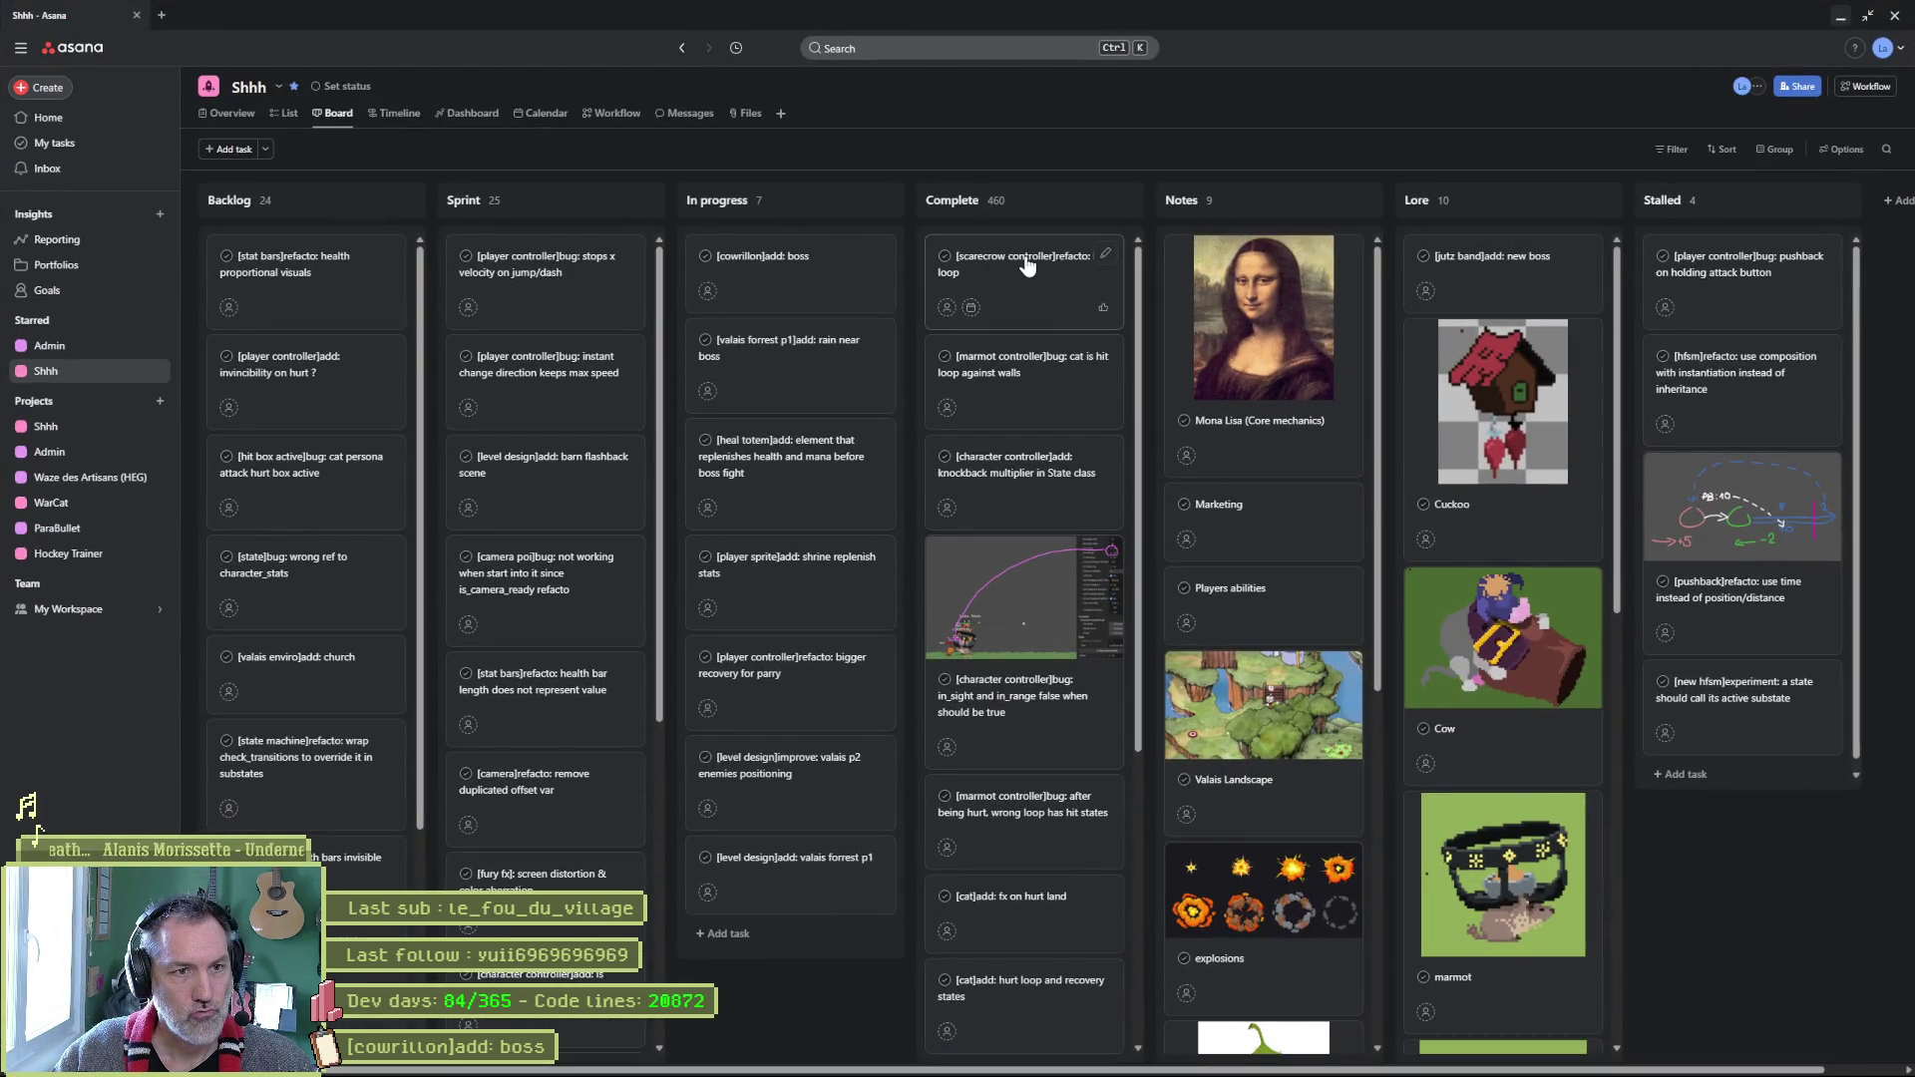
View the [cowrillon]add: boss task details in Asana, then bring Fork forward.
{"action": "left_click", "coordinate": [804, 273]}
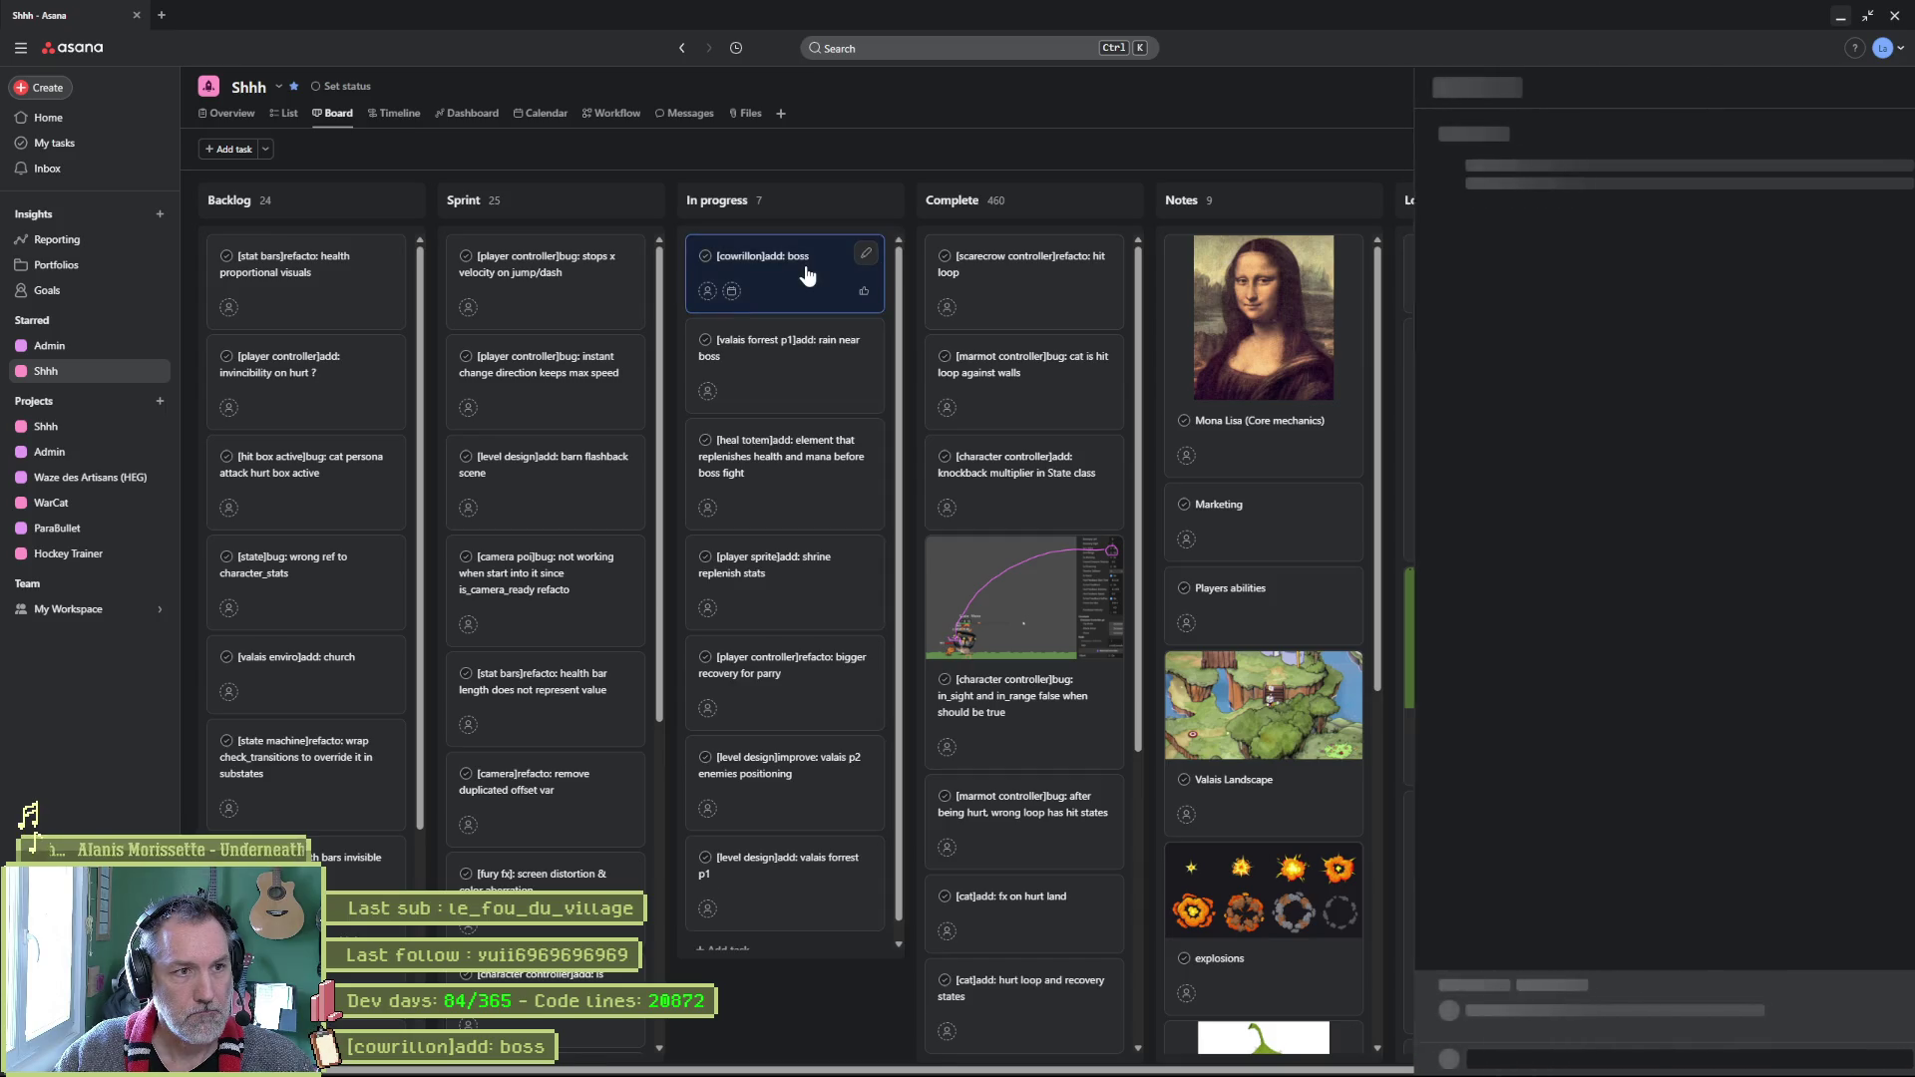
{"action": "left_click", "coordinate": [1106, 1071]}
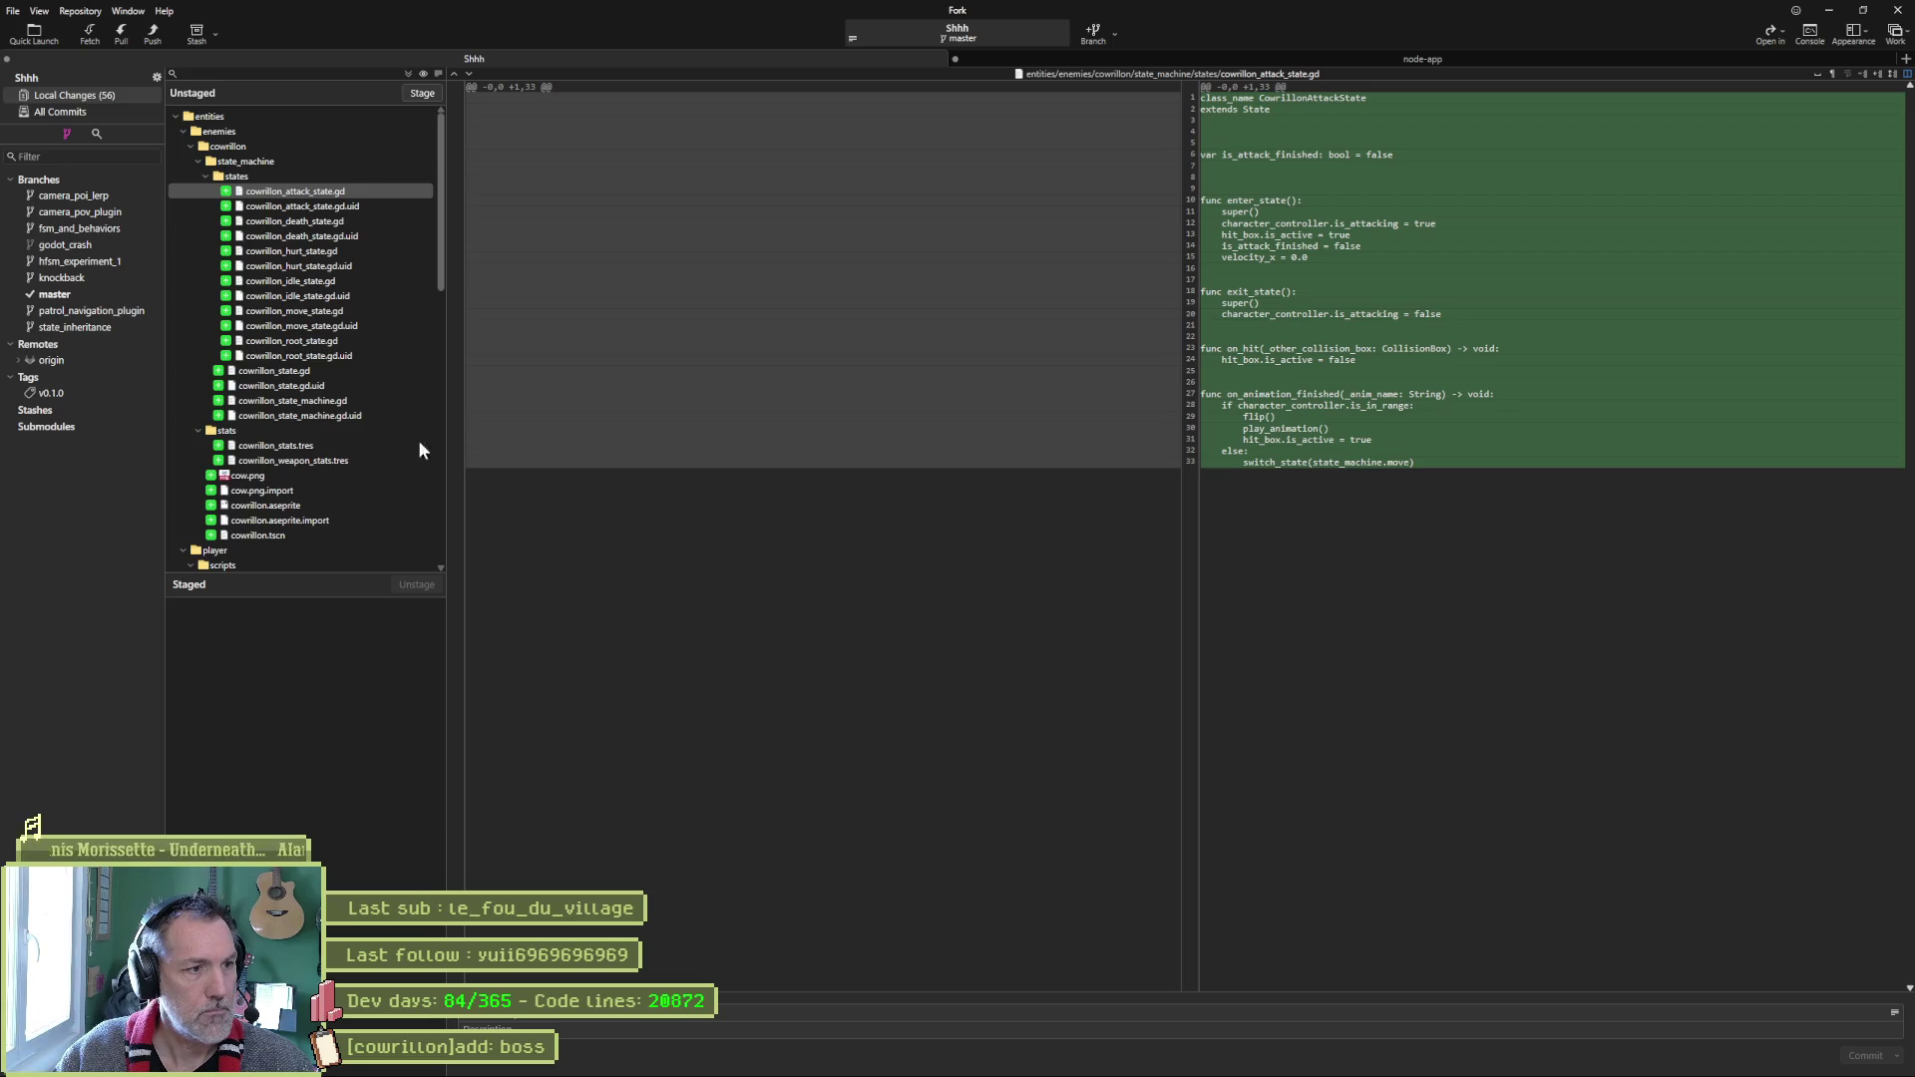
Scroll through Fork's unstaged boss and shrine files, then return to the Asana boss task.
{"action": "scroll", "coordinate": [368, 369], "scroll_direction": "down", "scroll_amount": 5}
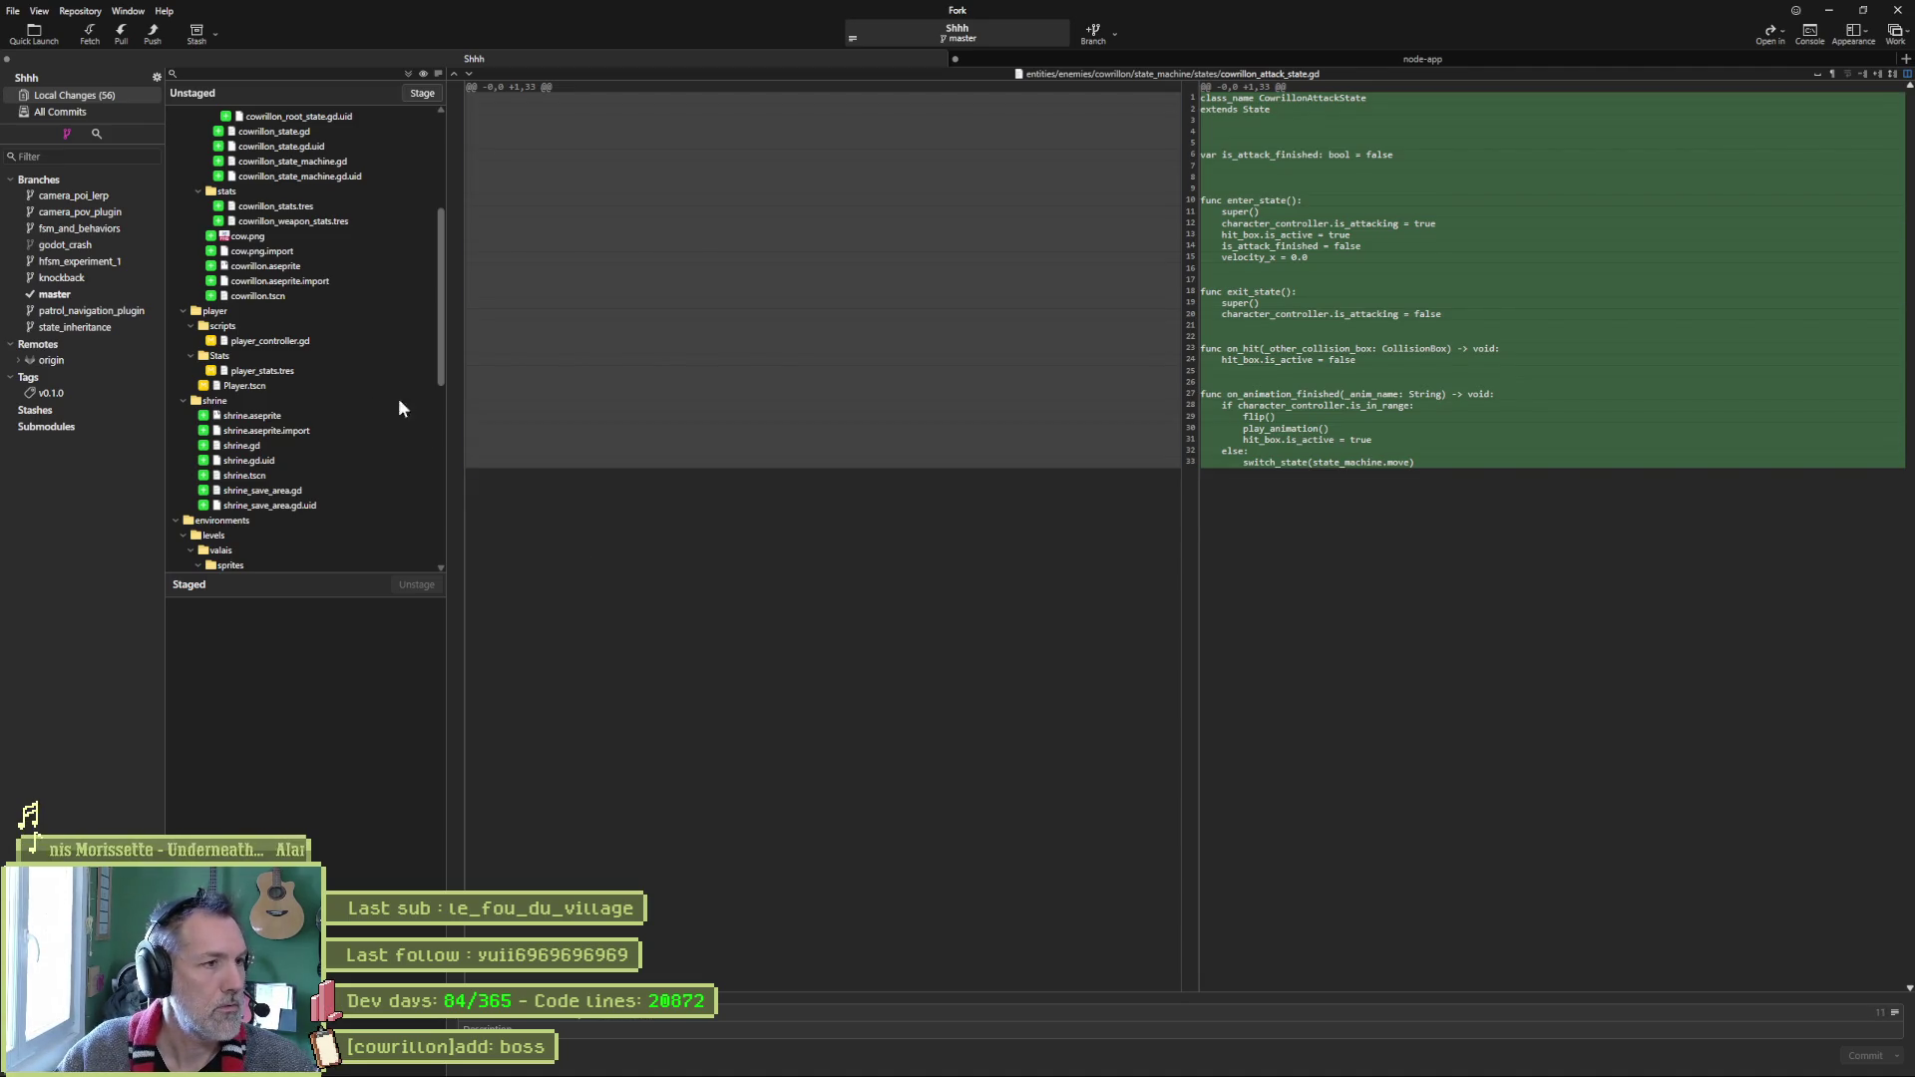
{"action": "key", "text": "alt+Tab"}
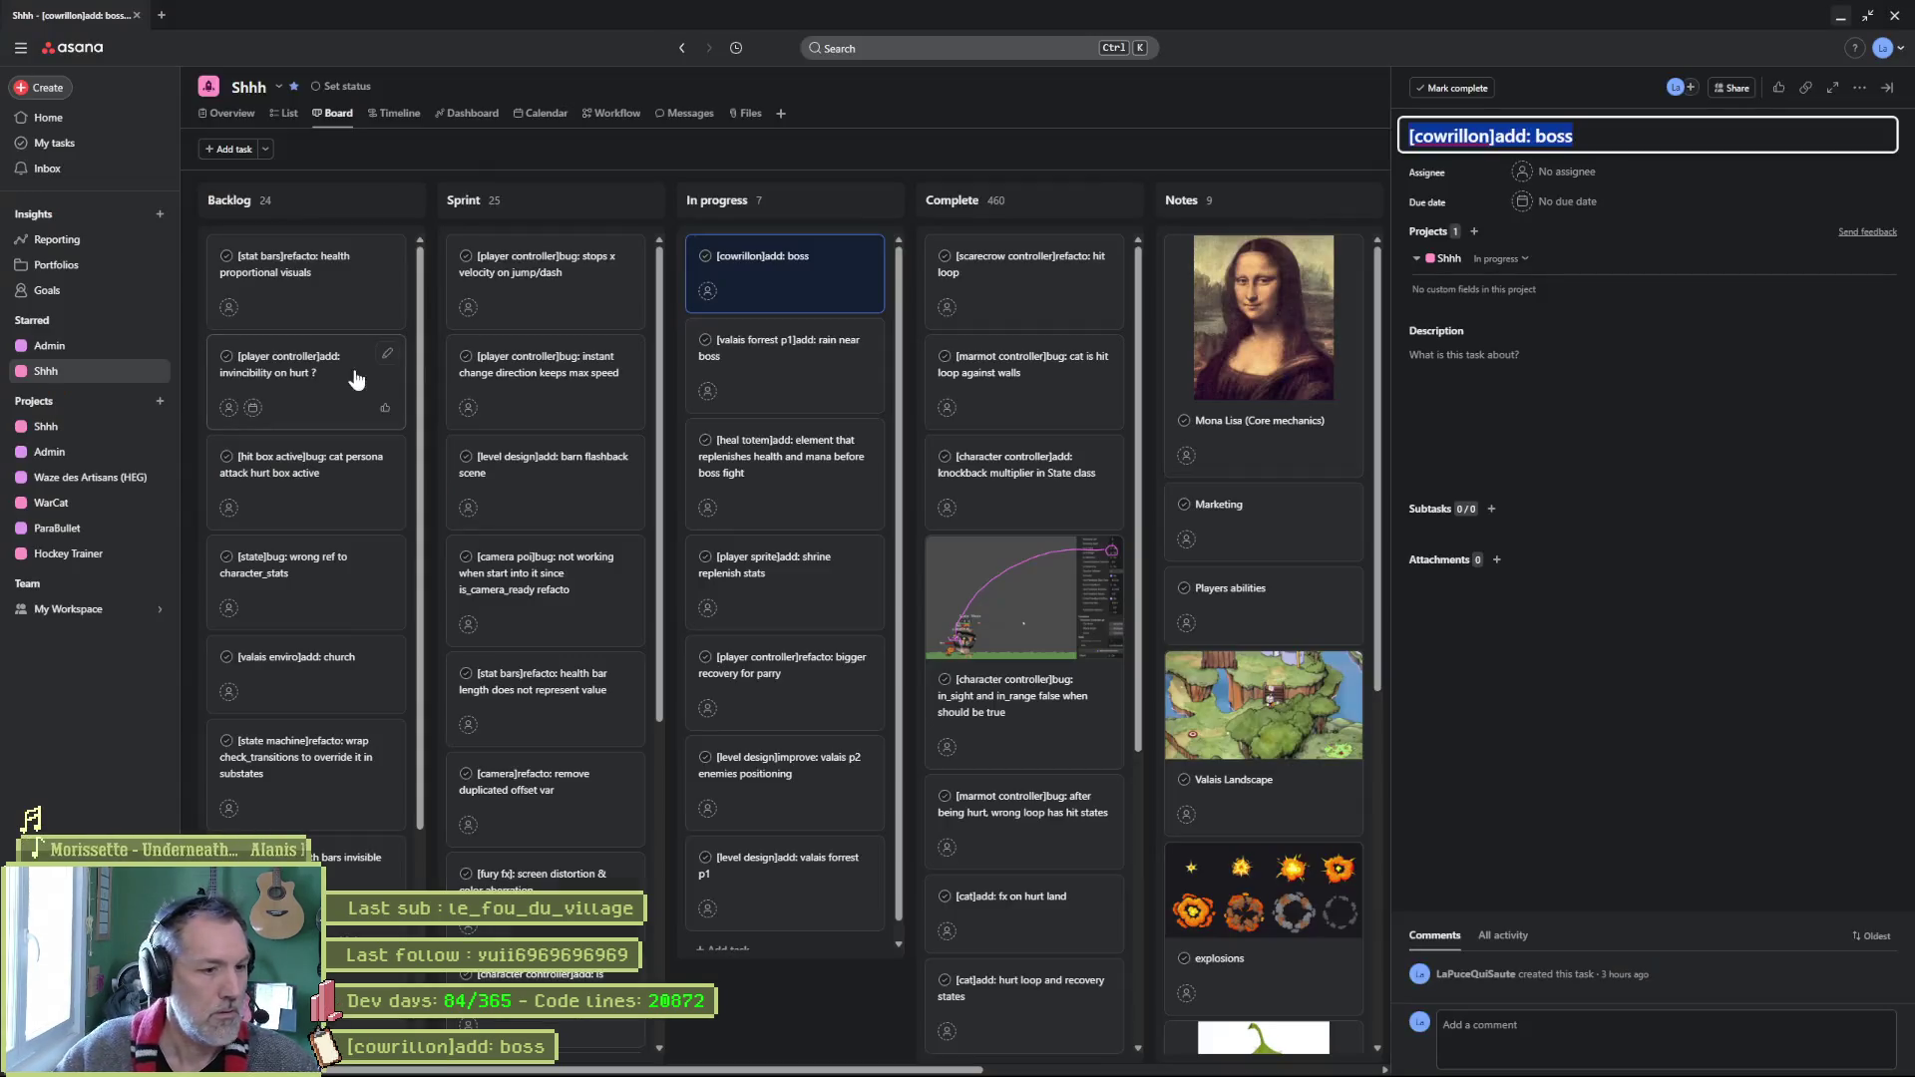
Copy the heal totem task title from Asana and paste it into Fork's commit summary.
{"action": "left_click", "coordinate": [794, 365]}
{"action": "left_click", "coordinate": [797, 469]}
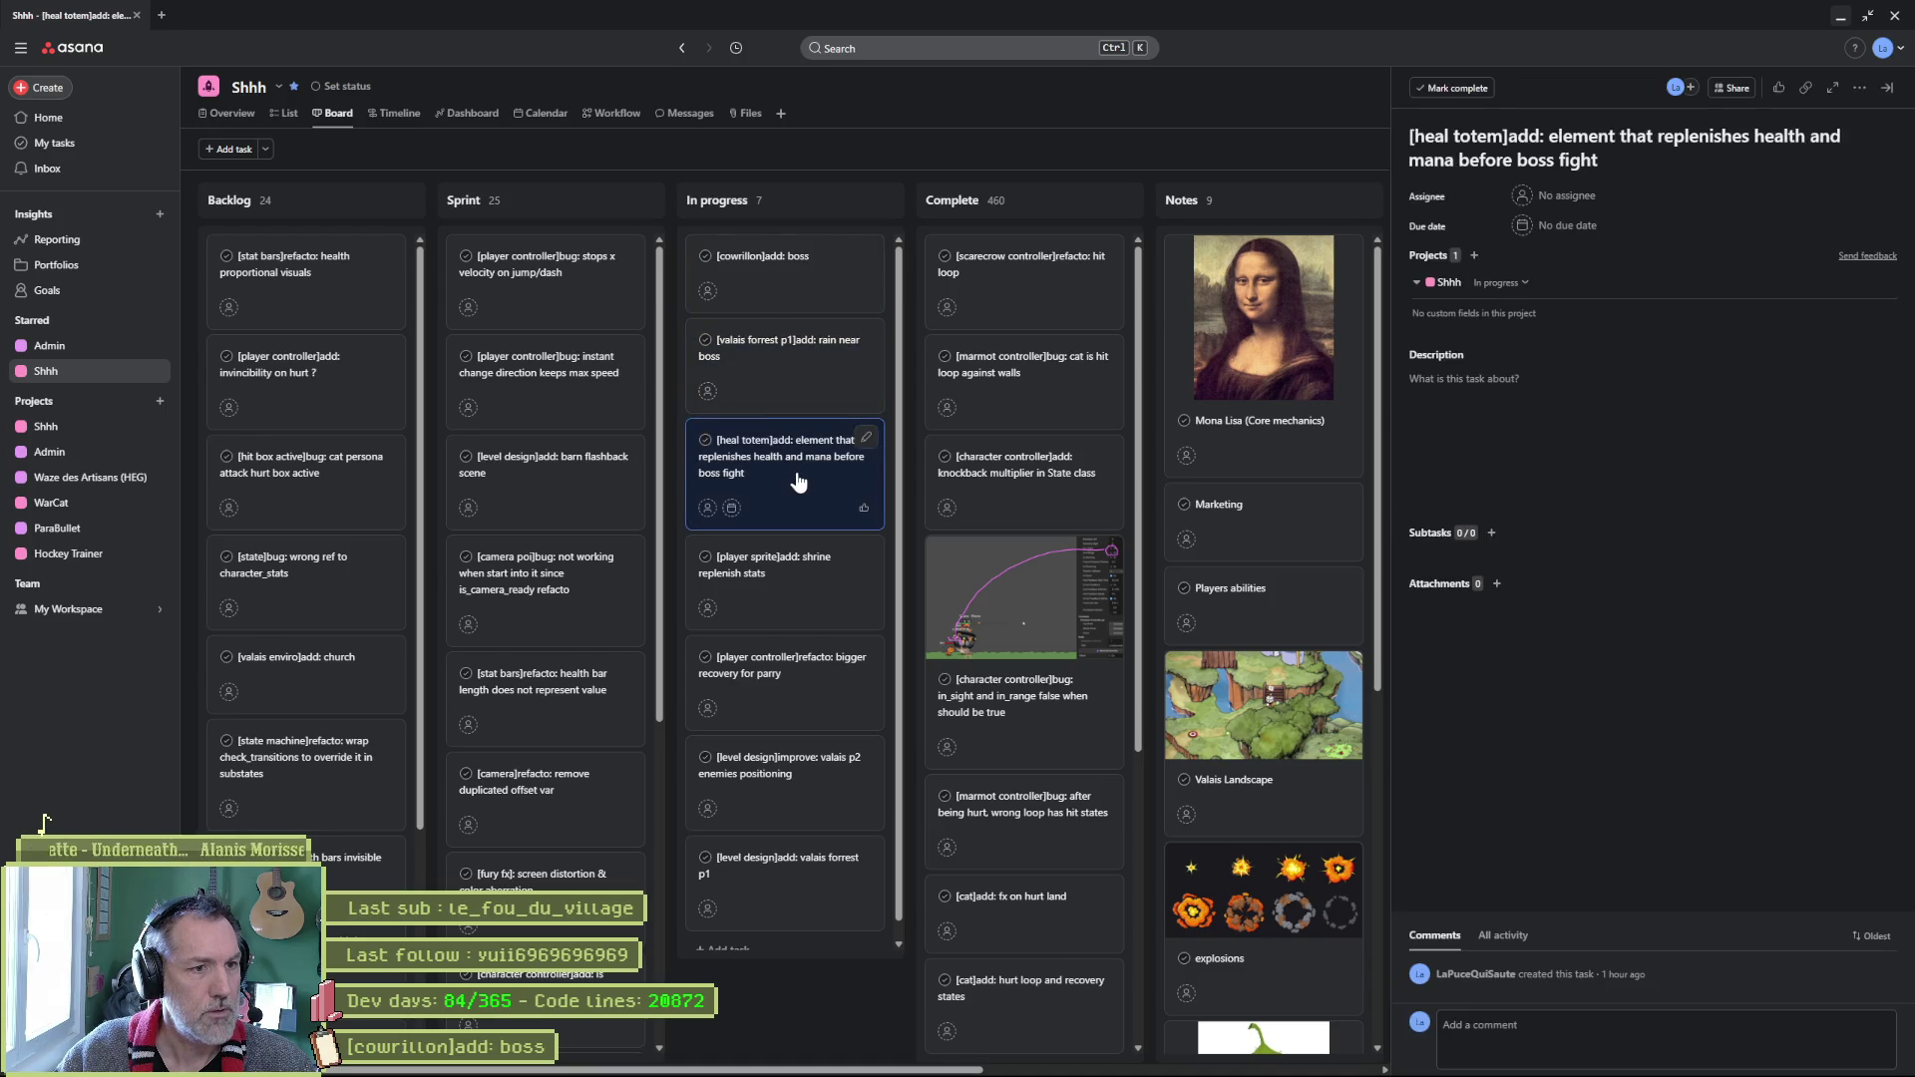
{"action": "key", "text": "Tab"}
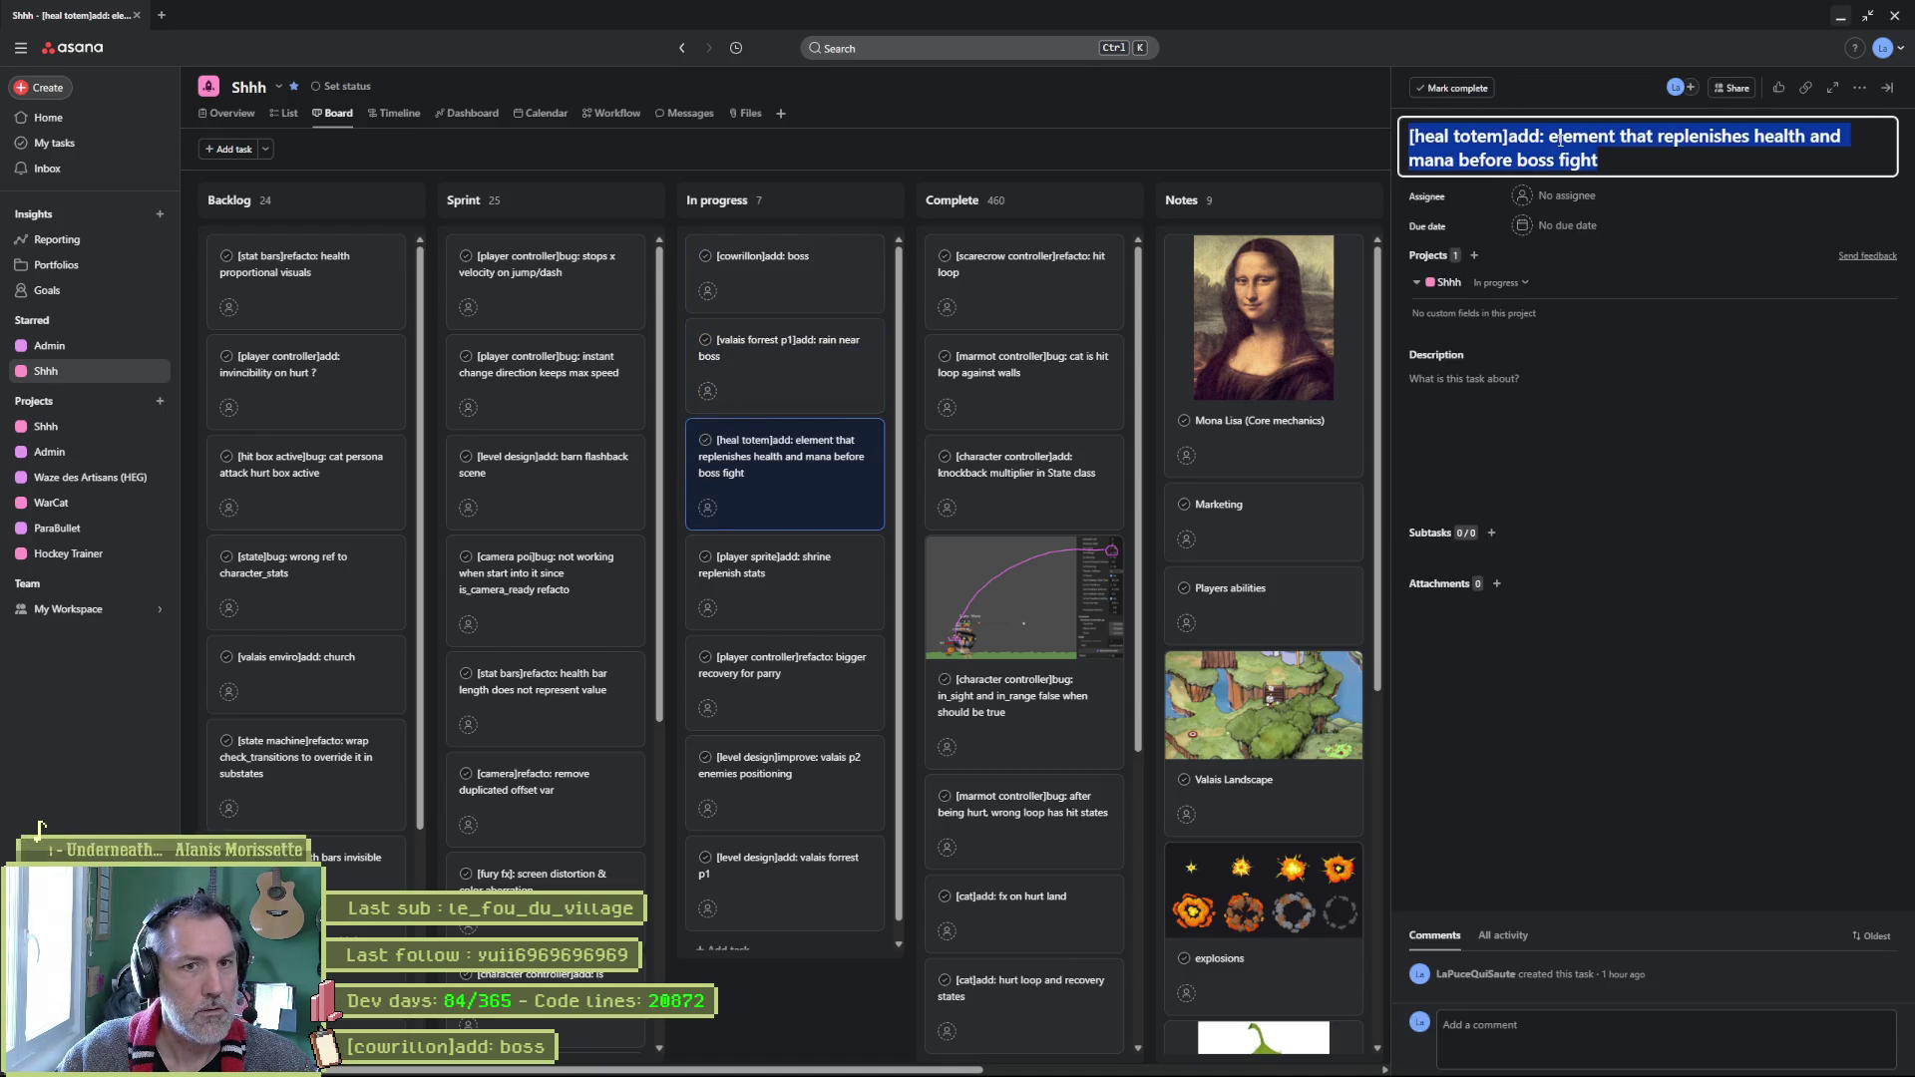
{"action": "key", "text": "alt+Tab"}
{"action": "key", "text": "ctrl+v"}
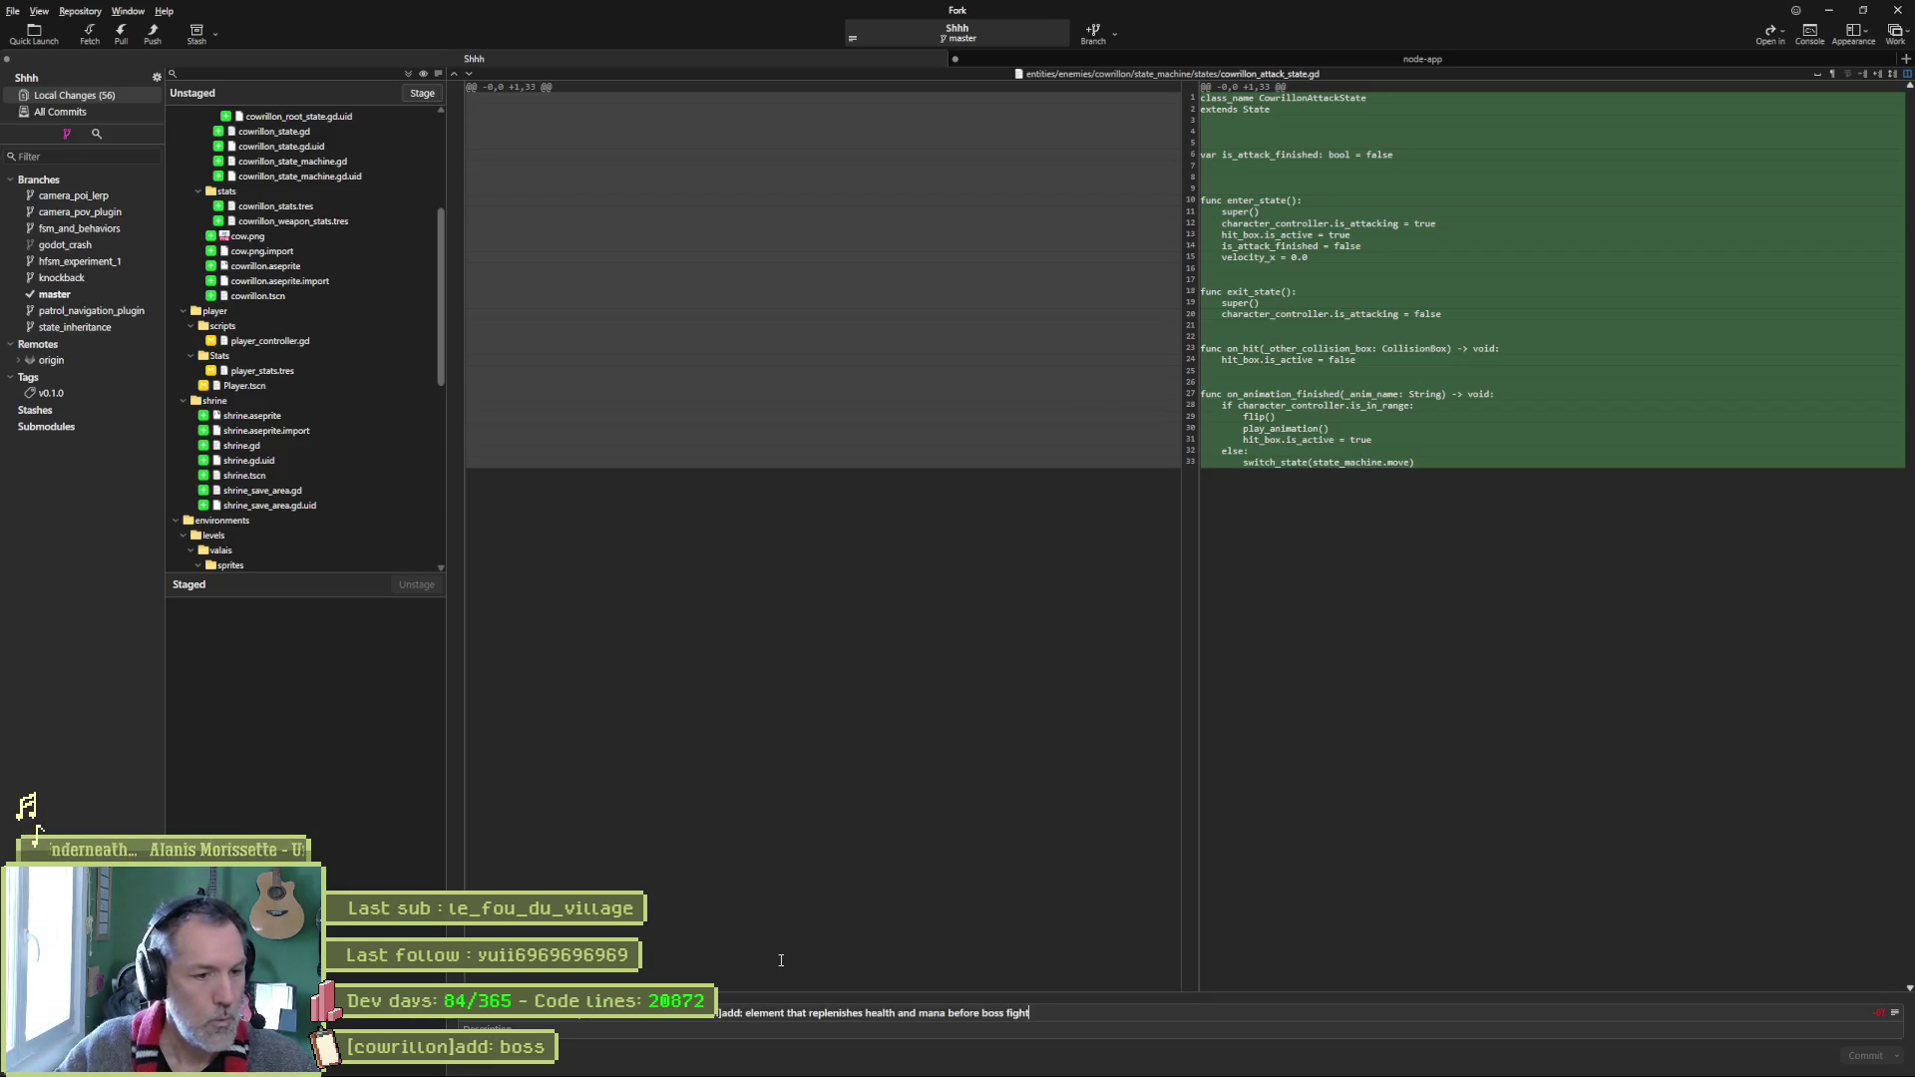
Change 'add' to 'added' at the start of the commit summary, then go back to Asana.
{"action": "type", "text": "ed"}
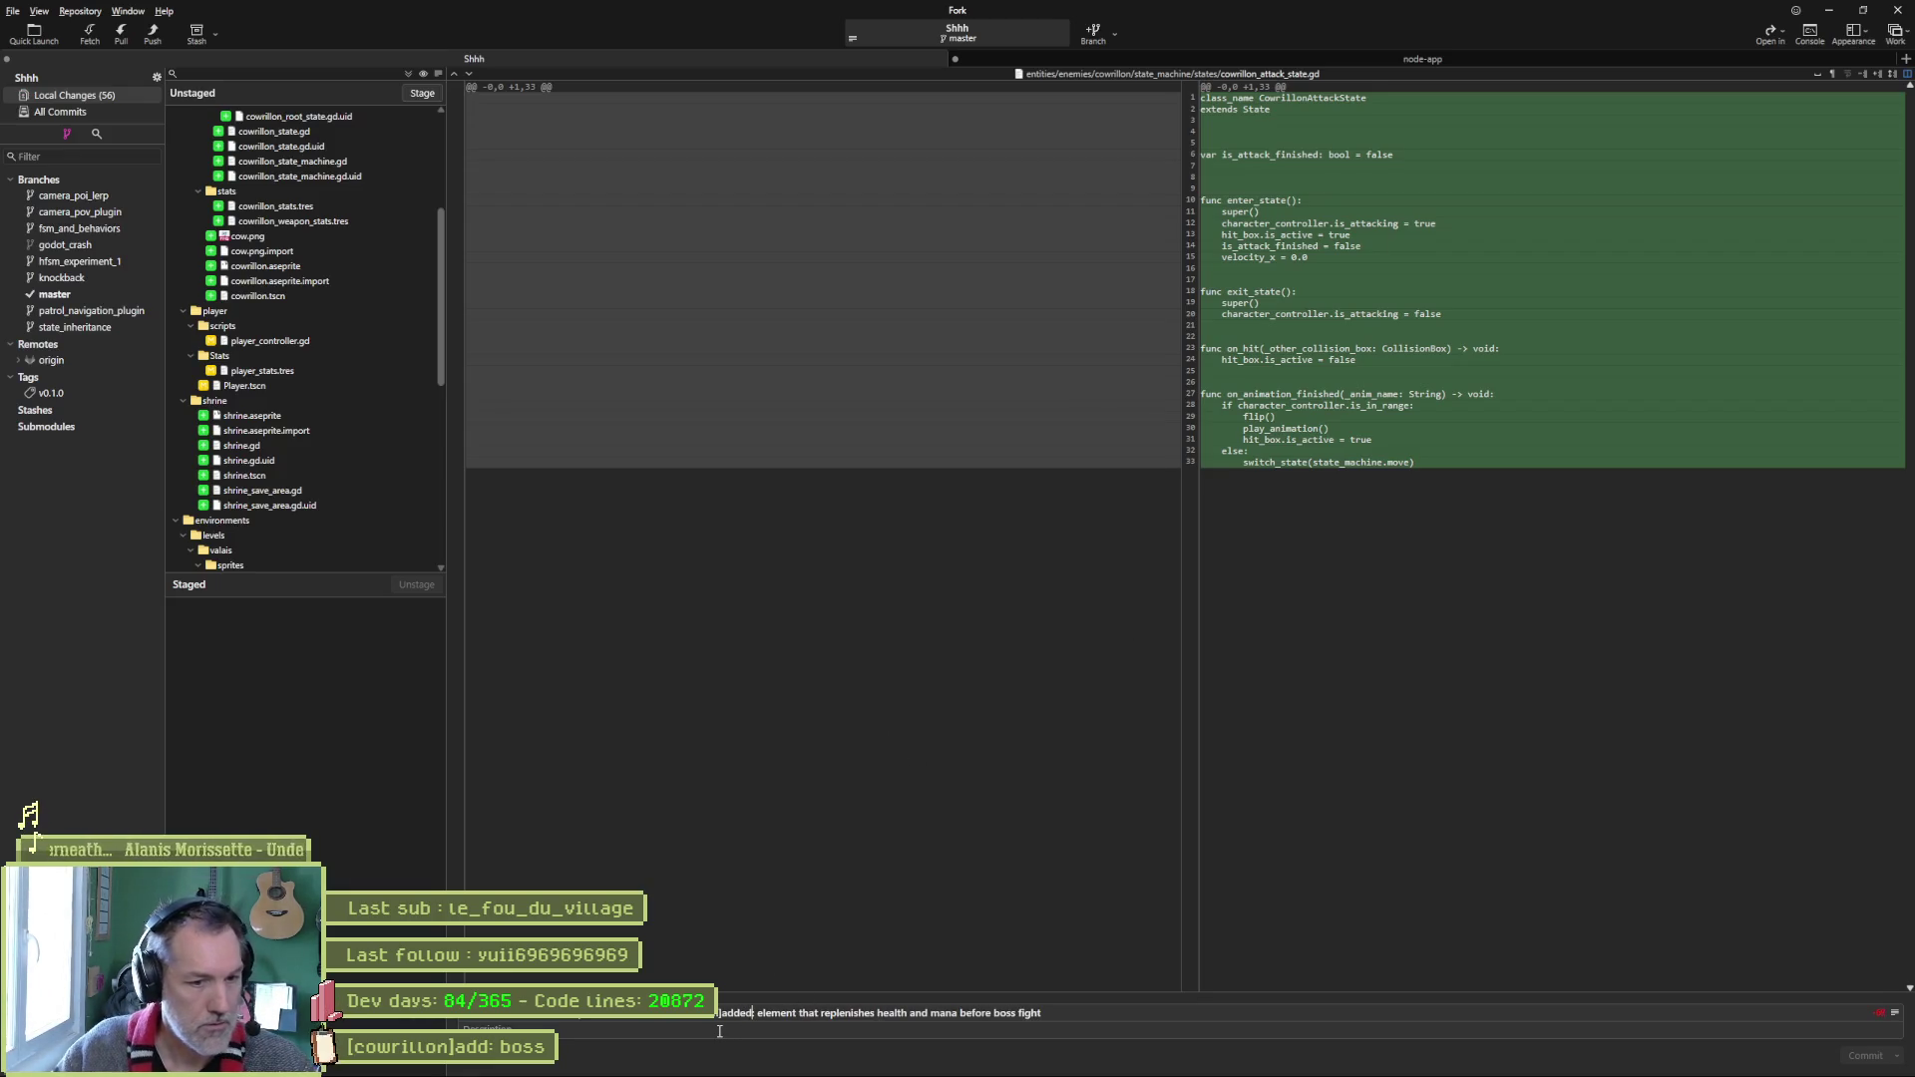
{"action": "left_click", "coordinate": [1103, 1012]}
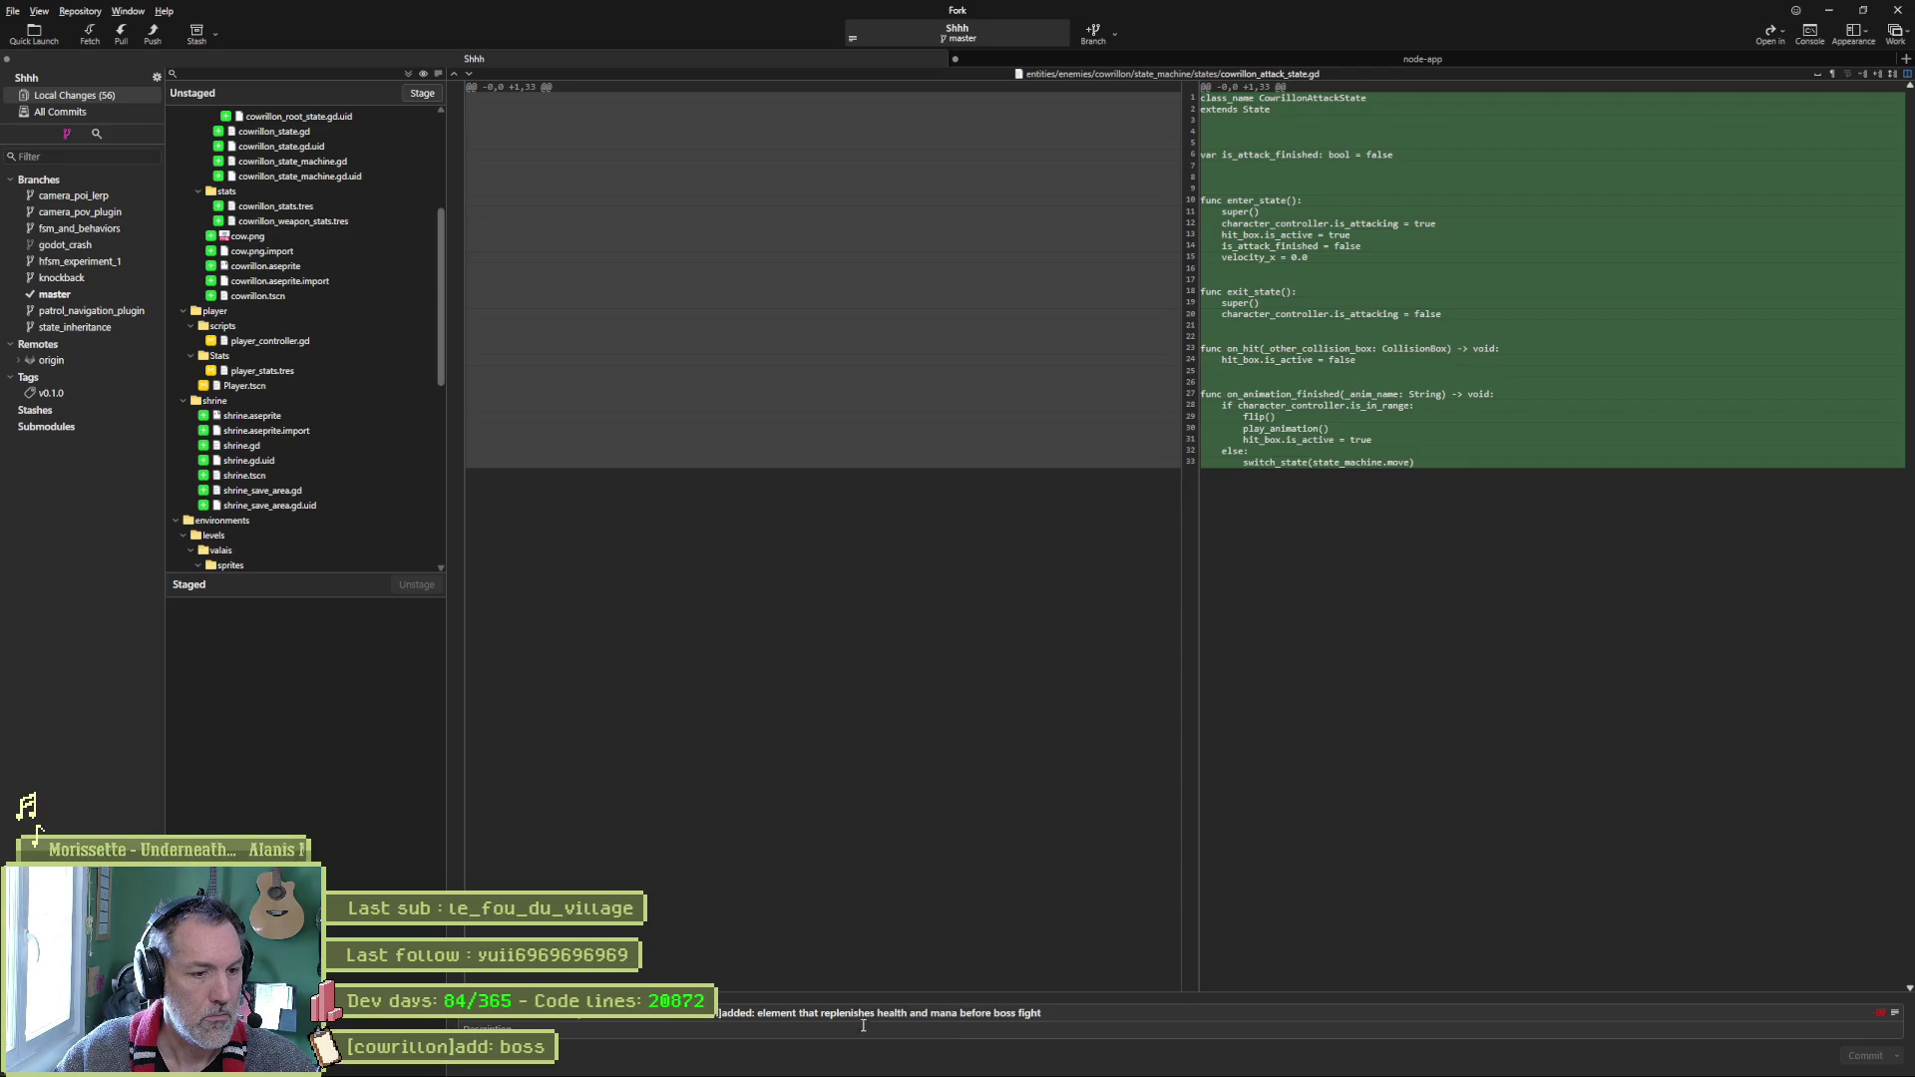
{"action": "key", "text": "alt+Tab"}
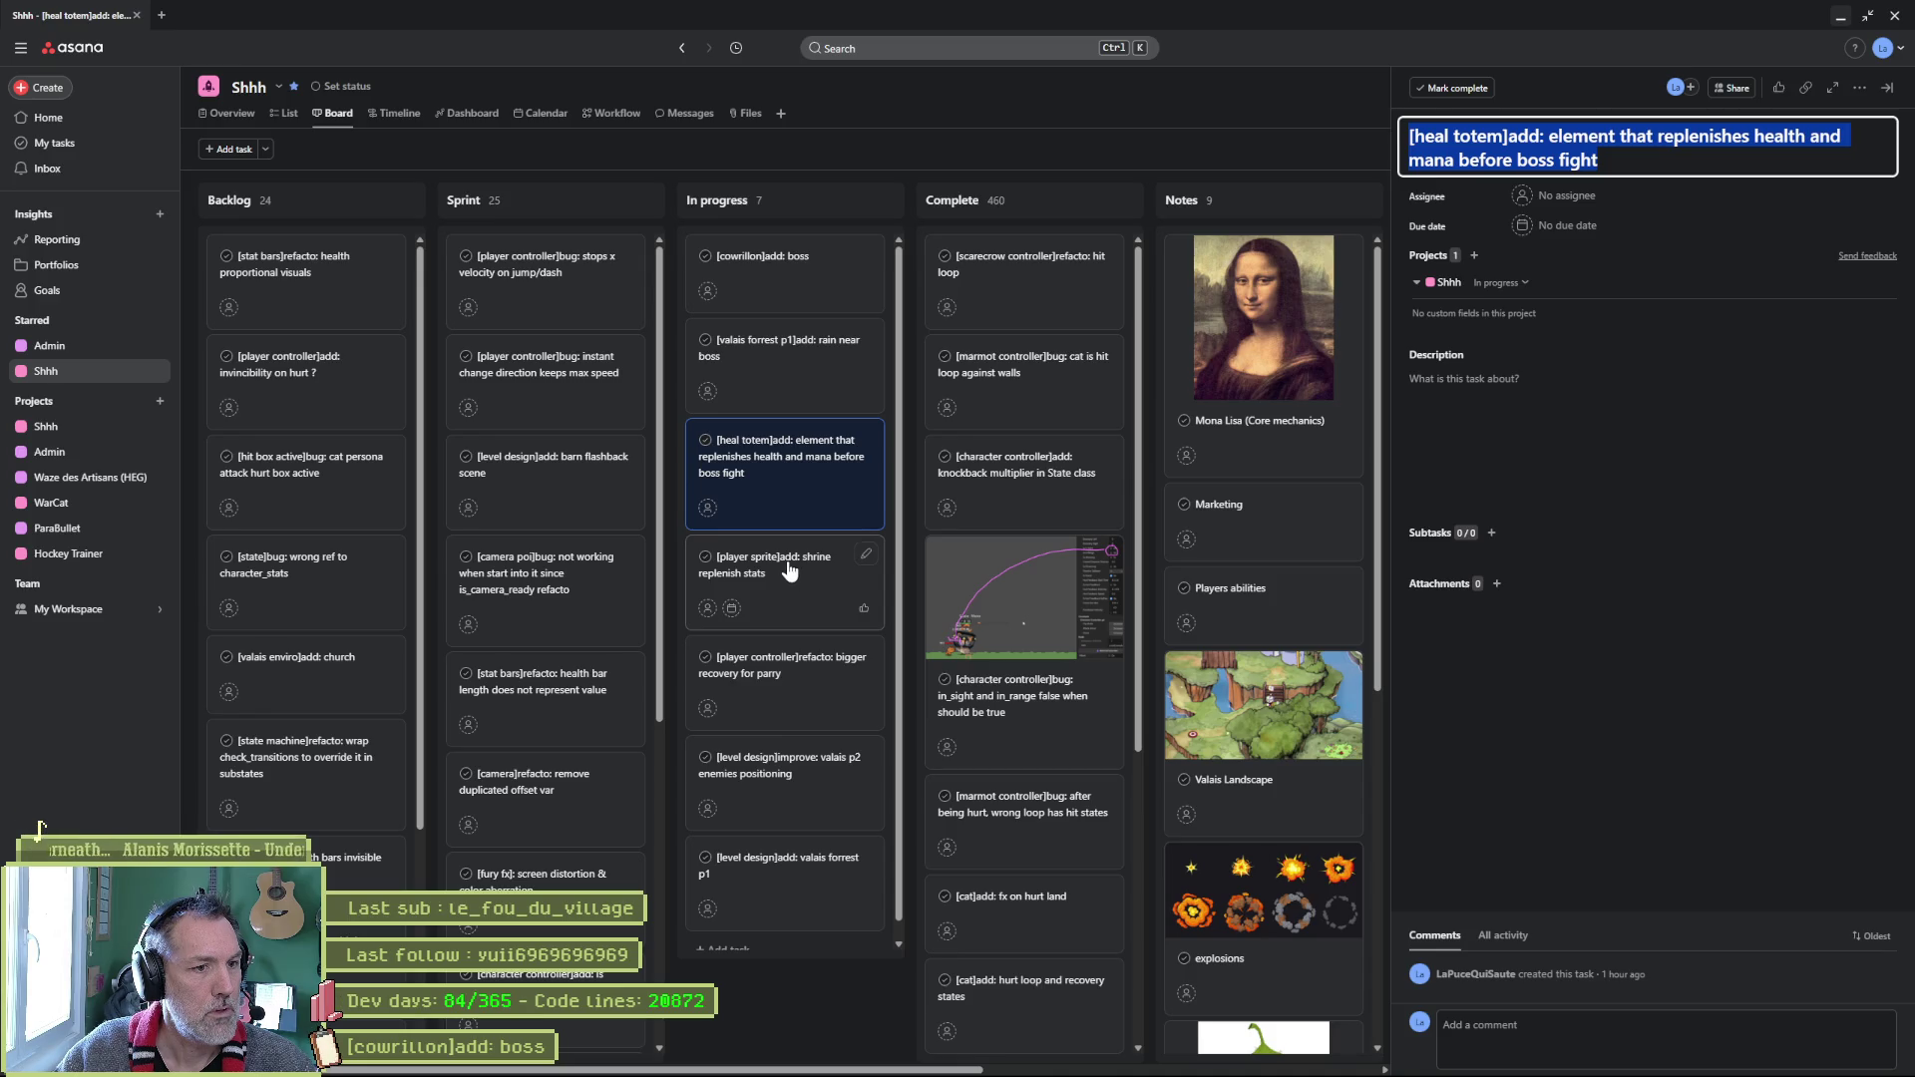
Rename the task to 'shrine replenish stats animation' and move valais forrest p1 above valais p2.
{"action": "left_click", "coordinate": [783, 590]}
{"action": "left_click", "coordinate": [1746, 133]}
{"action": "type", "text": "animation"}
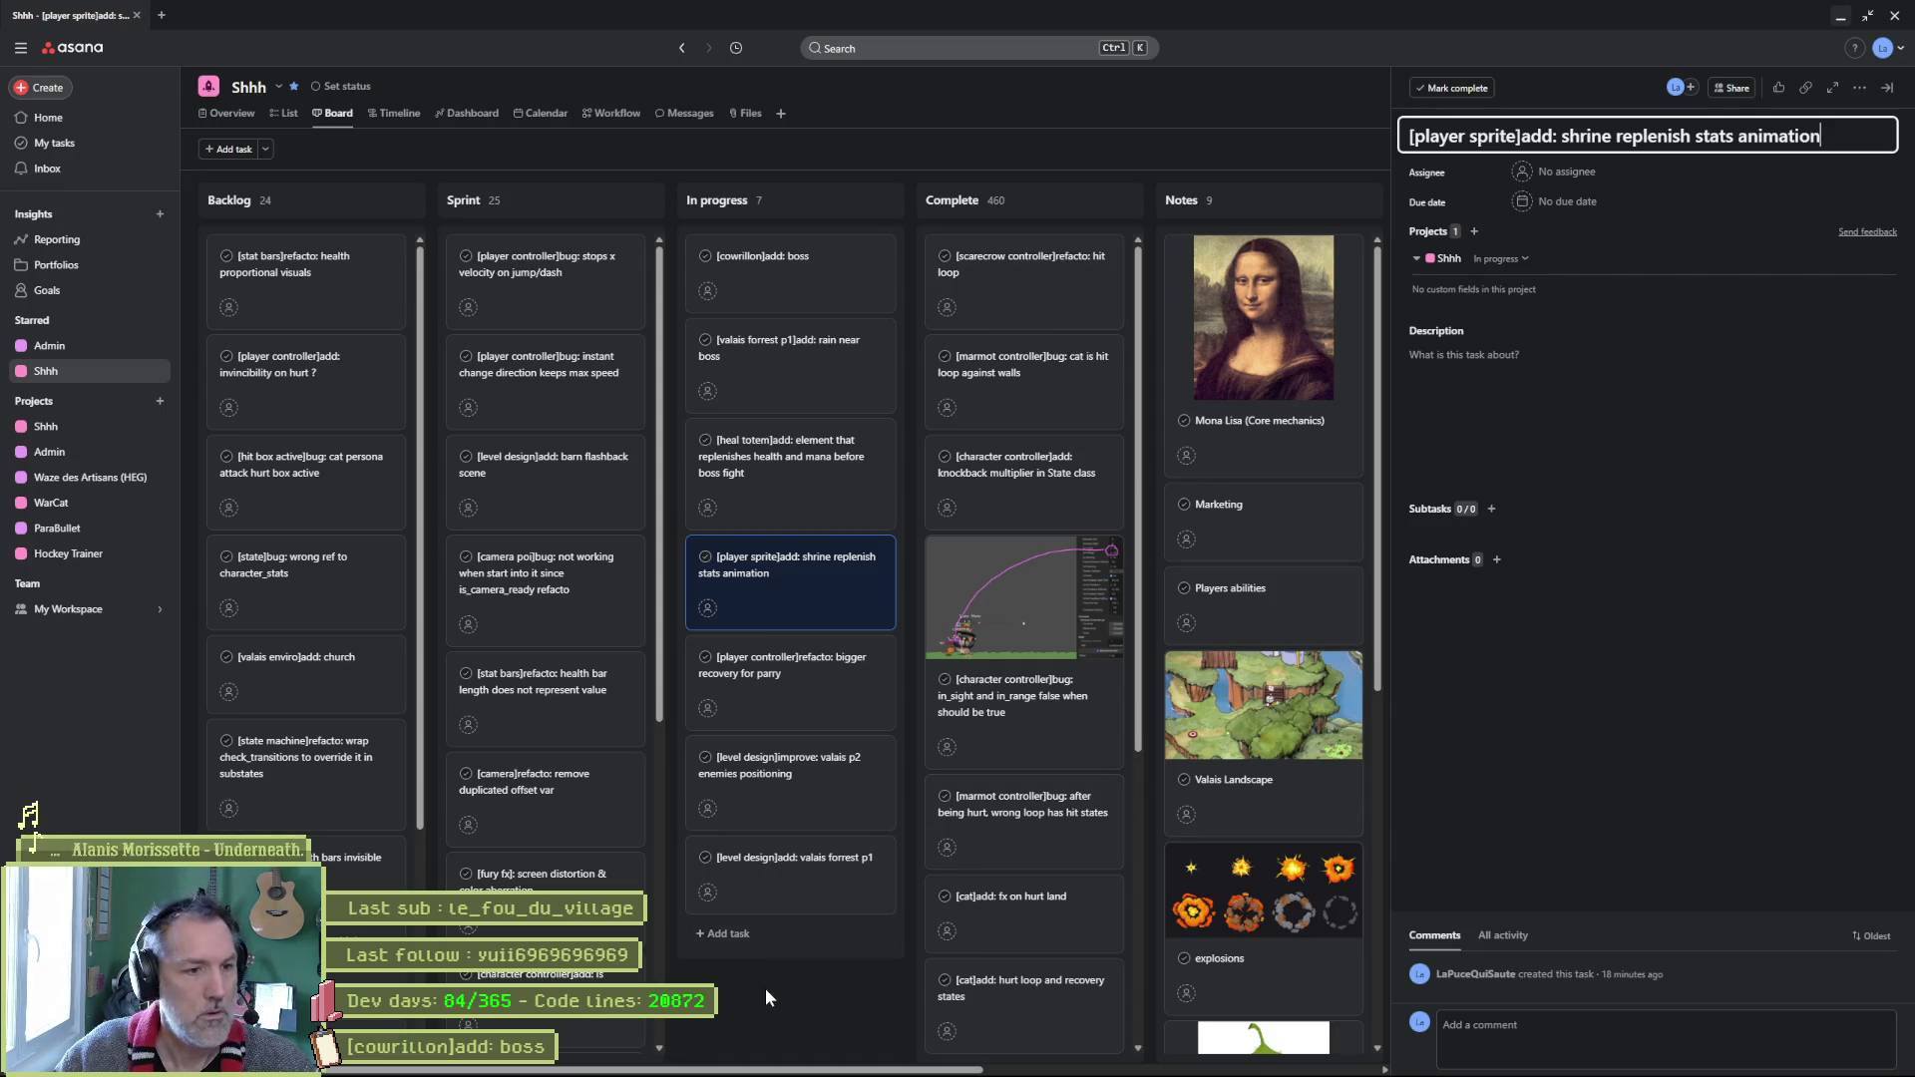
{"action": "key", "text": "Escape"}
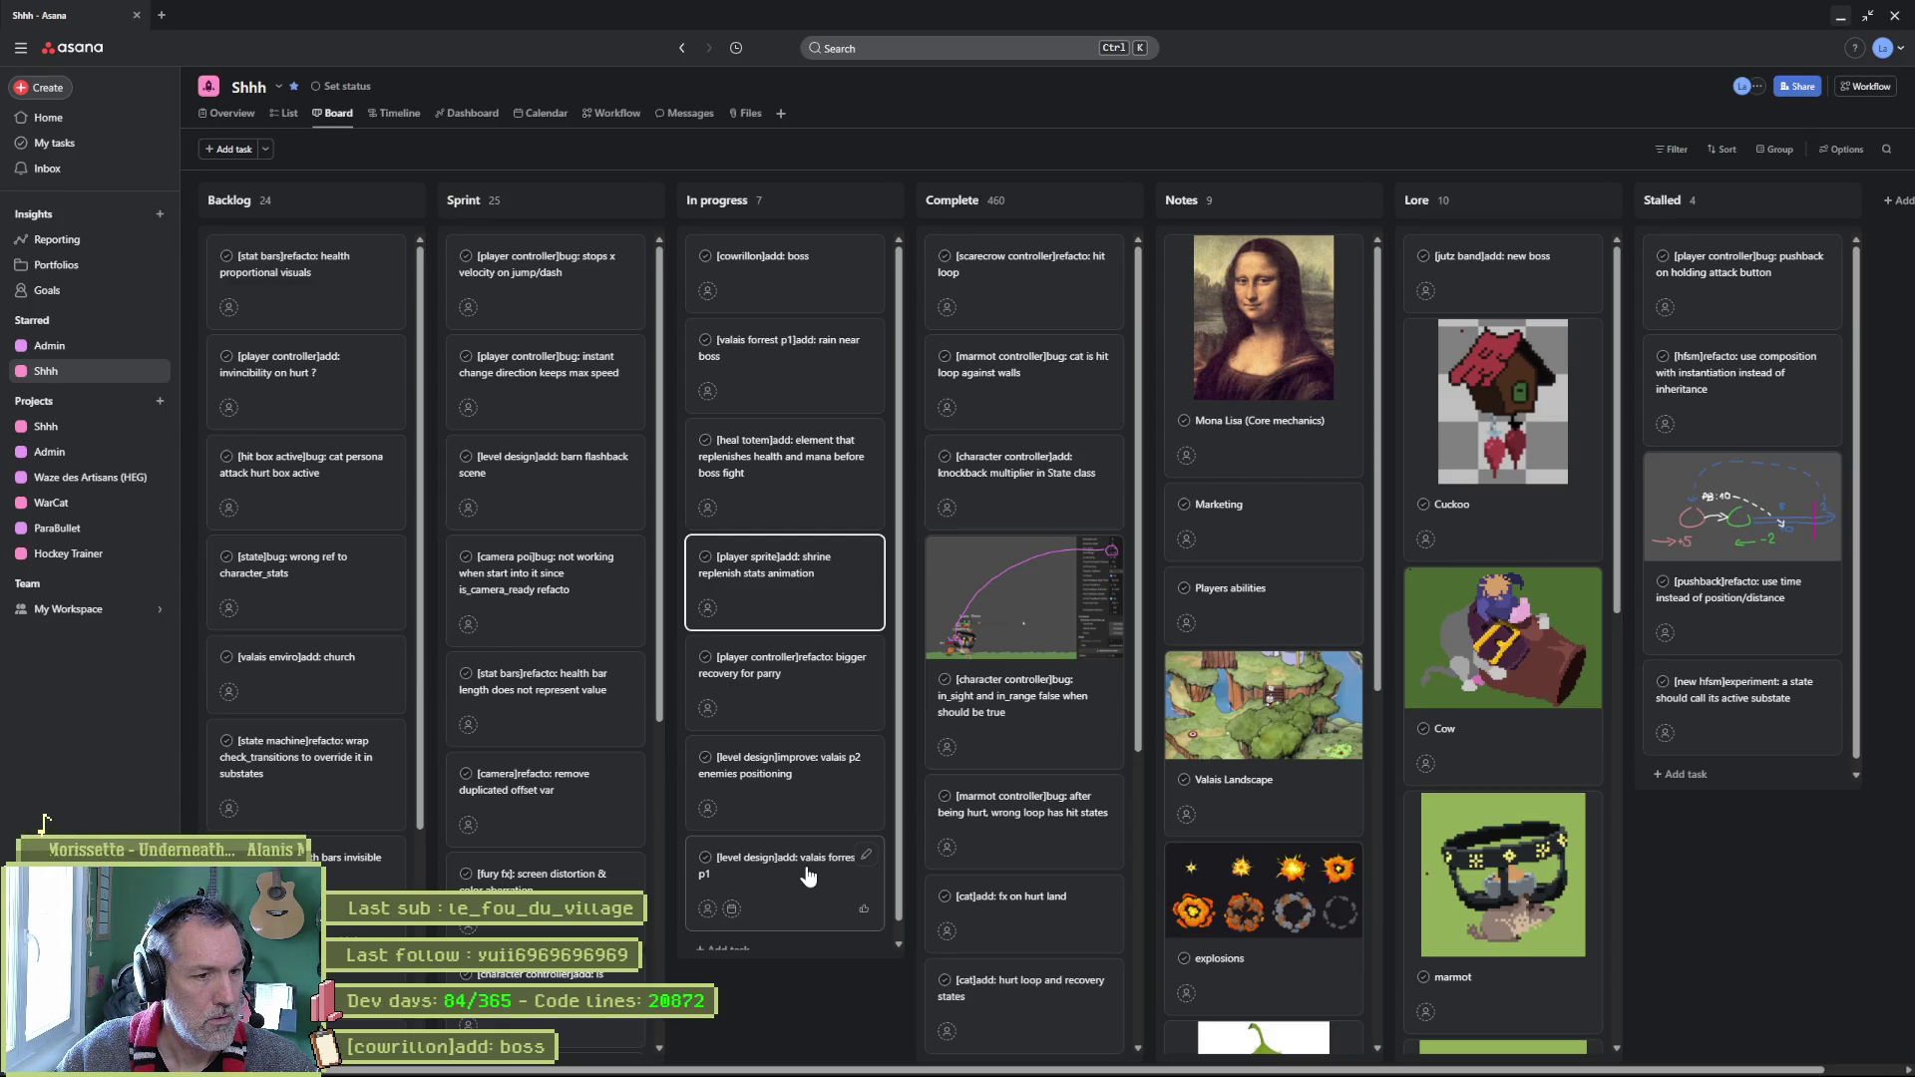
{"action": "left_click_drag", "start_coordinate": [808, 876], "coordinate": [811, 788]}
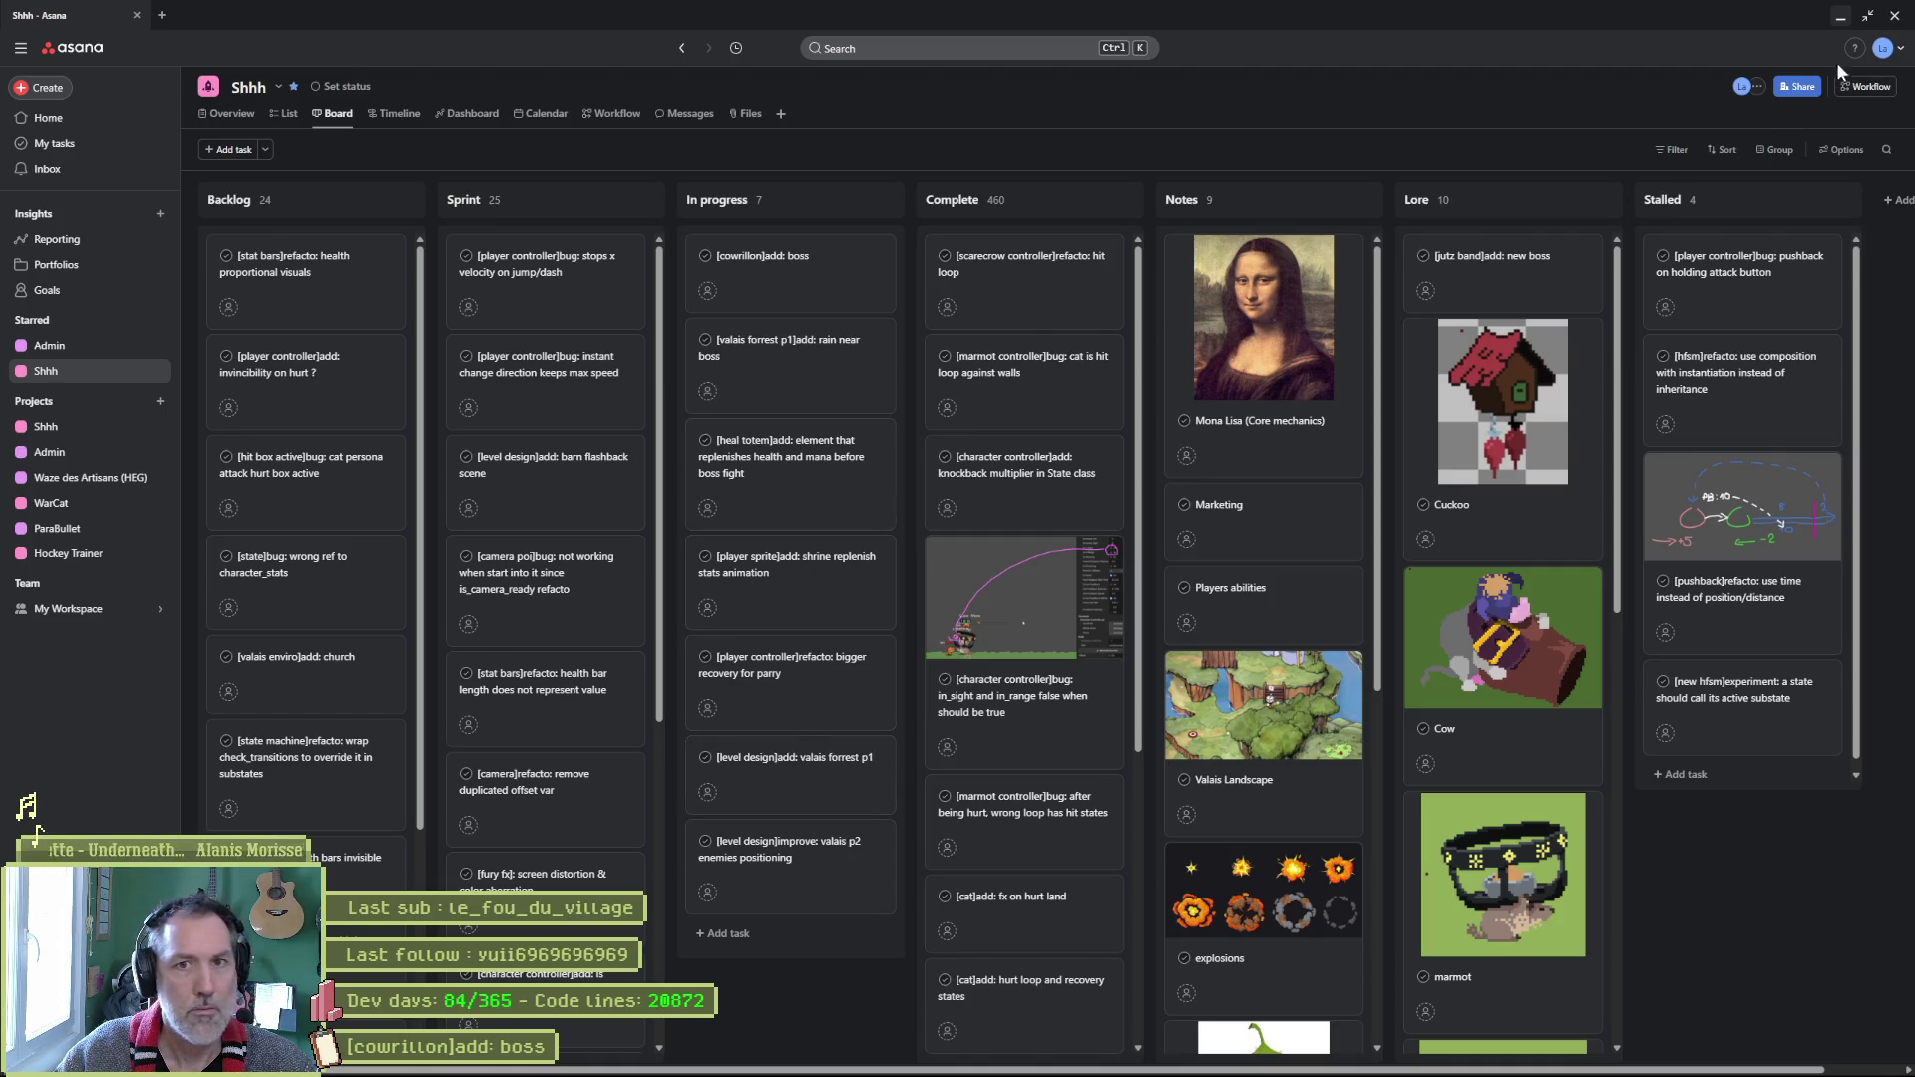
{"action": "key", "text": "alt+Tab"}
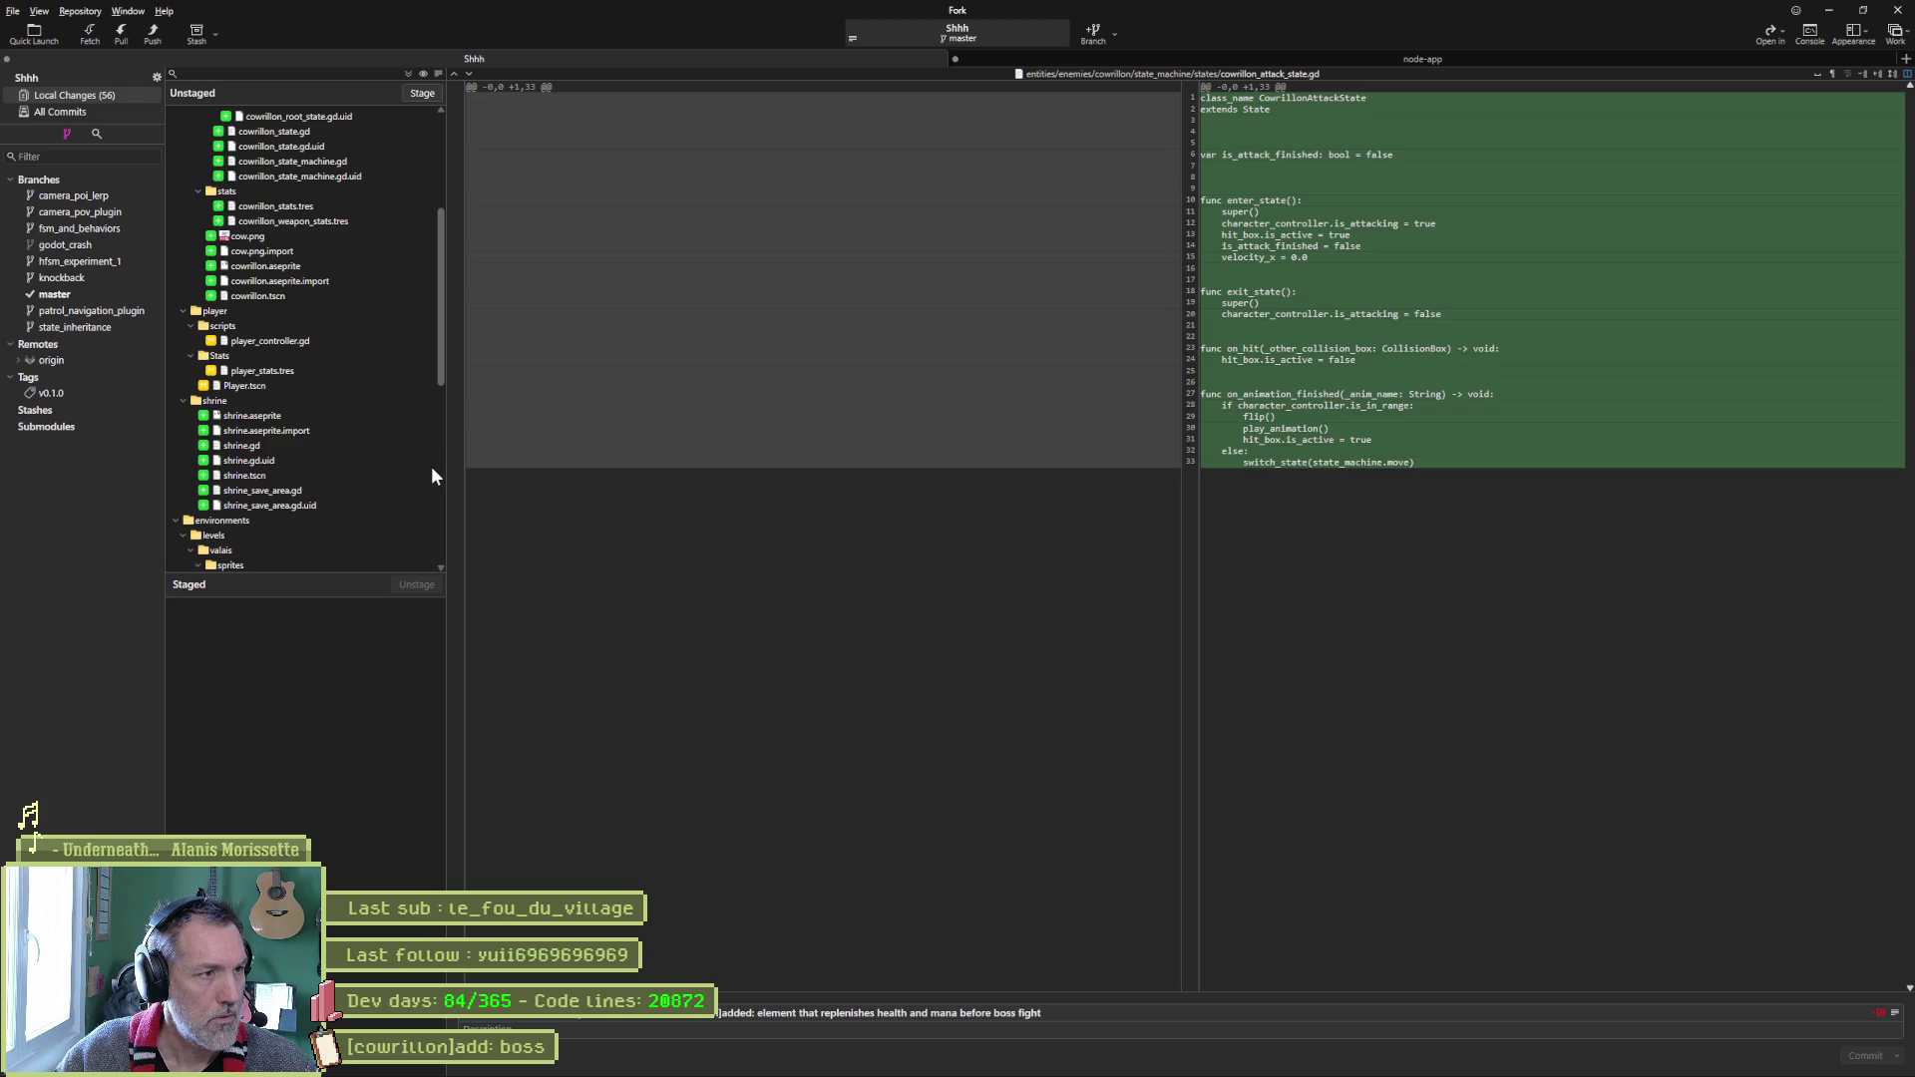
Scroll Fork's unstaged cowrillon files back to the top, then bring Godot Engine forward.
{"action": "scroll", "coordinate": [331, 419], "scroll_direction": "up", "scroll_amount": 5}
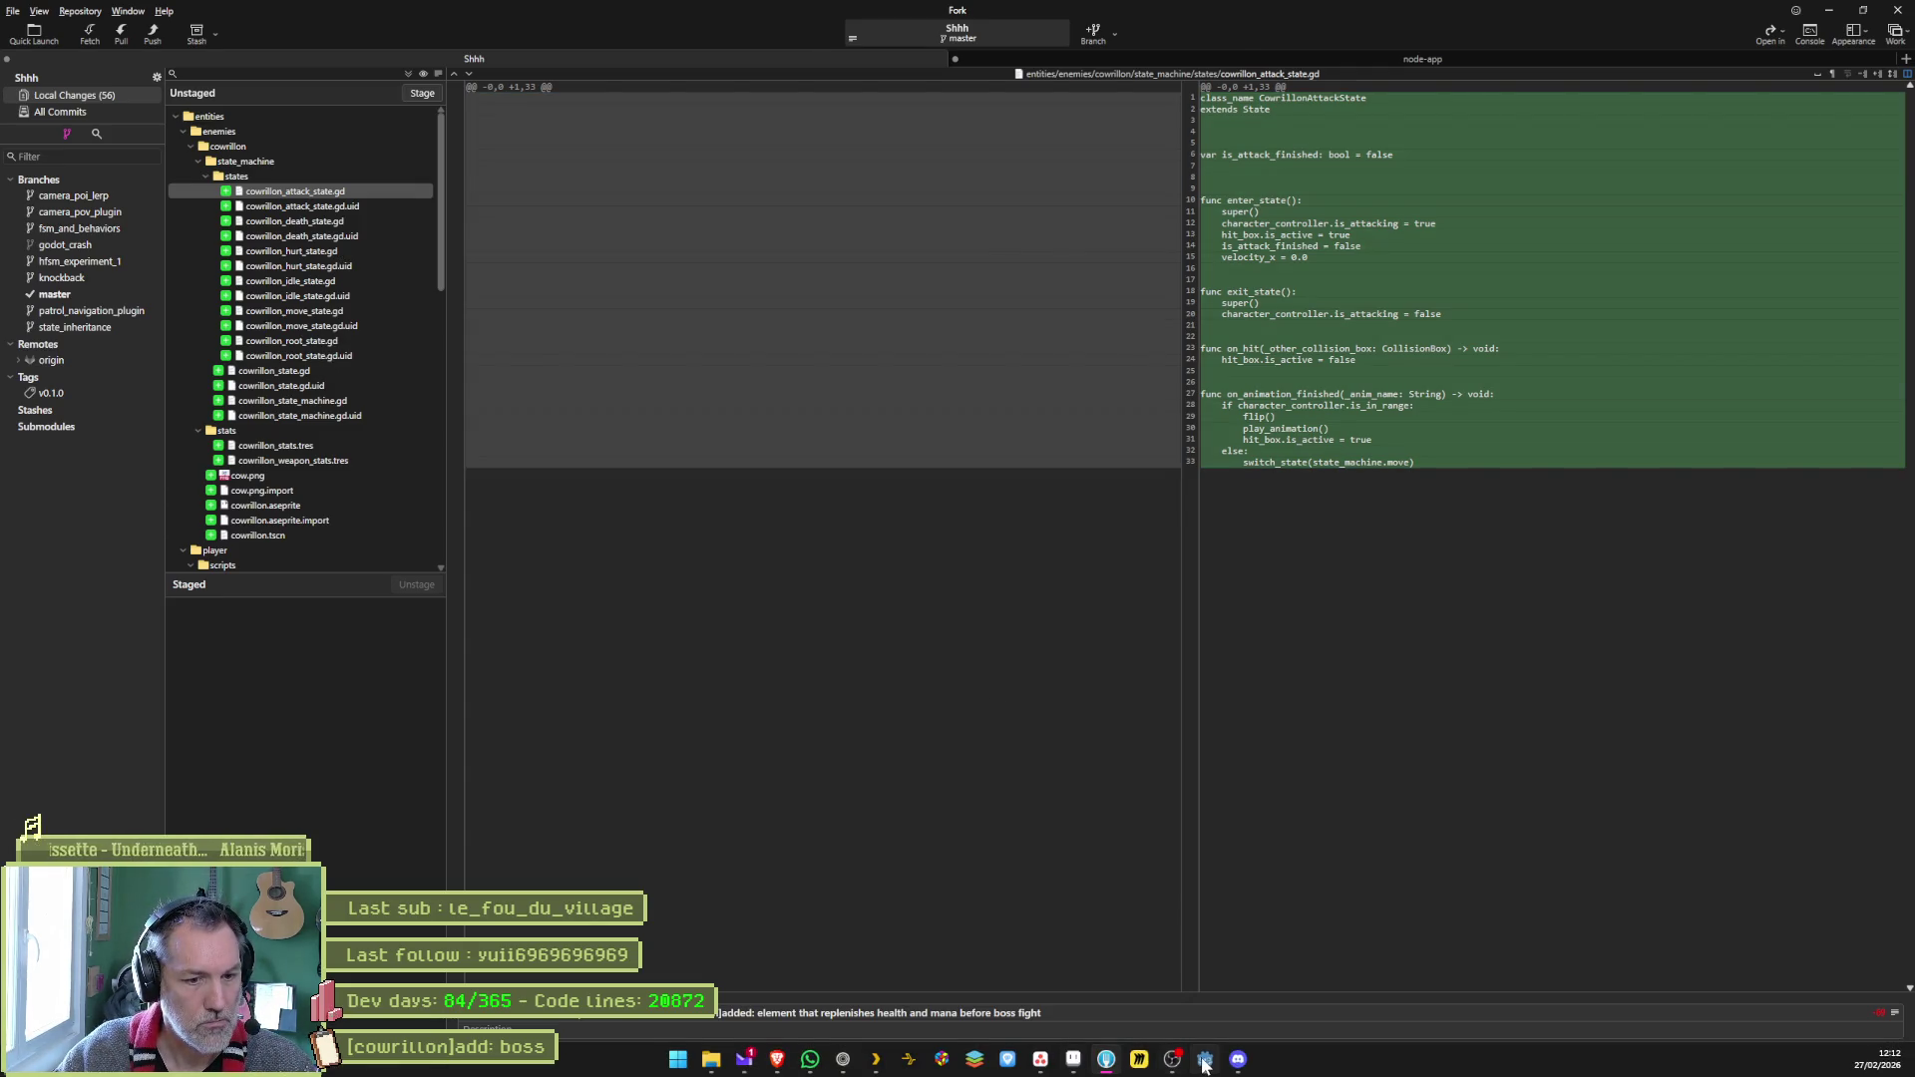
{"action": "left_click", "coordinate": [1204, 1067]}
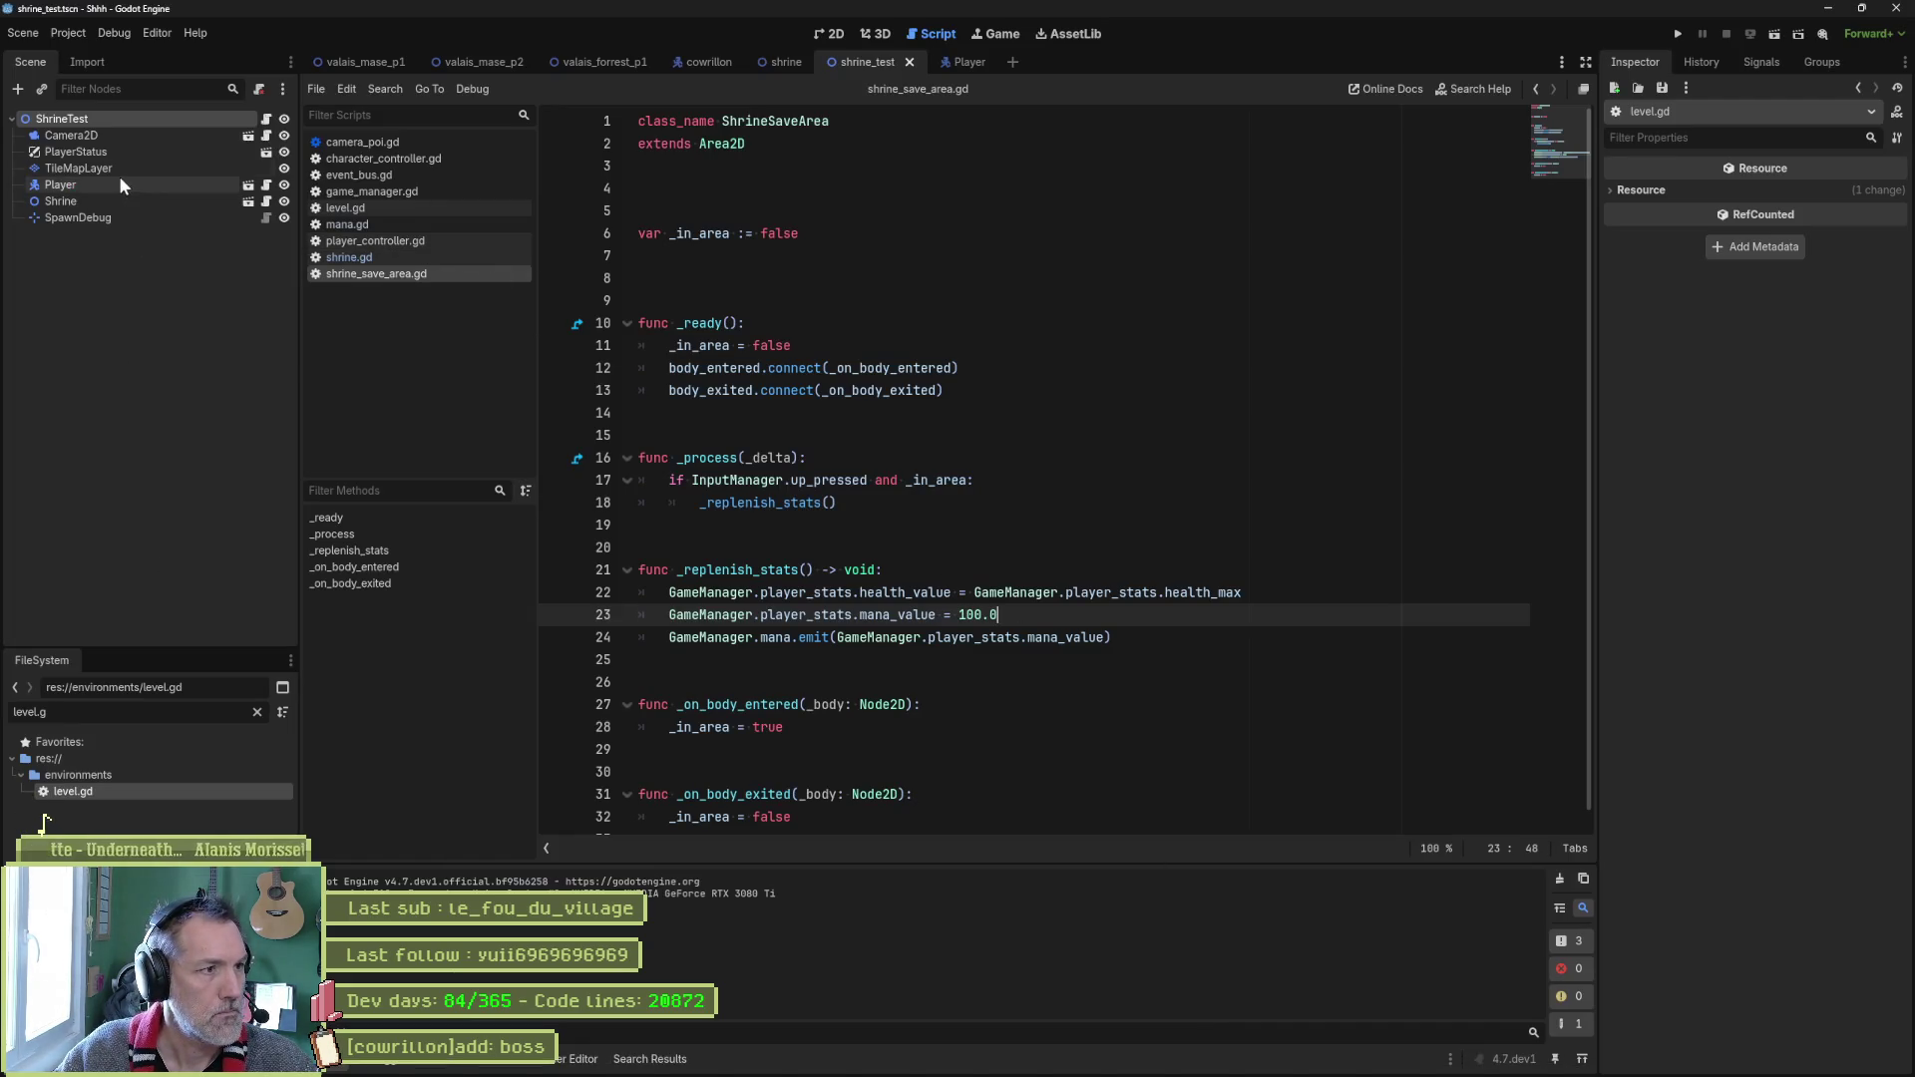
Open the cowrillon boss scene and locate the Idle state script's folder.
{"action": "left_click", "coordinate": [704, 58]}
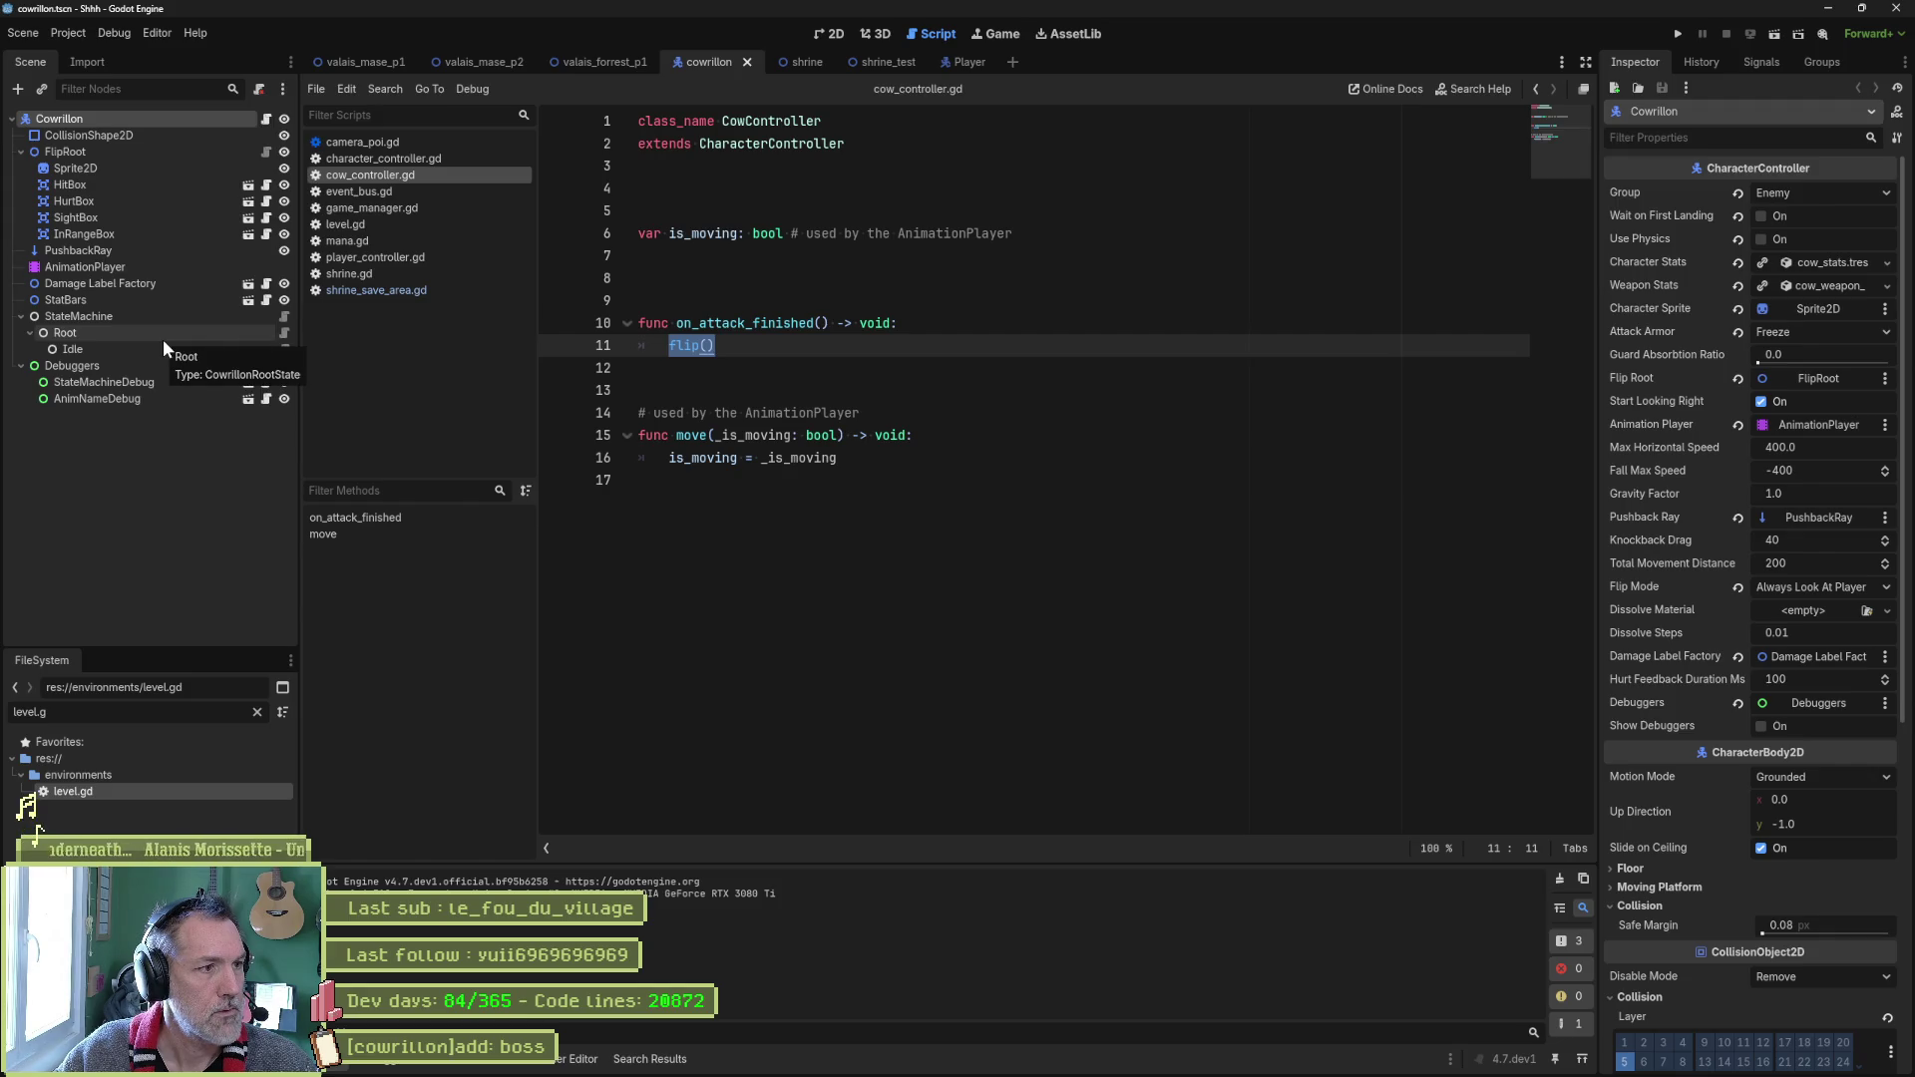
{"action": "left_click", "coordinate": [282, 352]}
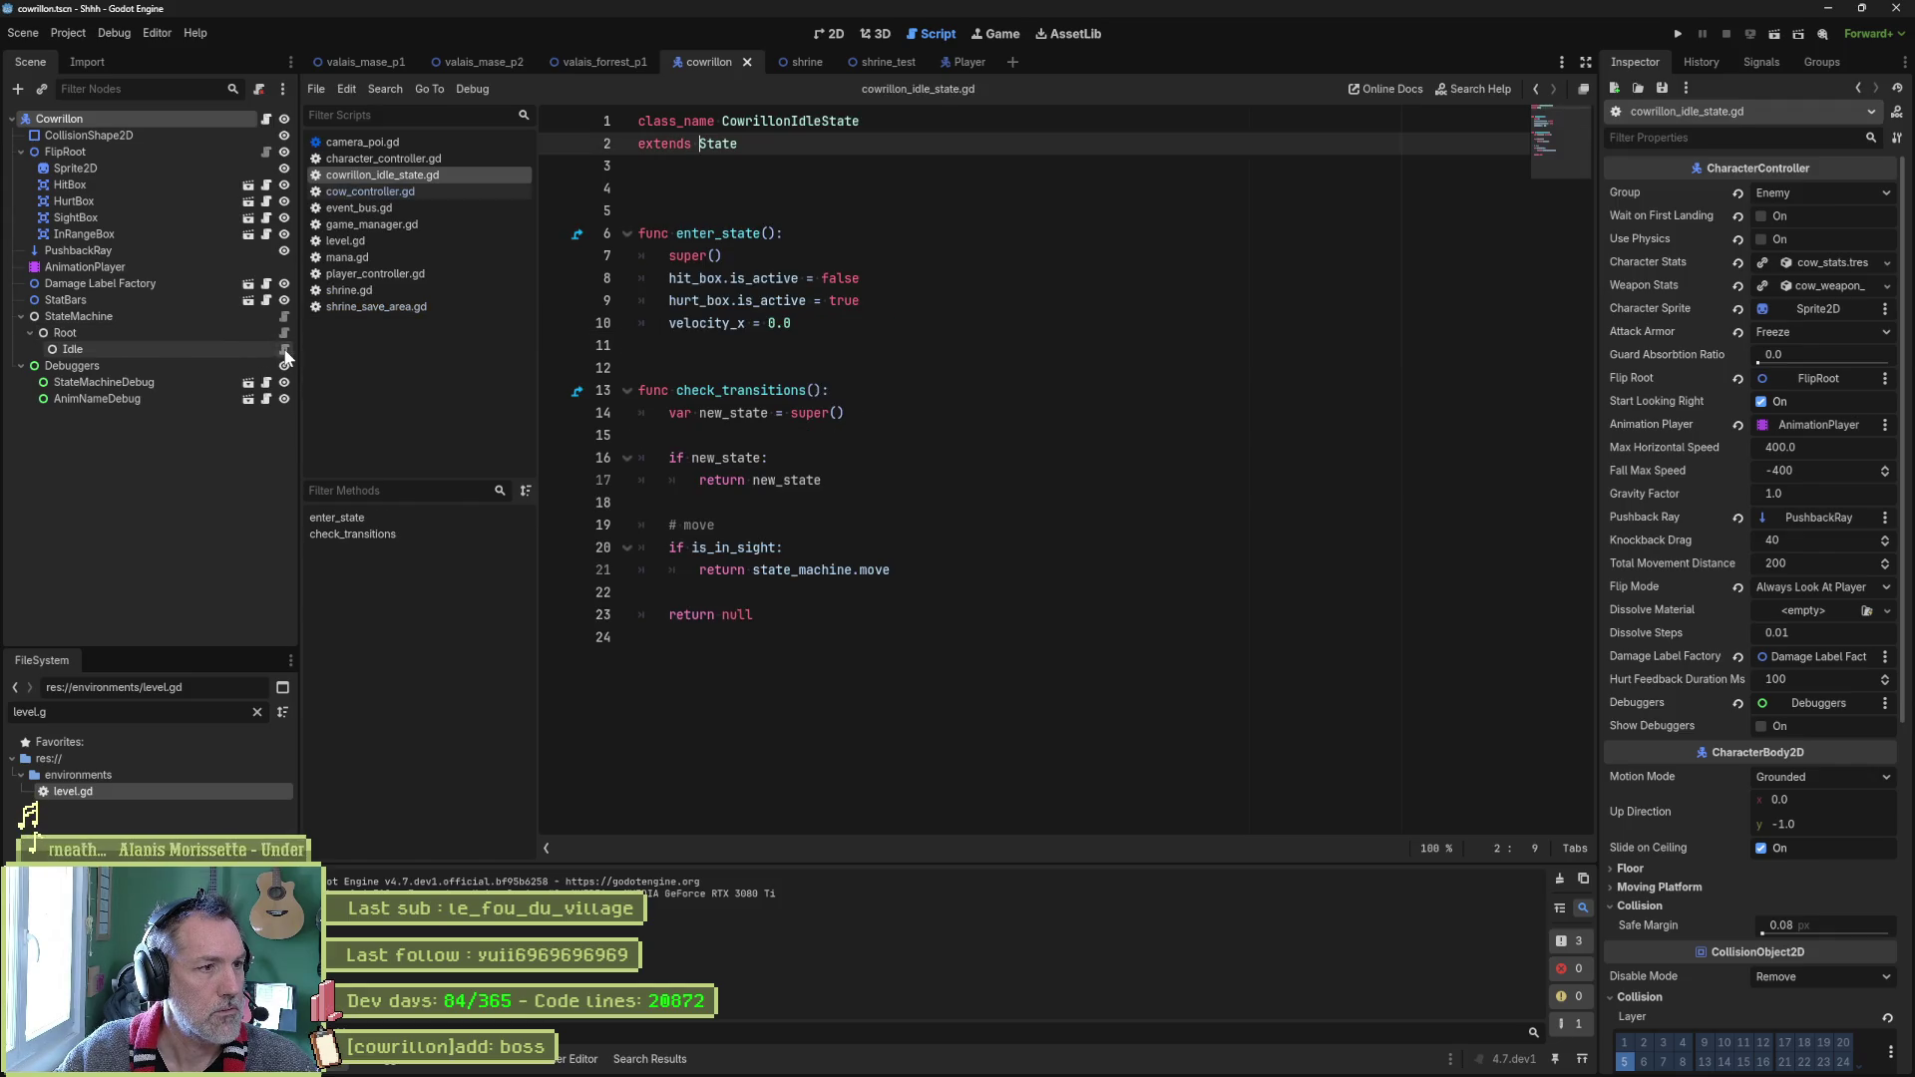
{"action": "right_click", "coordinate": [377, 176]}
{"action": "left_click", "coordinate": [429, 355]}
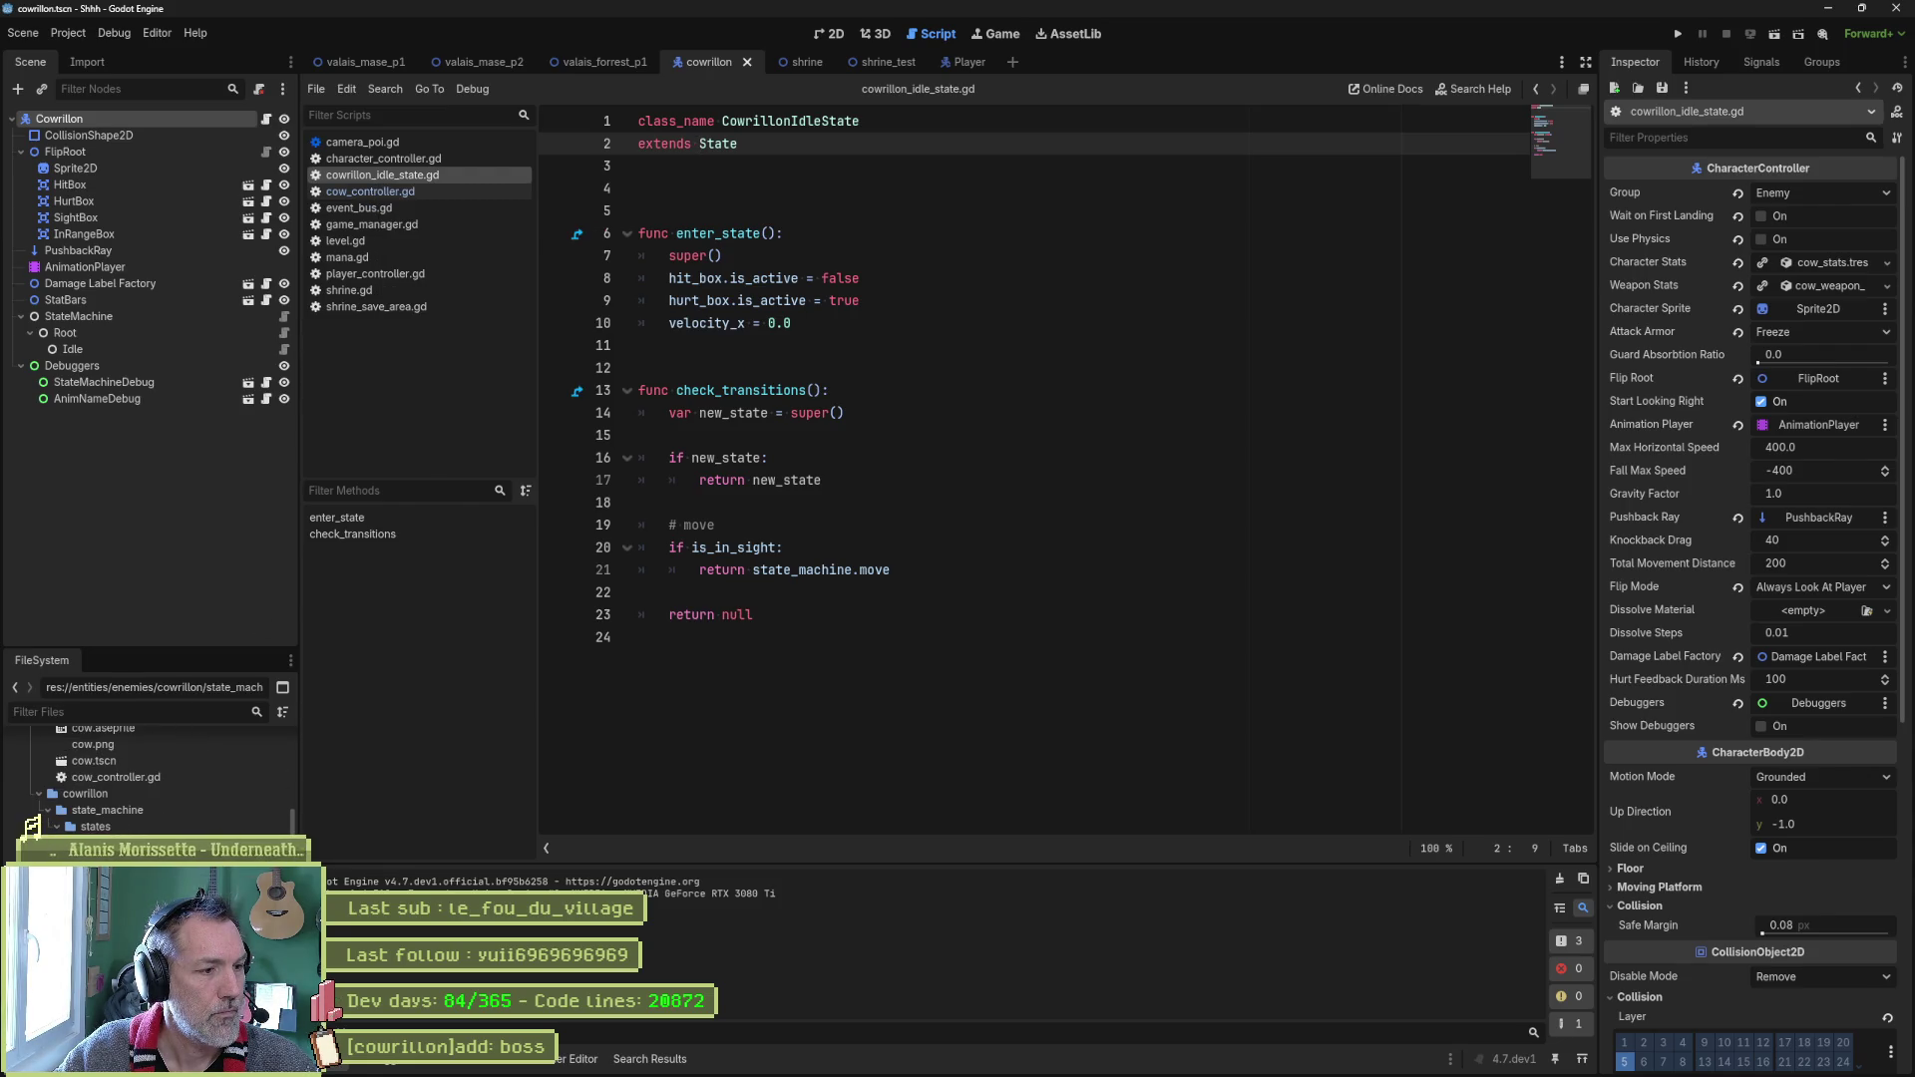
{"action": "key", "text": "alt+Tab"}
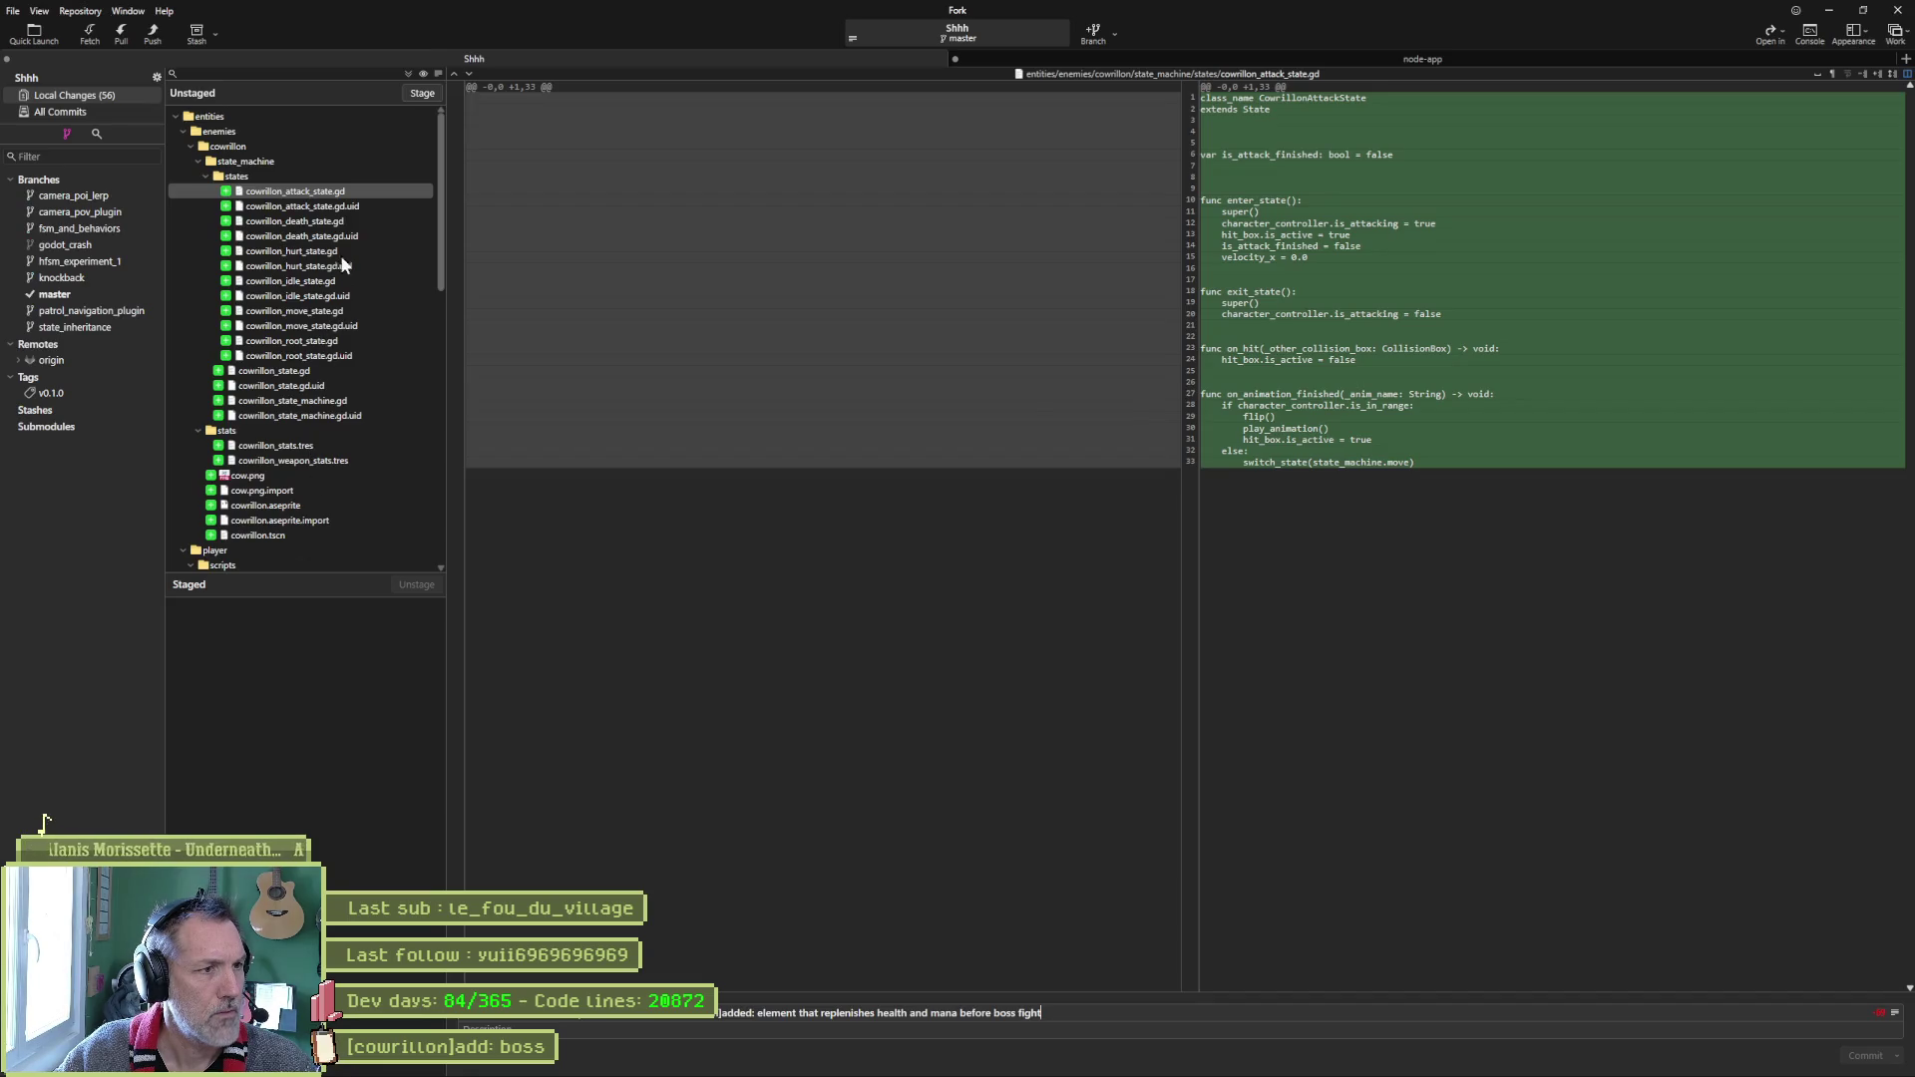
{"action": "key", "text": "alt+Tab"}
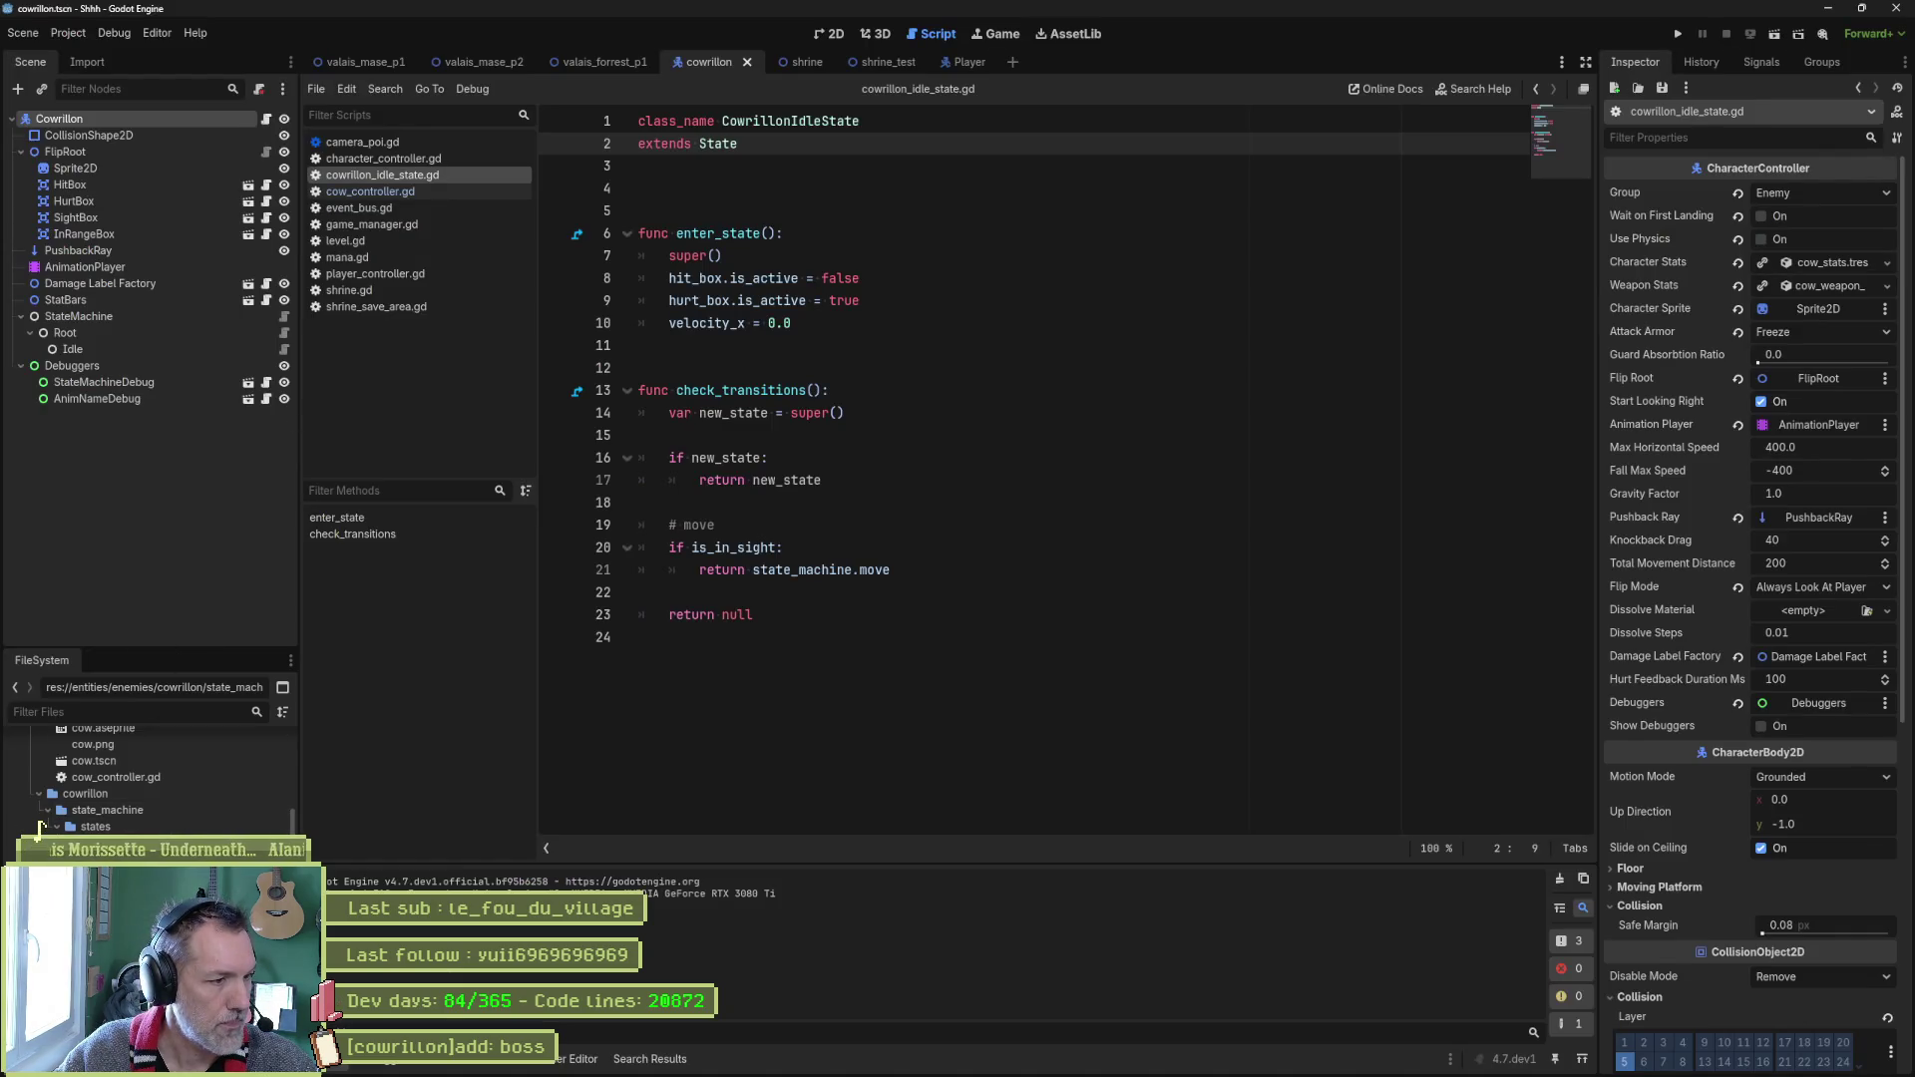
Strip the attack, idle and move state scripts down to their headers and save.
{"action": "left_click", "coordinate": [388, 175]}
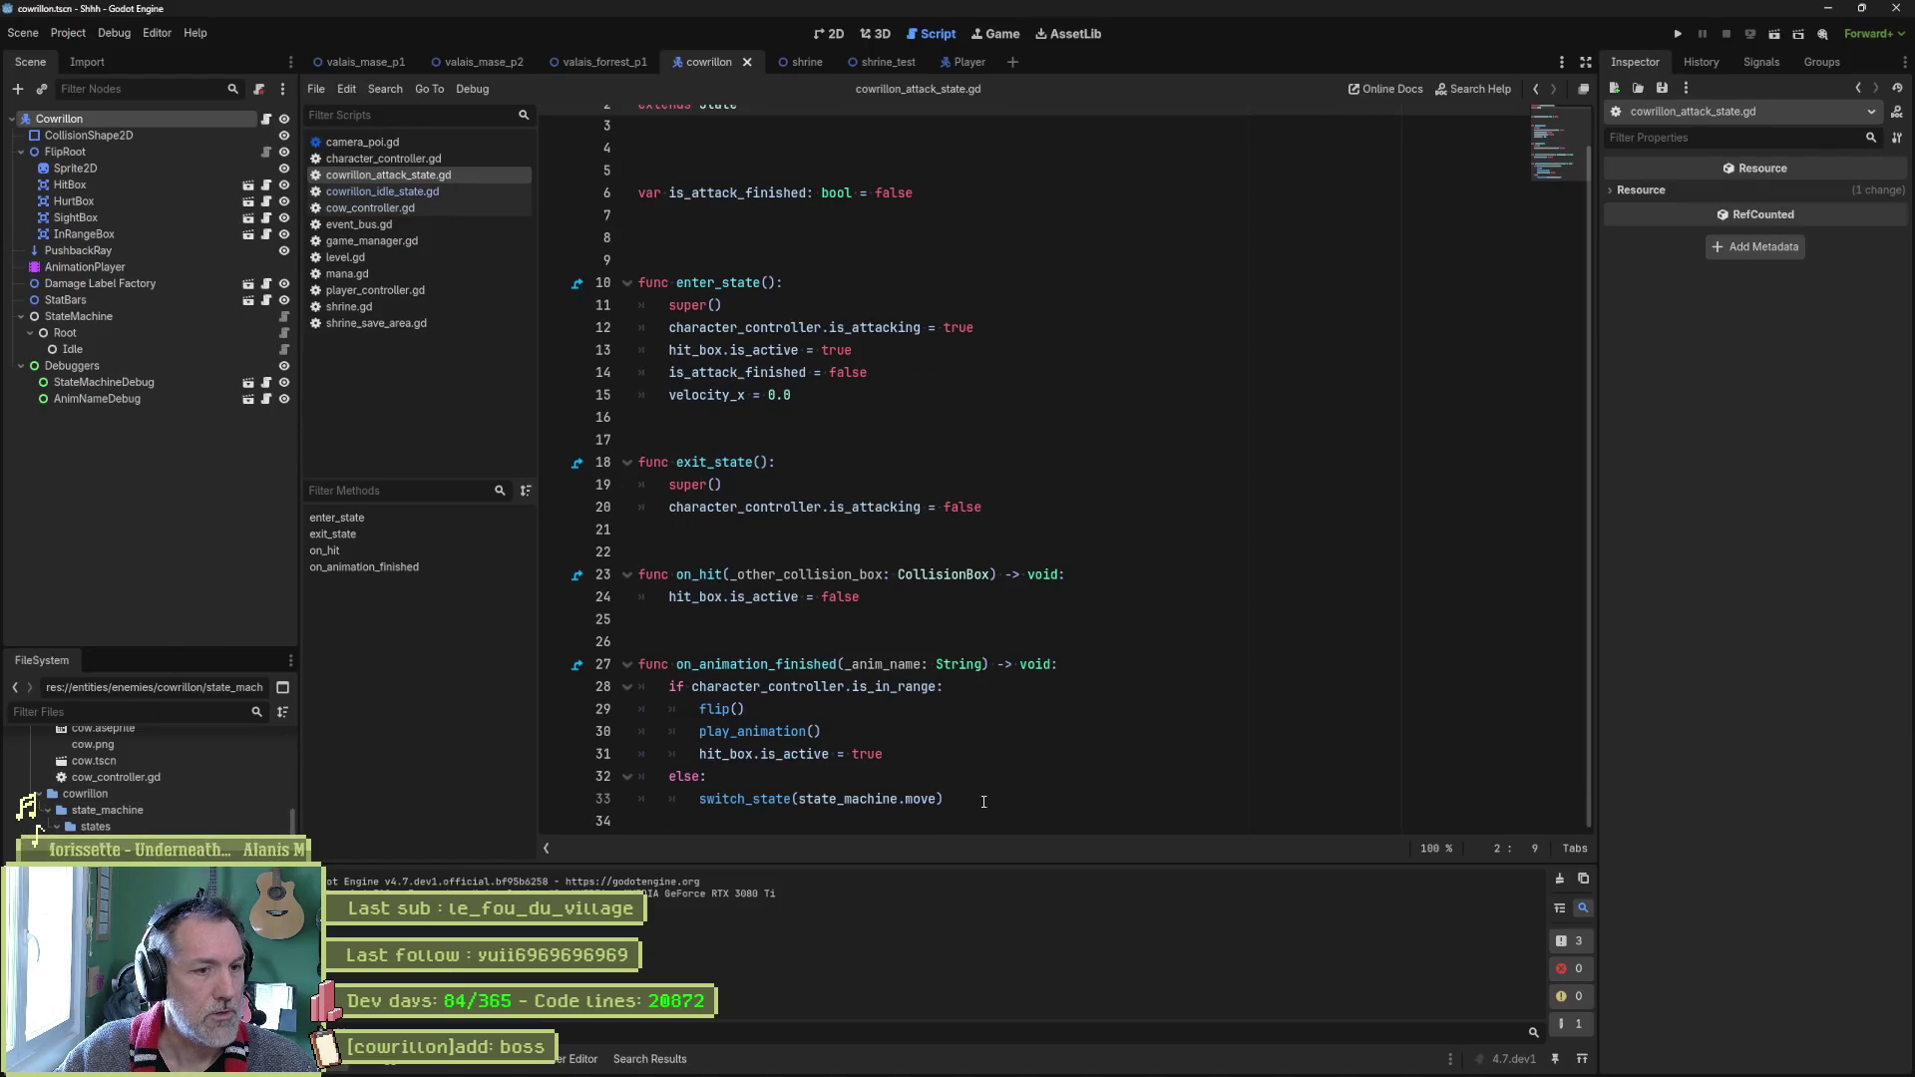
{"action": "scroll", "coordinate": [820, 249], "scroll_direction": "up", "scroll_amount": 1}
{"action": "left_click", "coordinate": [820, 144], "text": "shift"}
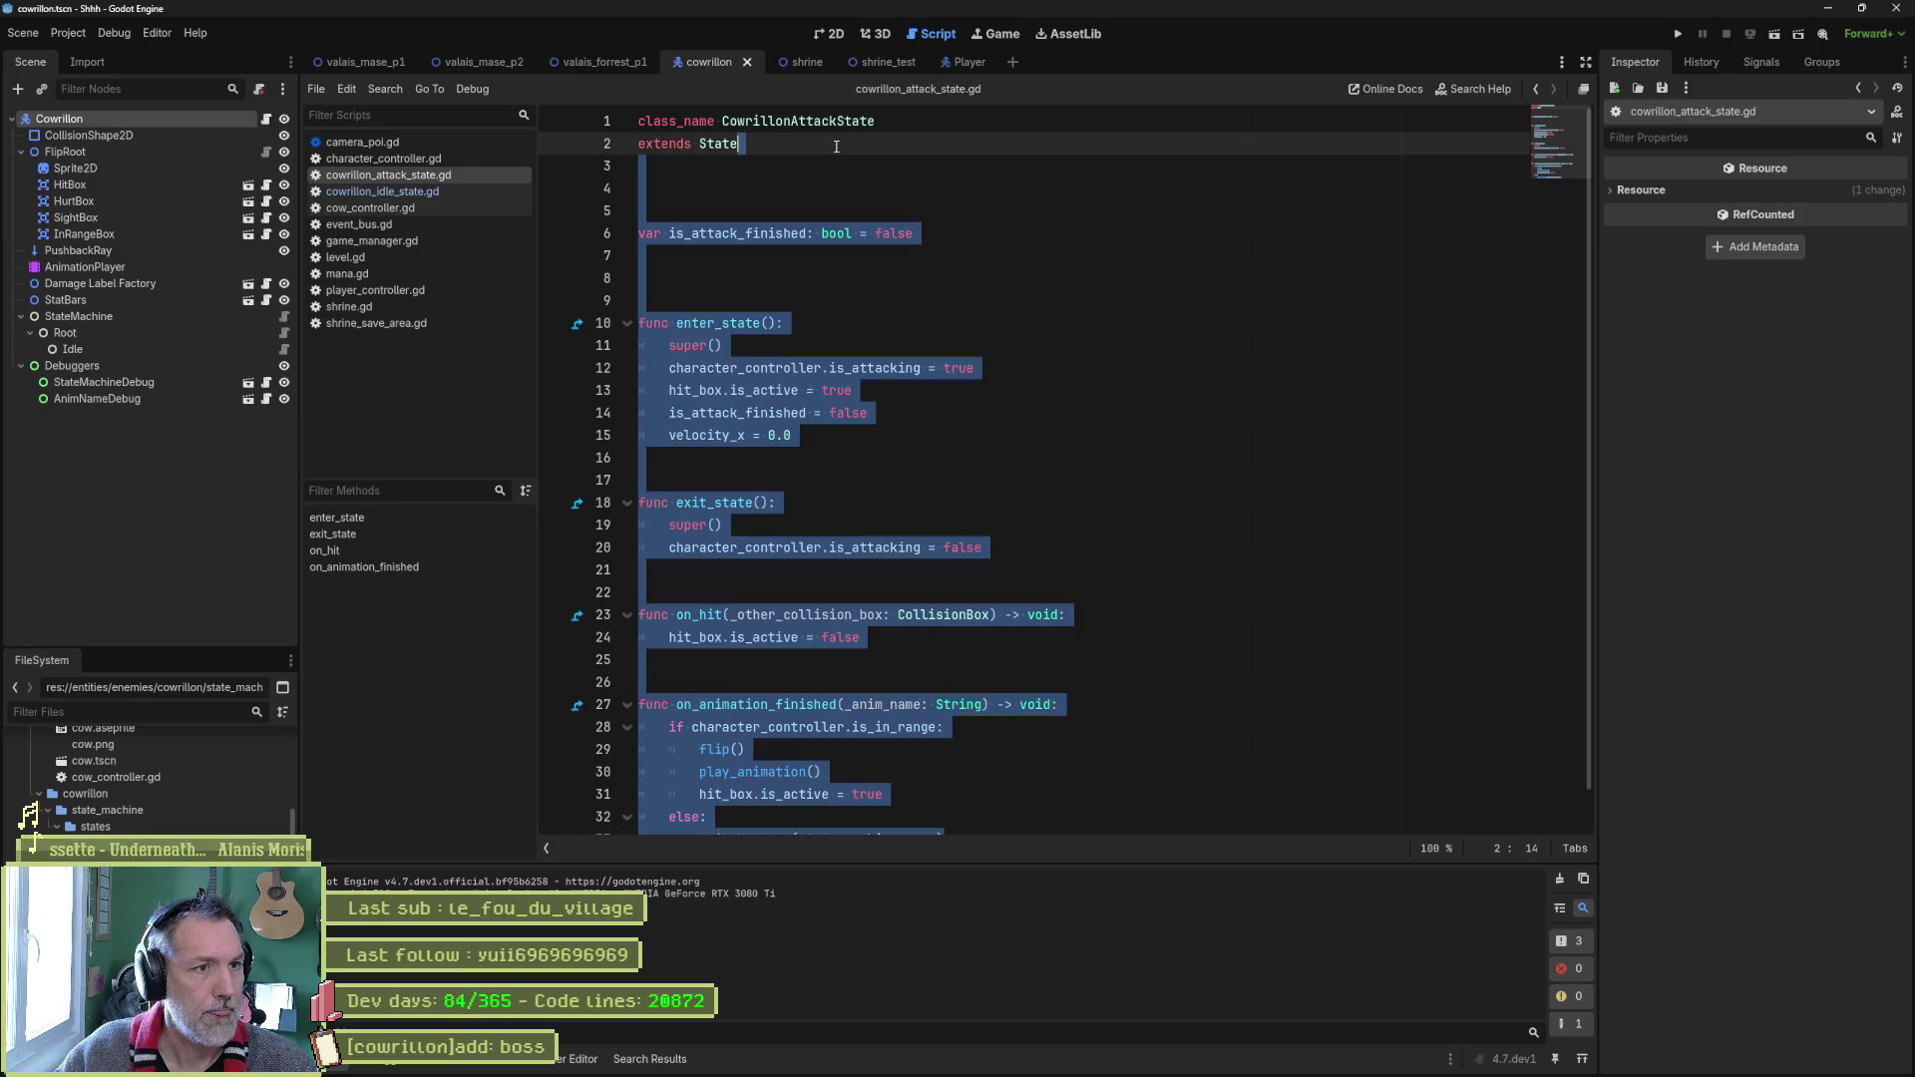
{"action": "key", "text": "BackSpace"}
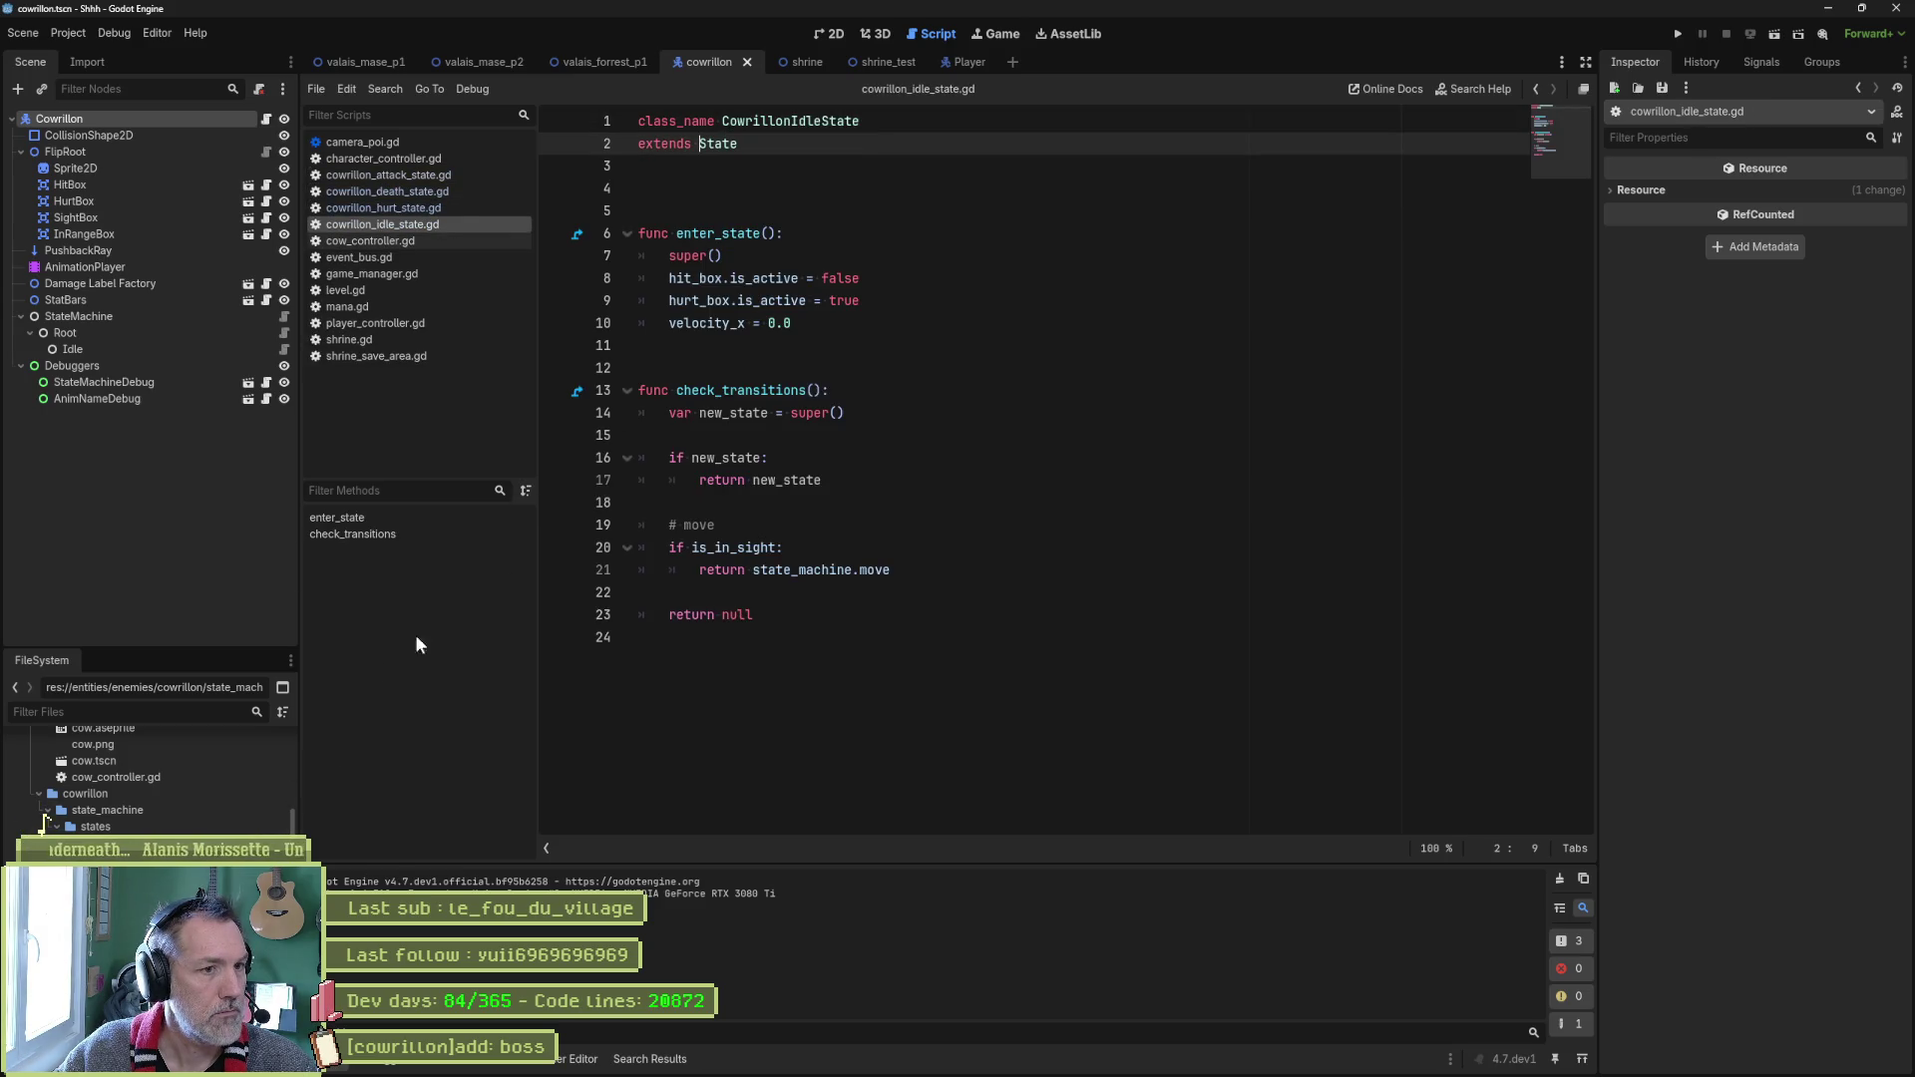
{"action": "left_click_drag", "start_coordinate": [838, 617], "coordinate": [840, 179]}
{"action": "key", "text": "Delete"}
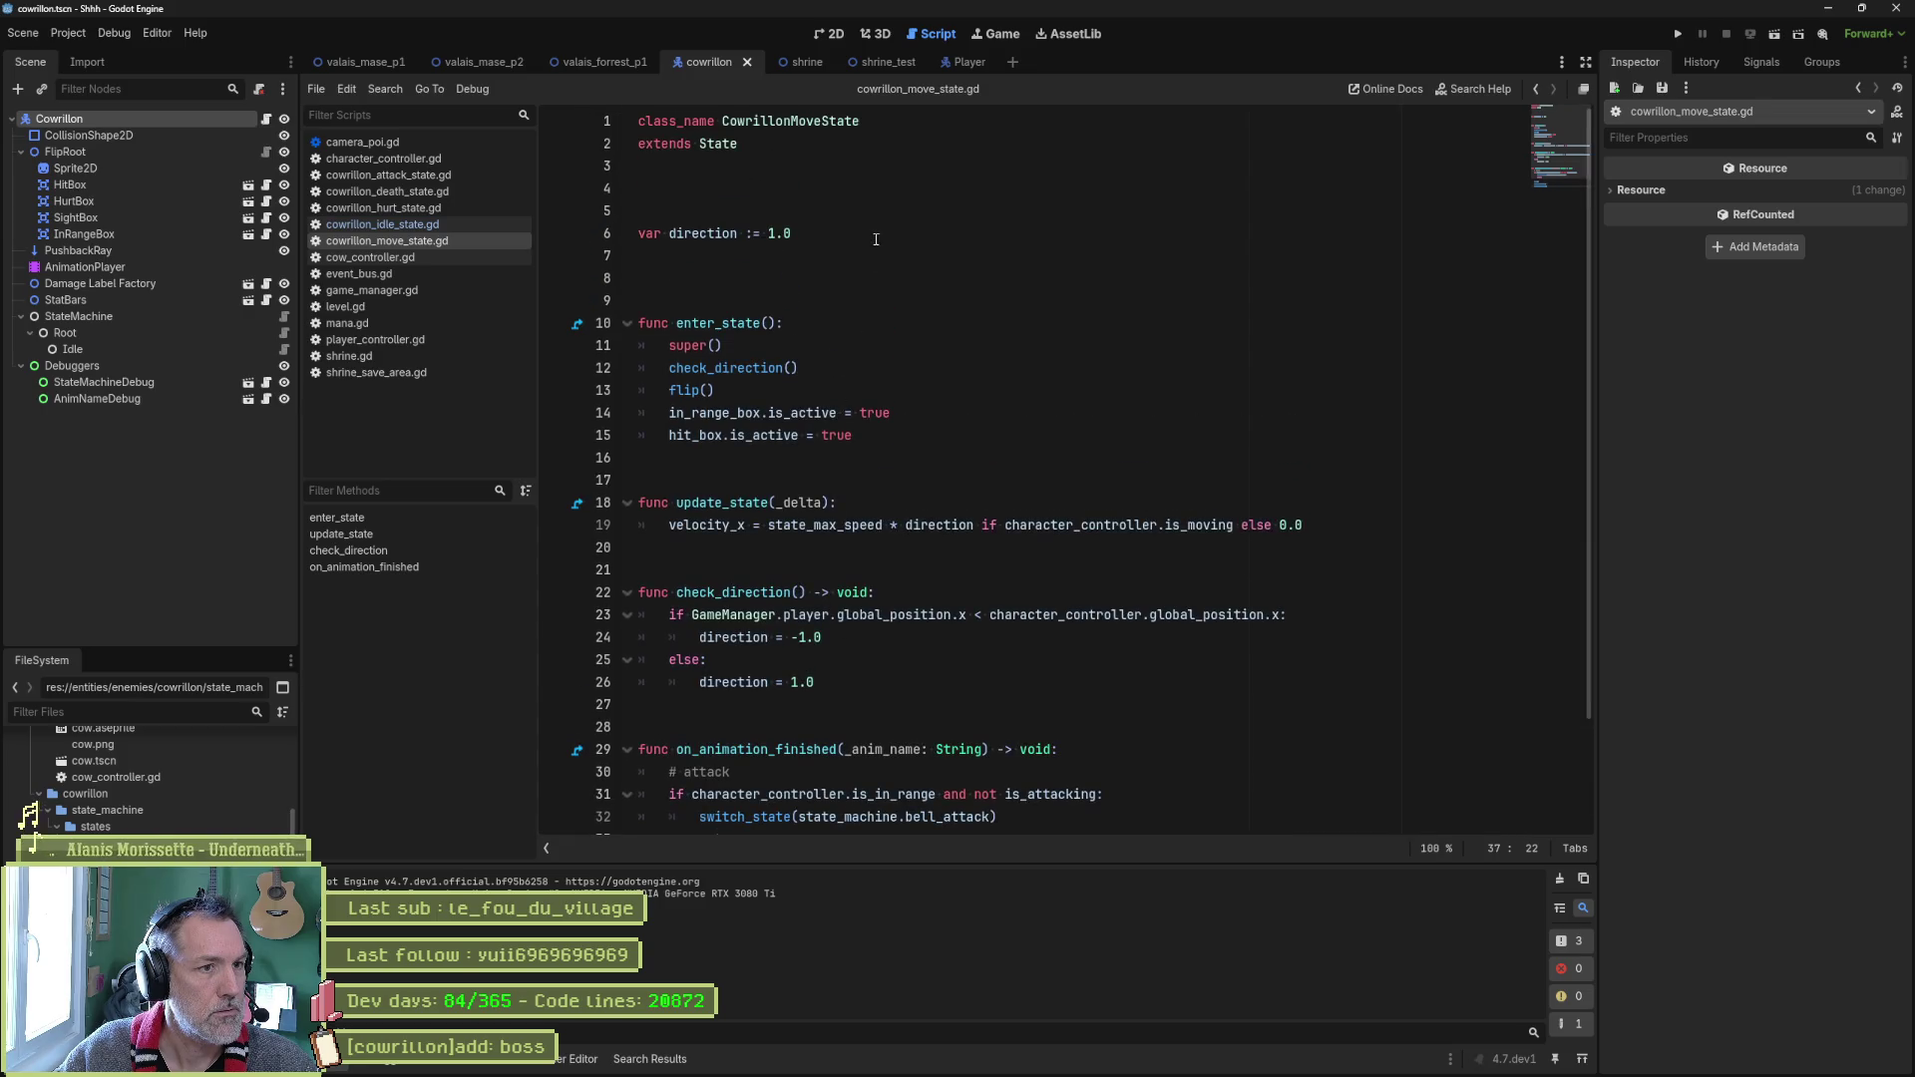
{"action": "left_click", "coordinate": [880, 146], "text": "shift"}
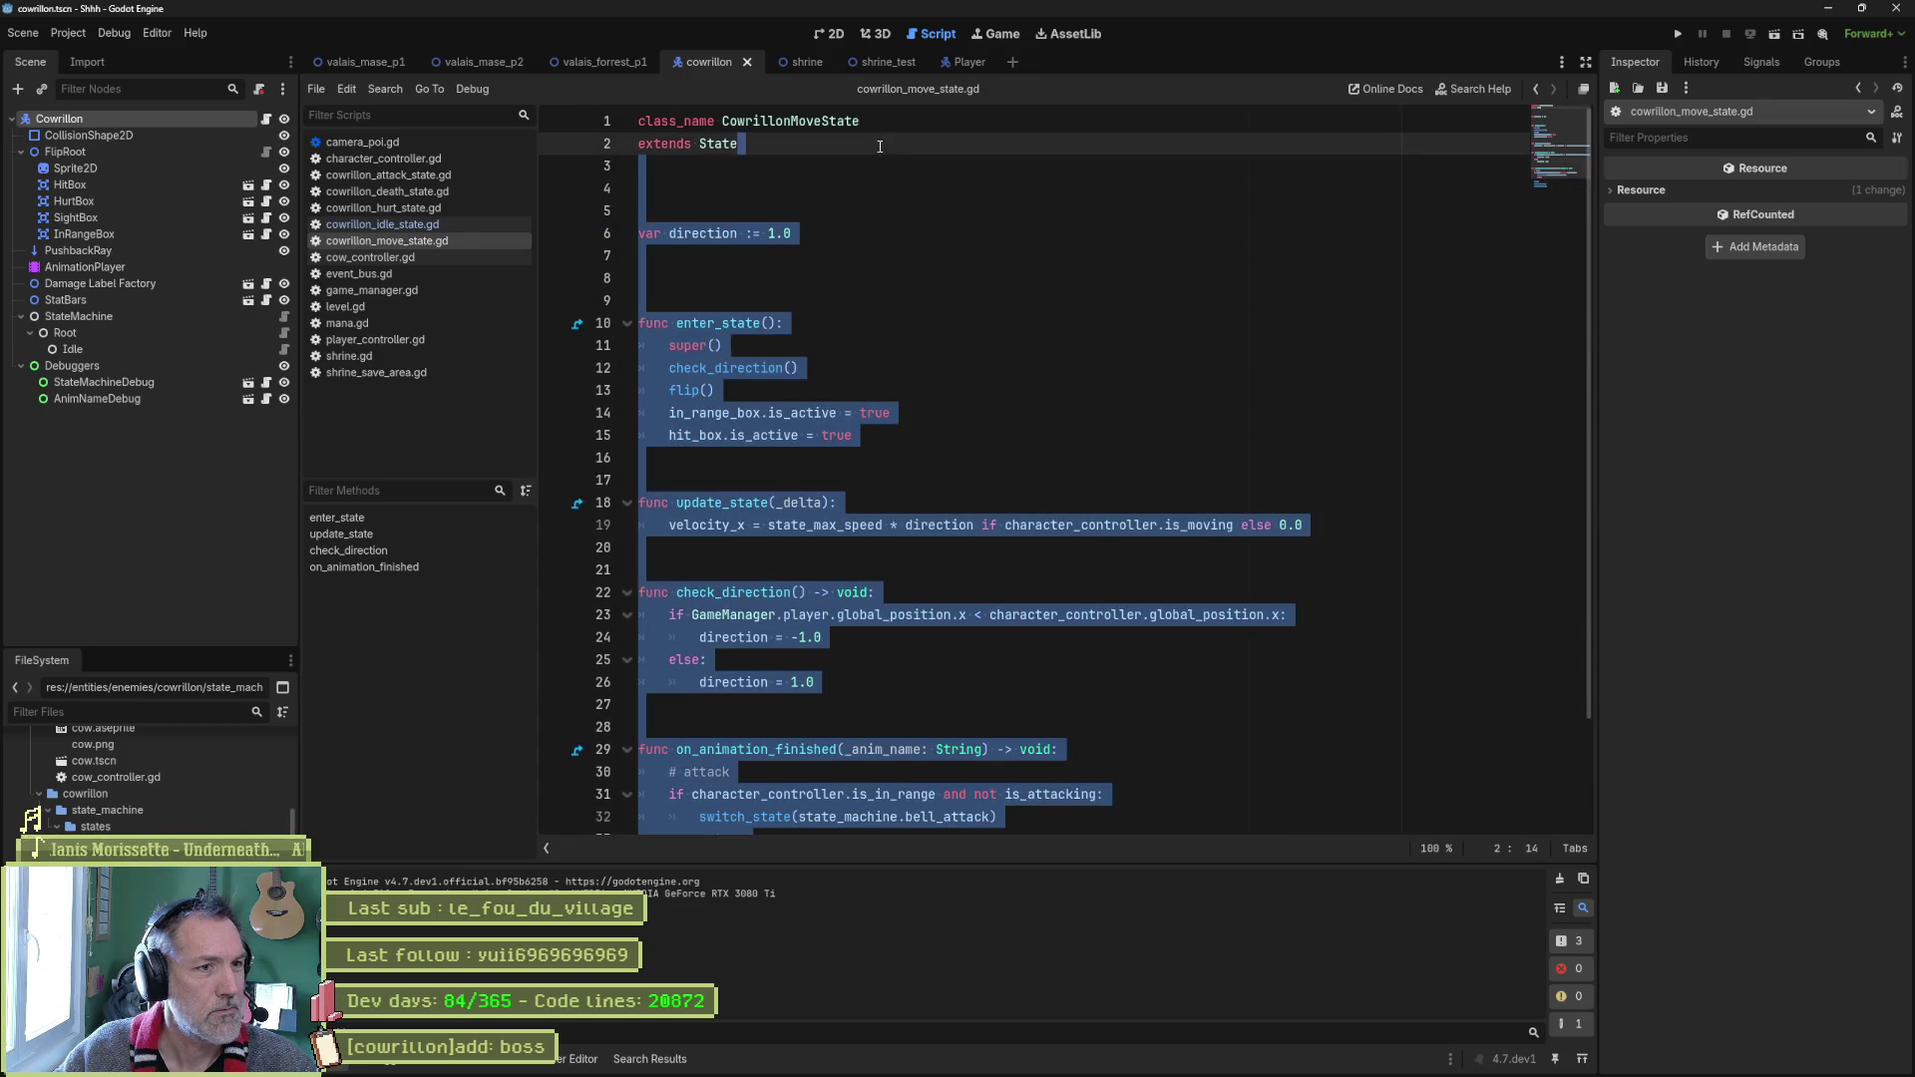
{"action": "key", "text": "Delete"}
{"action": "key", "text": "ctrl+s"}
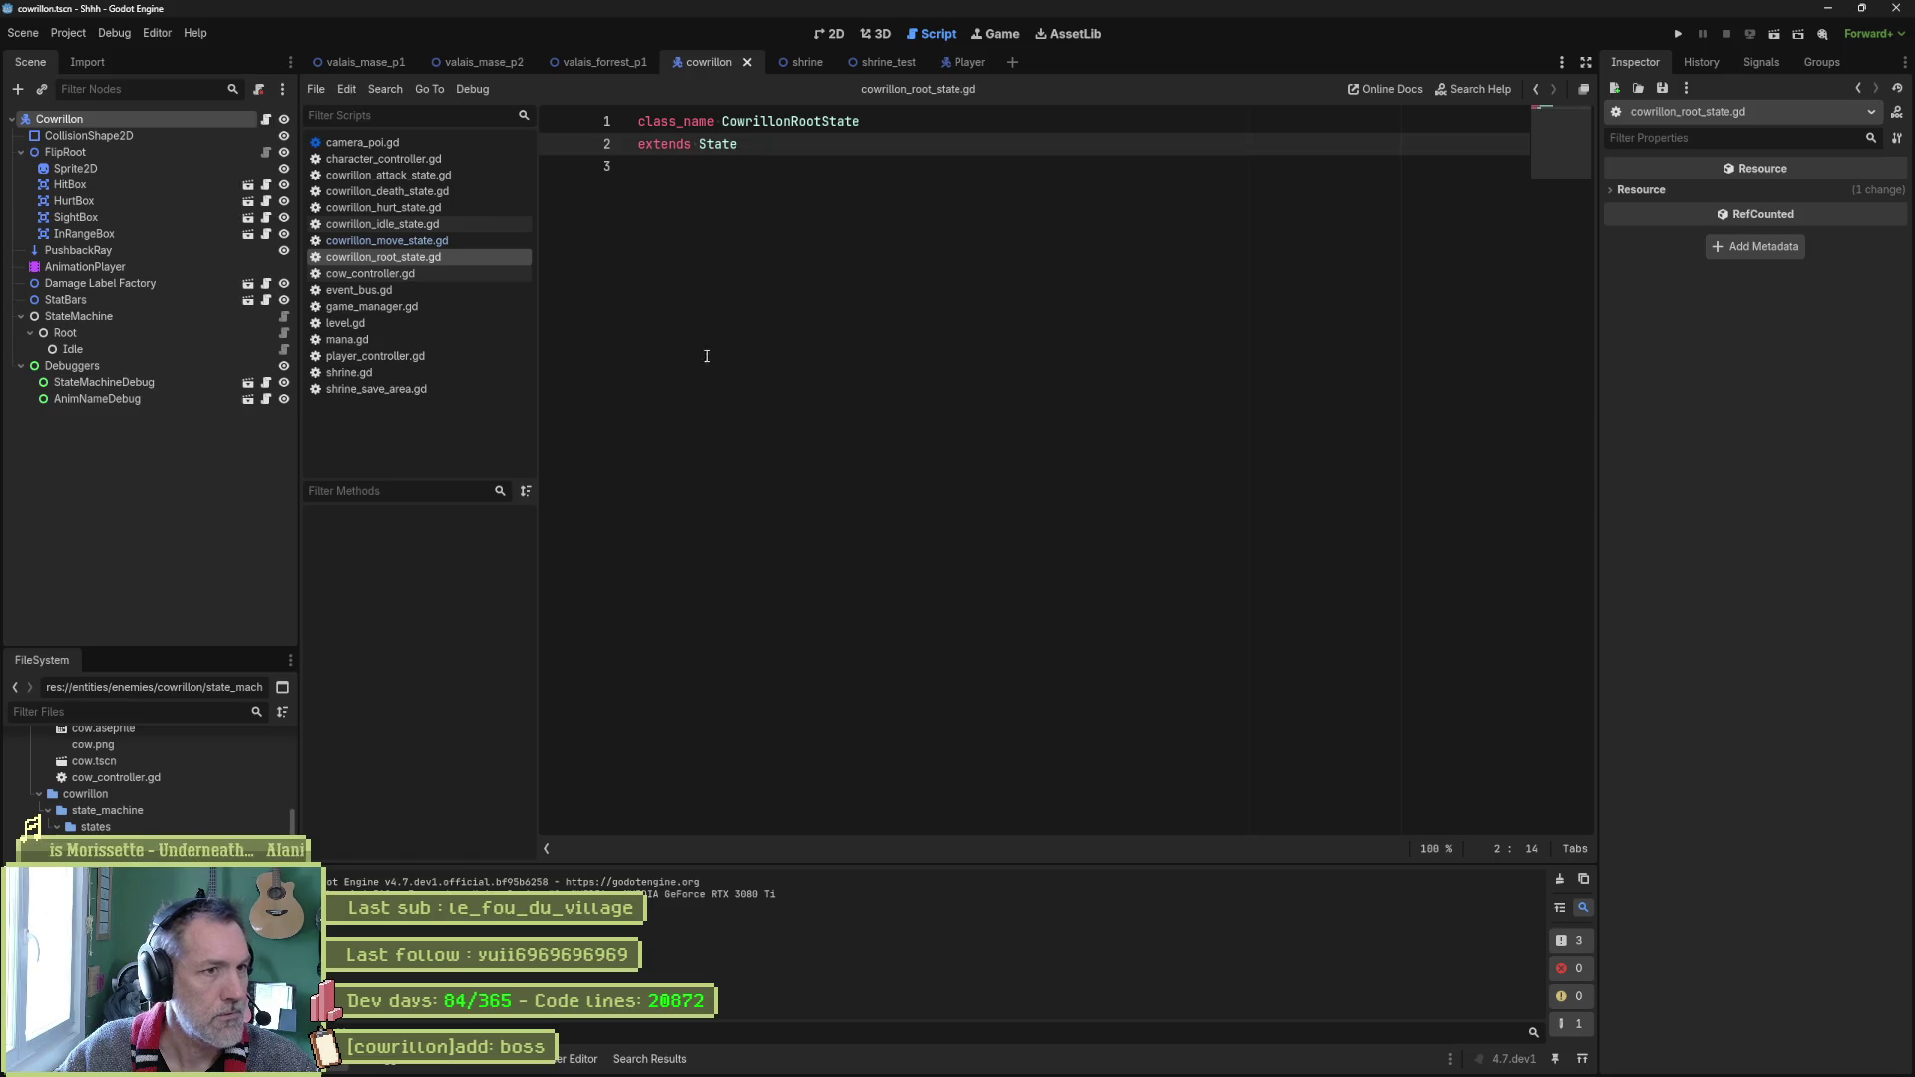
Rename the class to CowrillonState and save it as cowrillon_state.gd.
{"action": "key", "text": "Up"}
{"action": "key", "text": "End"}
{"action": "key", "text": "Left"}
{"action": "key", "text": "Left"}
{"action": "key", "text": "Left"}
{"action": "key", "text": "BackSpace"}
{"action": "key", "text": "BackSpace"}
{"action": "key", "text": "BackSpace"}
{"action": "key", "text": "ctrl+s"}
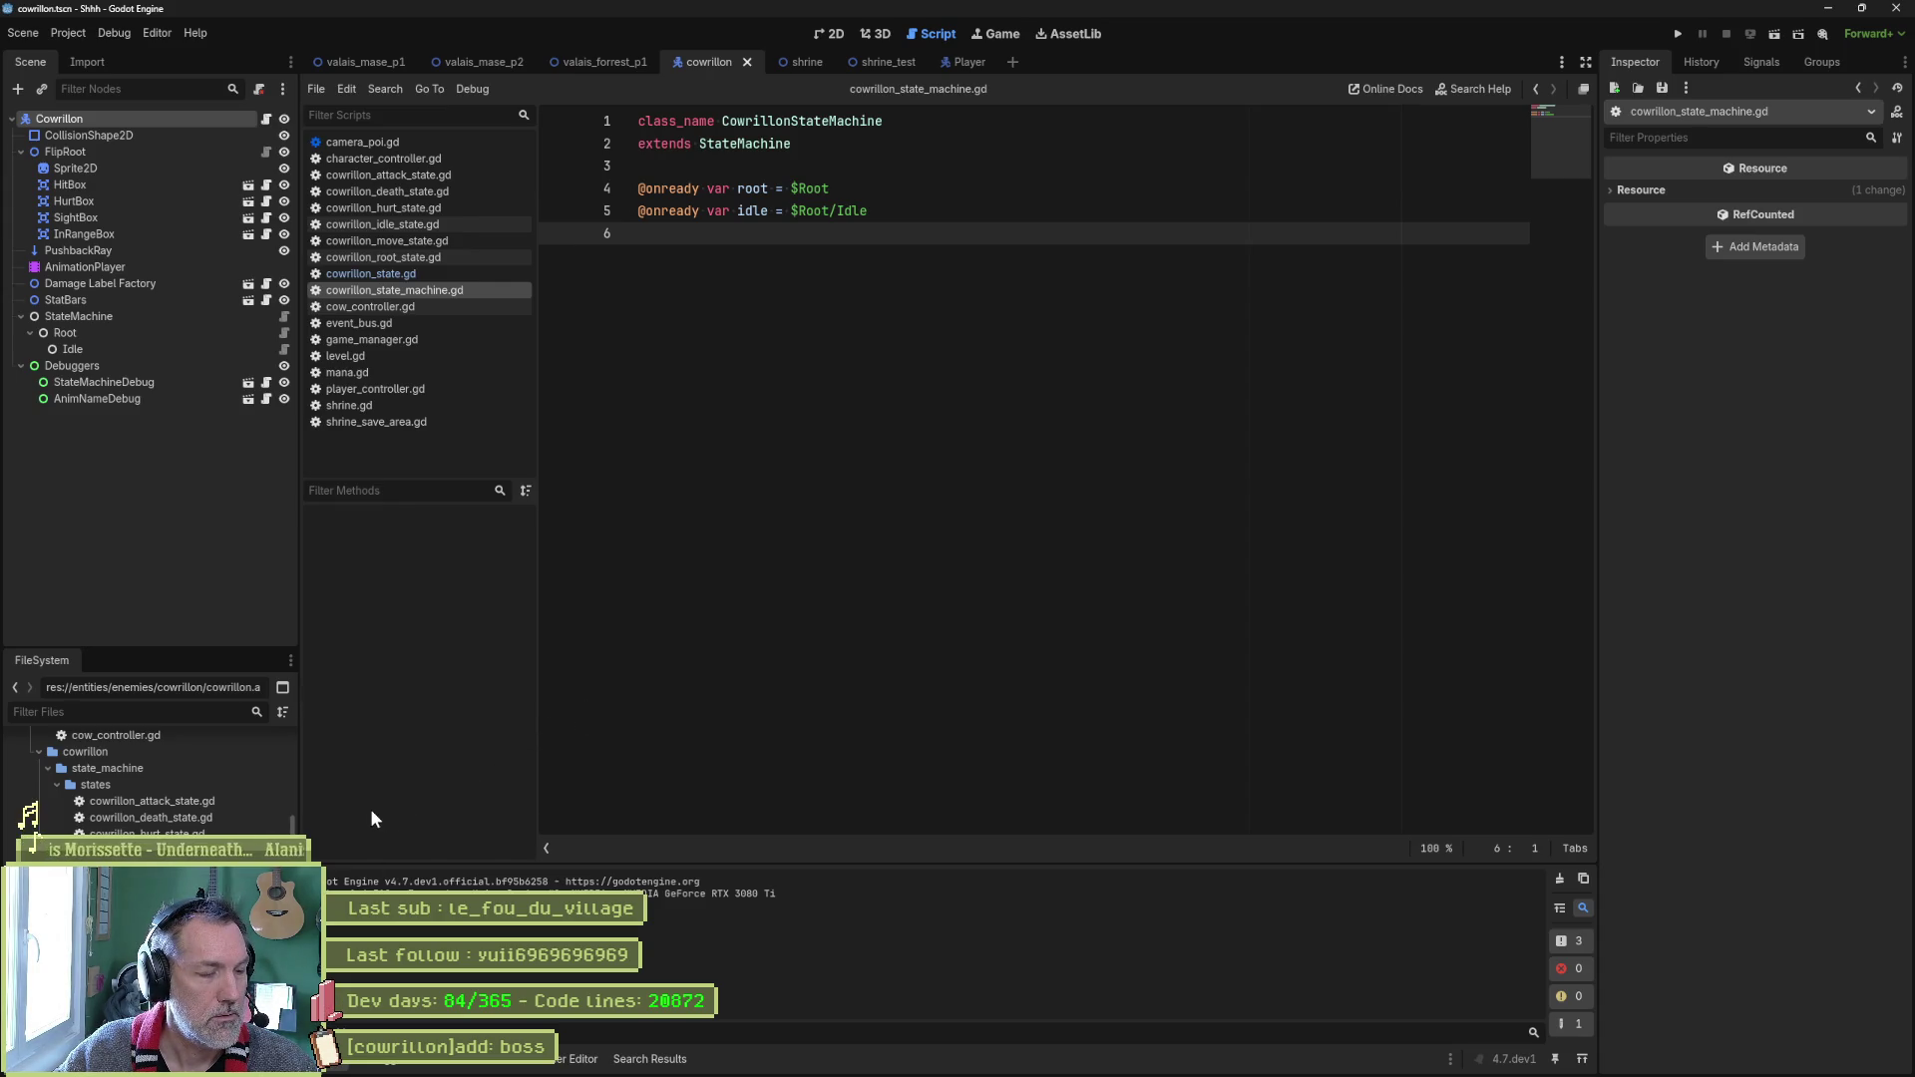
Clear the Sprite2D's Aseprite Output File Name, reimport, and view the skull sprite in 2D.
{"action": "mouse_move", "coordinate": [976, 63]}
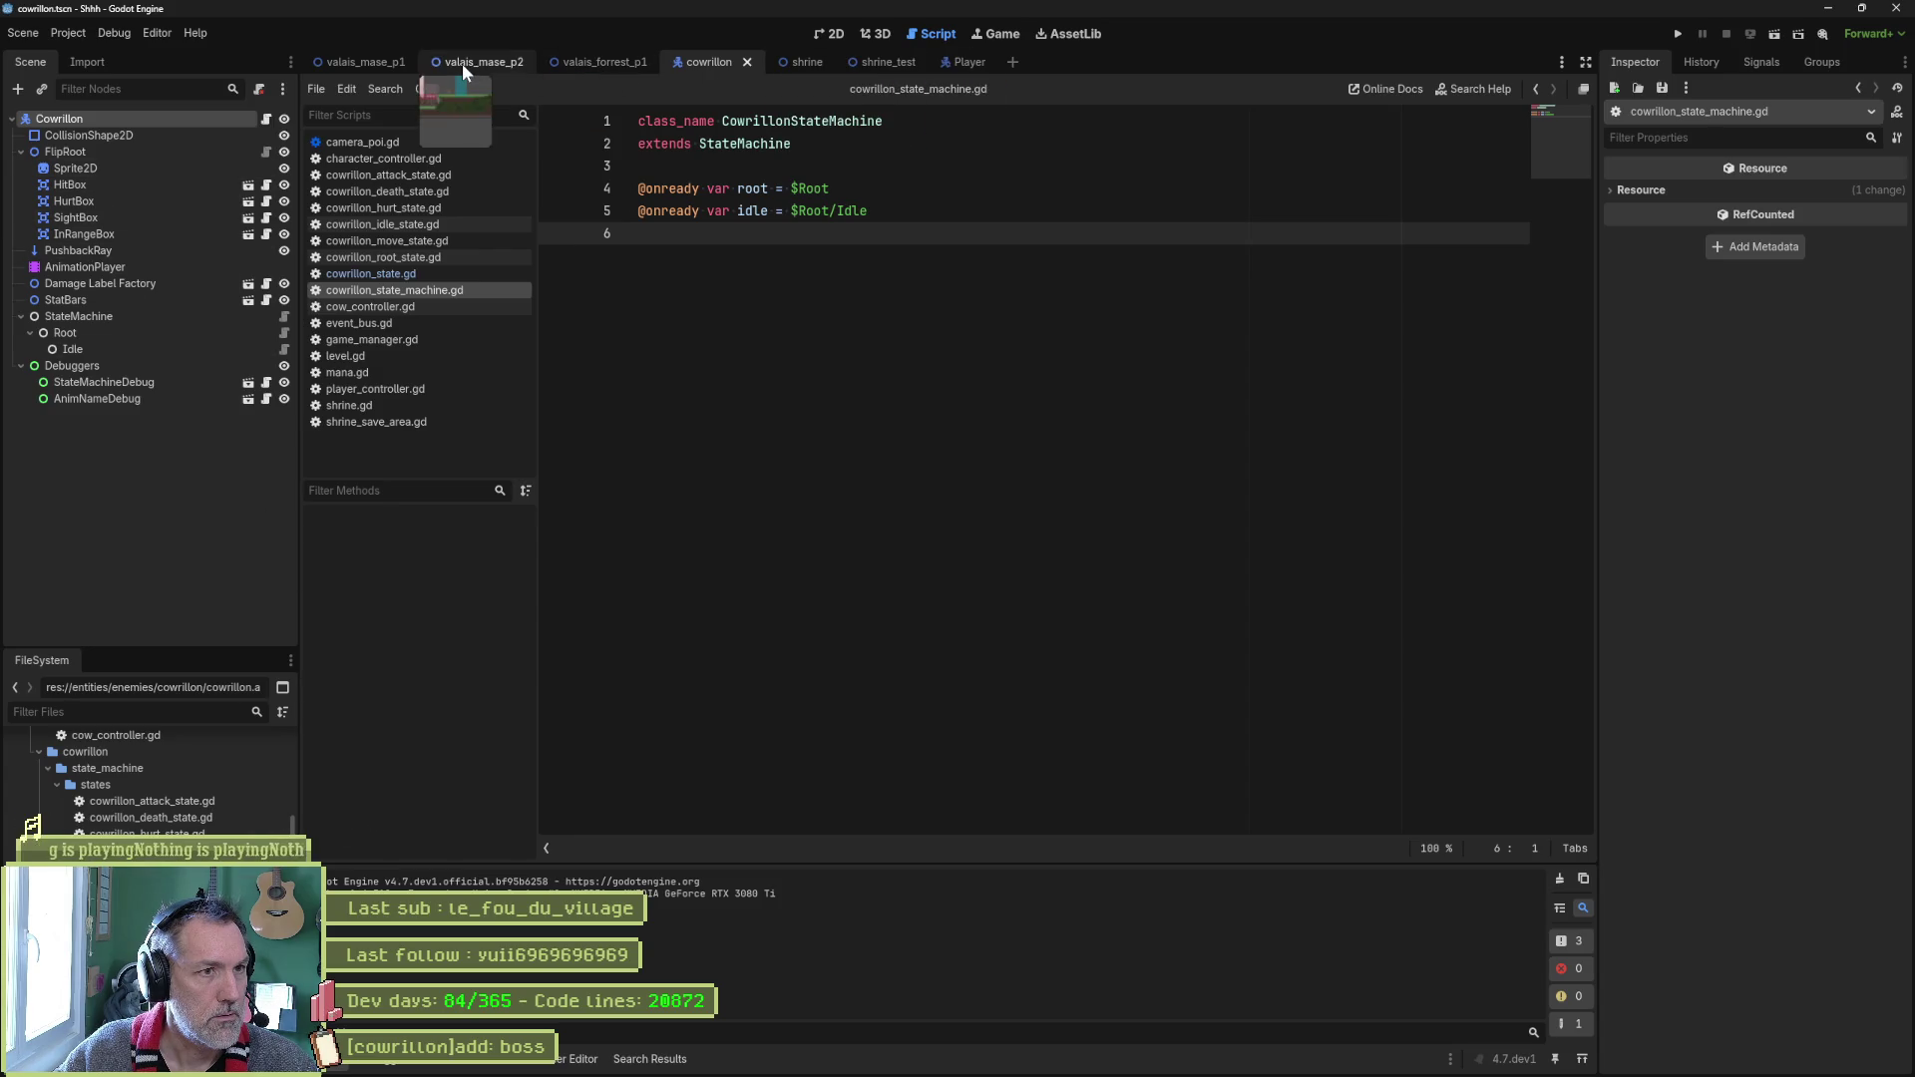
{"action": "left_click", "coordinate": [89, 167]}
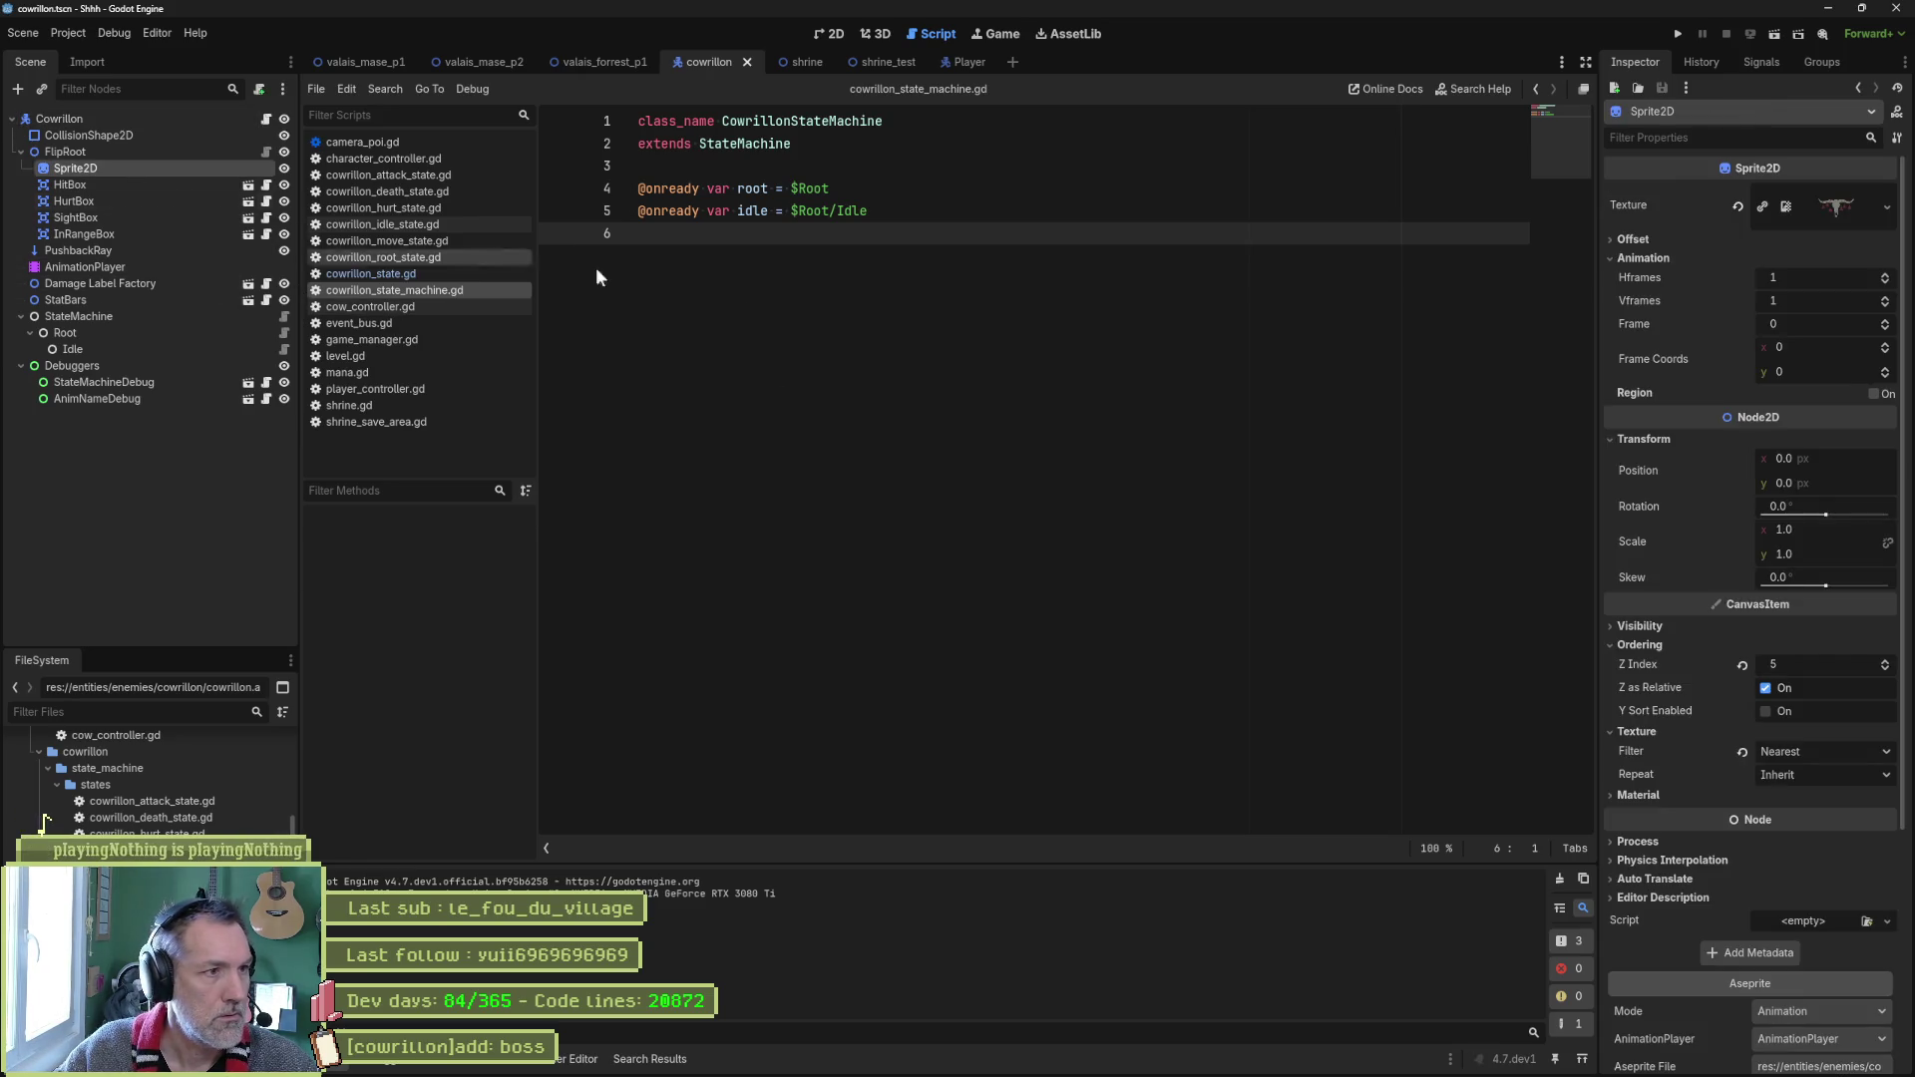
{"action": "scroll", "coordinate": [1882, 533], "scroll_direction": "down", "scroll_amount": 5}
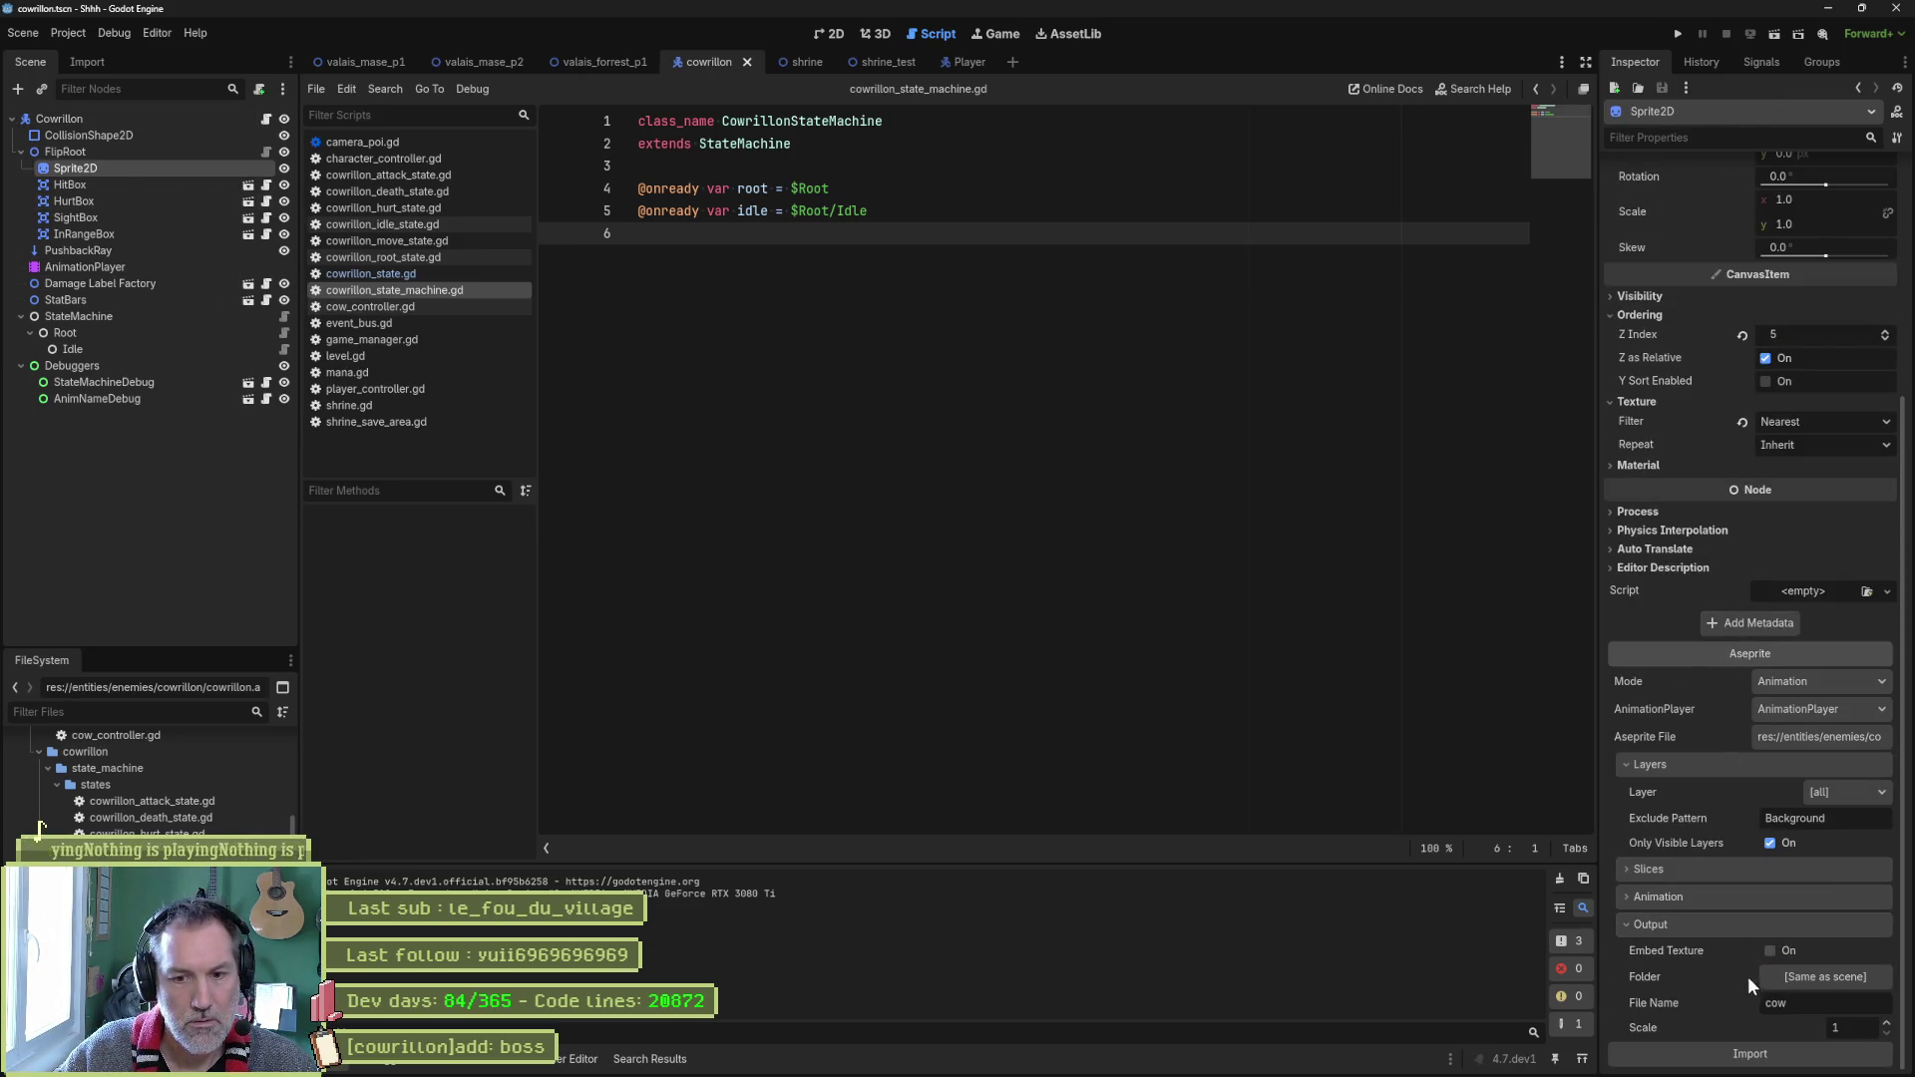
{"action": "double_click", "coordinate": [1817, 1003]}
{"action": "type", "text": "#"}
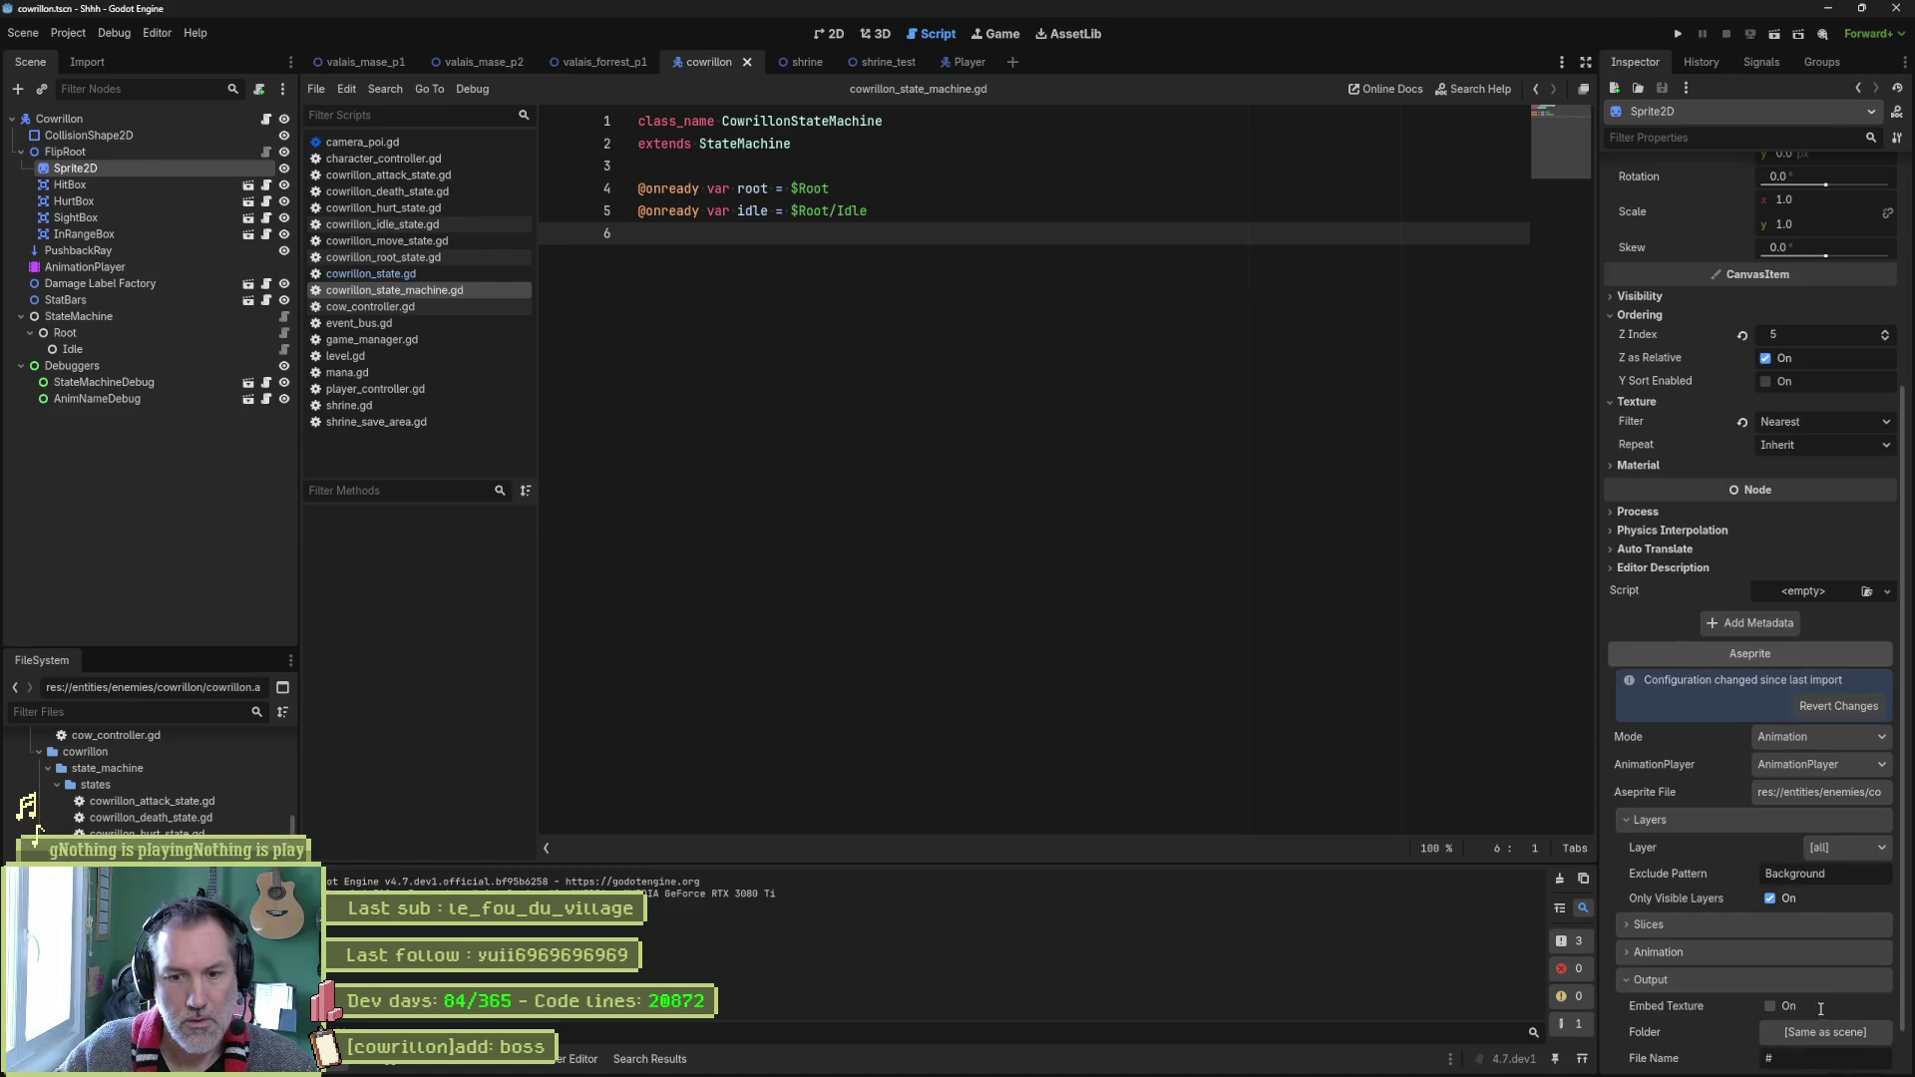
{"action": "key", "text": "BackSpace"}
{"action": "scroll", "coordinate": [1775, 962], "scroll_direction": "down", "scroll_amount": 1}
{"action": "left_click", "coordinate": [1815, 1061]}
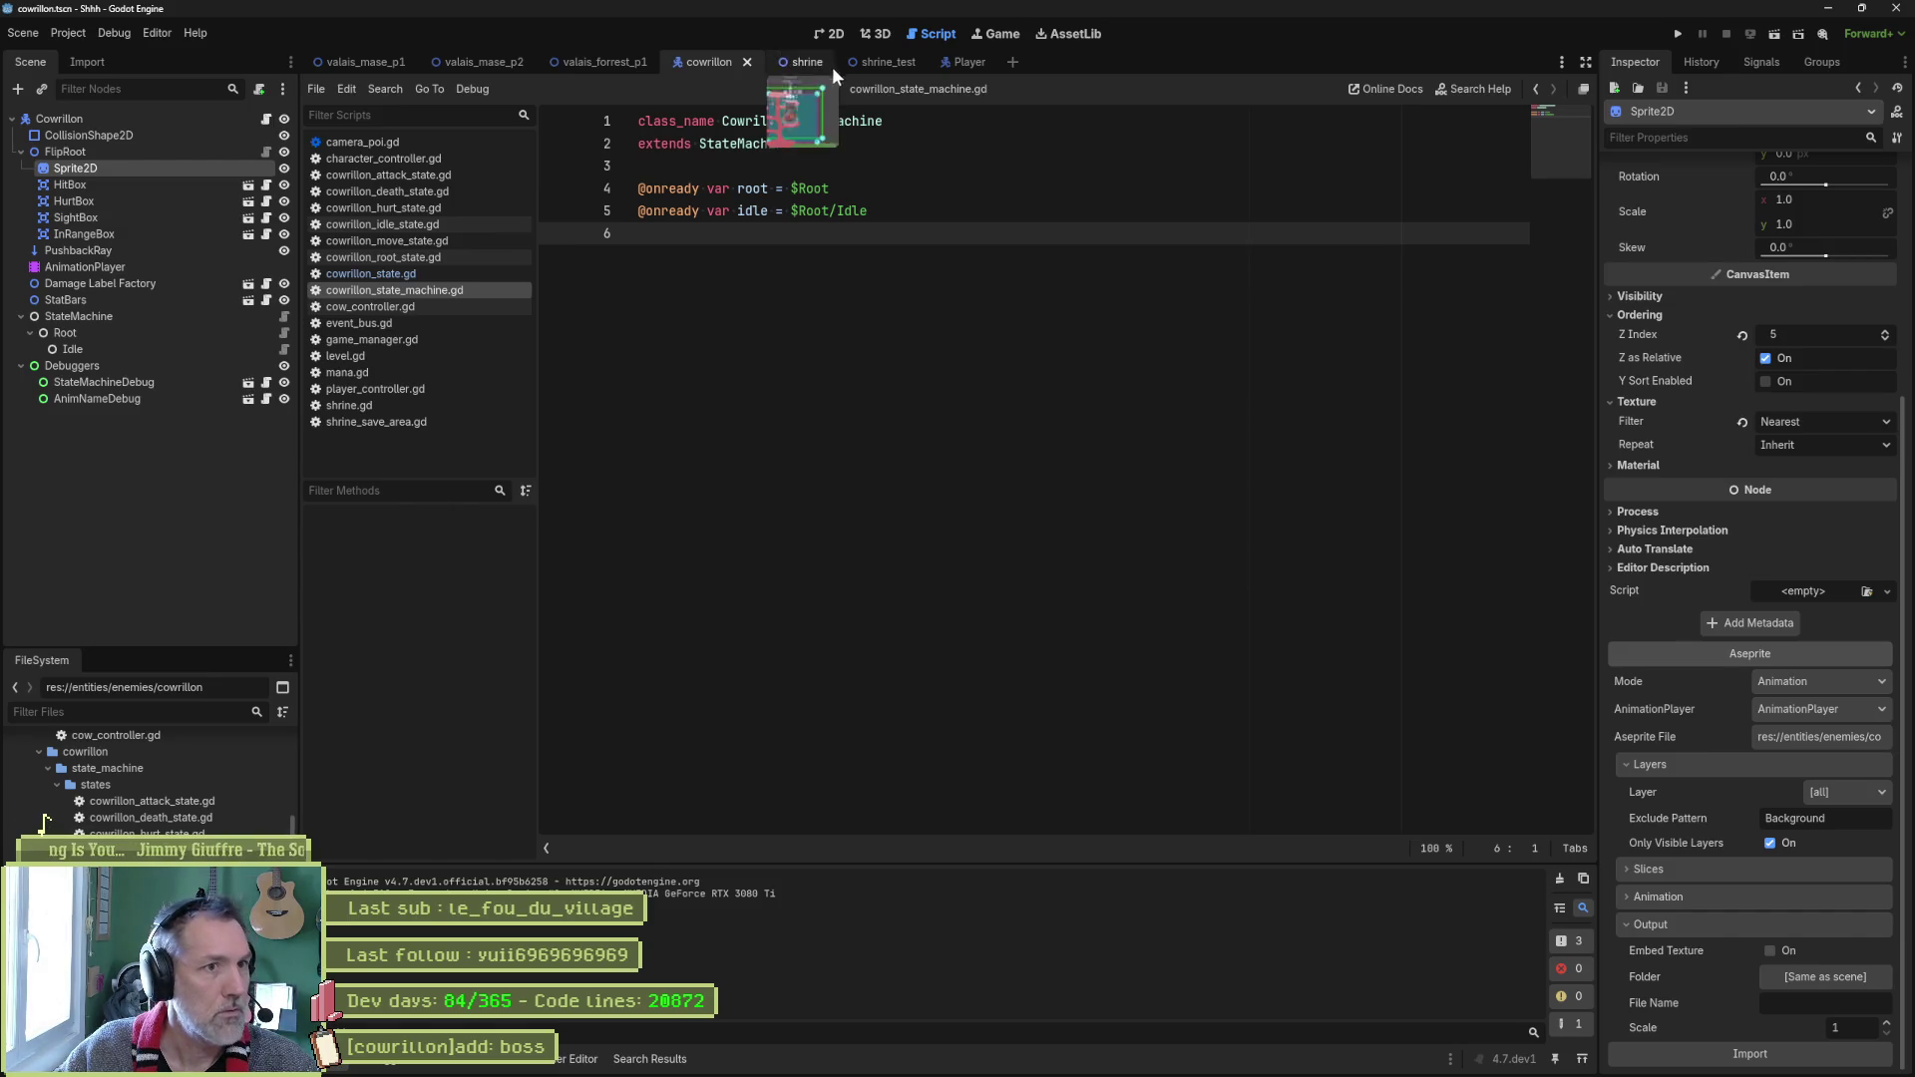
{"action": "left_click", "coordinate": [828, 34]}
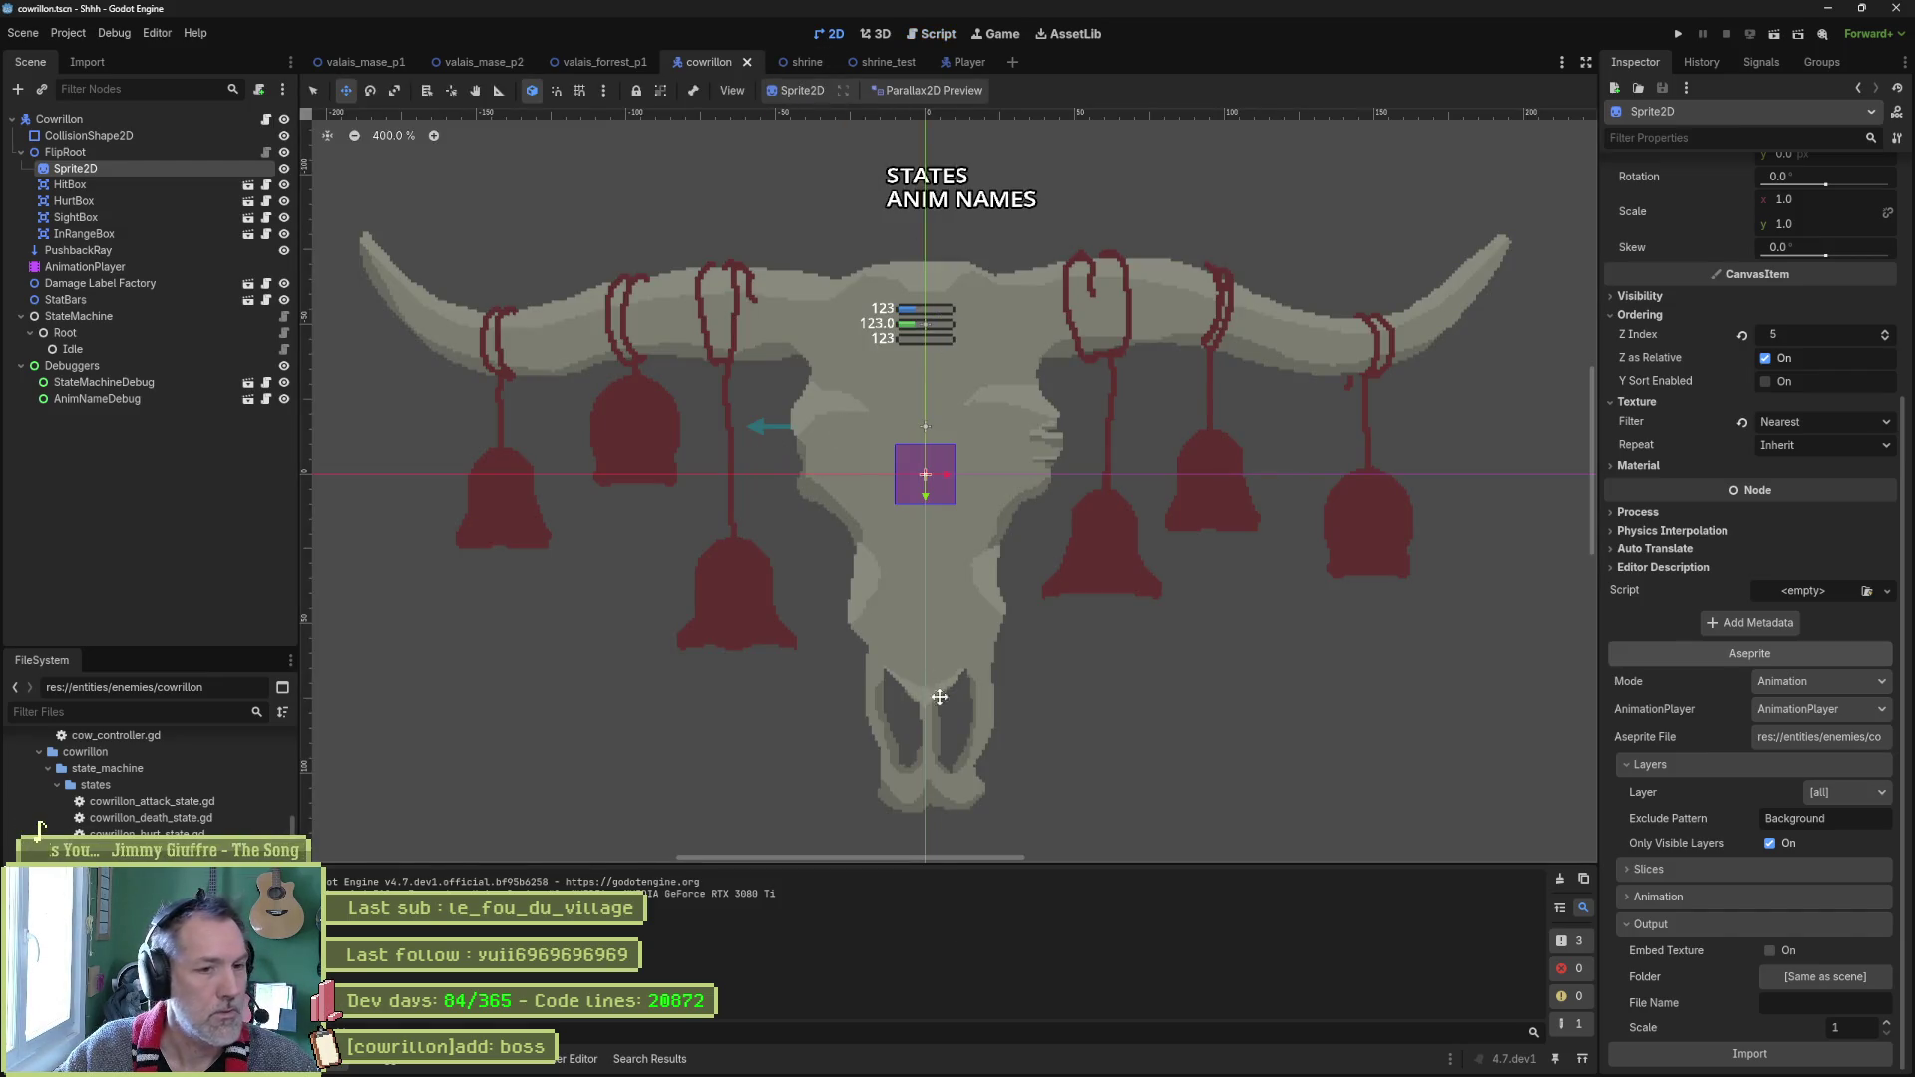
{"action": "left_click", "coordinate": [1105, 1061]}
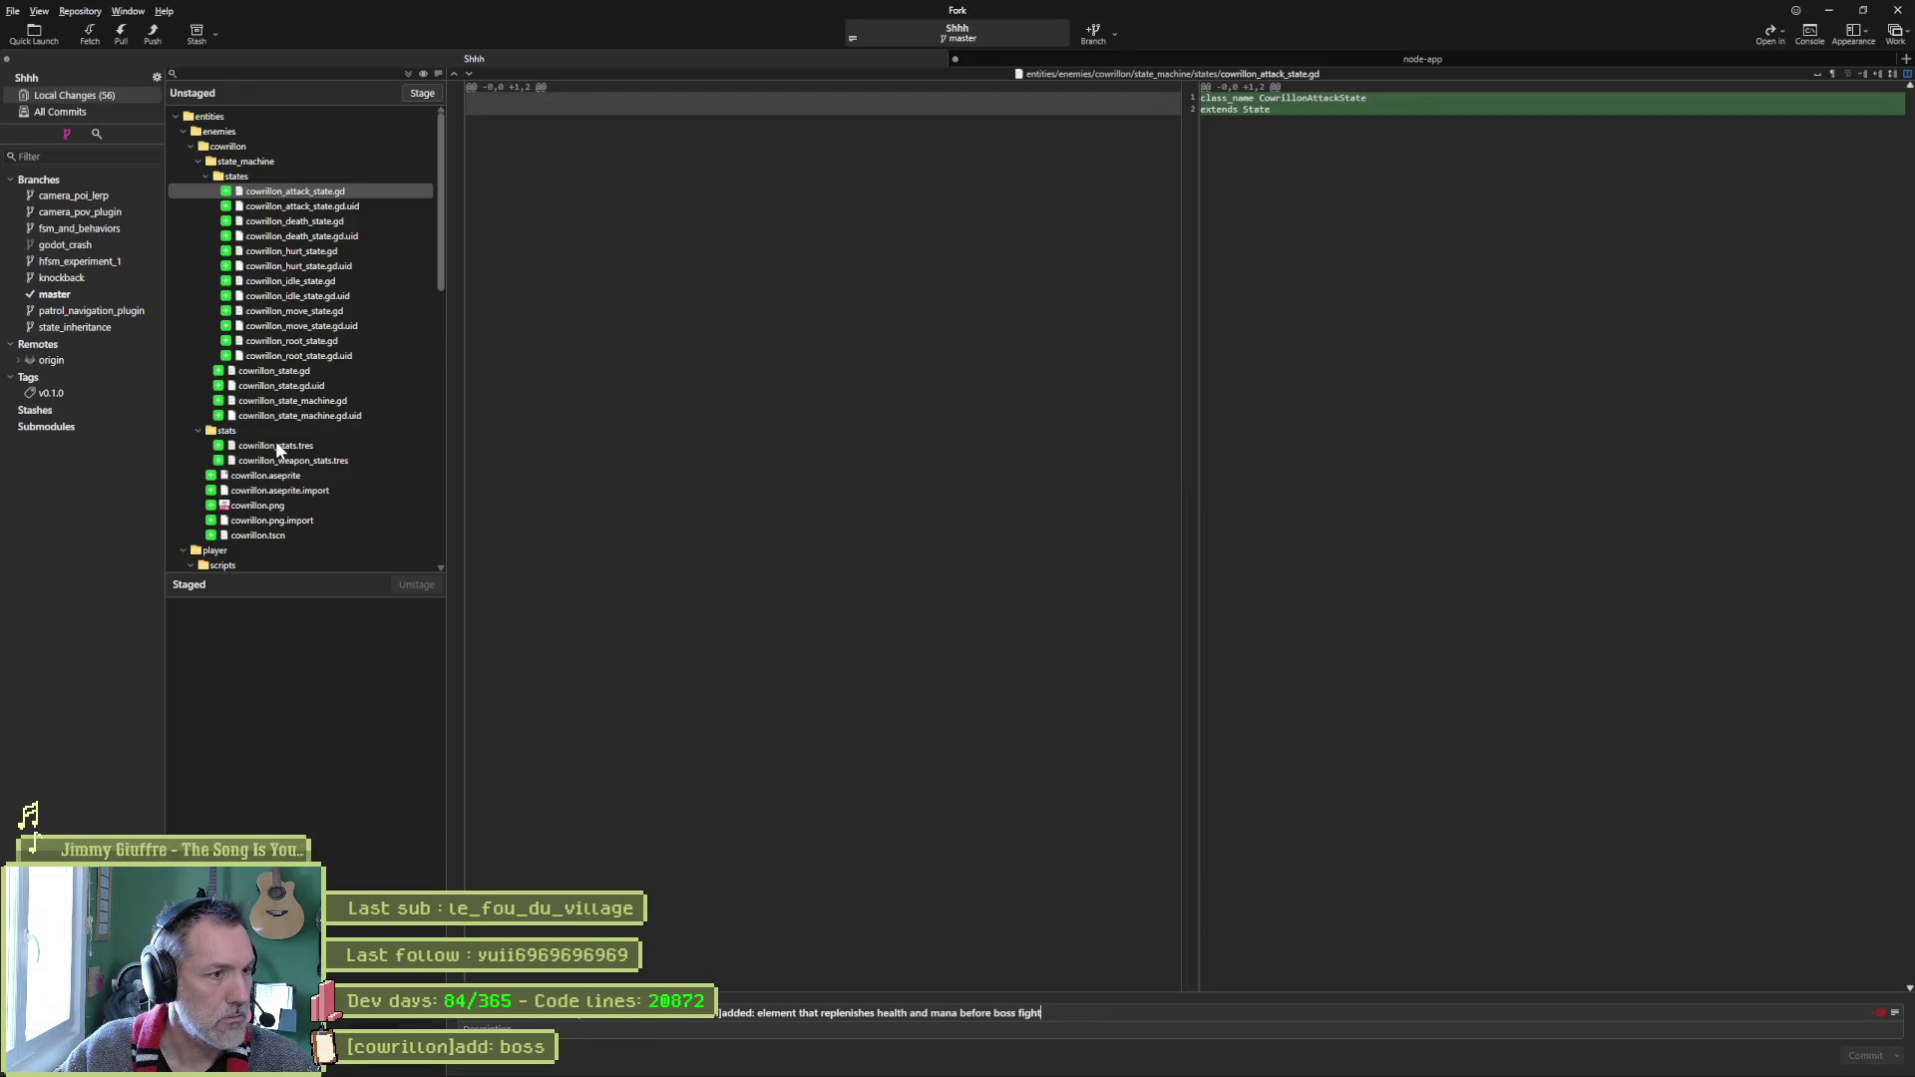
Review the diffs of the Cowrillon state scripts, cowrillon_state.gd and cowrillon_state_machine.gd.
{"action": "left_click", "coordinate": [308, 206]}
{"action": "left_click", "coordinate": [313, 220]}
{"action": "left_click", "coordinate": [314, 250]}
{"action": "left_click", "coordinate": [309, 280]}
{"action": "left_click", "coordinate": [309, 311]}
{"action": "left_click", "coordinate": [309, 341]}
{"action": "left_click", "coordinate": [301, 371]}
{"action": "left_click", "coordinate": [299, 400]}
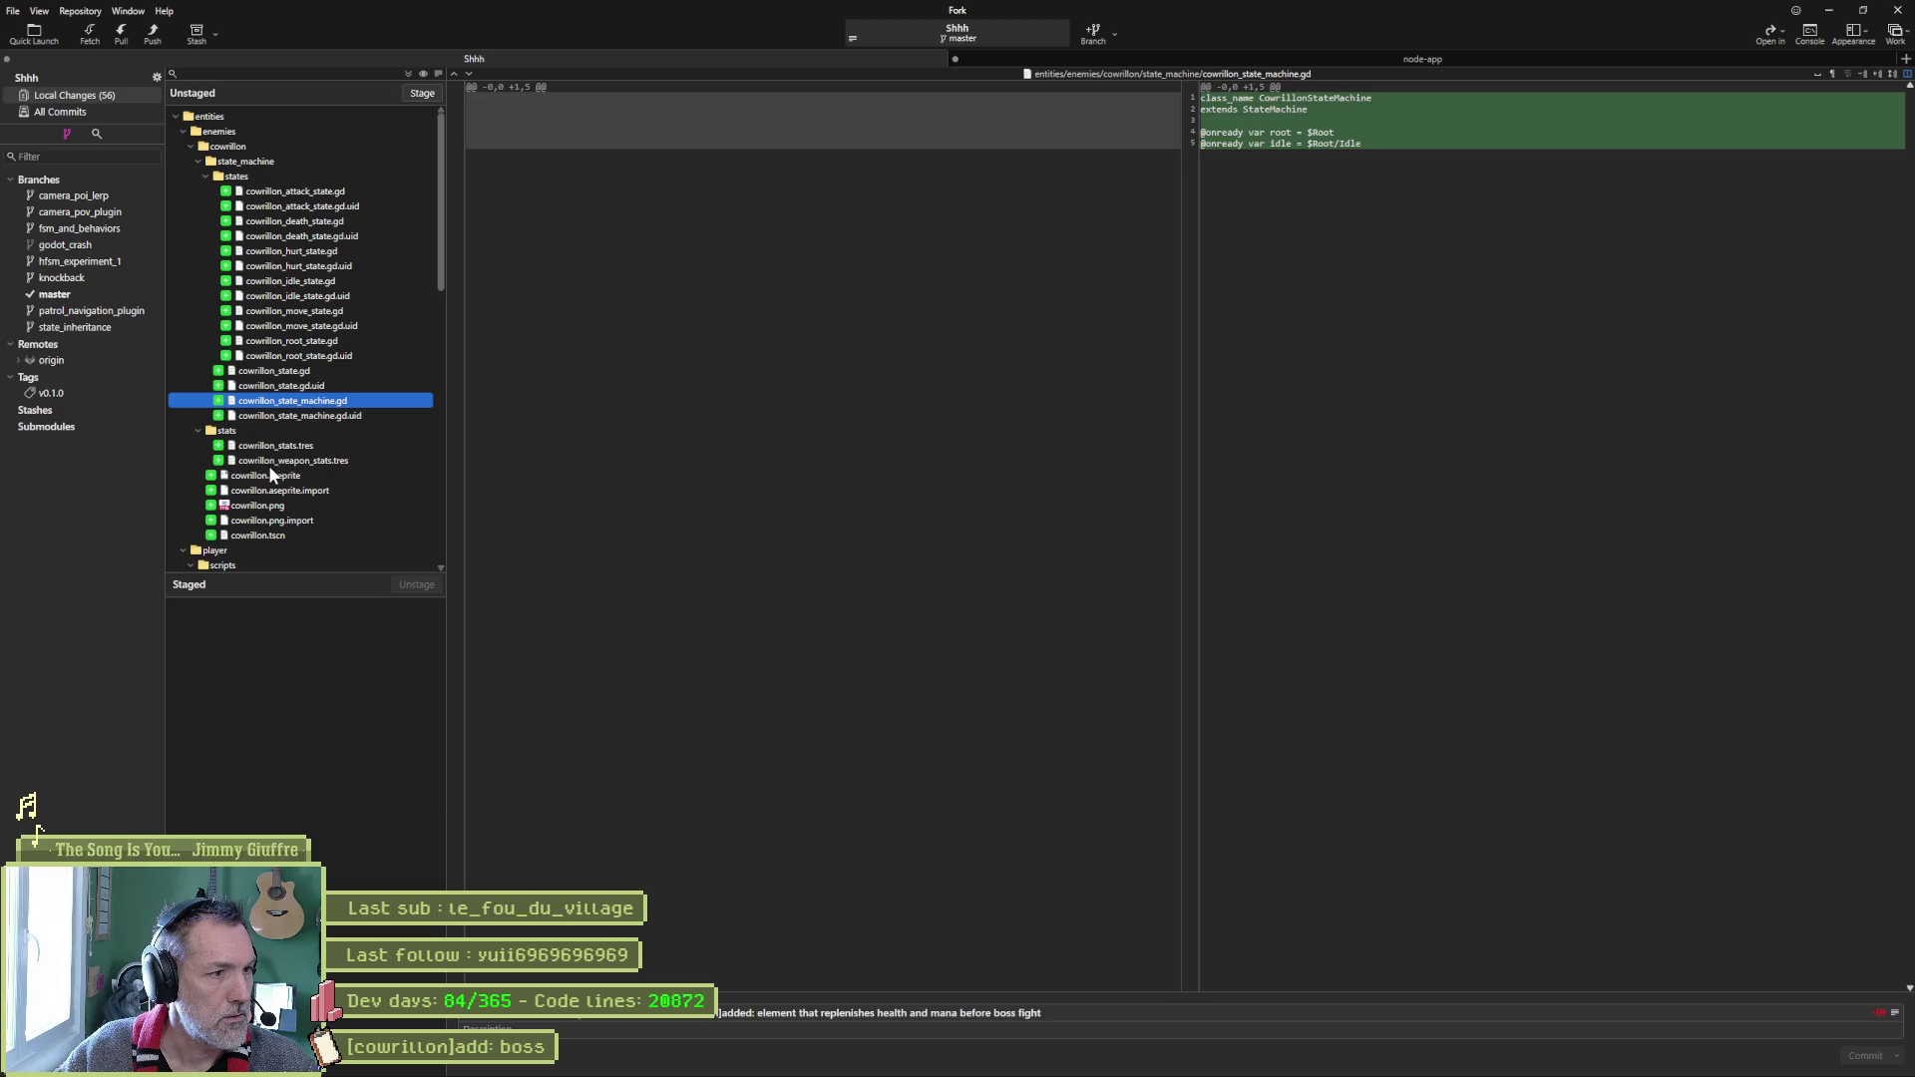
Preview the new cowrillon.png skull image, then the player_controller.gd diff.
{"action": "left_click", "coordinate": [268, 507]}
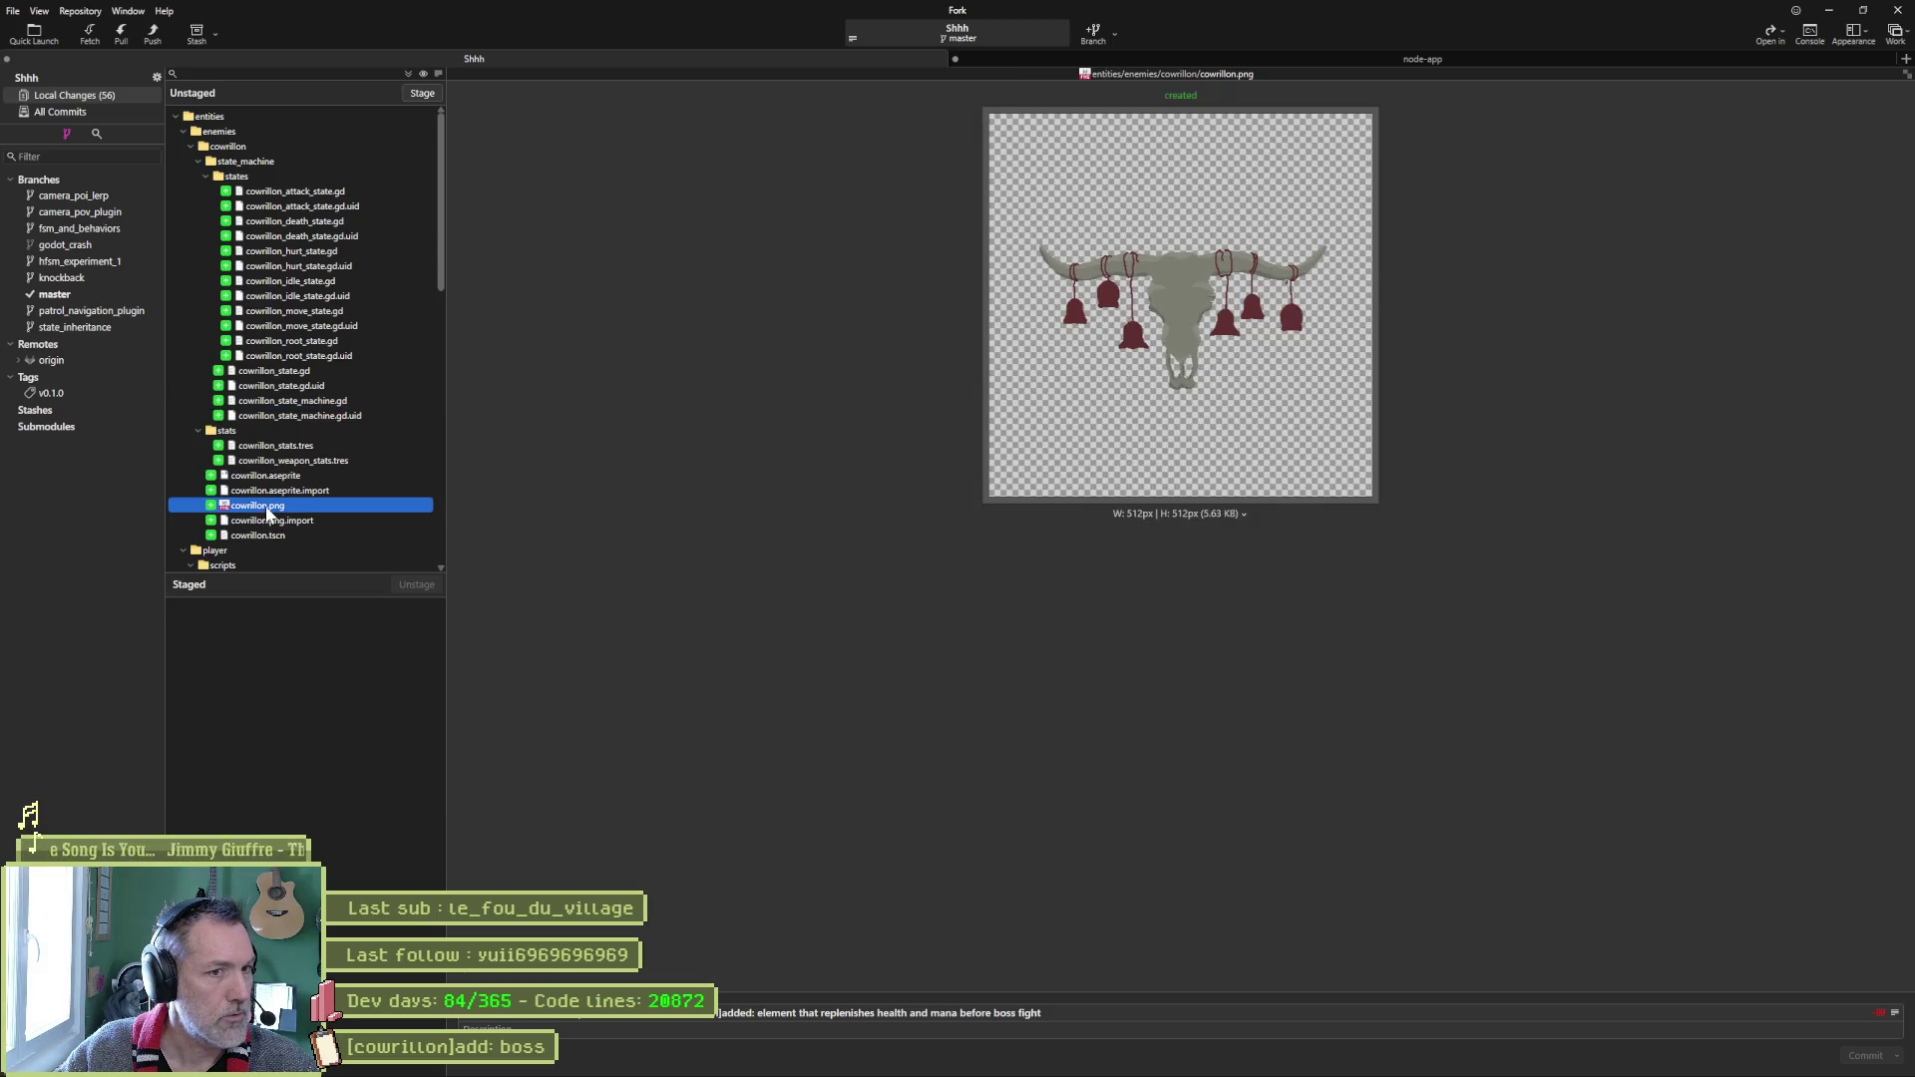
{"action": "scroll", "coordinate": [296, 549], "scroll_direction": "down", "scroll_amount": 4}
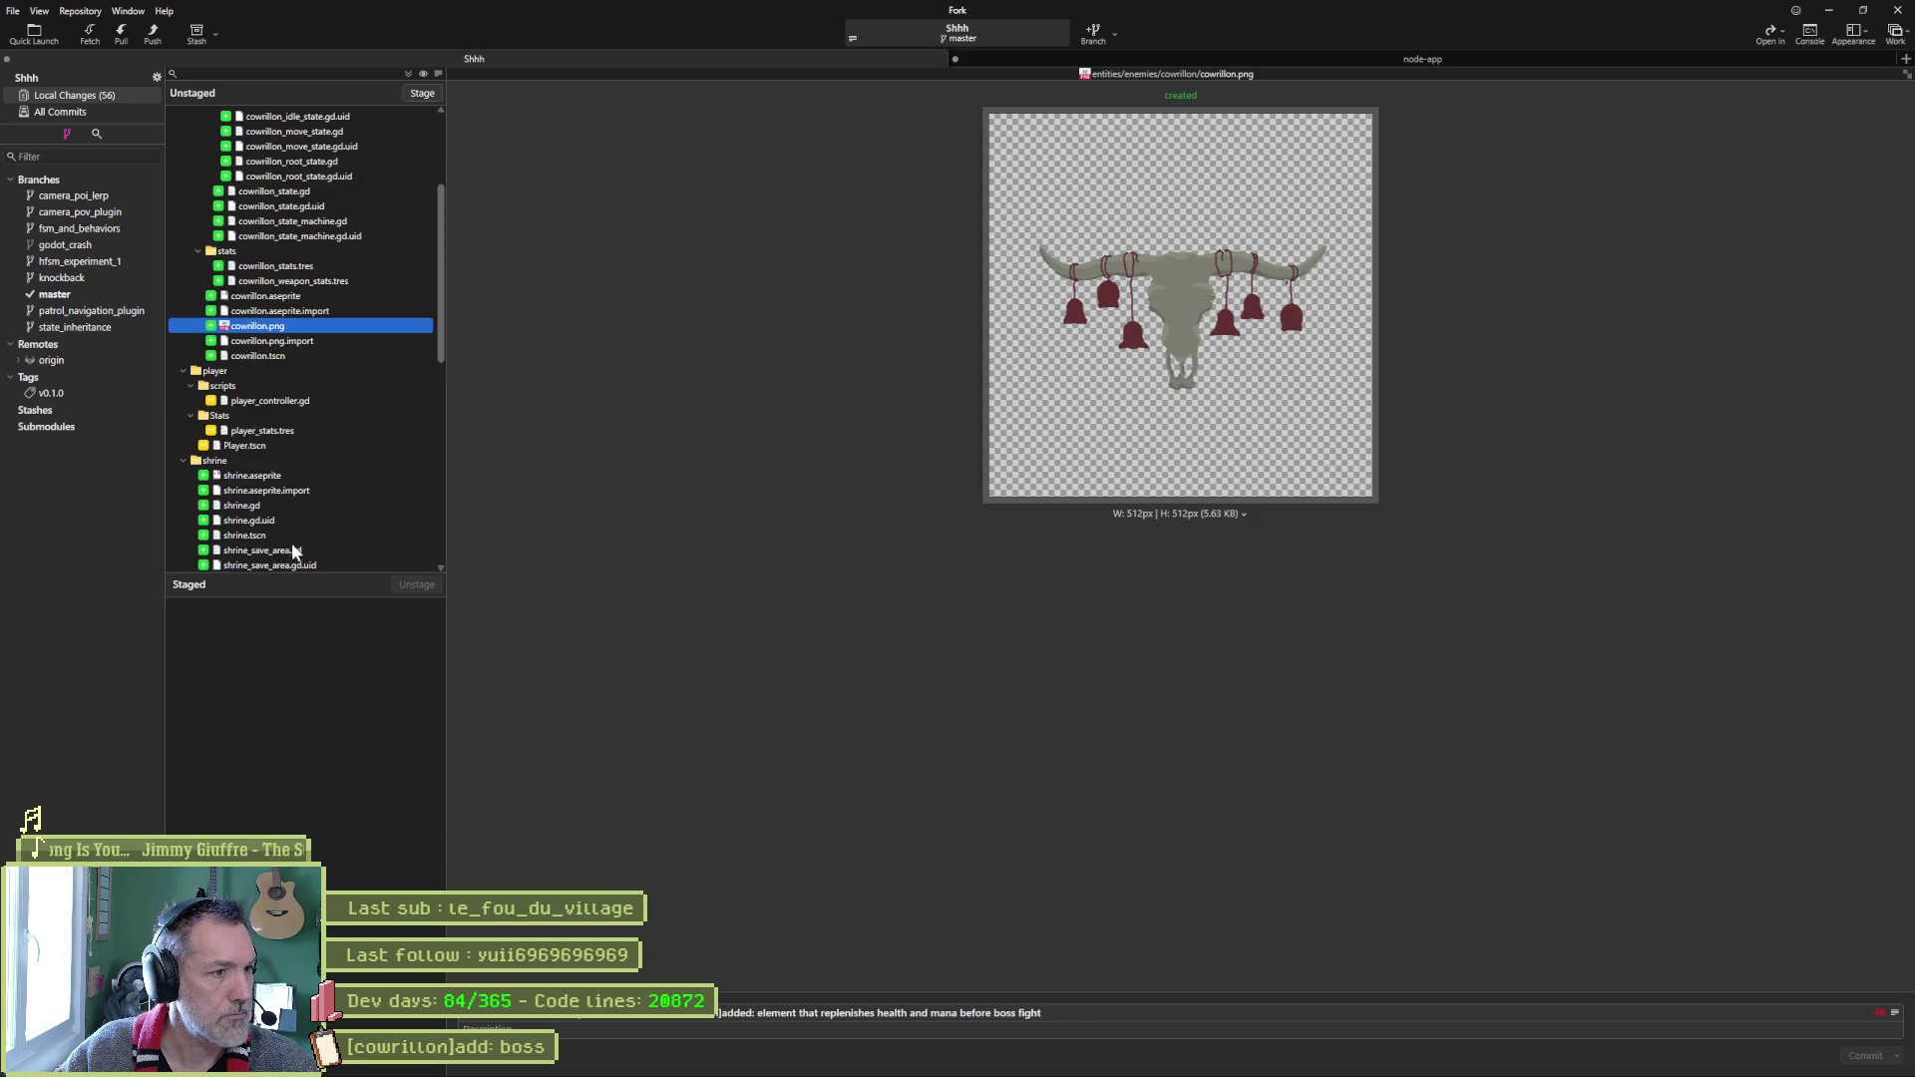
{"action": "scroll", "coordinate": [279, 440], "scroll_direction": "down", "scroll_amount": 2}
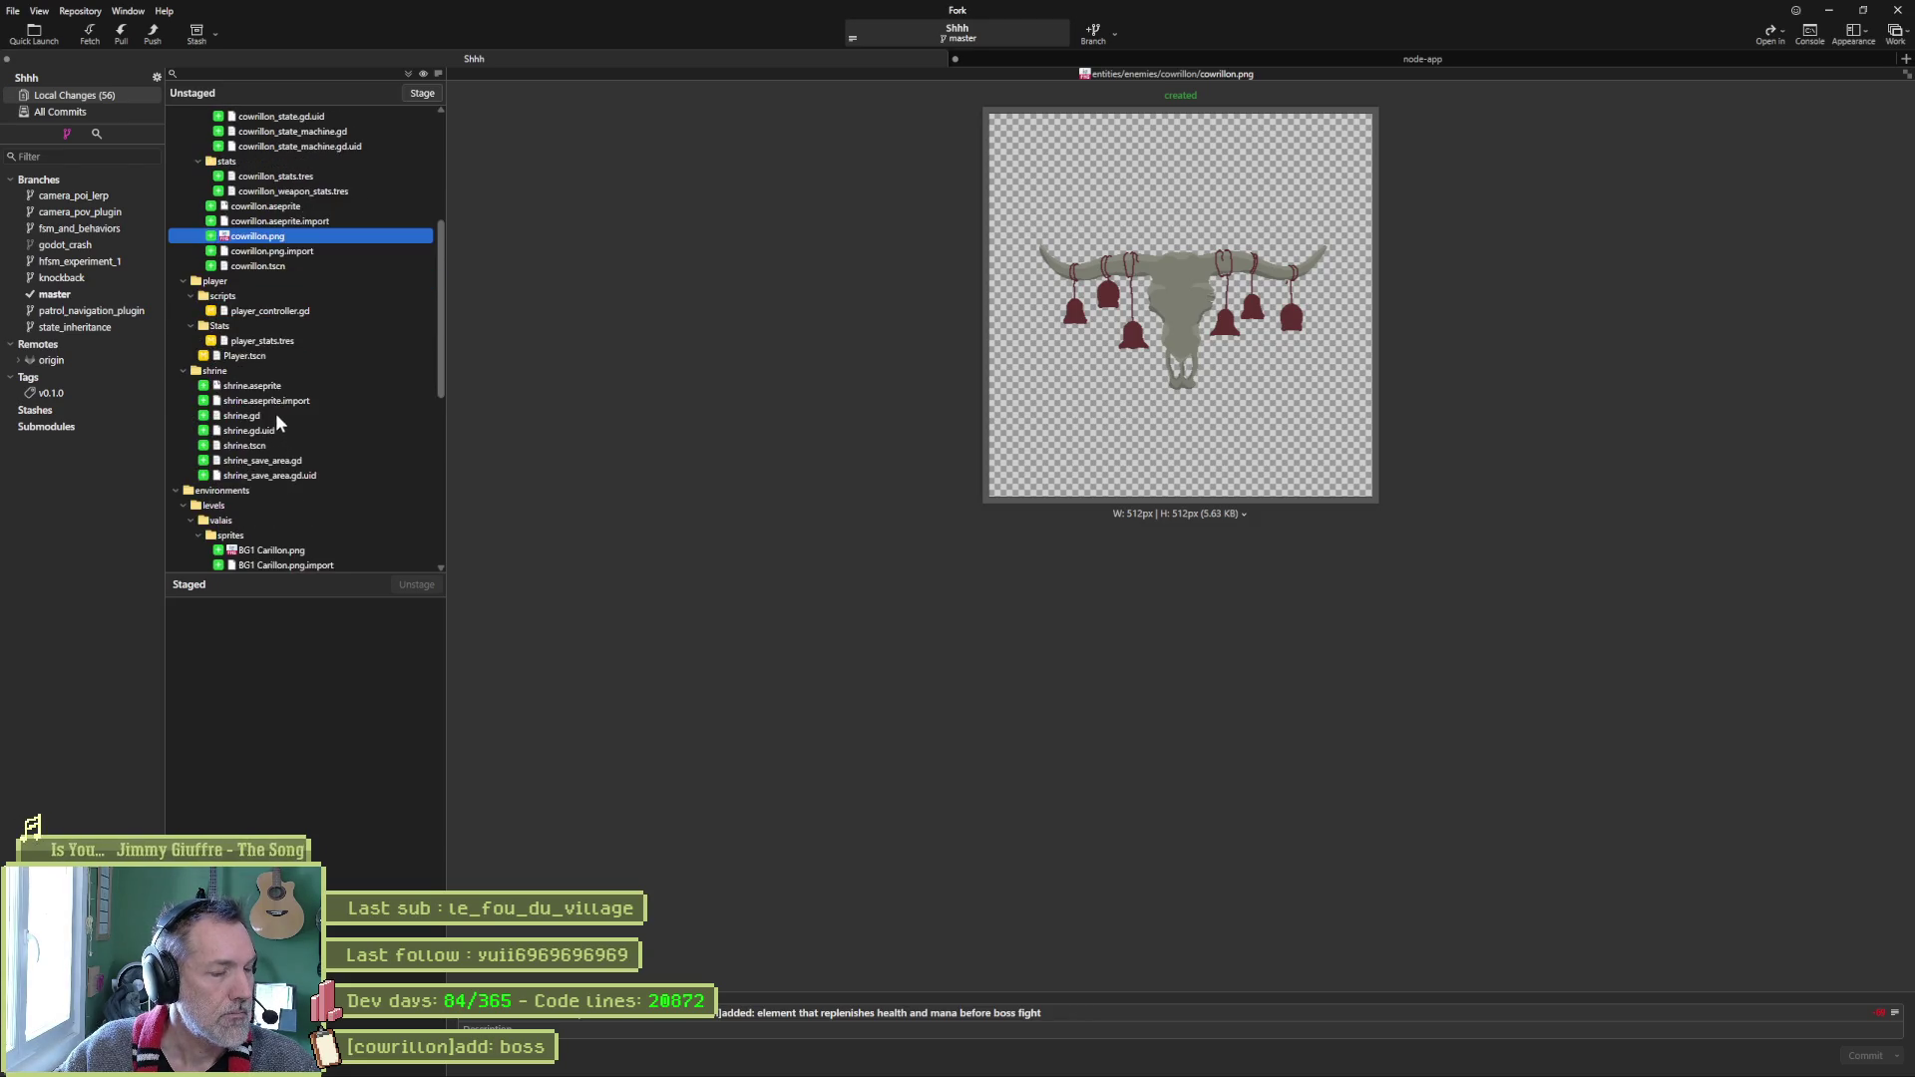
{"action": "left_click", "coordinate": [266, 310]}
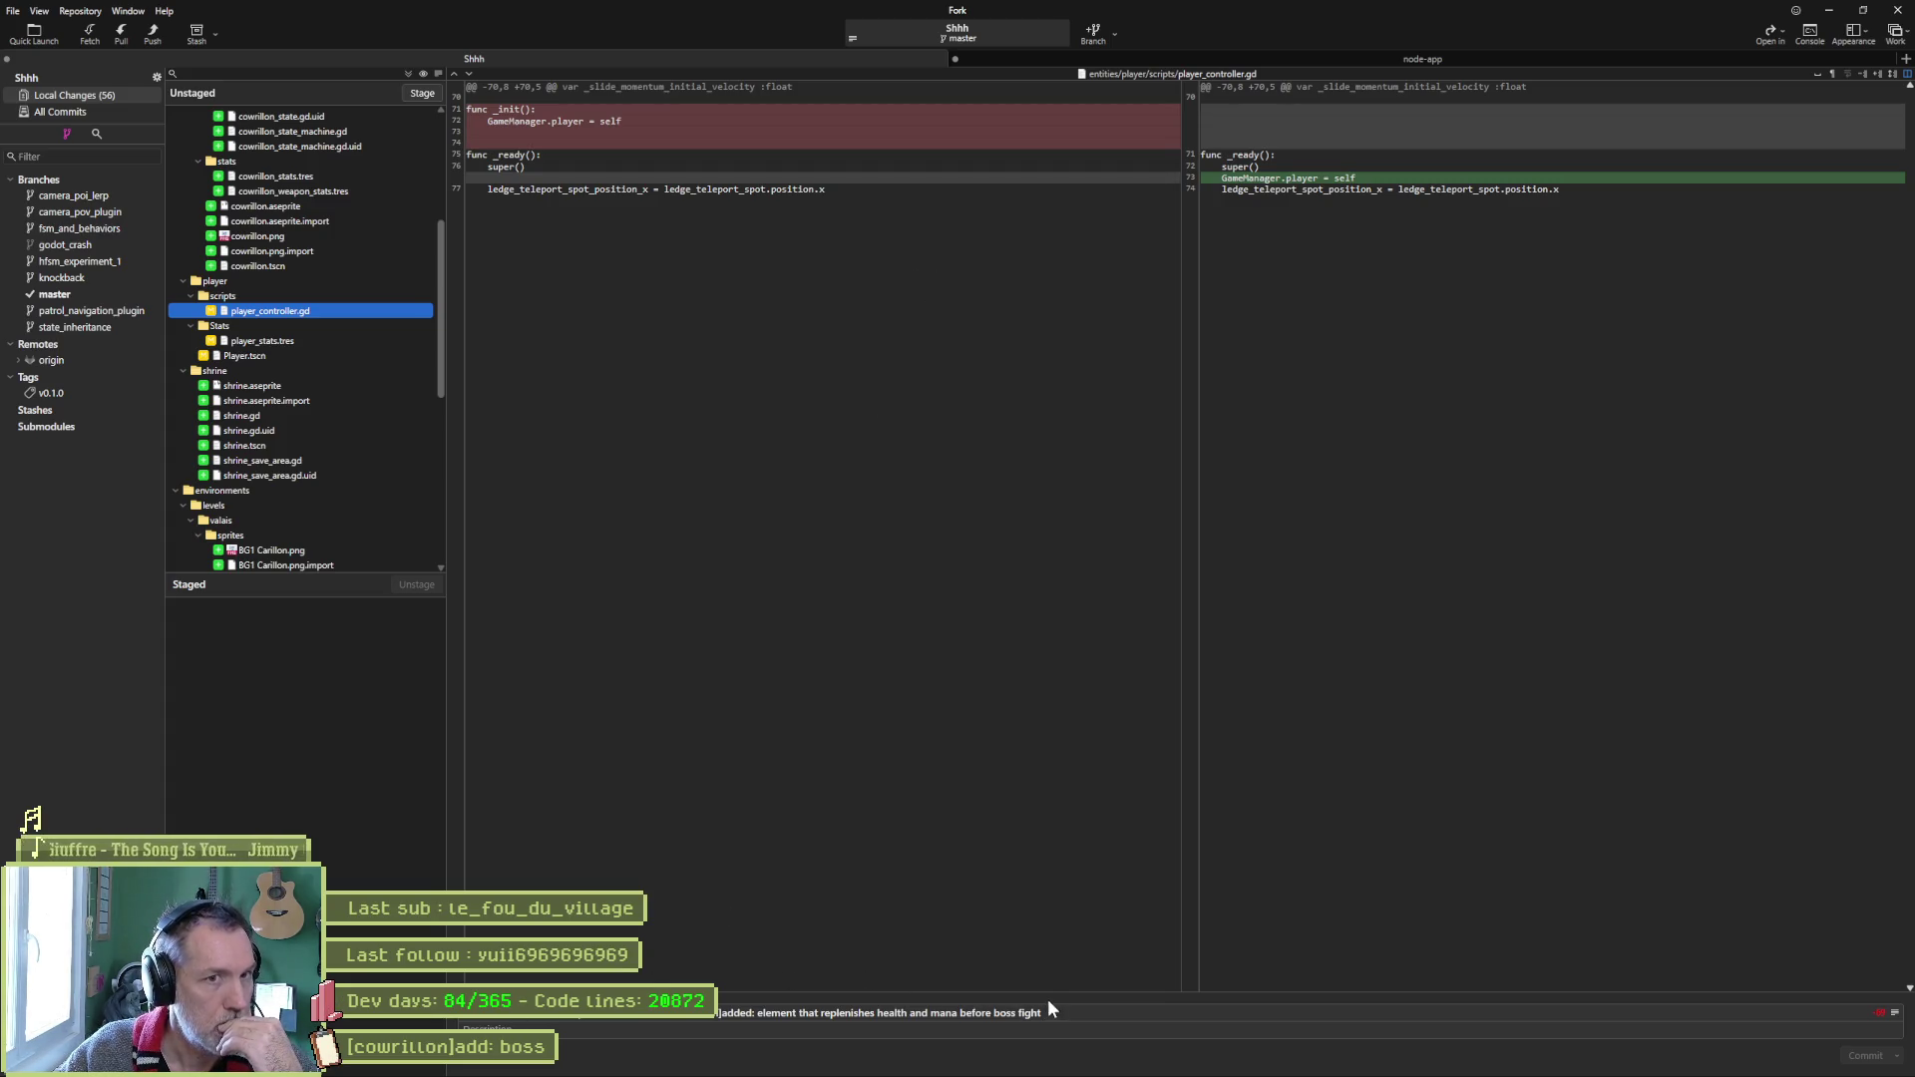
Add a '[player controller]refactored' note about using _ready instead of _init to the commit summary.
{"action": "left_click", "coordinate": [1079, 1013]}
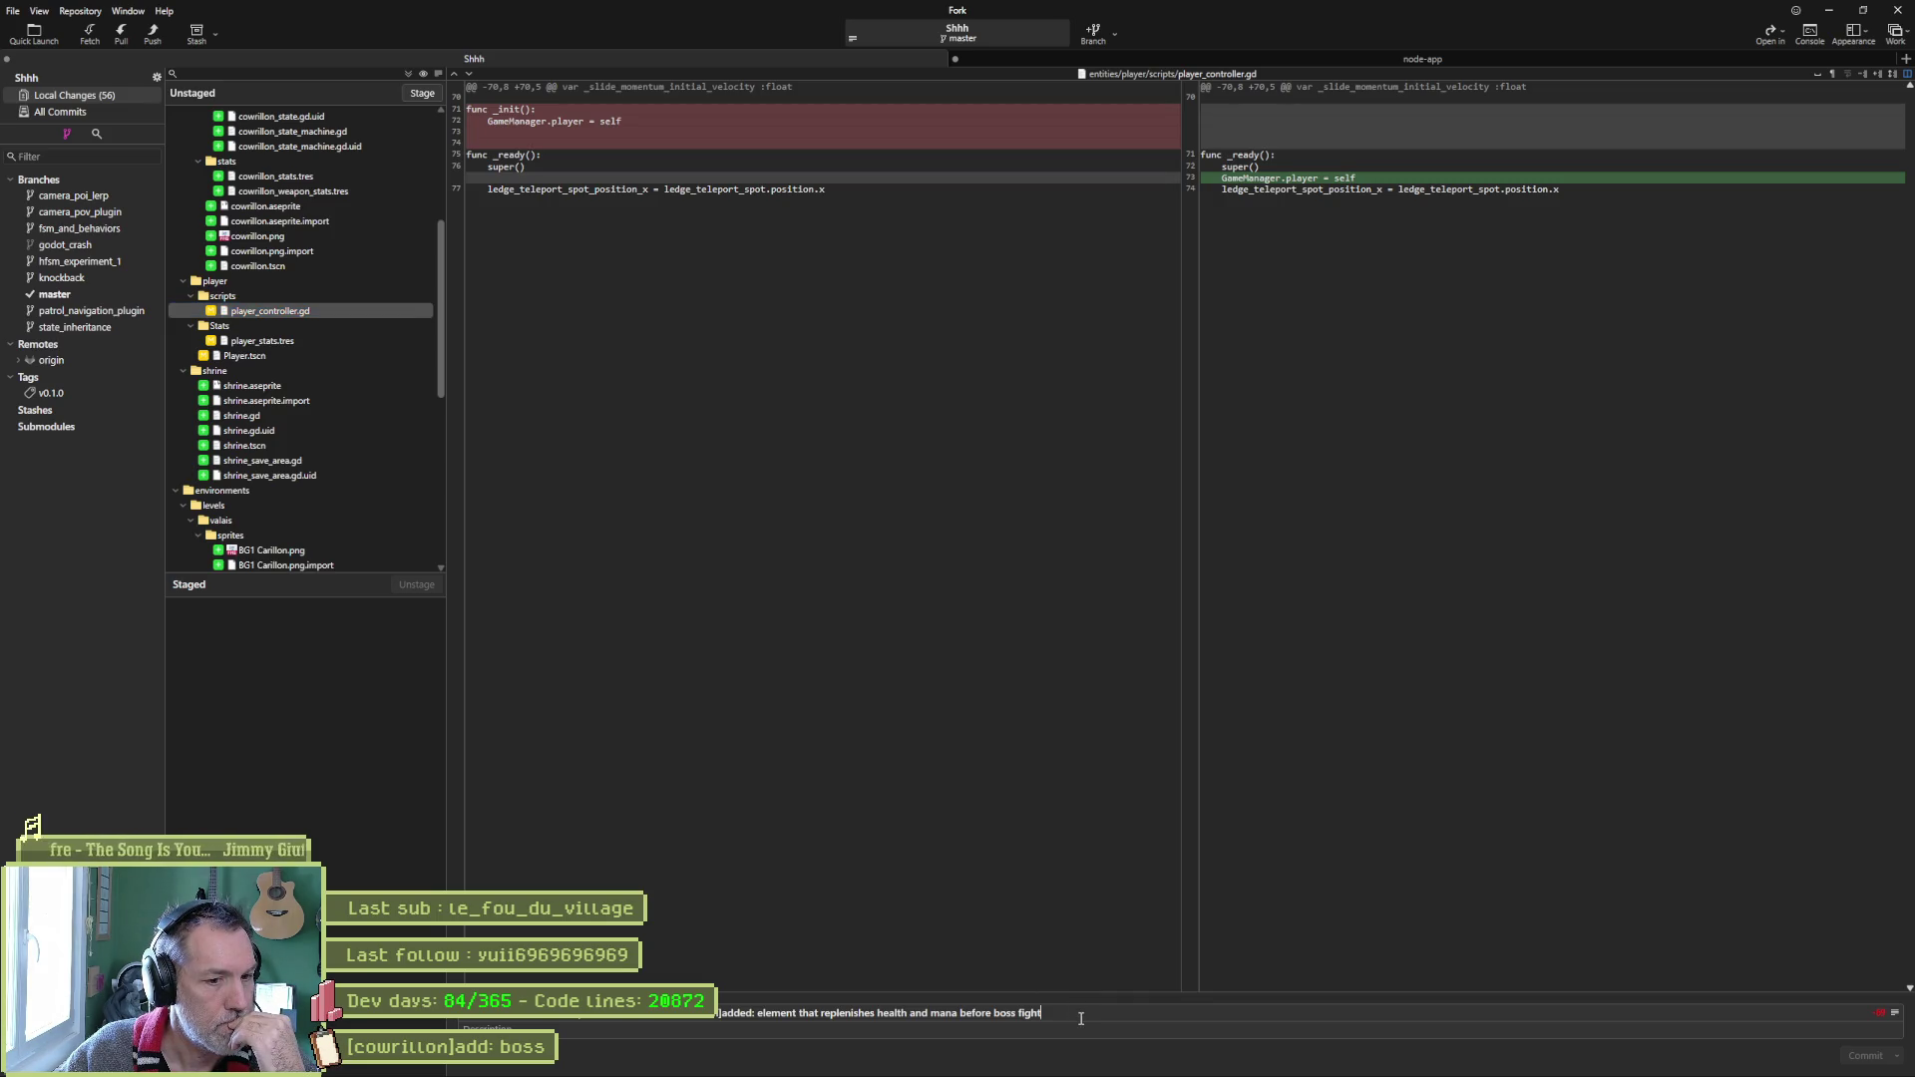
{"action": "type", "text": "&[player controll"}
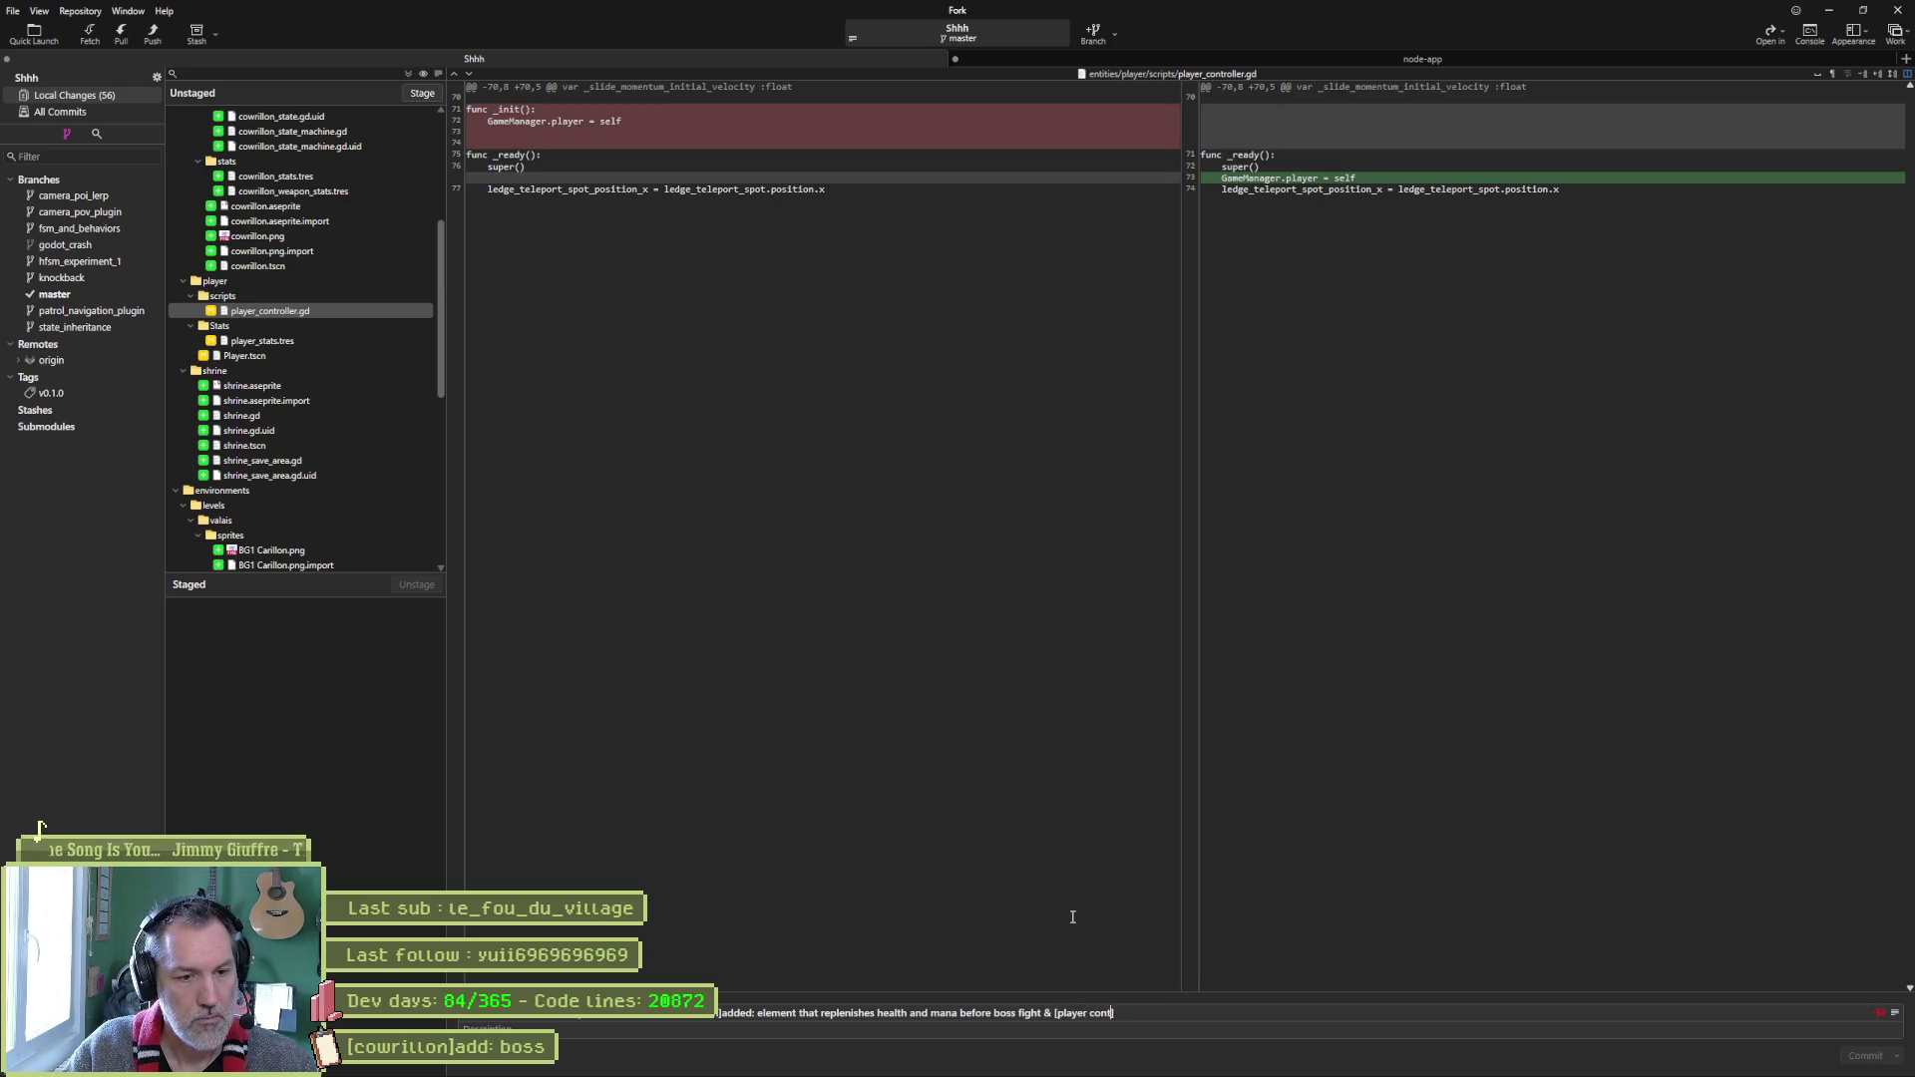
{"action": "type", "text": "er]refactored: moved"}
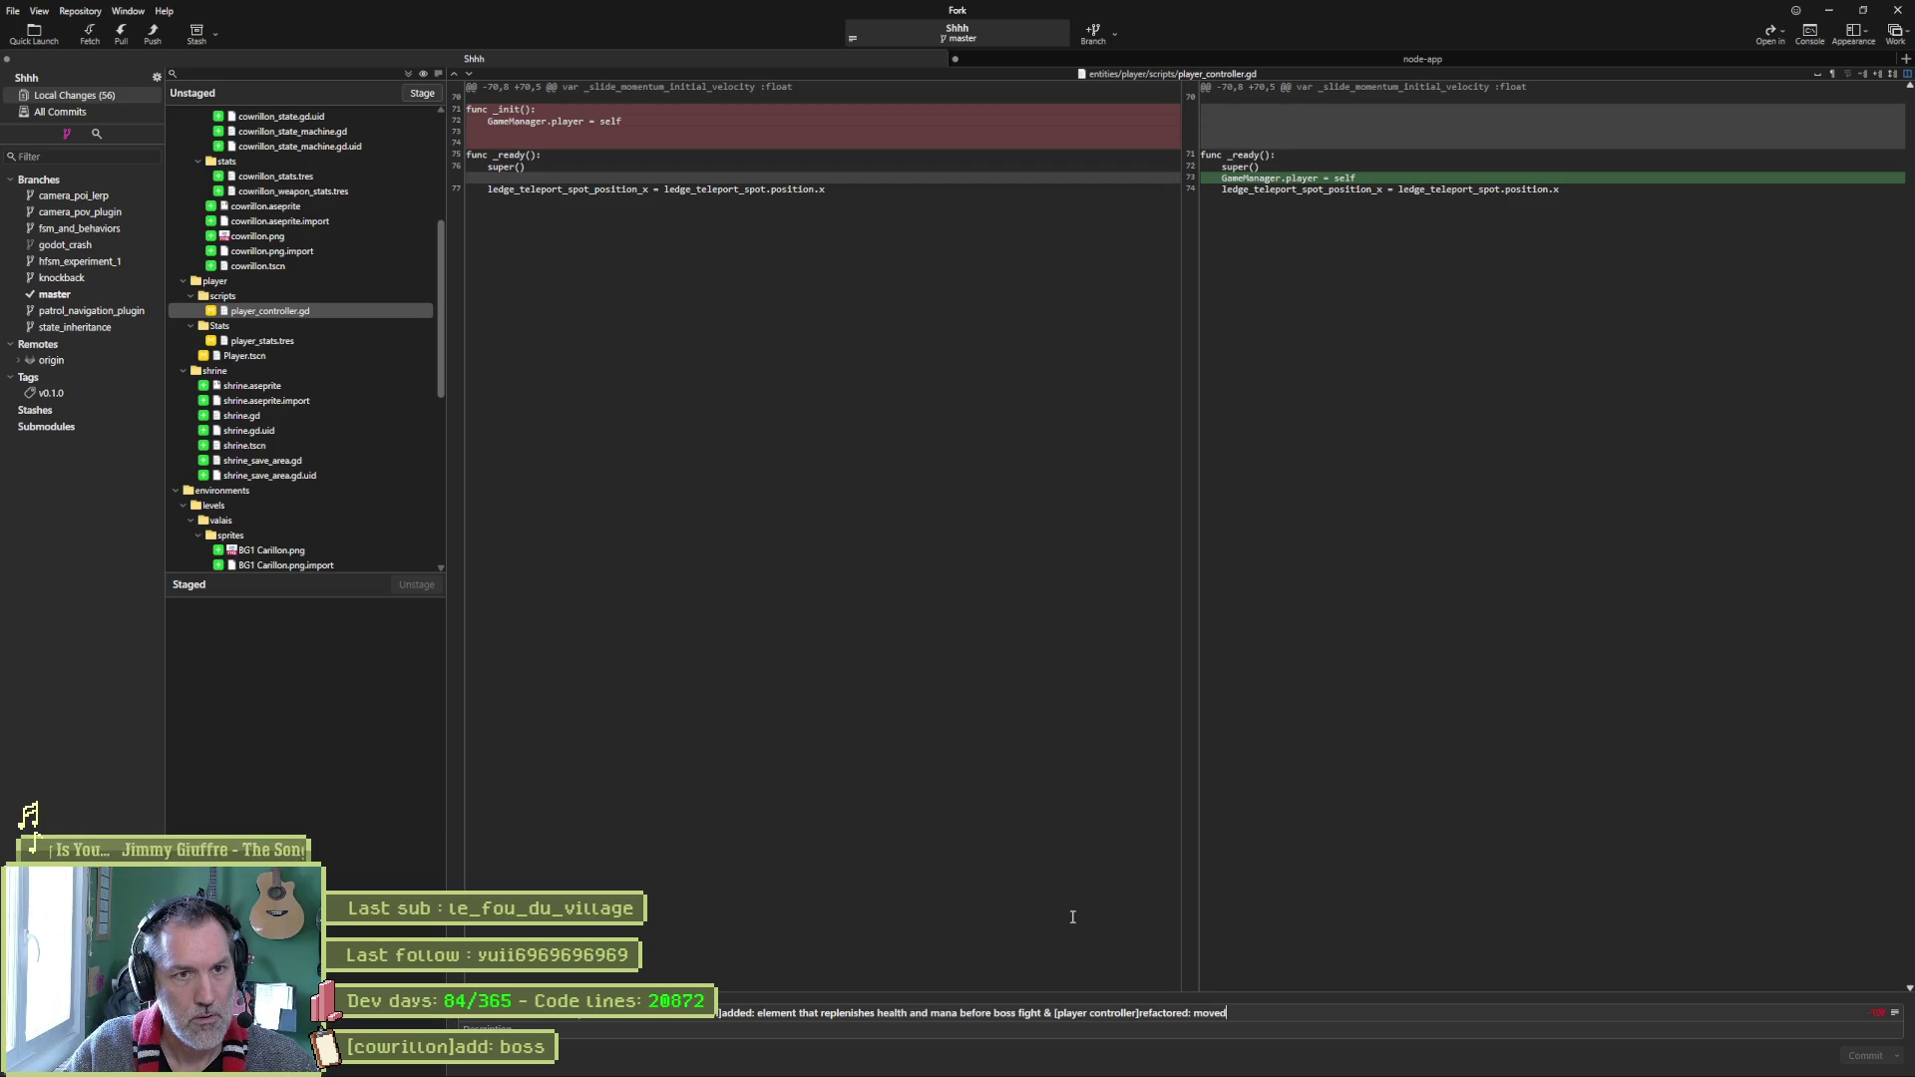
{"action": "key", "text": "BackSpace"}
{"action": "key", "text": "BackSpace"}
{"action": "key", "text": "BackSpace"}
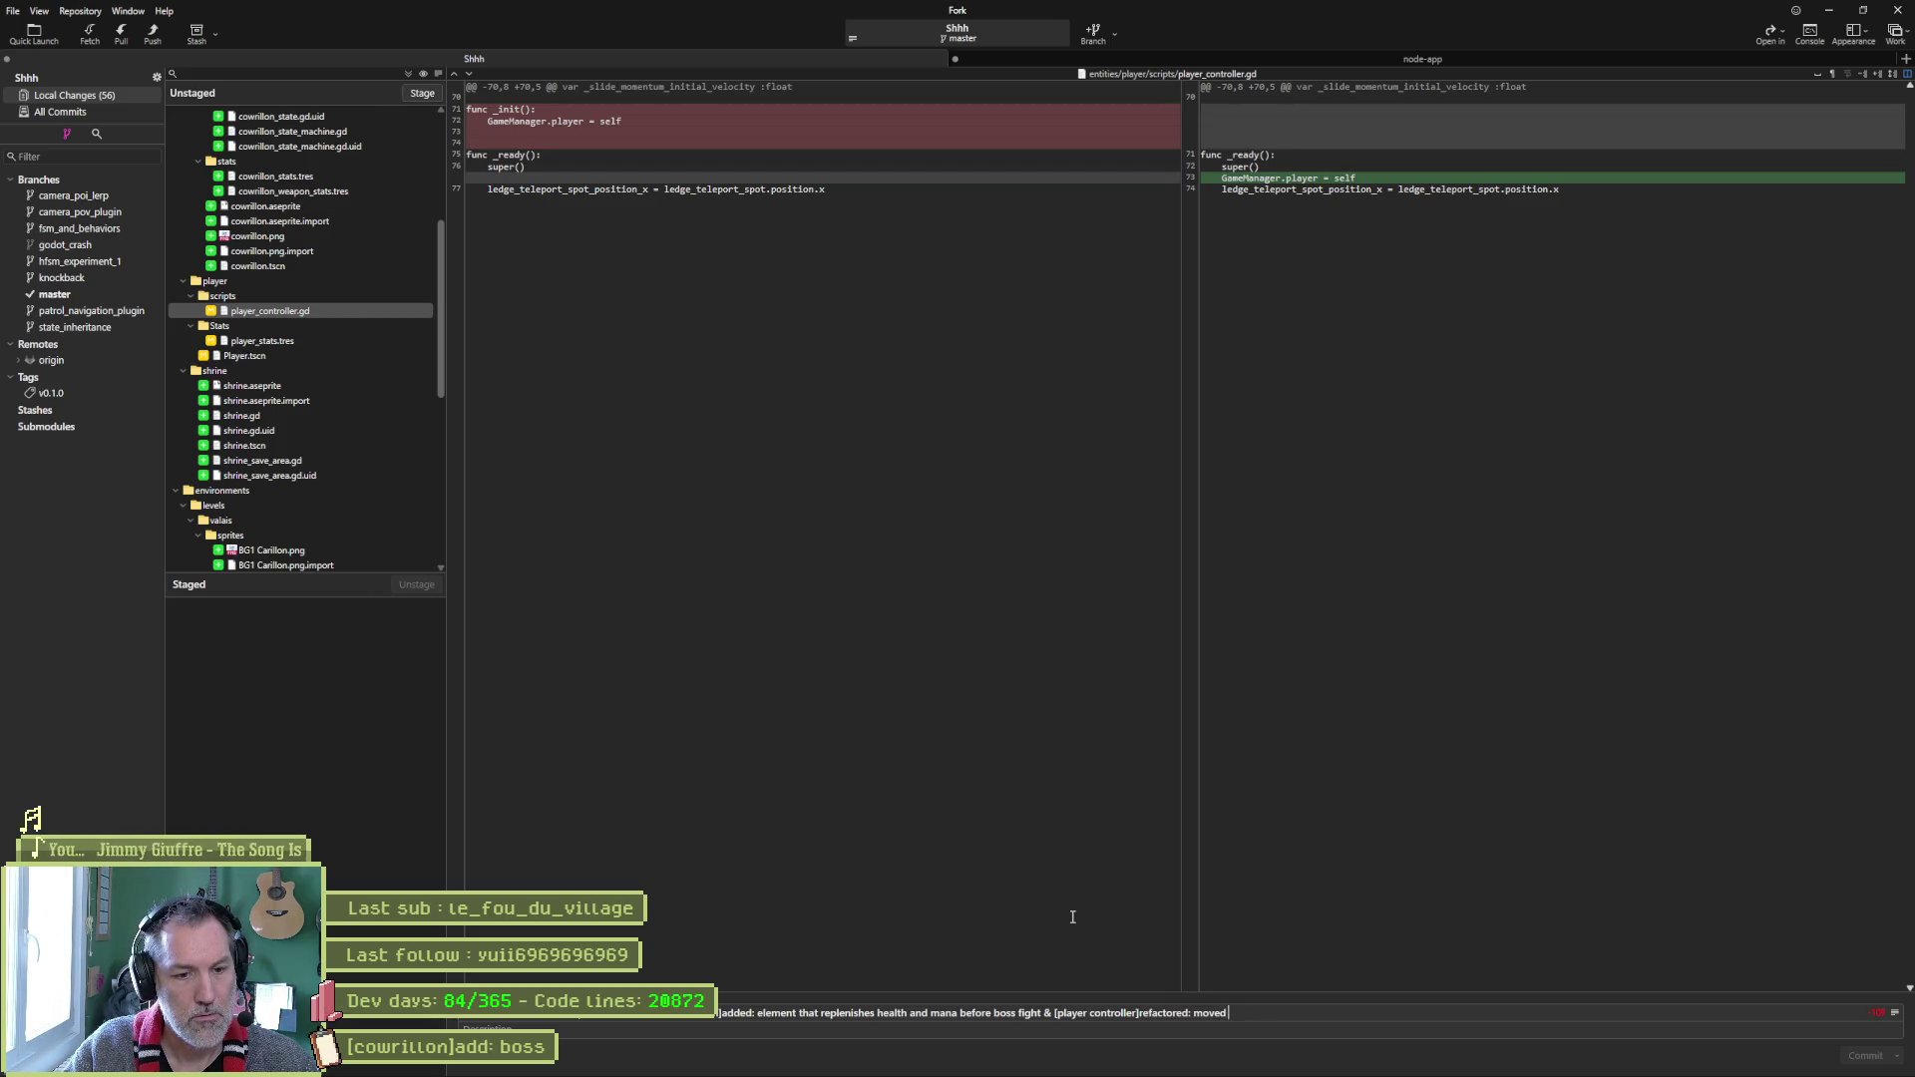
{"action": "type", "text": "lf declaration to"}
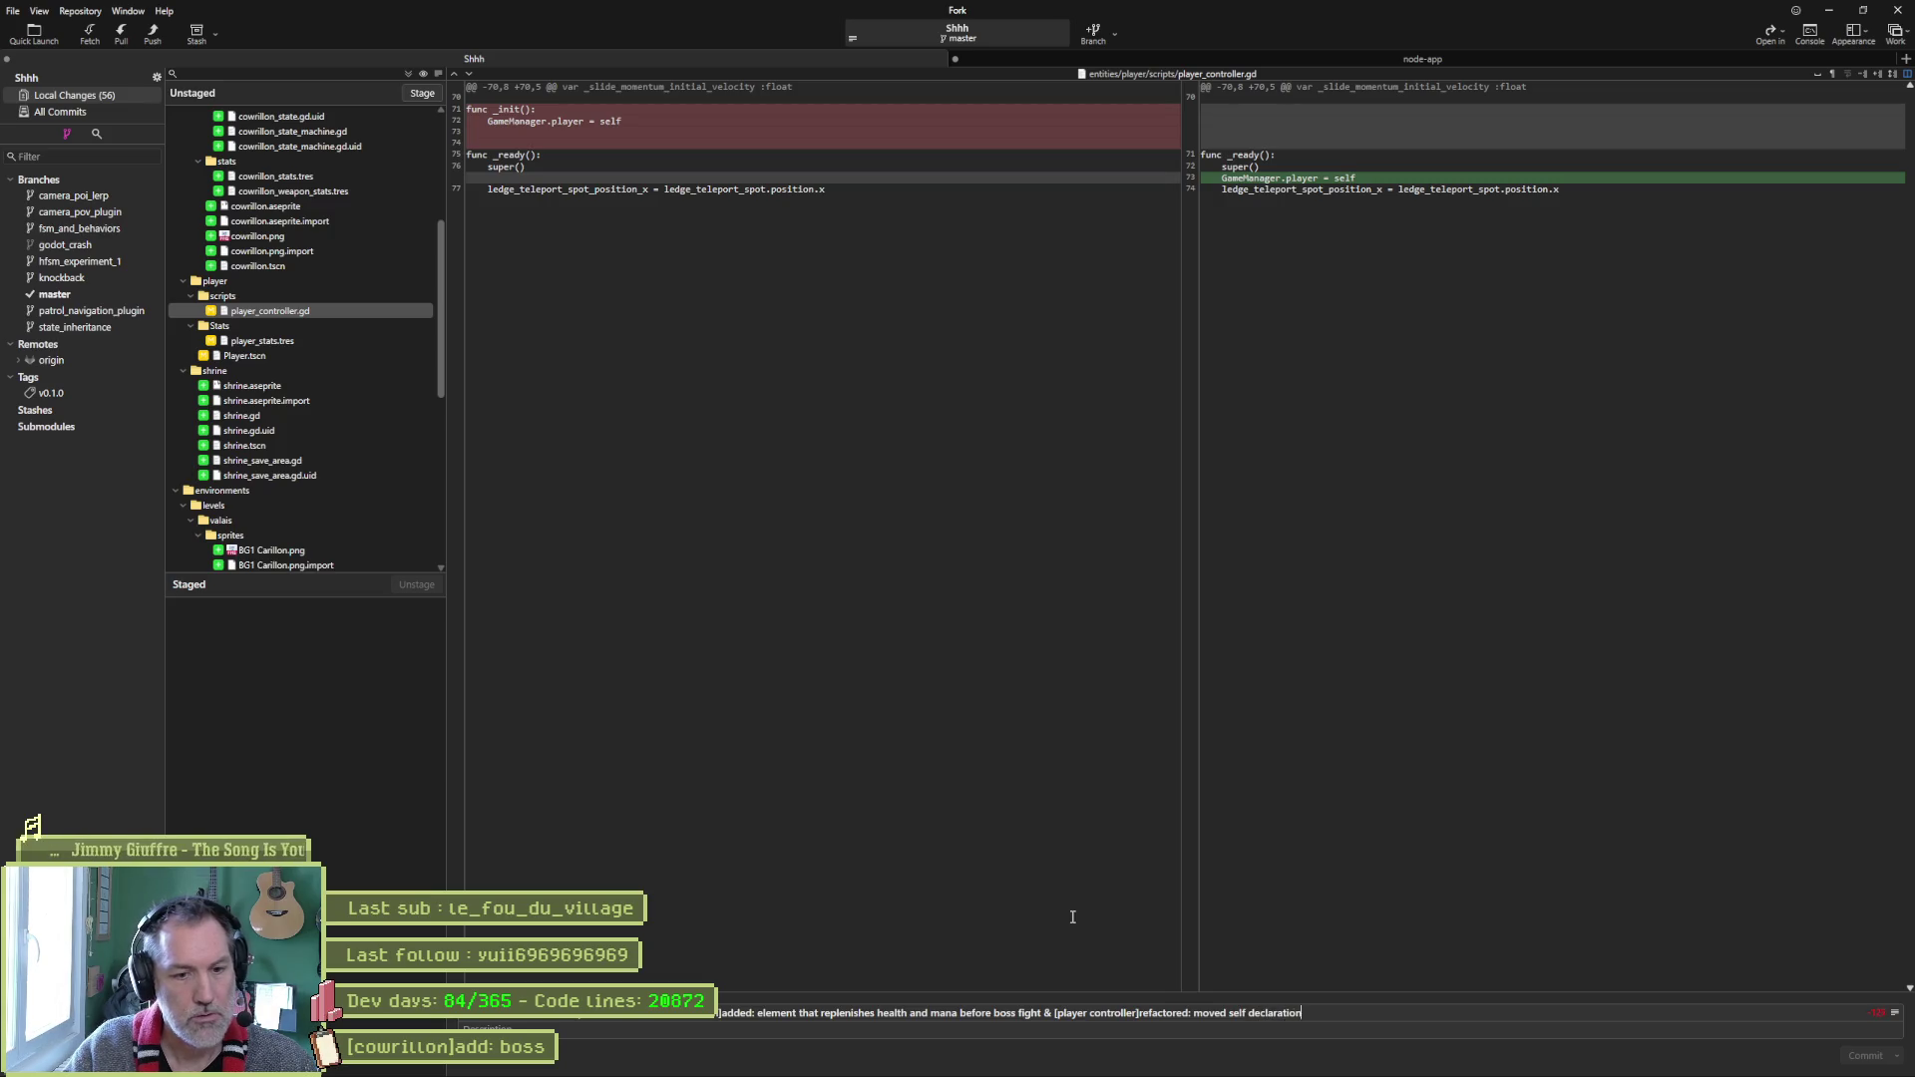
{"action": "type", "text": " Gamemana"}
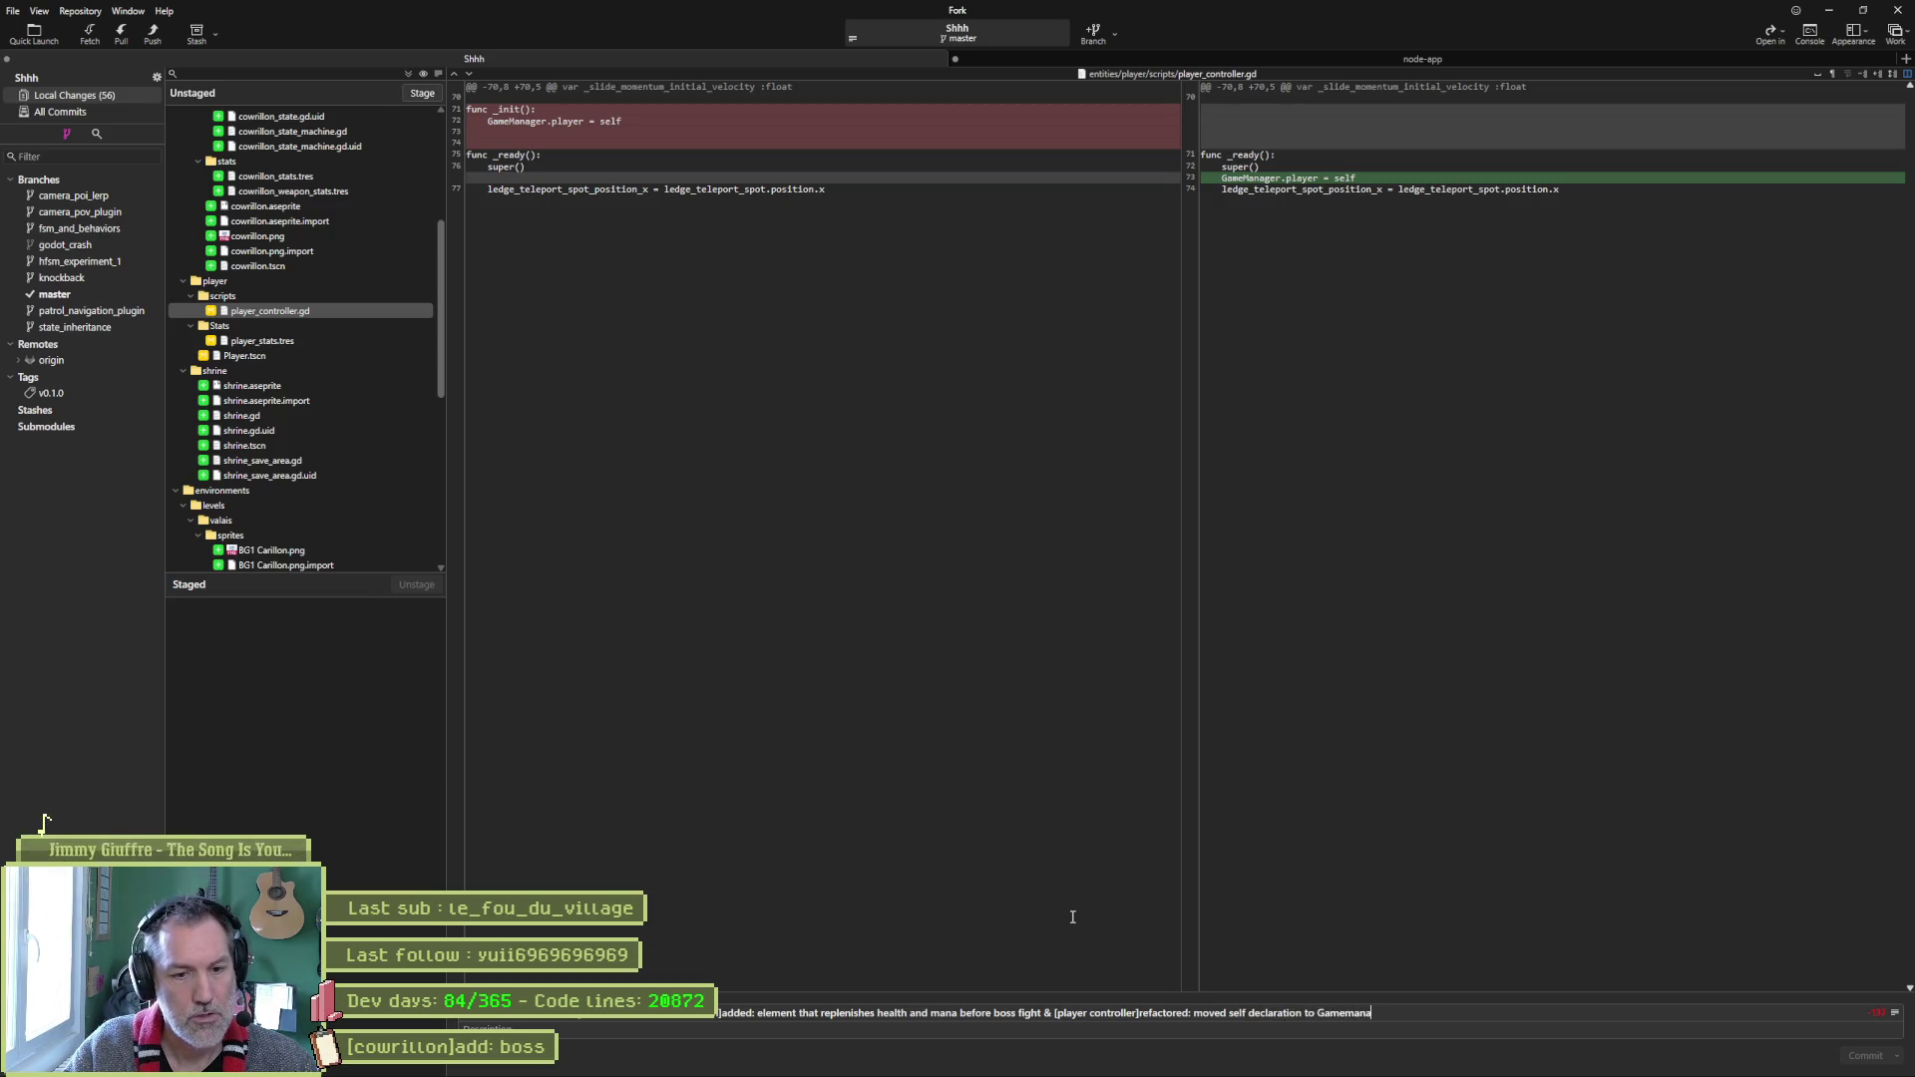
{"action": "type", "text": "nager to _ready instead of"}
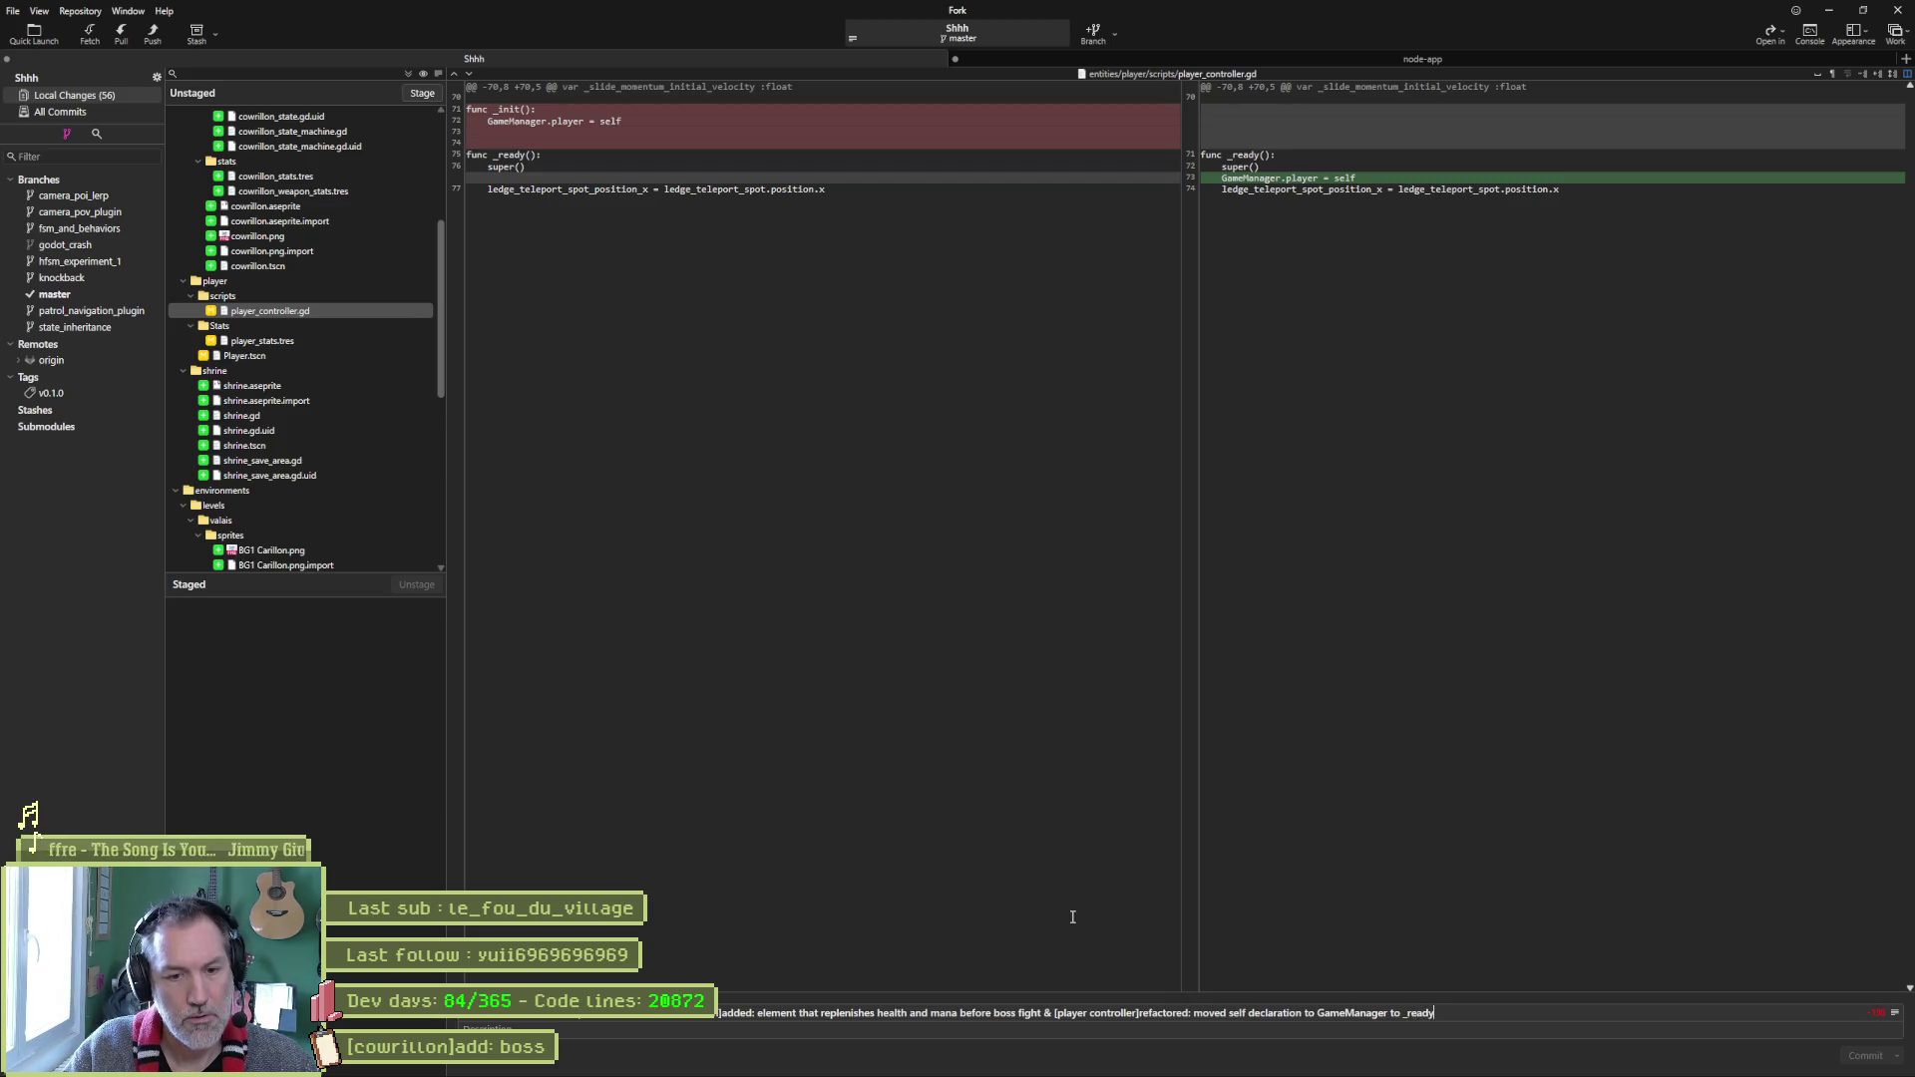
{"action": "type", "text": " _init"}
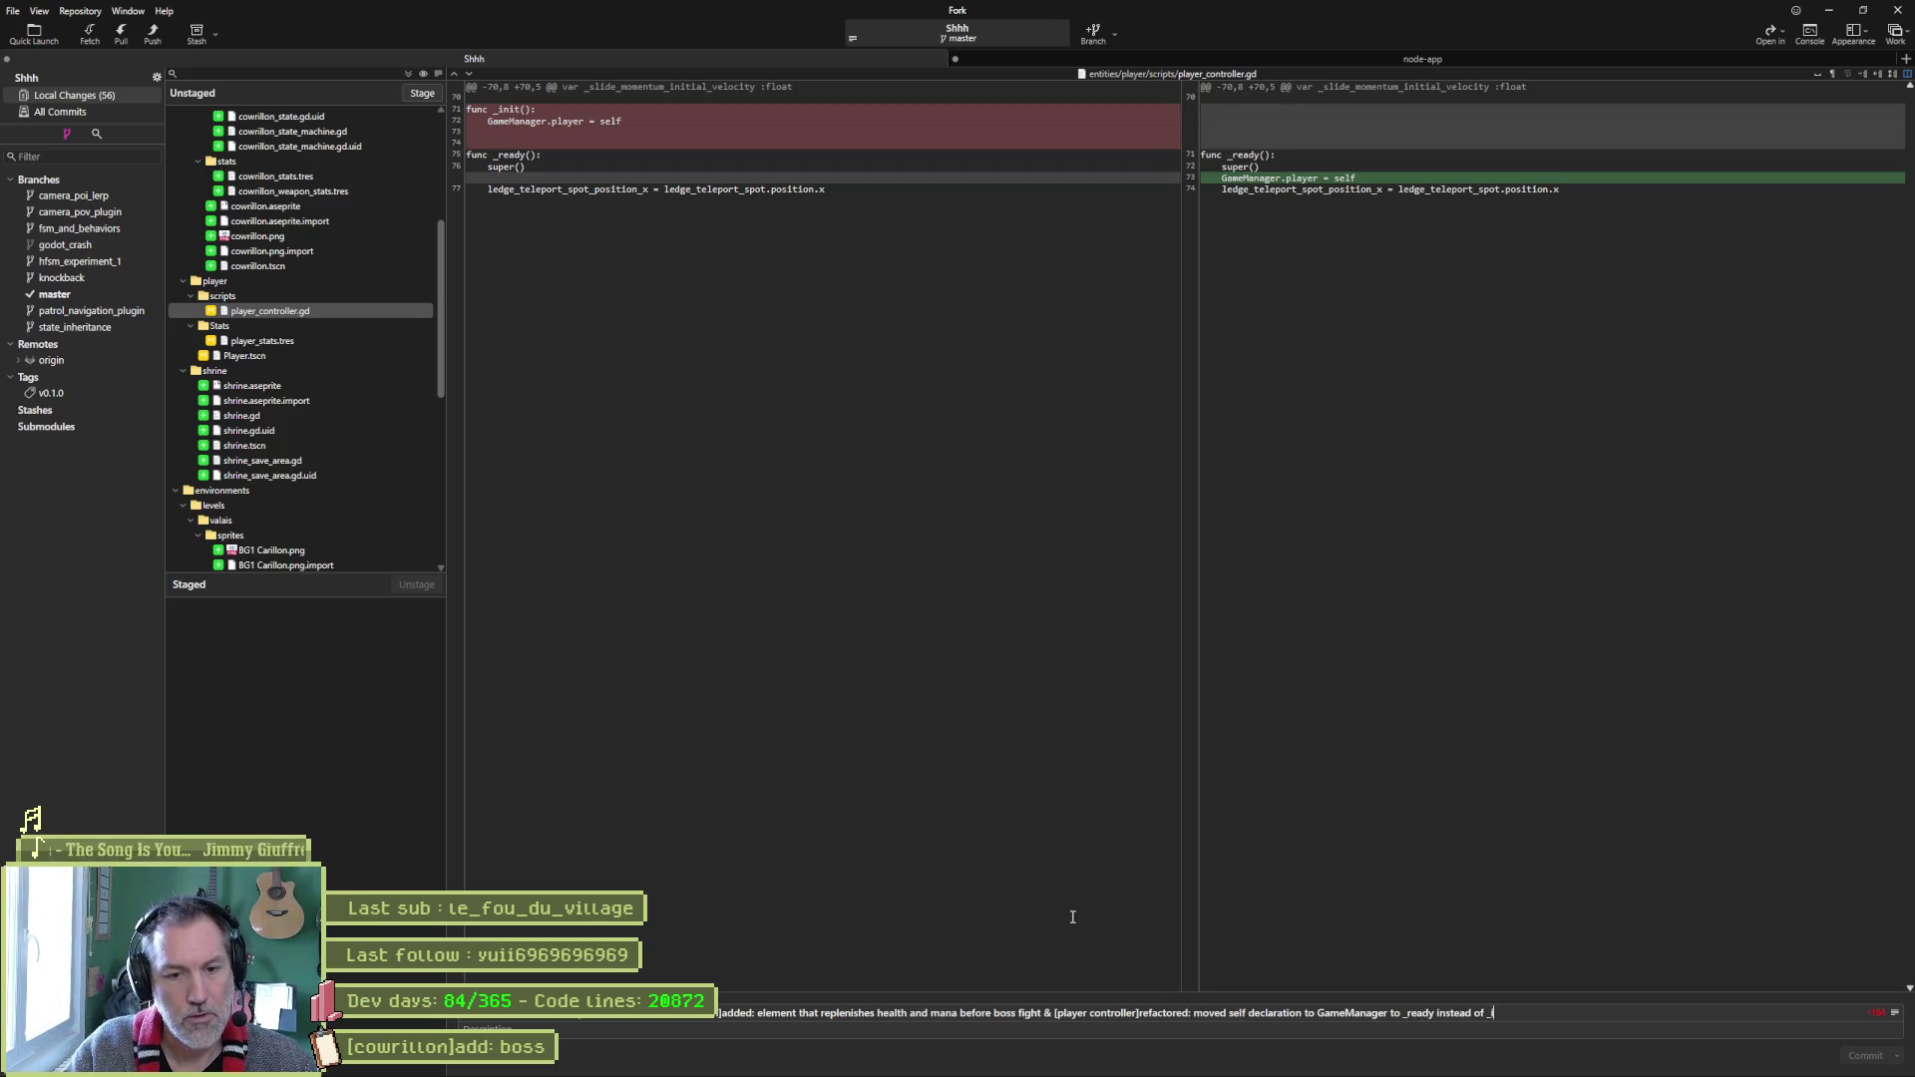
Check shrine.gd's diff, insert 'shrine' before 'element', and select the shrine summary text.
{"action": "left_click", "coordinate": [291, 387]}
{"action": "left_click", "coordinate": [283, 417]}
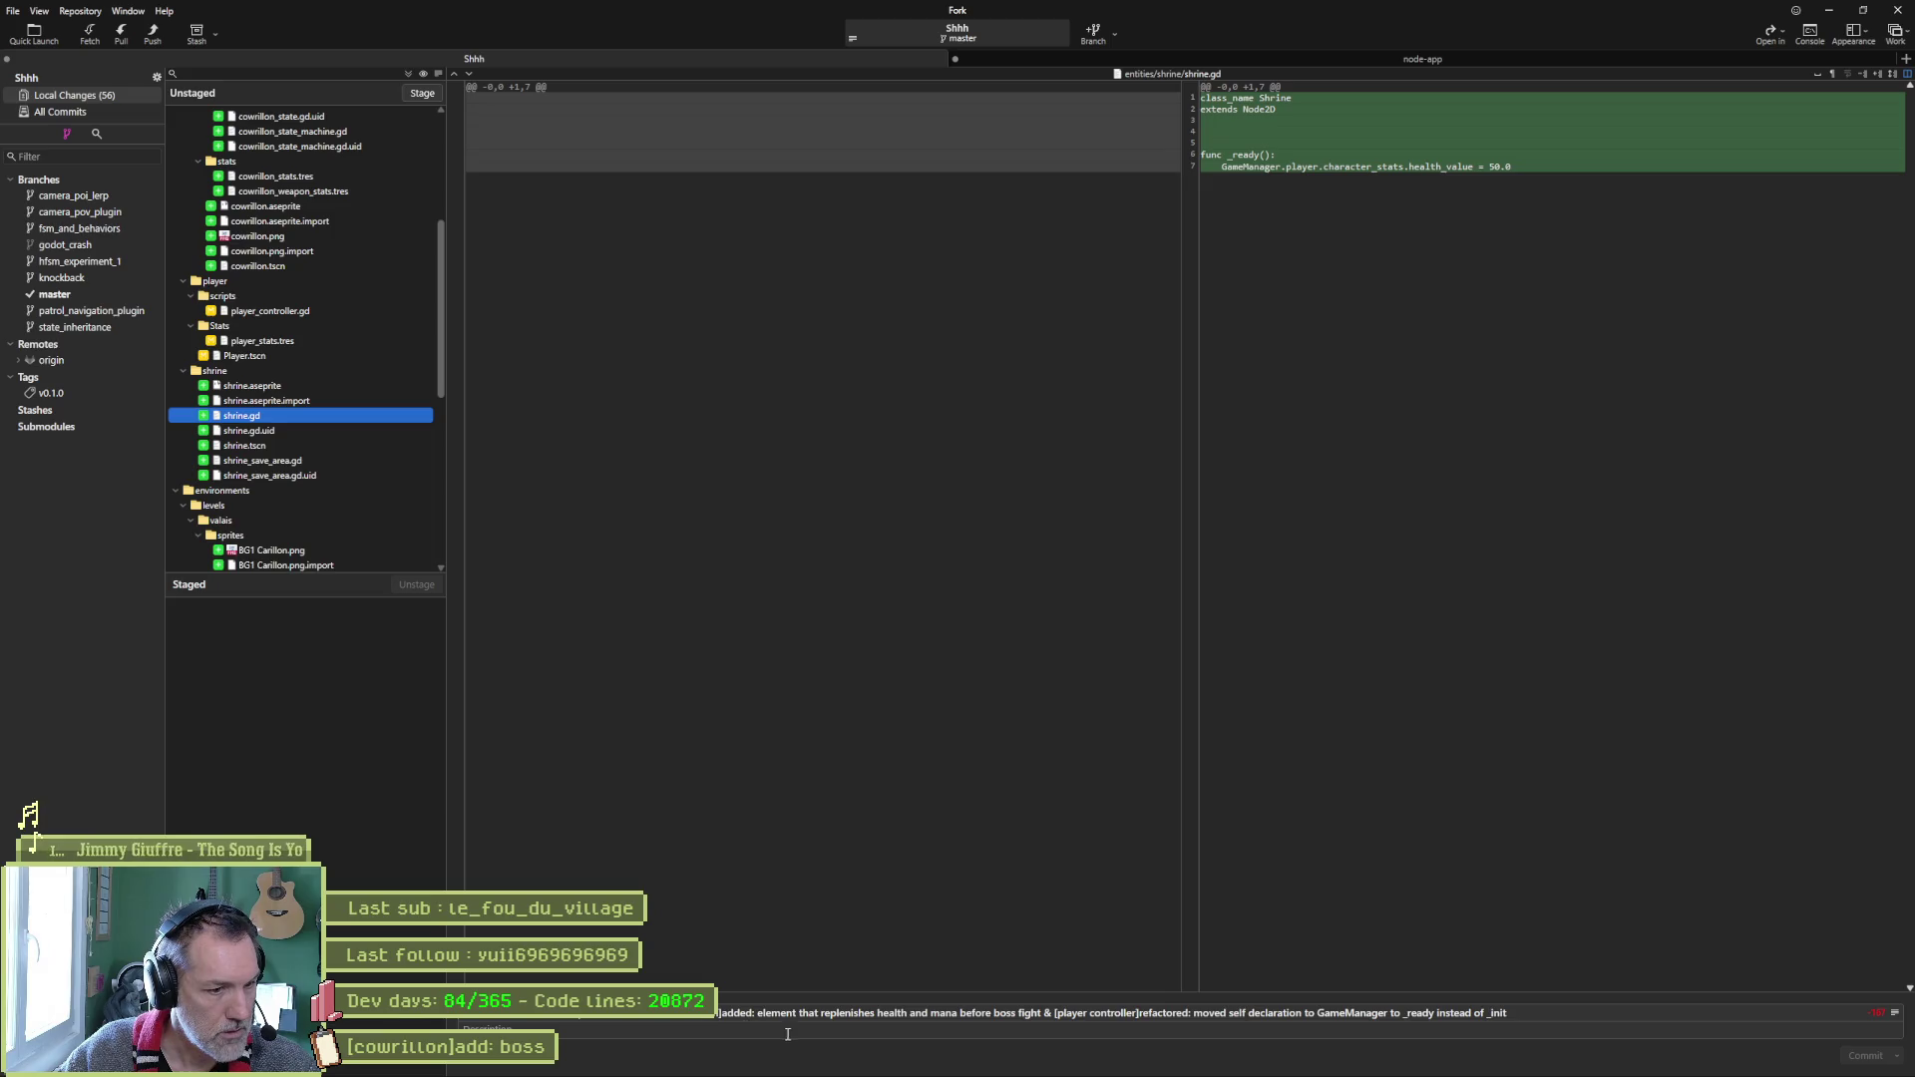
{"action": "left_click", "coordinate": [726, 1032]}
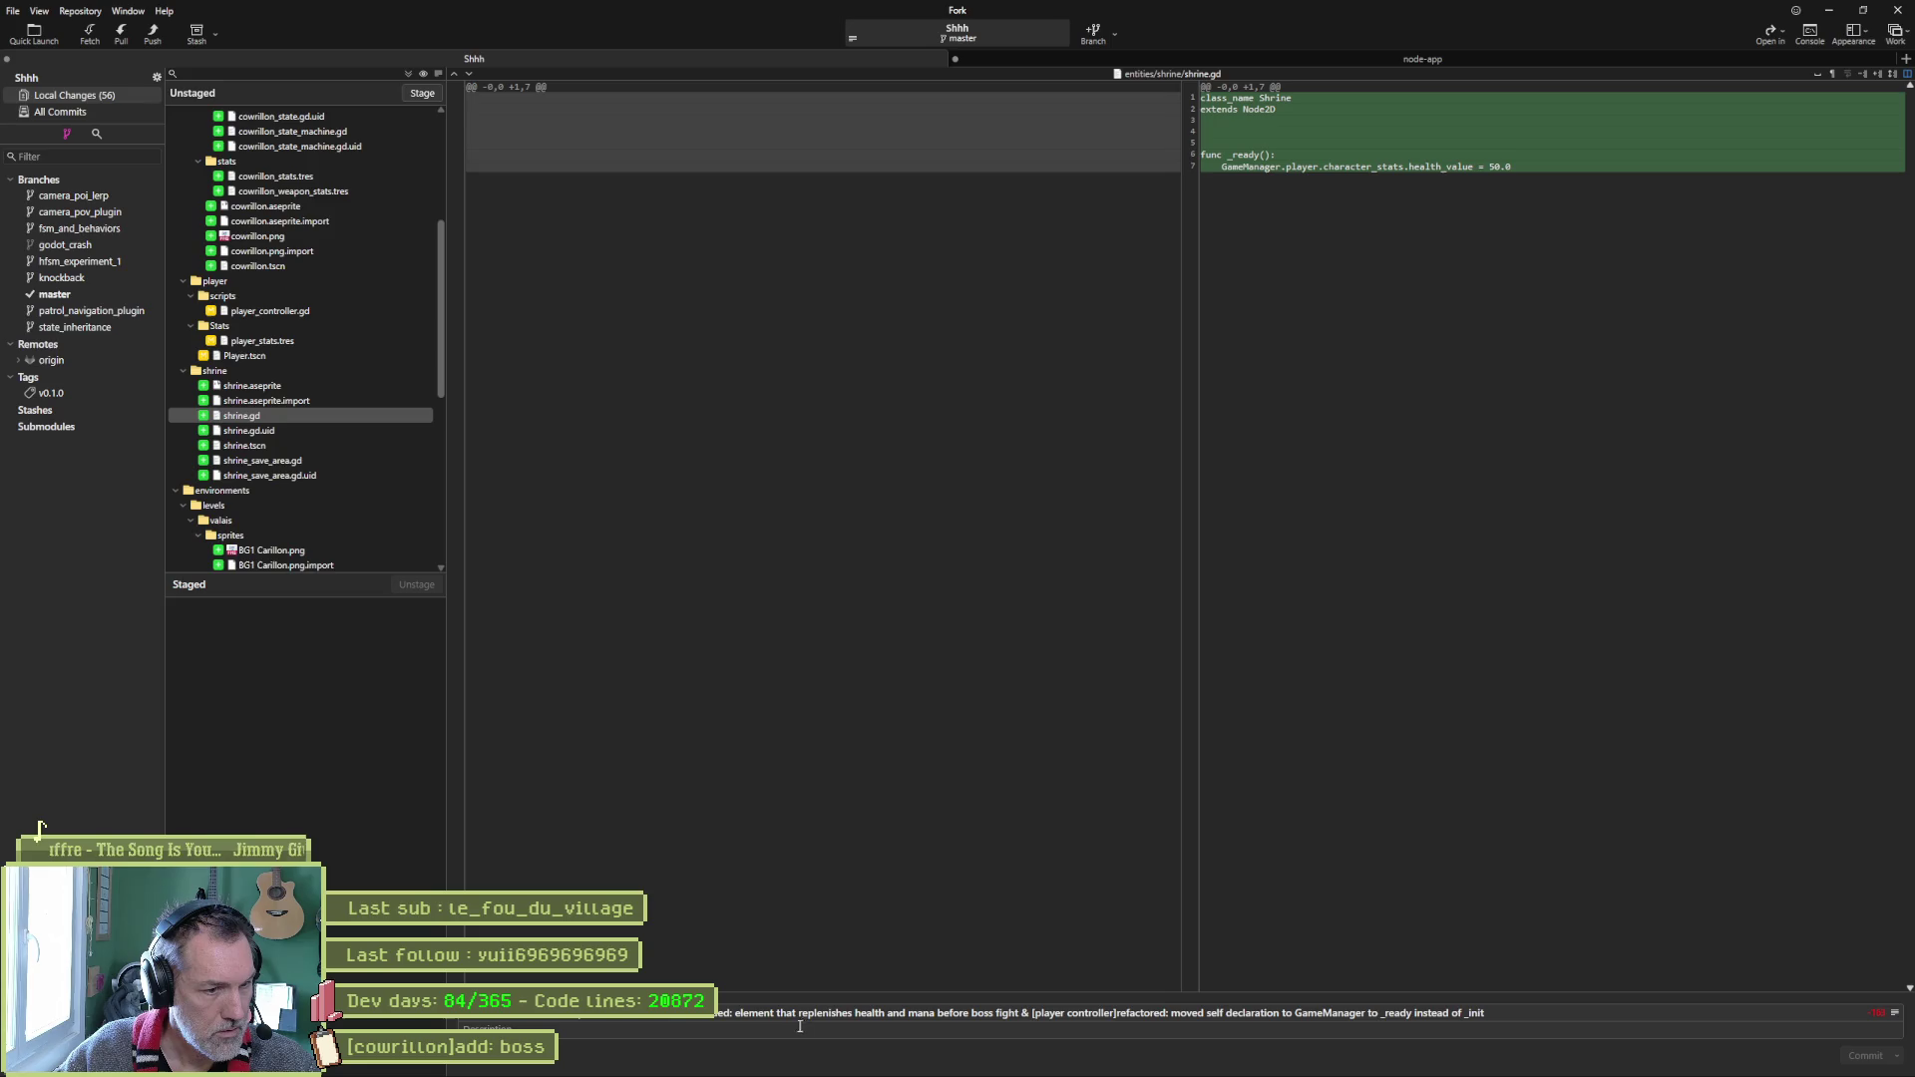
{"action": "left_click", "coordinate": [735, 1014]}
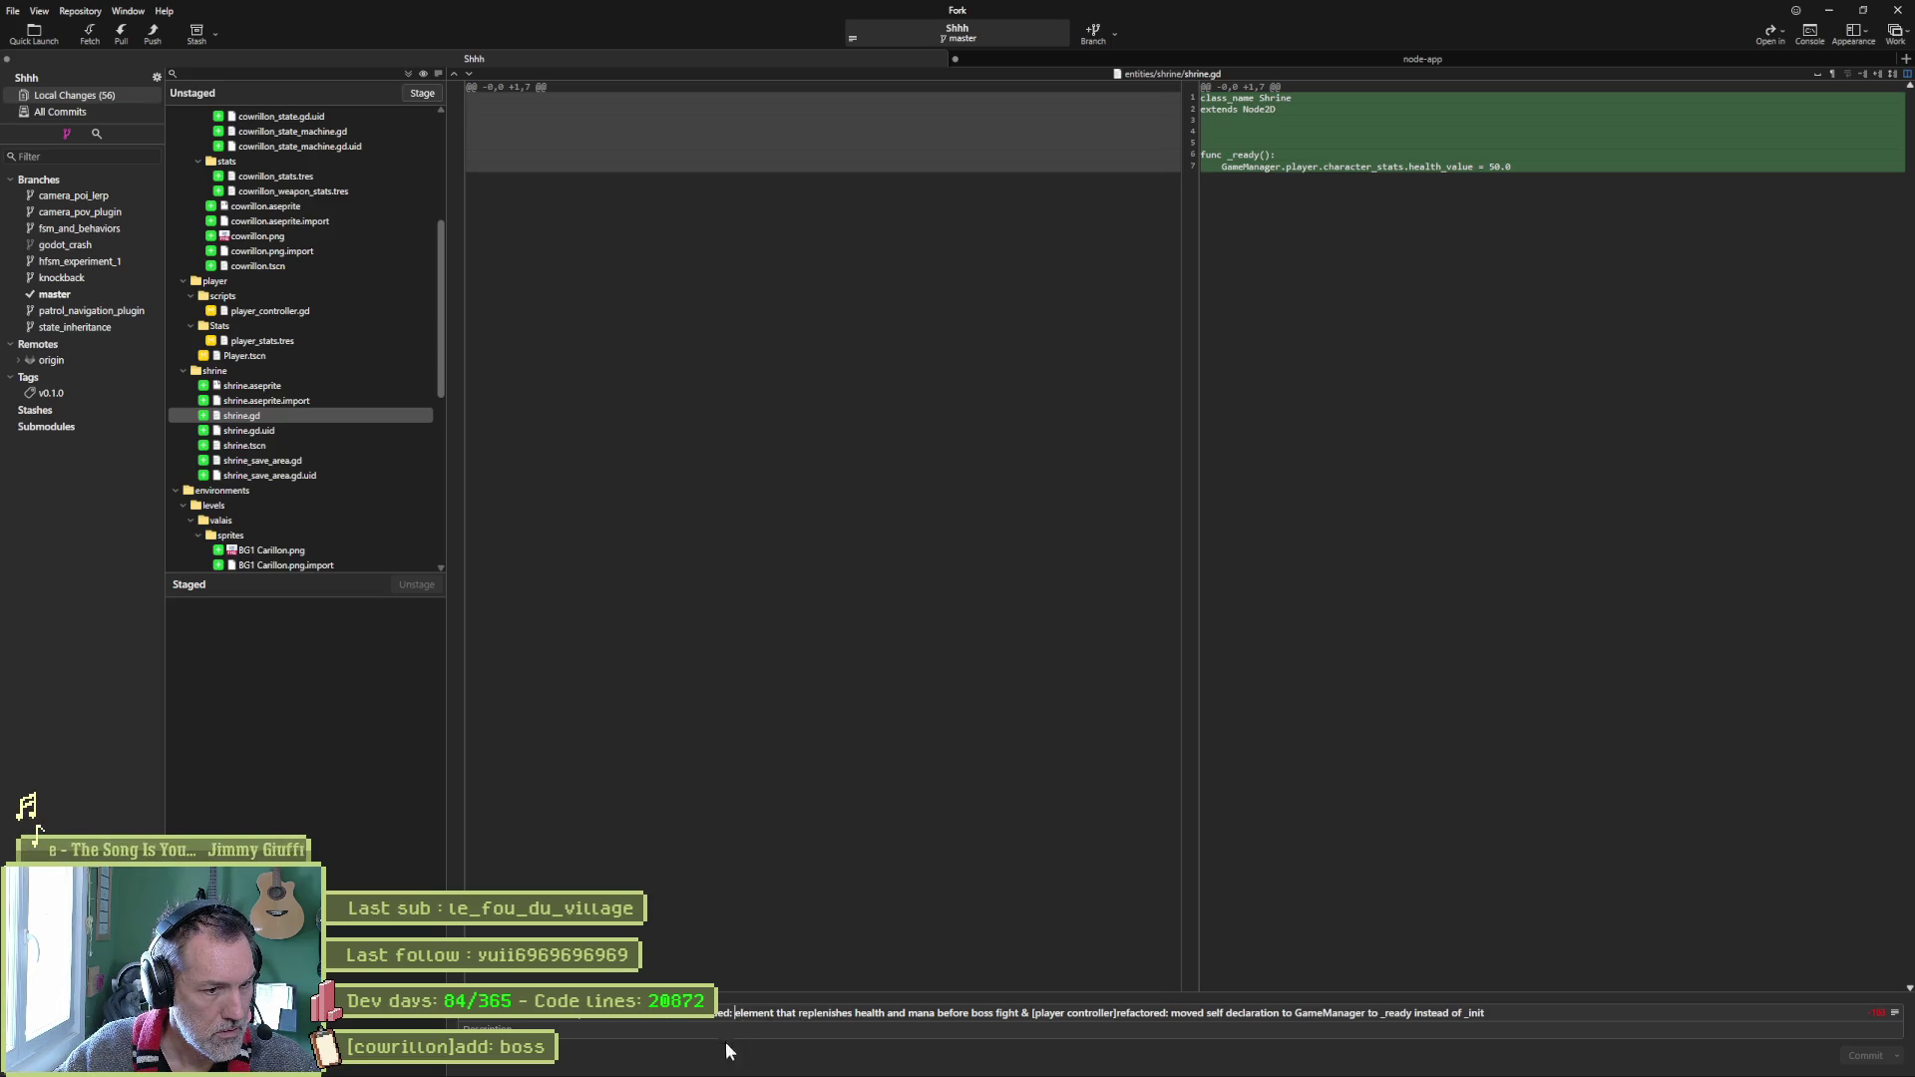
{"action": "type", "text": "shrine"}
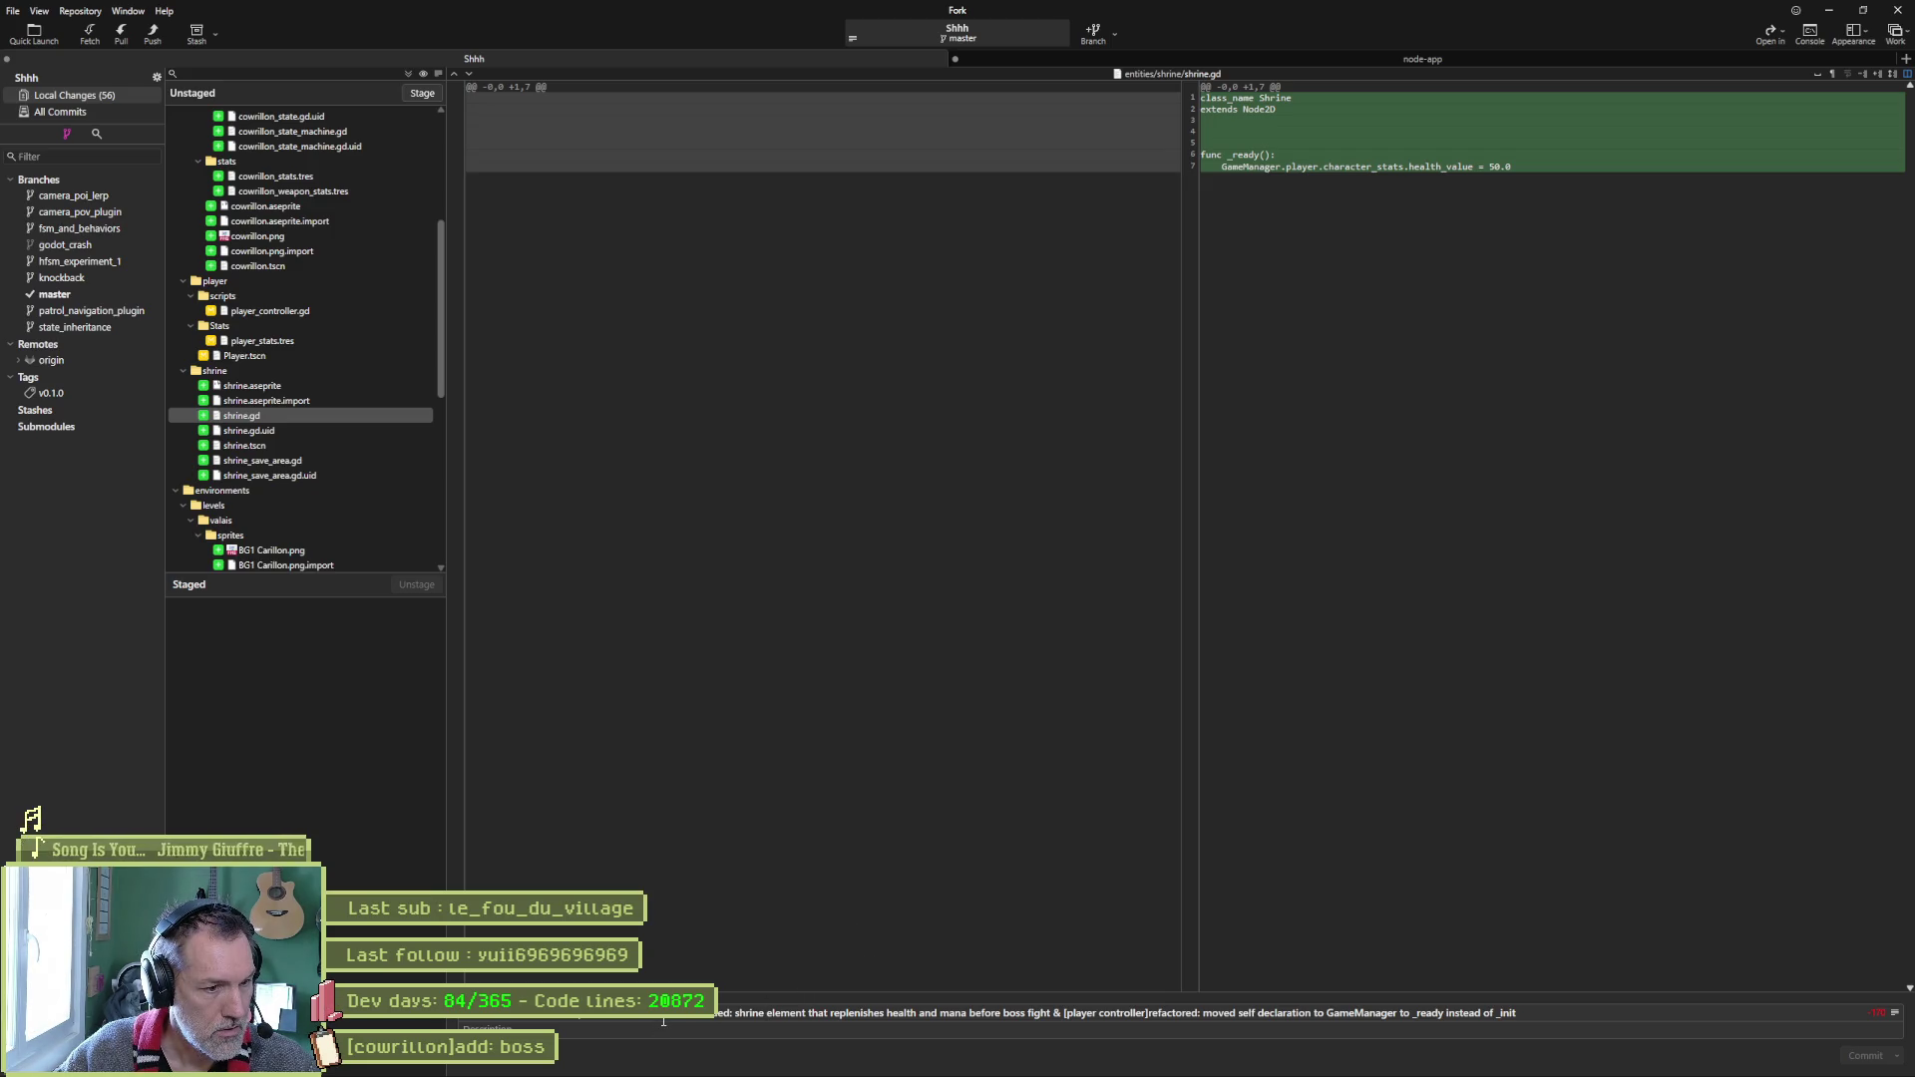
{"action": "left_click_drag", "start_coordinate": [708, 1019], "coordinate": [1026, 1017]}
Replace the heal totem task's title with the pasted shrine summary, changing 'added' to 'add'.
{"action": "left_click", "coordinate": [1050, 1067]}
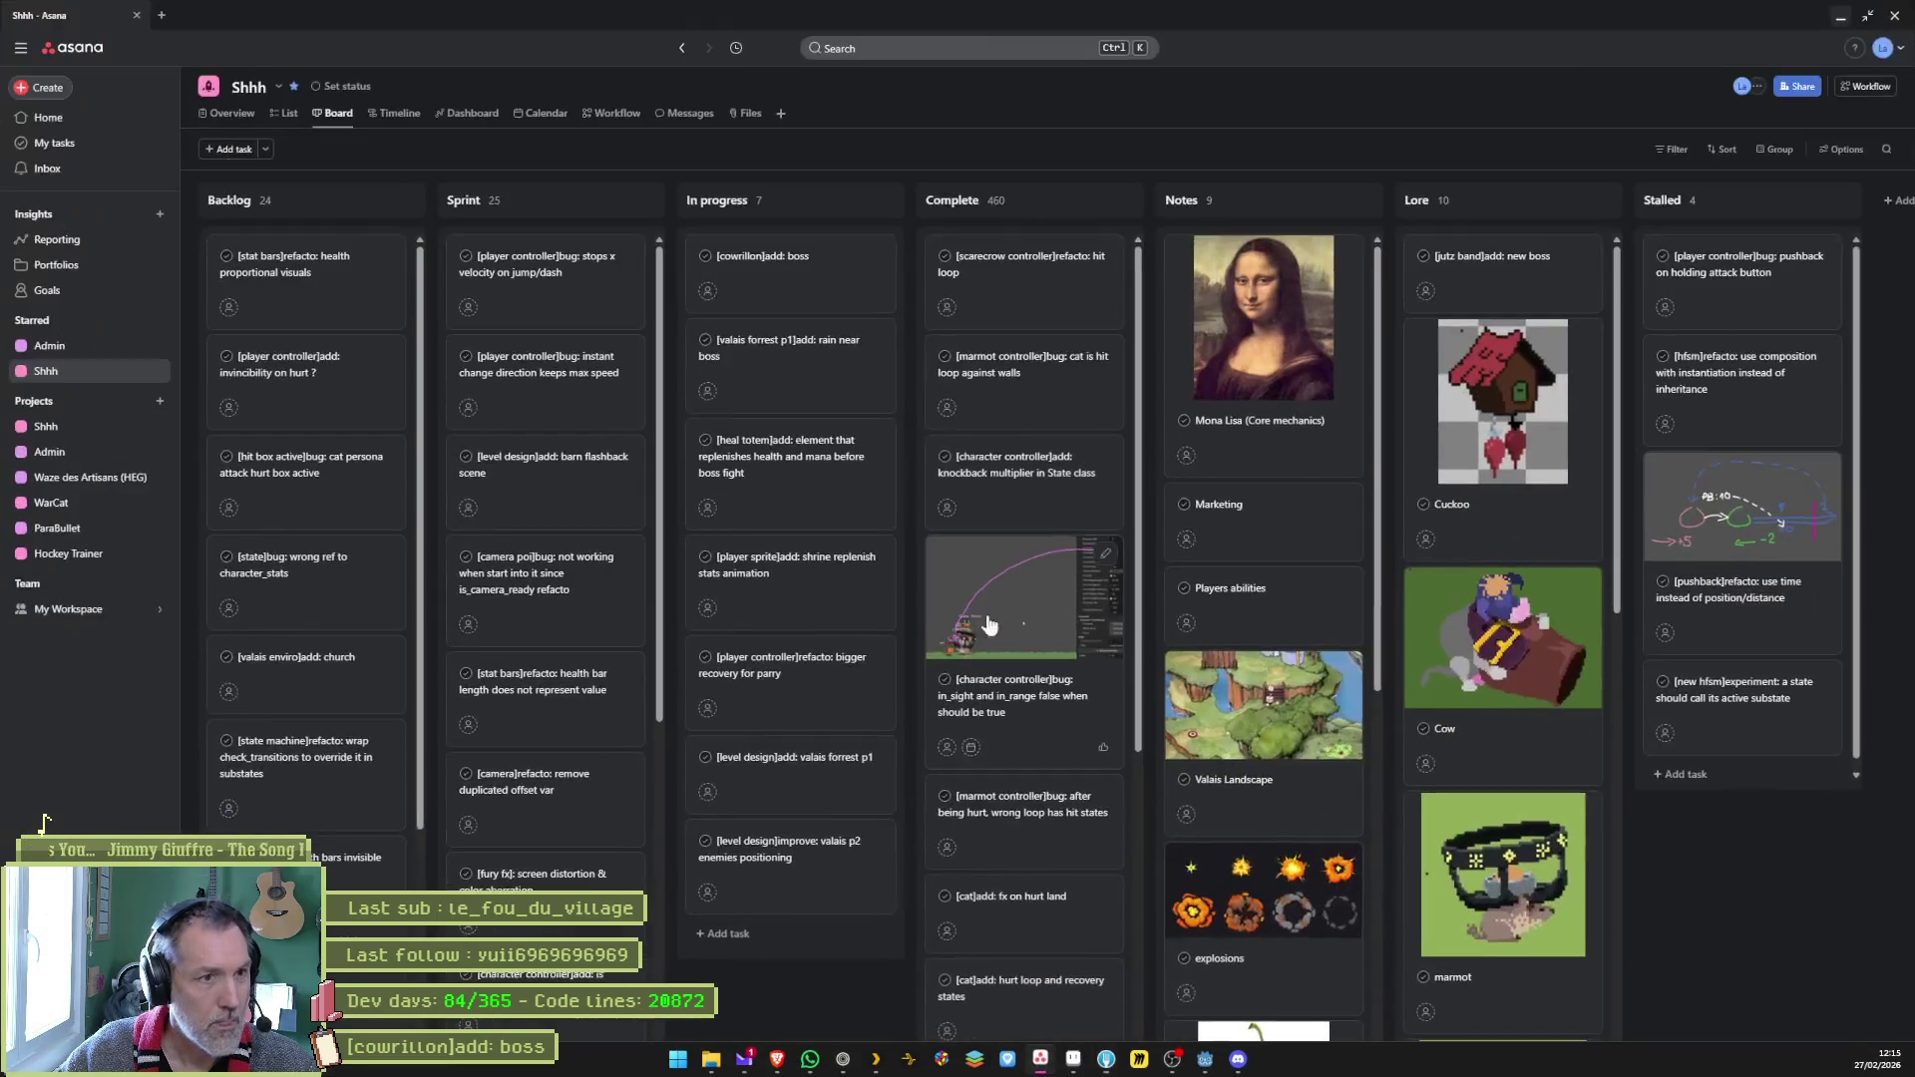
{"action": "left_click", "coordinate": [811, 466]}
{"action": "left_click", "coordinate": [1523, 141]}
{"action": "key", "text": "ctrl+a"}
{"action": "type", "text": "[shrine]added: shrine element that replenishes health and mana before boss"}
{"action": "key", "text": "BackSpace"}
{"action": "key", "text": "BackSpace"}
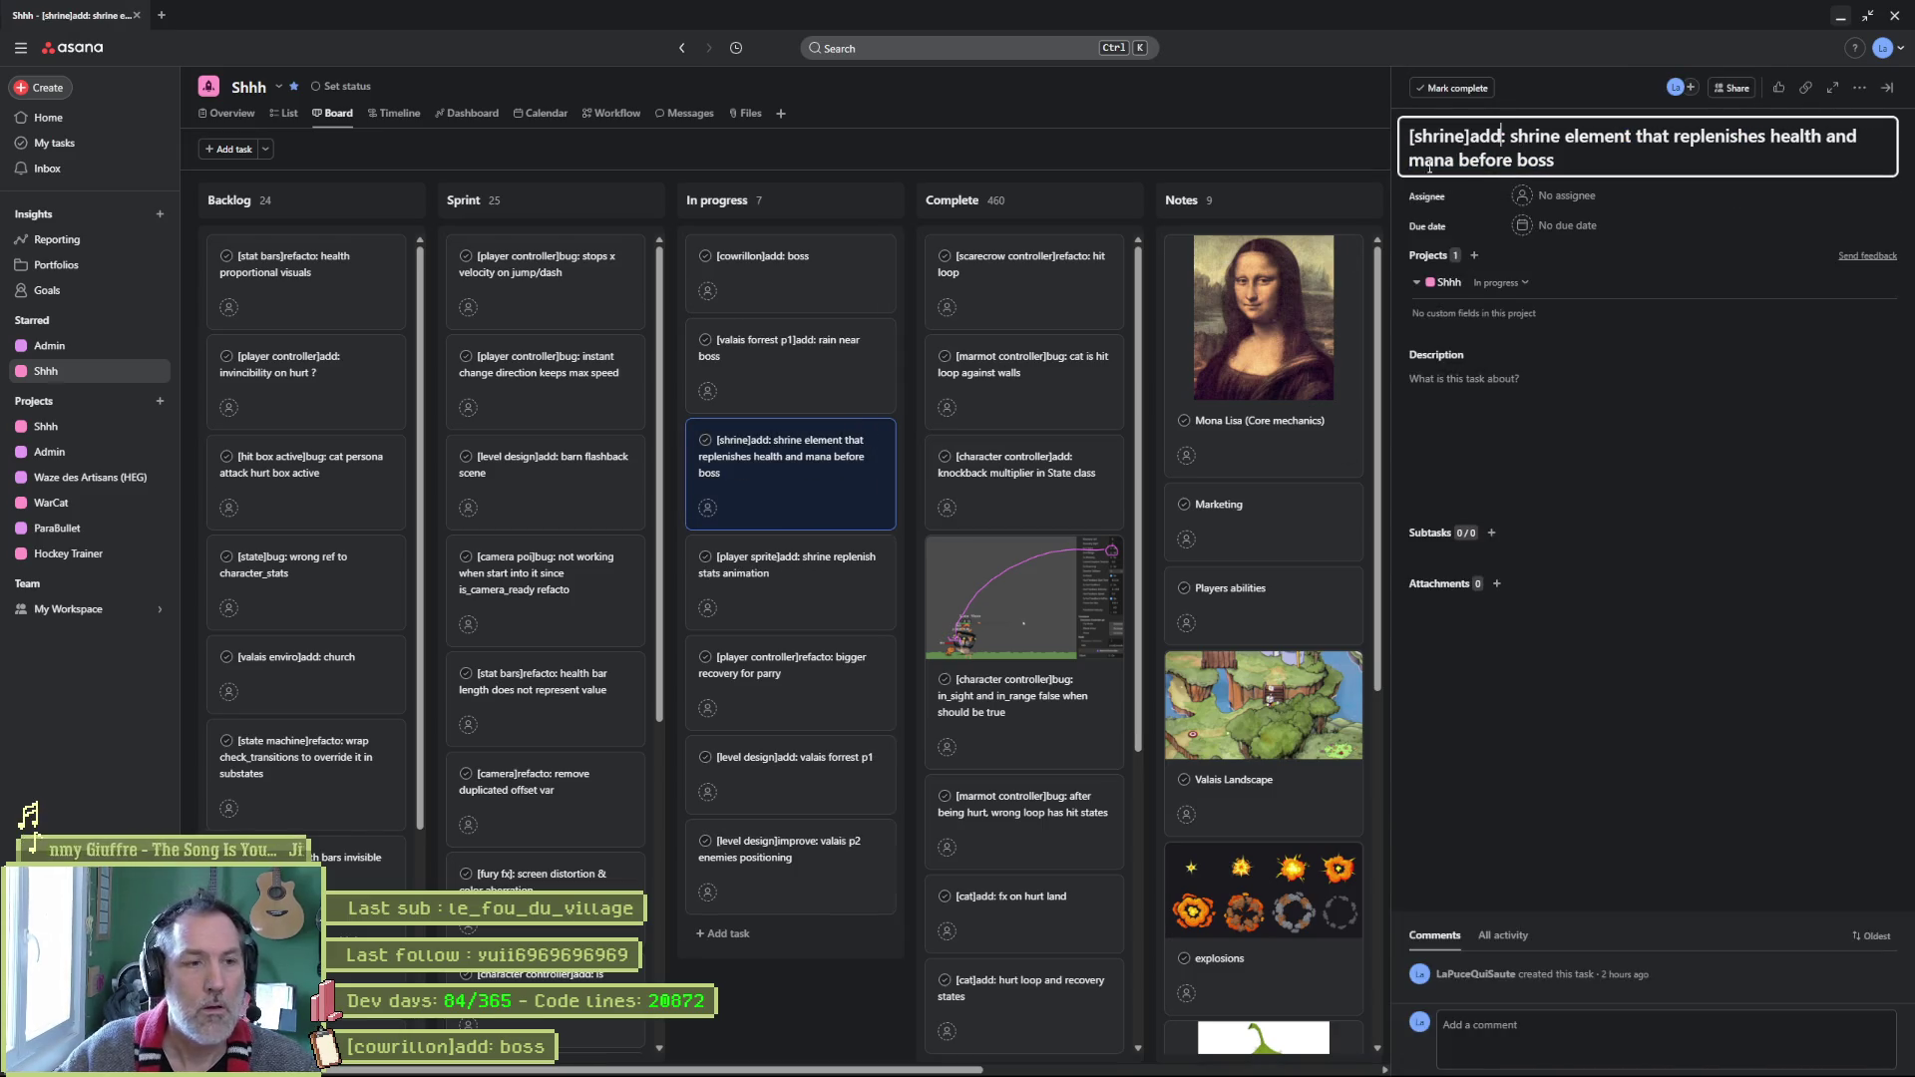
{"action": "left_click", "coordinate": [792, 955]}
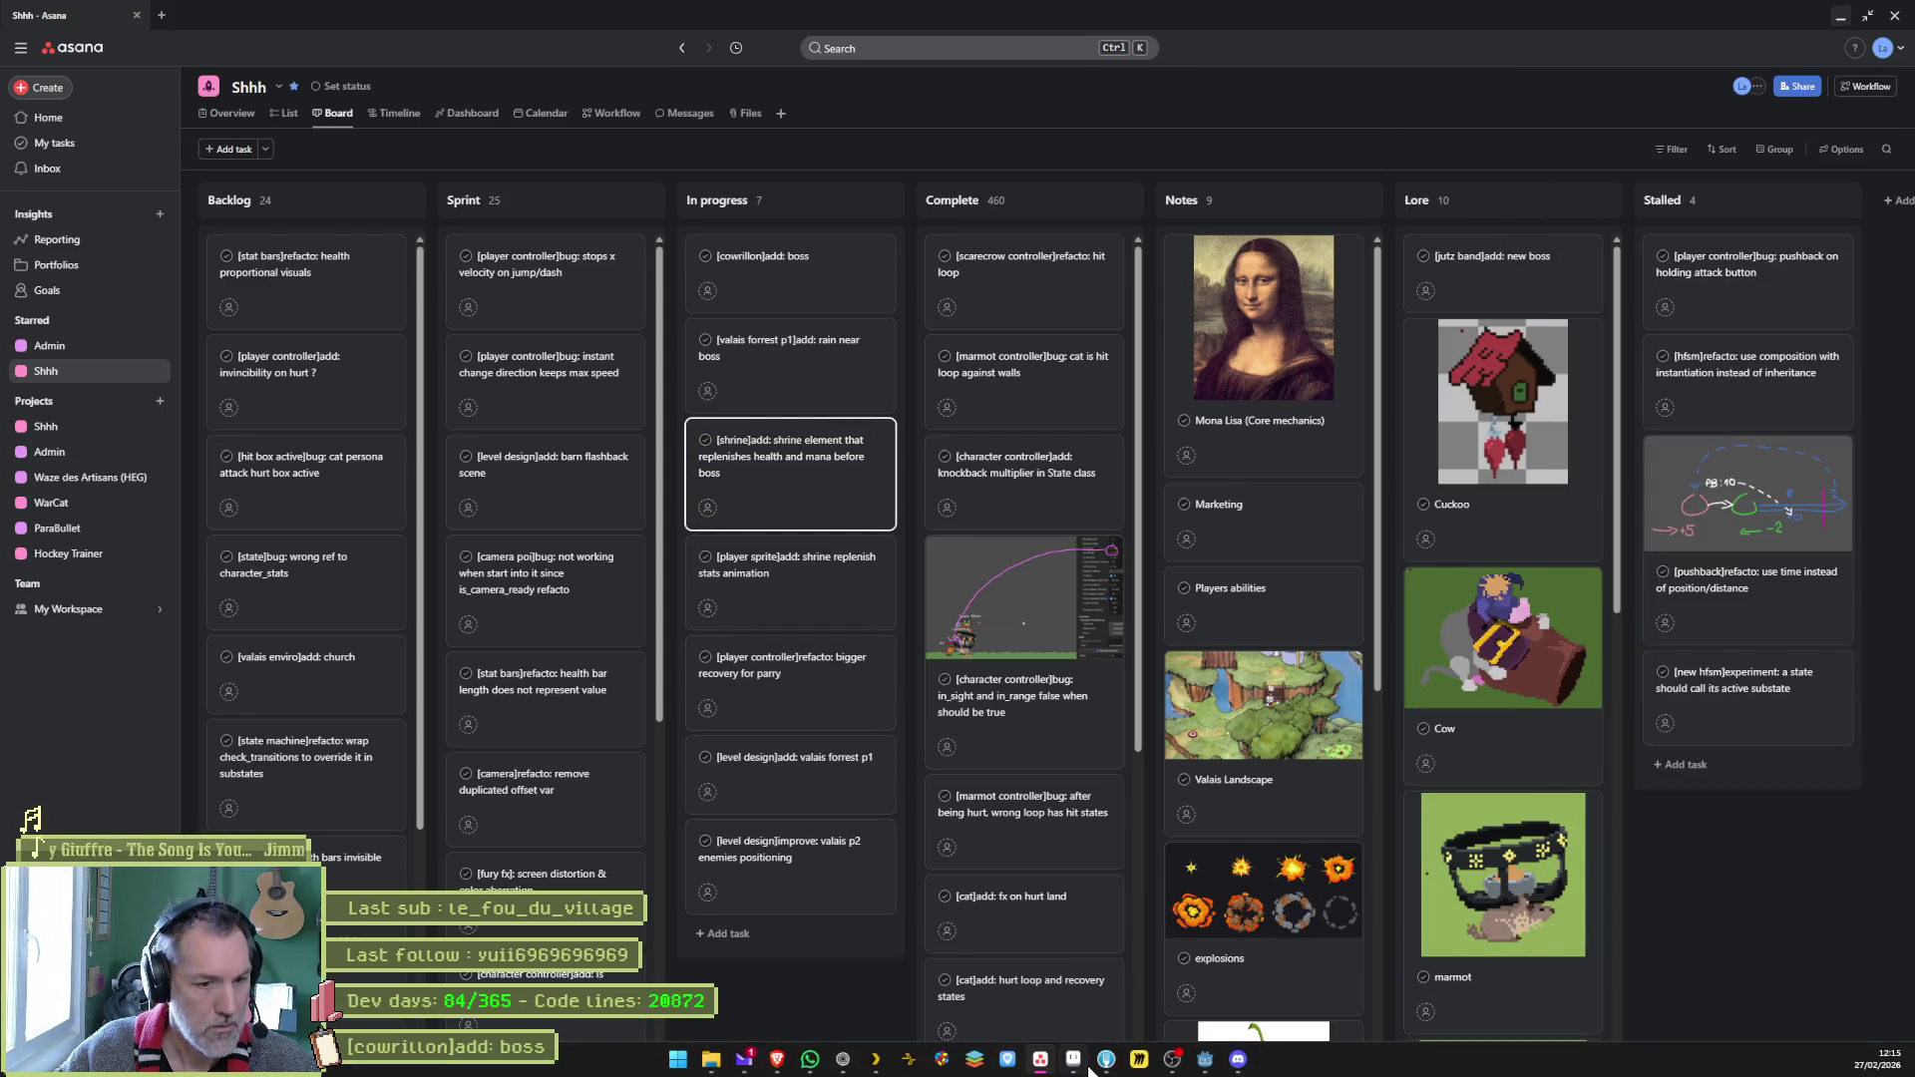
{"action": "left_click", "coordinate": [1106, 1069]}
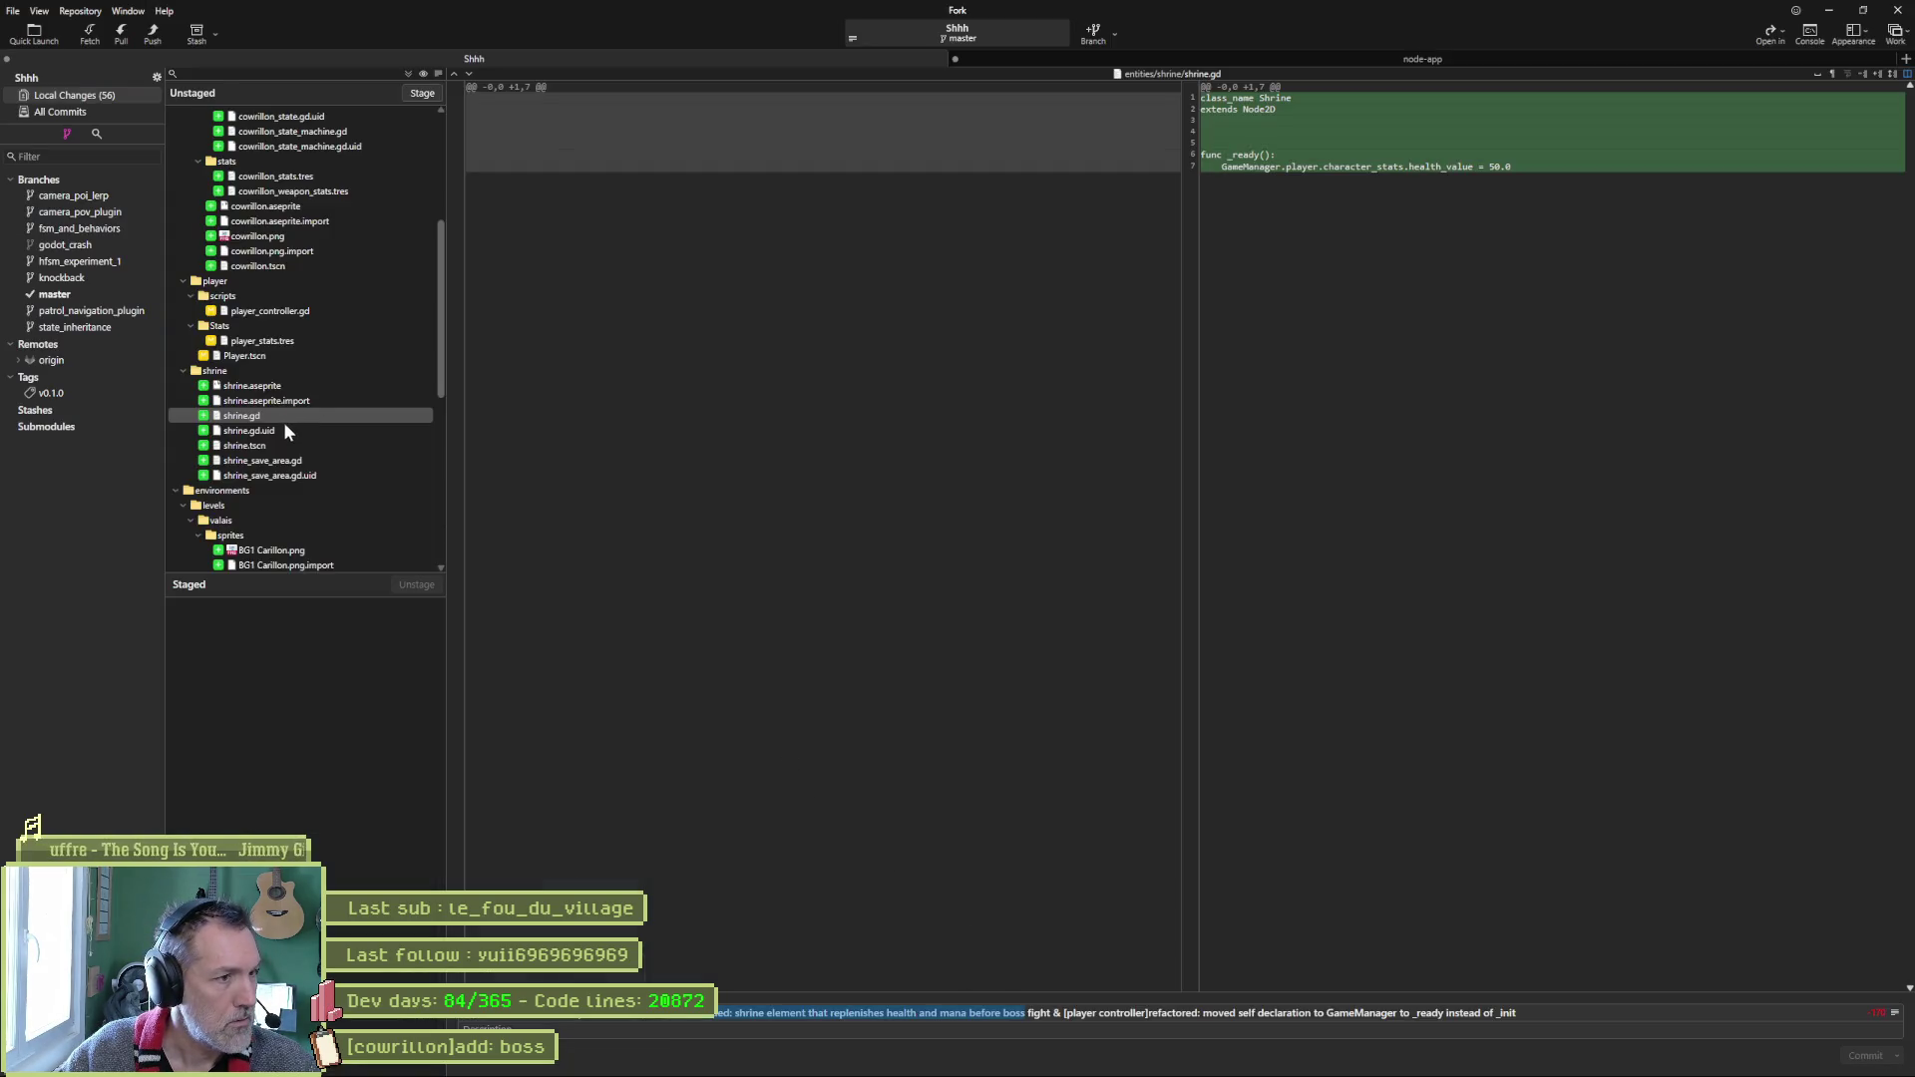
Review the shrine.tscn changes and the new shrine_save_area.gd script.
{"action": "left_click", "coordinate": [280, 446]}
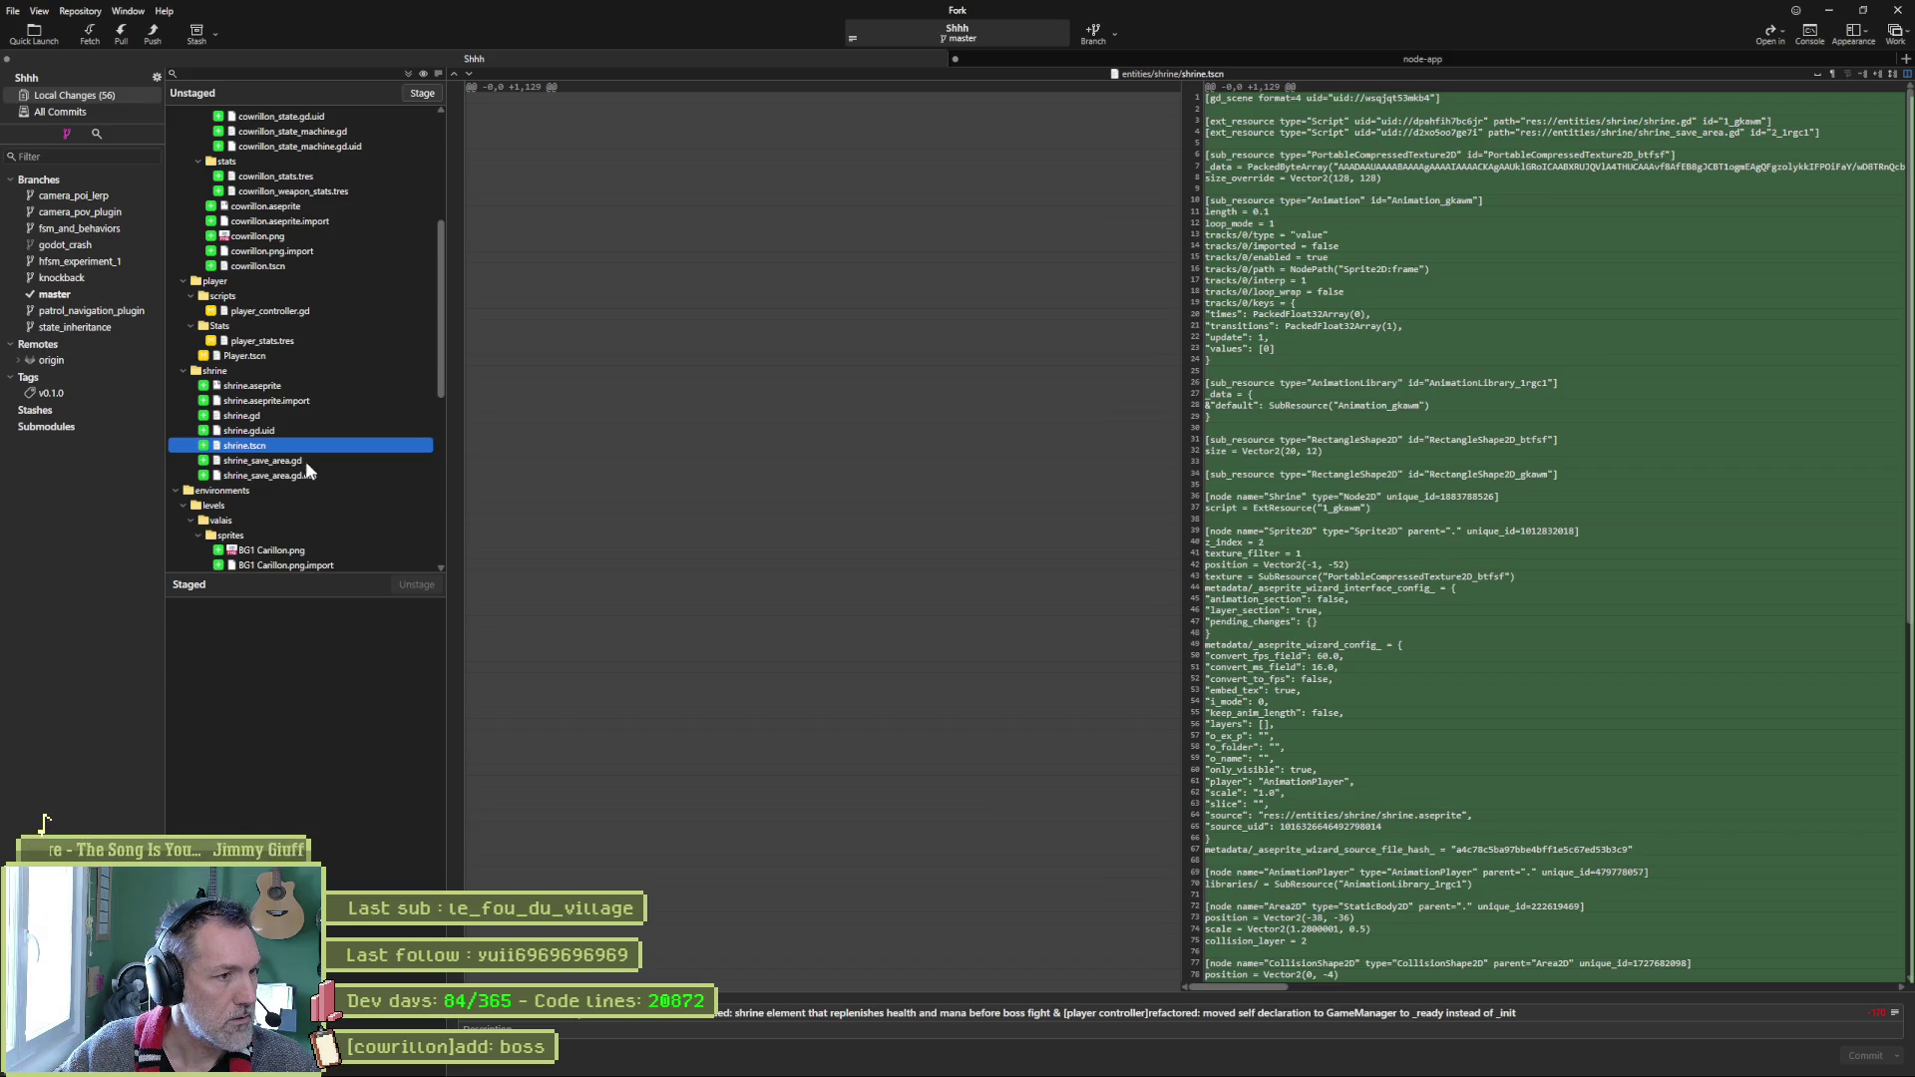
{"action": "left_click", "coordinate": [304, 461]}
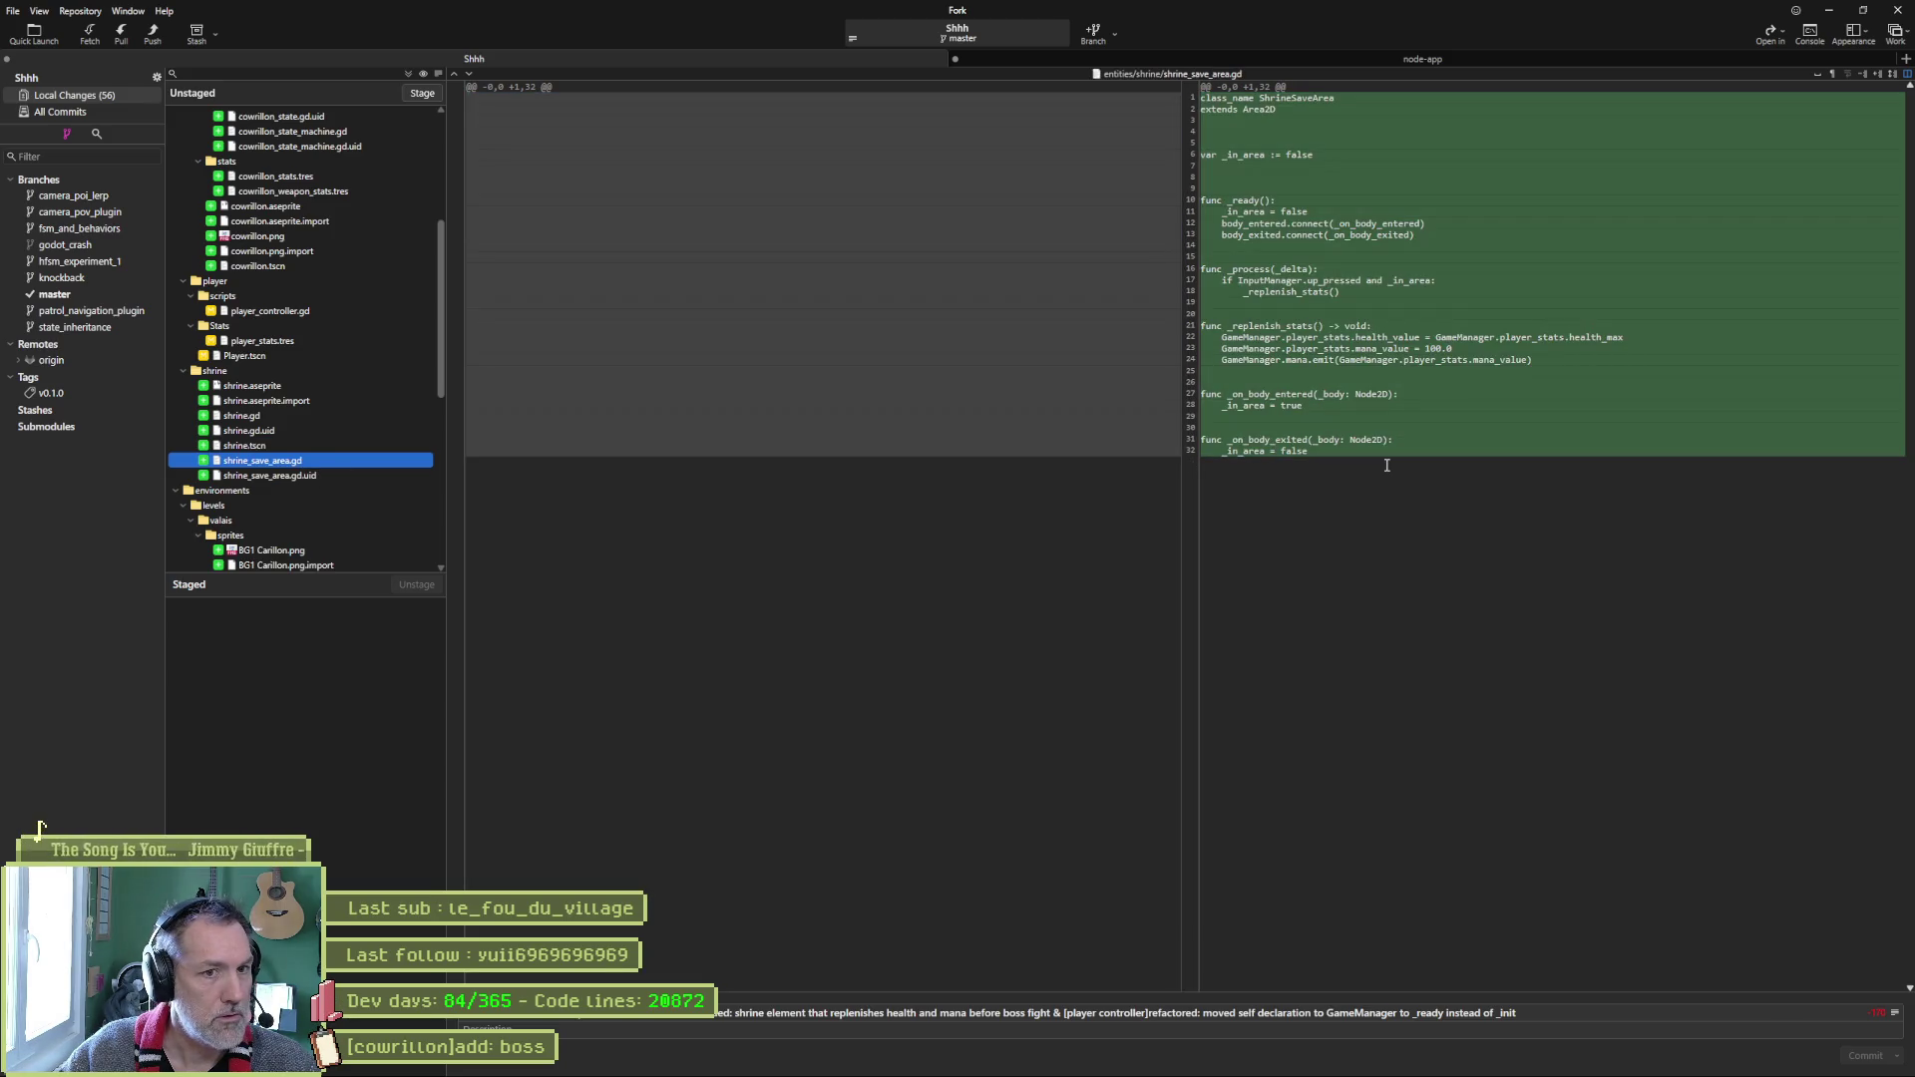
{"action": "scroll", "coordinate": [335, 479], "scroll_direction": "down", "scroll_amount": 4}
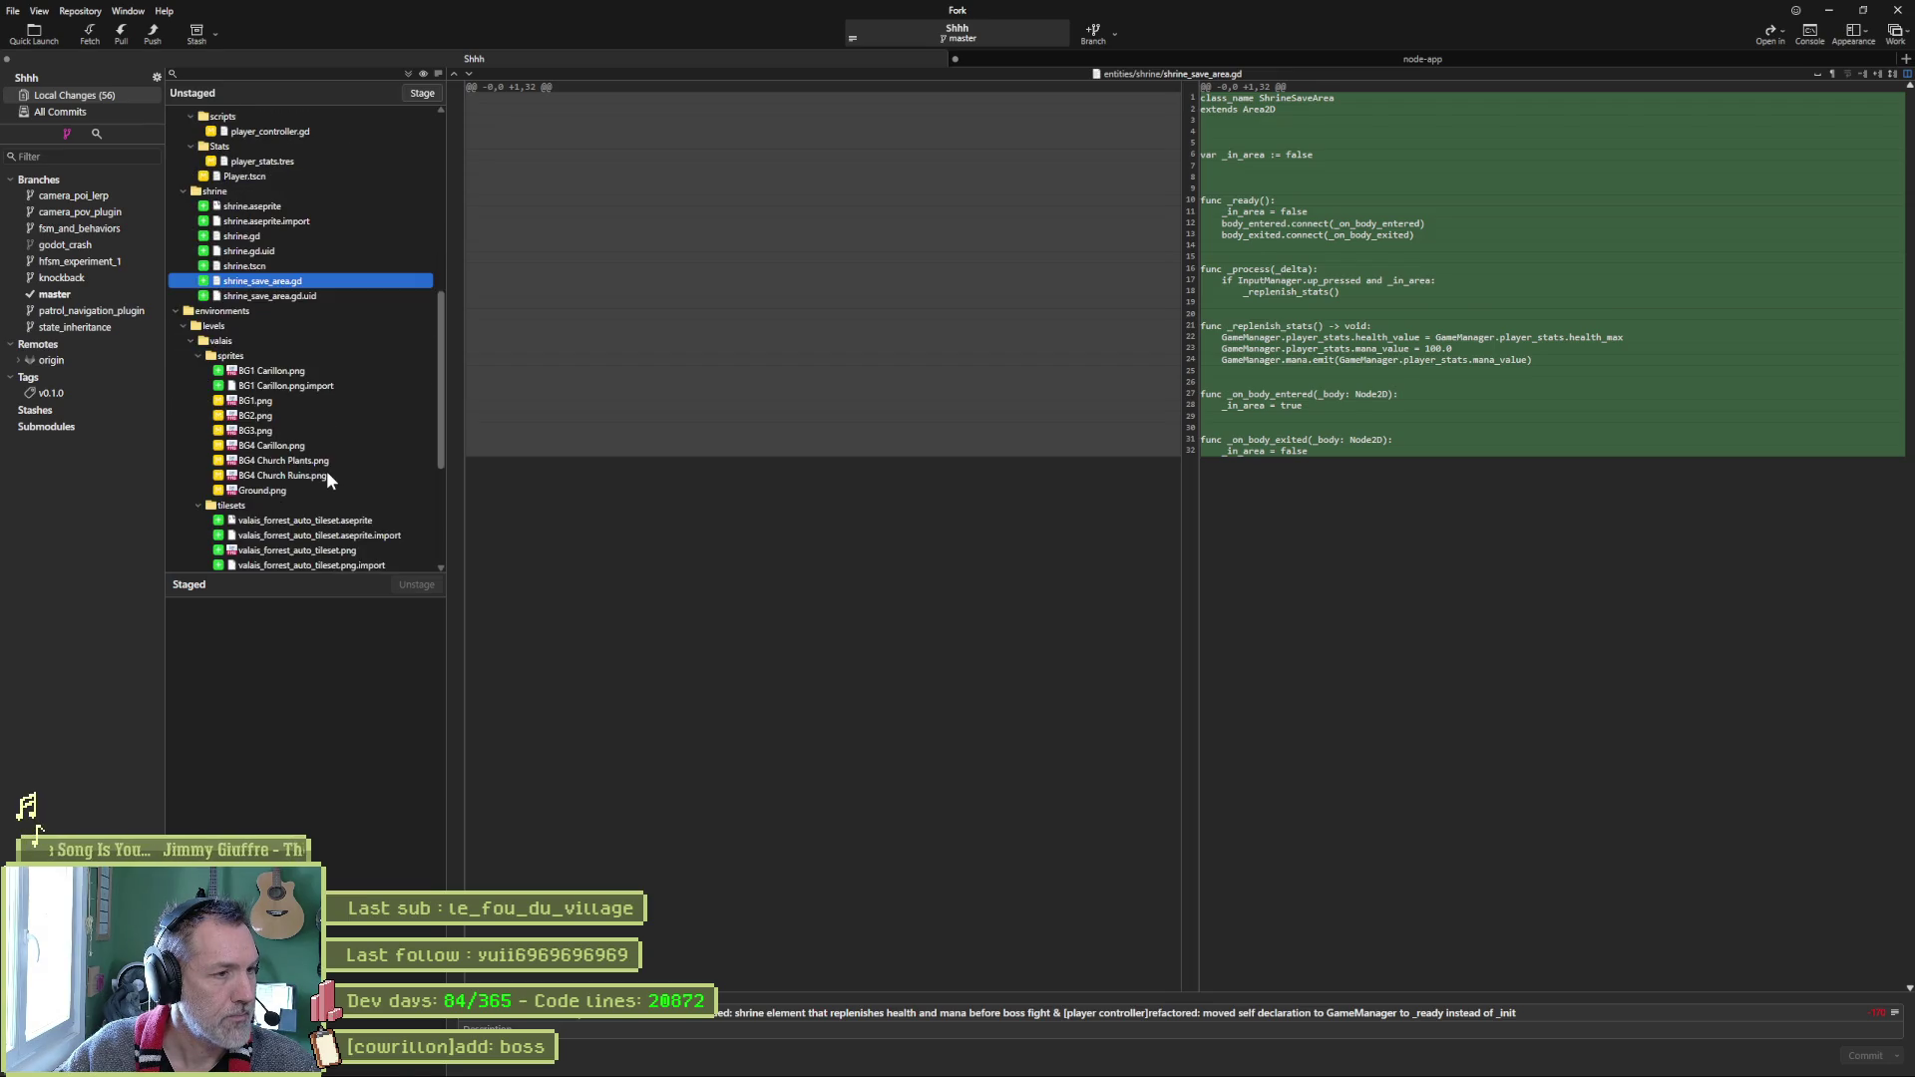
Compare the changed Valais BG and Ground sprites, ending on valais_forrest_auto_tileset.png.
{"action": "left_click", "coordinate": [311, 371]}
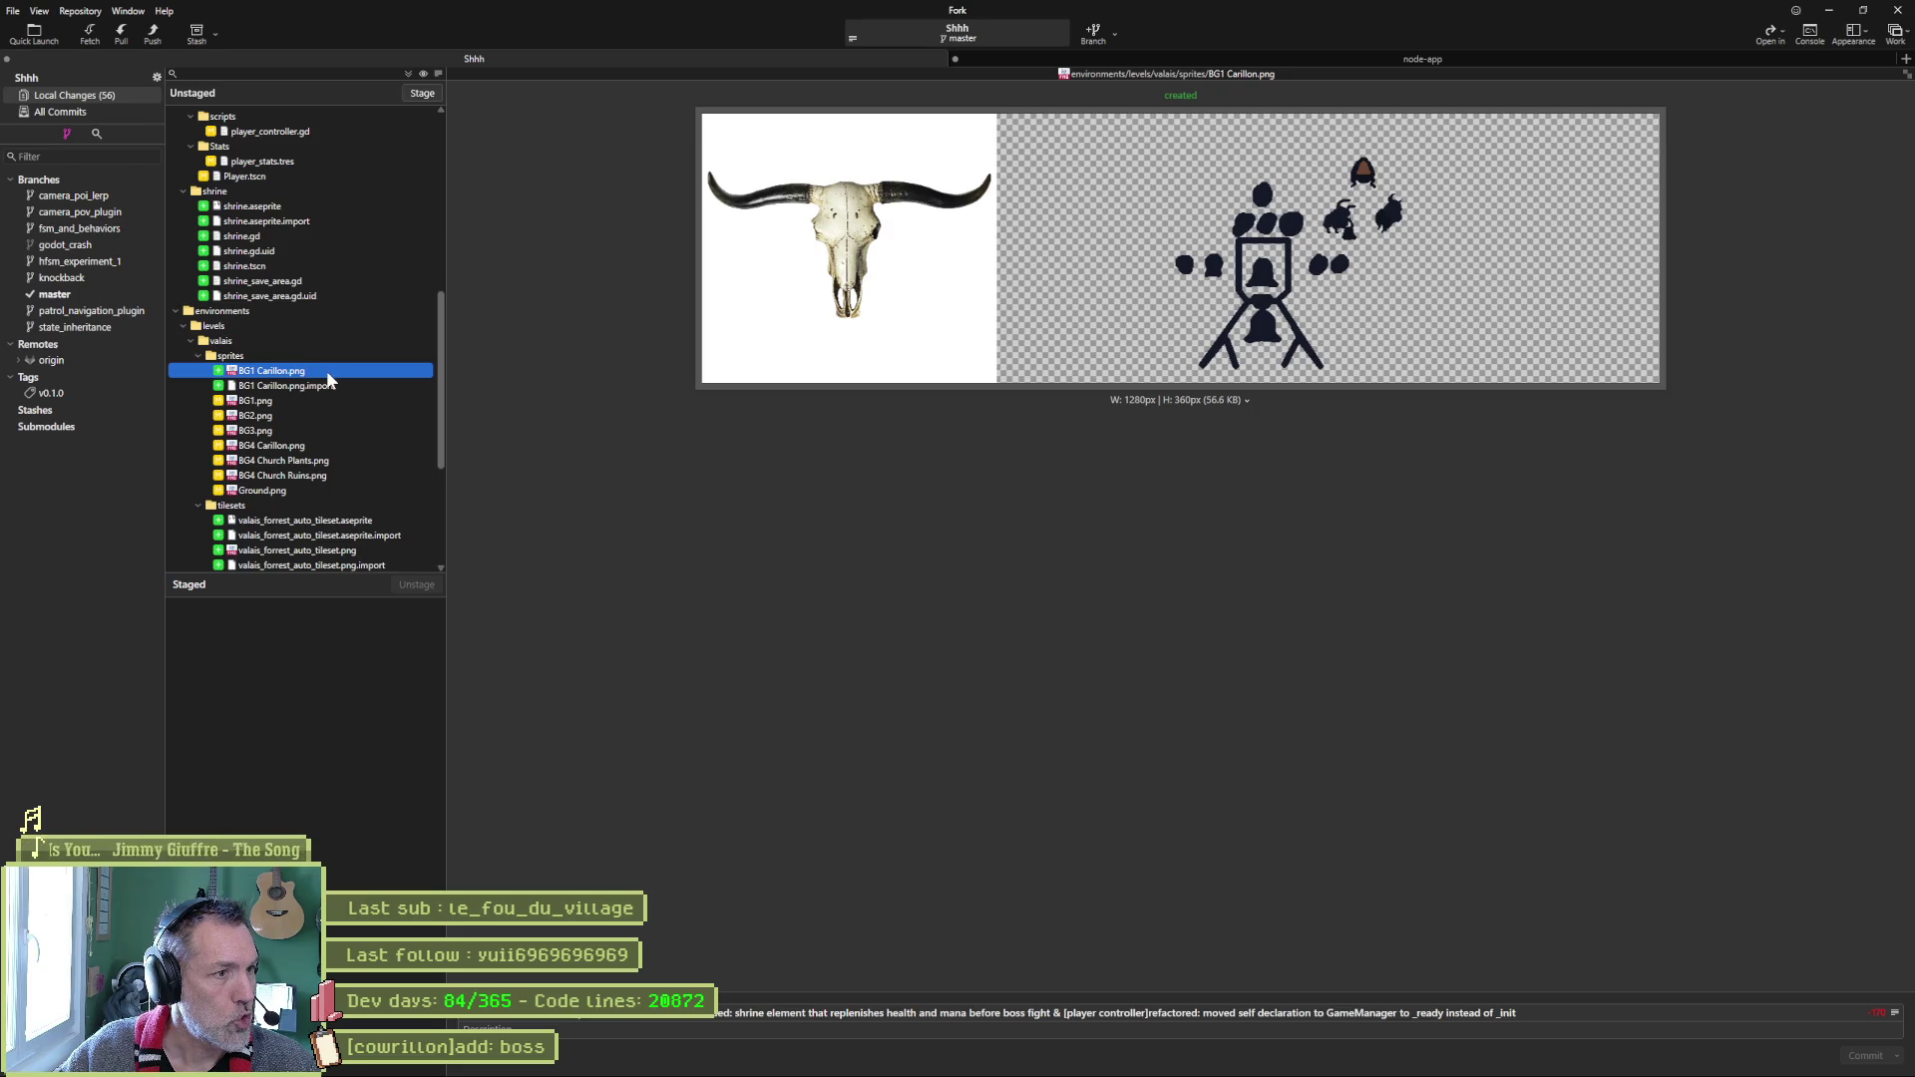
{"action": "left_click", "coordinate": [321, 415]}
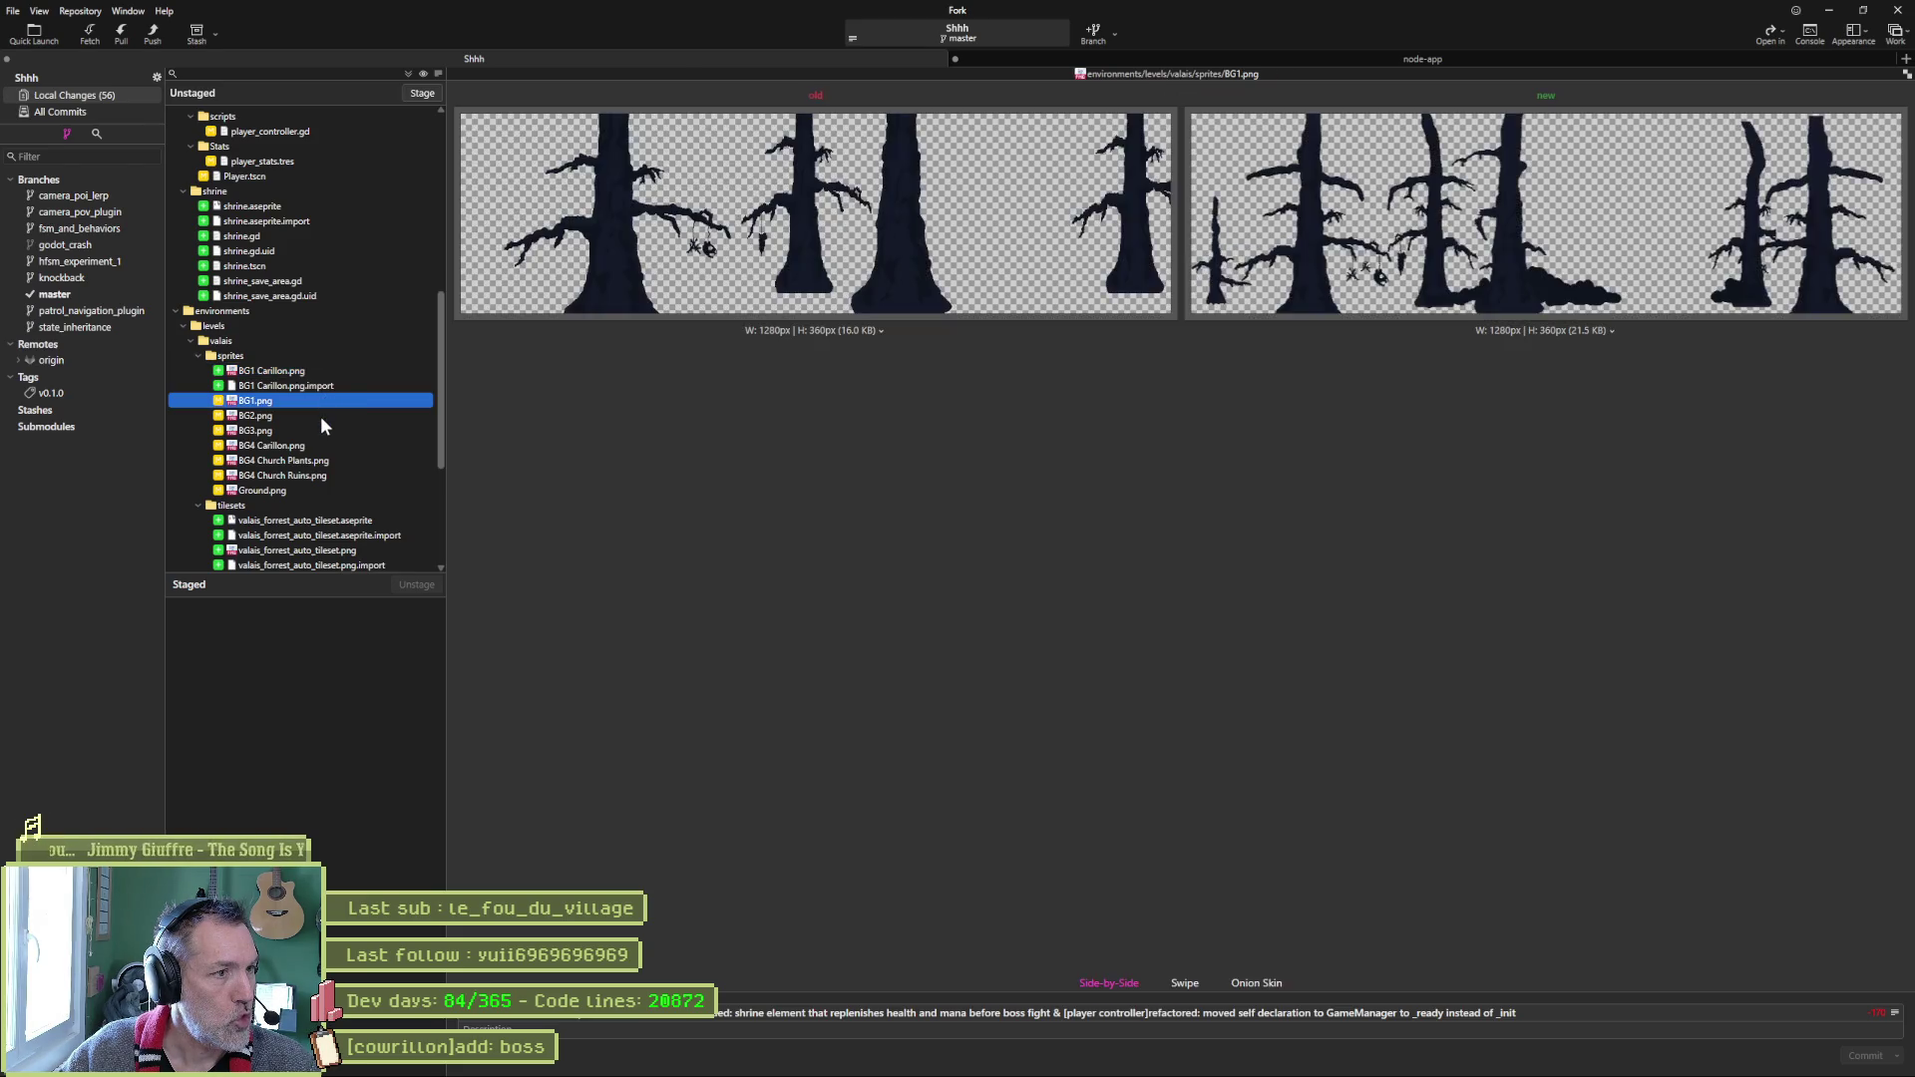
{"action": "left_click", "coordinate": [319, 446]}
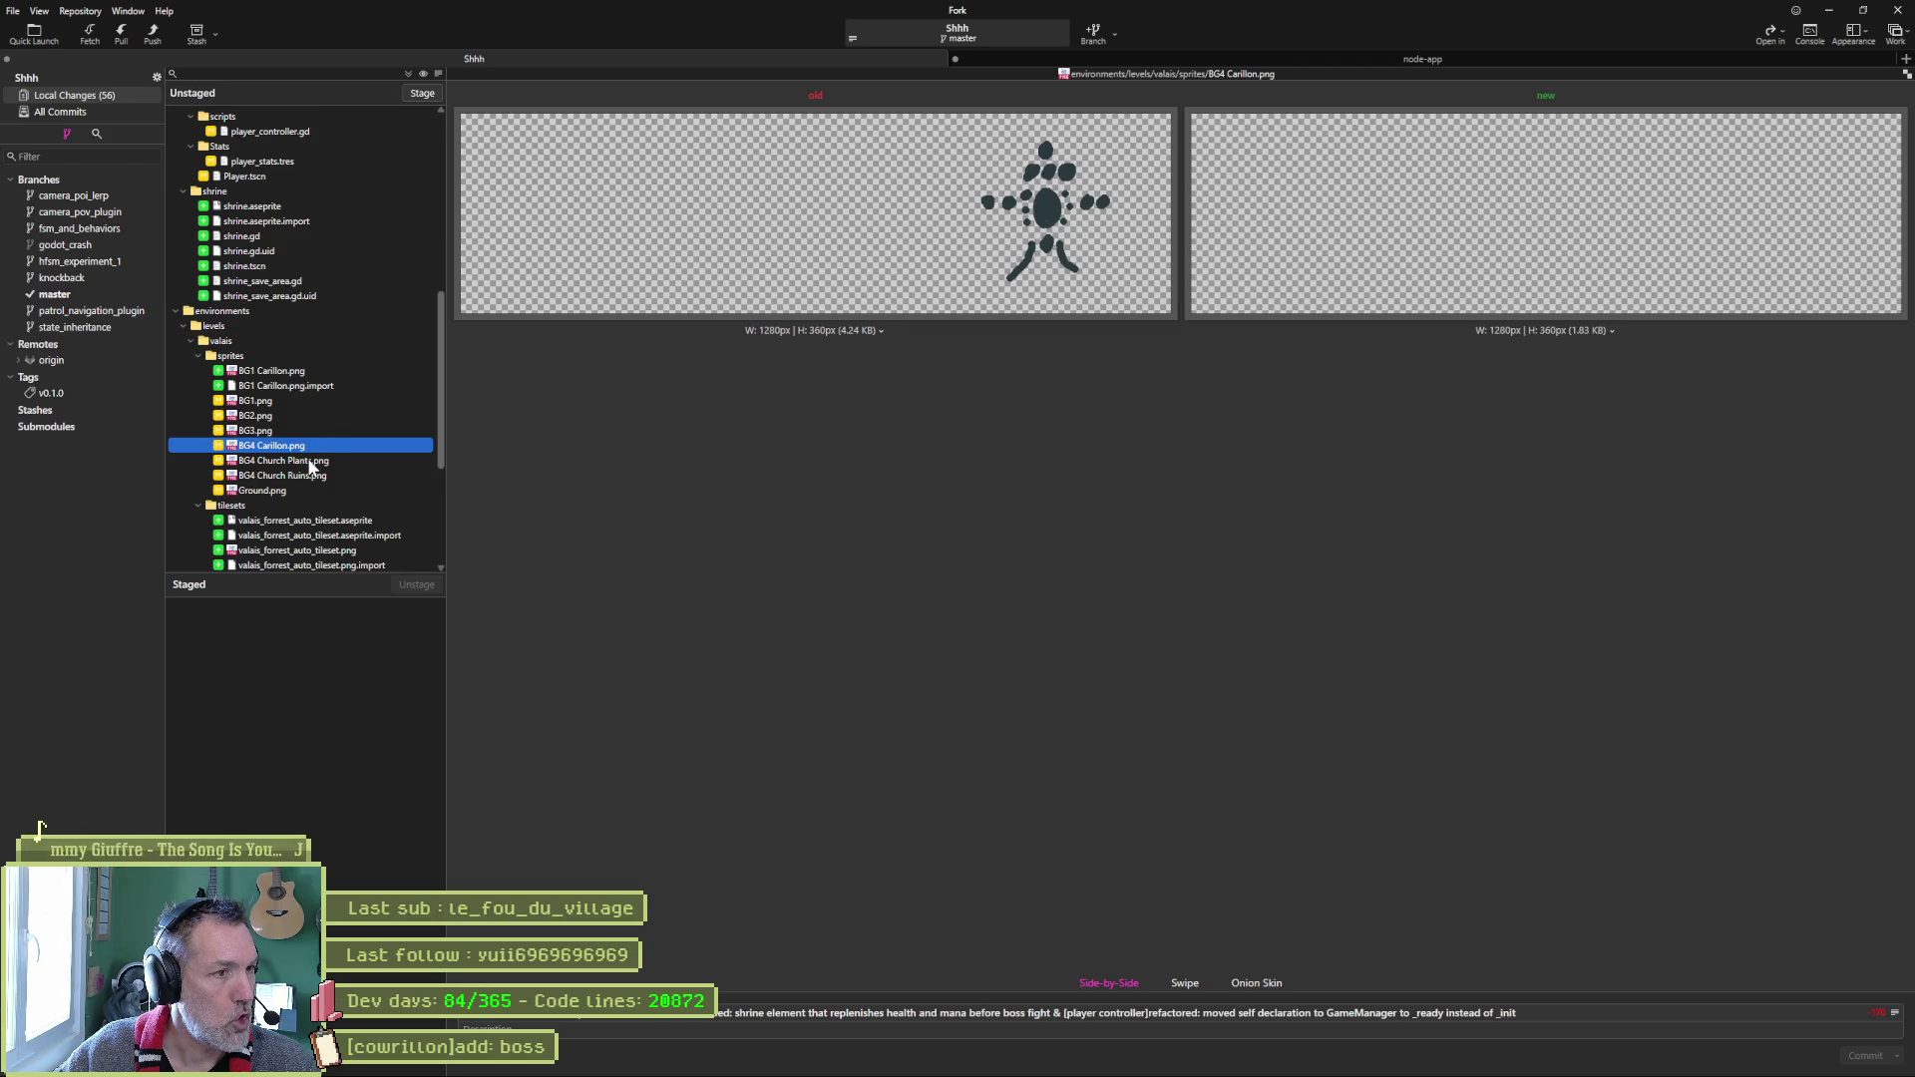
{"action": "left_click", "coordinate": [293, 491]}
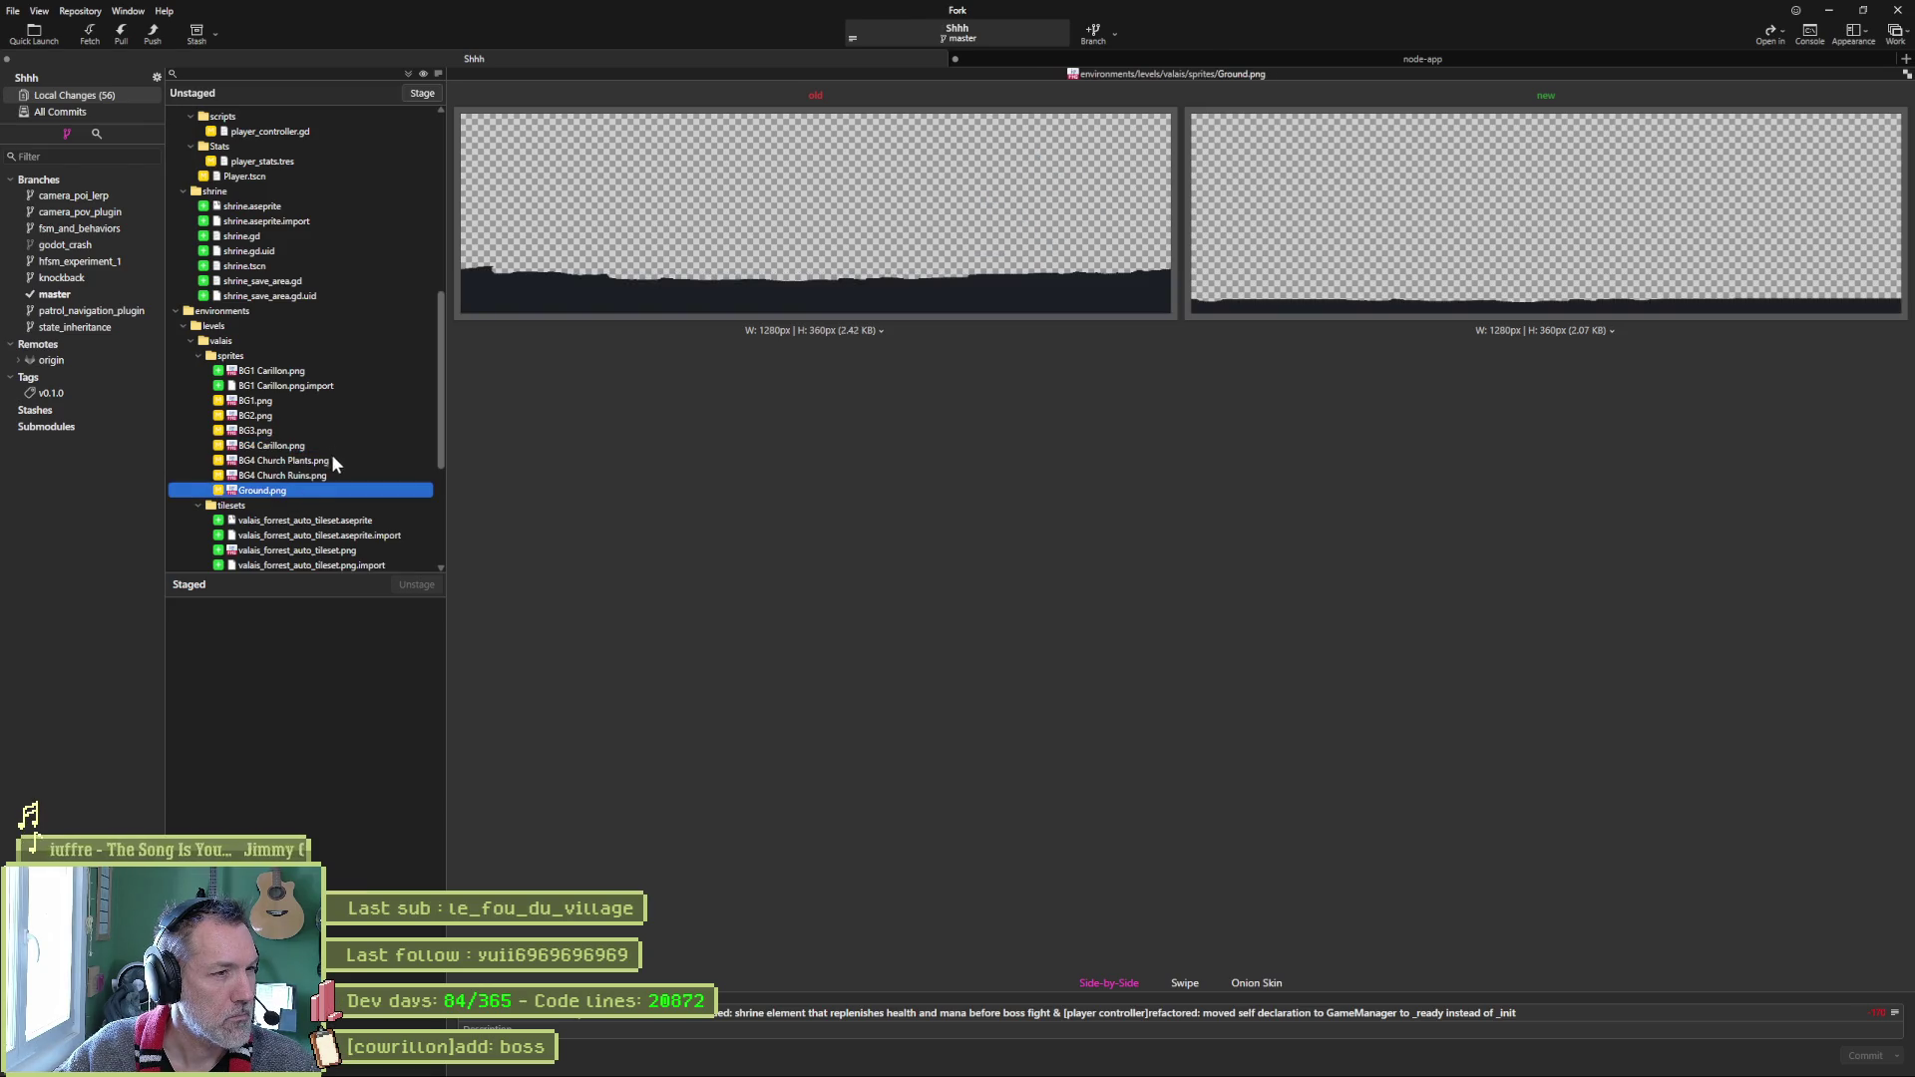
{"action": "key", "text": "Up"}
{"action": "scroll", "coordinate": [324, 440], "scroll_direction": "down", "scroll_amount": 3}
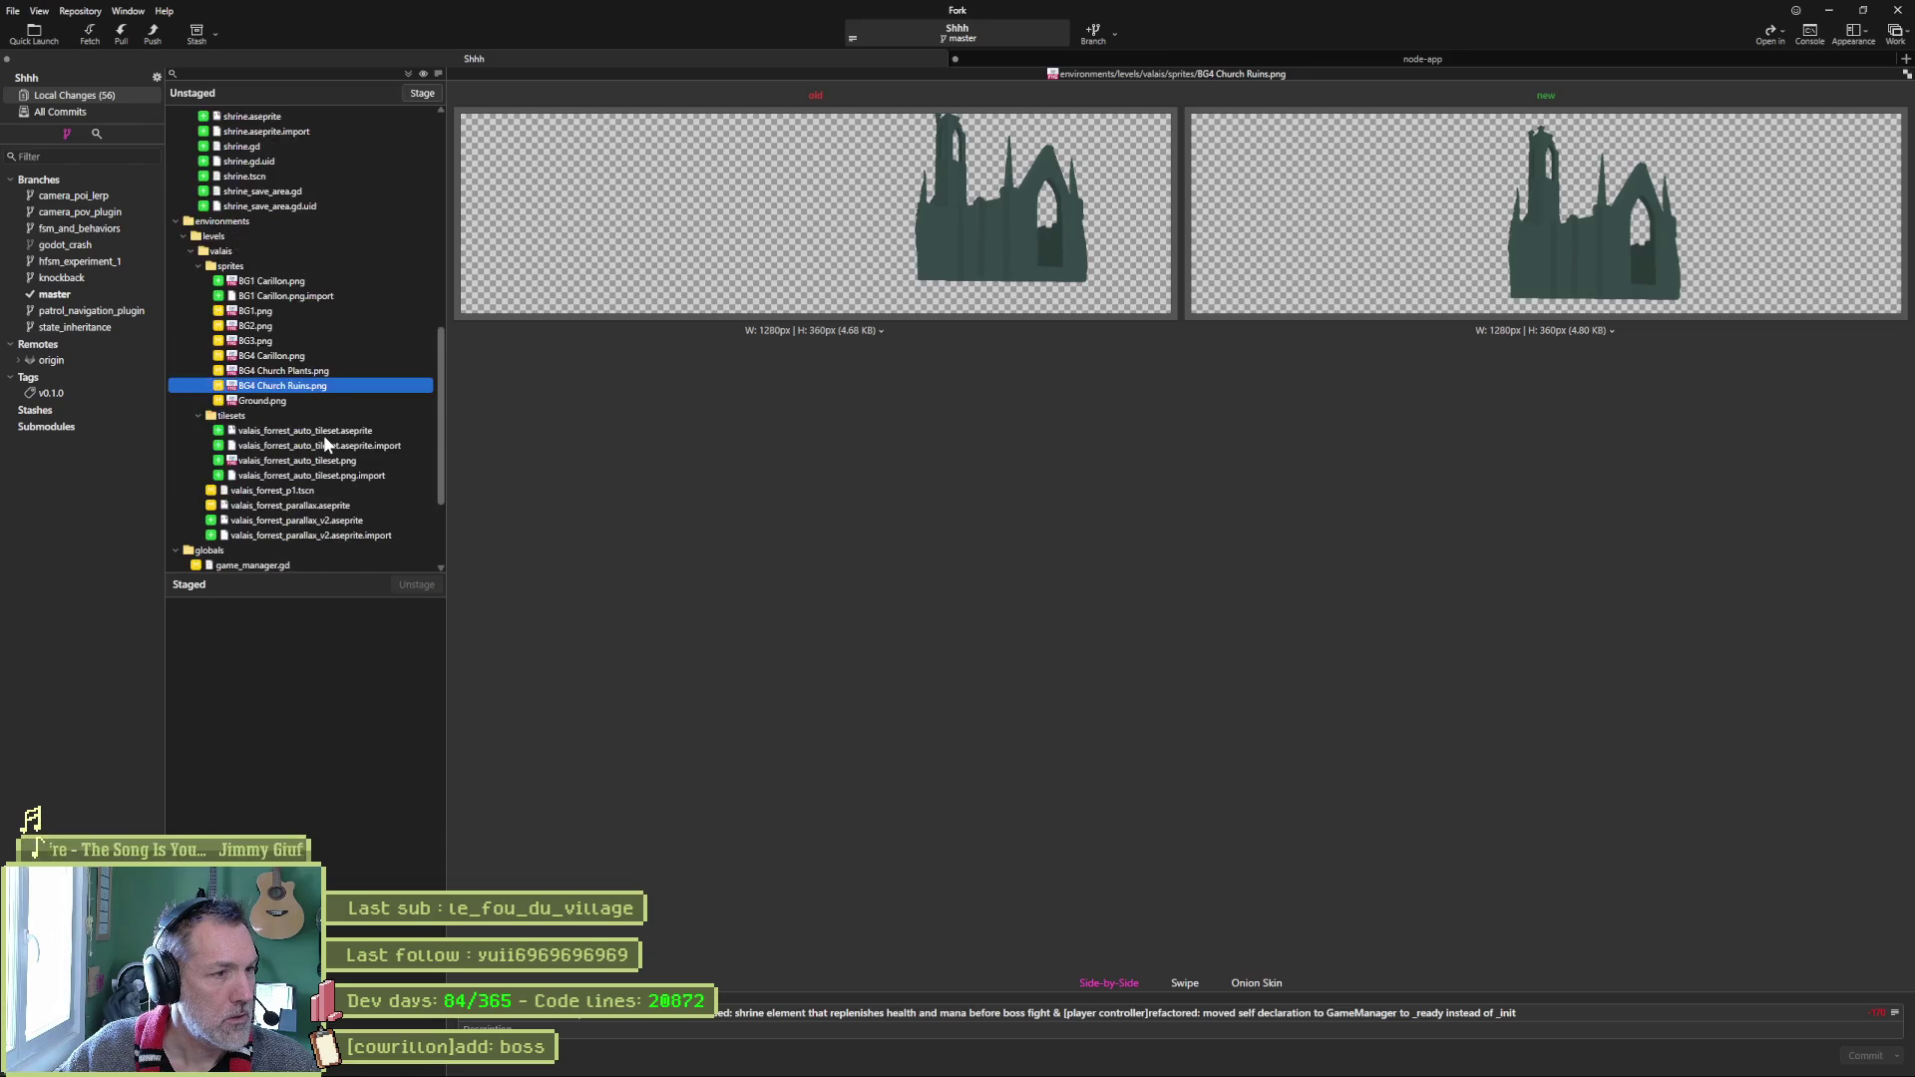
{"action": "left_click", "coordinate": [359, 417]}
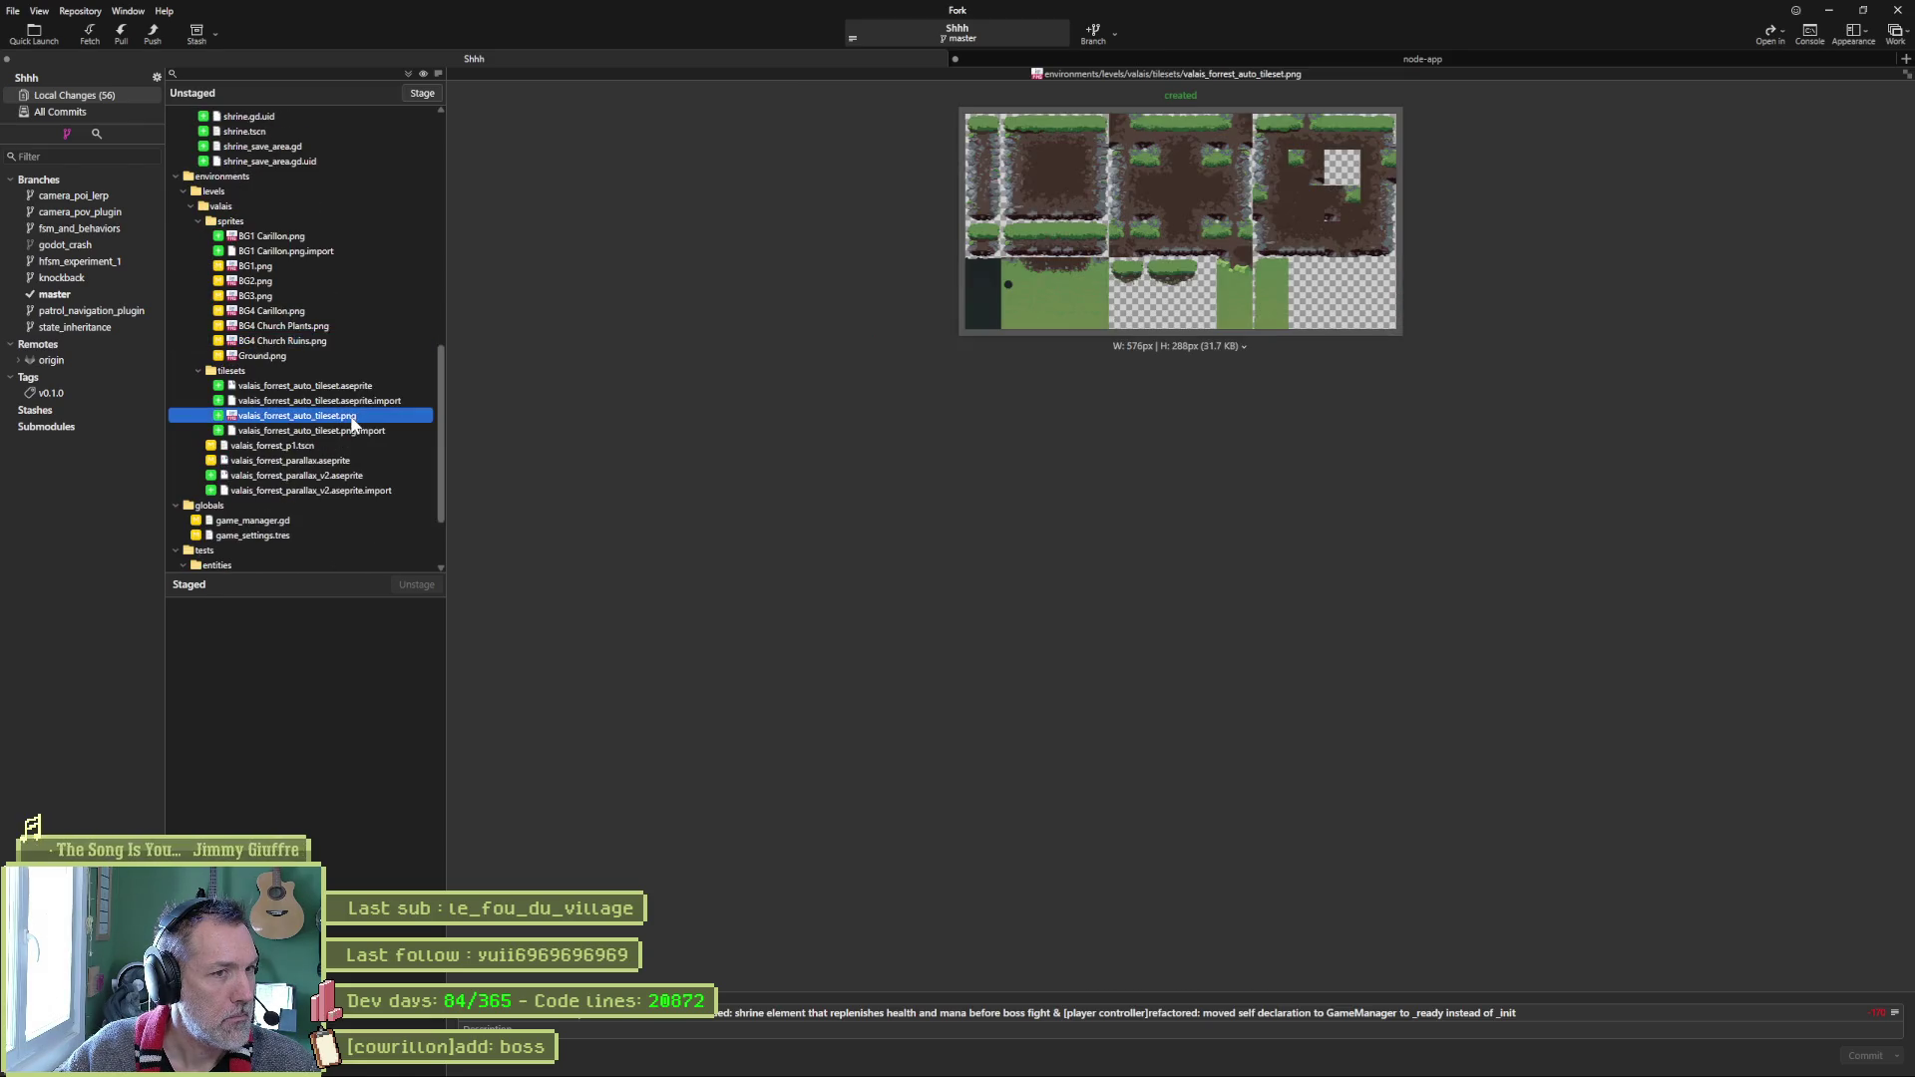